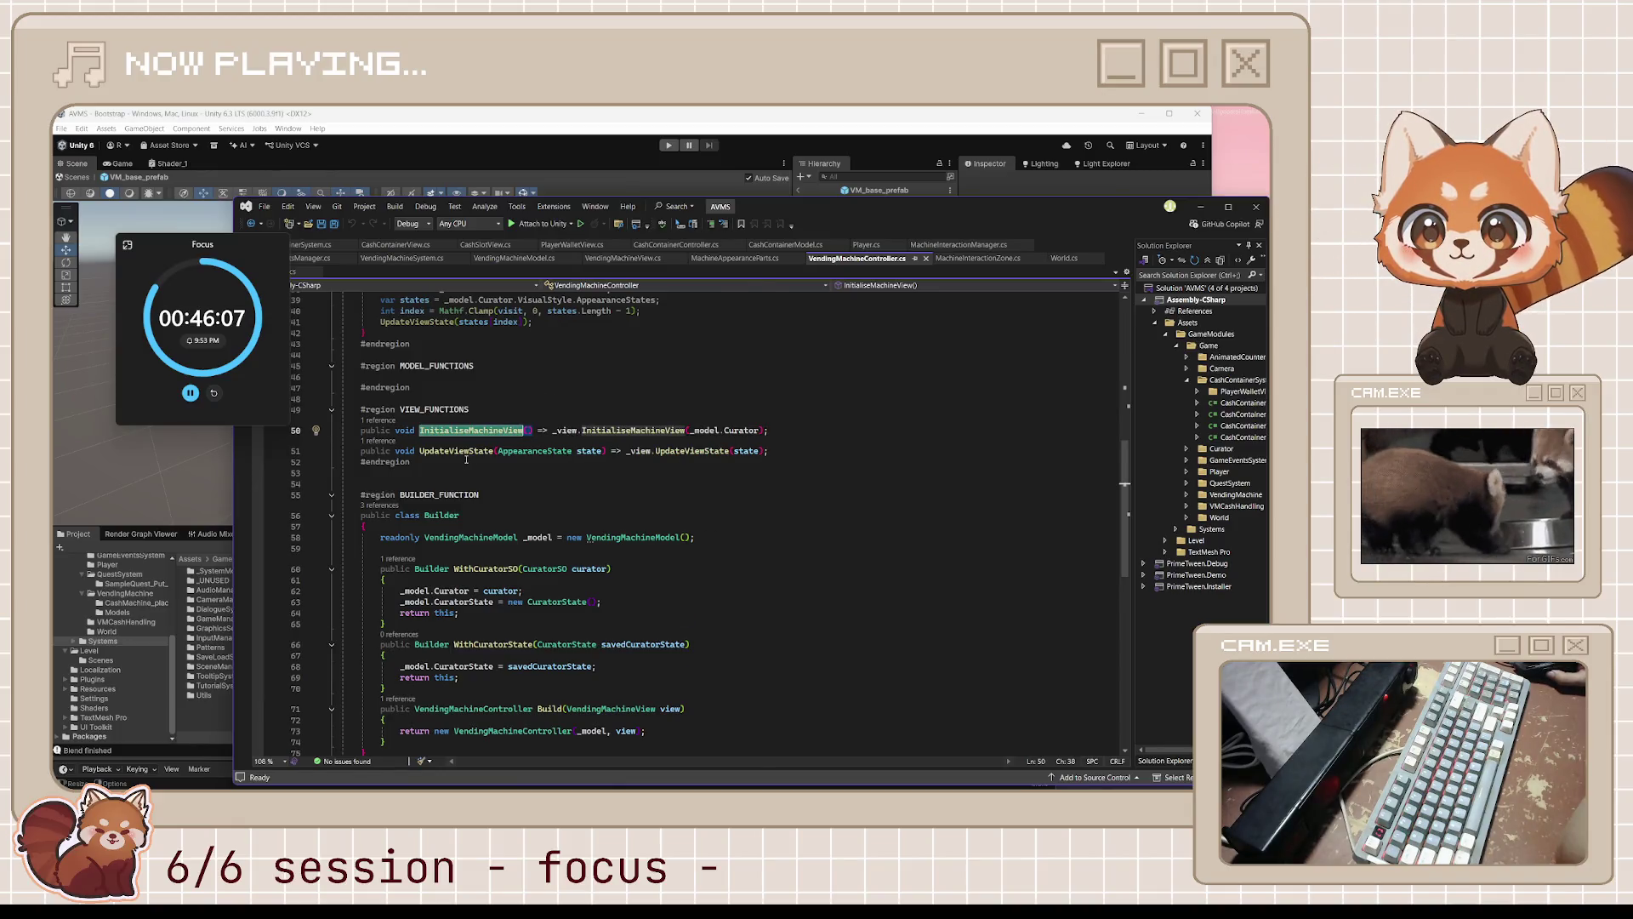
- Review the controller code around the InitialiseMachineView call in ConnectView
scroll(466, 460, "down", 2)
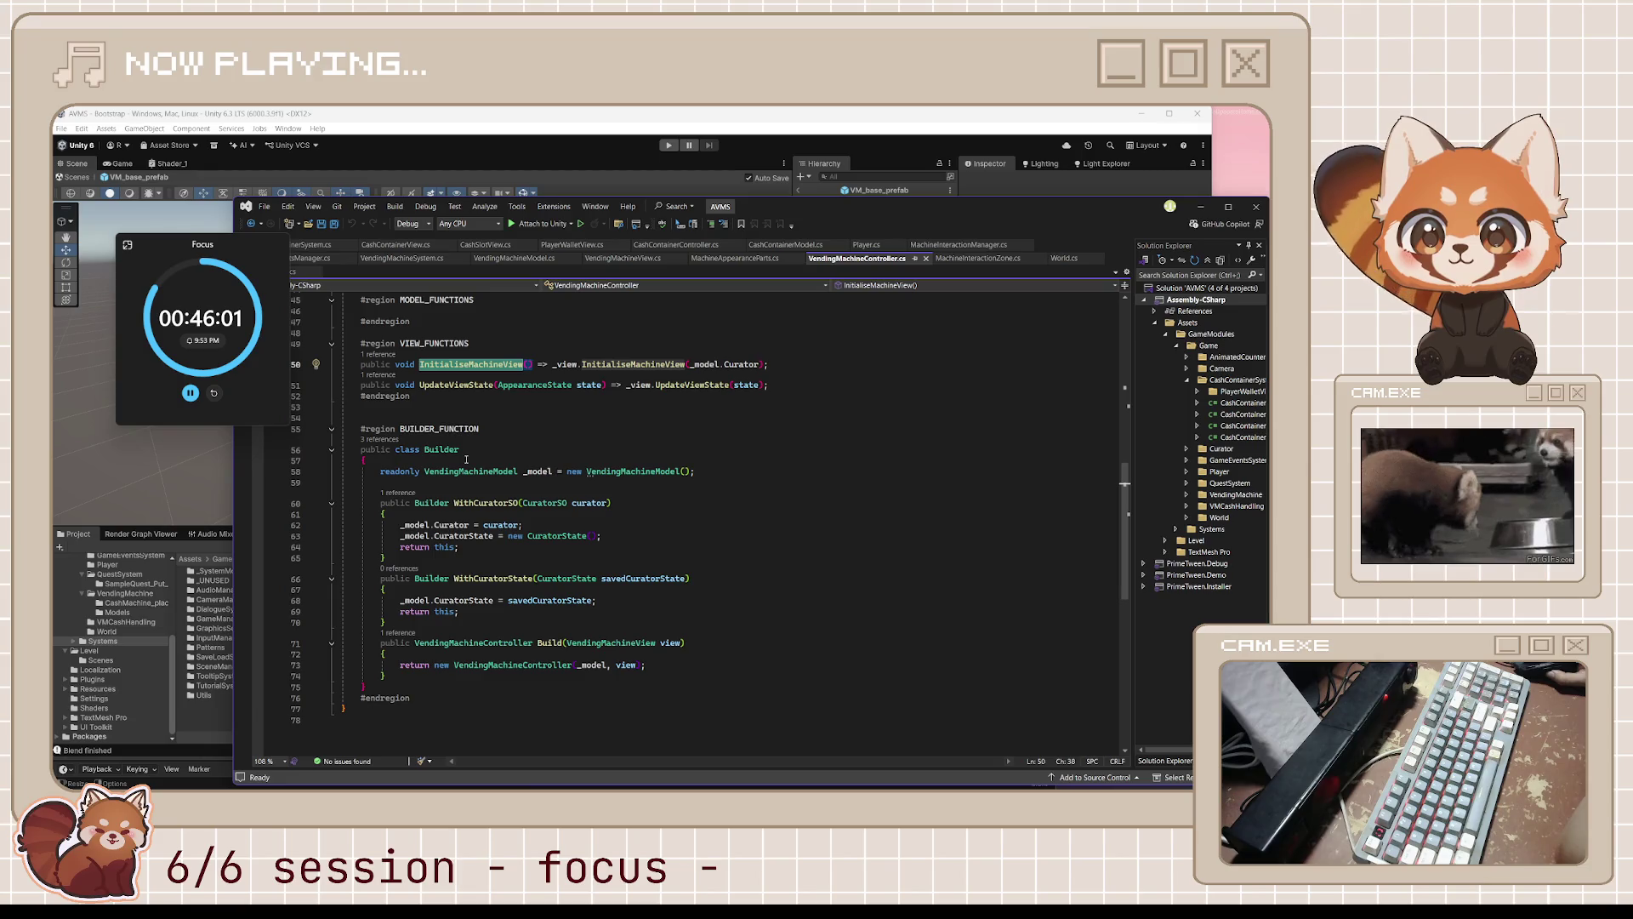
scroll(466, 460, "up", 4)
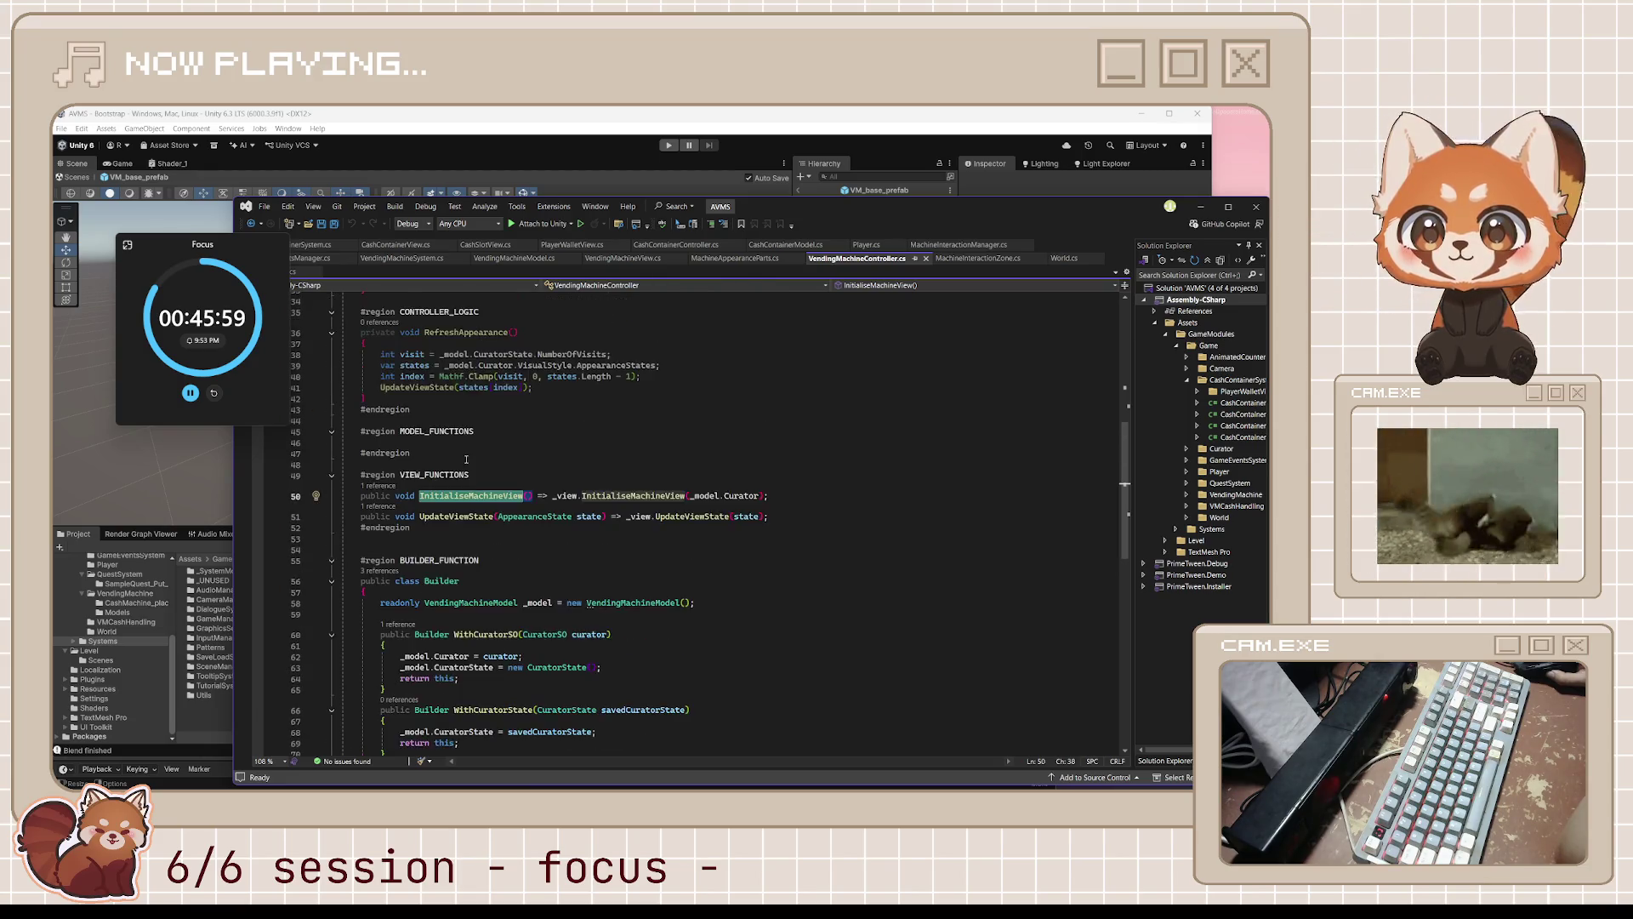
scroll(466, 460, "up", 10)
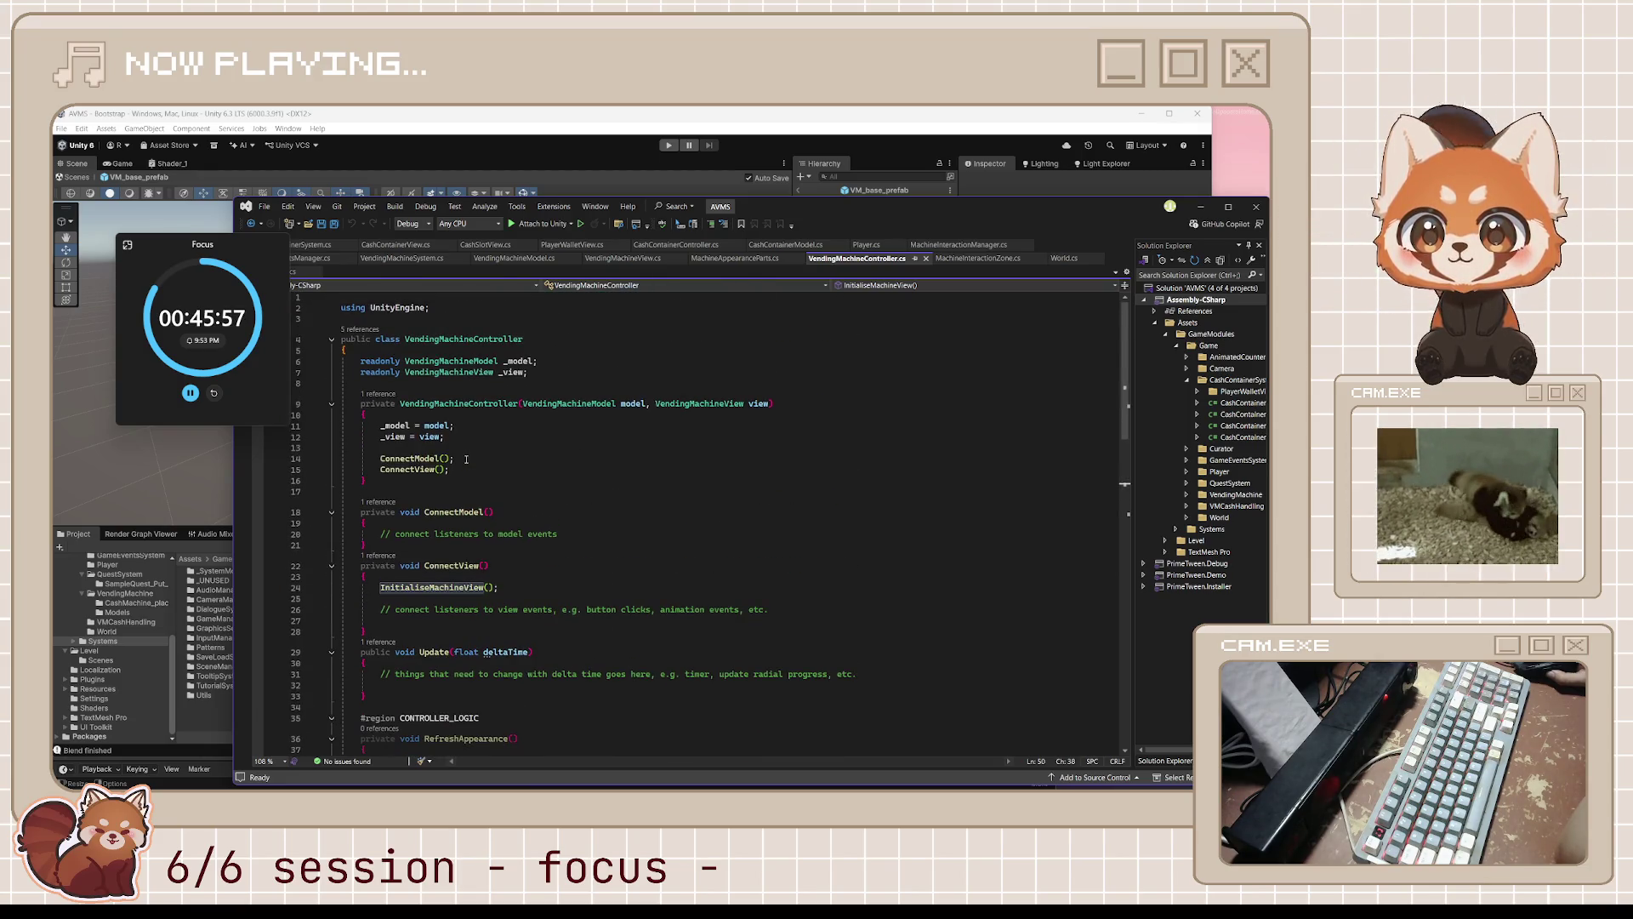
left_click(515, 587)
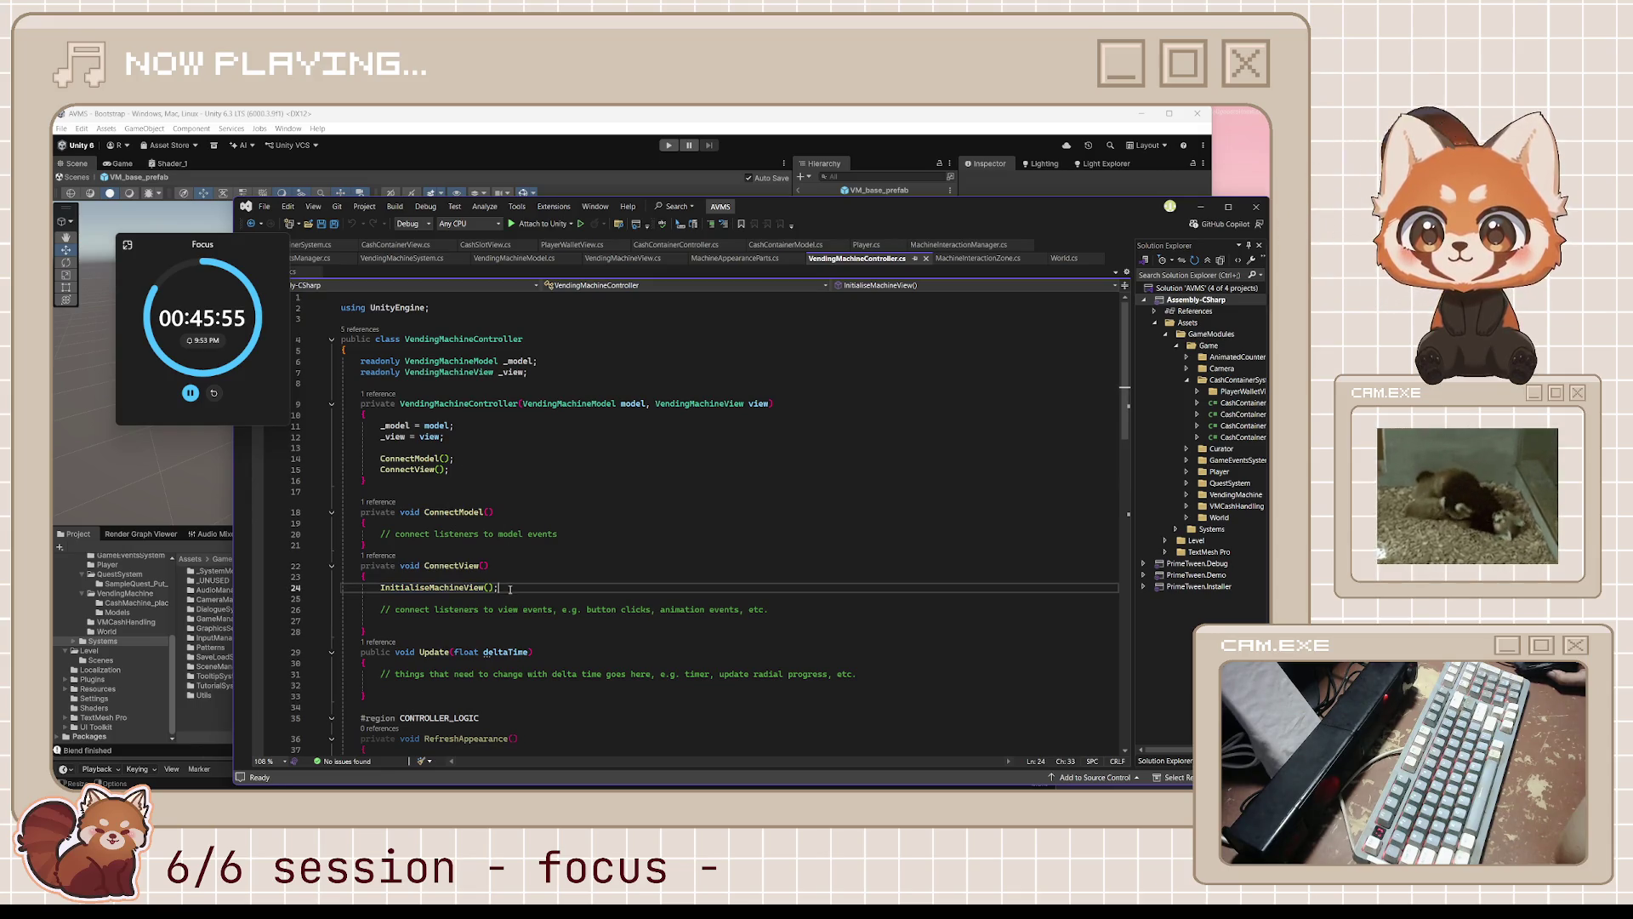
scroll(525, 557, "down", 4)
scroll(545, 520, "down", 5)
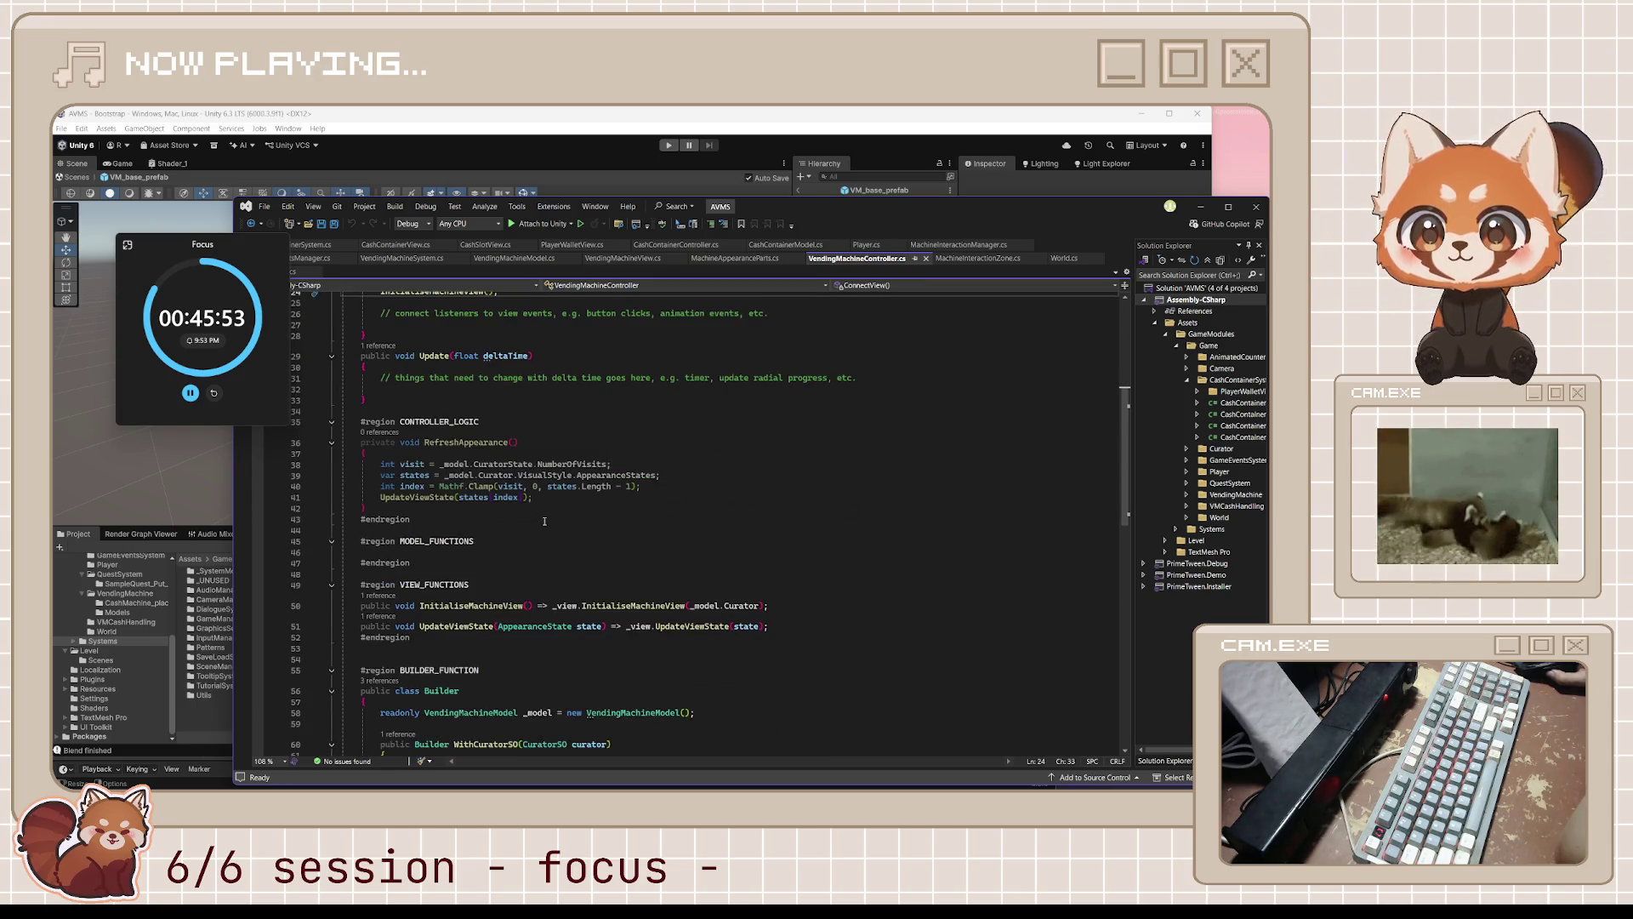
scroll(545, 520, "down", 3)
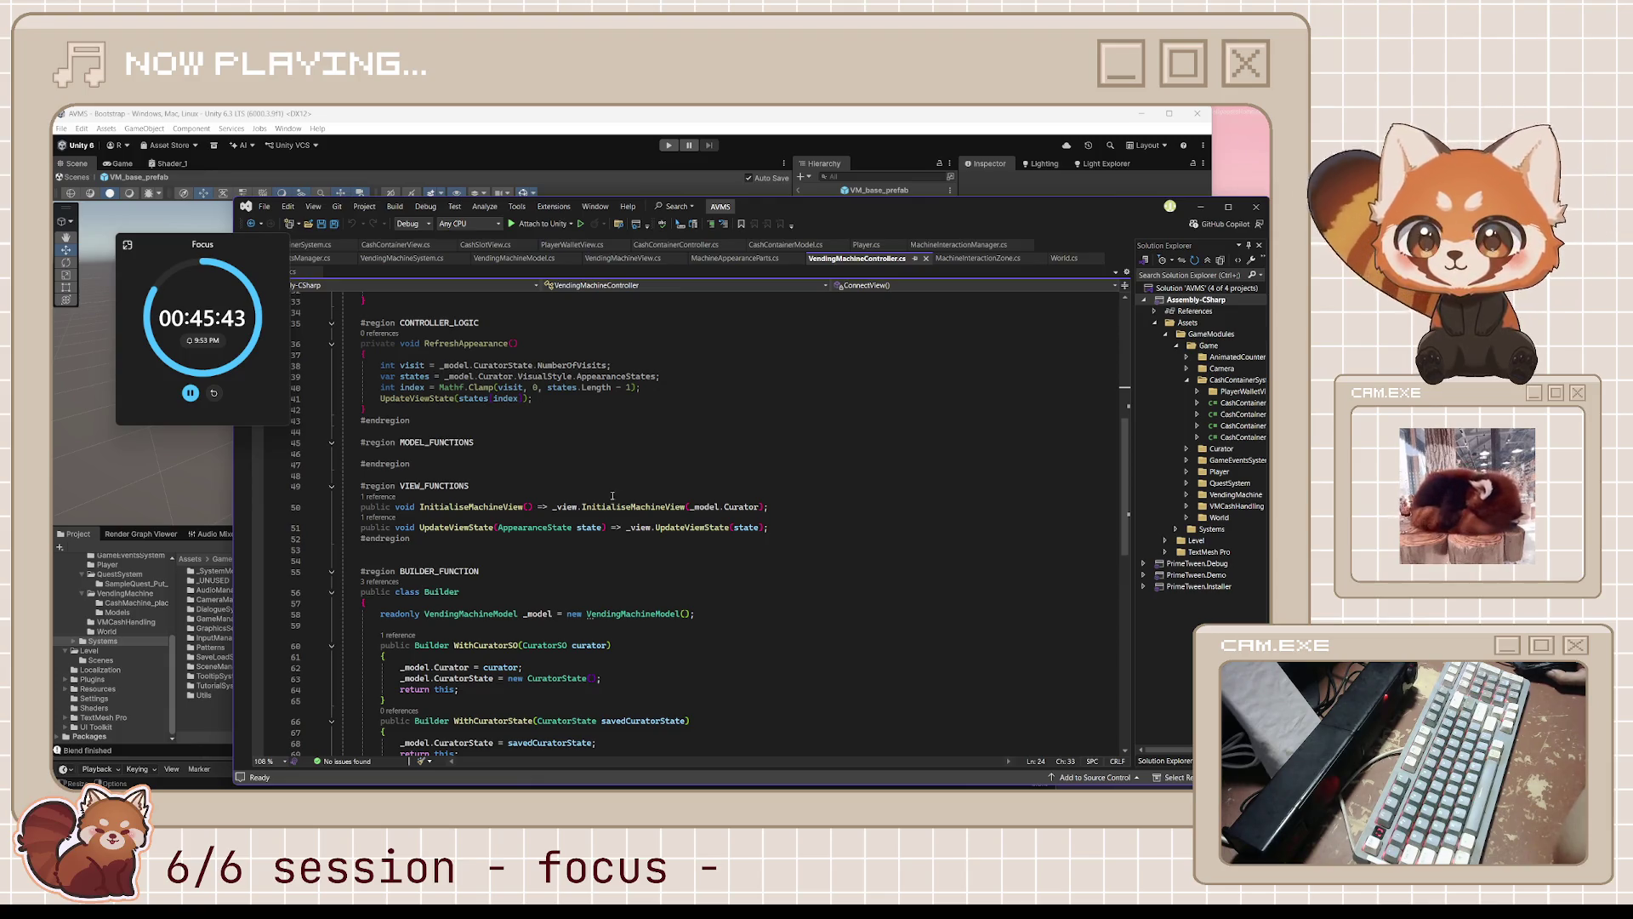
- Check UpdateViewState's references and select the _view.UpdateViewState(state) call on line 51
mouse_move(628, 528)
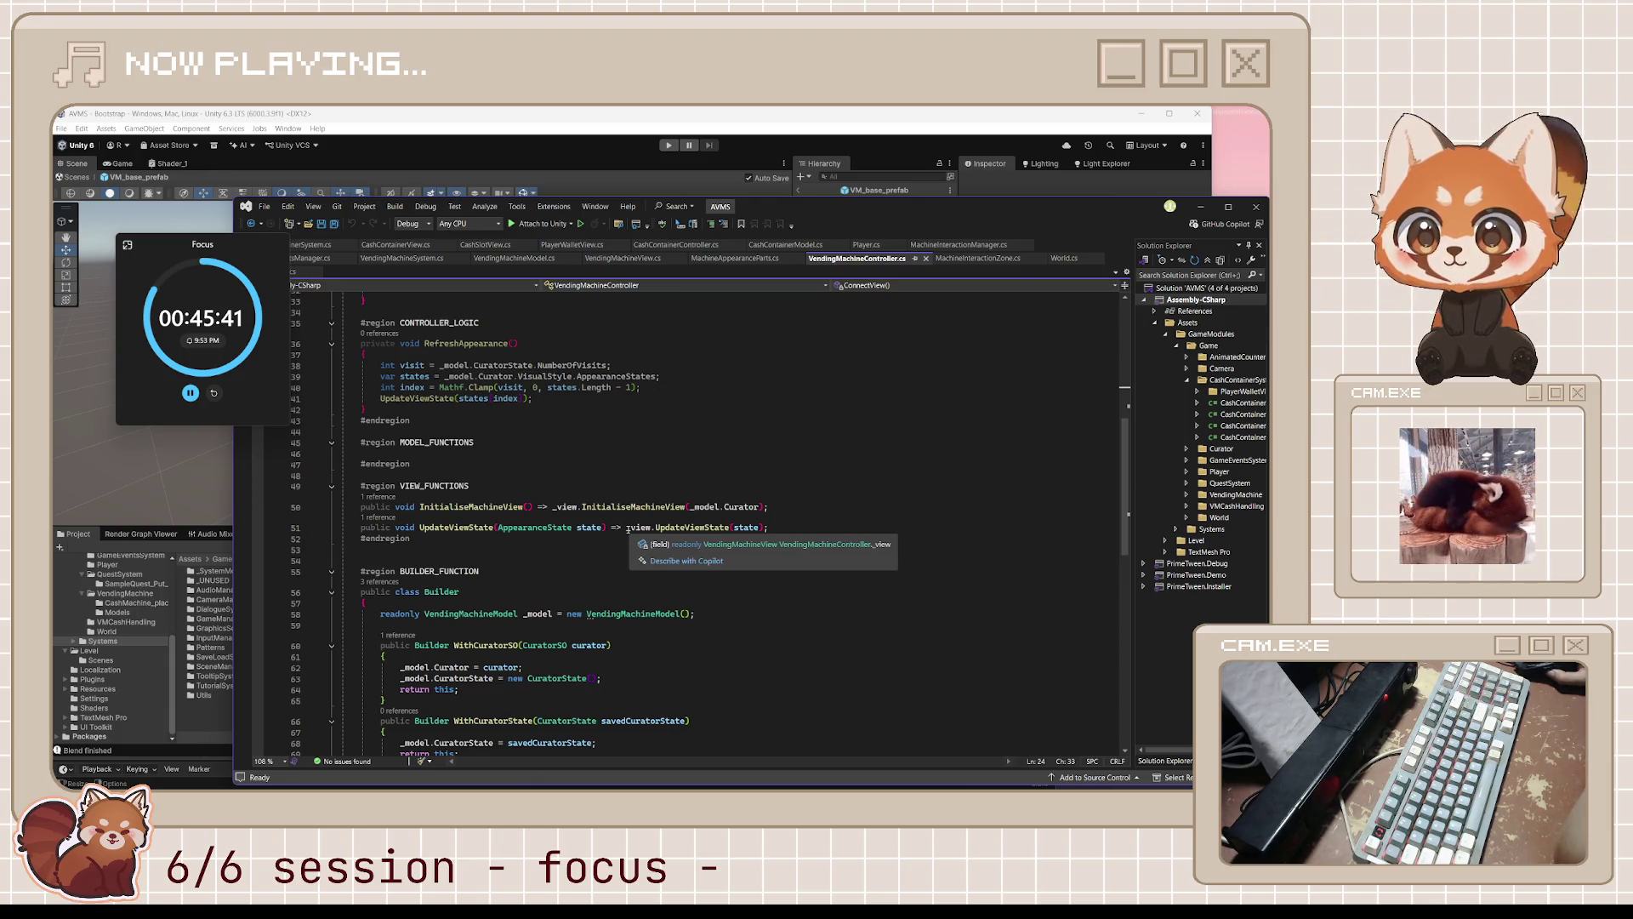
left_click_drag(628, 528, 764, 530)
key("ctrl+c")
mouse_move(763, 534)
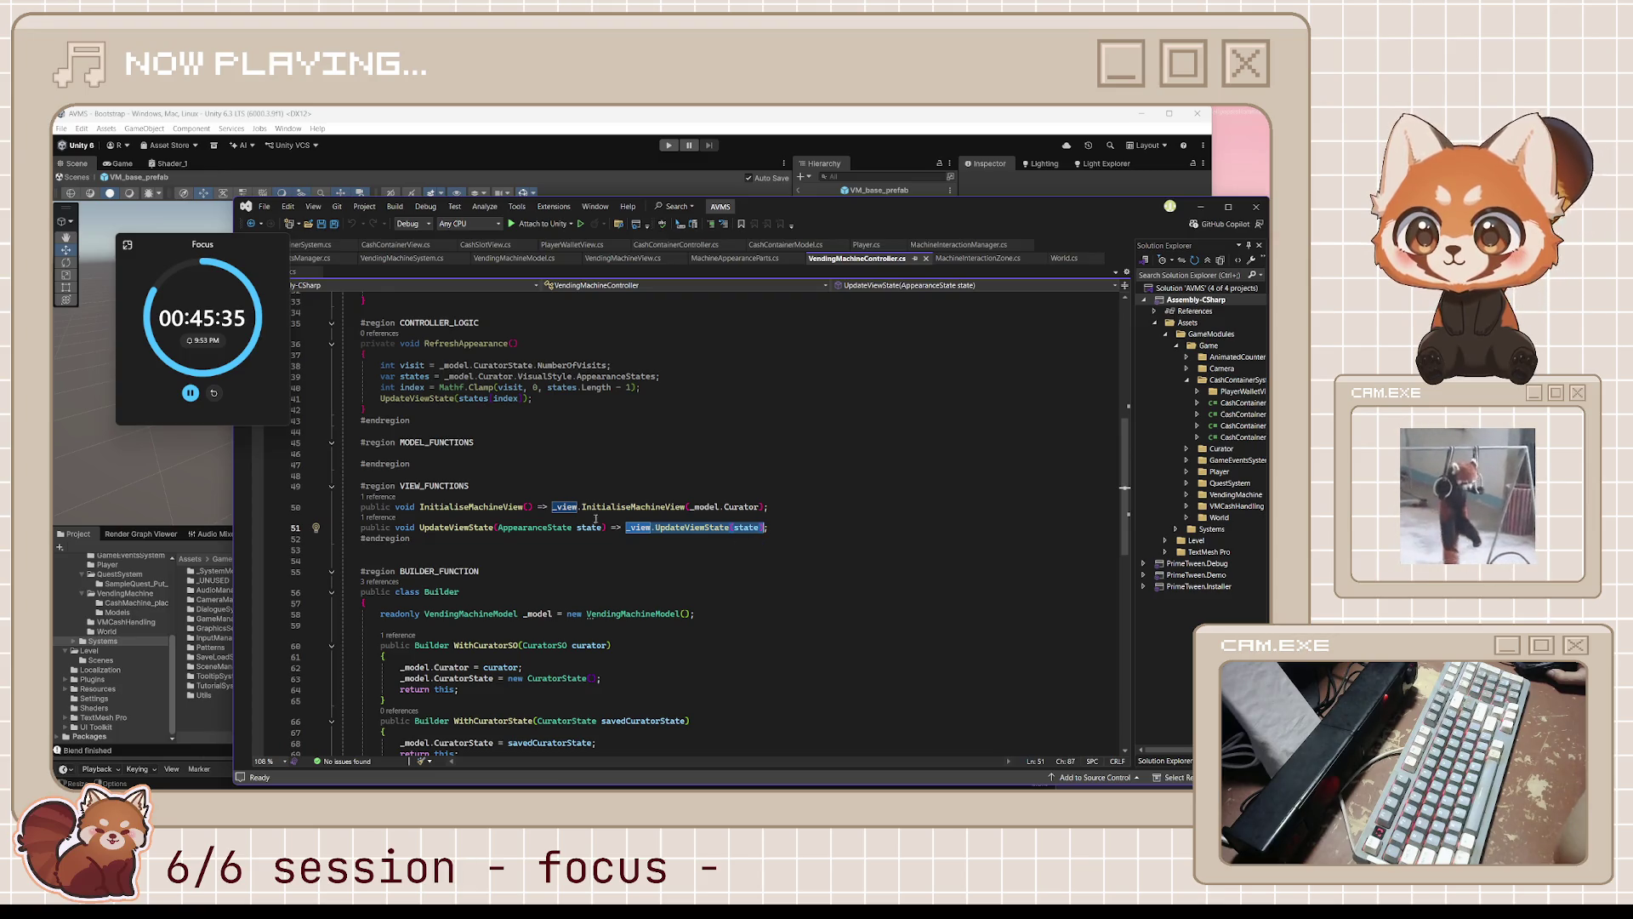
left_click(375, 518)
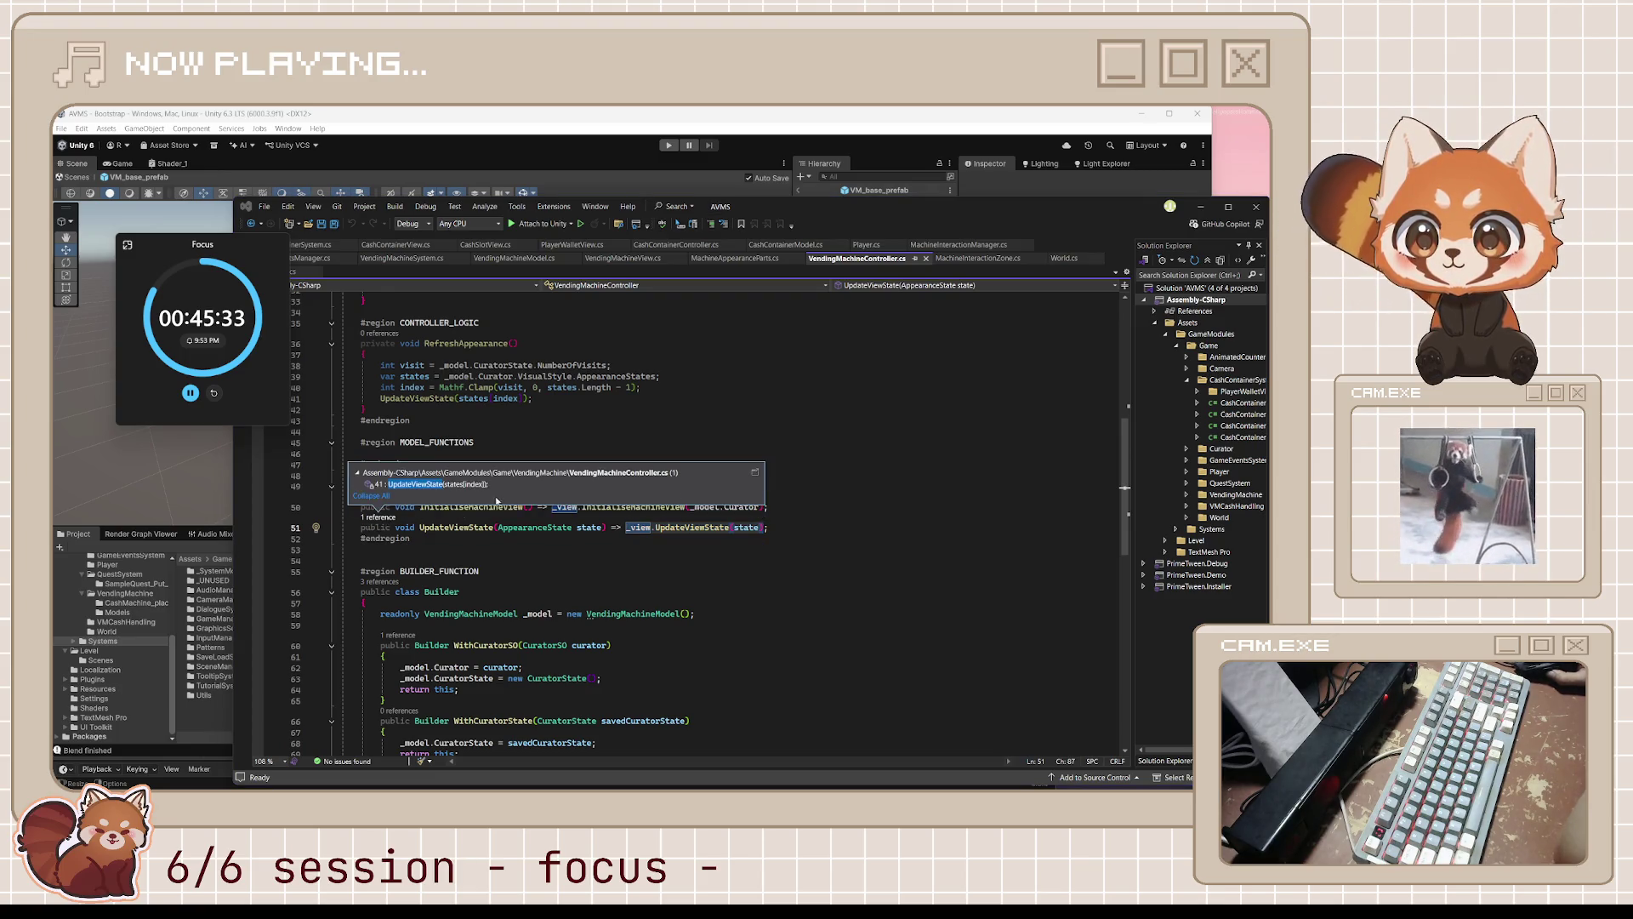
mouse_move(573, 485)
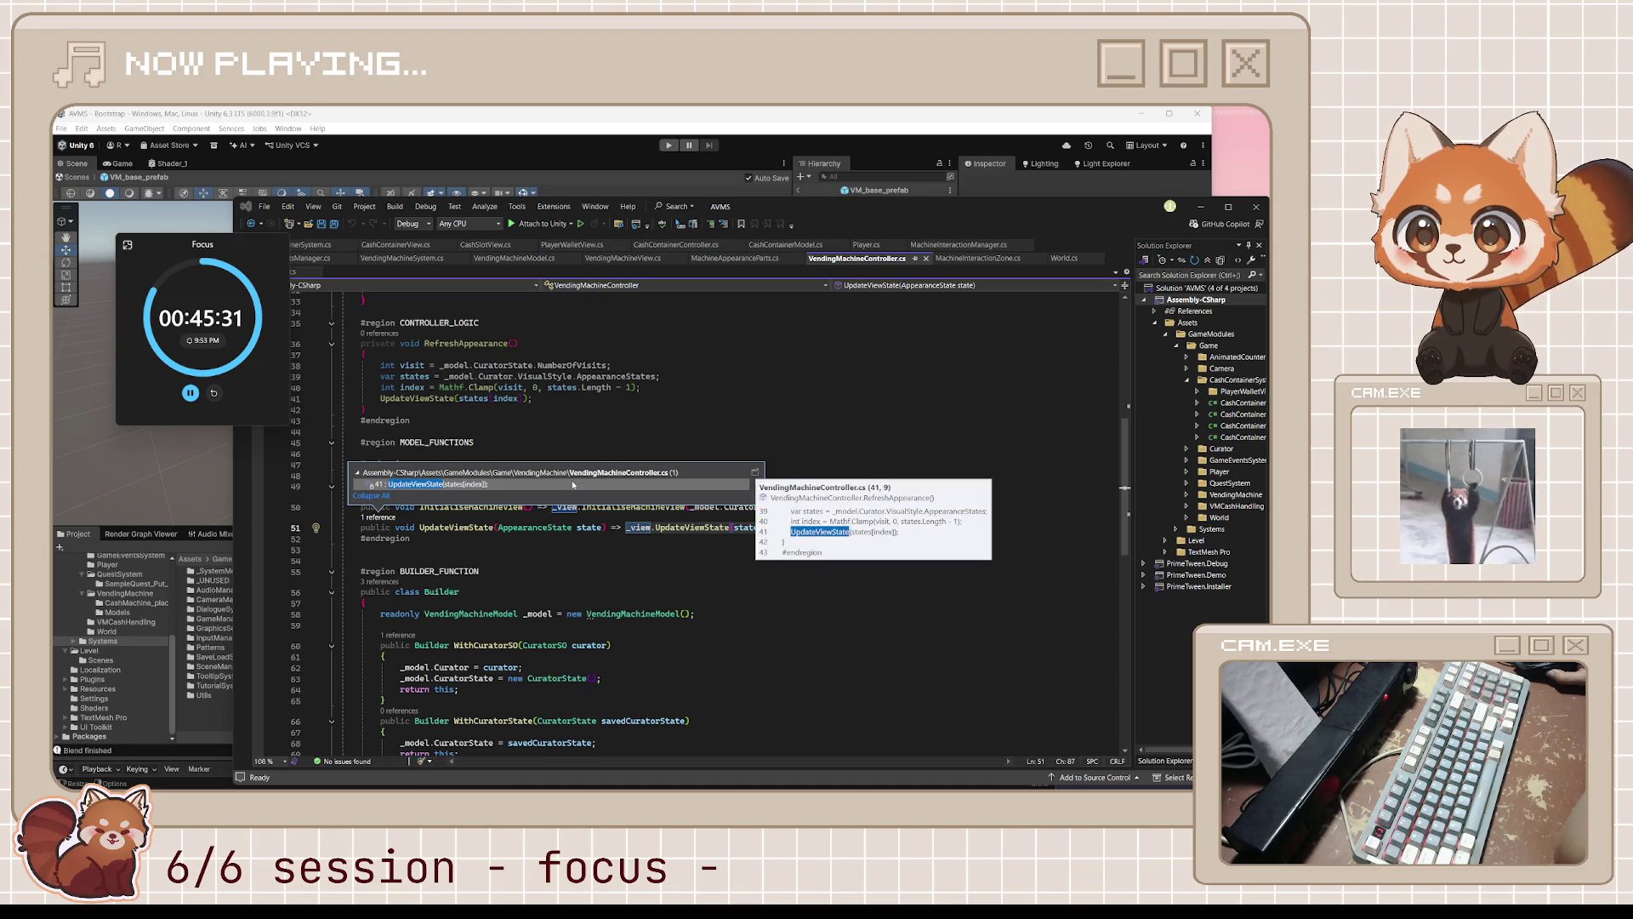
left_click_drag(763, 528, 630, 529)
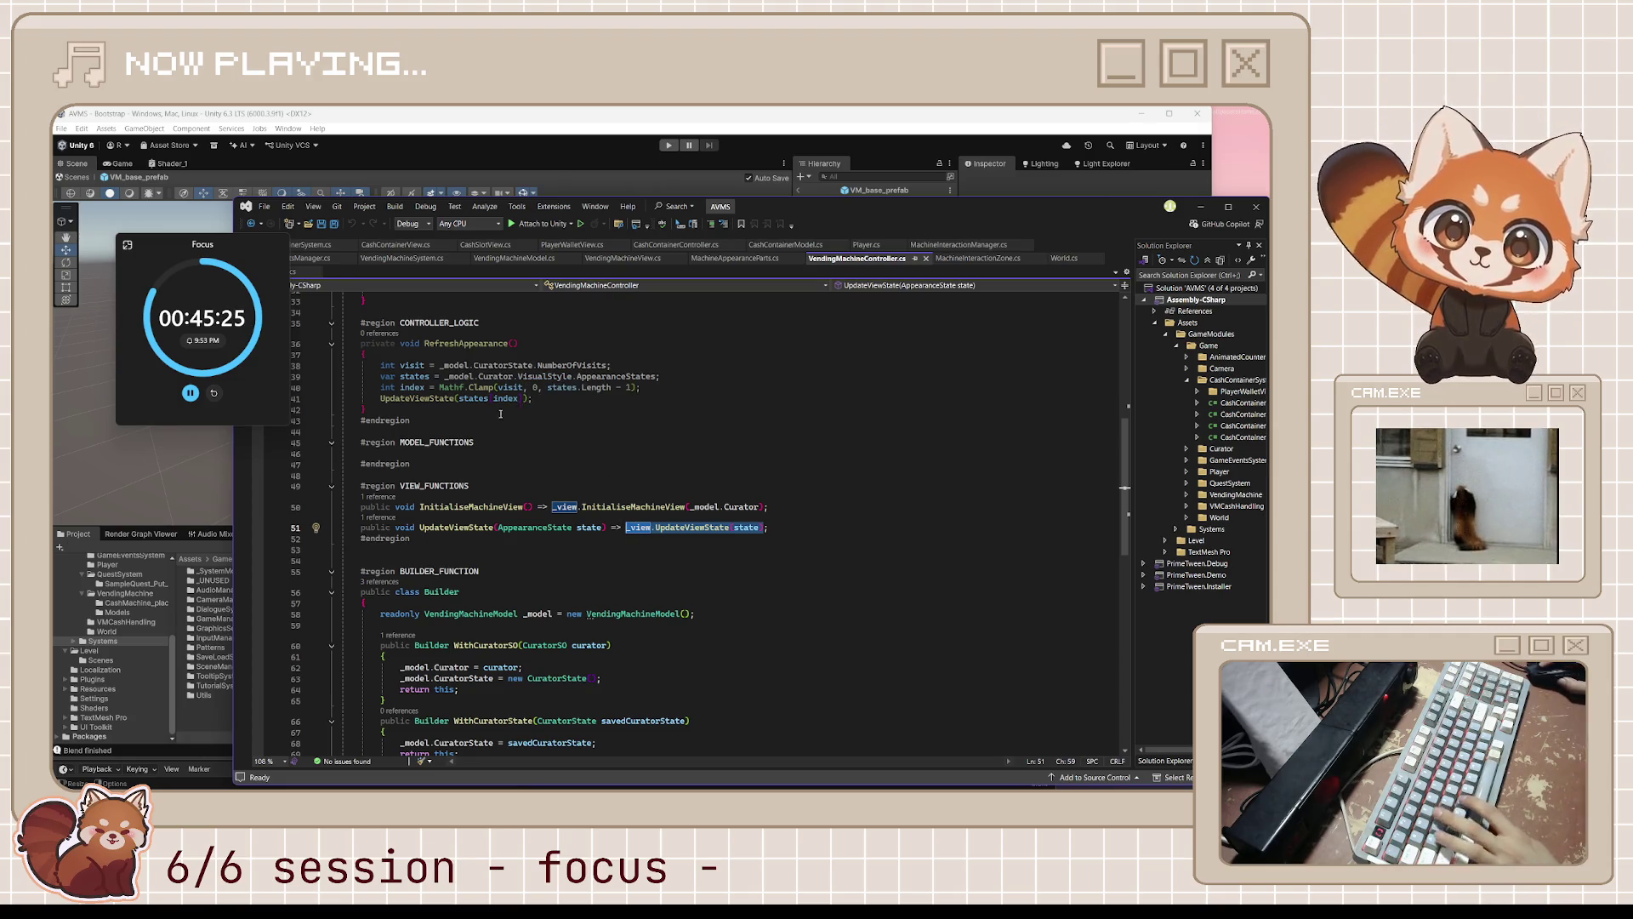
- Make line 41 in RefreshAppearance call _view.UpdateViewState directly
left_click_drag(532, 398, 405, 388)
left_click(405, 398)
key("Home")
key("shift+End")
key("ctrl+v")
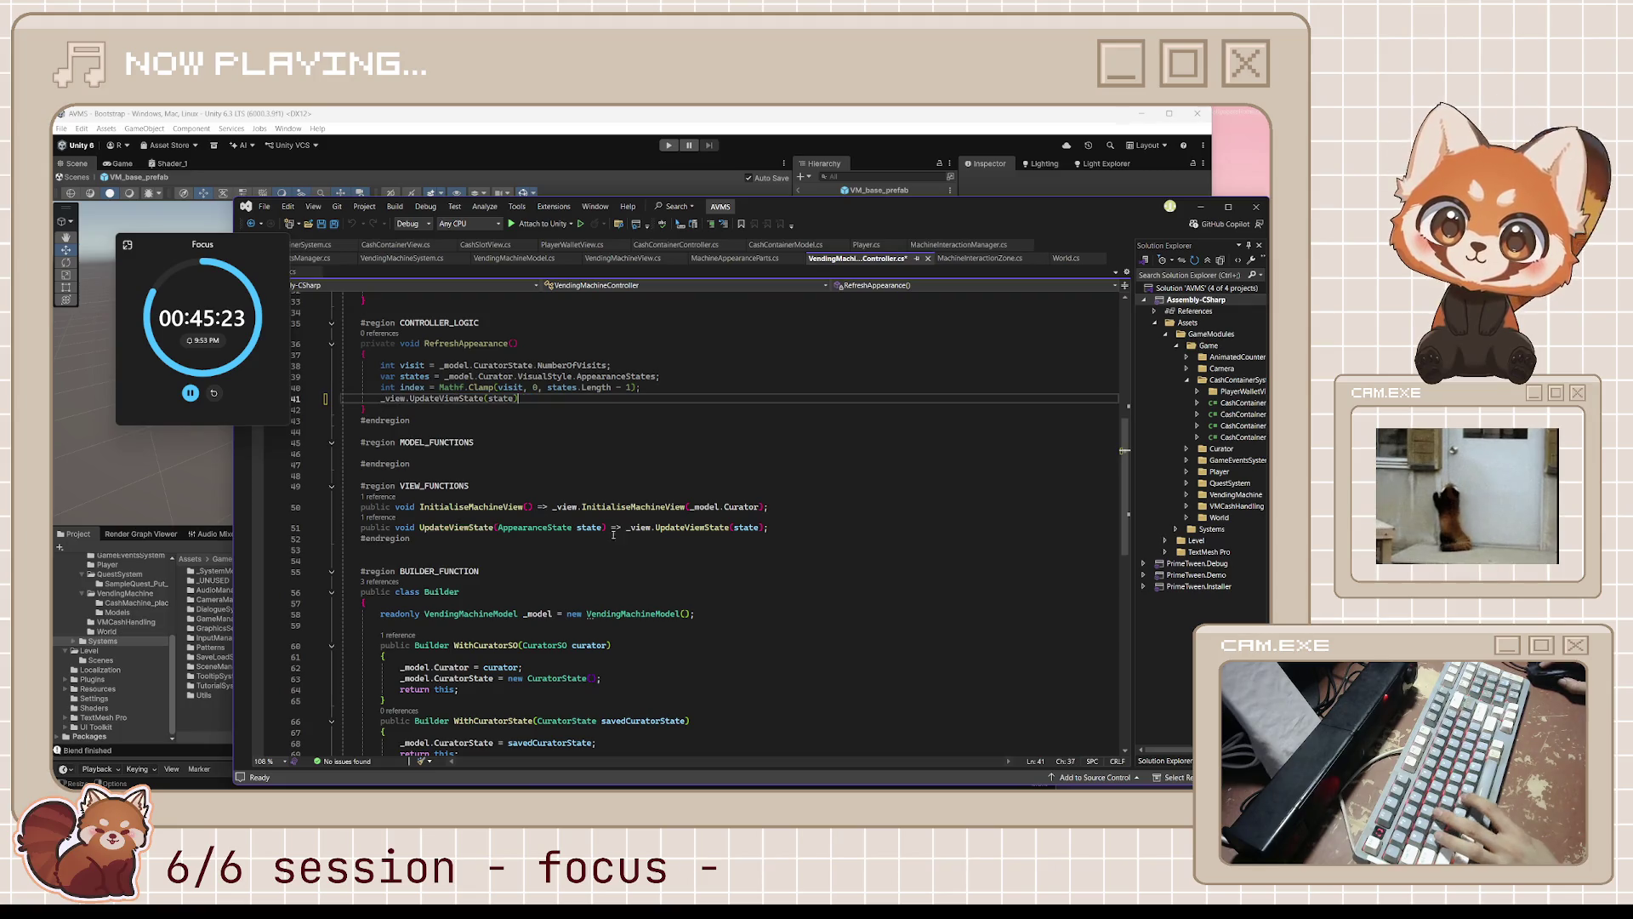
type(");")
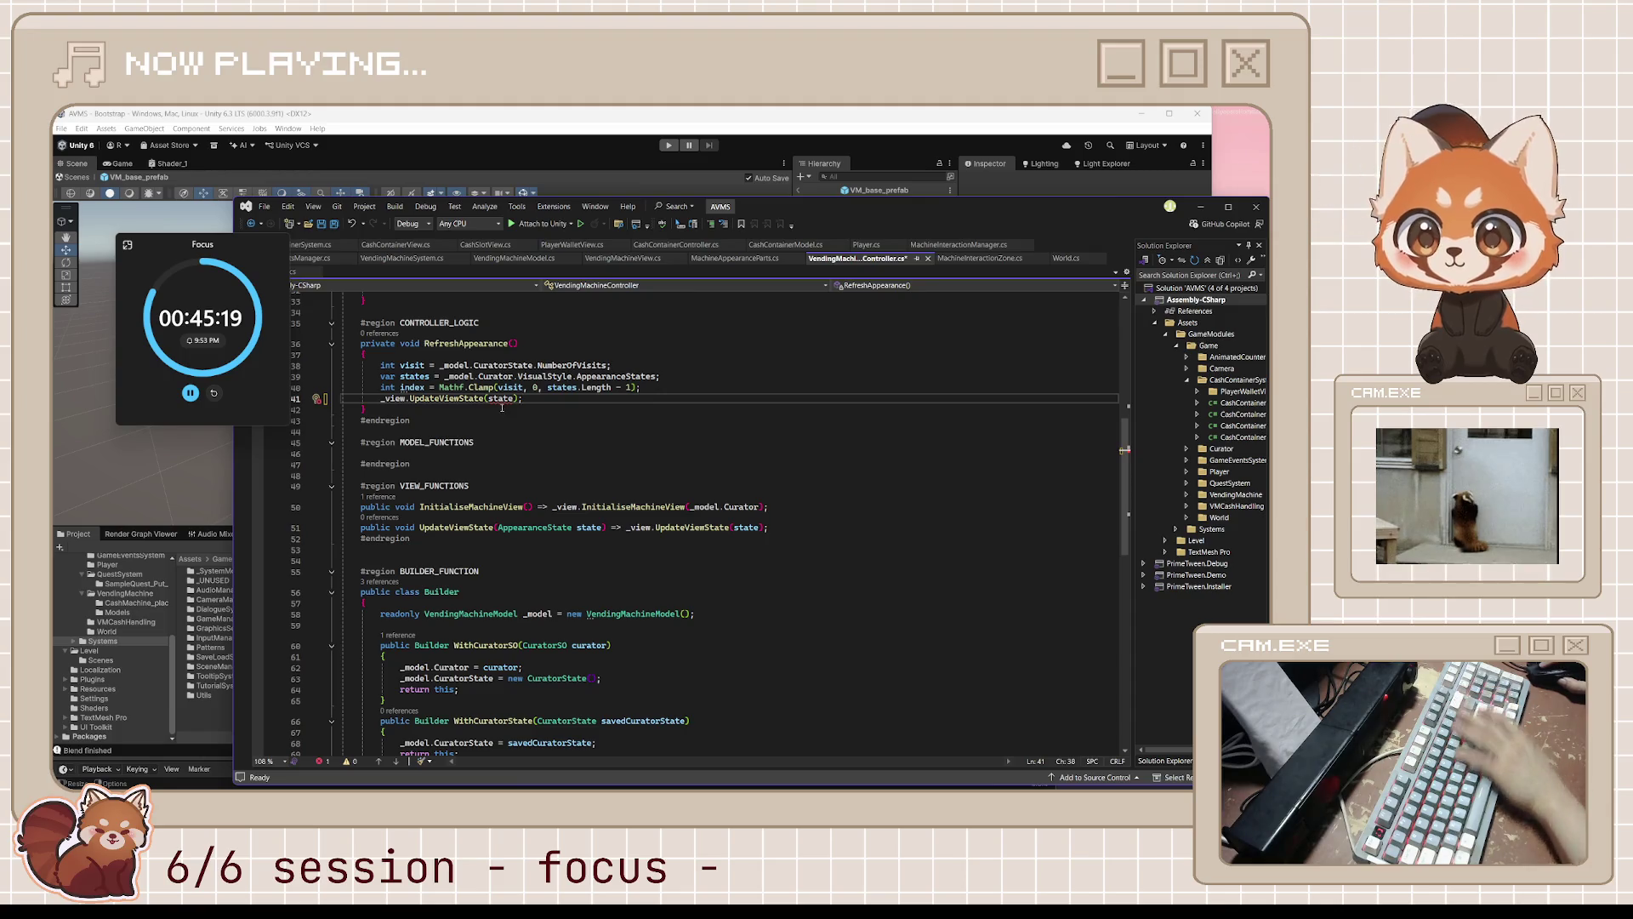
key("ctrl+z")
key("ctrl+z")
key("ctrl+z")
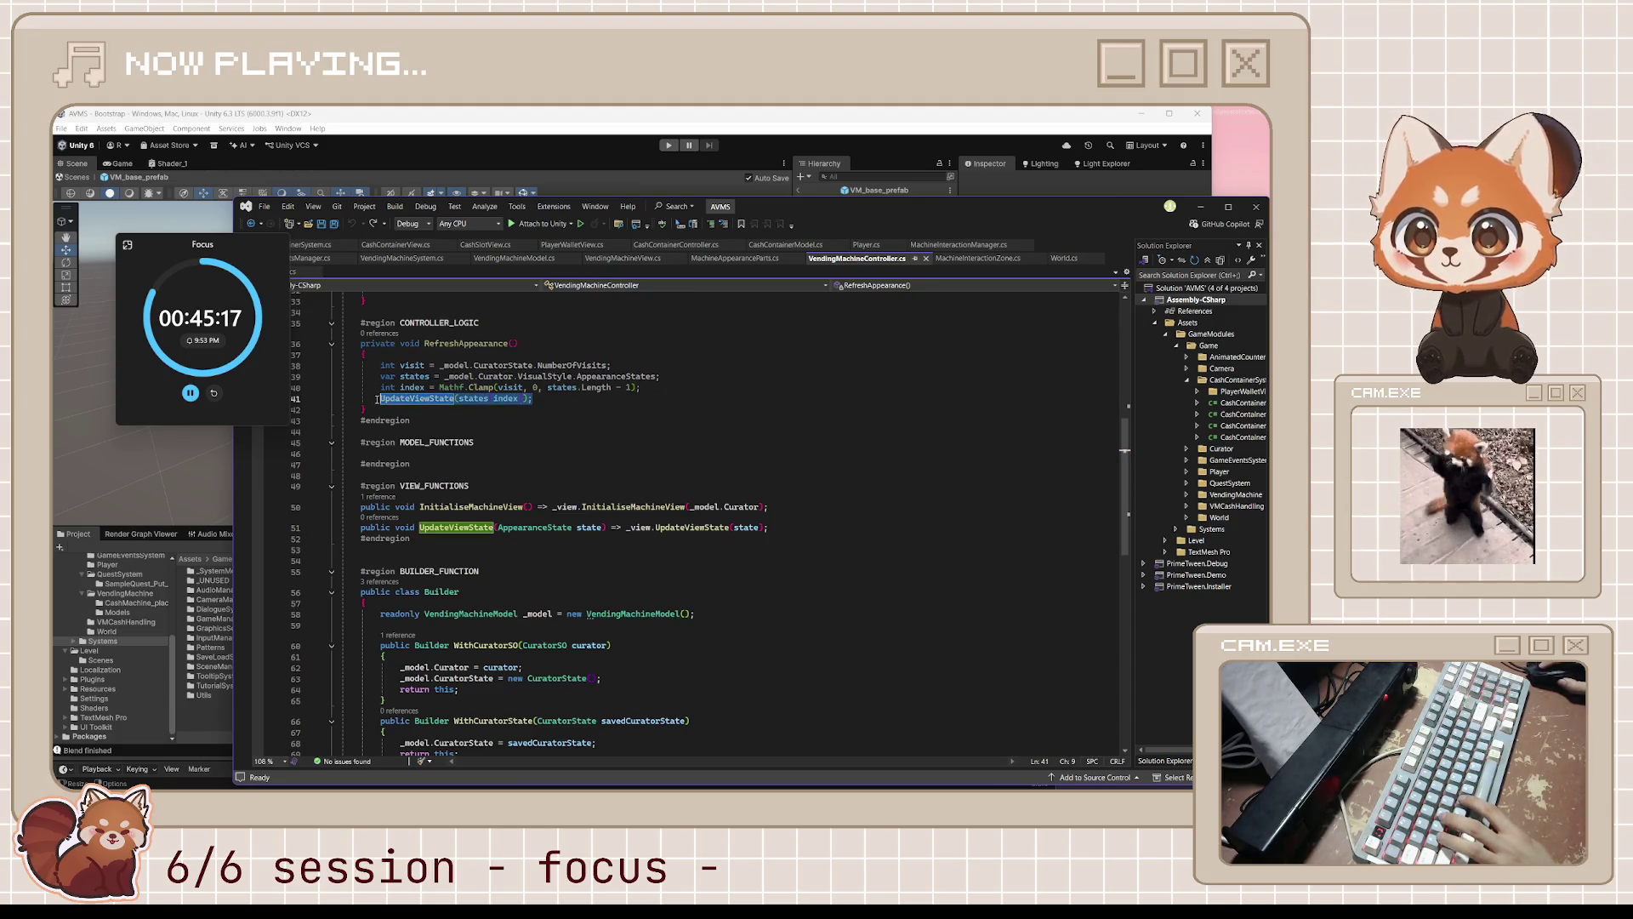
type("_view.UpdateViewState(state)(state")
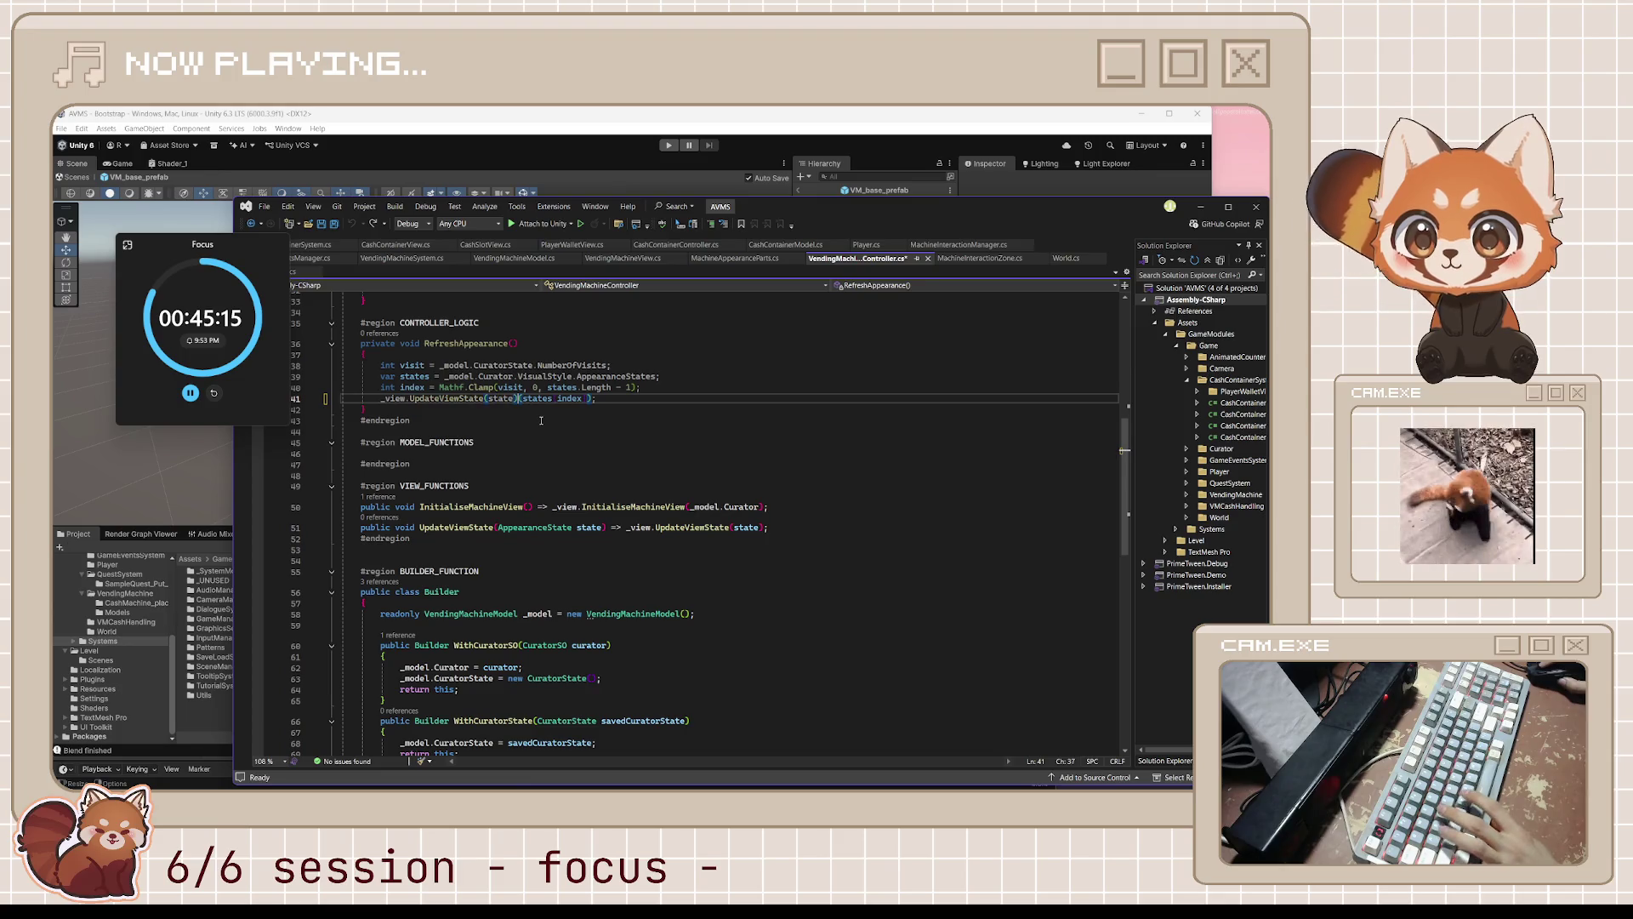
key("BackSpace")
key("BackSpace")
key("BackSpace")
- Delete the UpdateViewState wrapper method on line 51 and save the file
left_click(686, 470)
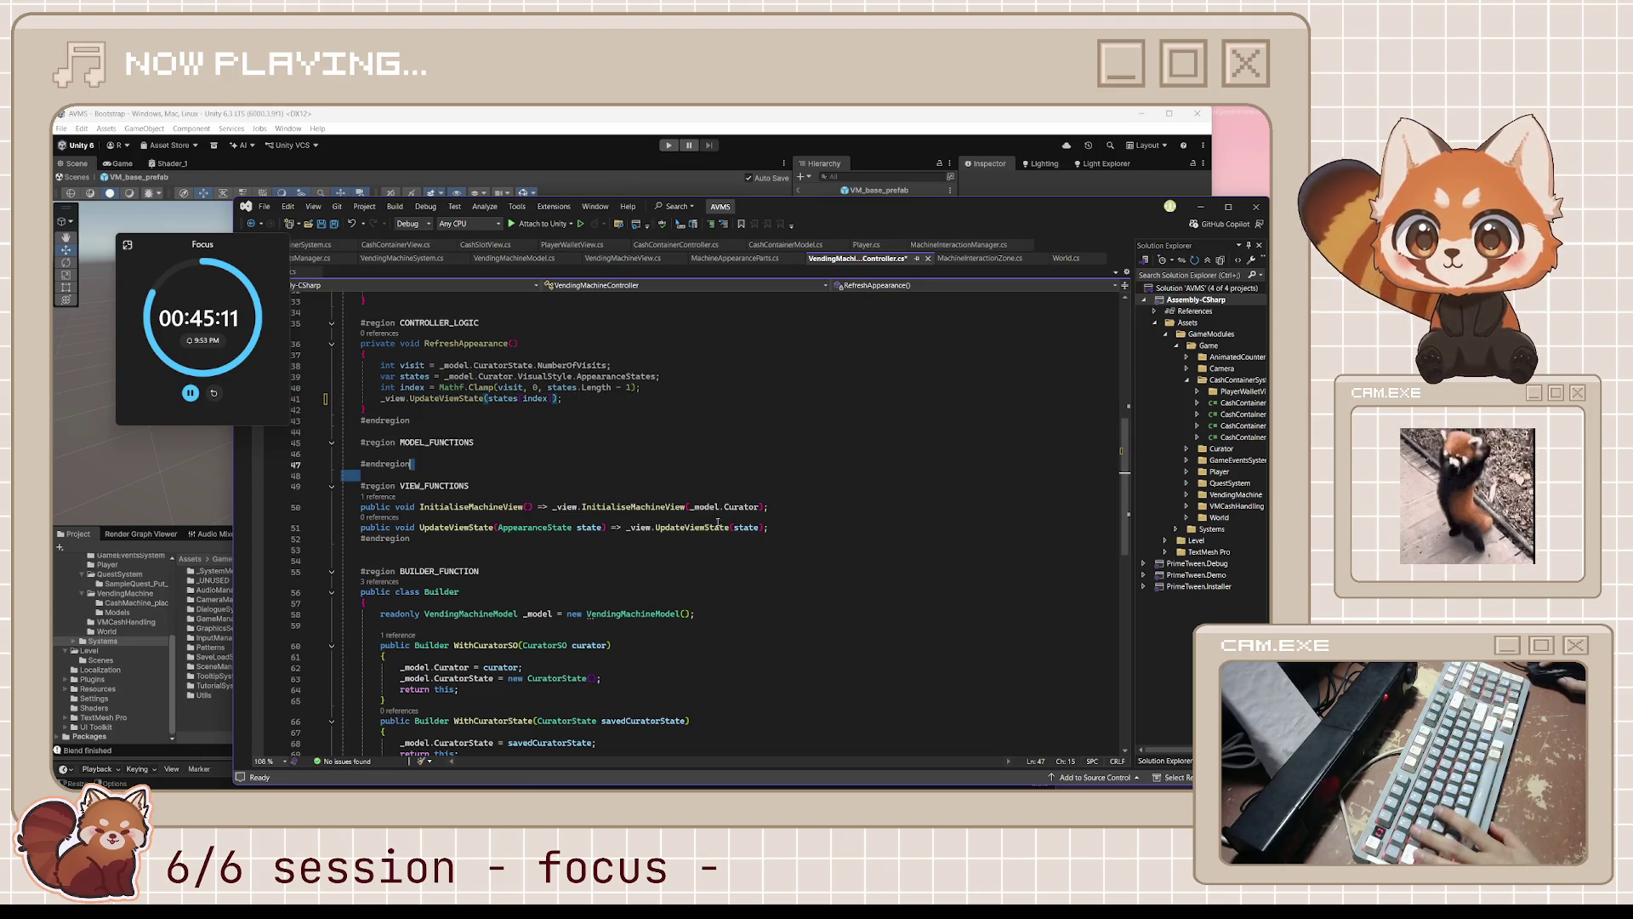
left_click(799, 531)
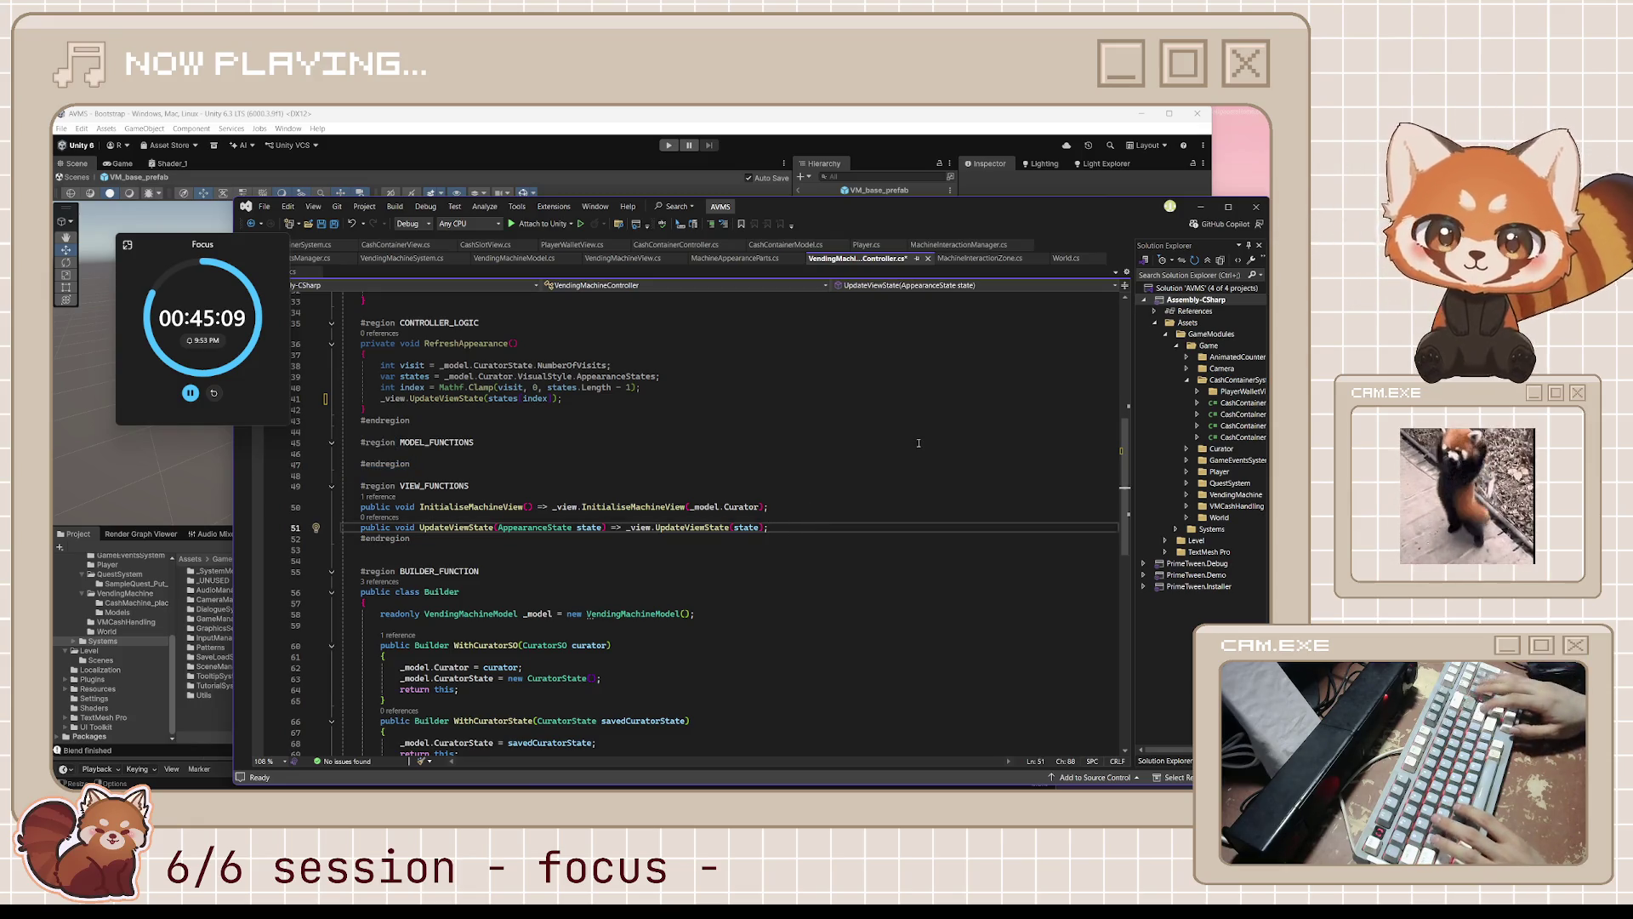
key("shift+Home")
key("BackSpace")
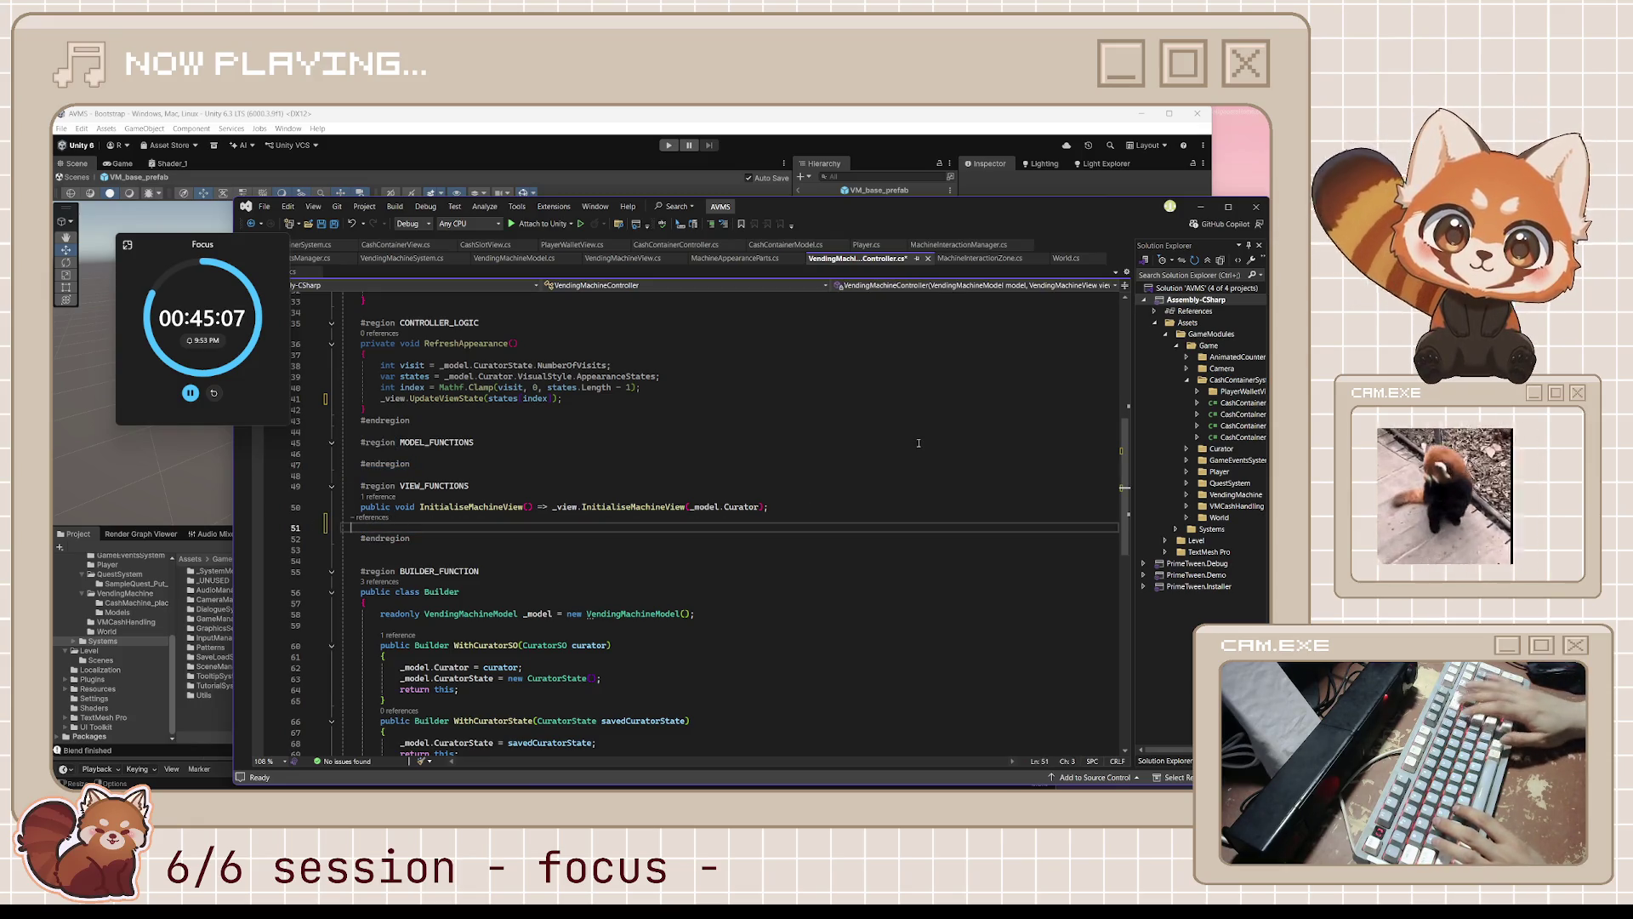
key("BackSpace")
key("ctrl+s")
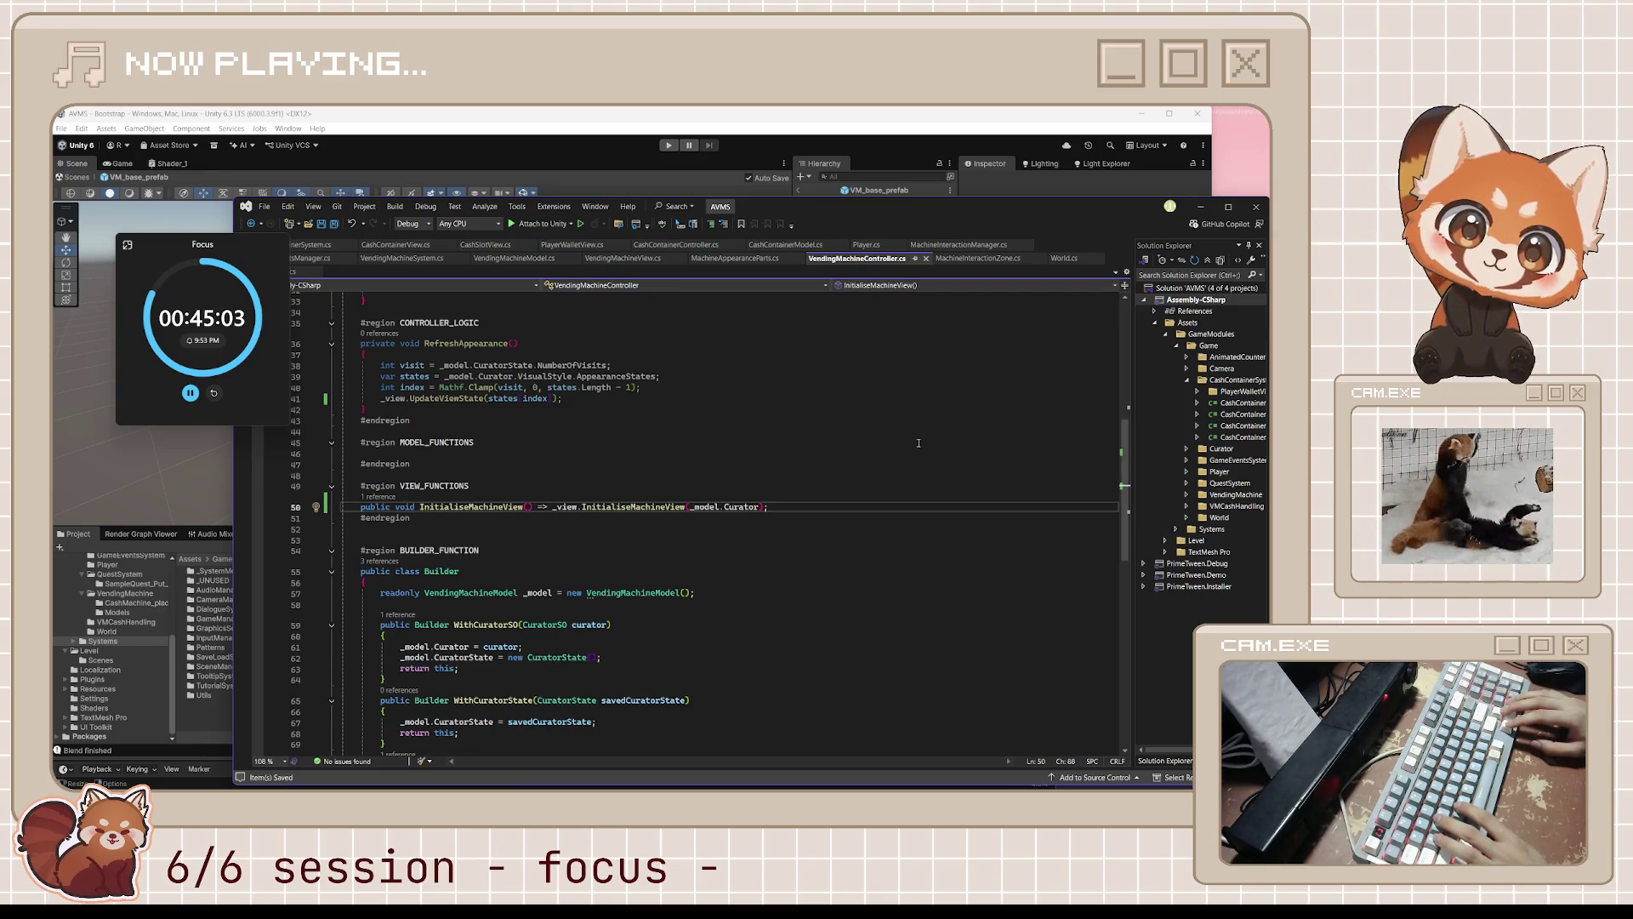
key("Up")
- Move the _view.InitialiseMachineView(_model.Curator) call from its wrapper into ConnectView on line 24
scroll(605, 578, "up", 1)
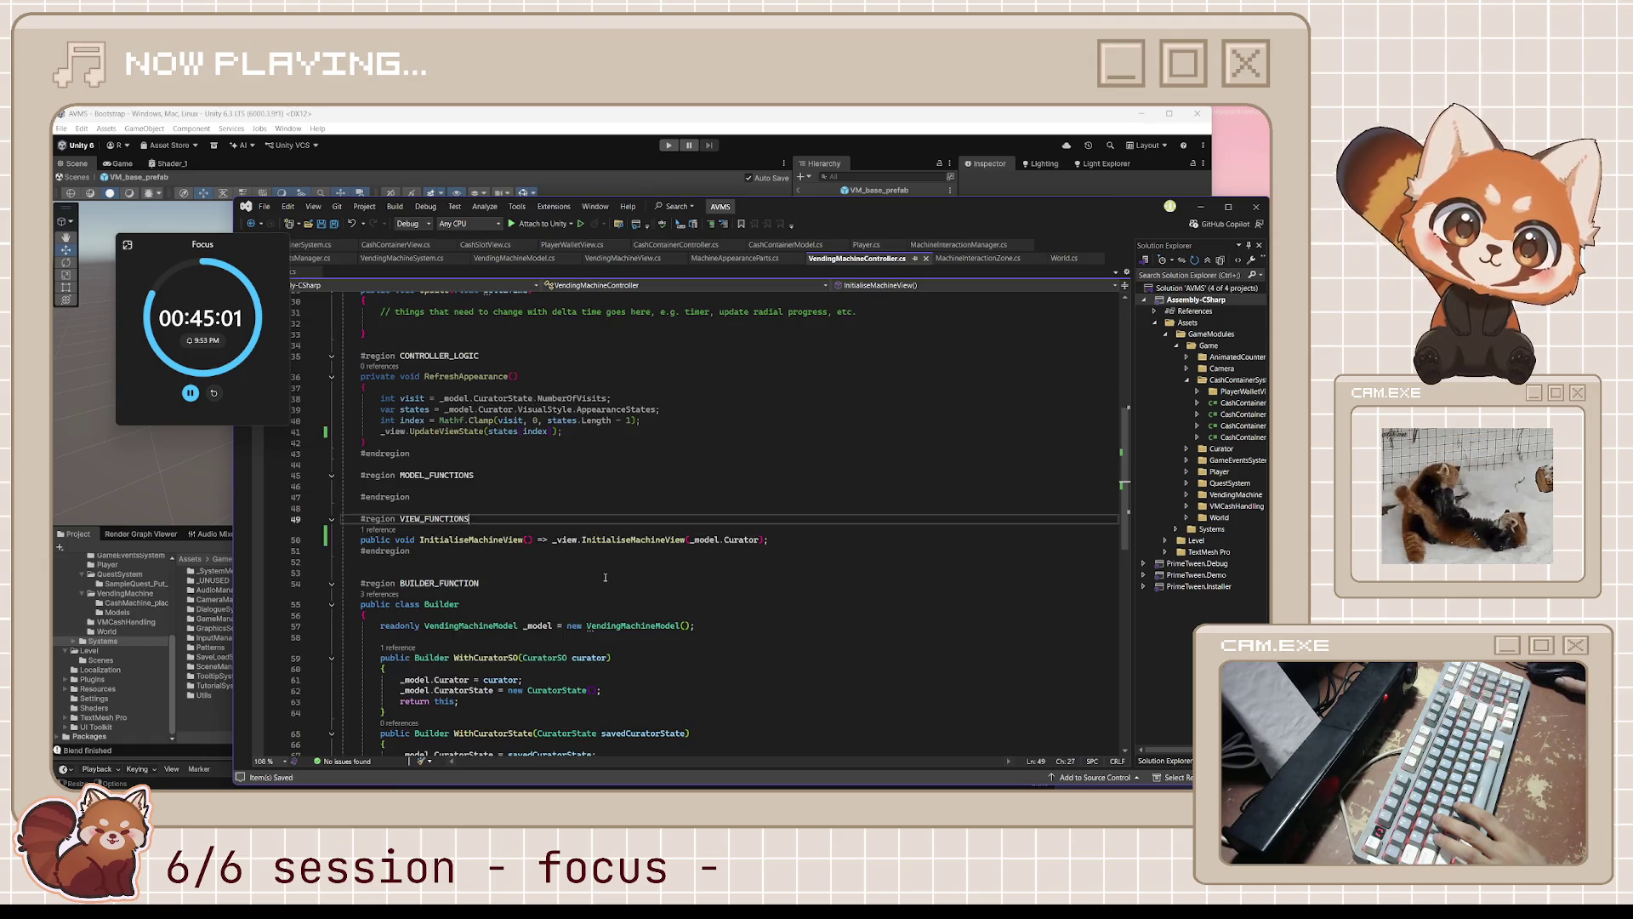
left_click(381, 531)
double_click(522, 489)
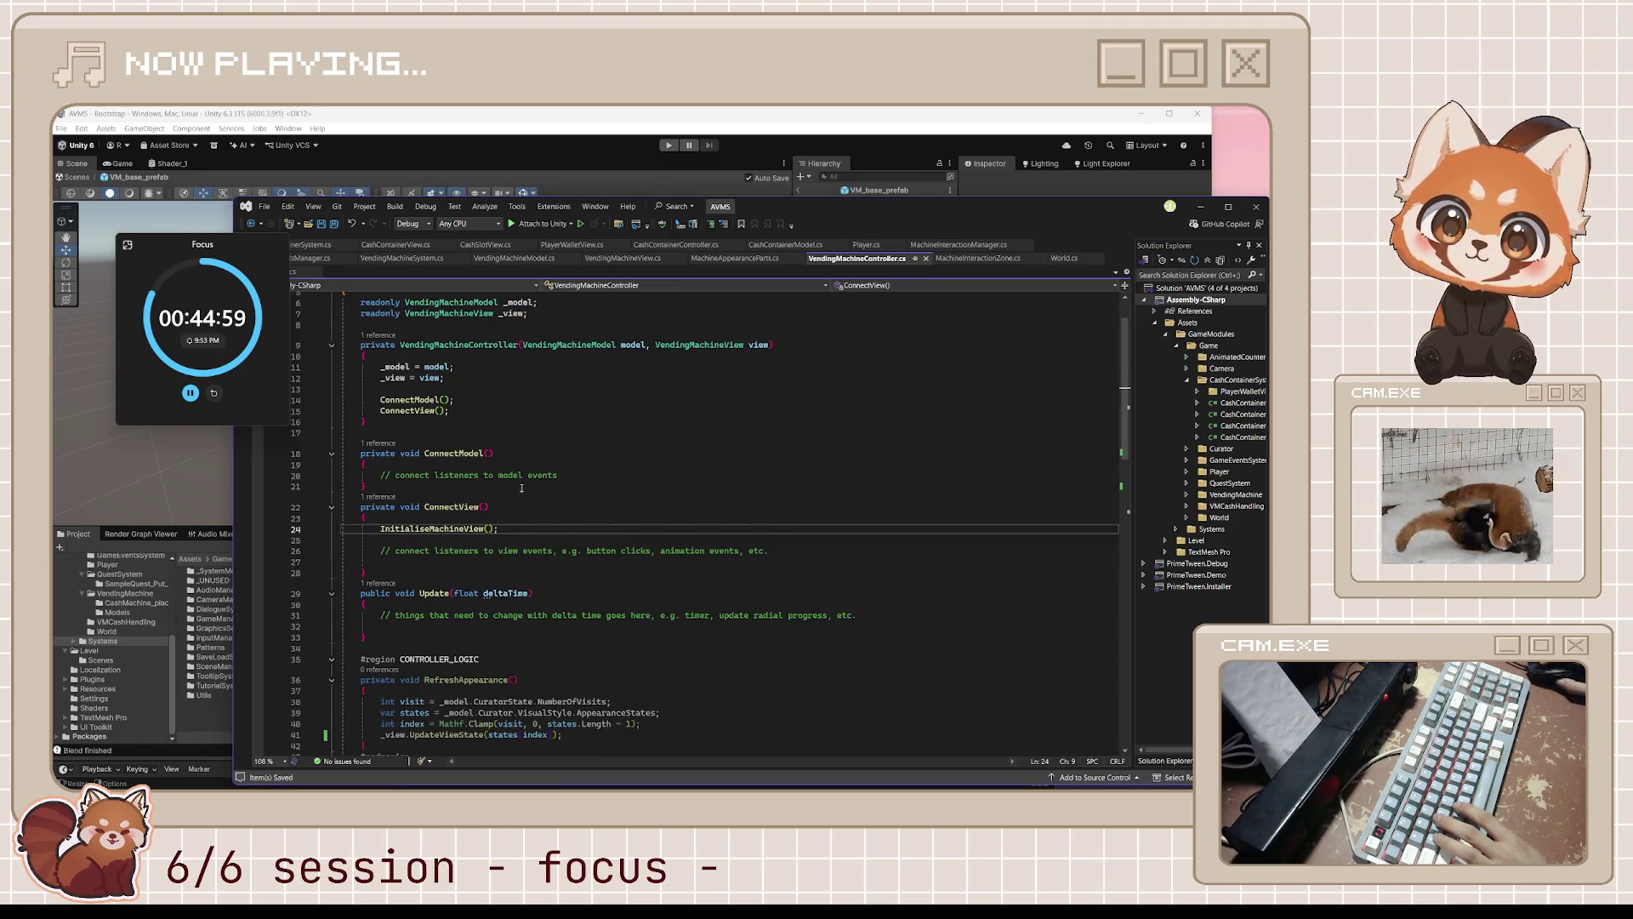
scroll(619, 587, "down", 7)
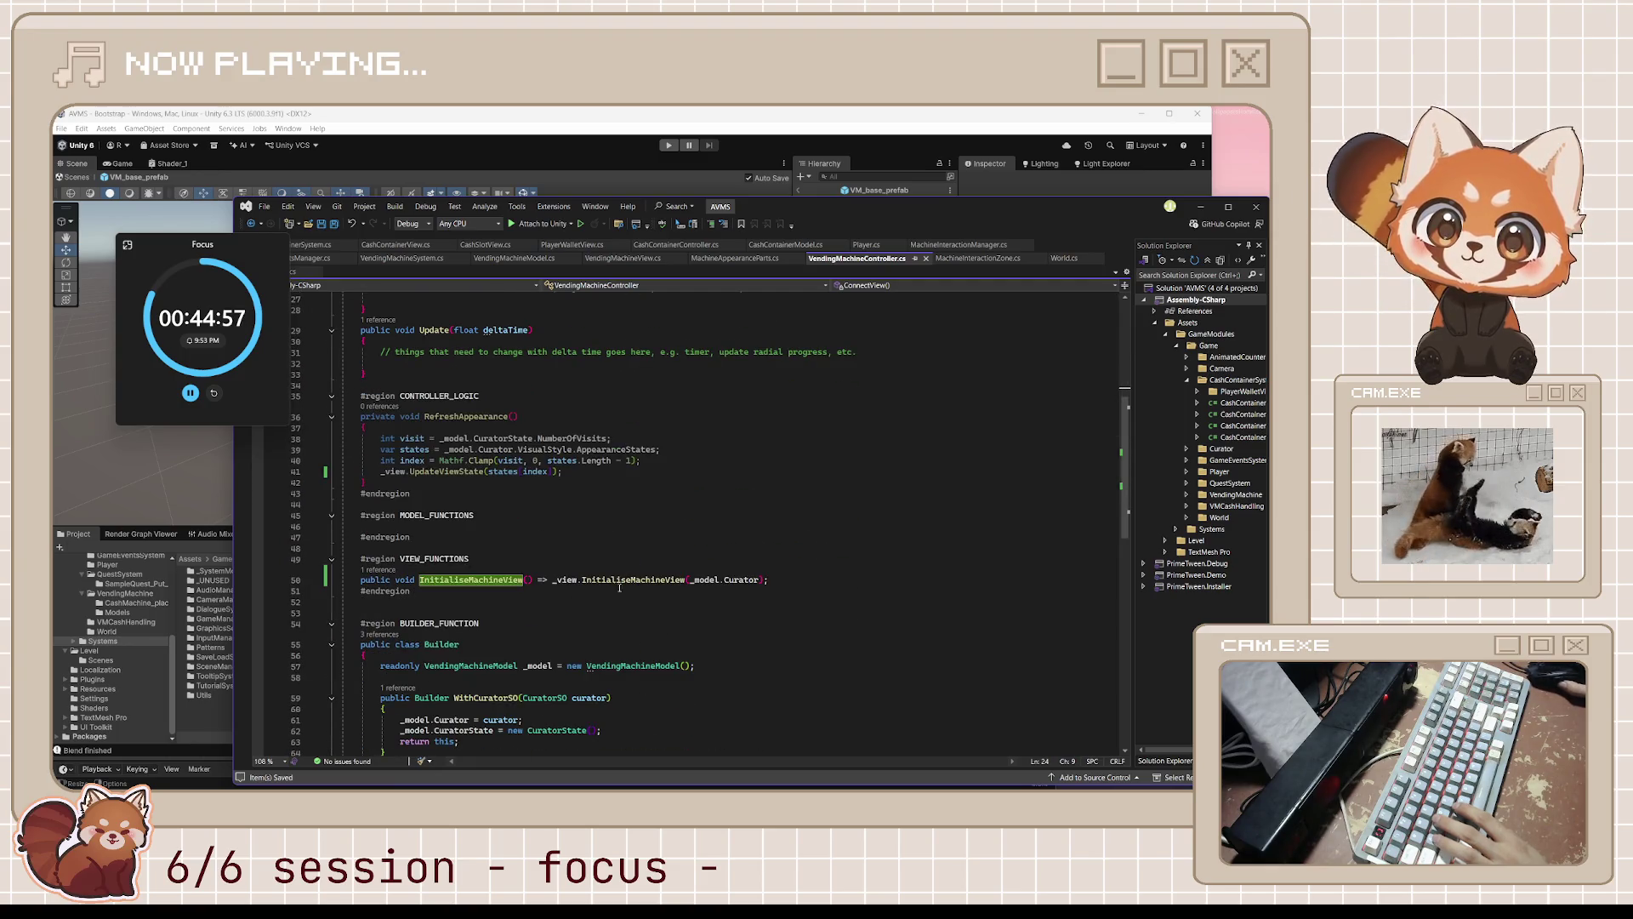
scroll(555, 582, "up", 3)
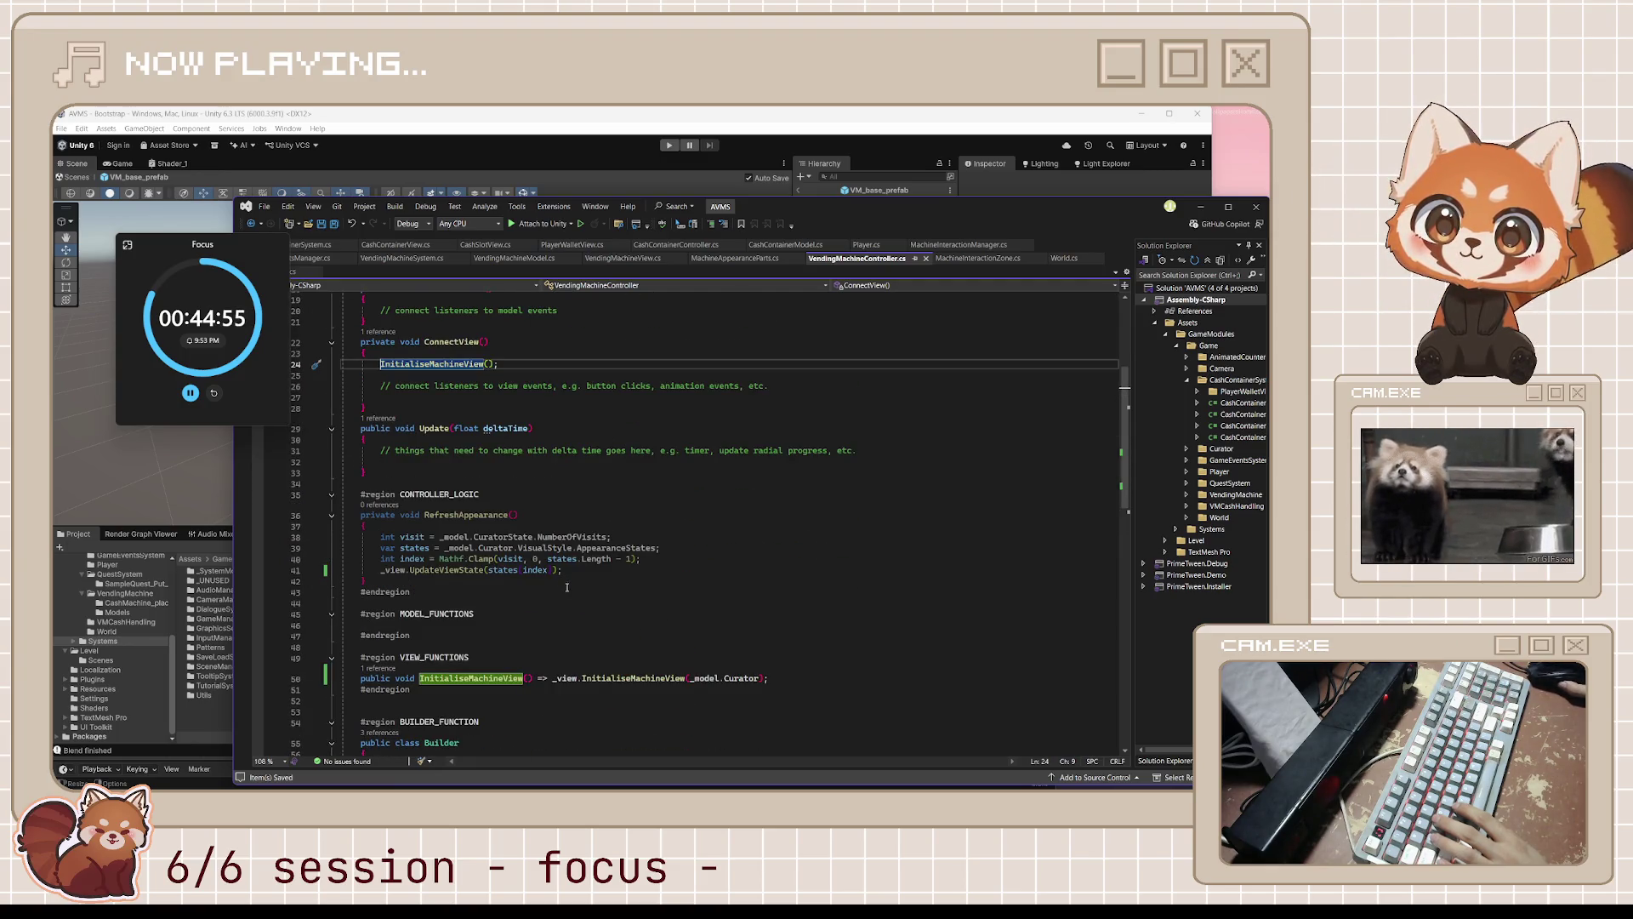
mouse_move(559, 678)
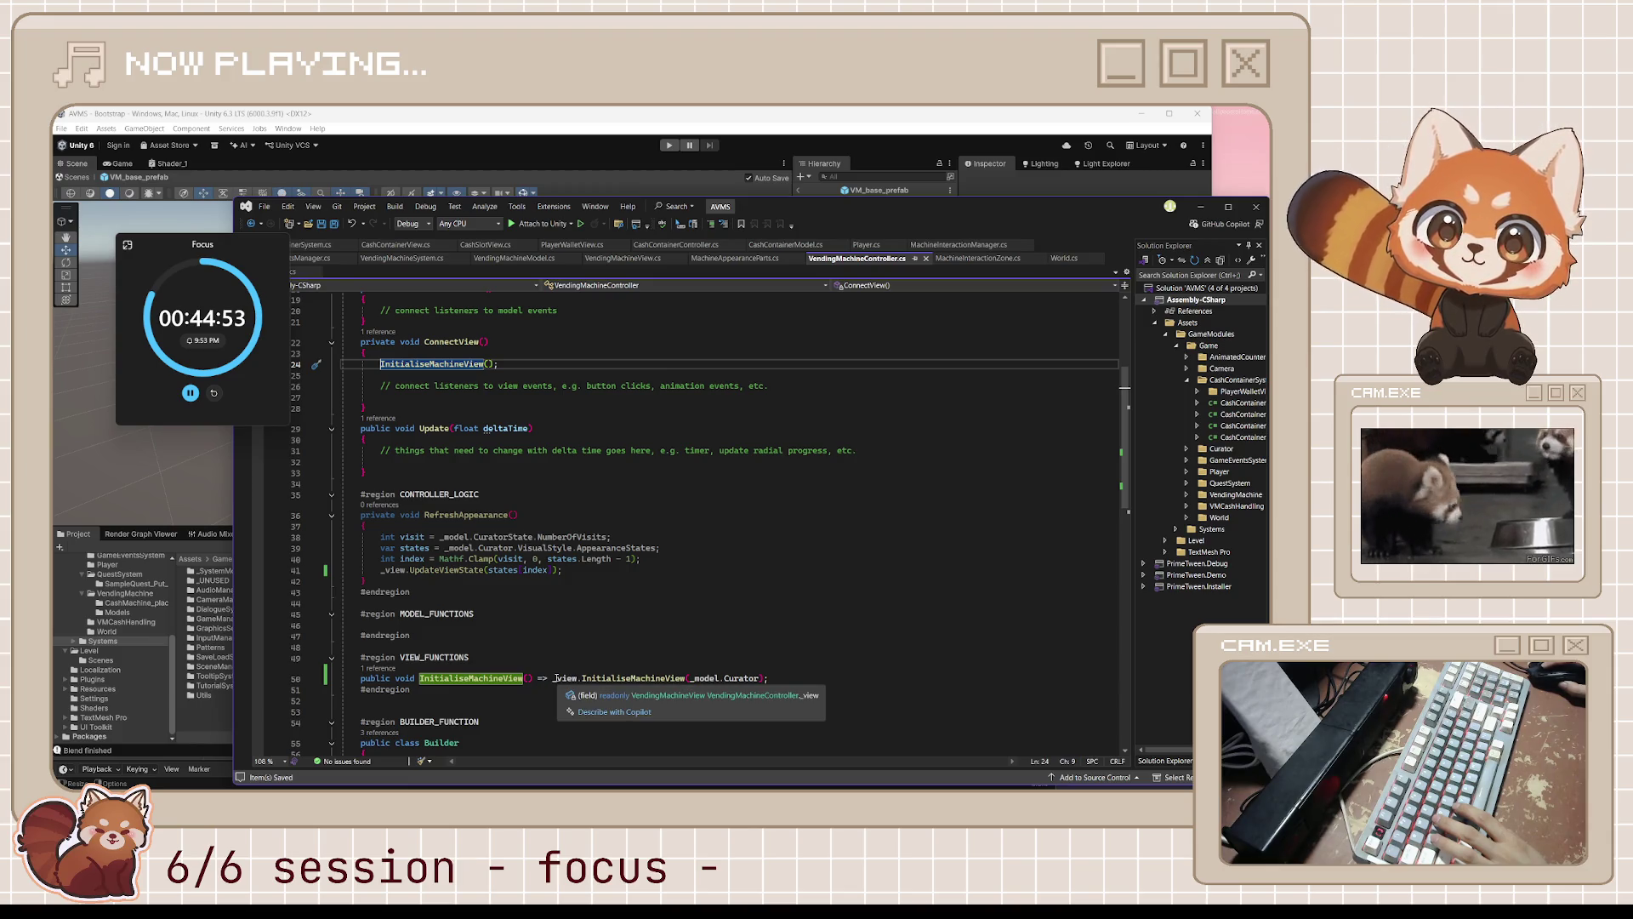
left_click(769, 678)
left_click(770, 678, "shift")
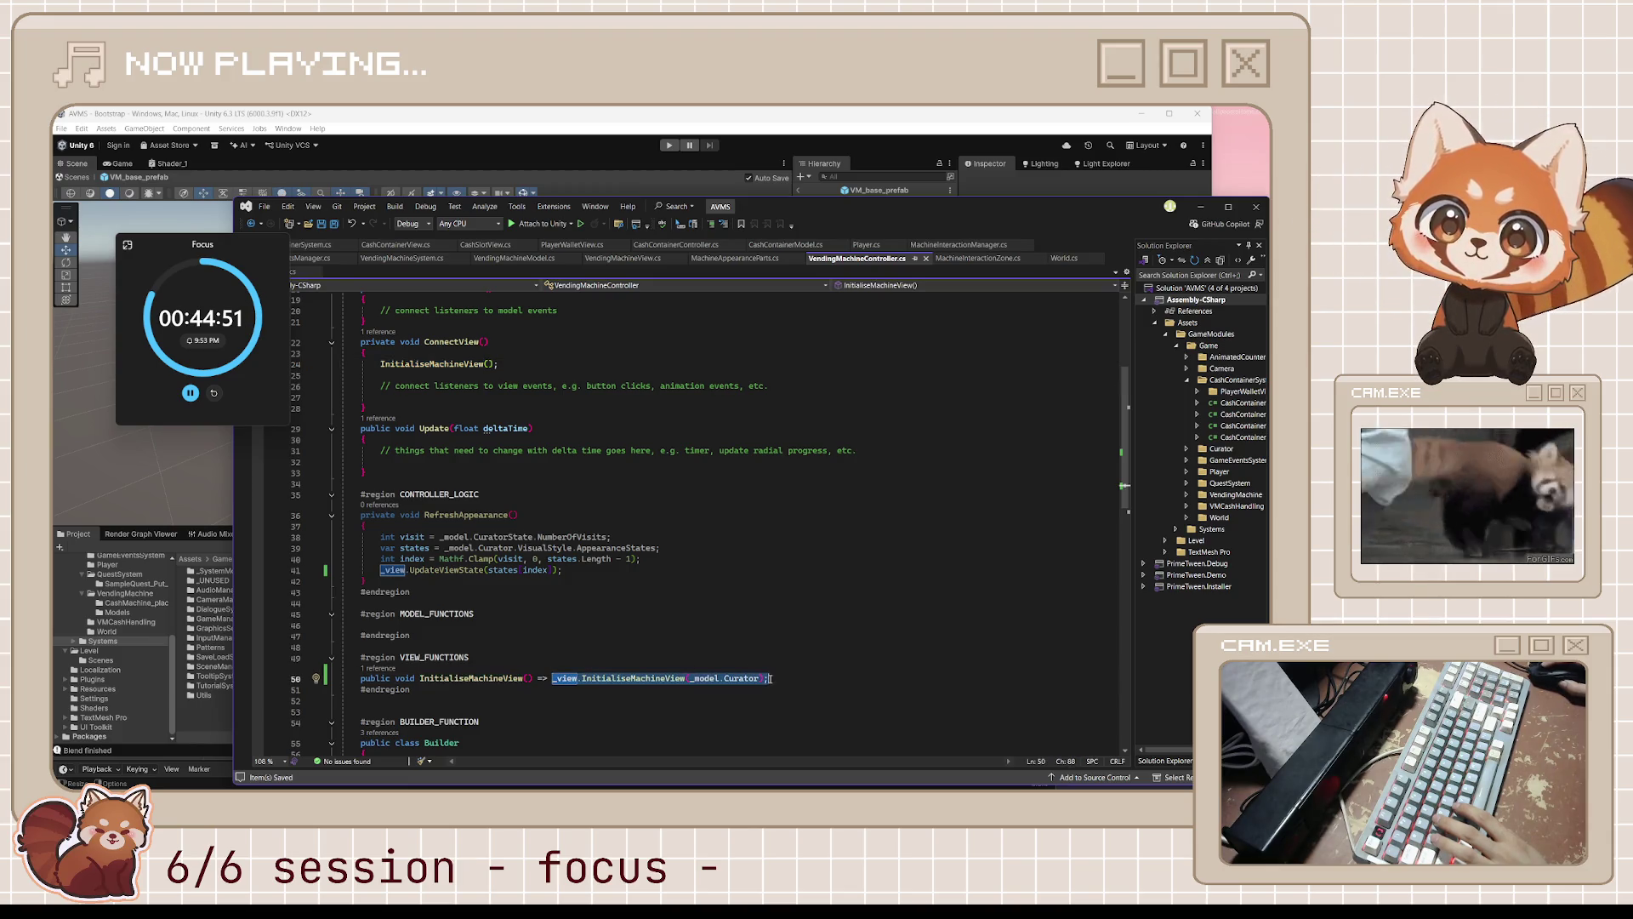
key("ctrl+x")
left_click(559, 364)
key("shift+Home")
key("ctrl+v")
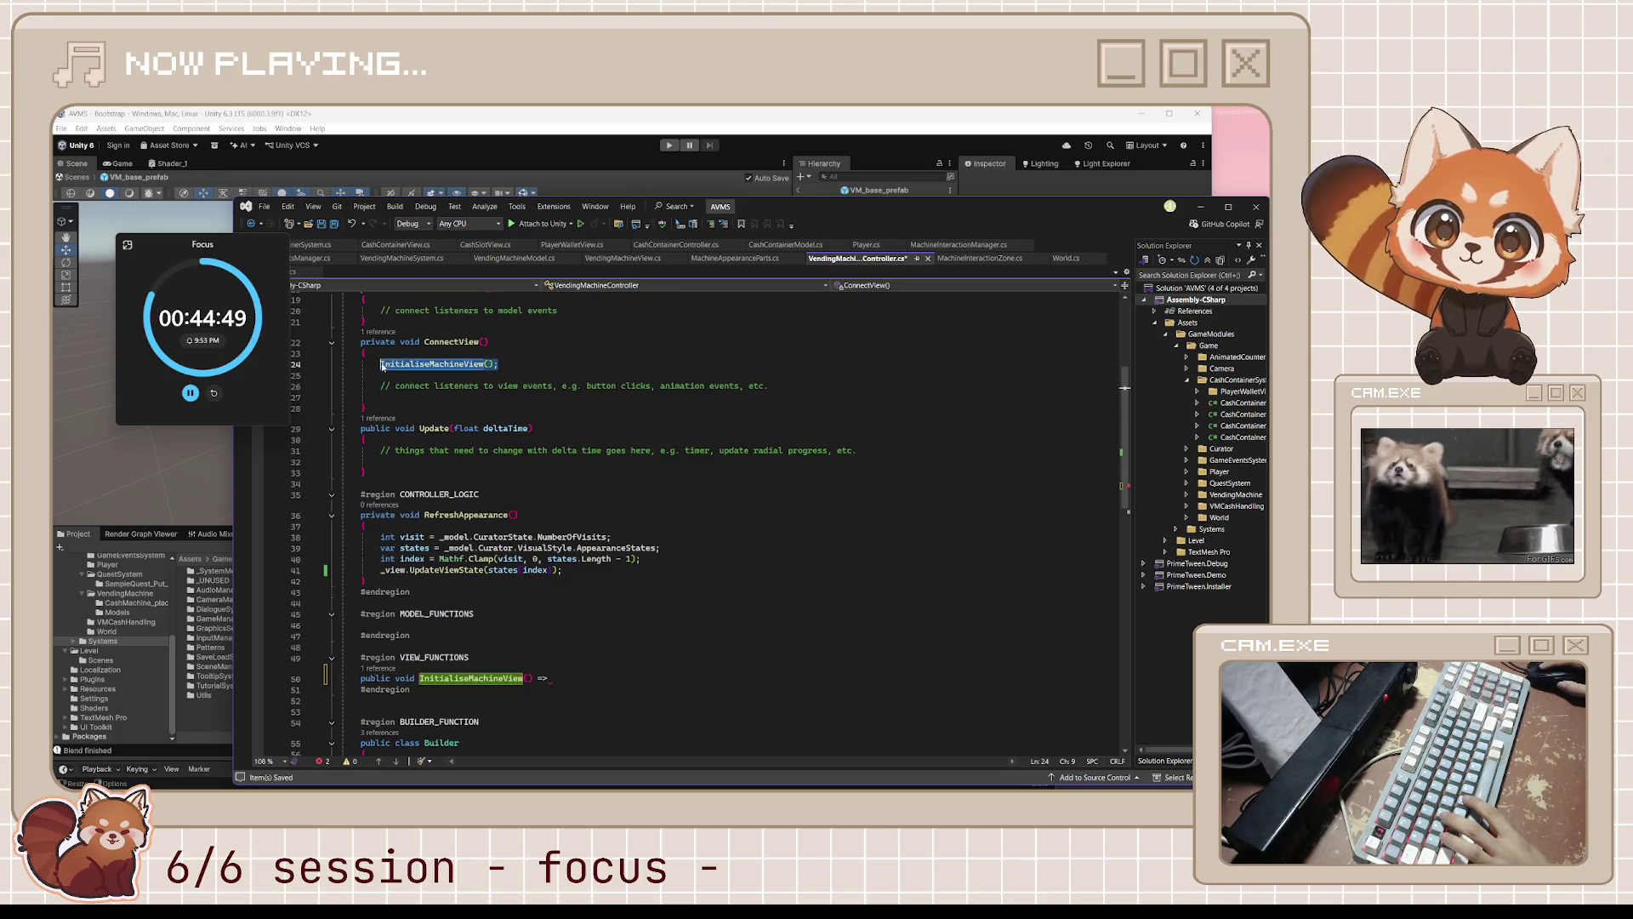
- Delete the MODEL_FUNCTIONS and VIEW_FUNCTIONS regions, leave one blank line above BUILDER_FUNCTION, and save
left_click(460, 679)
mouse_move(436, 678)
left_mouse_down()
mouse_move(410, 678)
mouse_move(421, 691)
mouse_move(353, 613)
left_mouse_up()
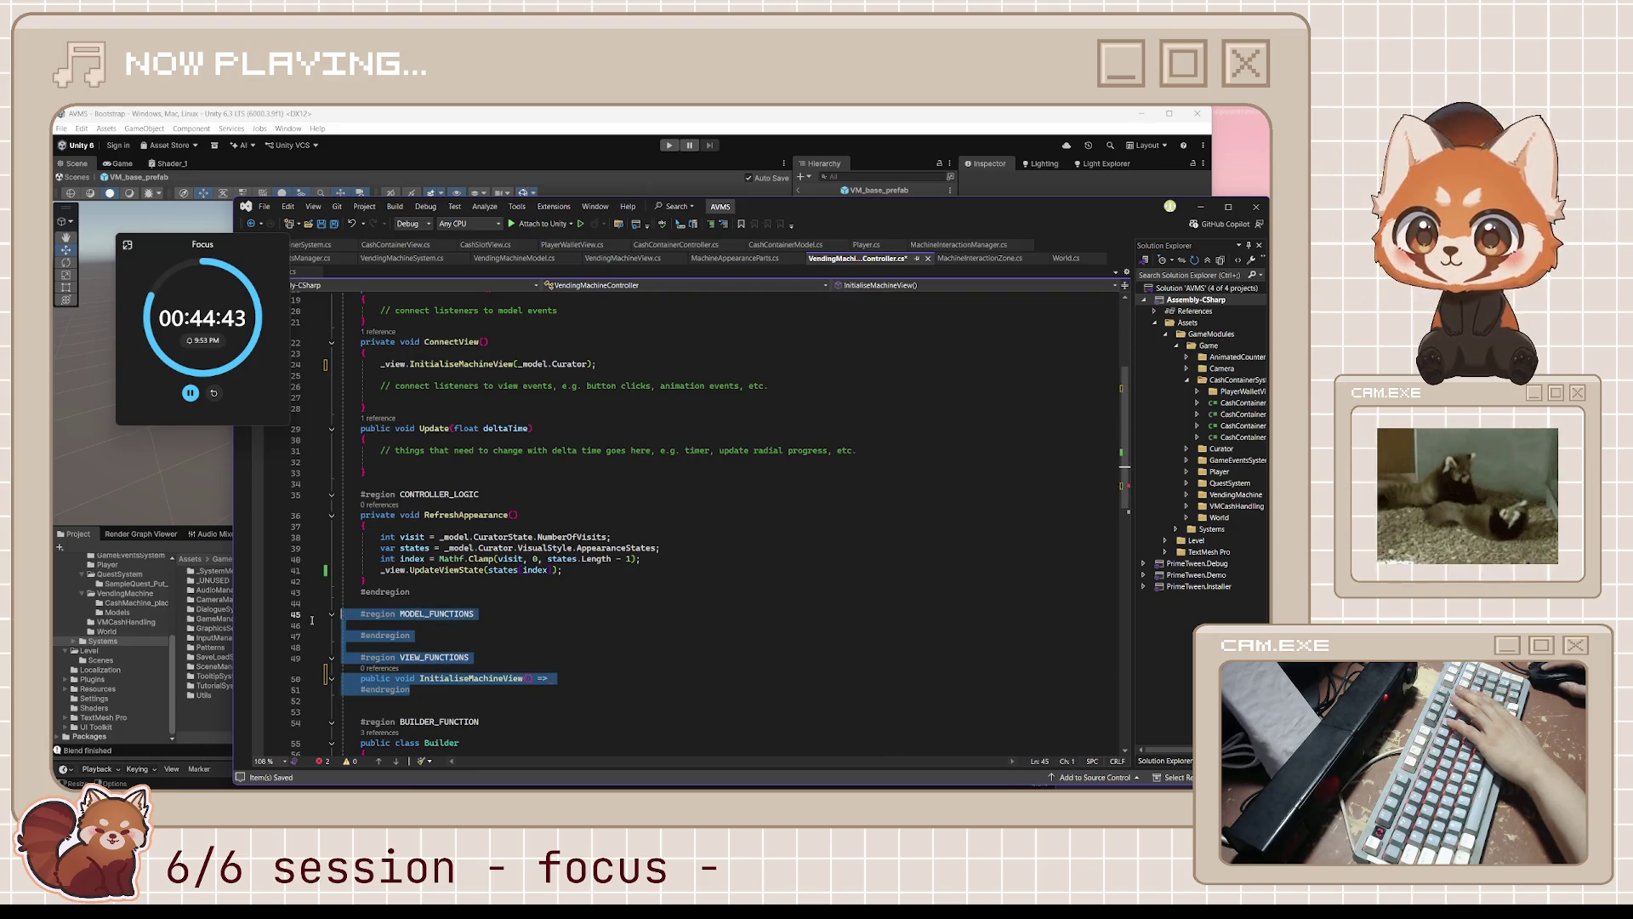
key("Delete")
key("Delete")
key("BackSpace")
key("Delete")
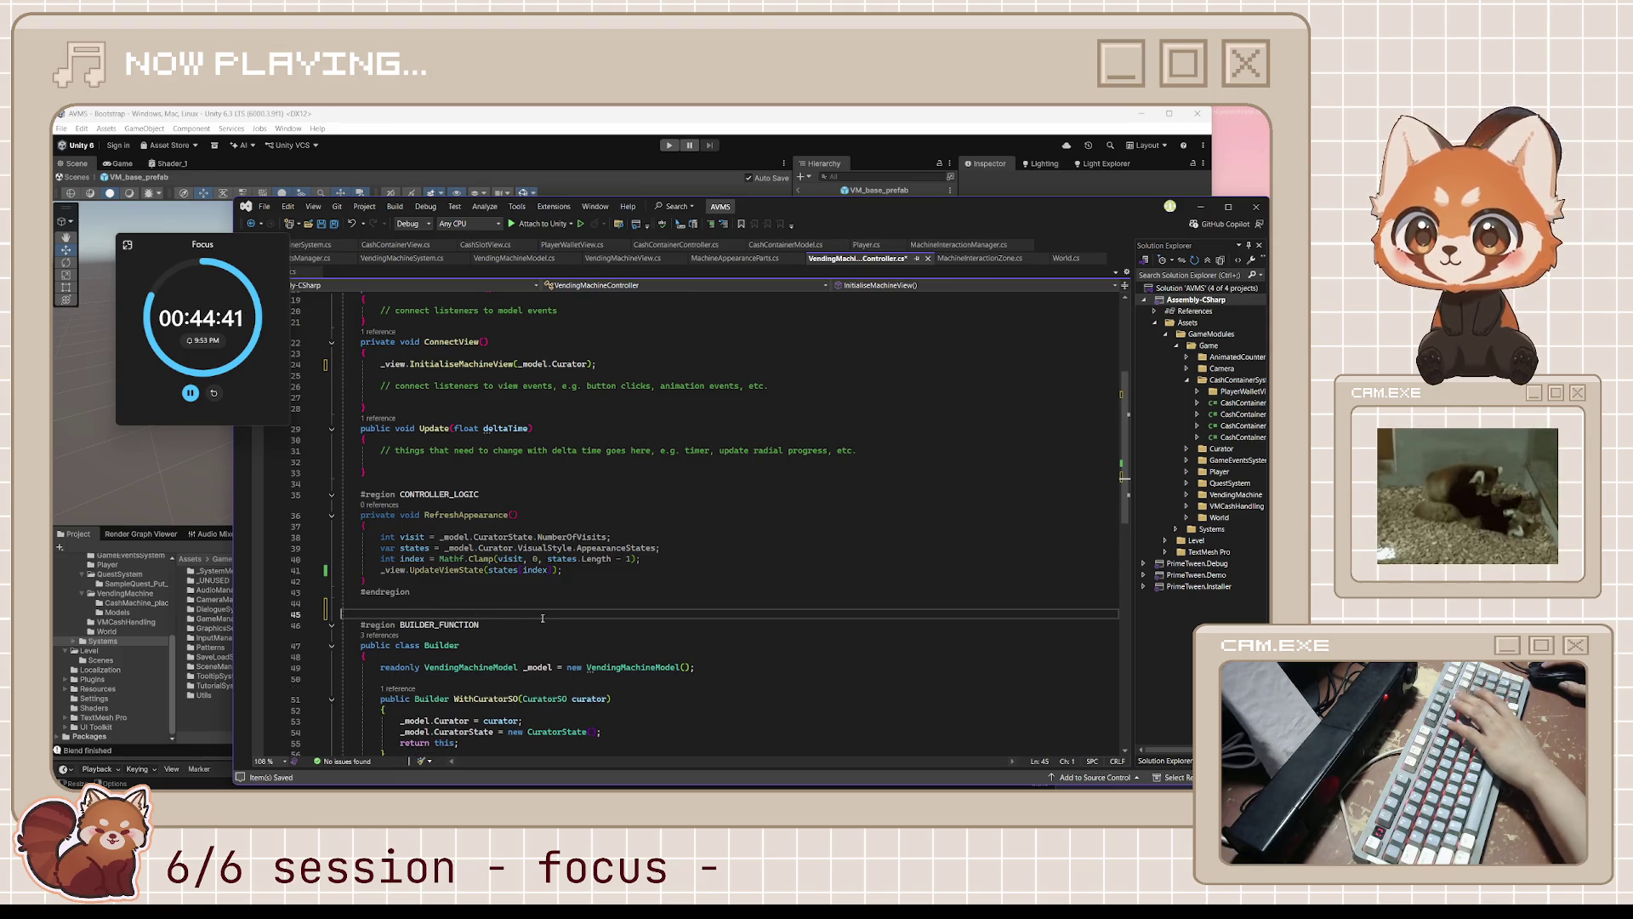
key("Return")
key("ctrl+s")
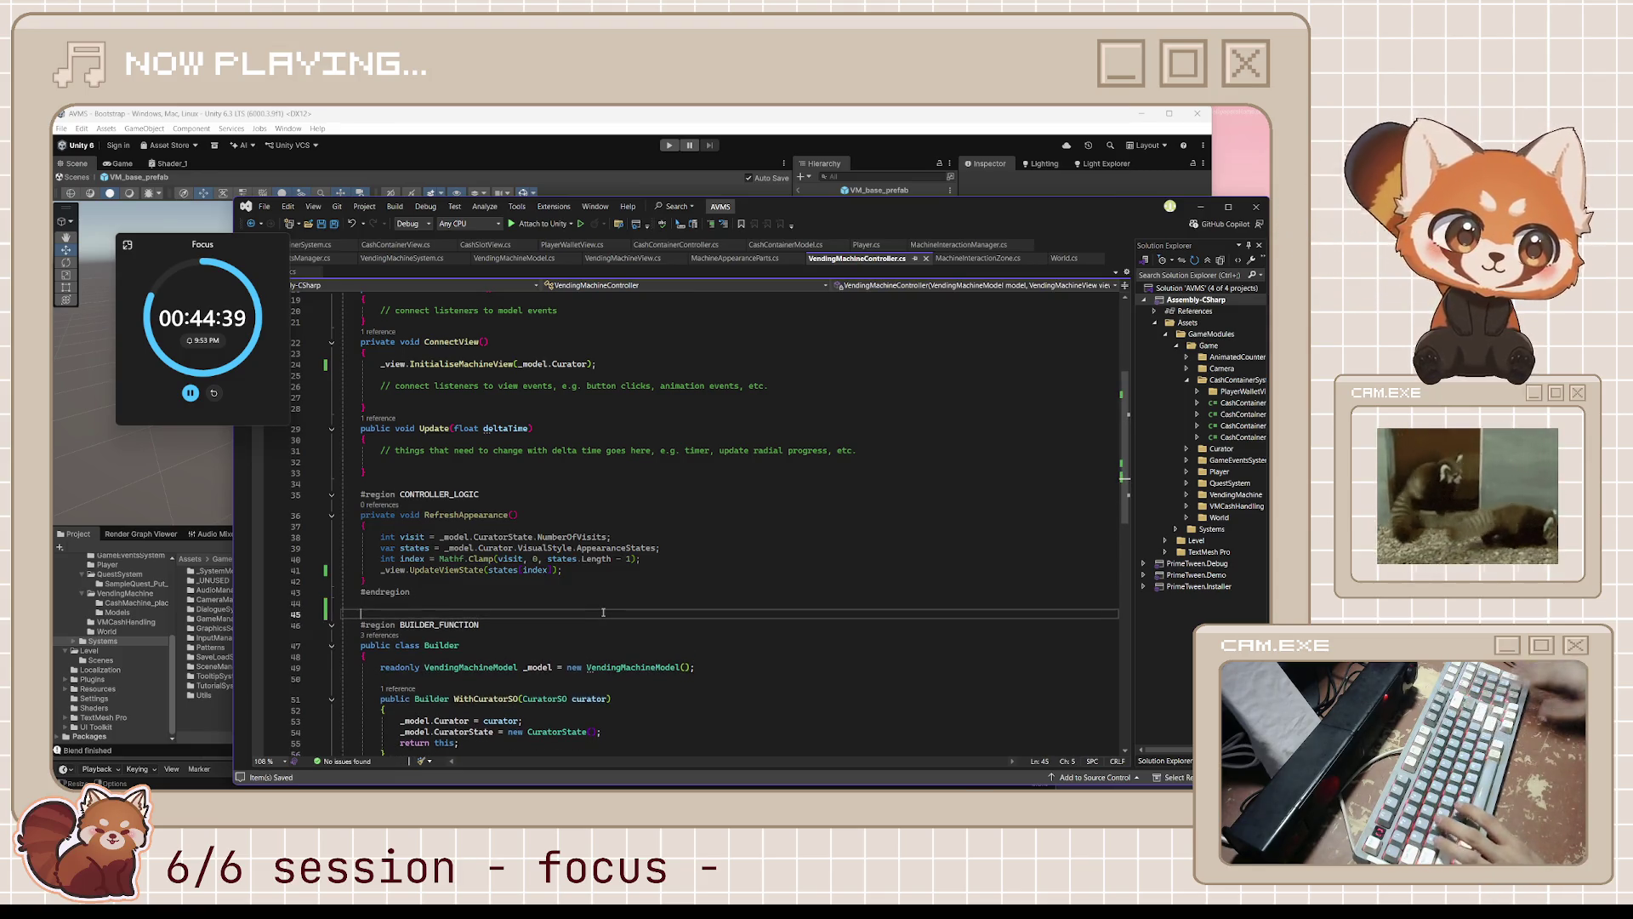
left_click(621, 536)
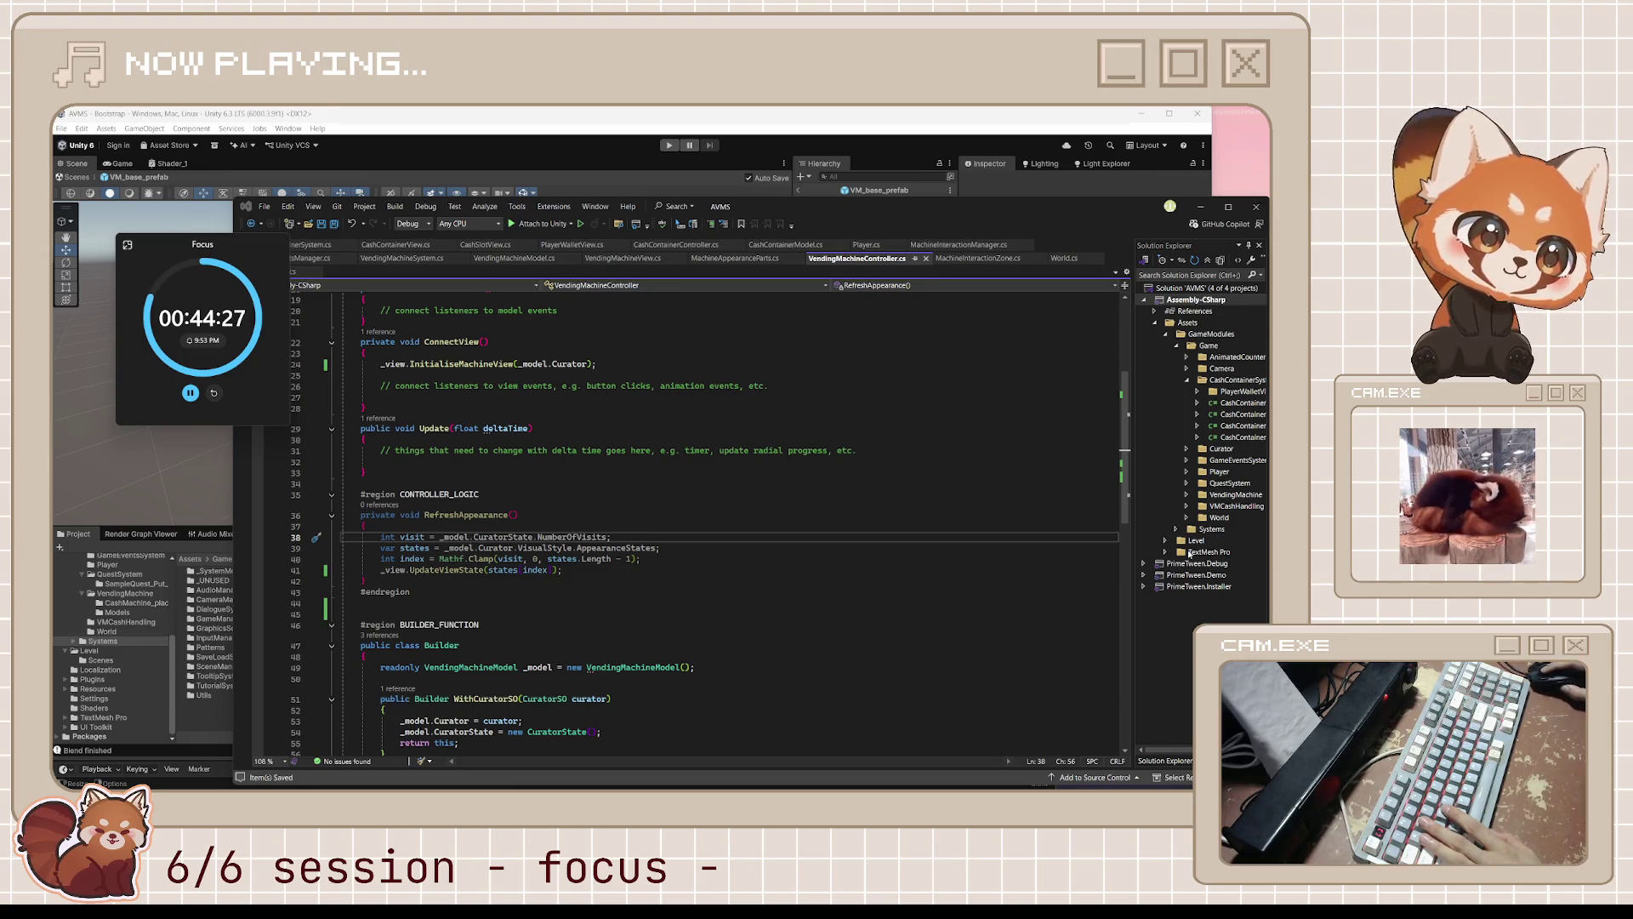
- Scroll through VendingMachineController past RefreshAppearance and move the Focus timer window lower
key("Down")
key("Down")
key("Down")
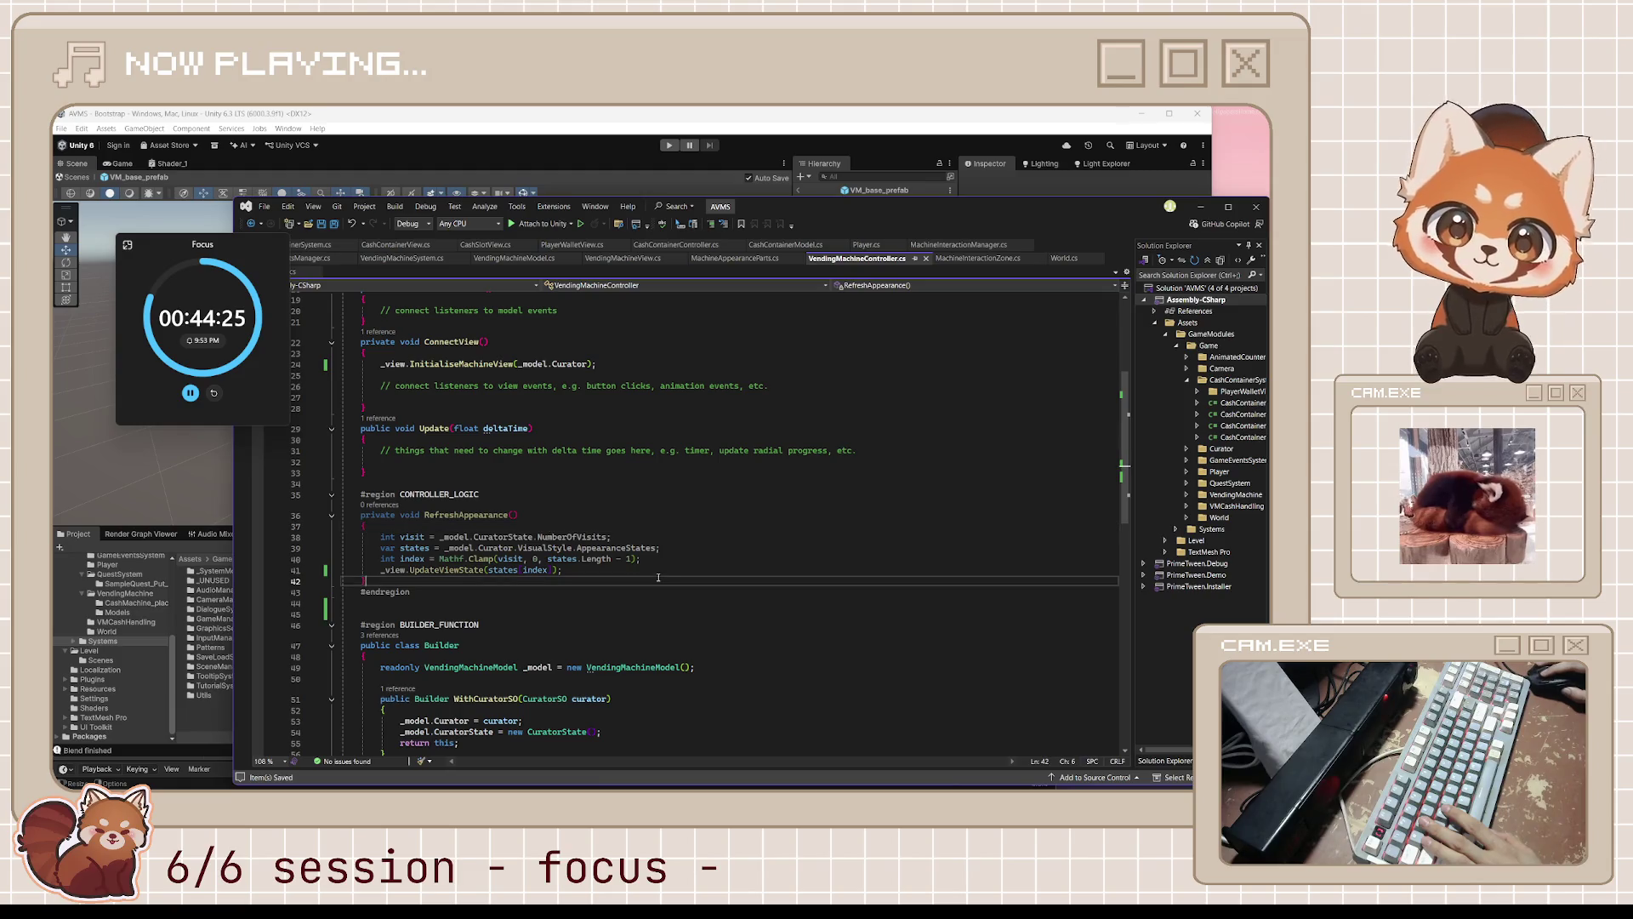
scroll(680, 510, "down", 4)
left_click_drag(252, 235, 209, 314)
left_click(698, 362)
scroll(697, 384, "up", 3)
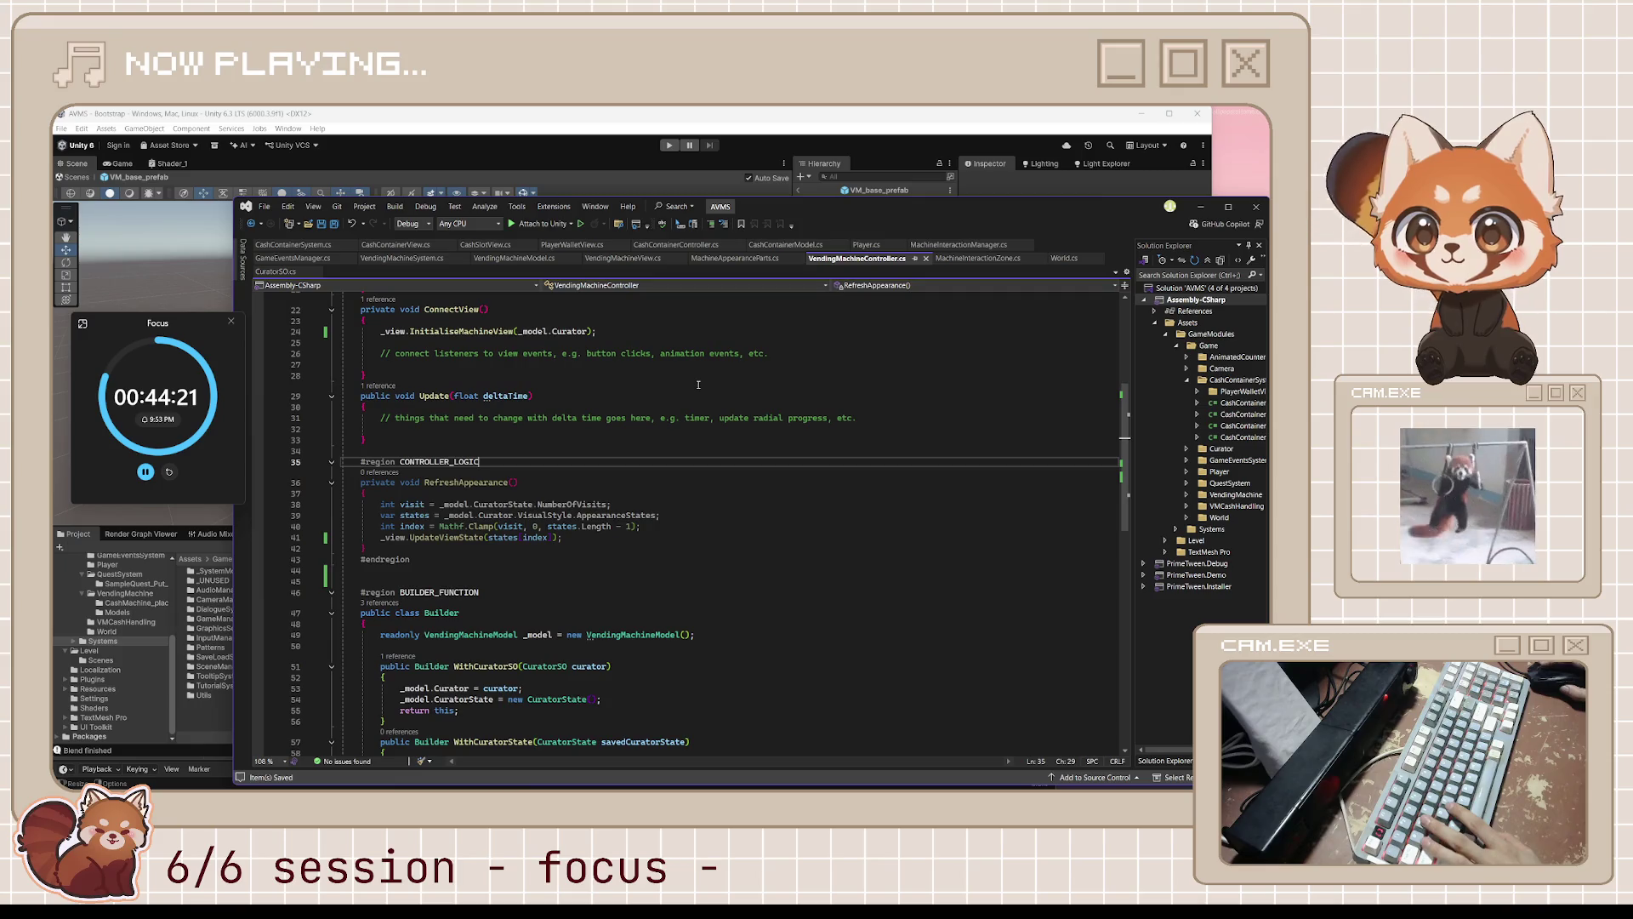
scroll(698, 385, "up", 7)
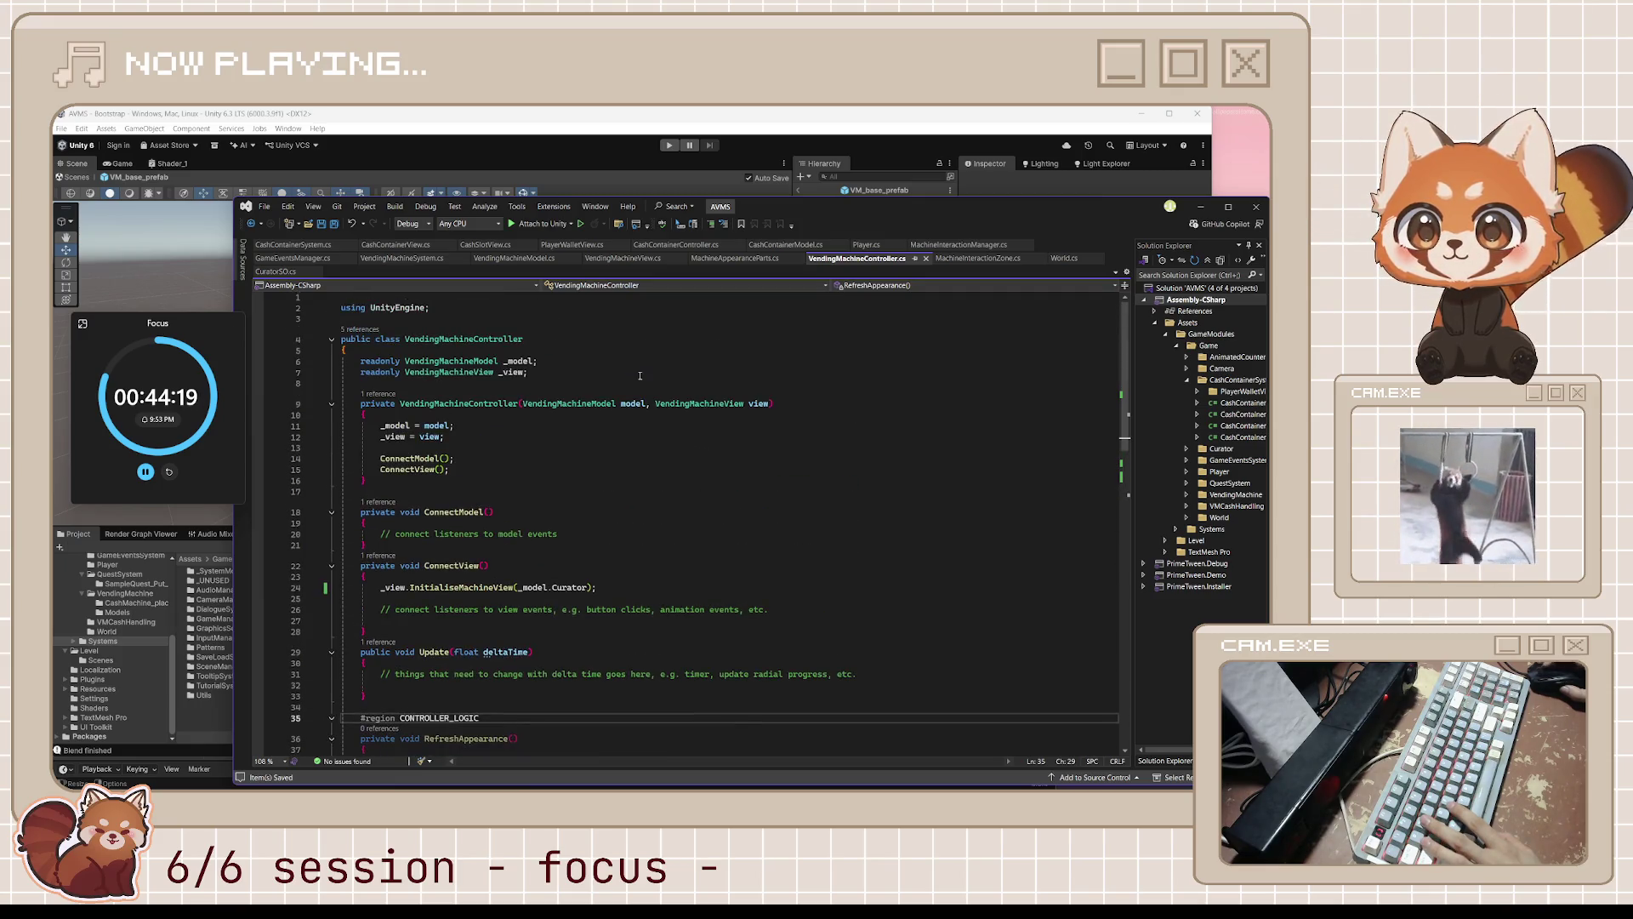
- Compare the MachineInteractionZone and MachineAppearanceParts scripts and check which asset uses MachineAppearanceParts
left_click(977, 259)
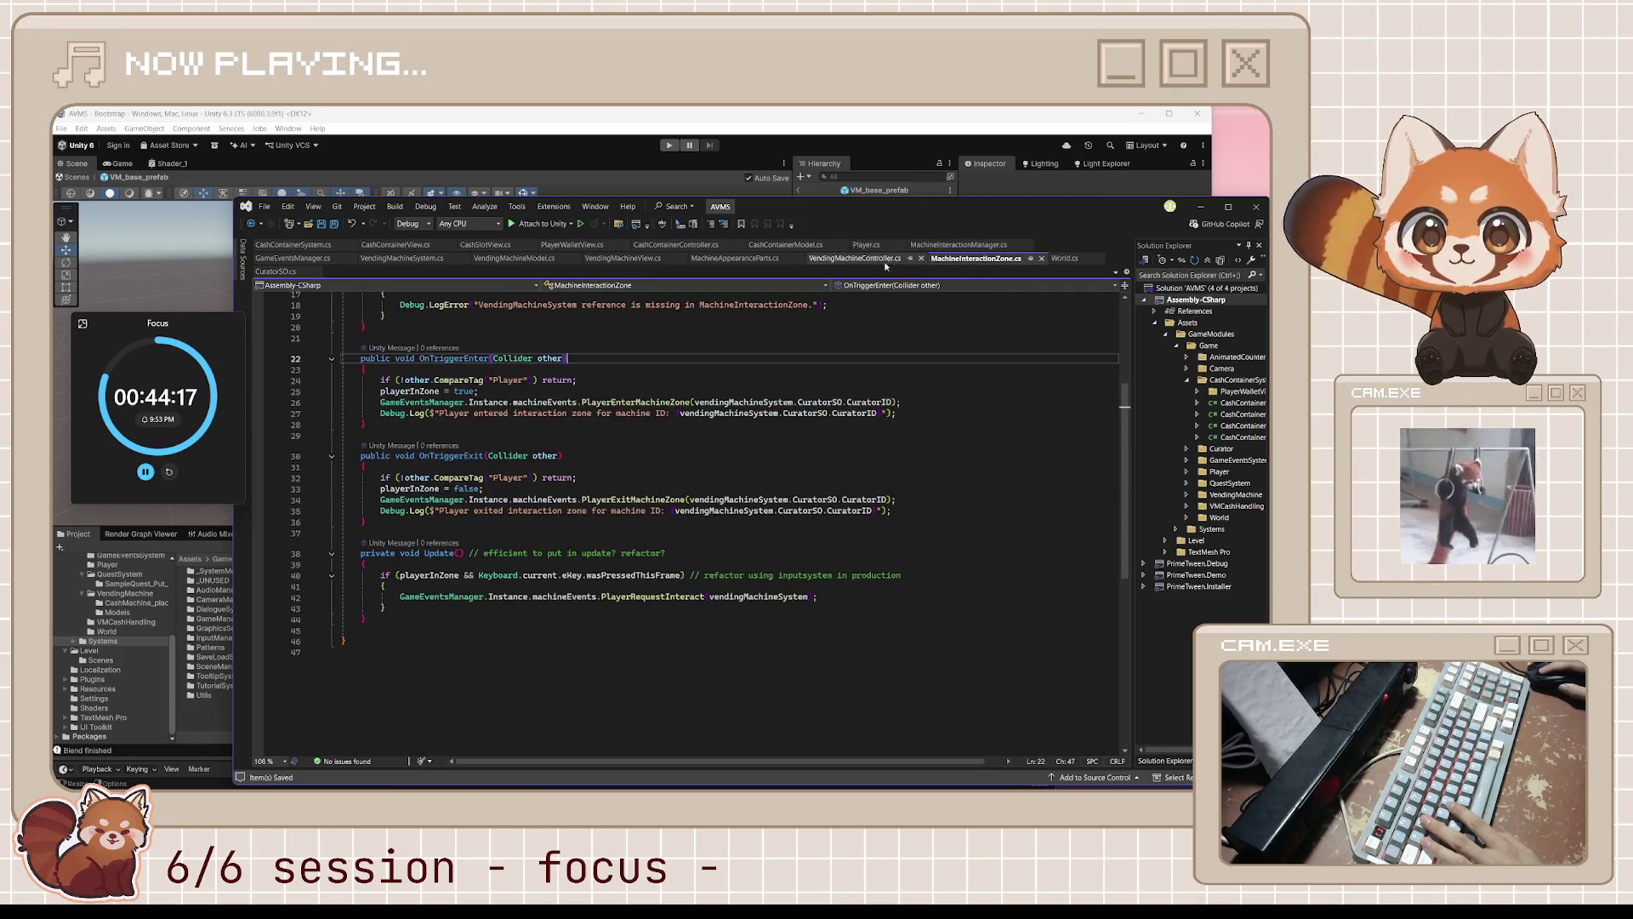
left_click(864, 258)
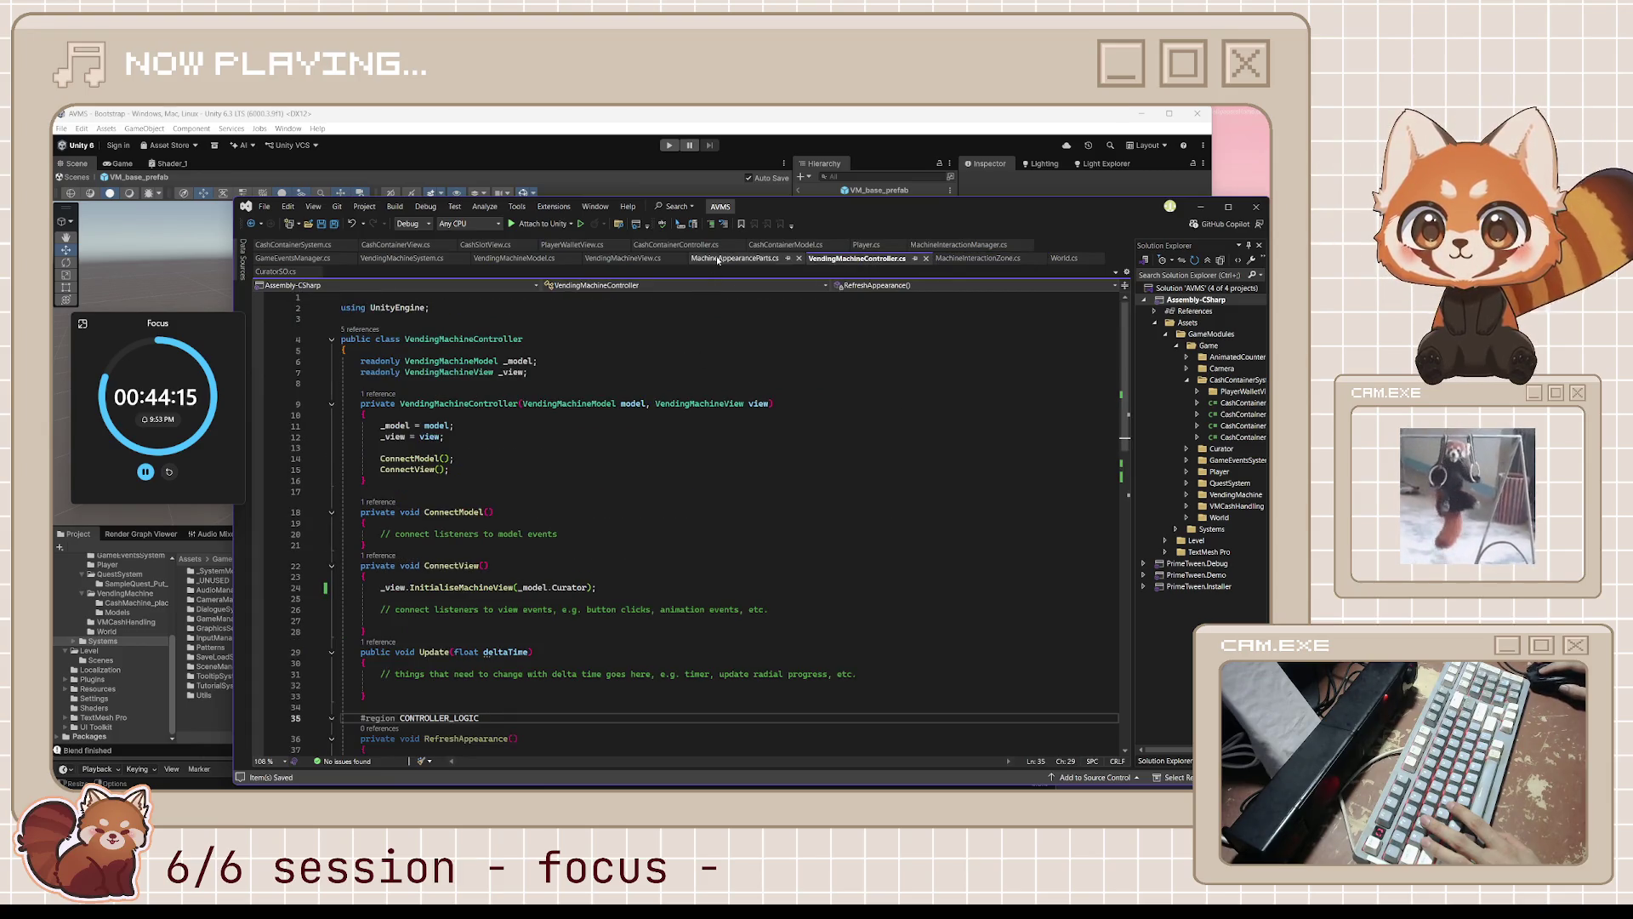
left_click(717, 258)
left_click(859, 258)
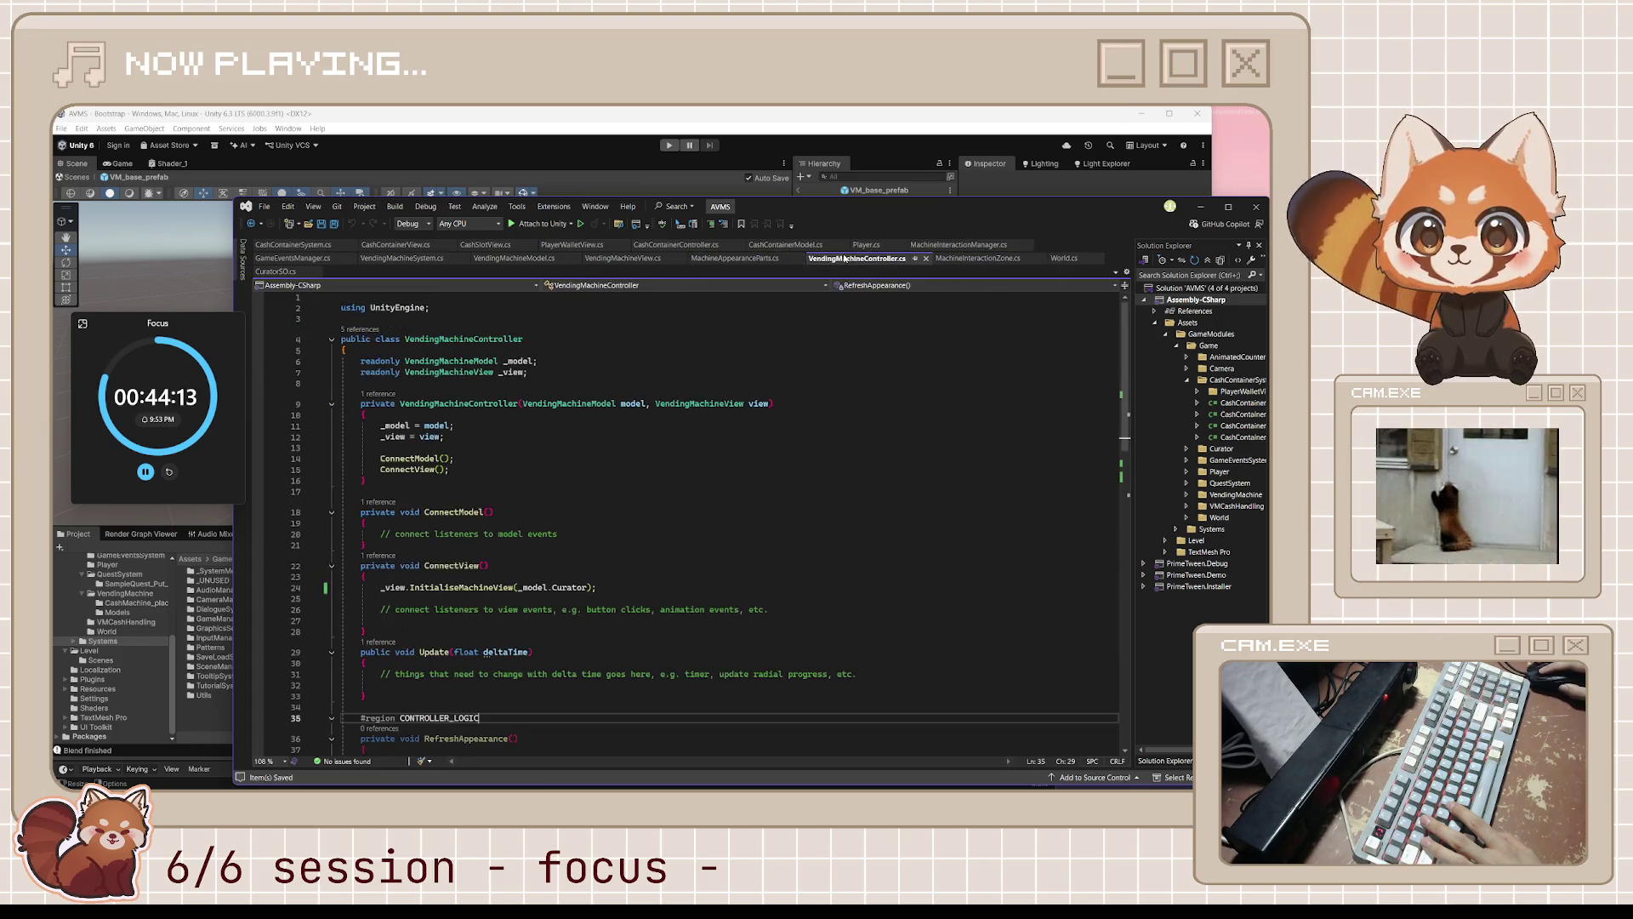
left_click(714, 260)
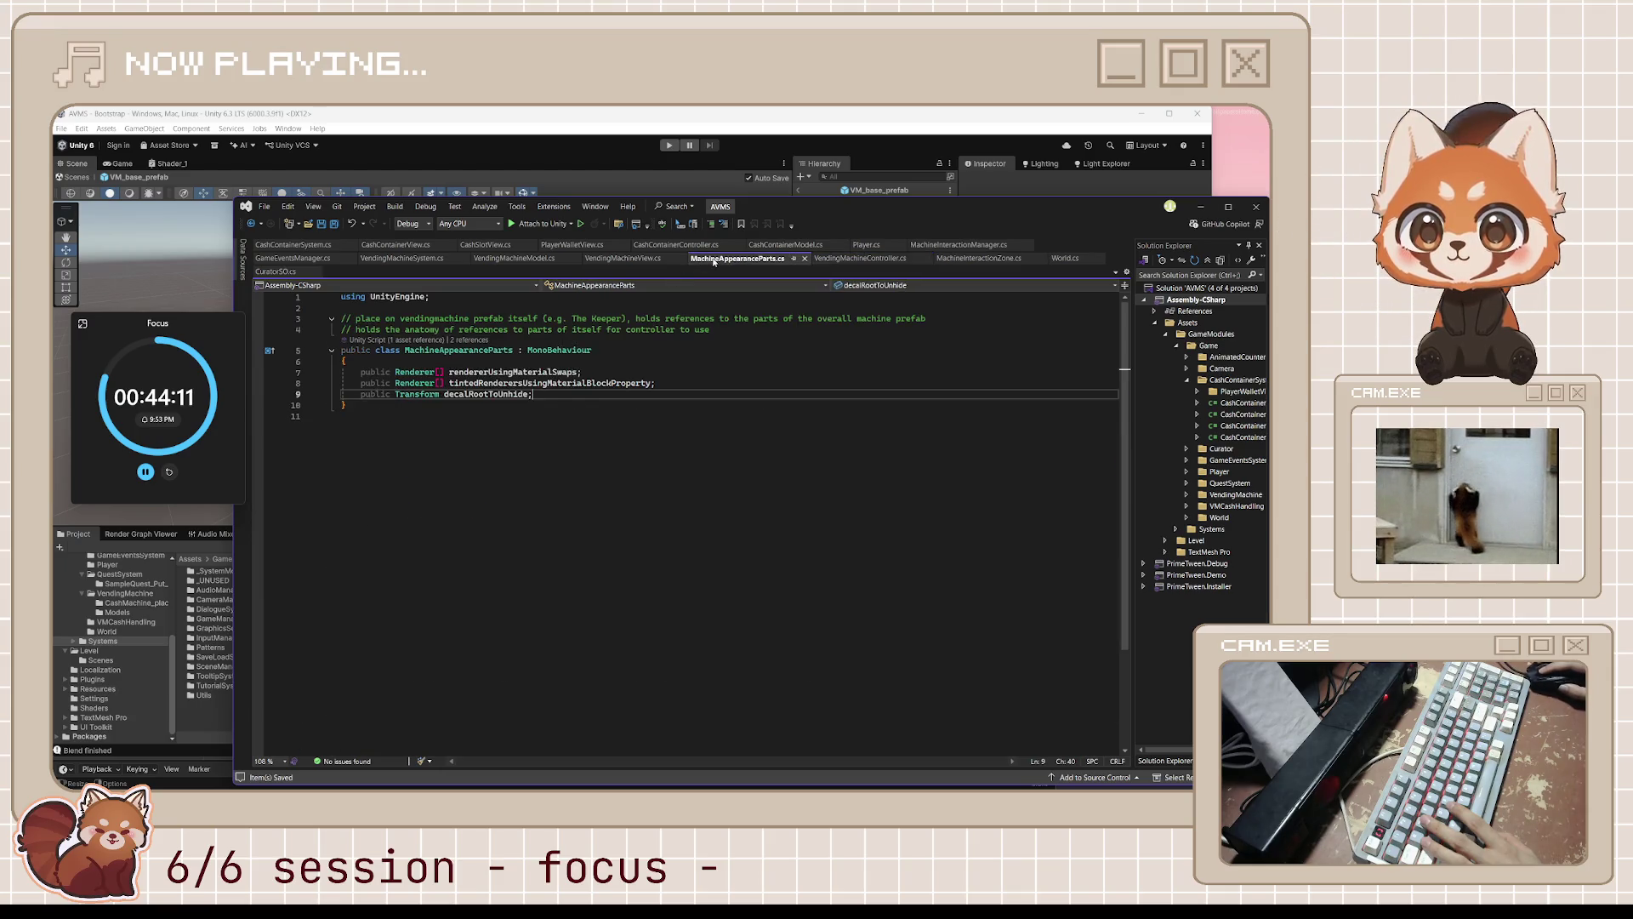
left_click(438, 340)
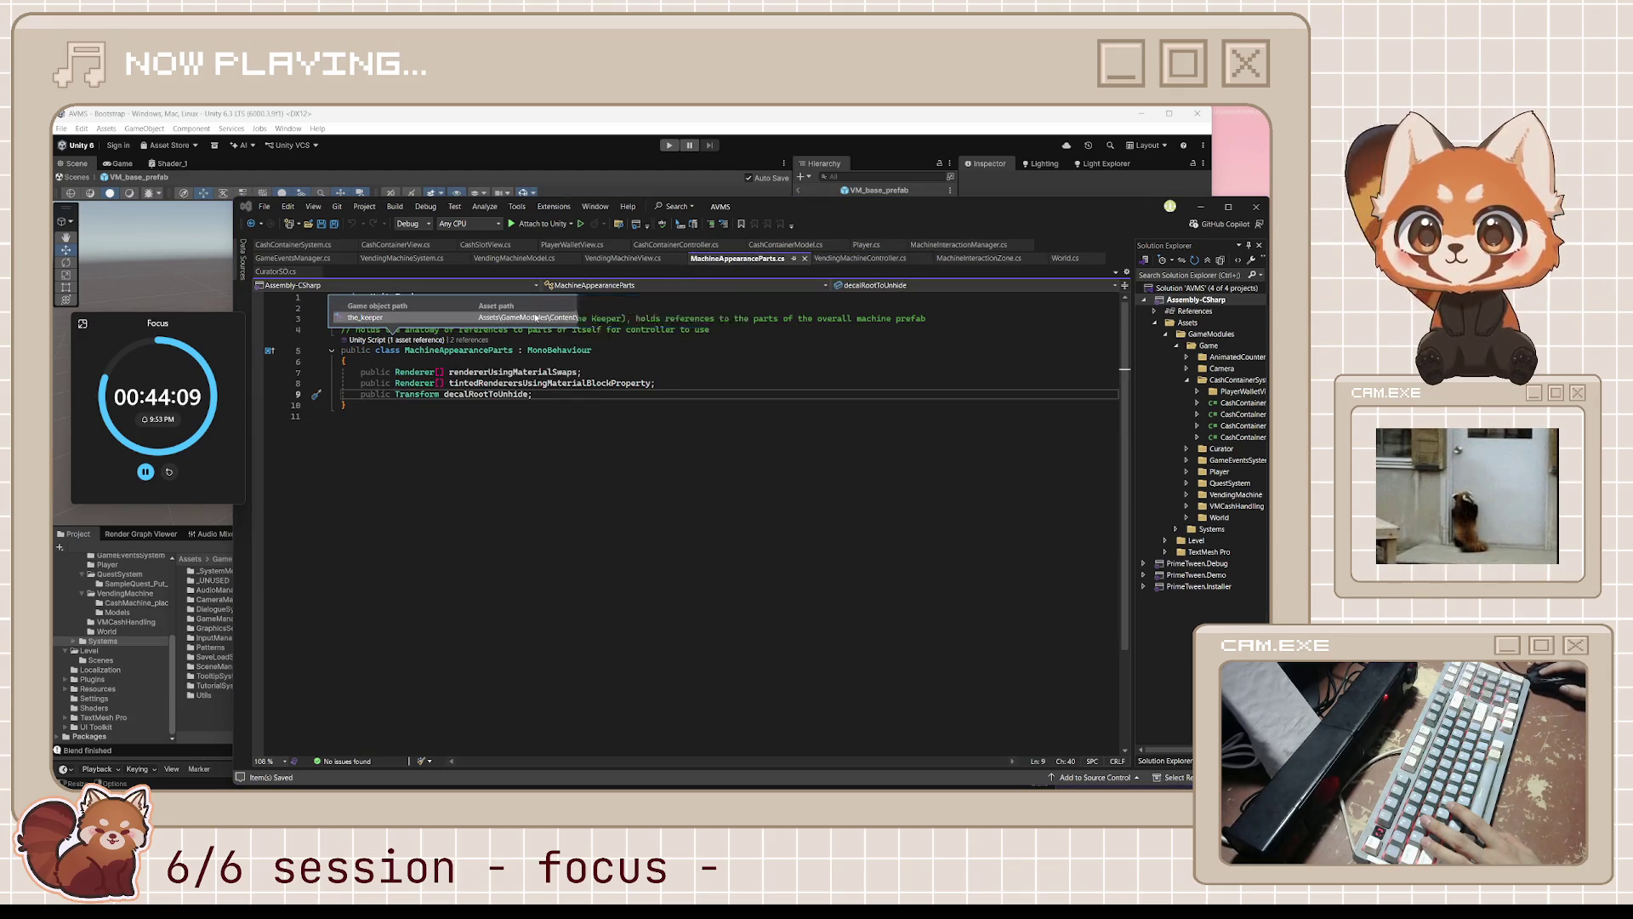
key("Escape")
key("Up")
key("Up")
key("Up")
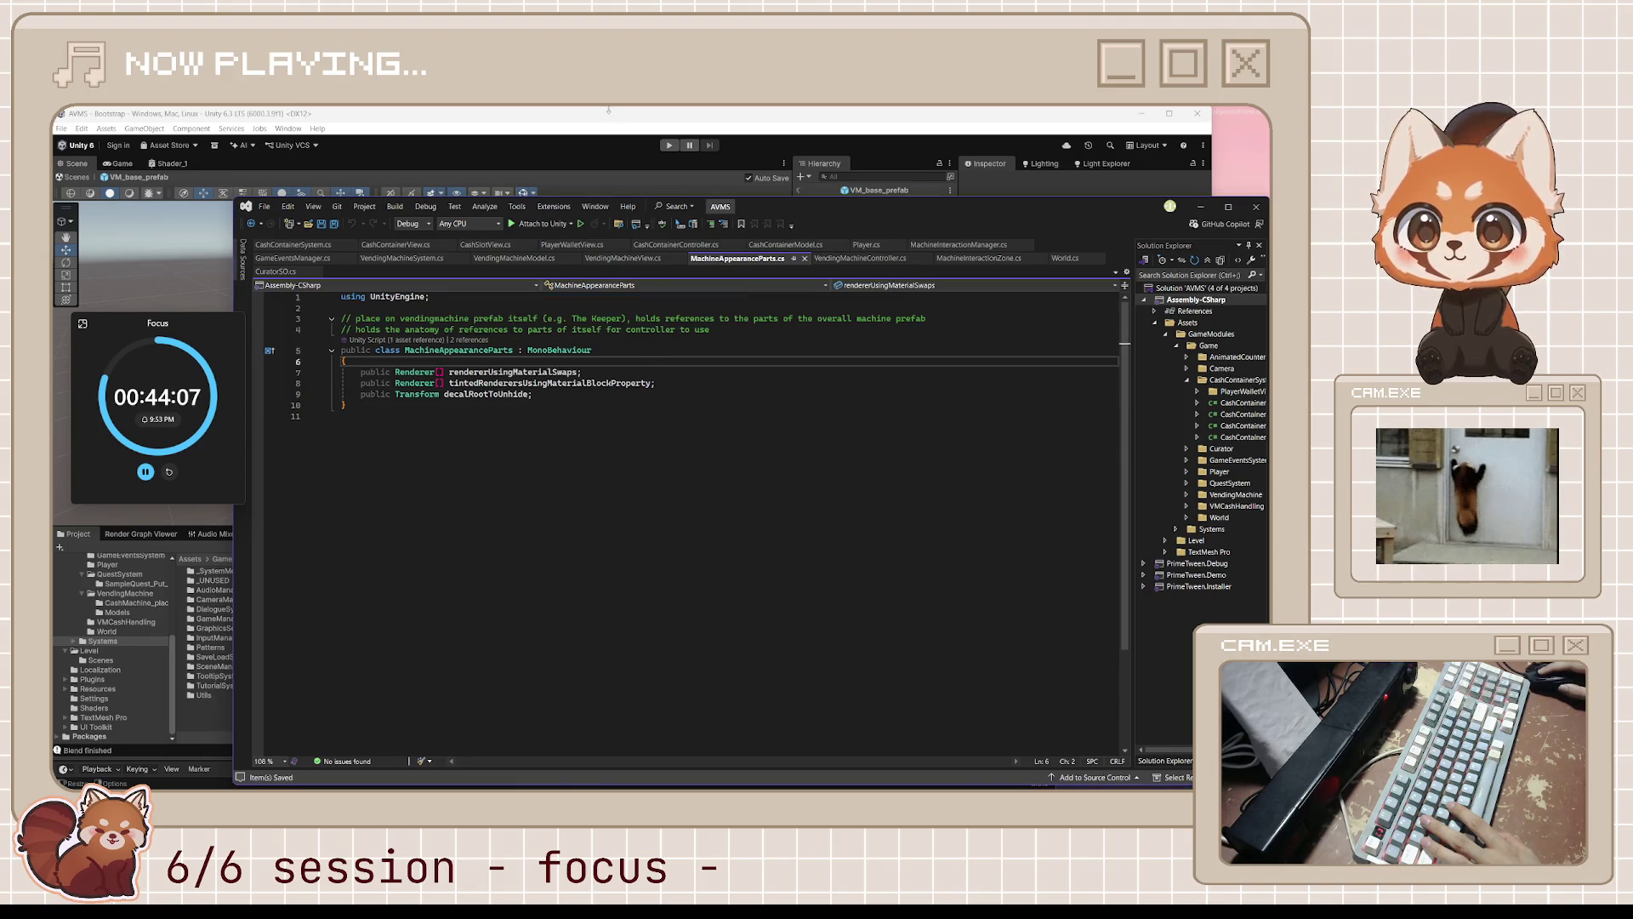
left_click(598, 125)
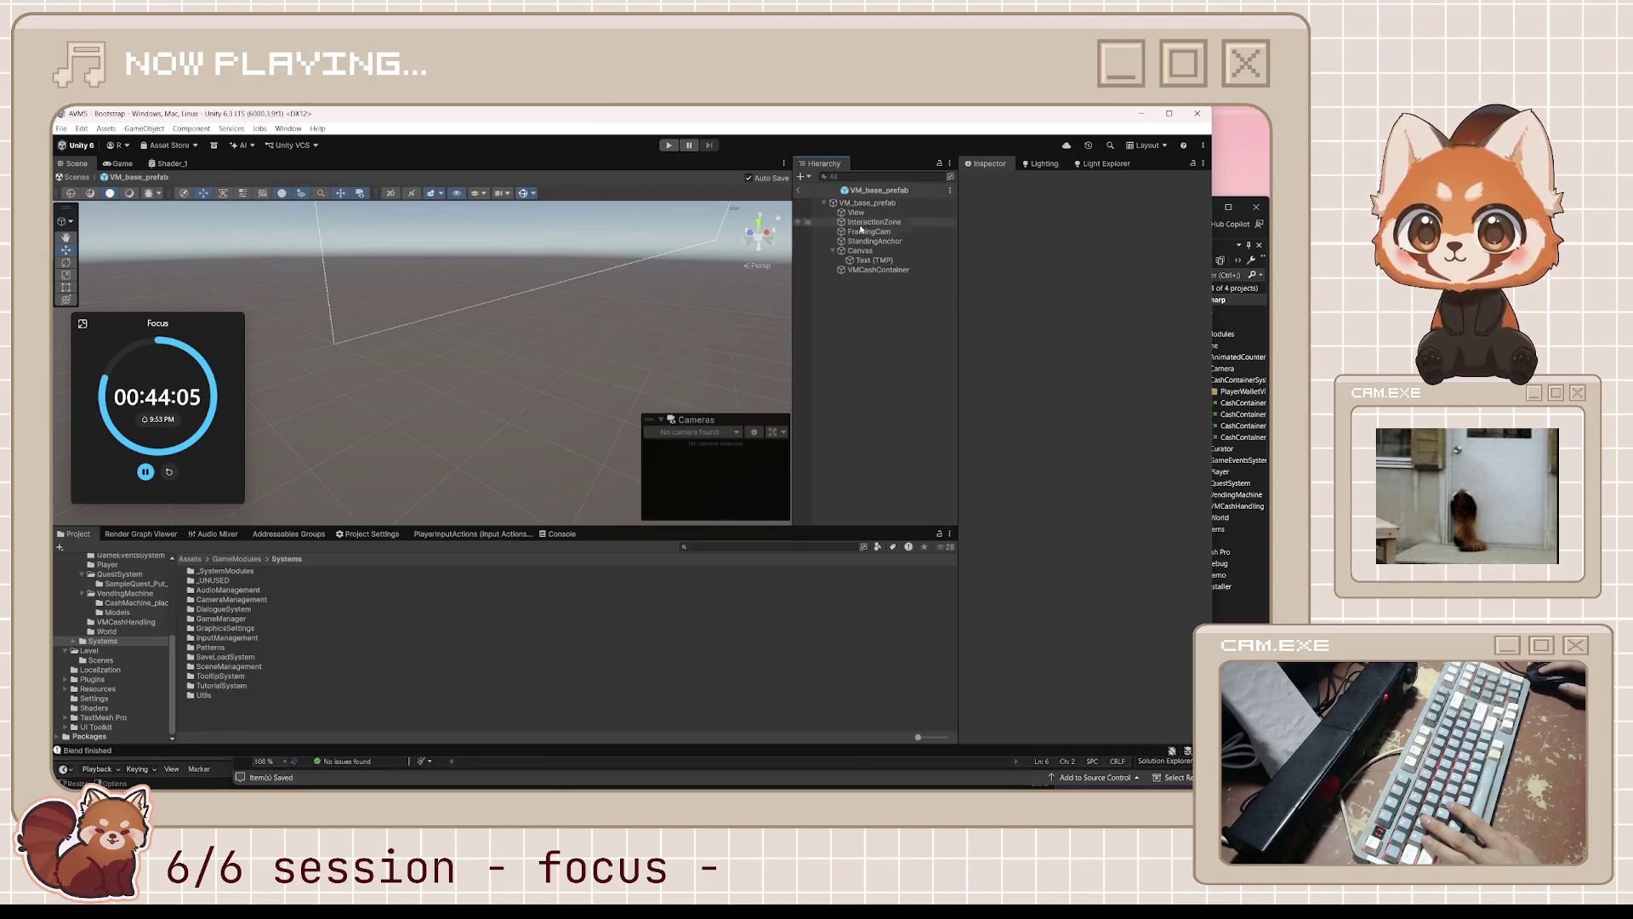
- Exit VM_base_prefab and open the the_keeper prefab from Content > The Keeper
left_click(799, 191)
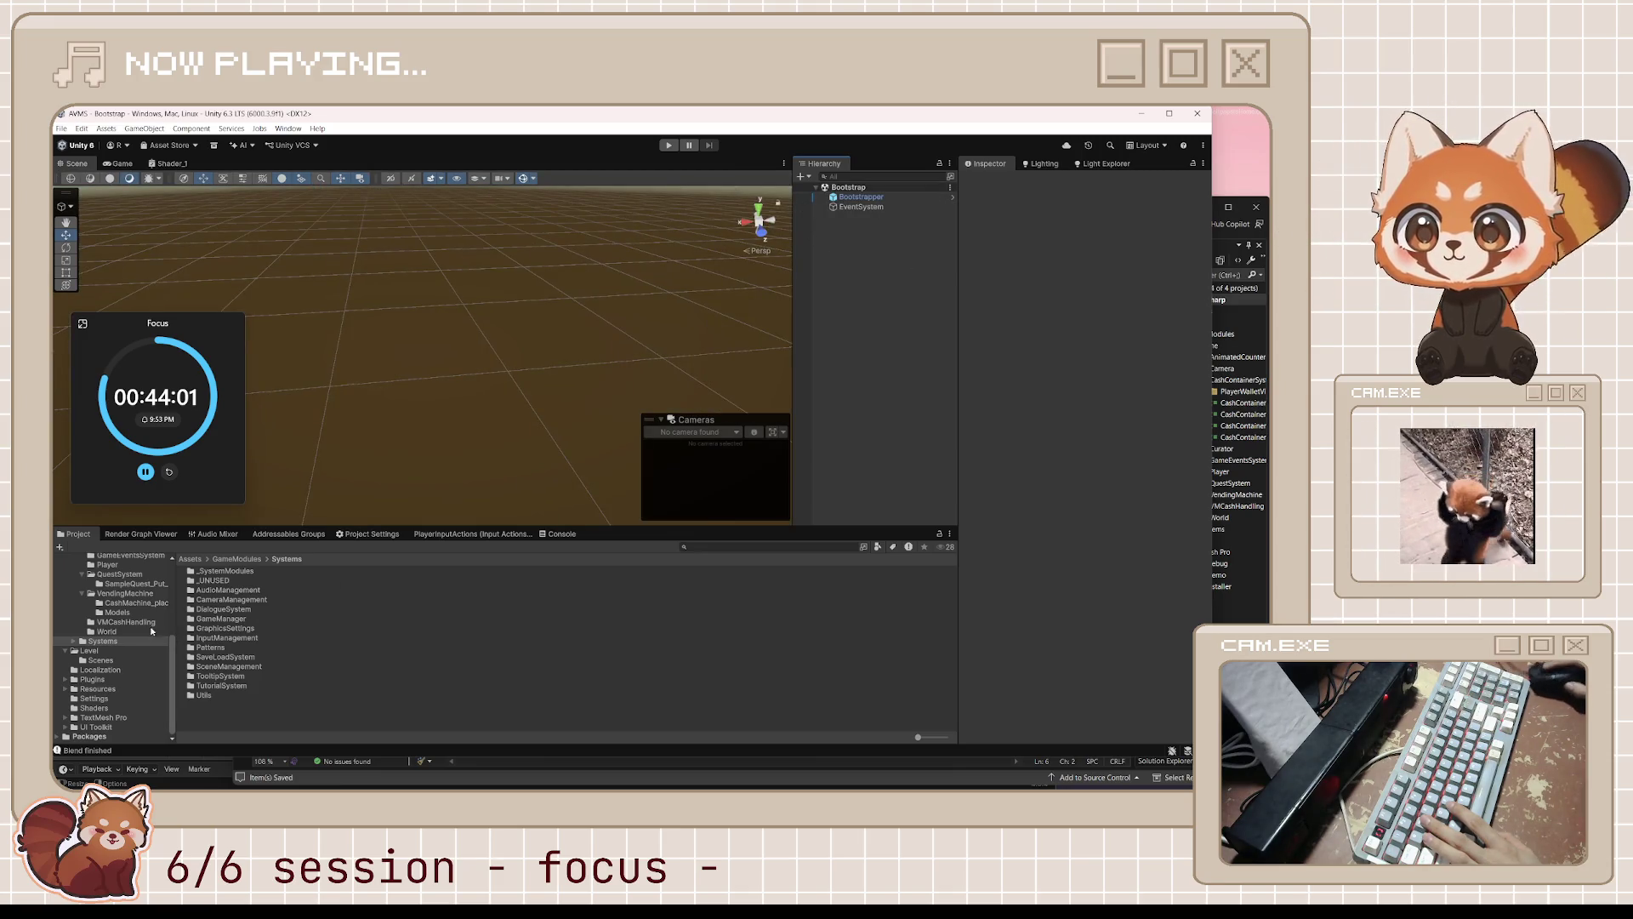
left_click(117, 613)
scroll(127, 629, "up", 5)
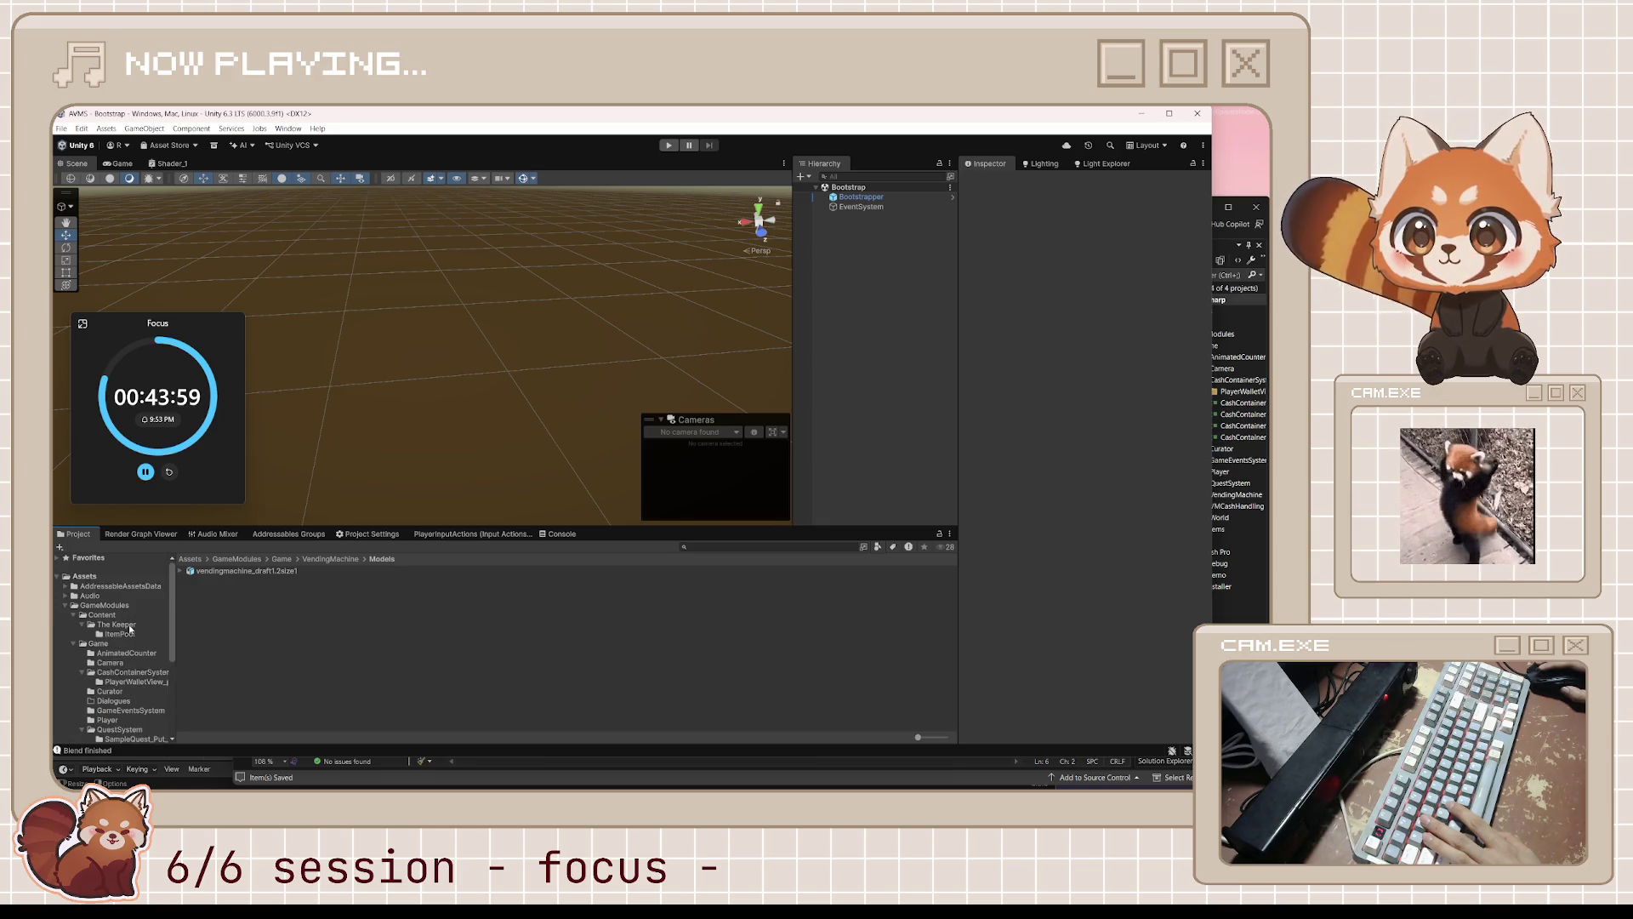
left_click(130, 626)
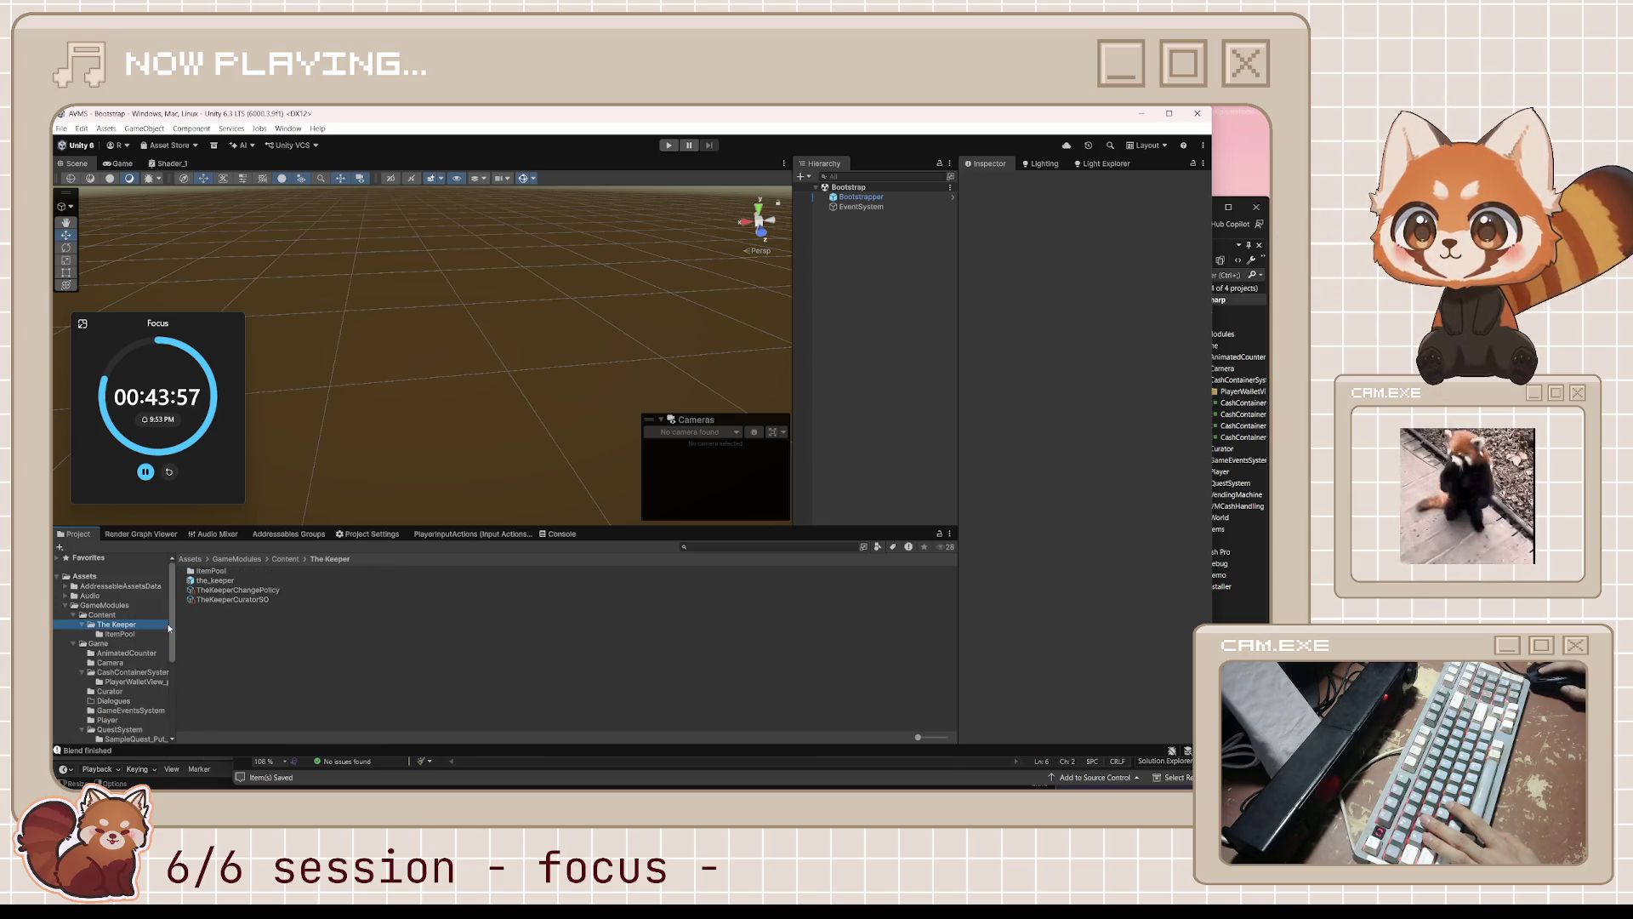
scroll(115, 646, "down", 5)
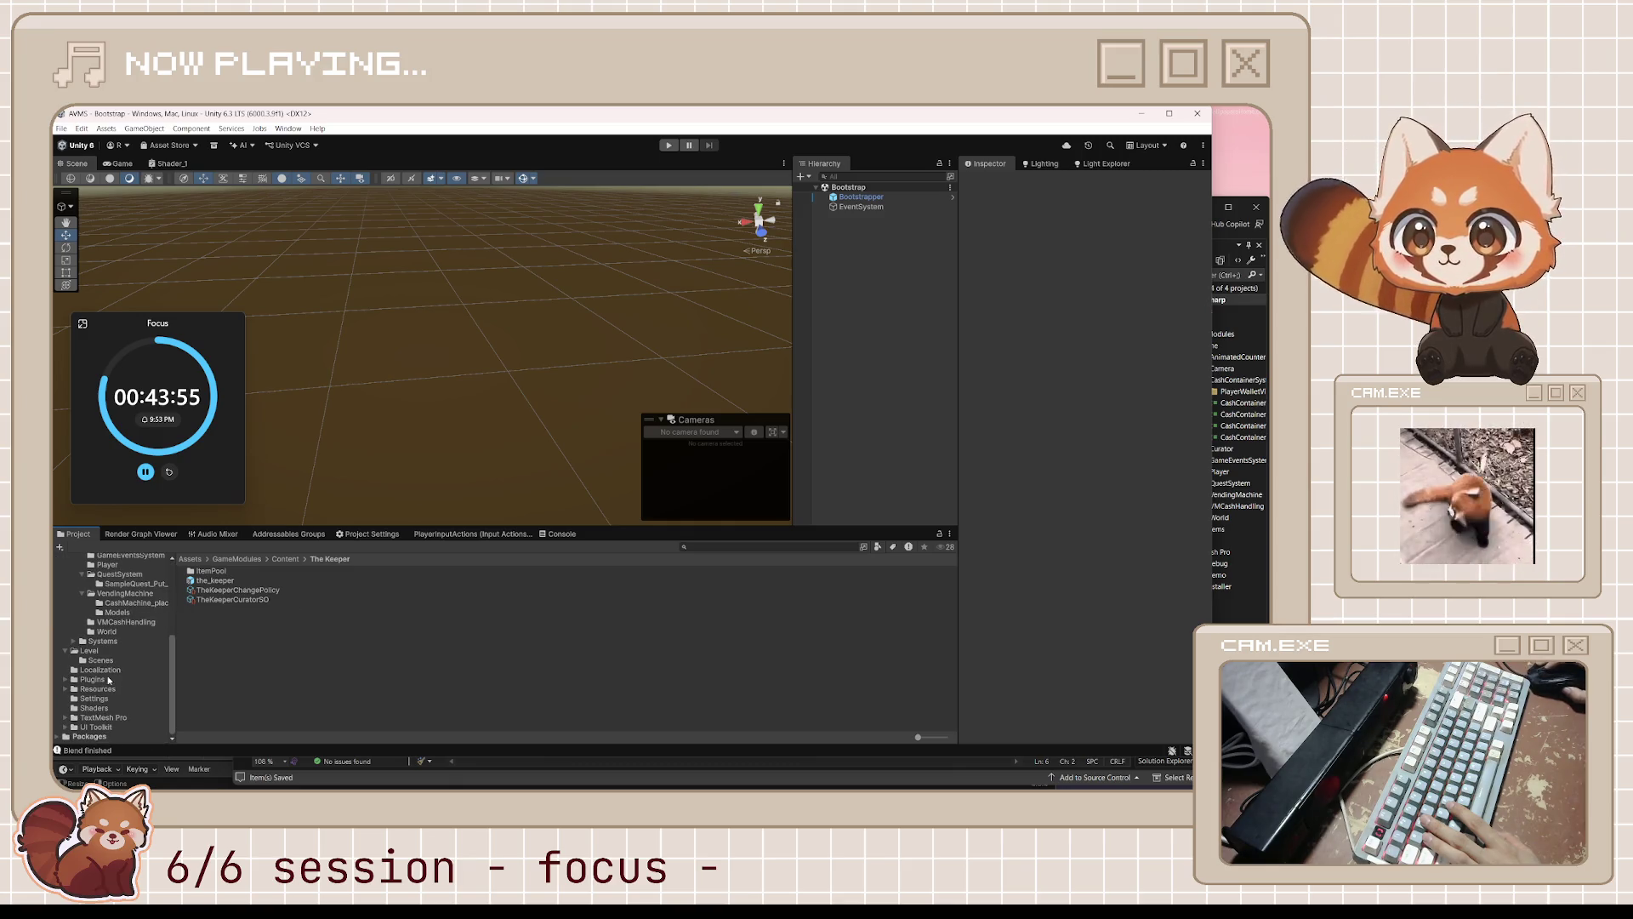
double_click(215, 580)
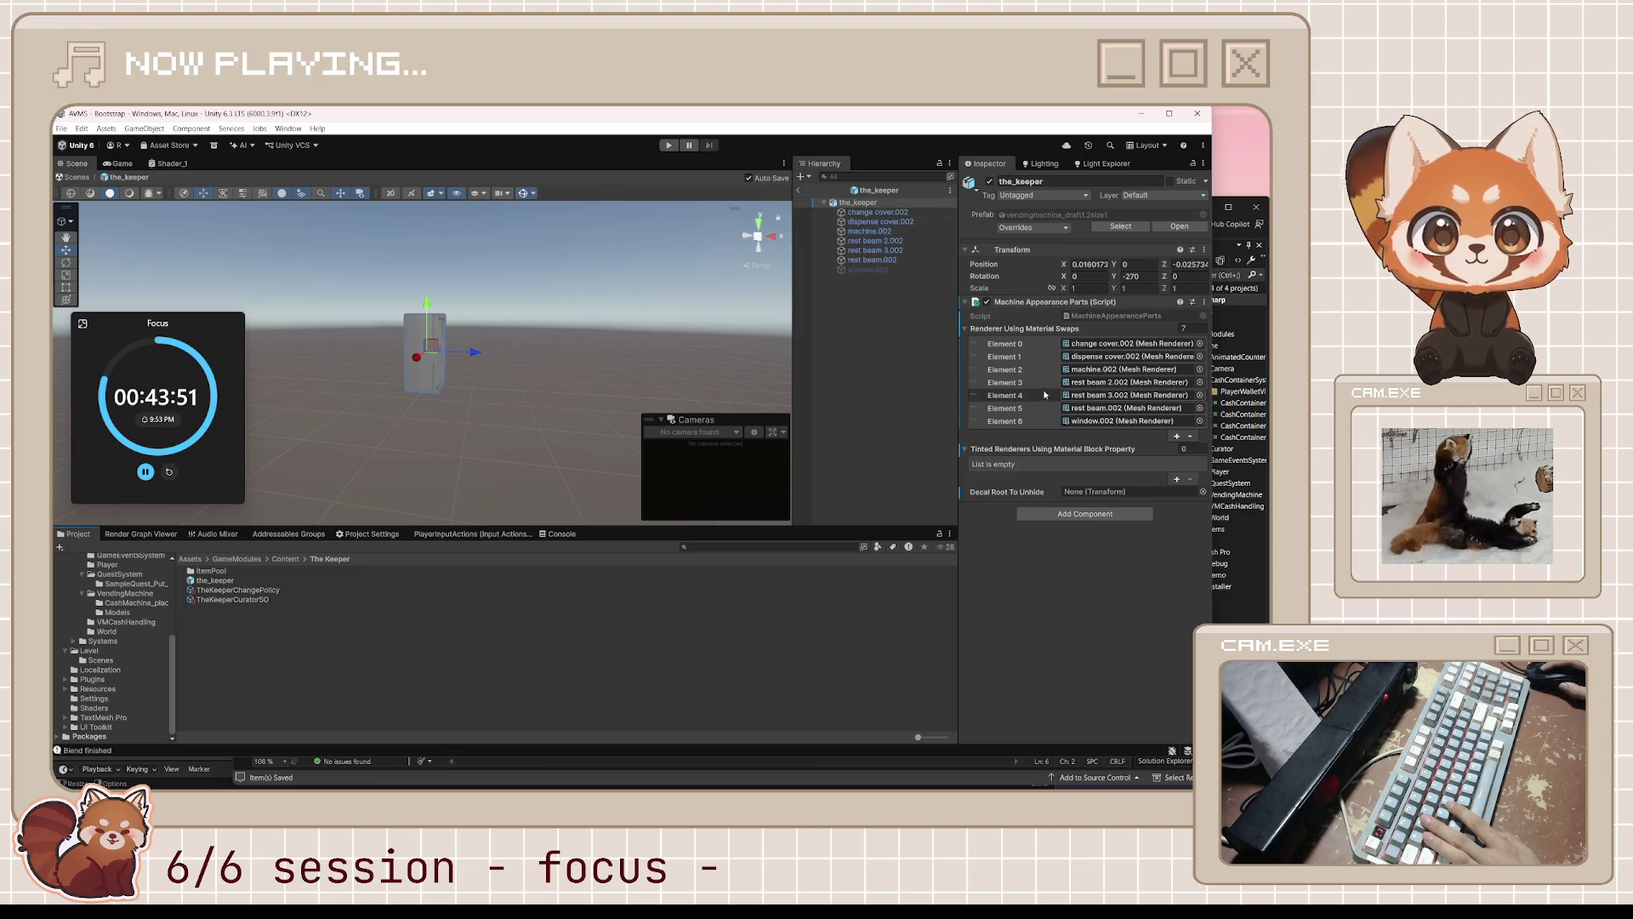
- Return to the Bootstrap scene and browse the ItemPool and The Keeper folders
left_click(800, 189)
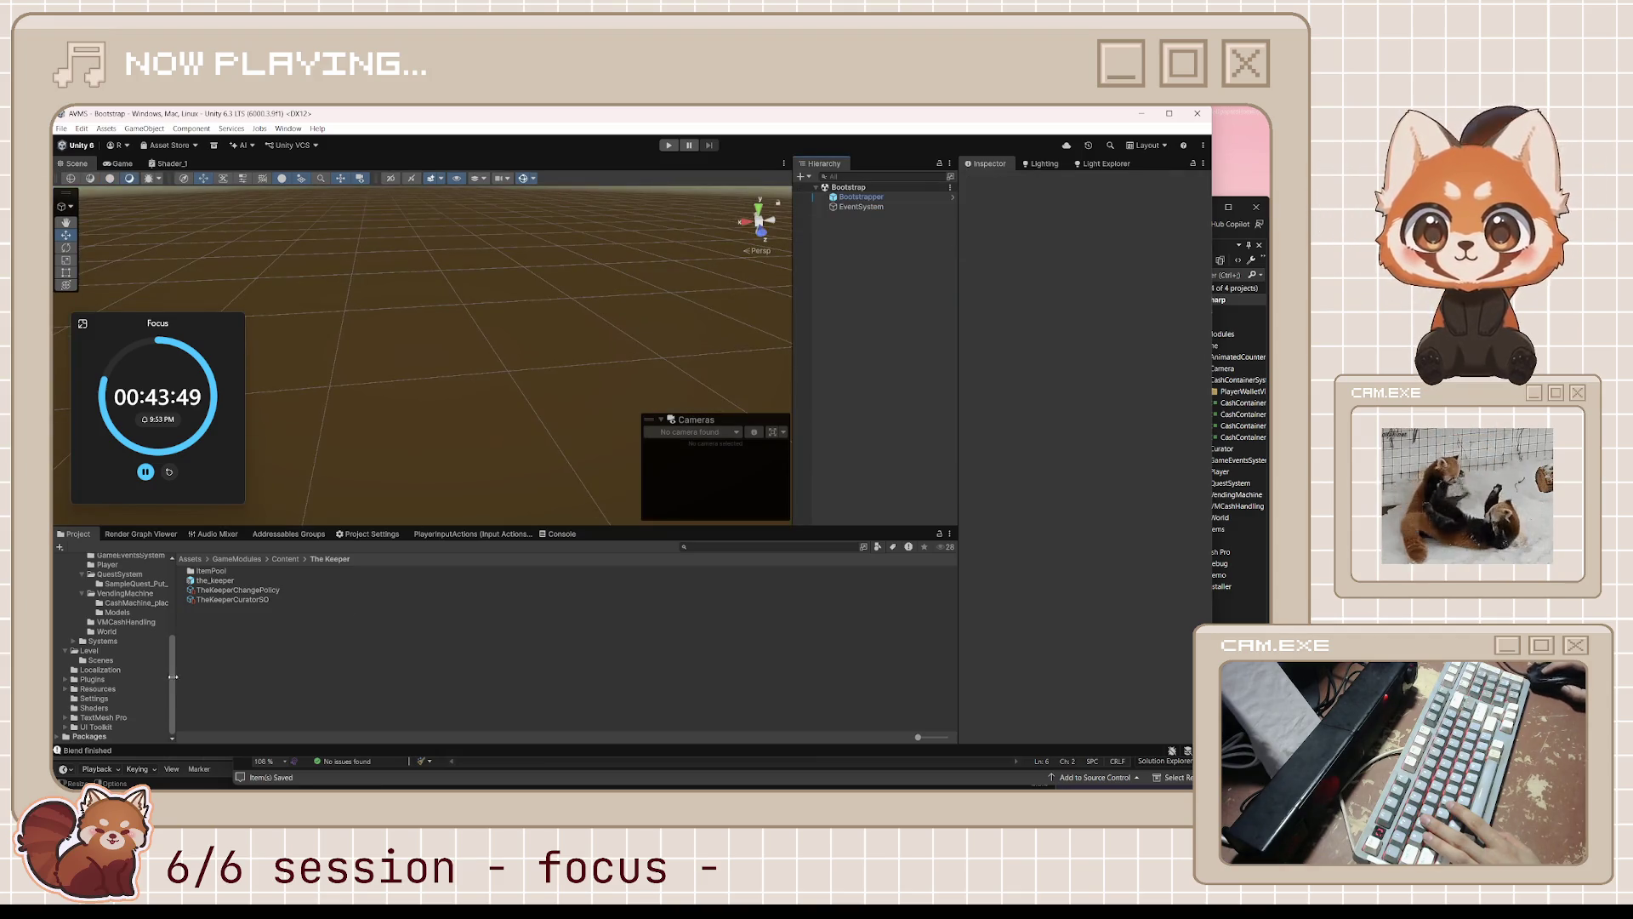
scroll(118, 631, "up", 5)
left_click(116, 626)
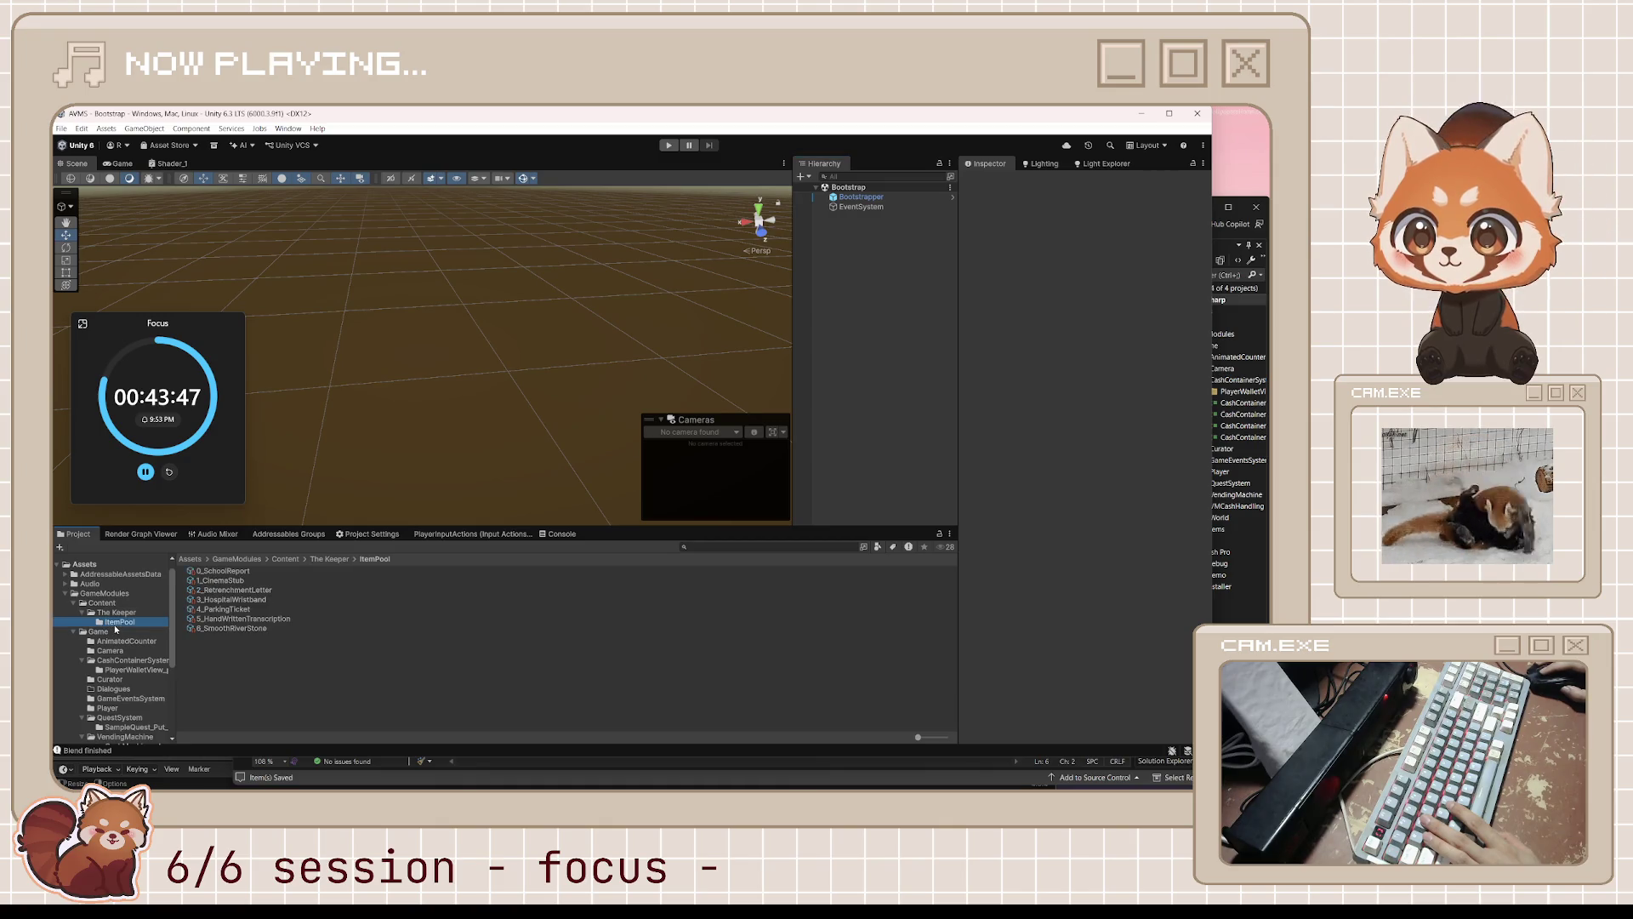
left_click(122, 612)
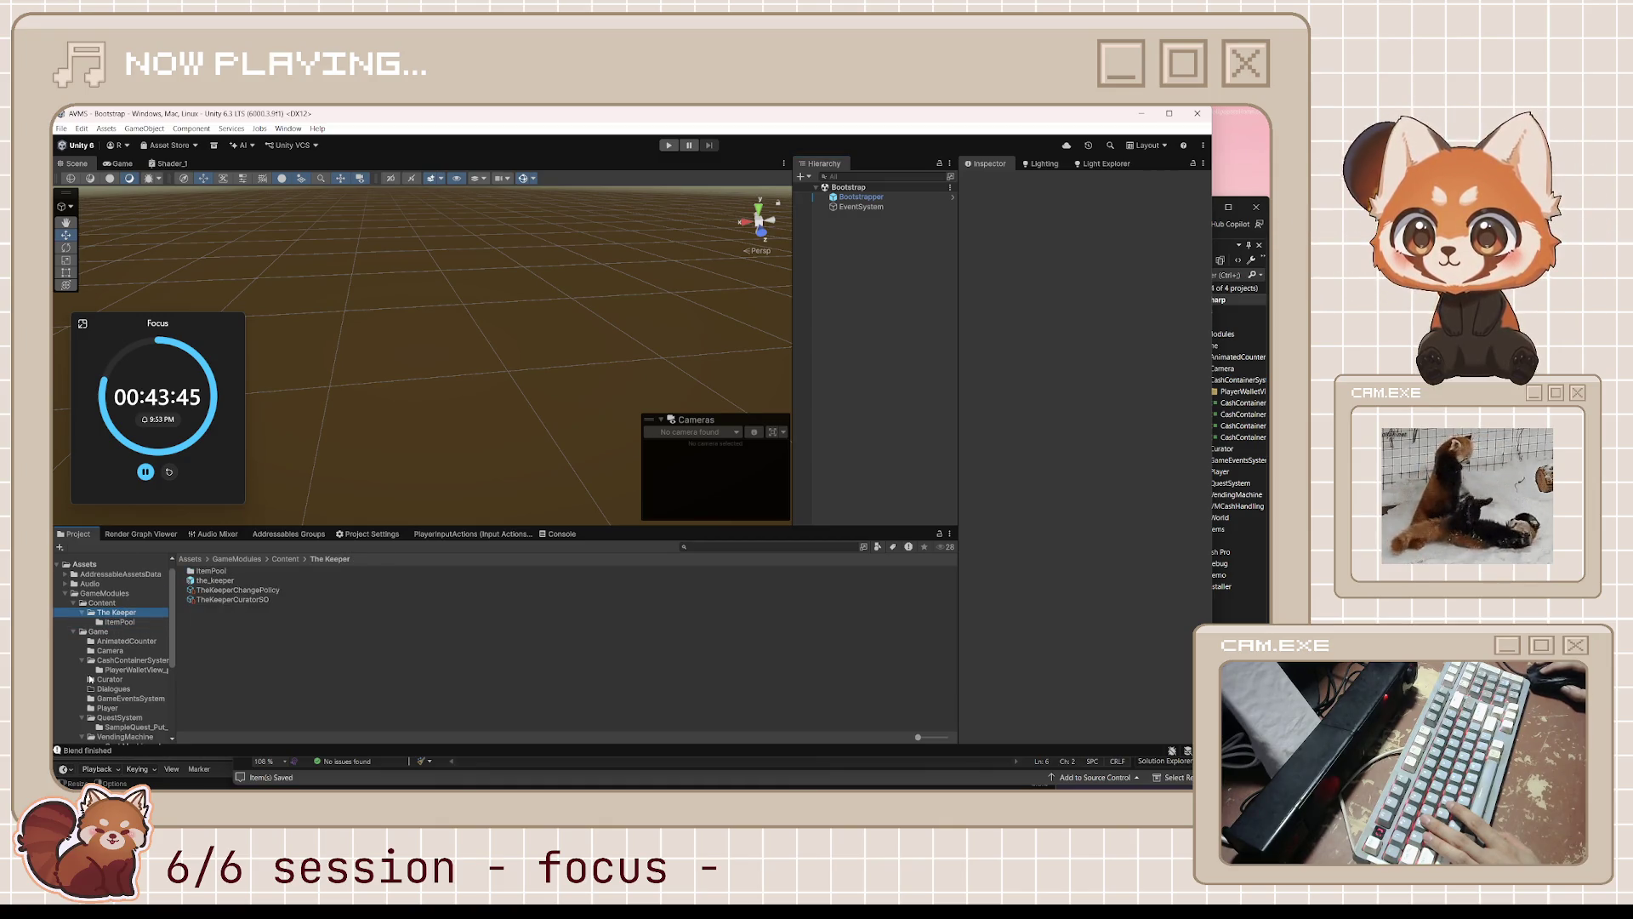
scroll(91, 679, "down", 5)
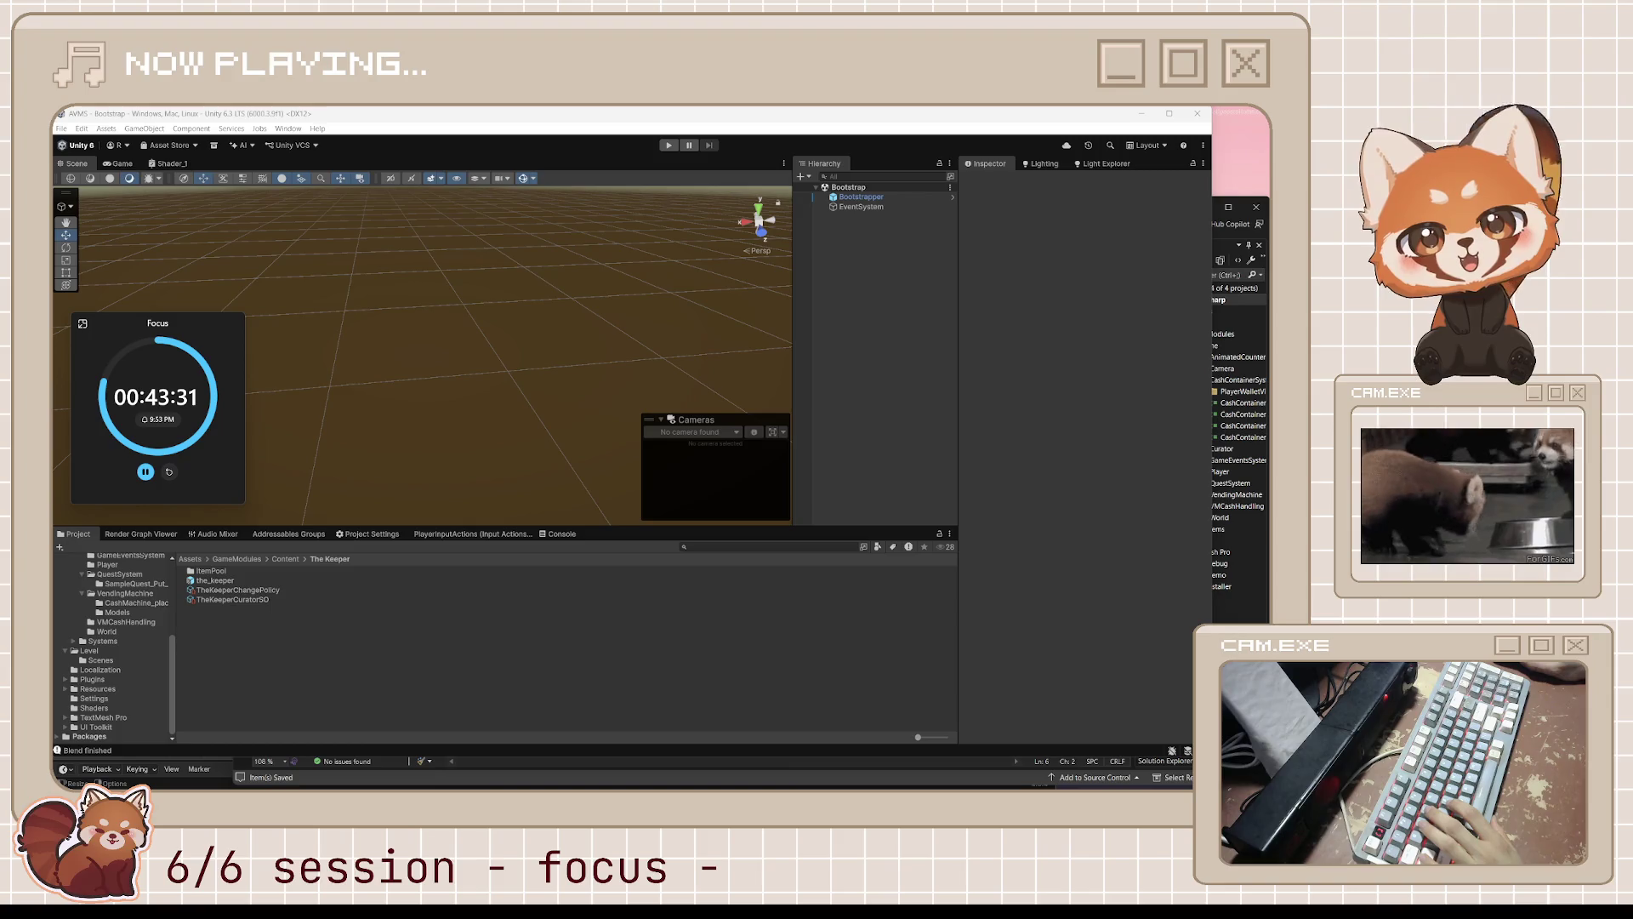
mouse_move(980, 780)
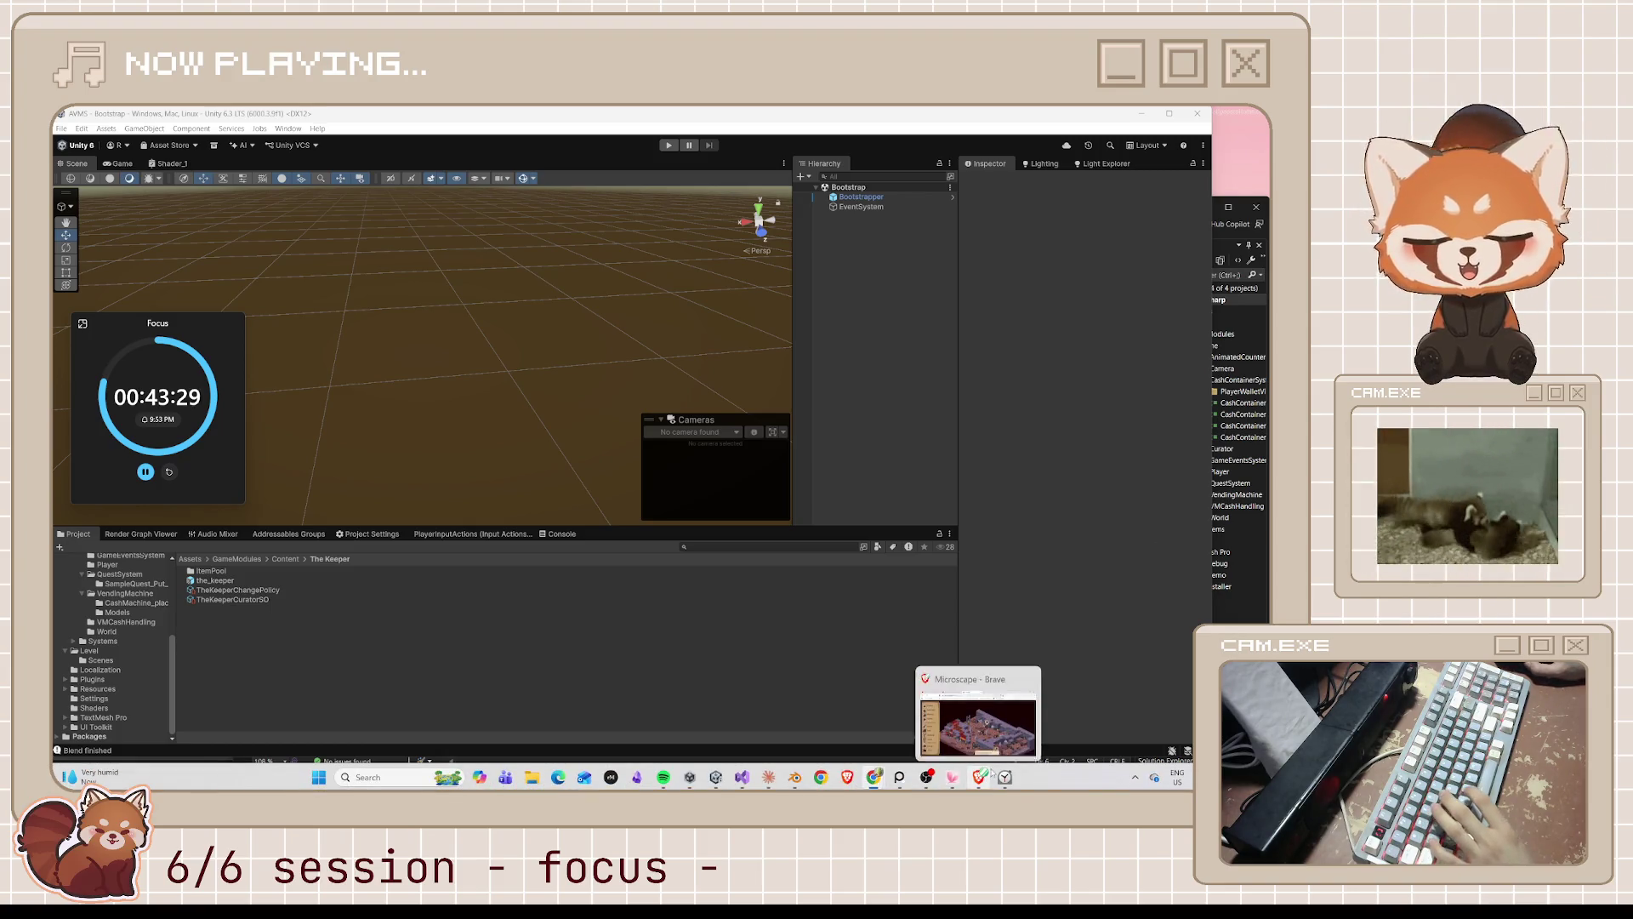
left_click(1011, 737)
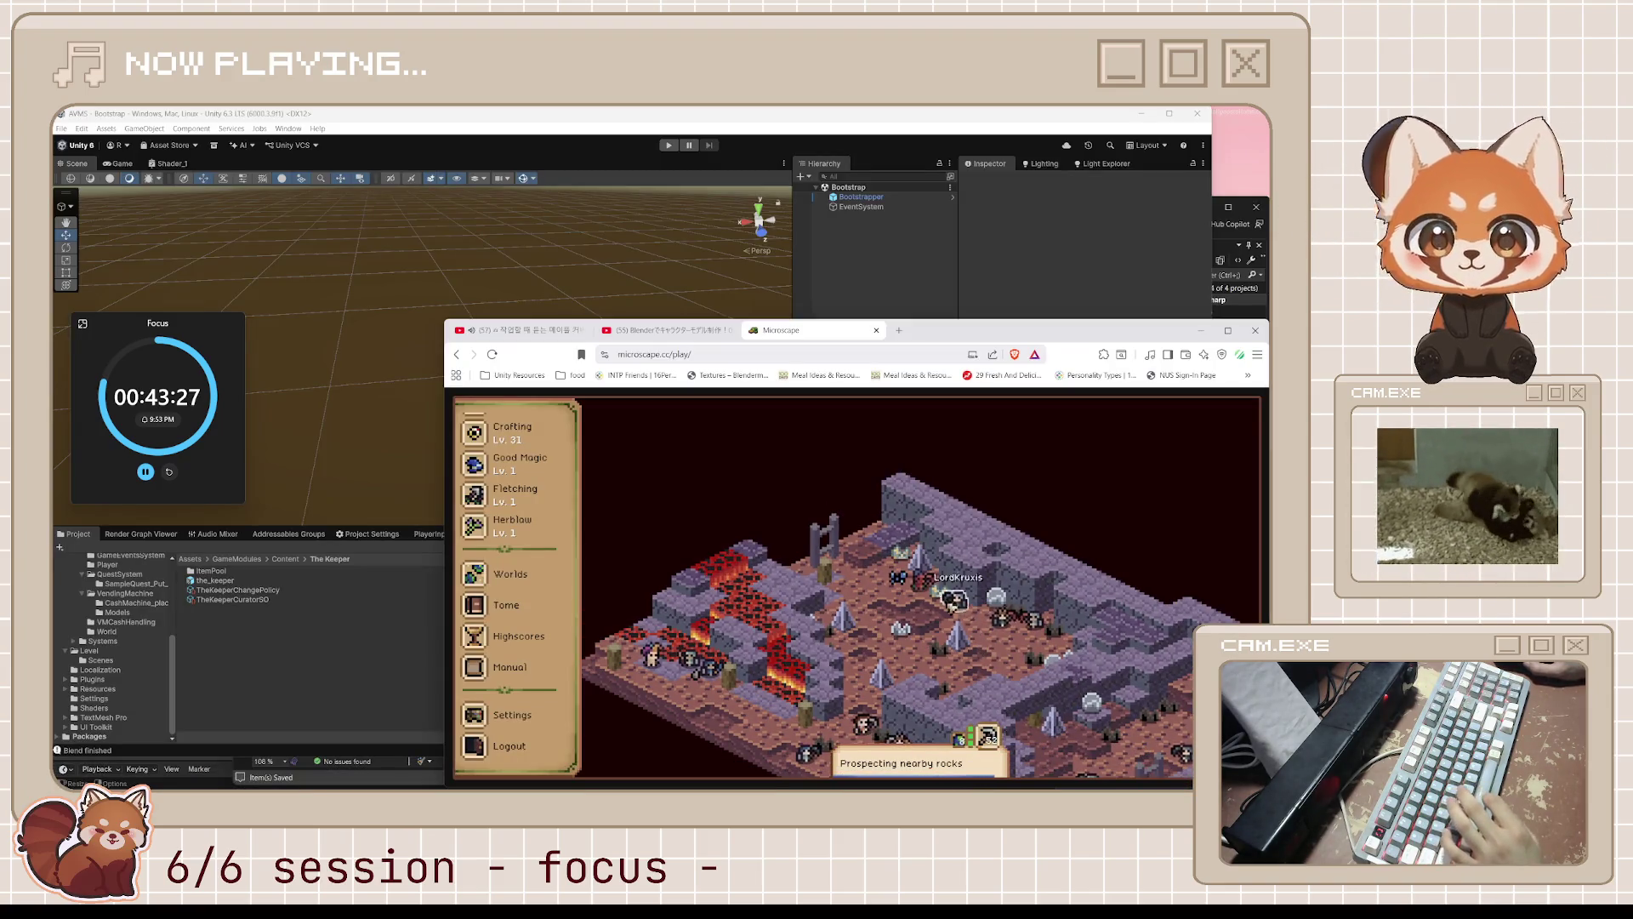
scroll(533, 427, "up", 3)
scroll(533, 427, "up", 5)
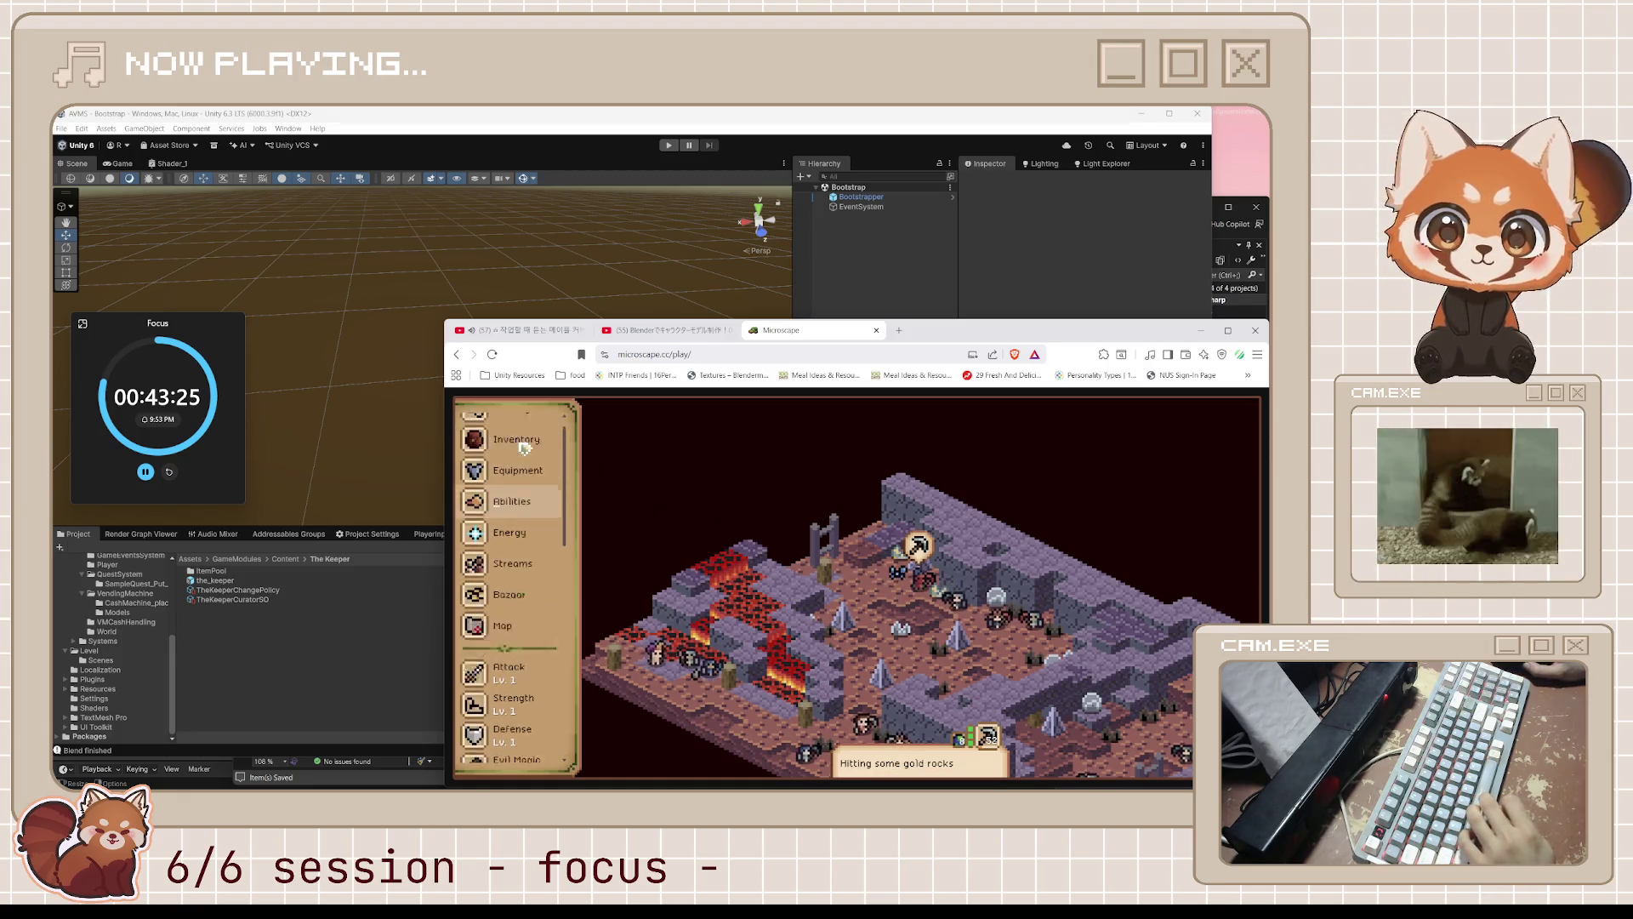
left_click(522, 441)
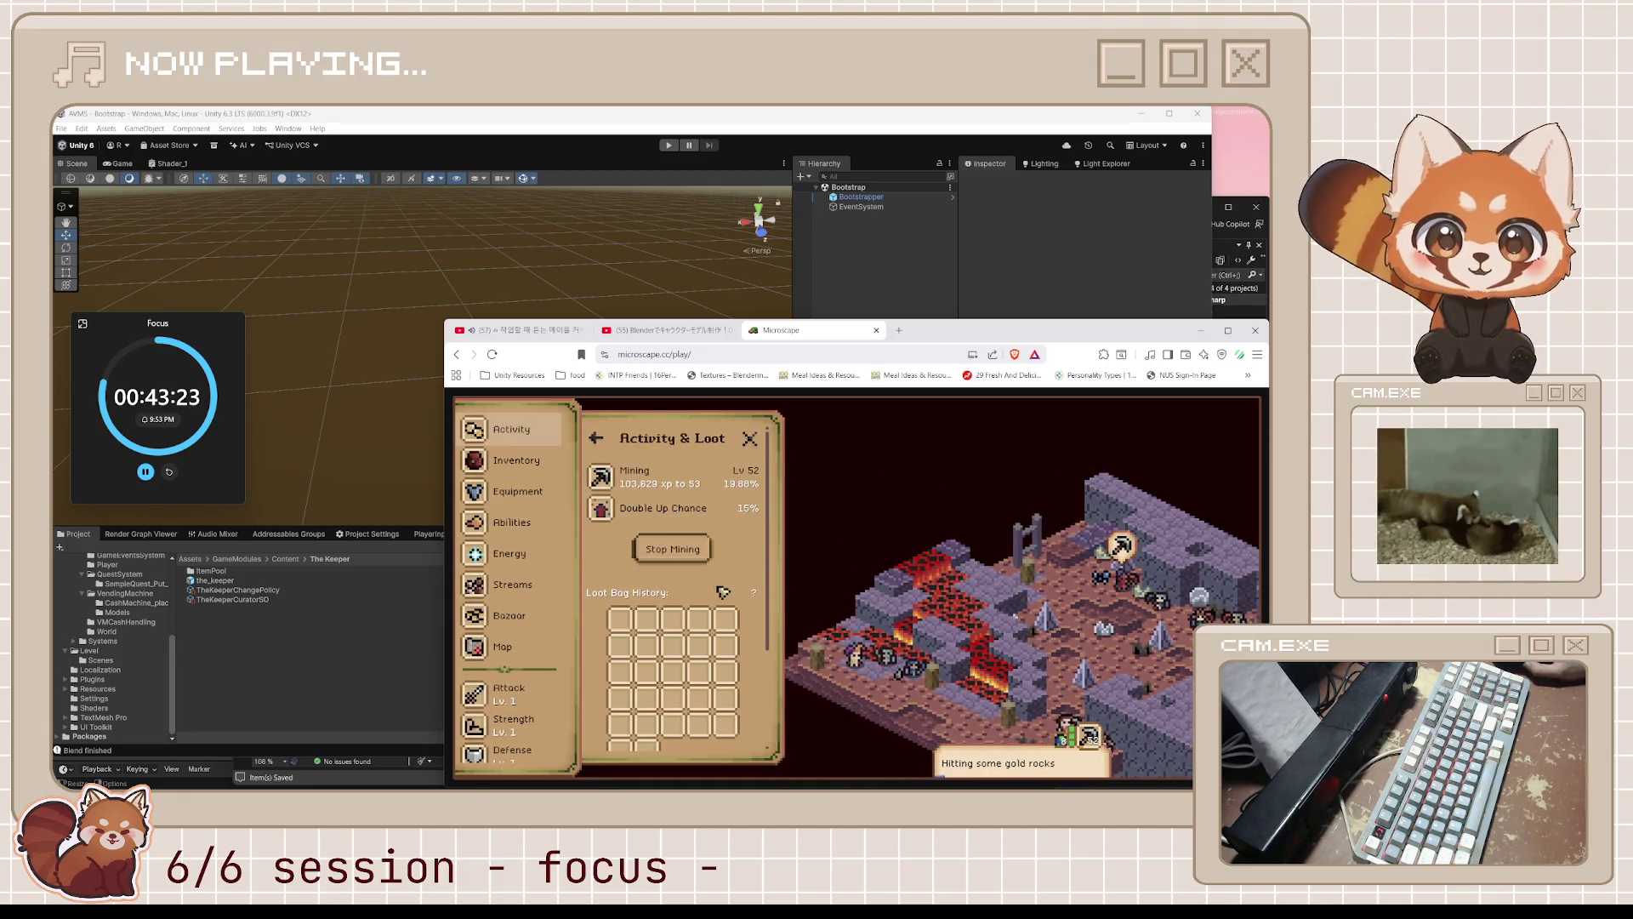
scroll(761, 542, "down", 3)
scroll(762, 542, "down", 4)
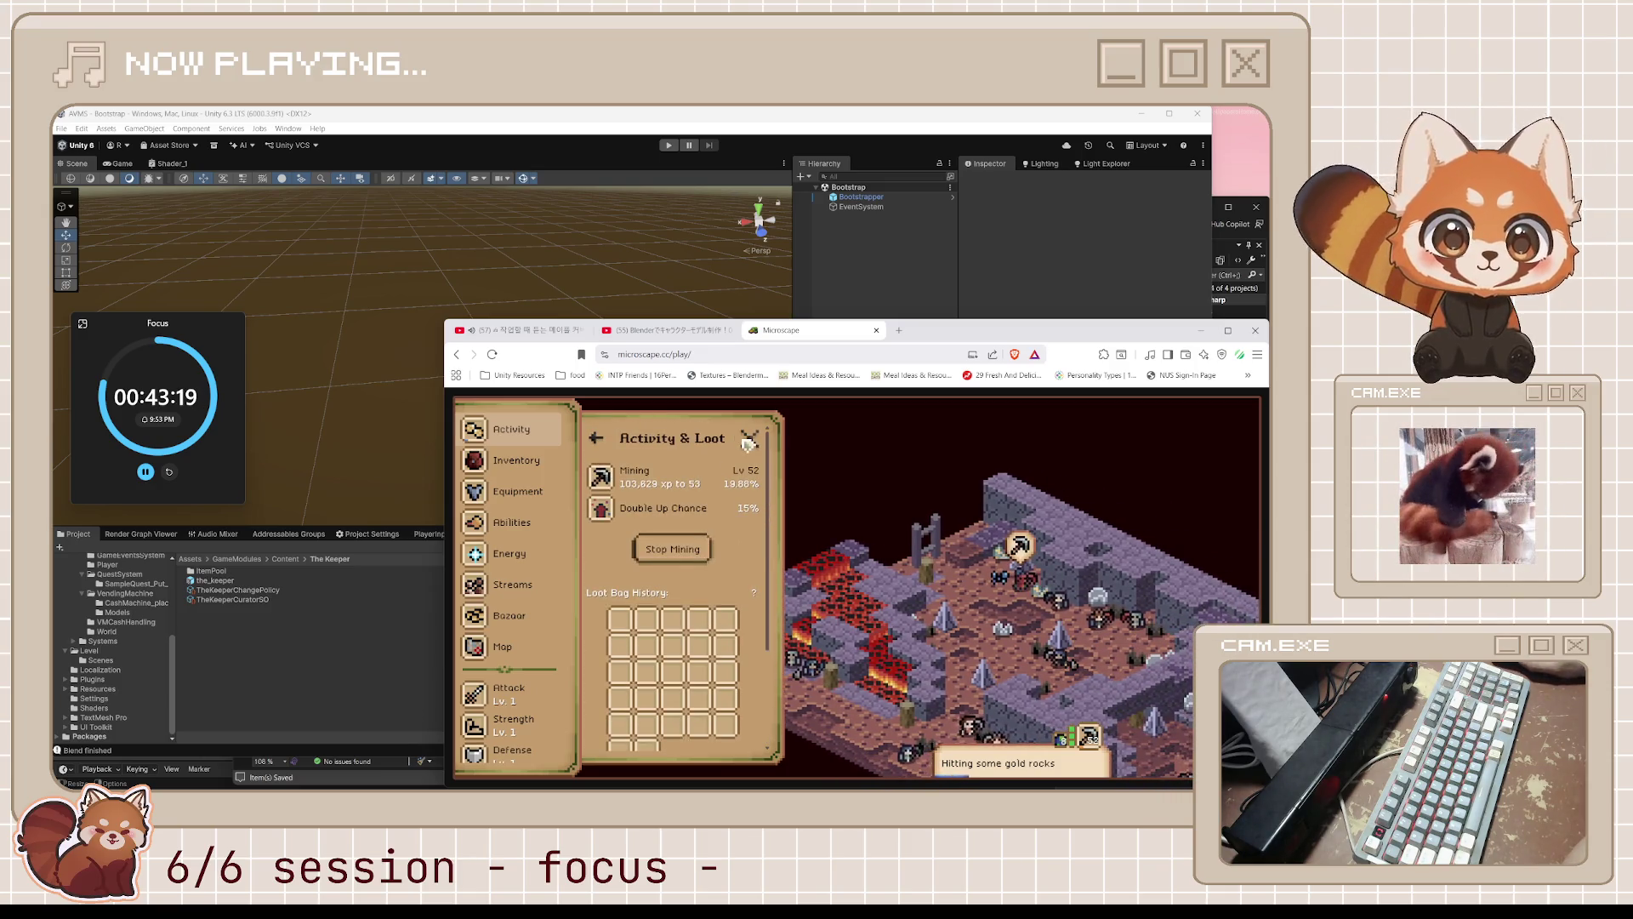
key("Escape")
left_click(1200, 330)
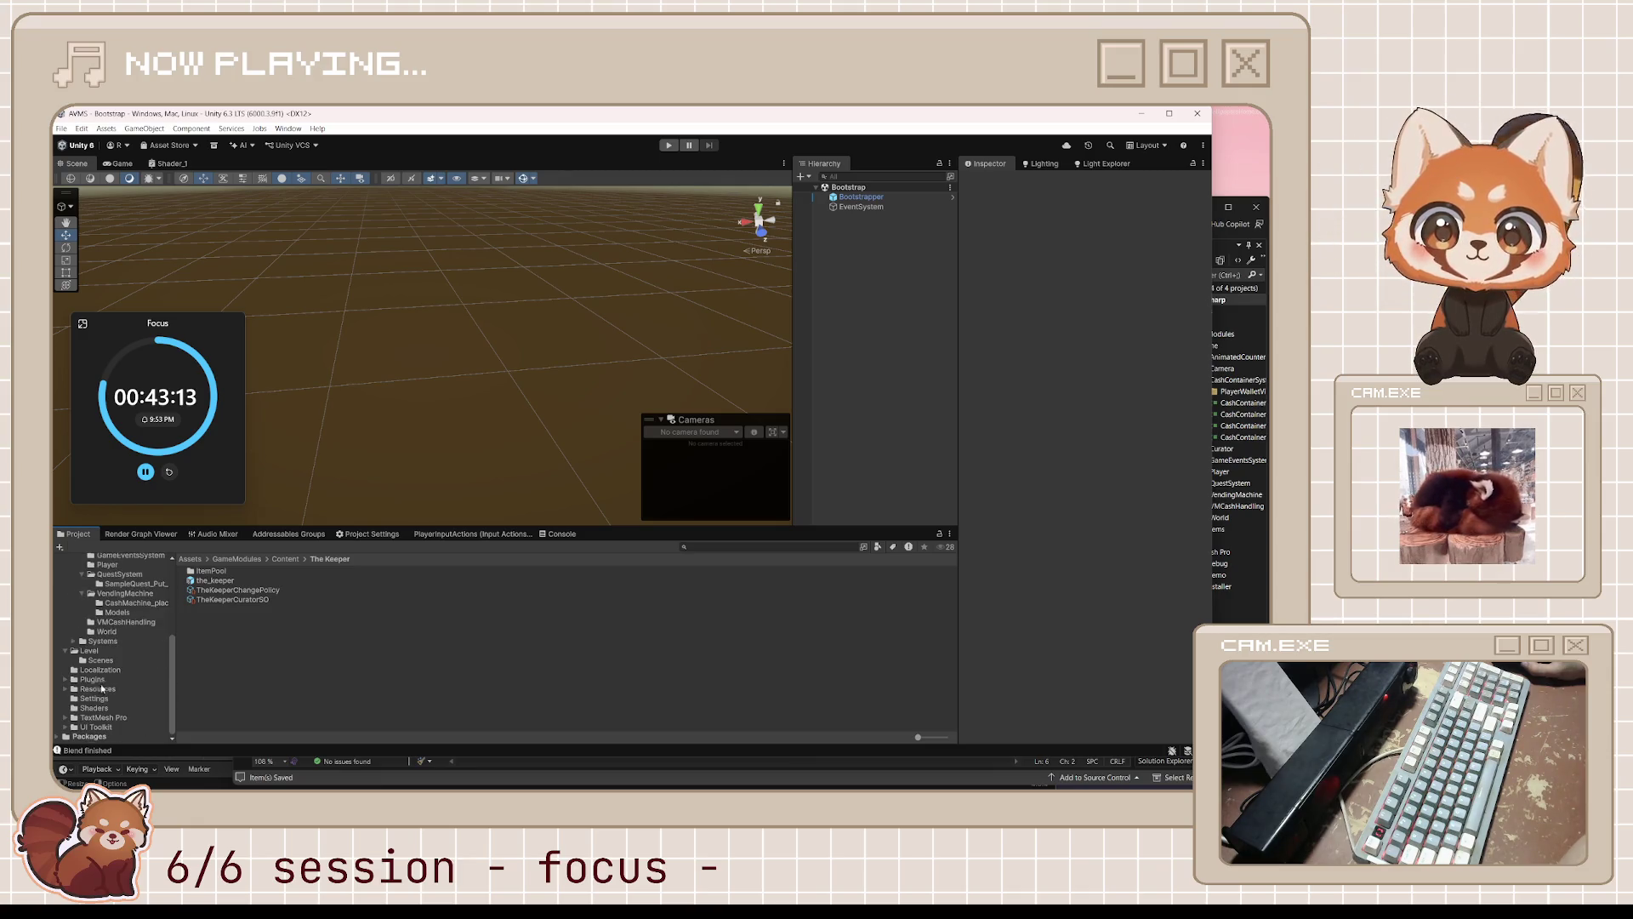
- Open the Gameplay scene from the Level folder and select player_placeholder's wallet child
left_click(82, 660)
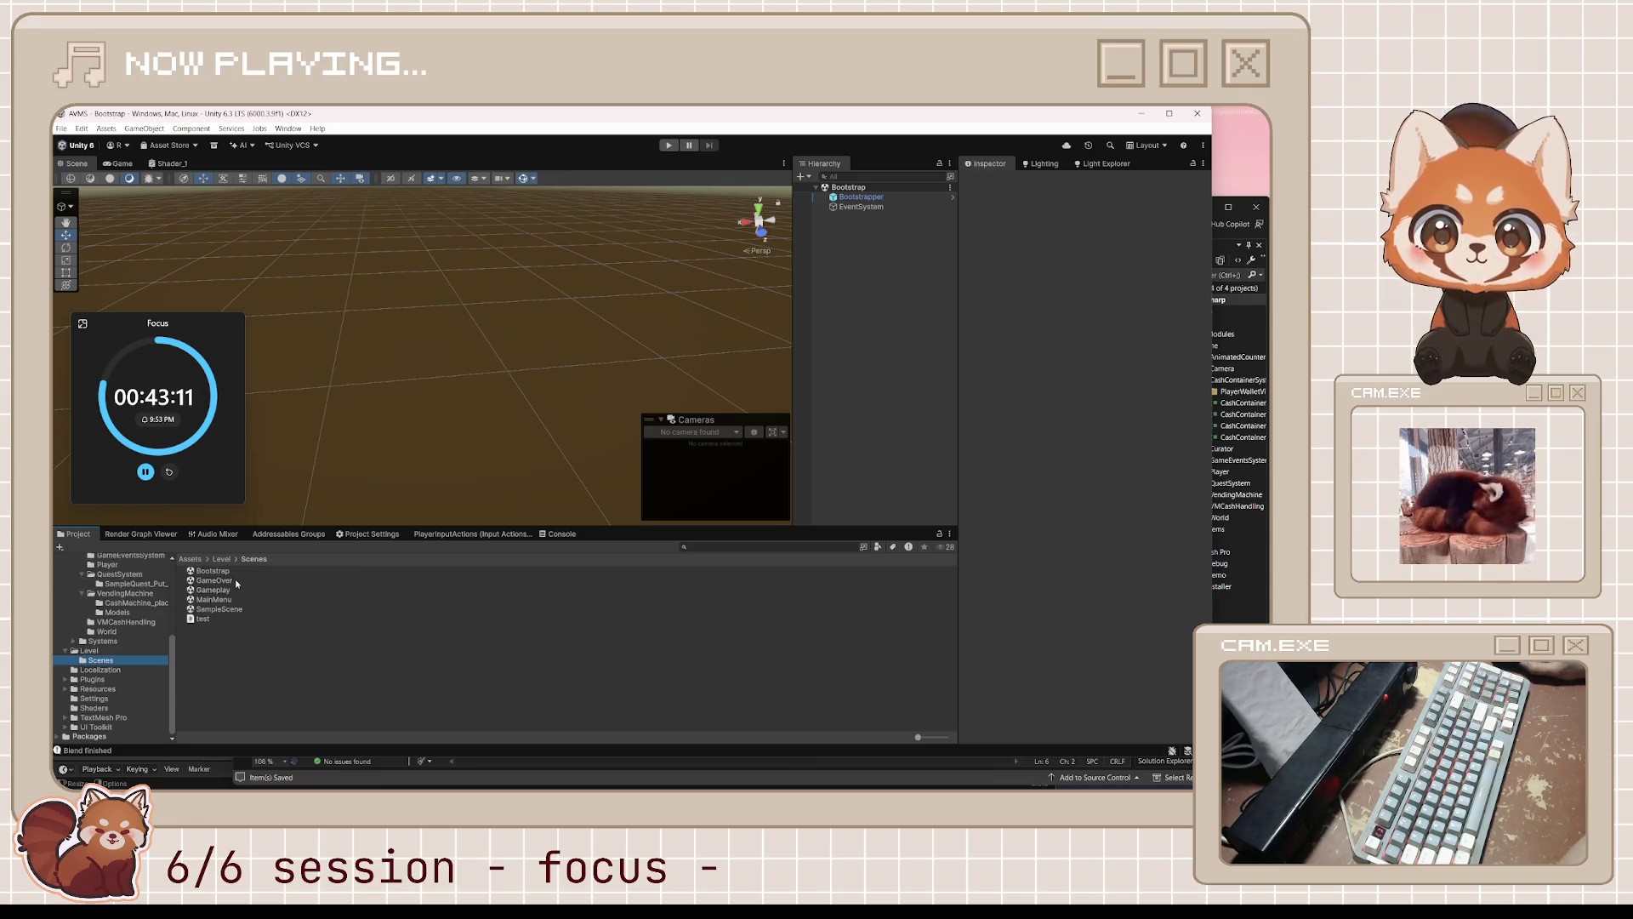
double_click(213, 590)
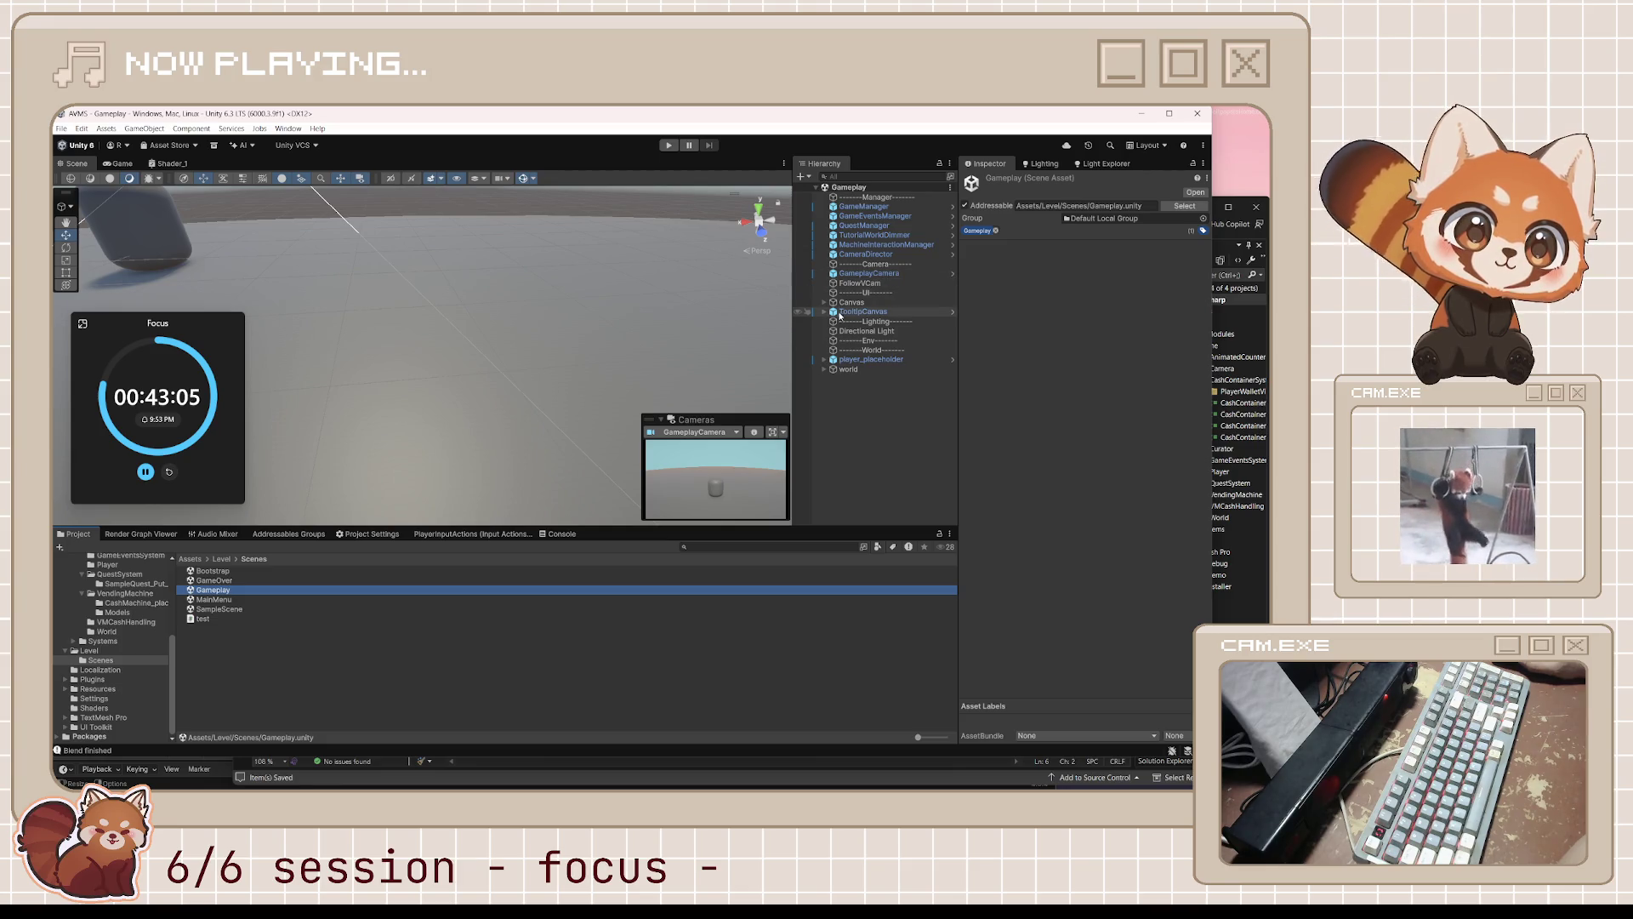
left_click(826, 362)
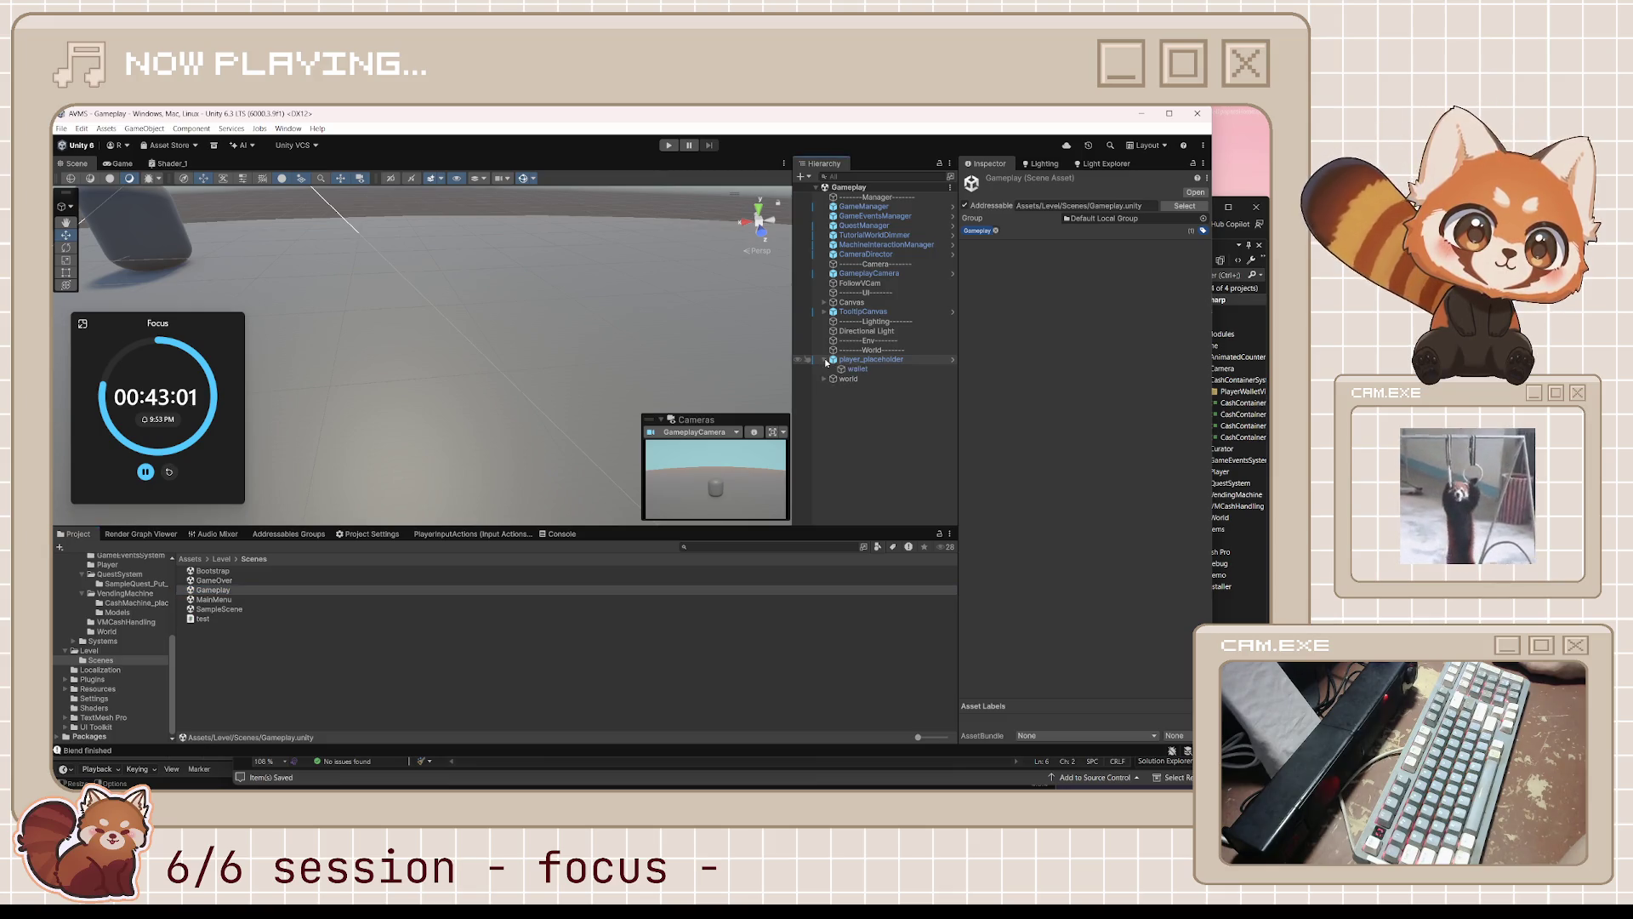
left_click(857, 370)
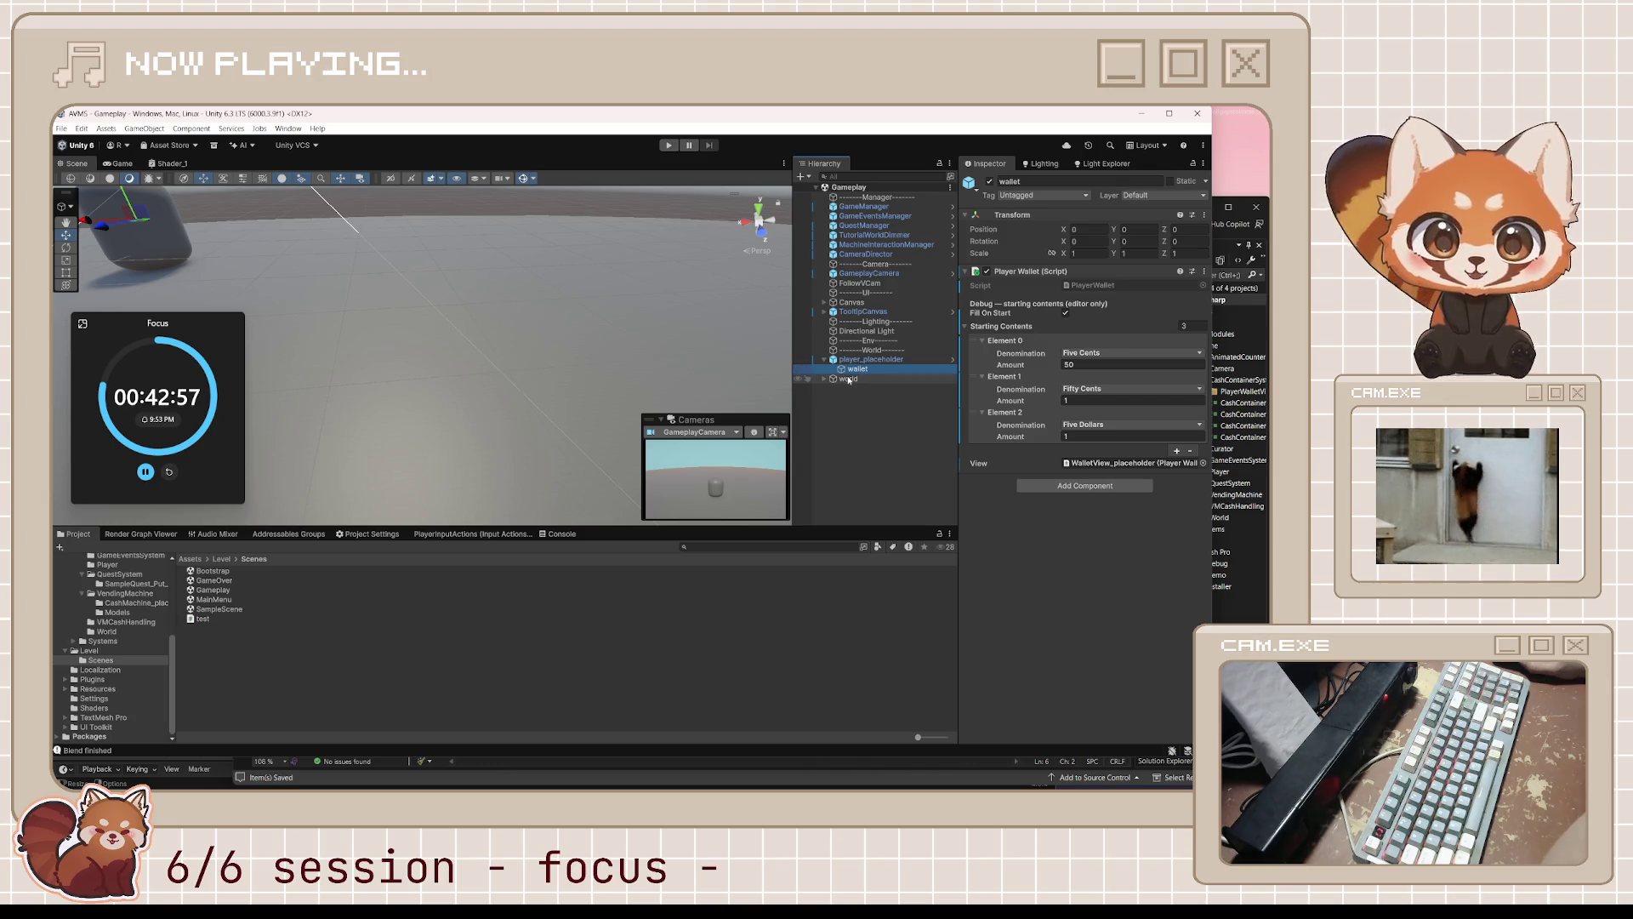
- Inspect the player_placeholder, GameplayCamera and CameraDirector objects in the Gameplay scene
left_click(849, 379)
left_click(871, 359)
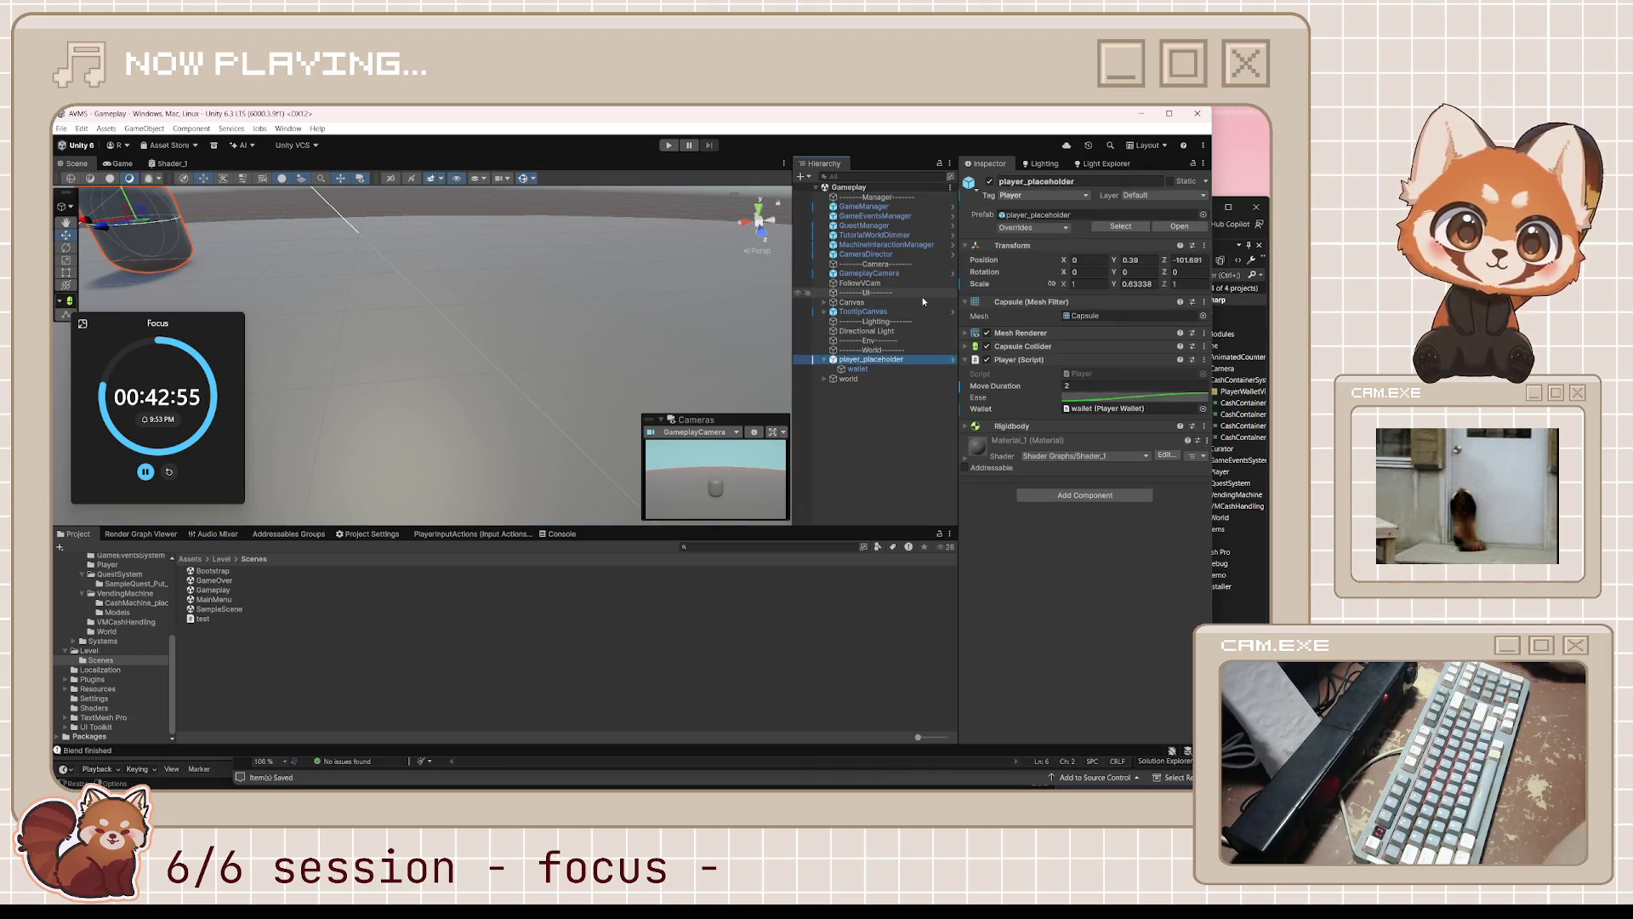
left_click(870, 274)
left_click(885, 255)
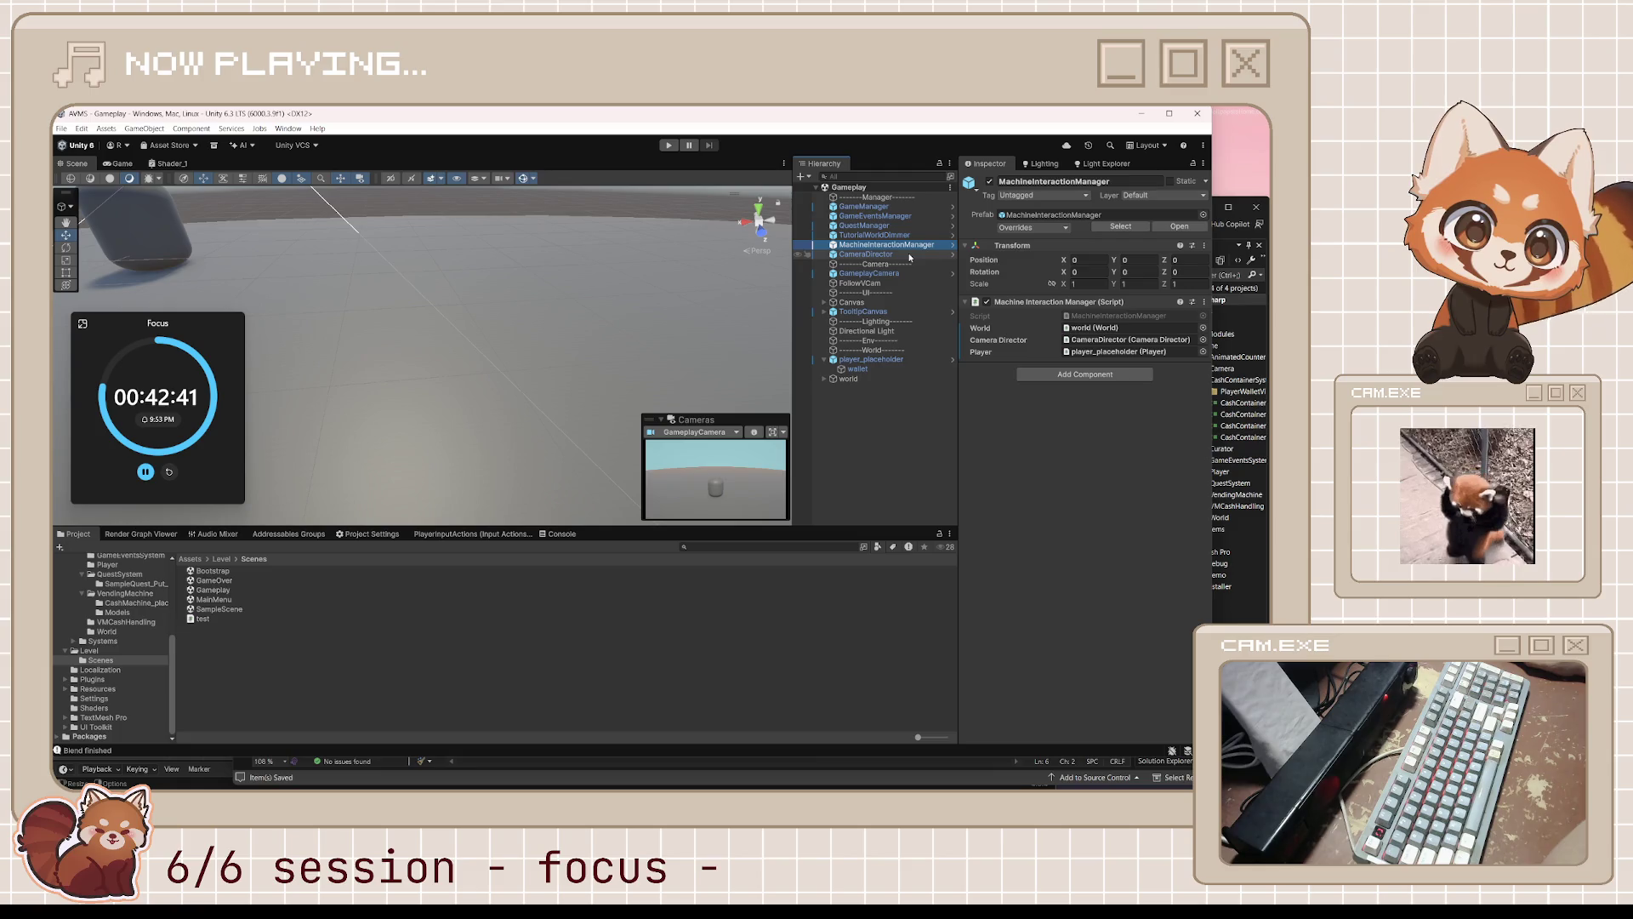
left_click(901, 273)
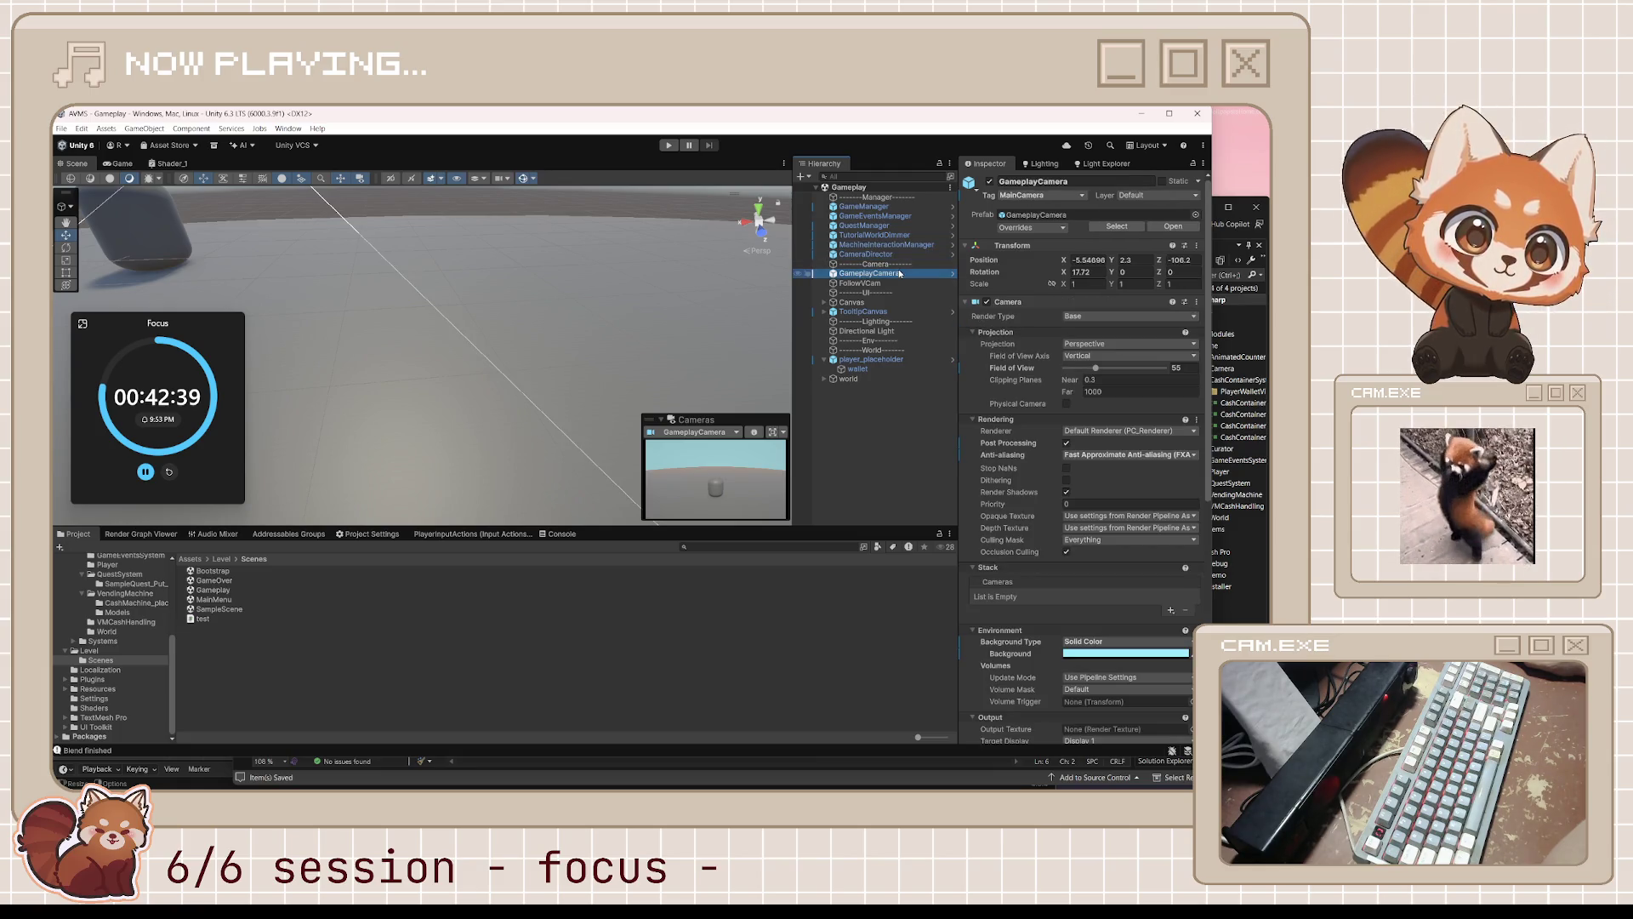
scroll(1062, 411, "down", 5)
scroll(1062, 410, "down", 5)
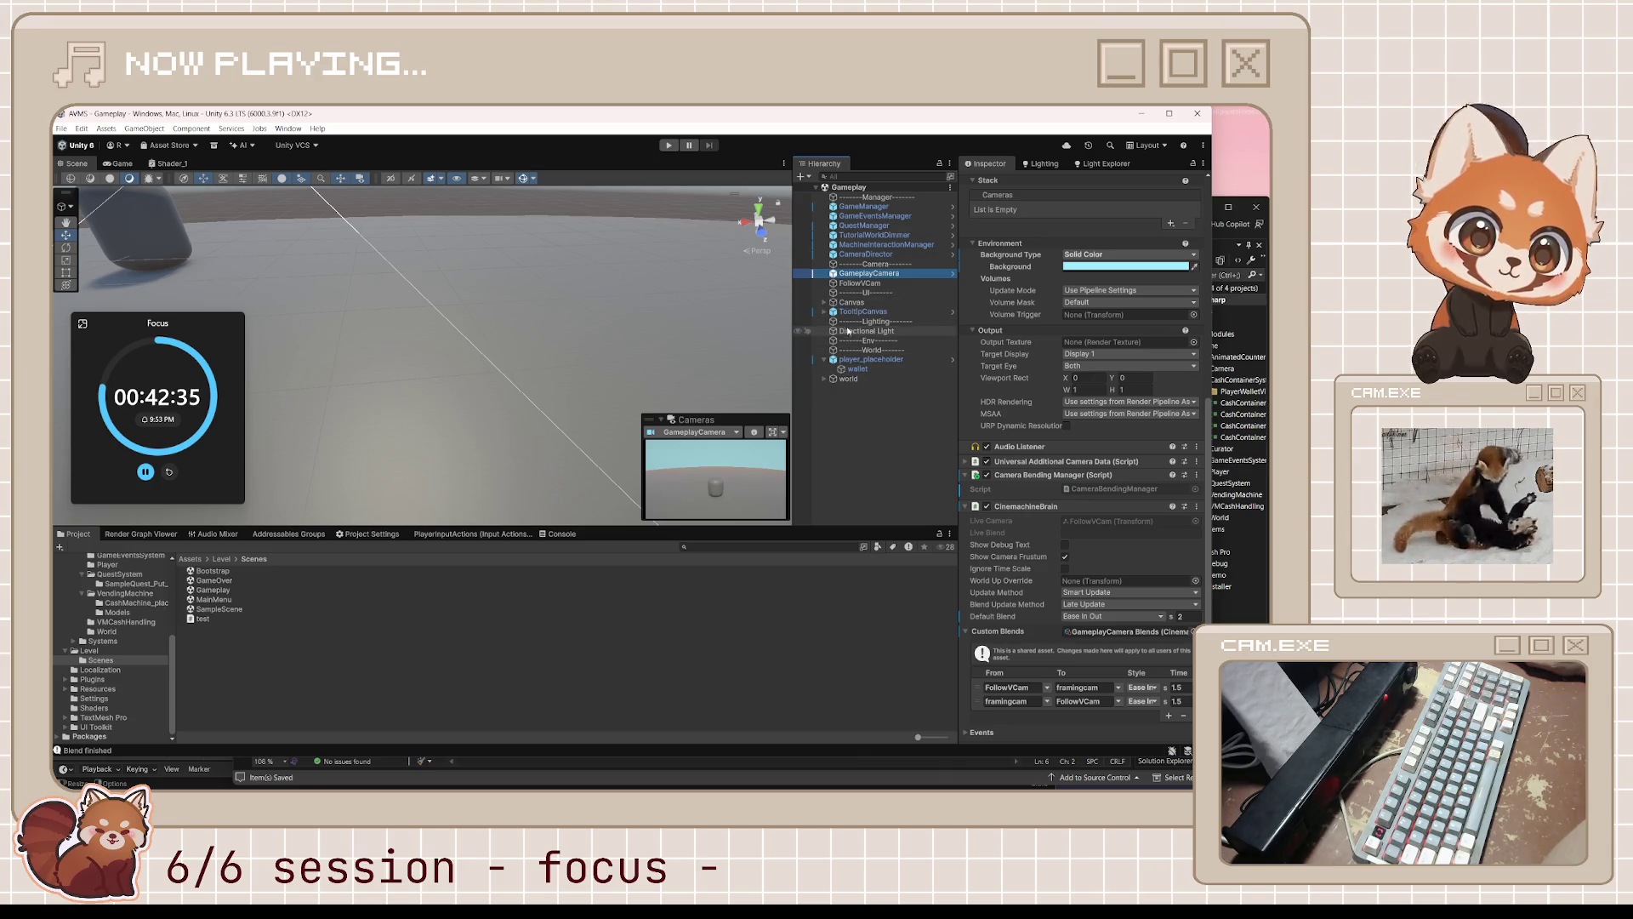
- Expand world, select VM_base_prefab, and ping its Curator SO to TheKeeperCuratorSO
left_click(825, 378)
left_click(876, 397)
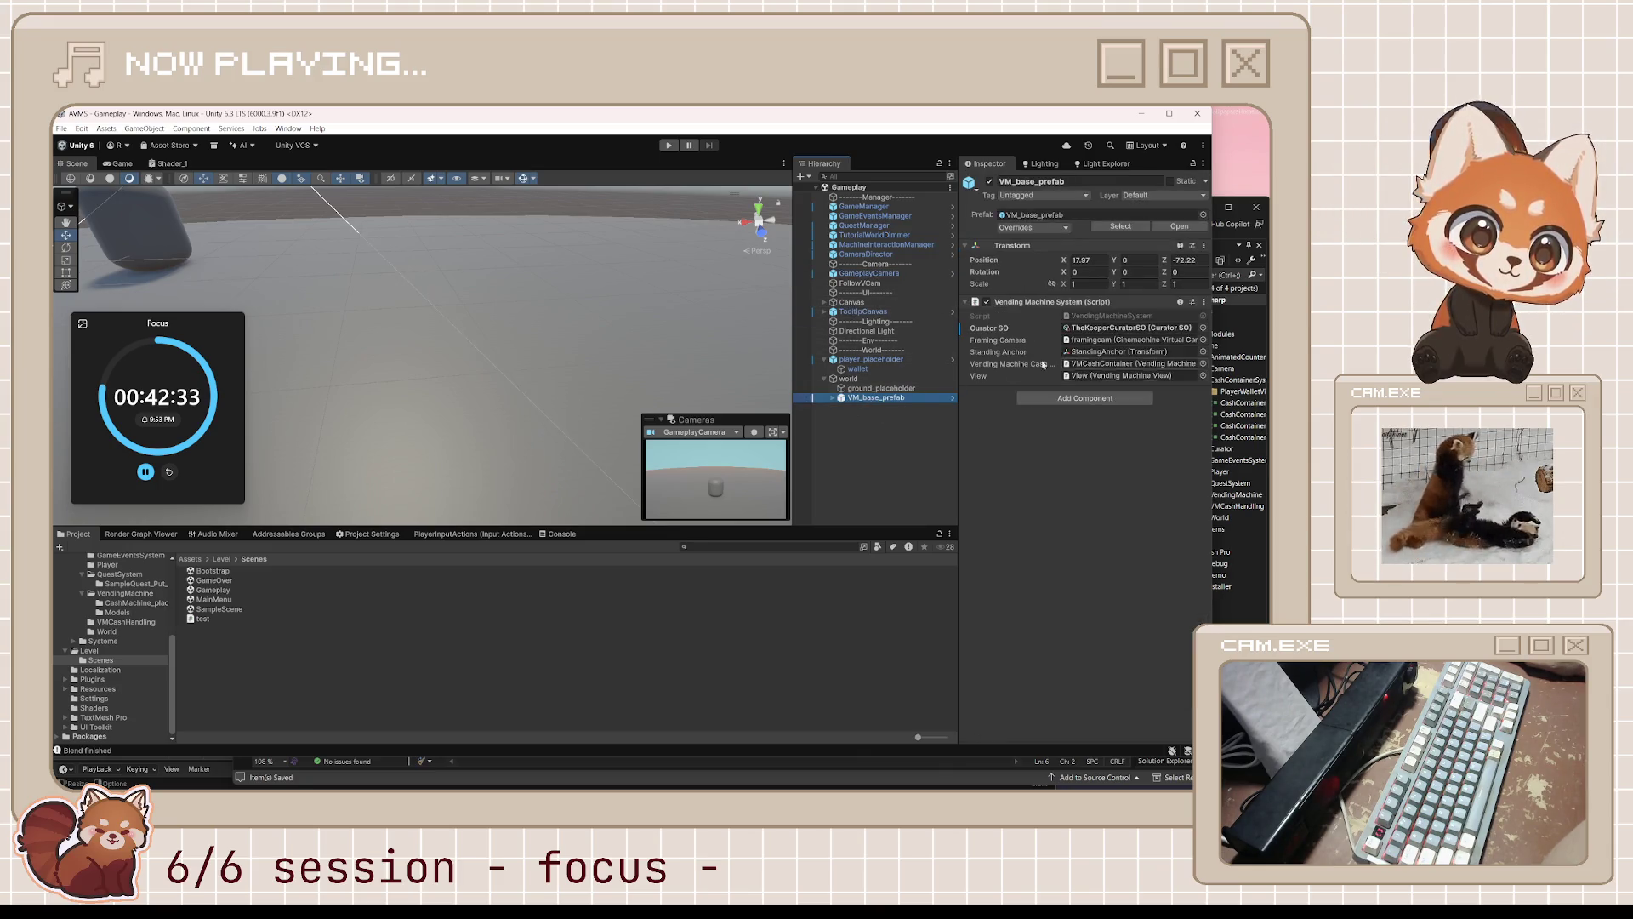
left_click(1121, 330)
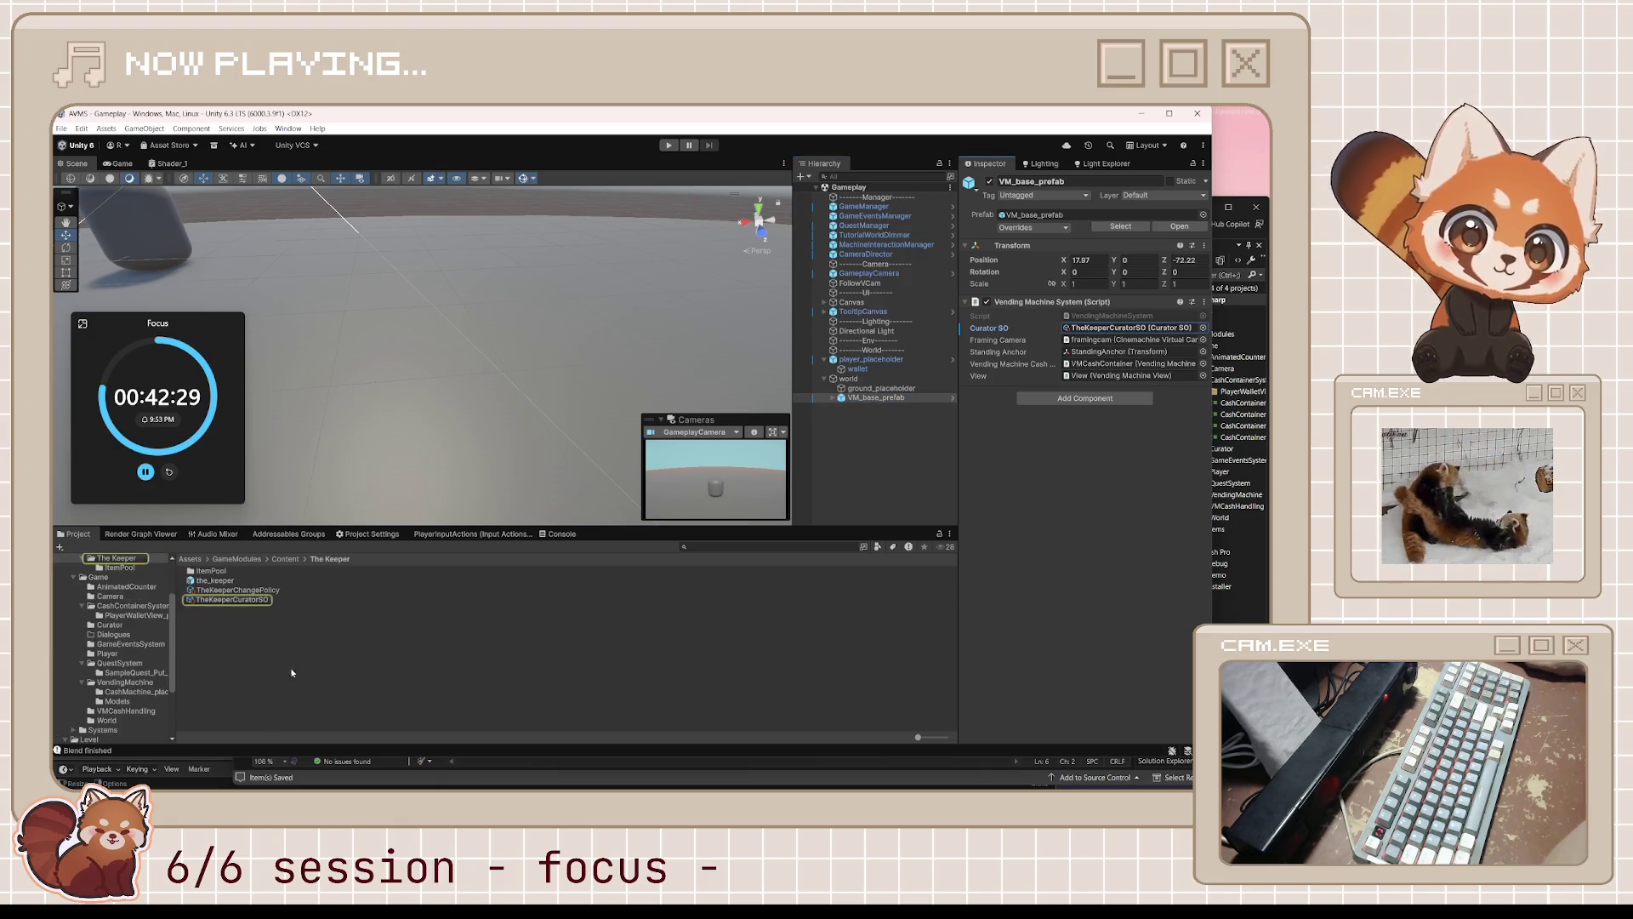
left_click(252, 601)
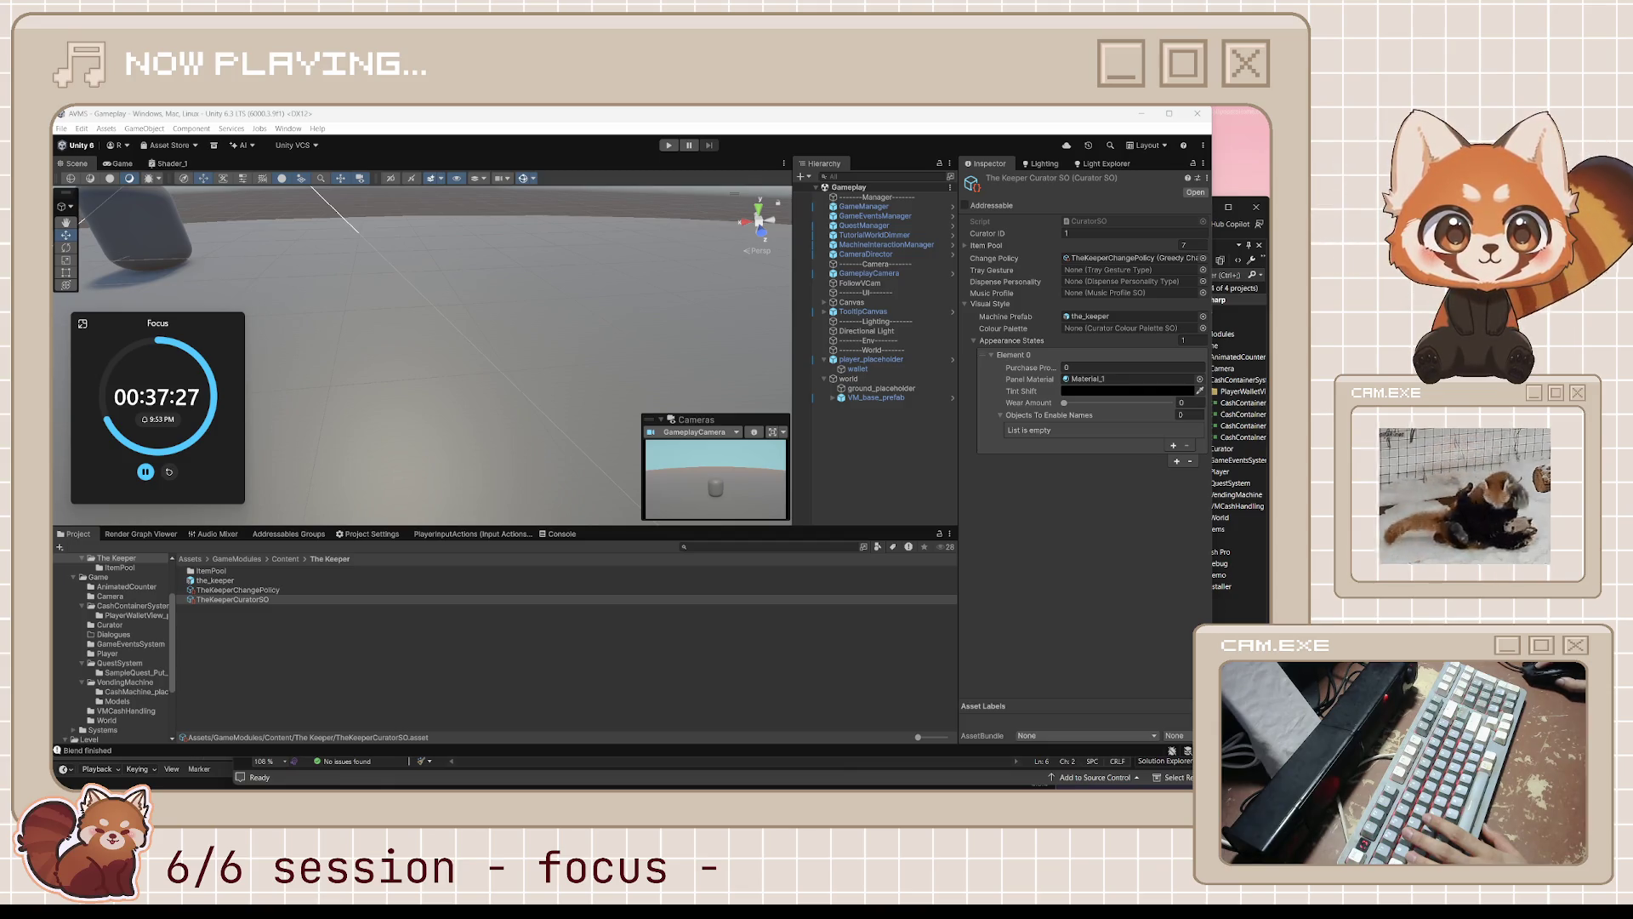
- Deselect TheKeeperCuratorSO by clicking empty space in the Project window
left_click(533, 714)
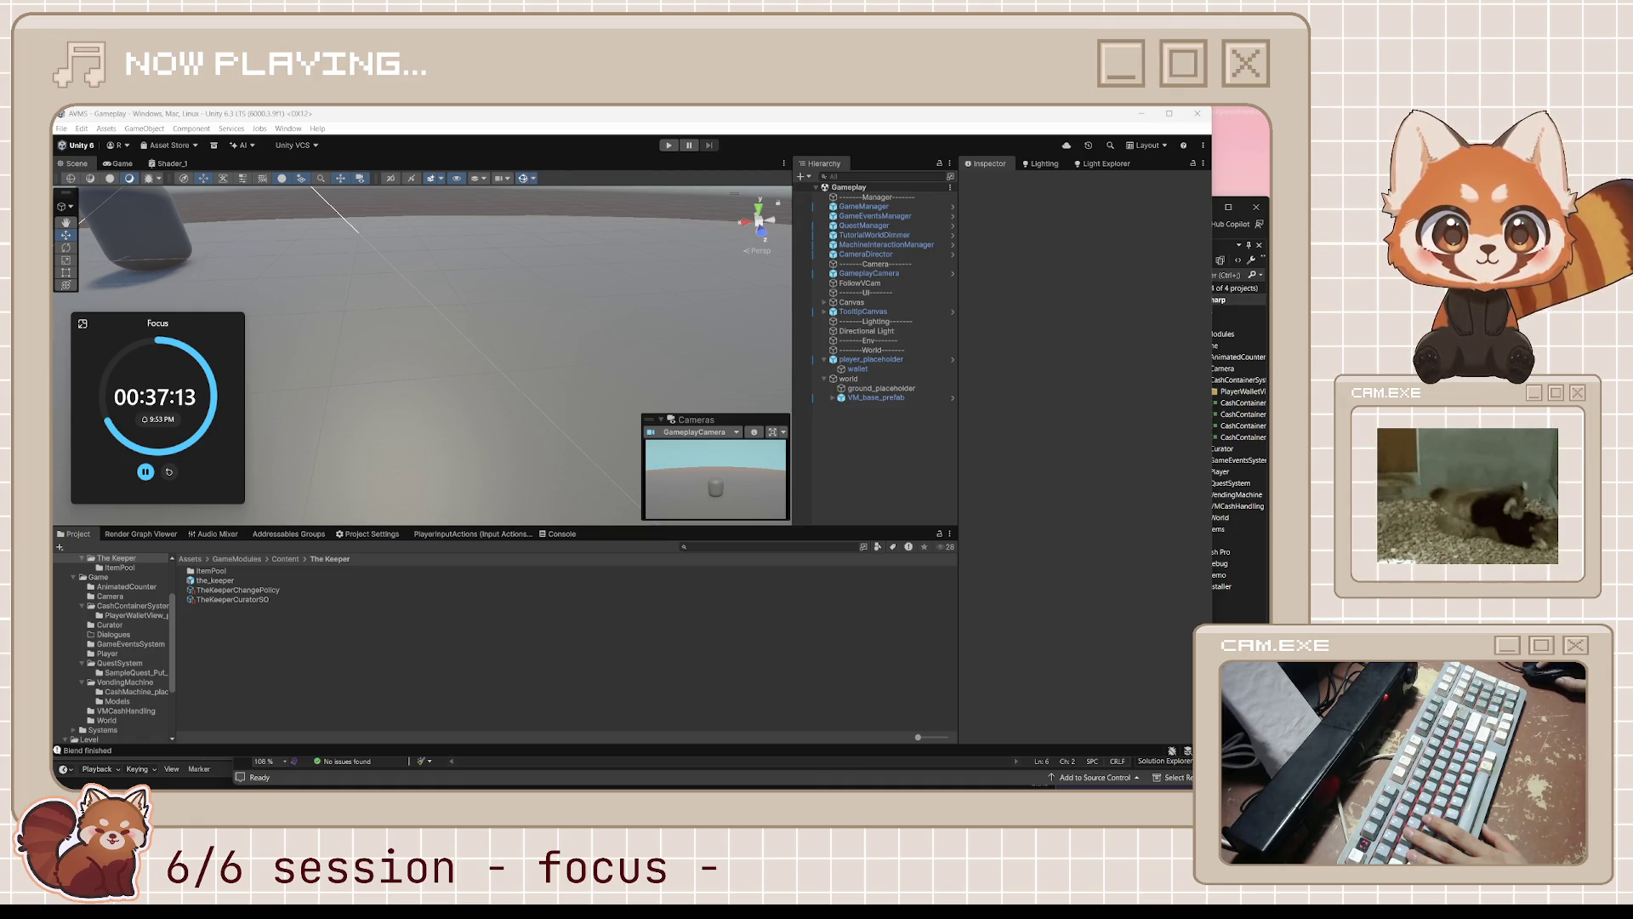
- Glance at MachineAppearanceParts in Visual Studio, return to Unity, then bring up Microscape
key("alt+Tab")
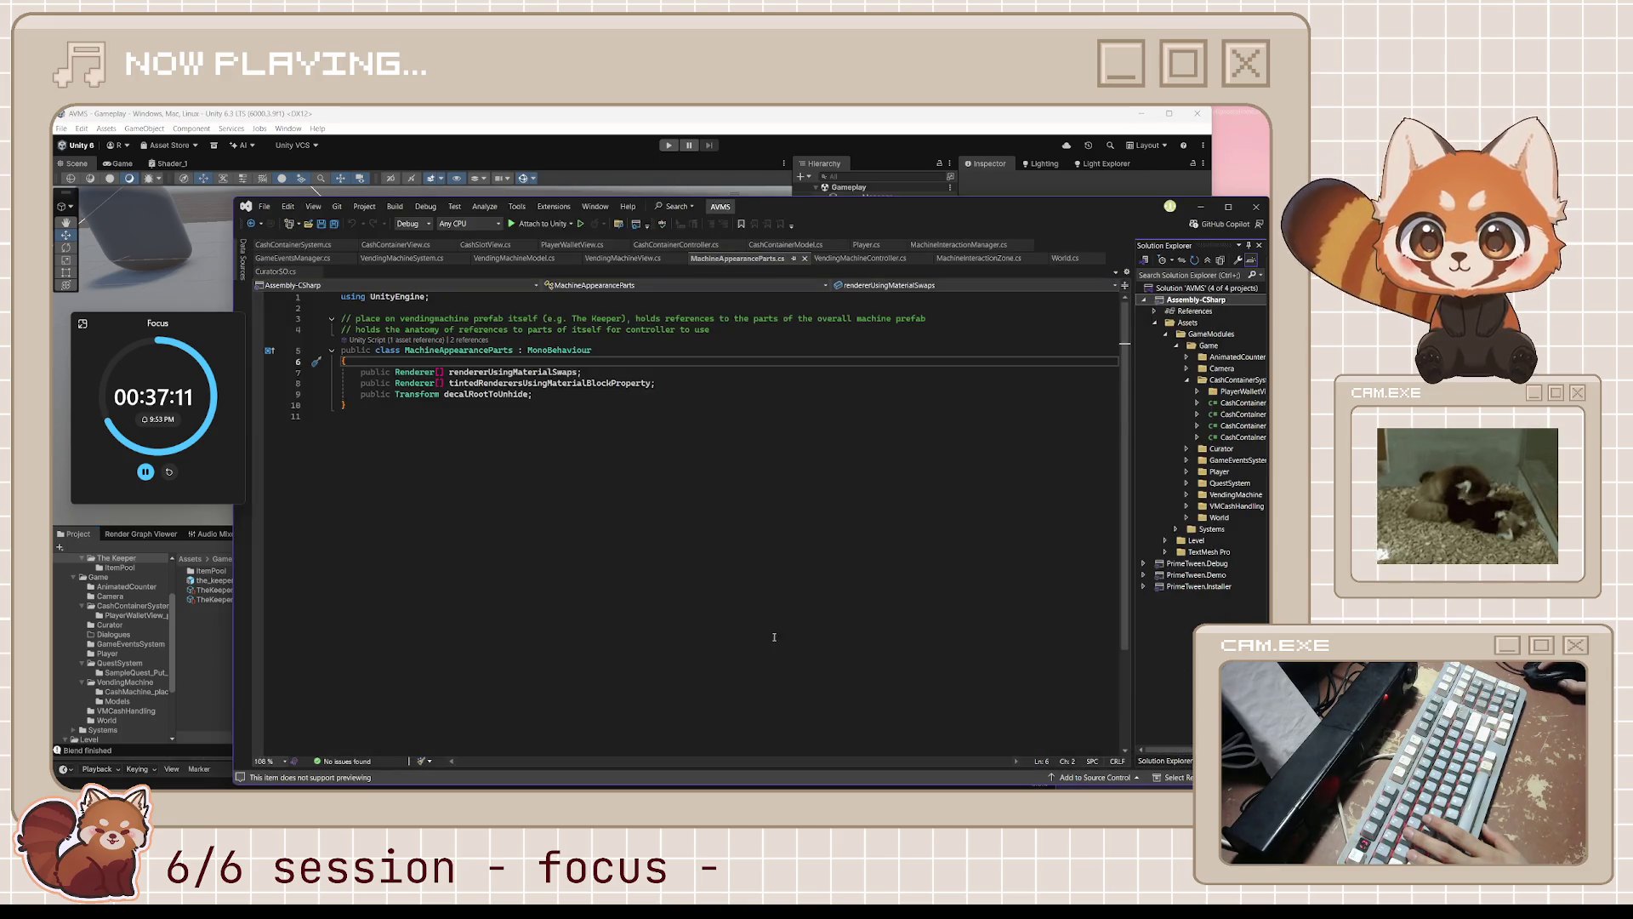
left_click(535, 586)
left_click(211, 677)
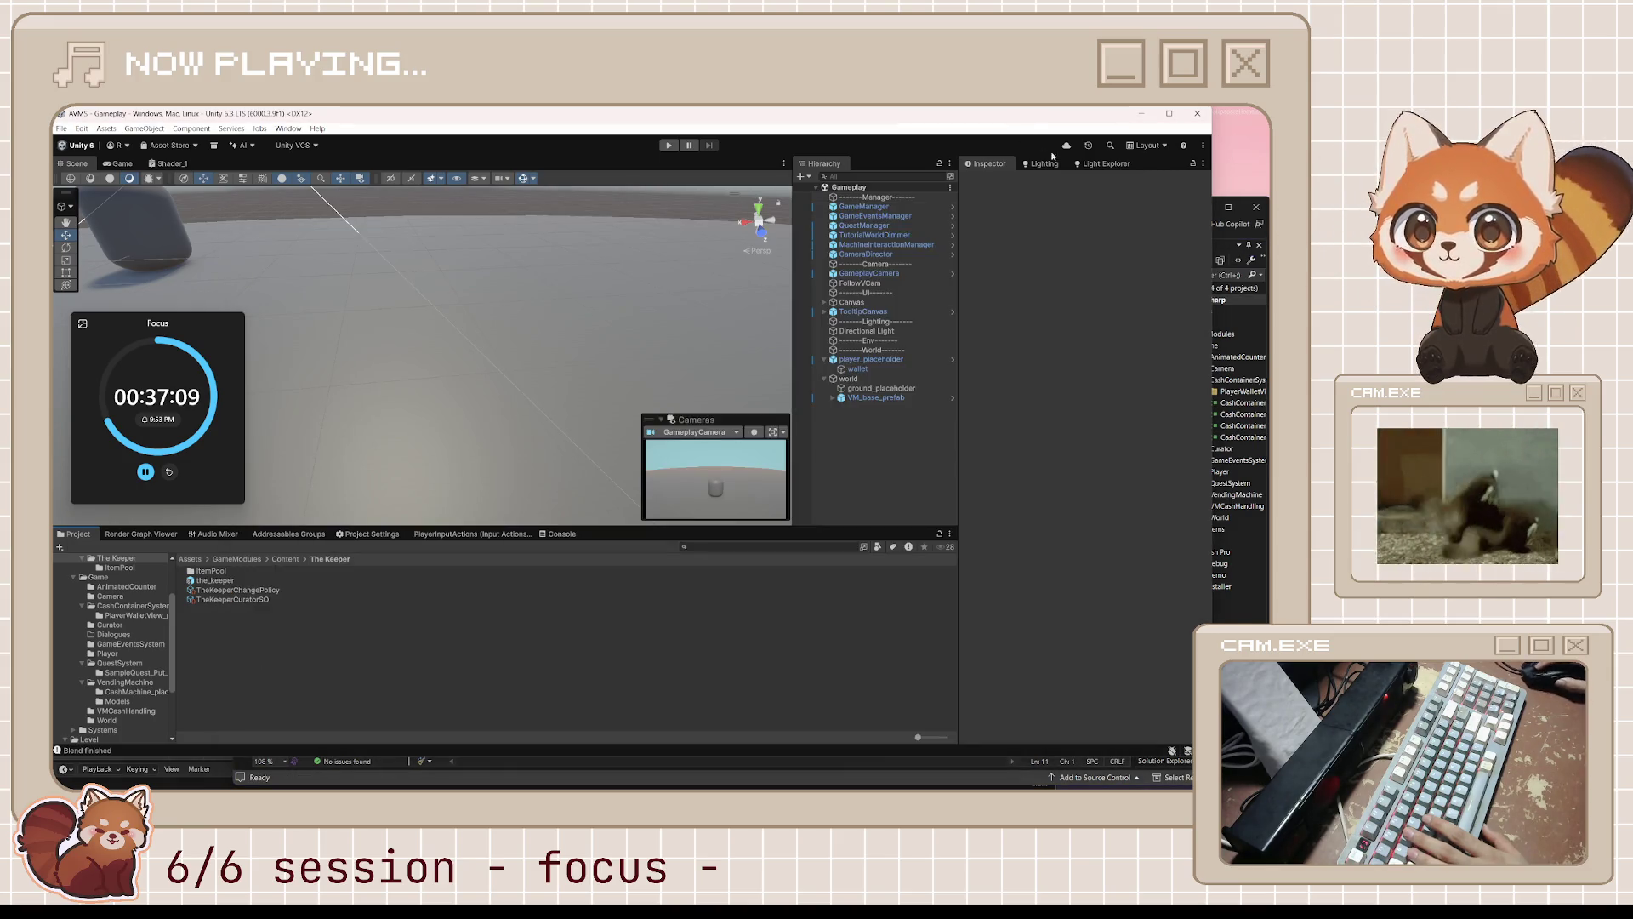
left_click(980, 782)
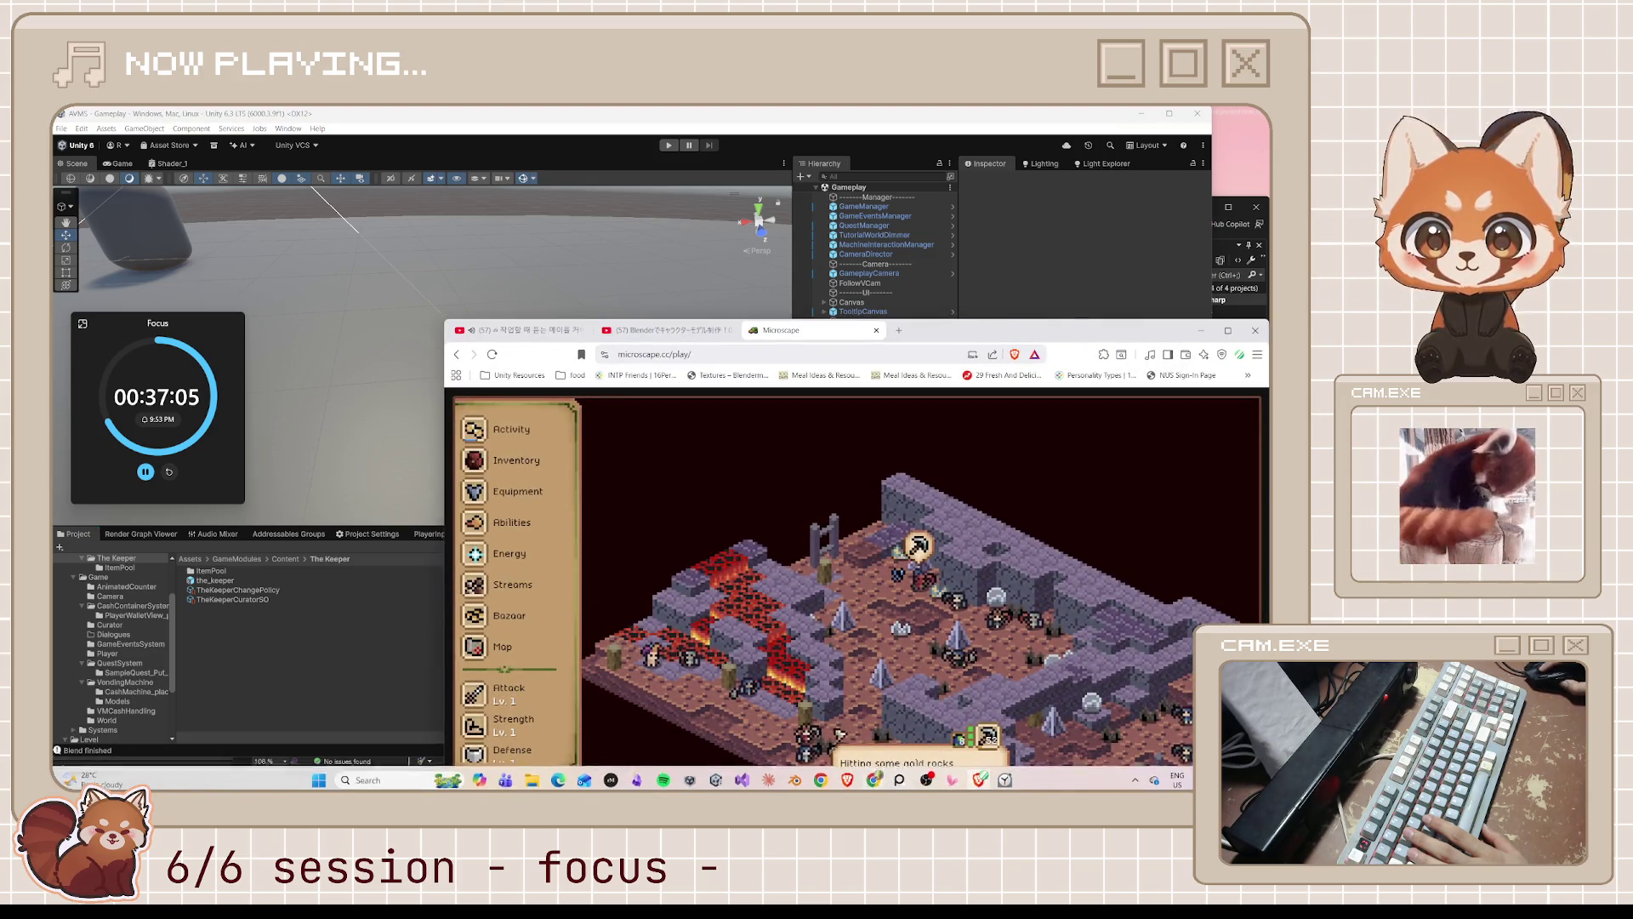
- Move the focus timer off Blender's 3D view and resume the Blender UV tutorial on YouTube
left_click(979, 777)
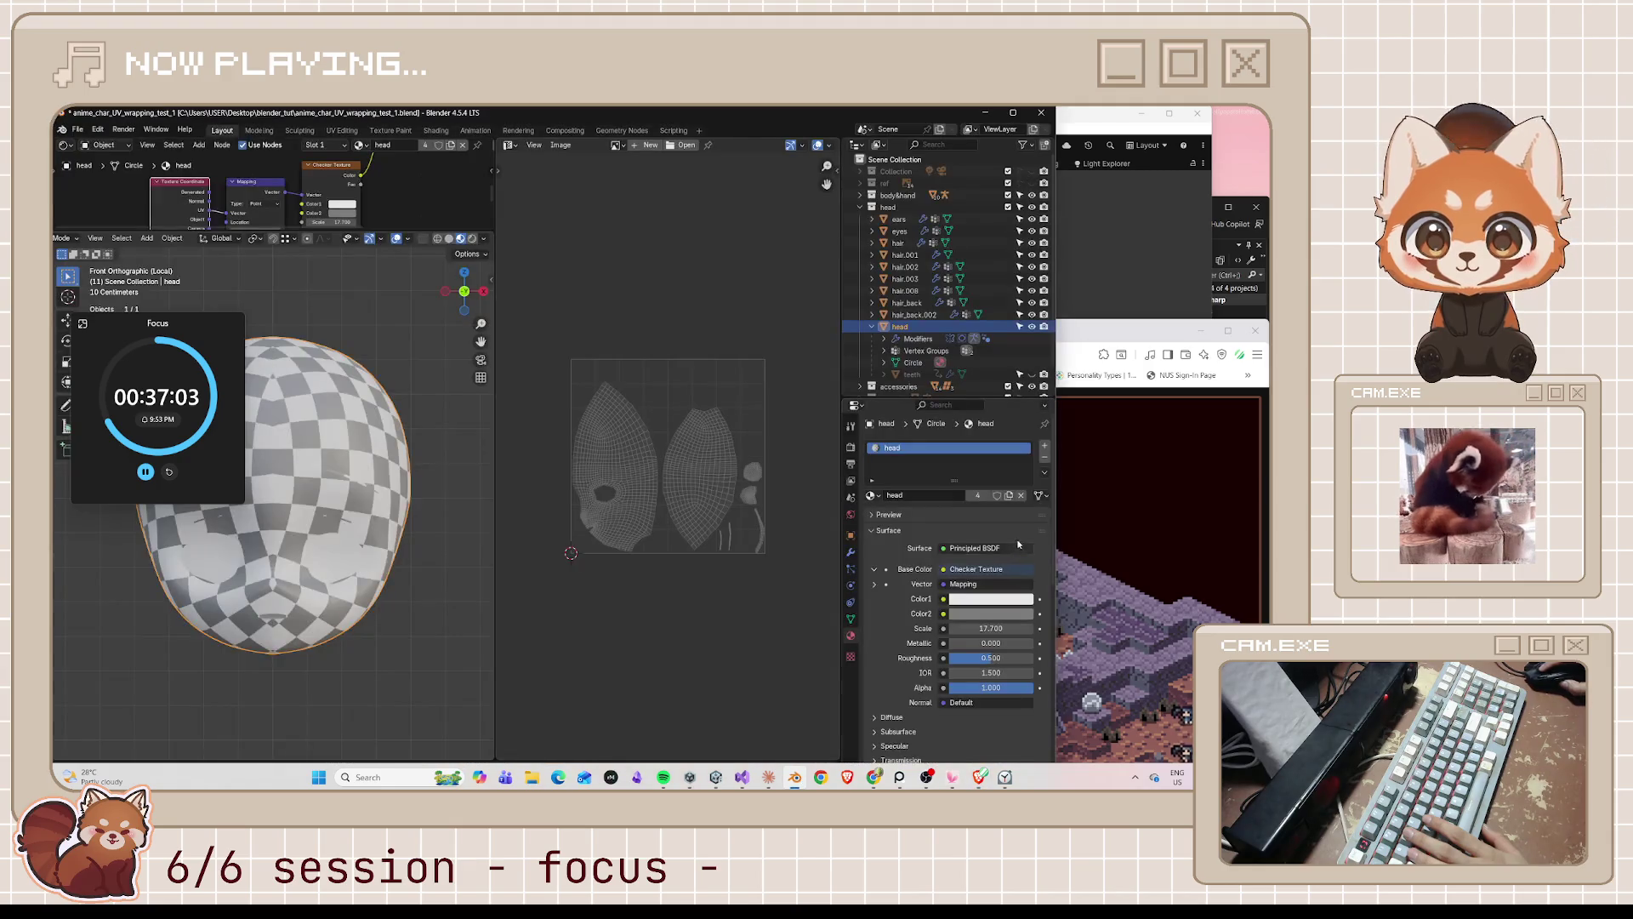
mouse_move(172, 330)
left_mouse_down()
mouse_move(387, 320)
mouse_move(1179, 132)
left_mouse_up()
left_click(1148, 330)
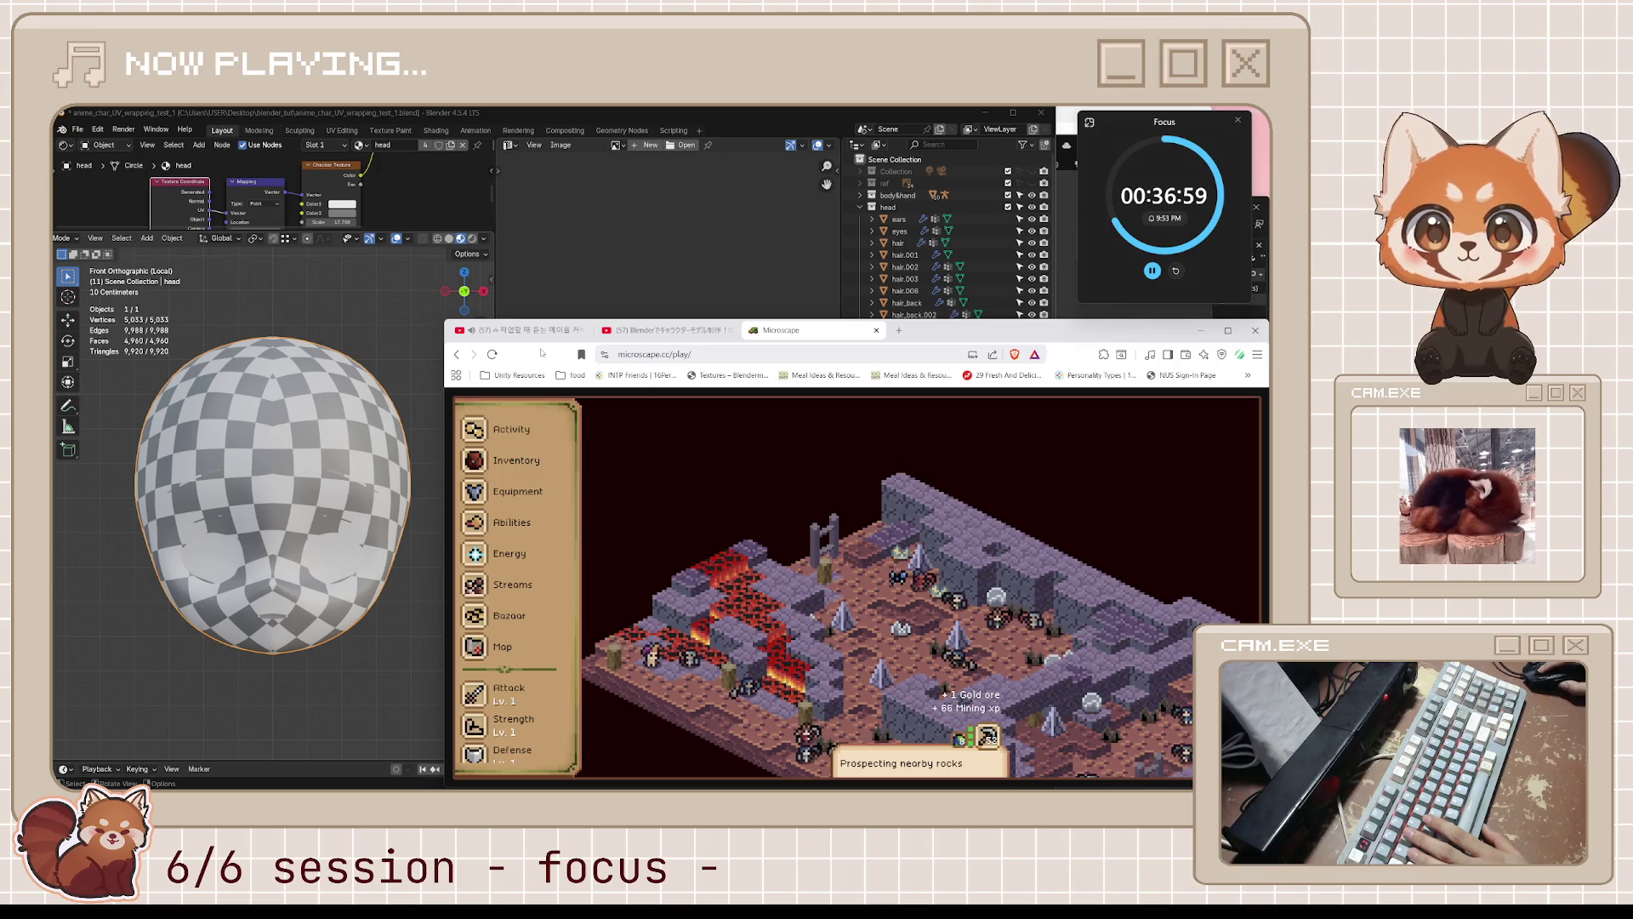
left_click(519, 330)
key("ctrl+Tab")
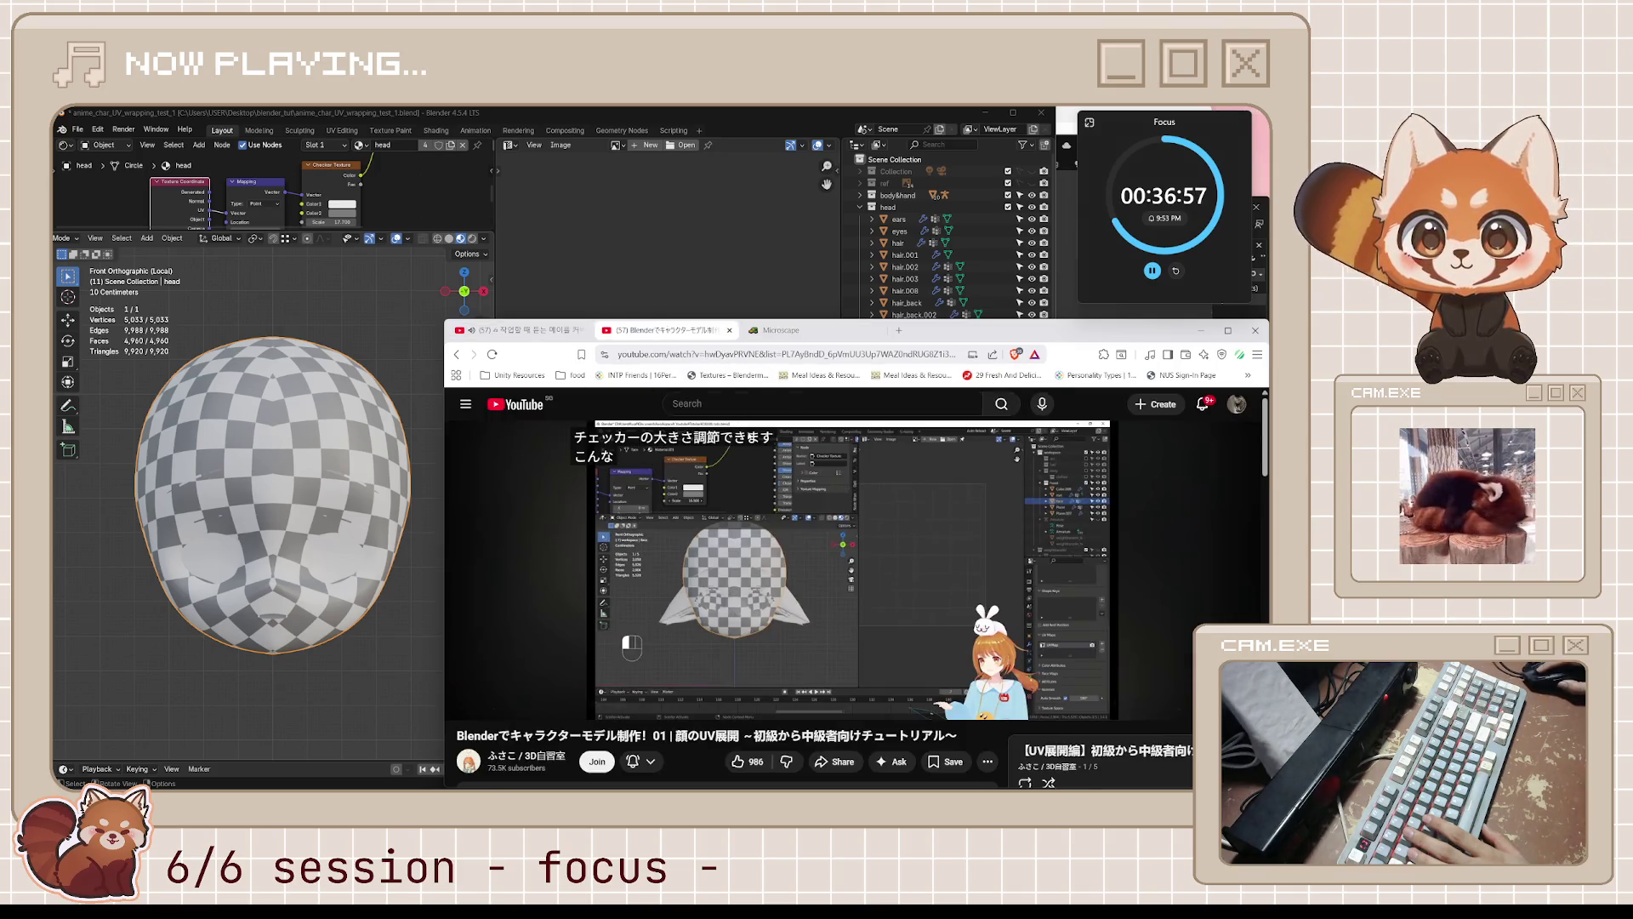
left_click(785, 603)
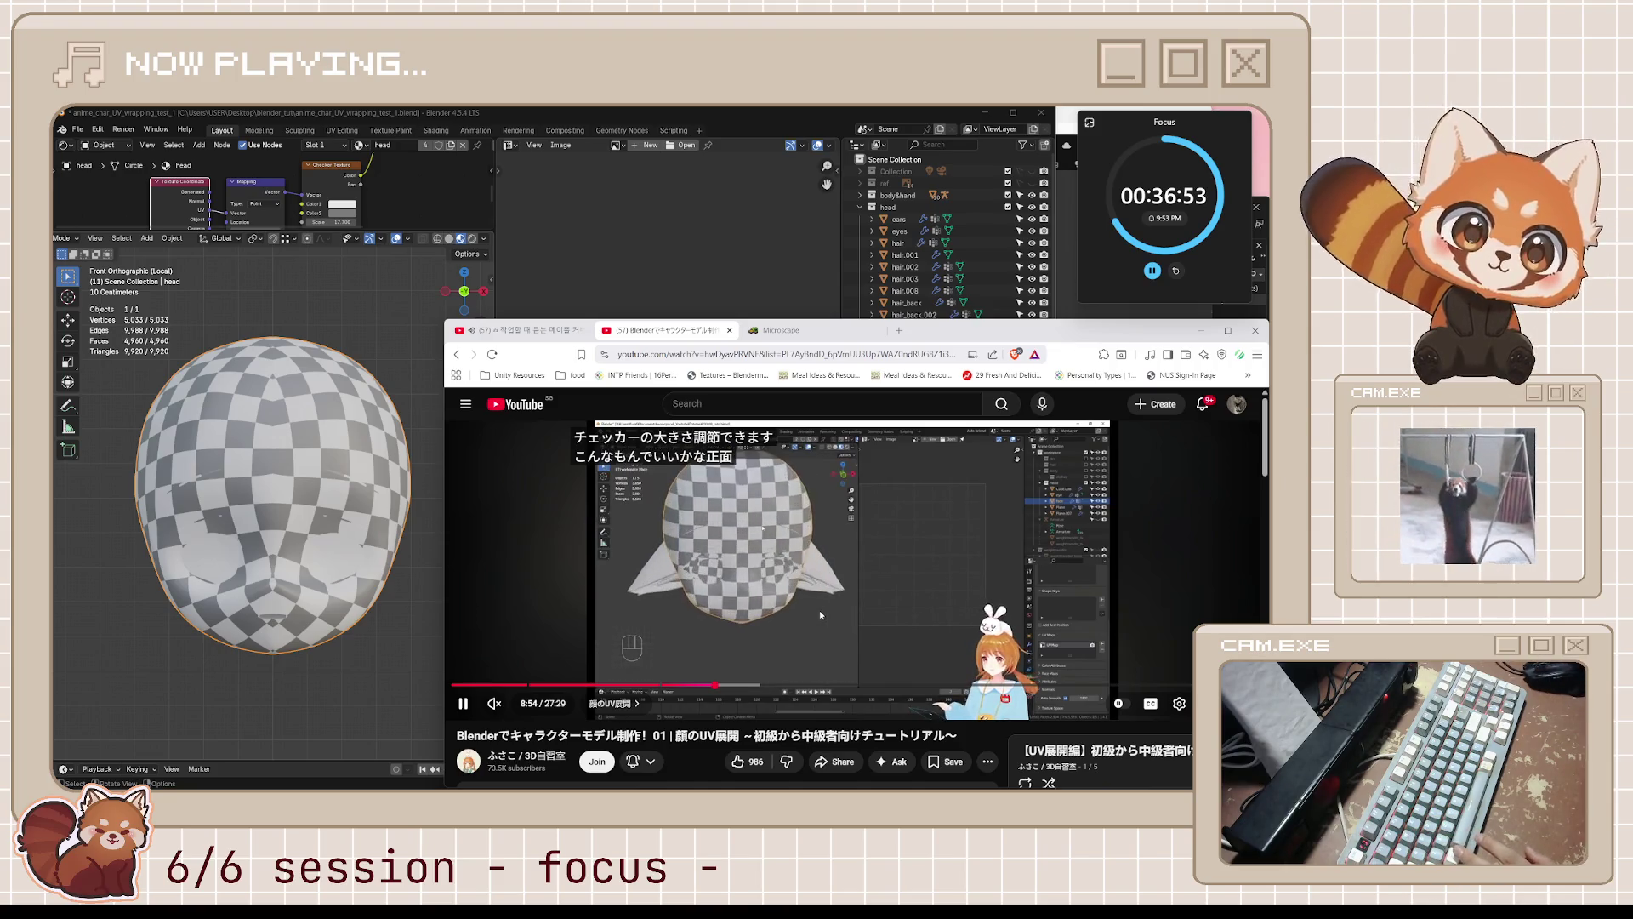
- Rewind the tutorial to the checker-resizing explanation and adjust Blender's checker scale to 18.2
key("k")
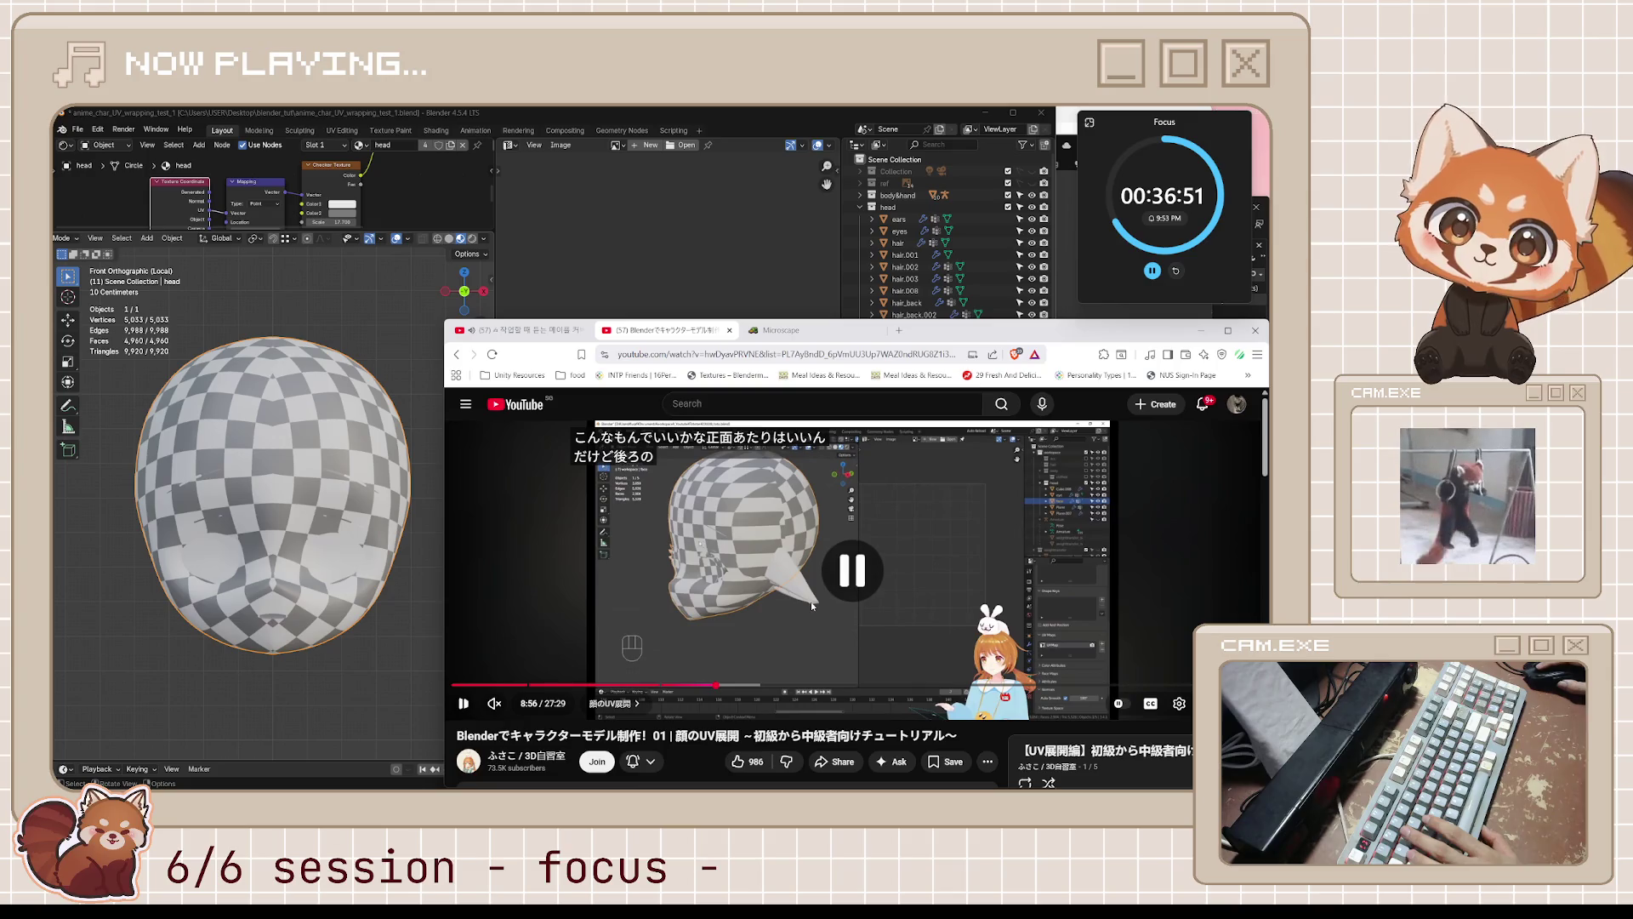
key("j")
key("j")
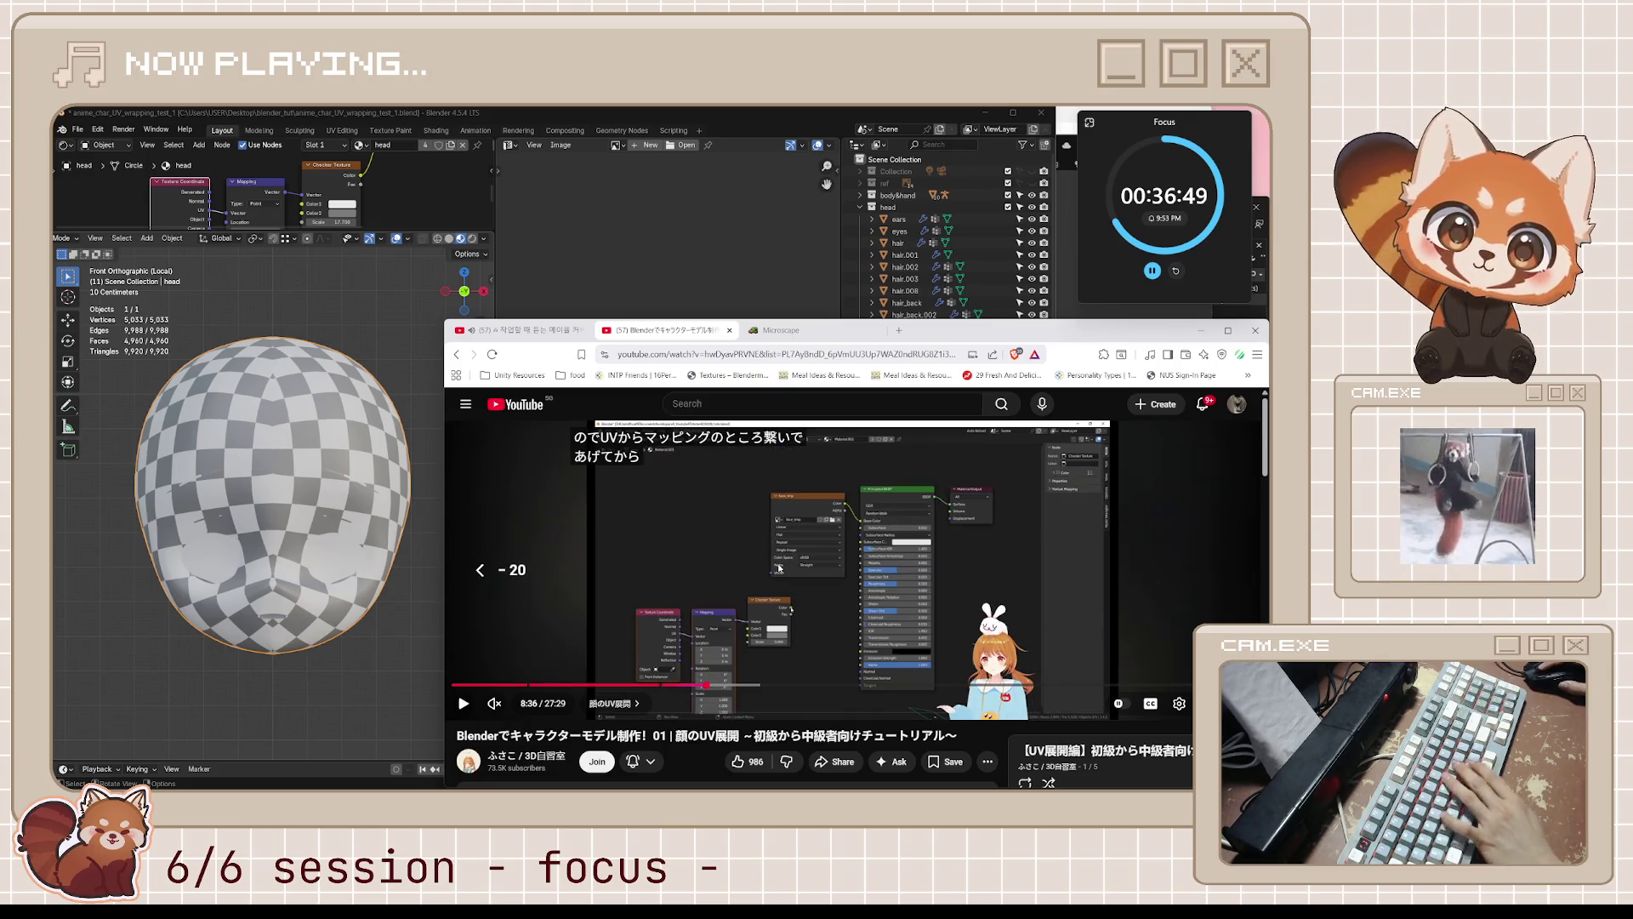
key("j")
key("k")
key("l")
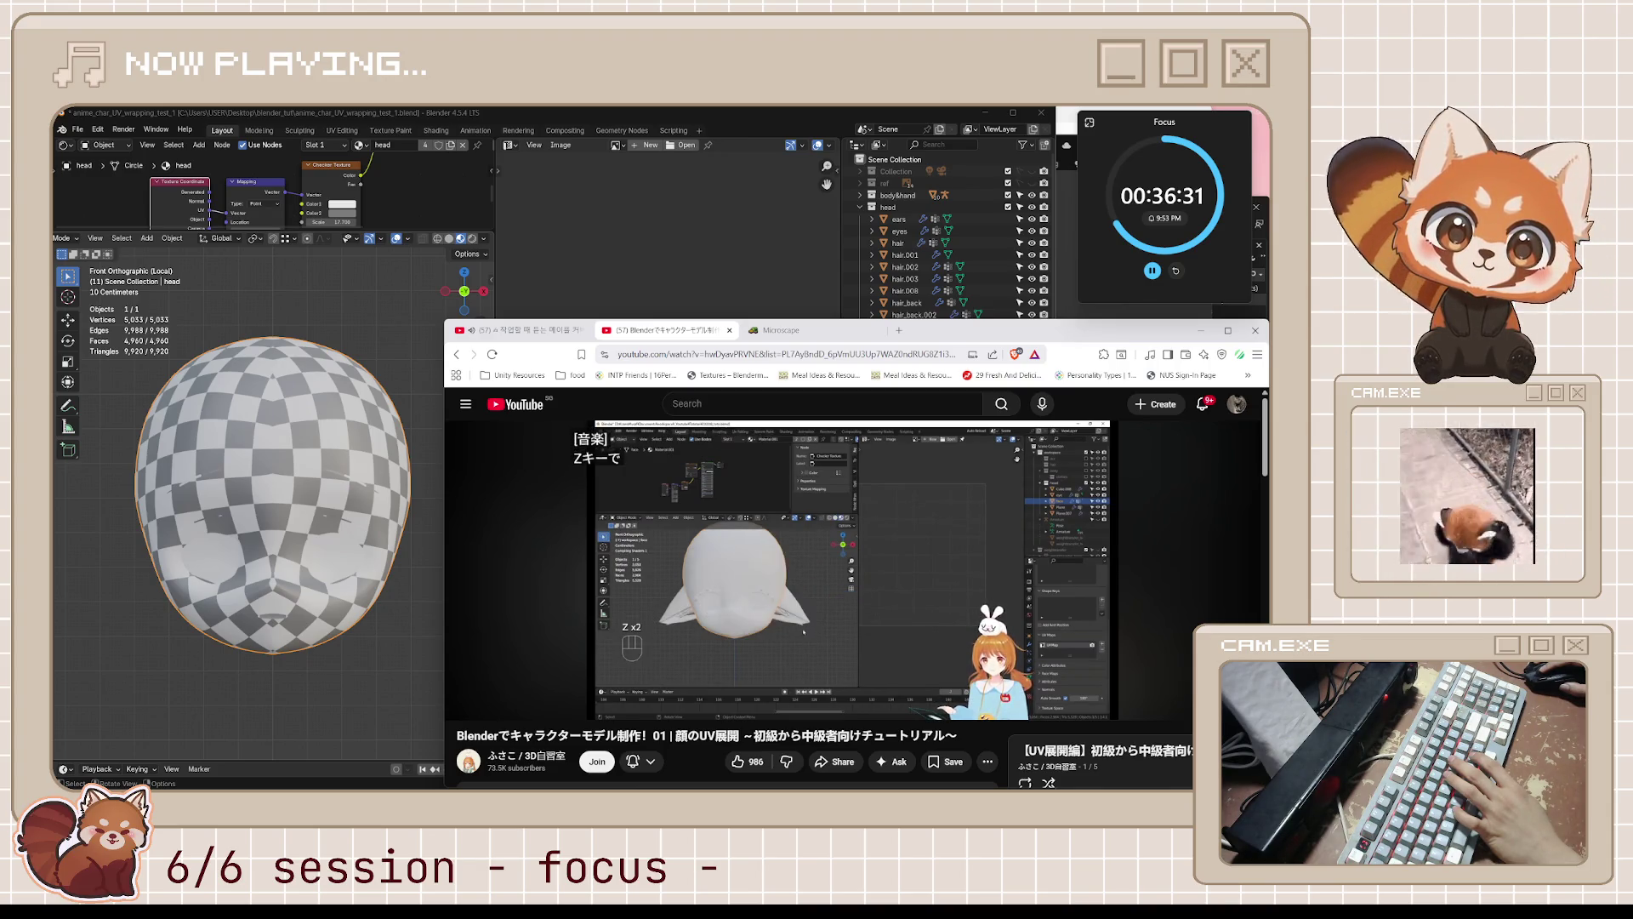
mouse_move(936, 543)
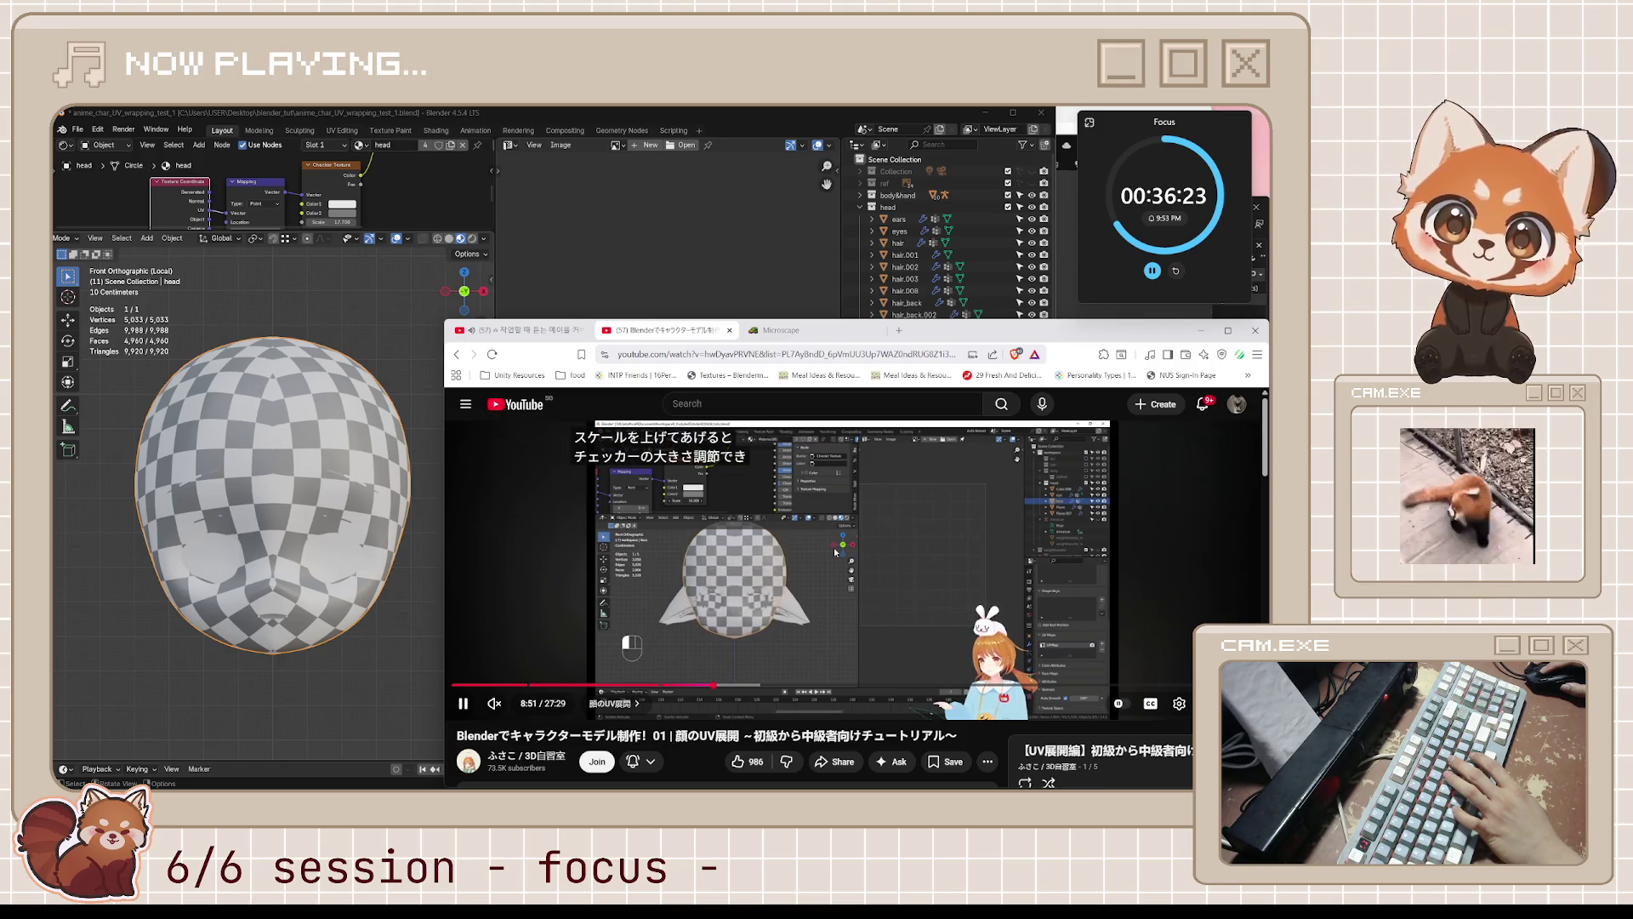
mouse_move(340, 221)
left_mouse_down()
mouse_move(392, 220)
mouse_move(315, 221)
left_mouse_up()
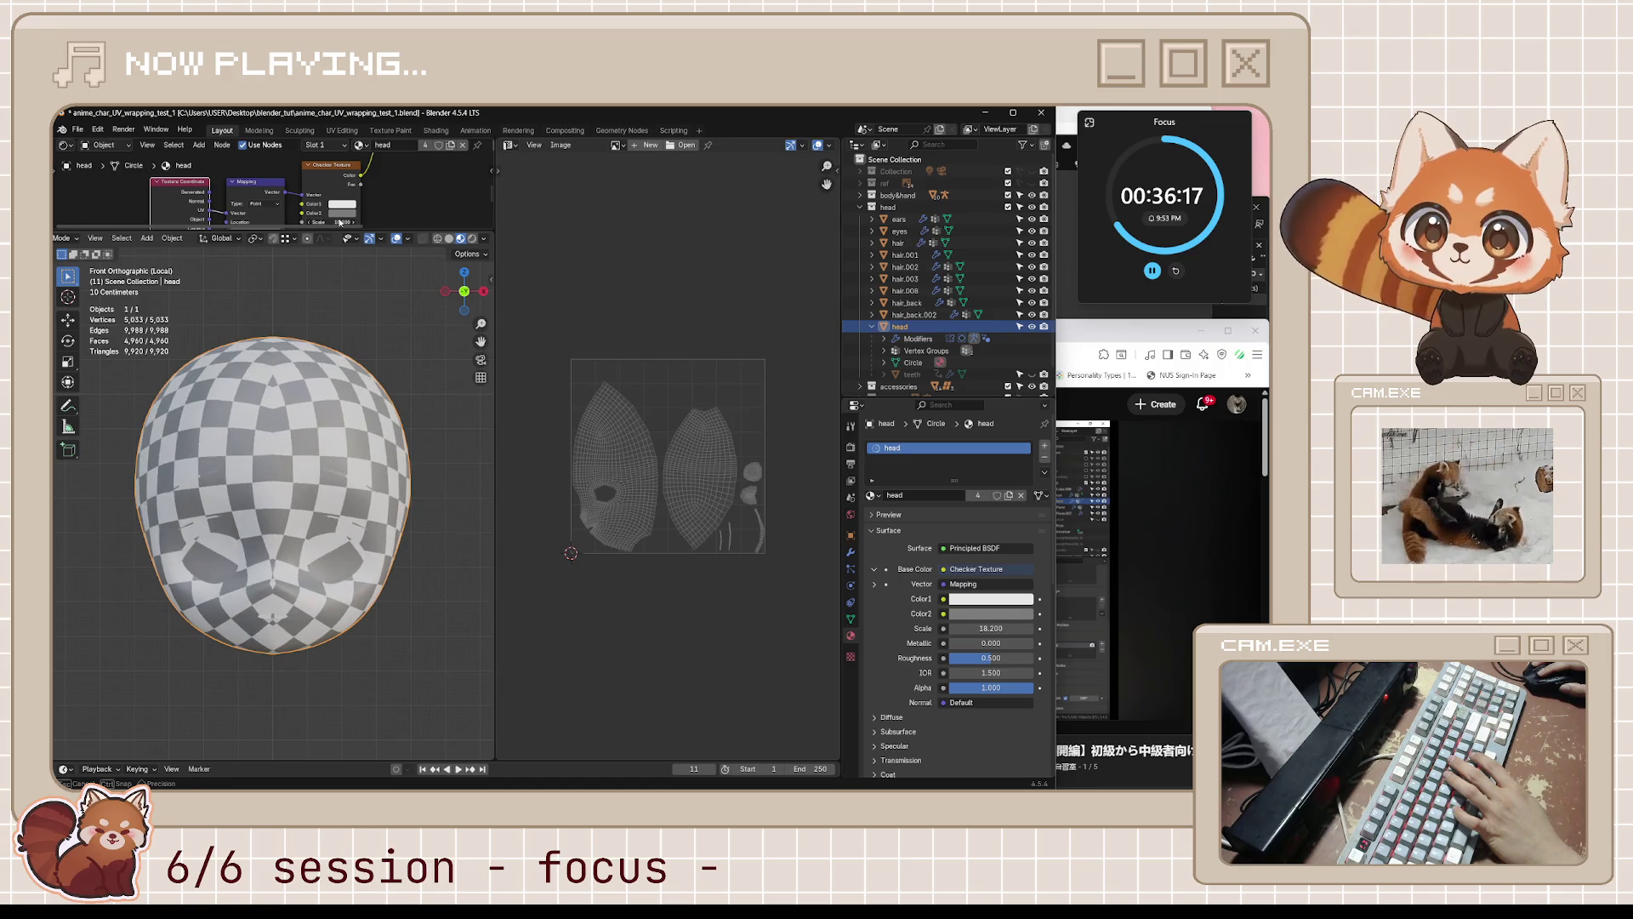
left_click(1103, 331)
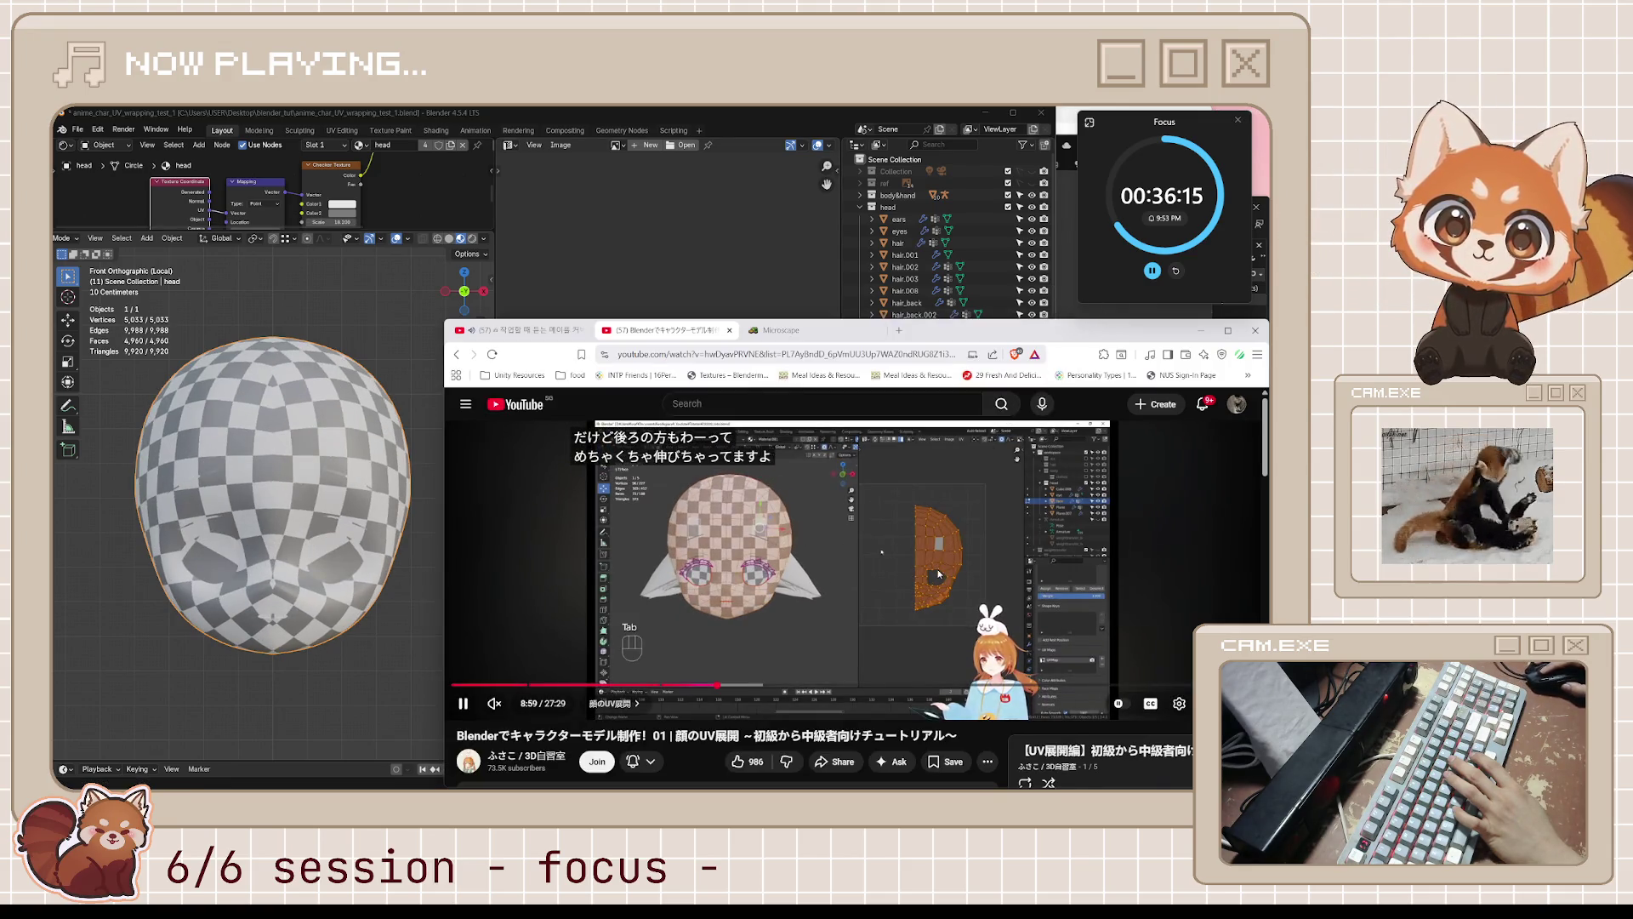
- Pause the tutorial, save, and re-unwrap the selected faces with Project From View
key("space")
left_click(666, 265)
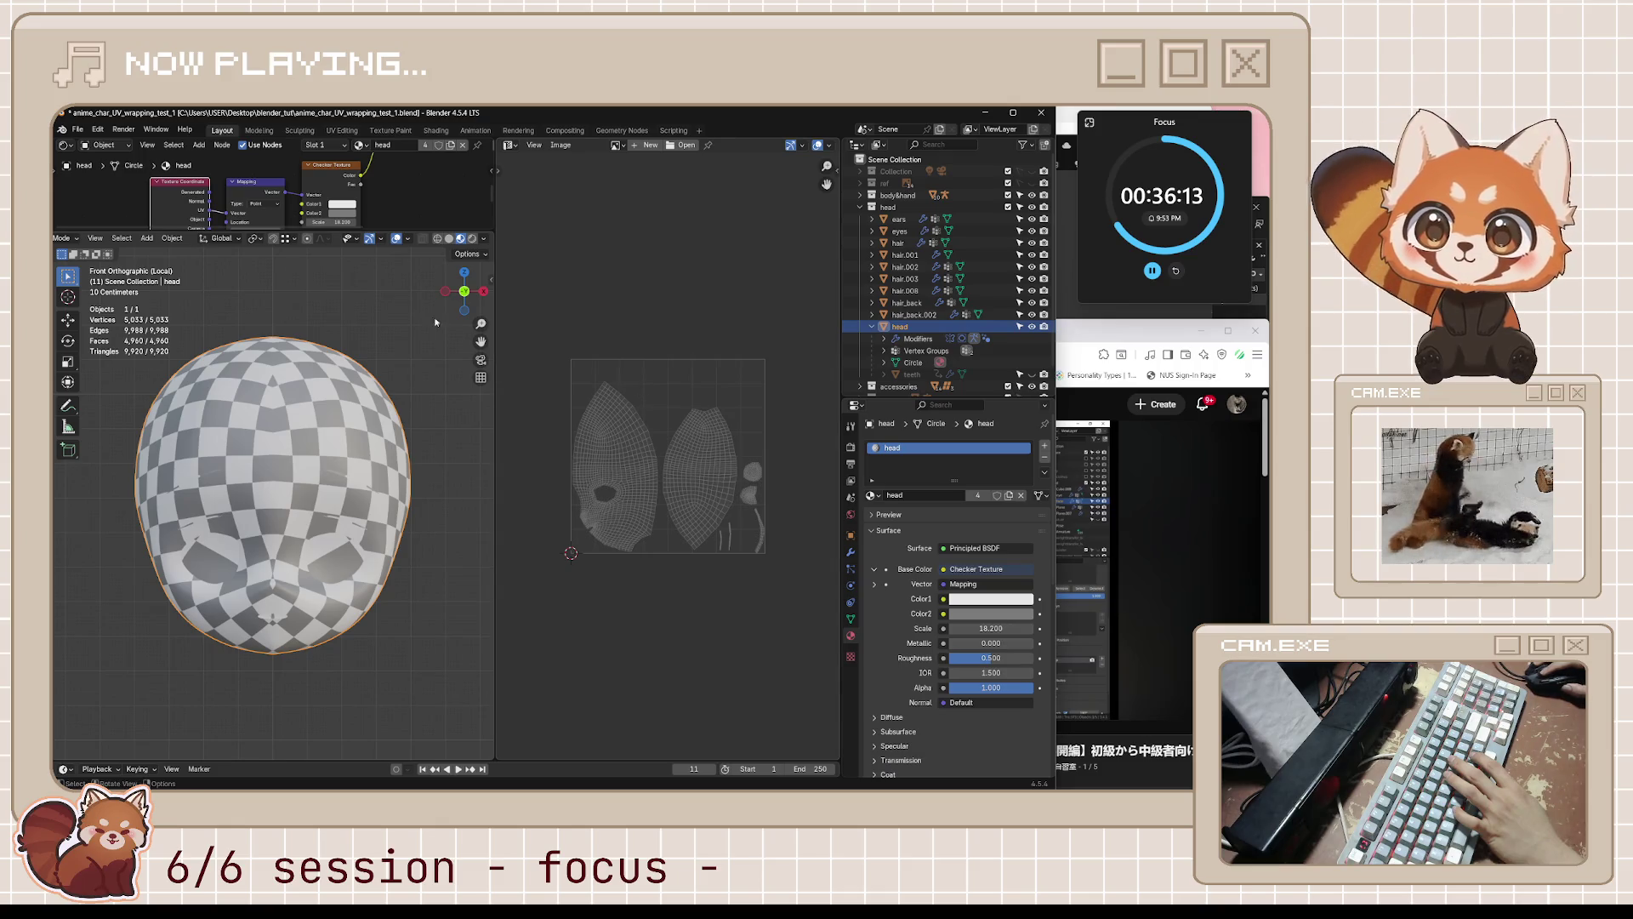
key("ctrl+s")
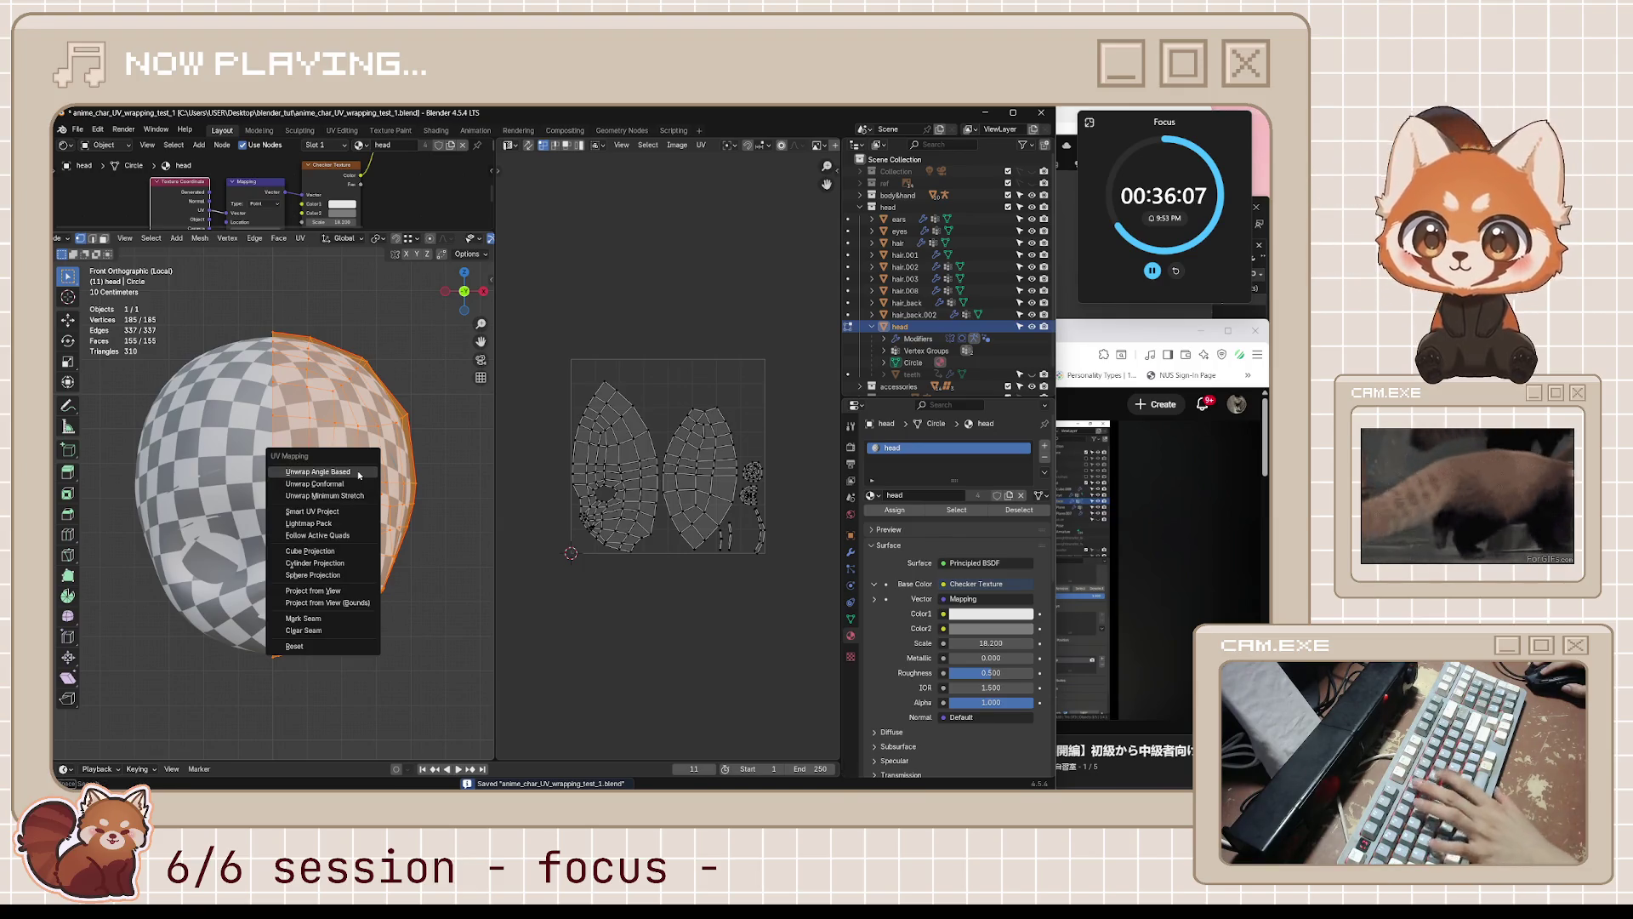
key("u")
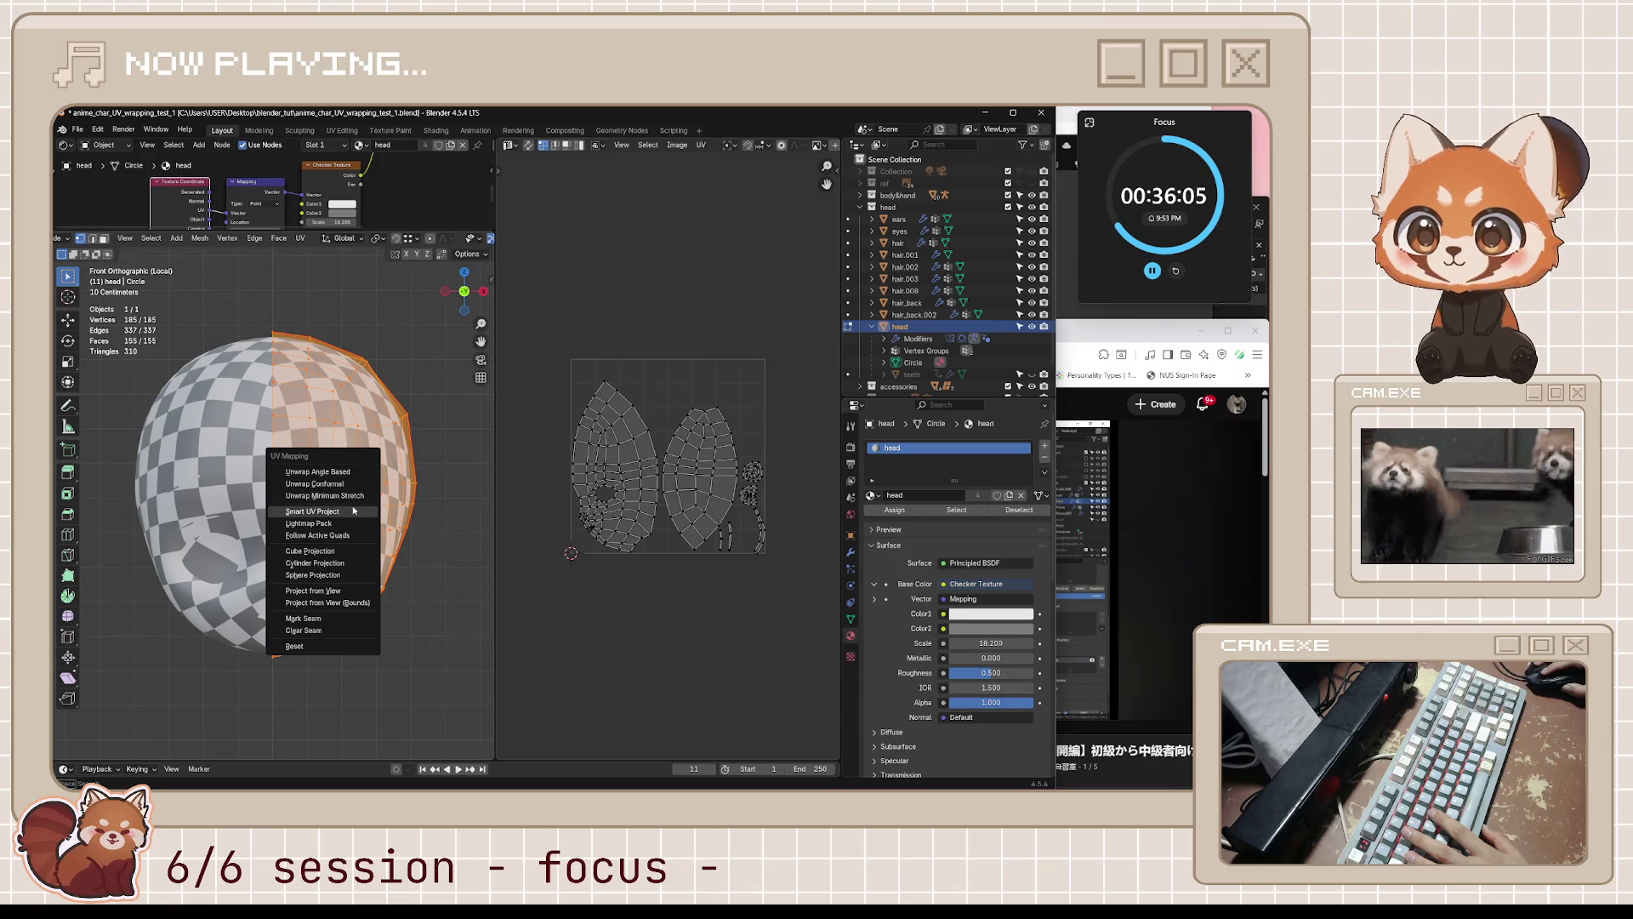
left_click(339, 593)
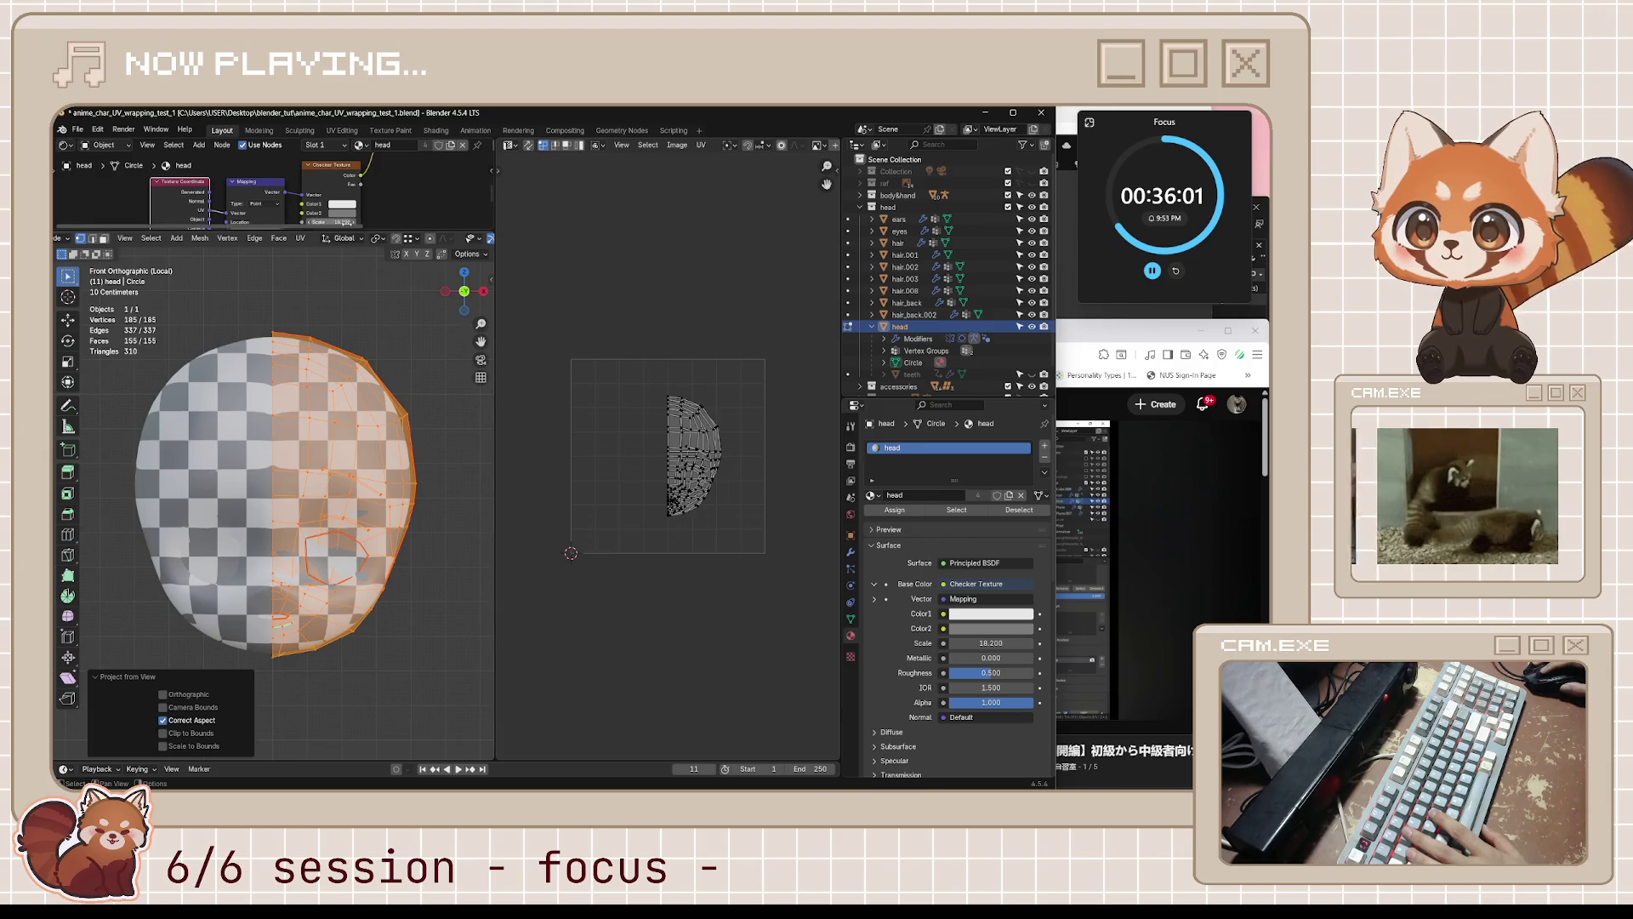
- Set the Checker Texture Scale to 19
left_click_drag(336, 221, 454, 221)
left_click(1063, 536)
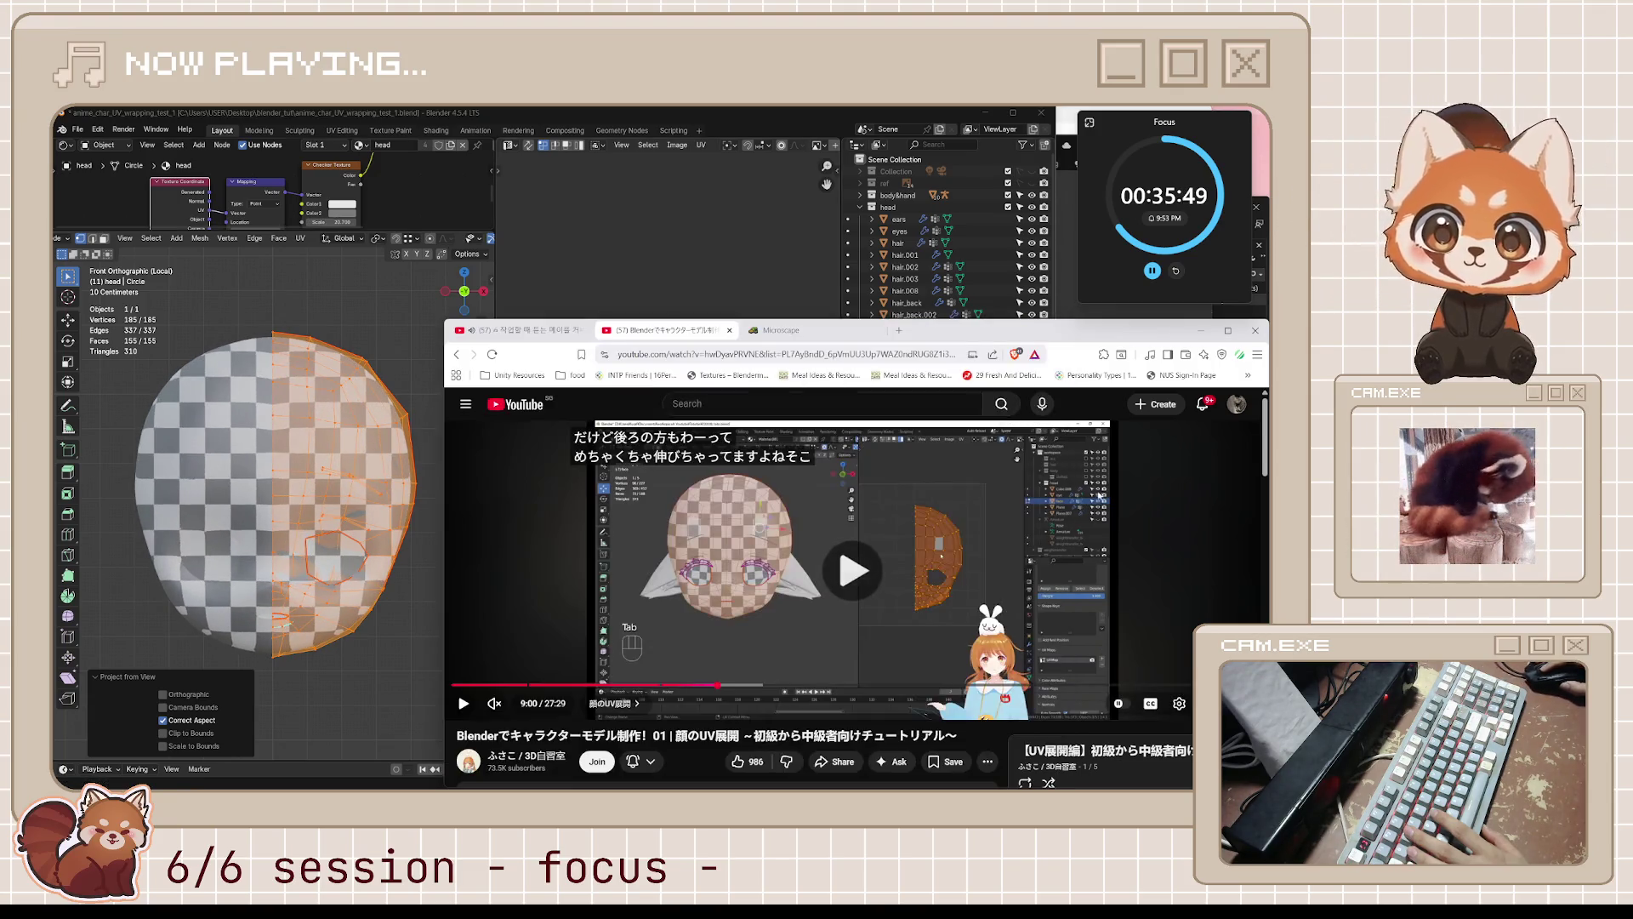
left_click(732, 564)
left_click(341, 220)
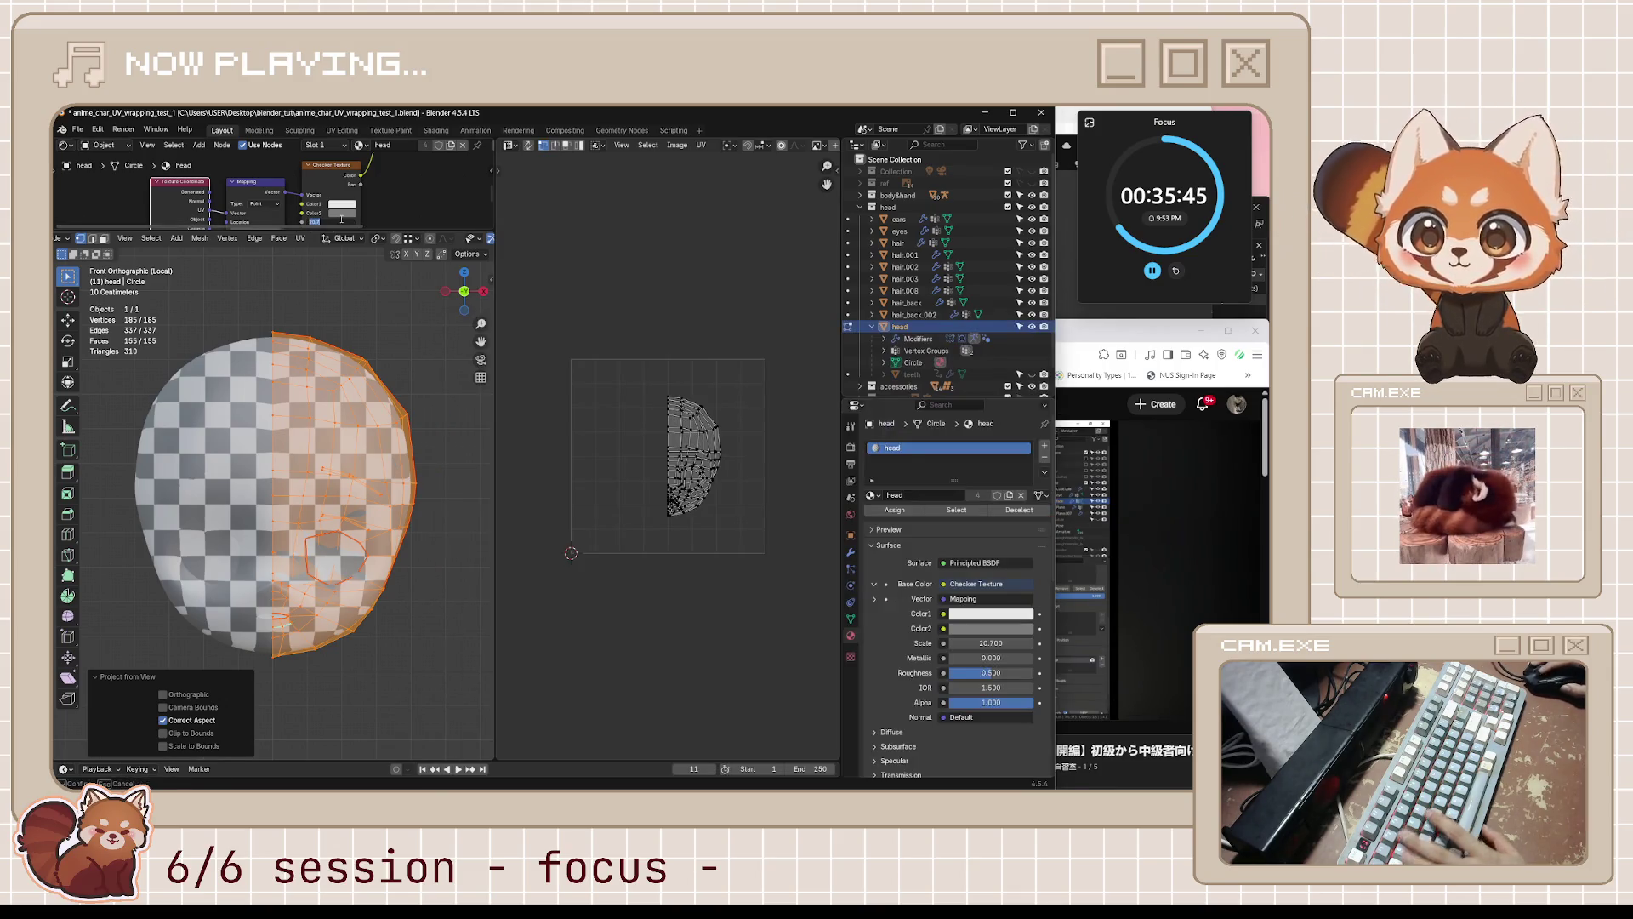
key("Return")
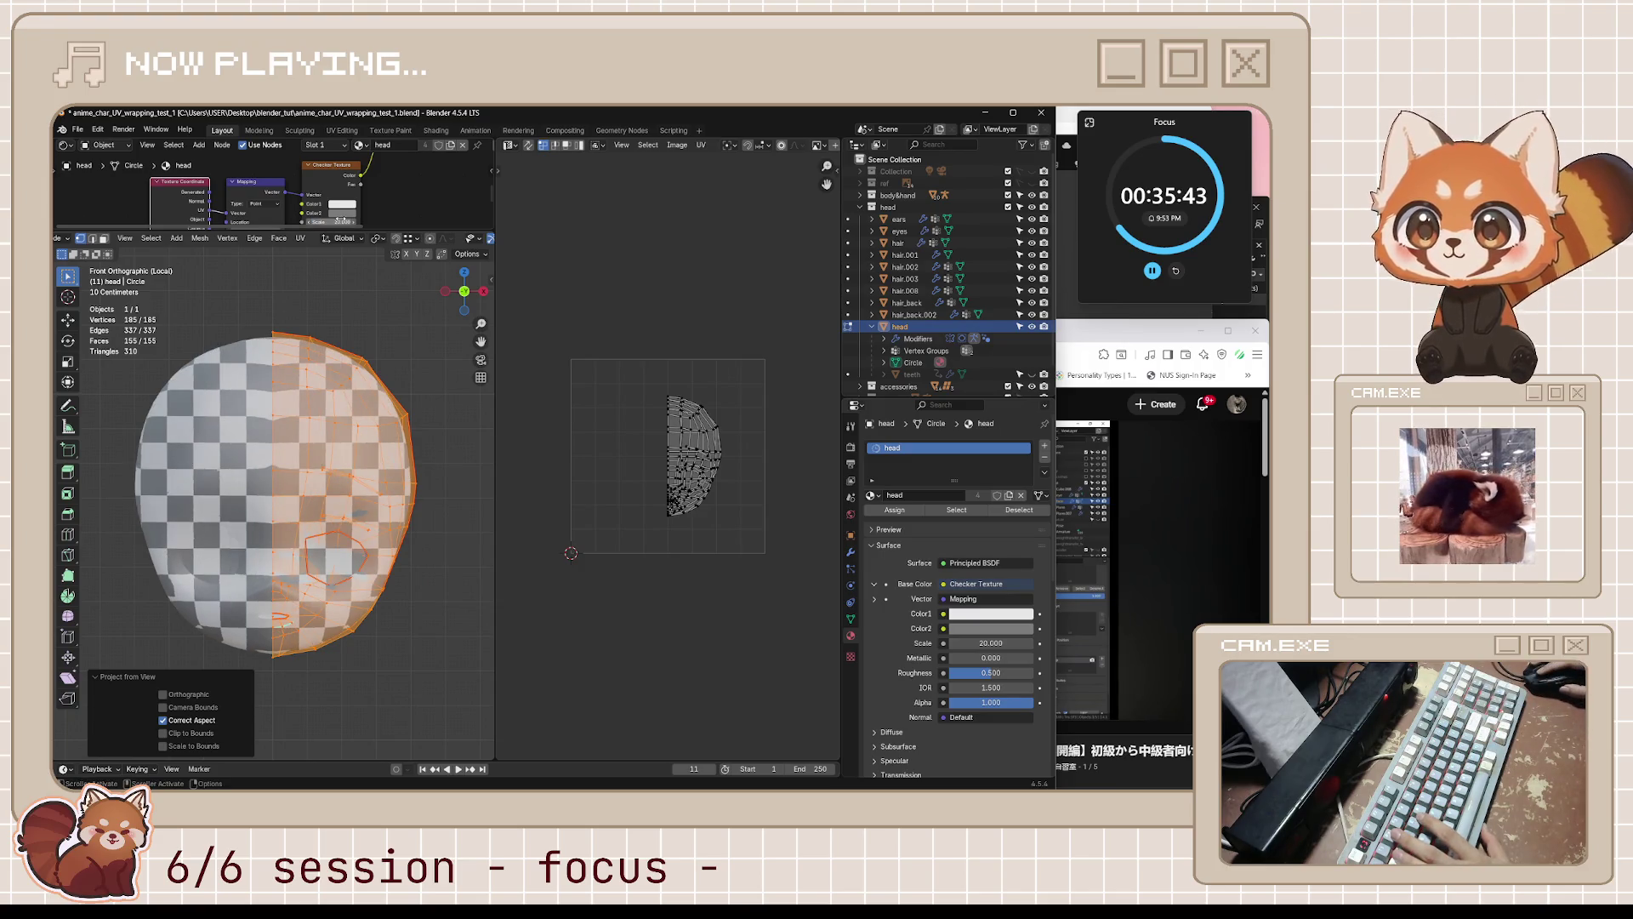
type("19")
key("Return")
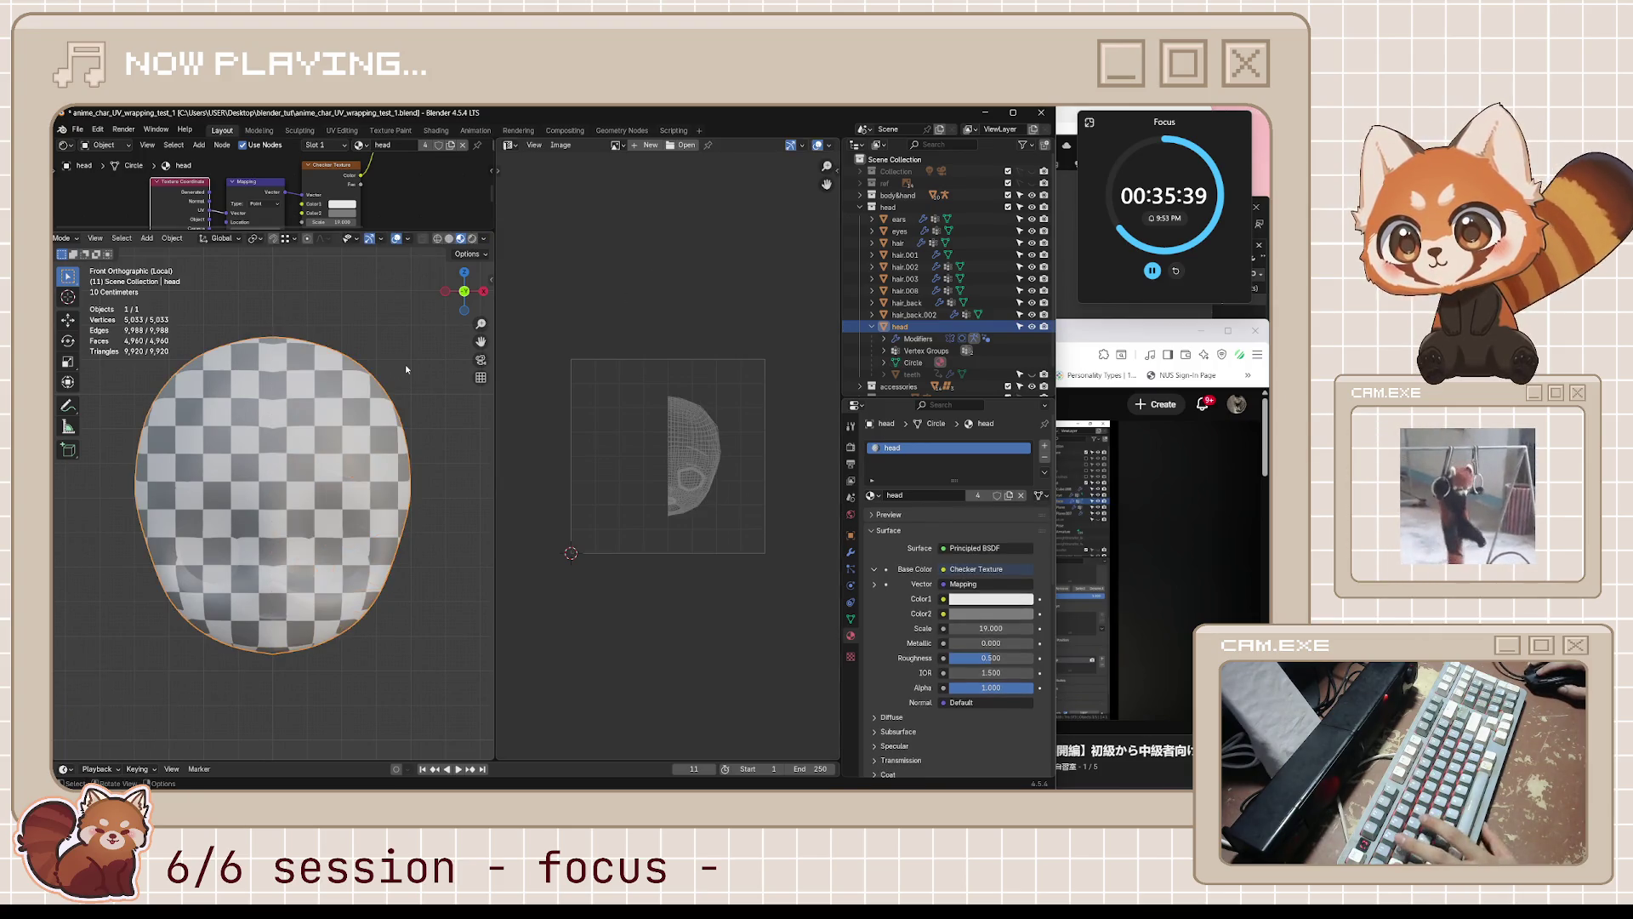
- Check the head in Object Mode, return to Edit Mode, and save the blend file
key("Tab")
middle_click_drag(401, 376, 387, 375)
scroll(387, 375, "down", 5)
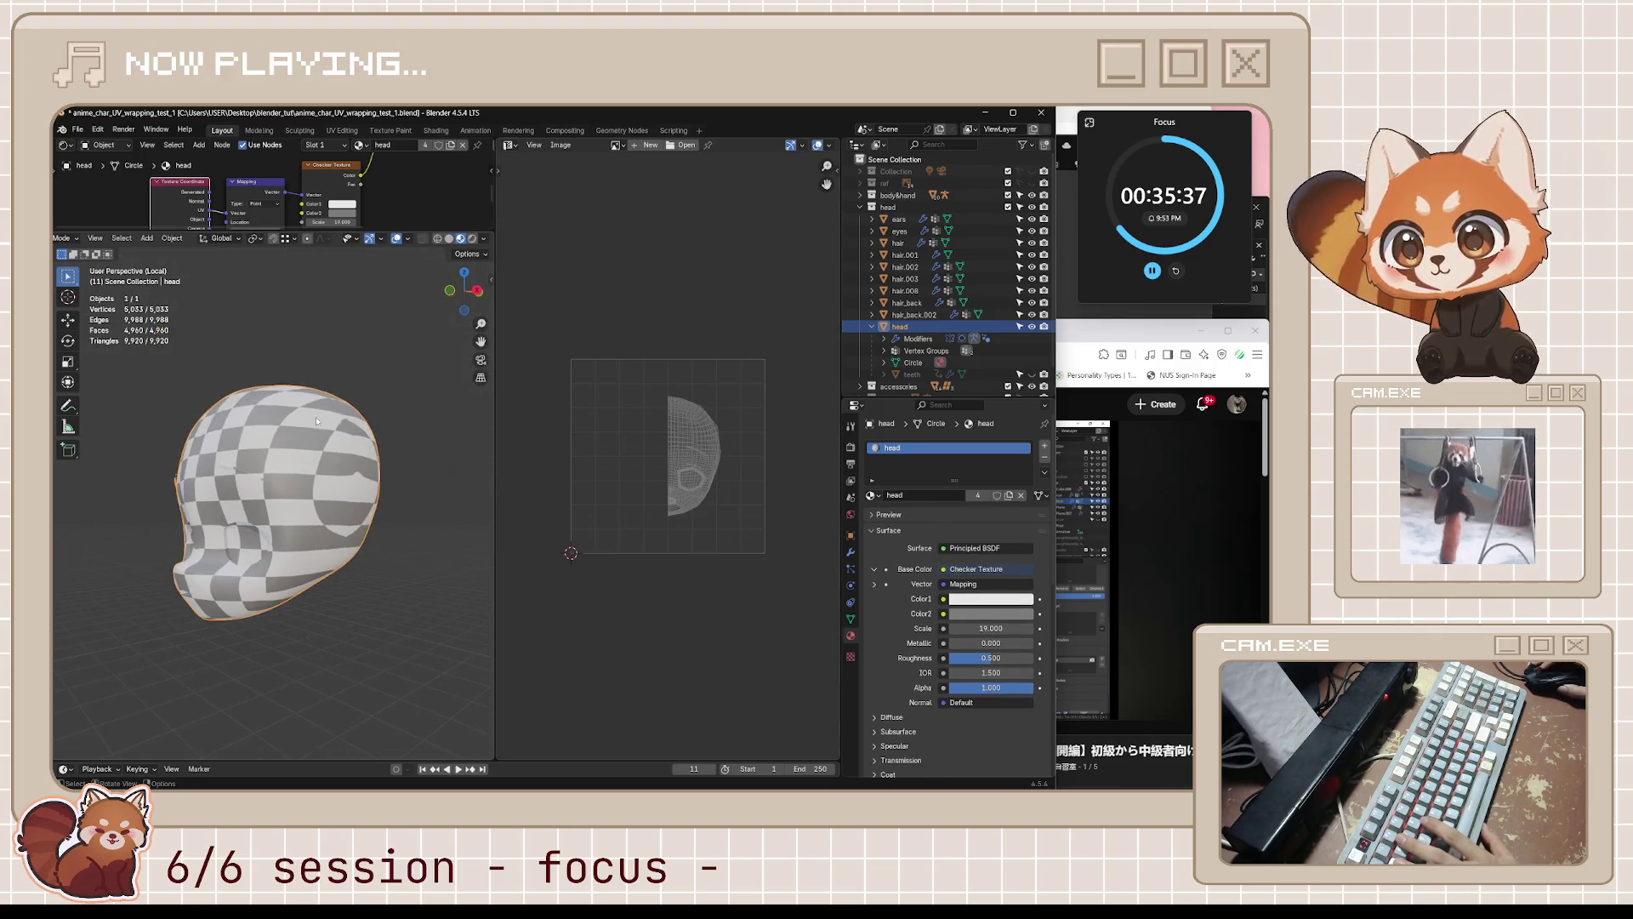
middle_click_drag(281, 408, 289, 421)
scroll(664, 474, "up", 4)
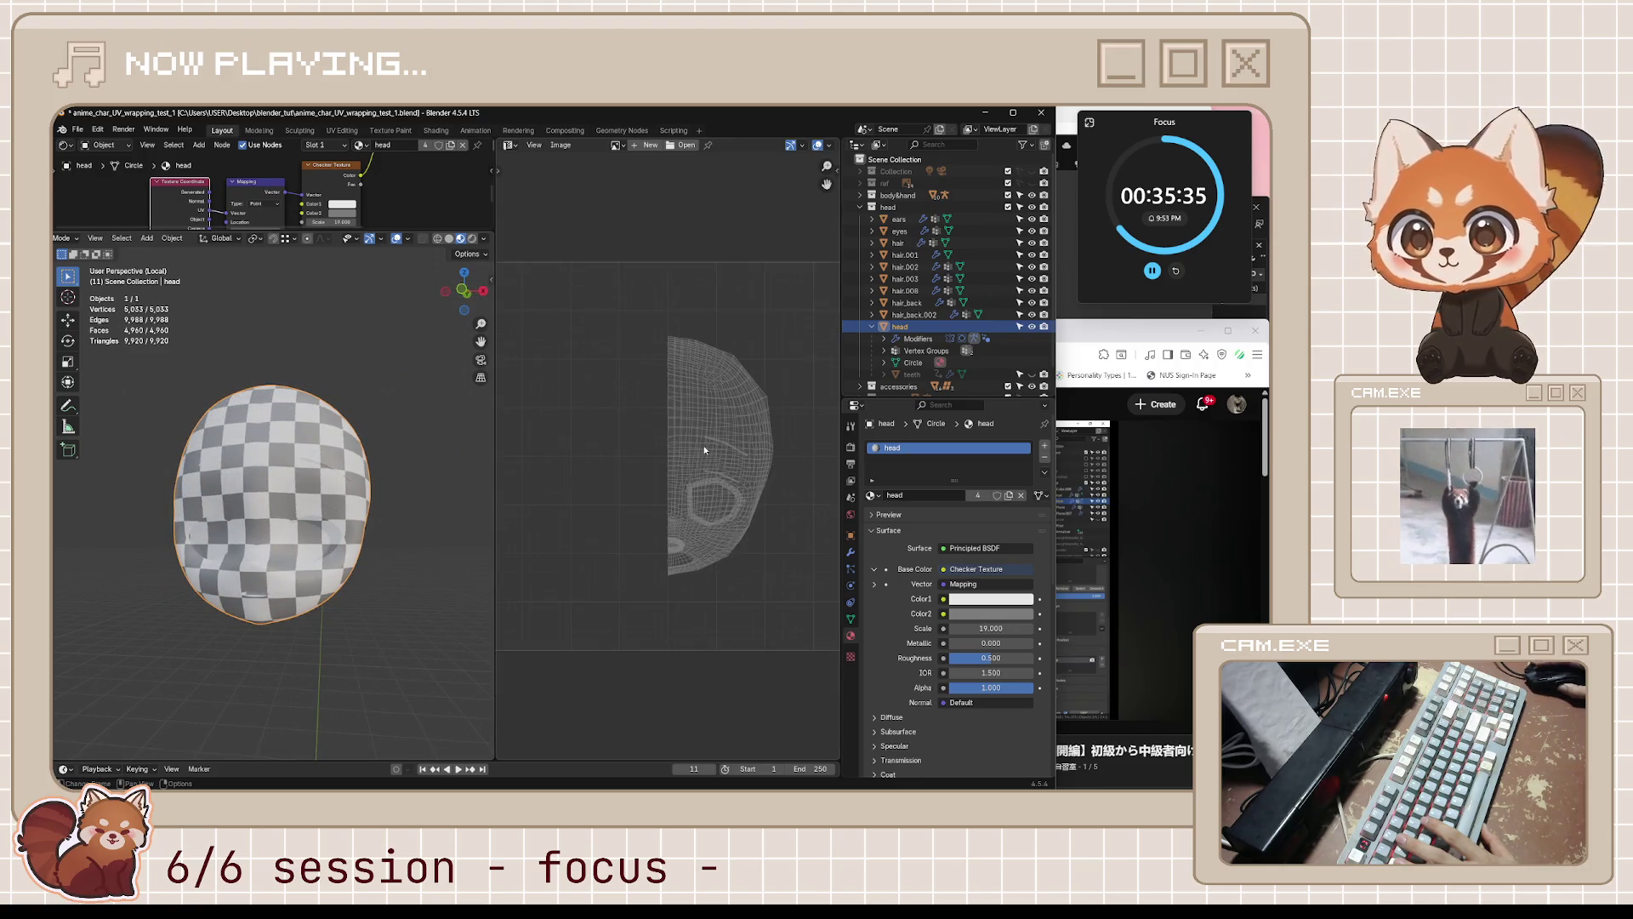
key("Tab")
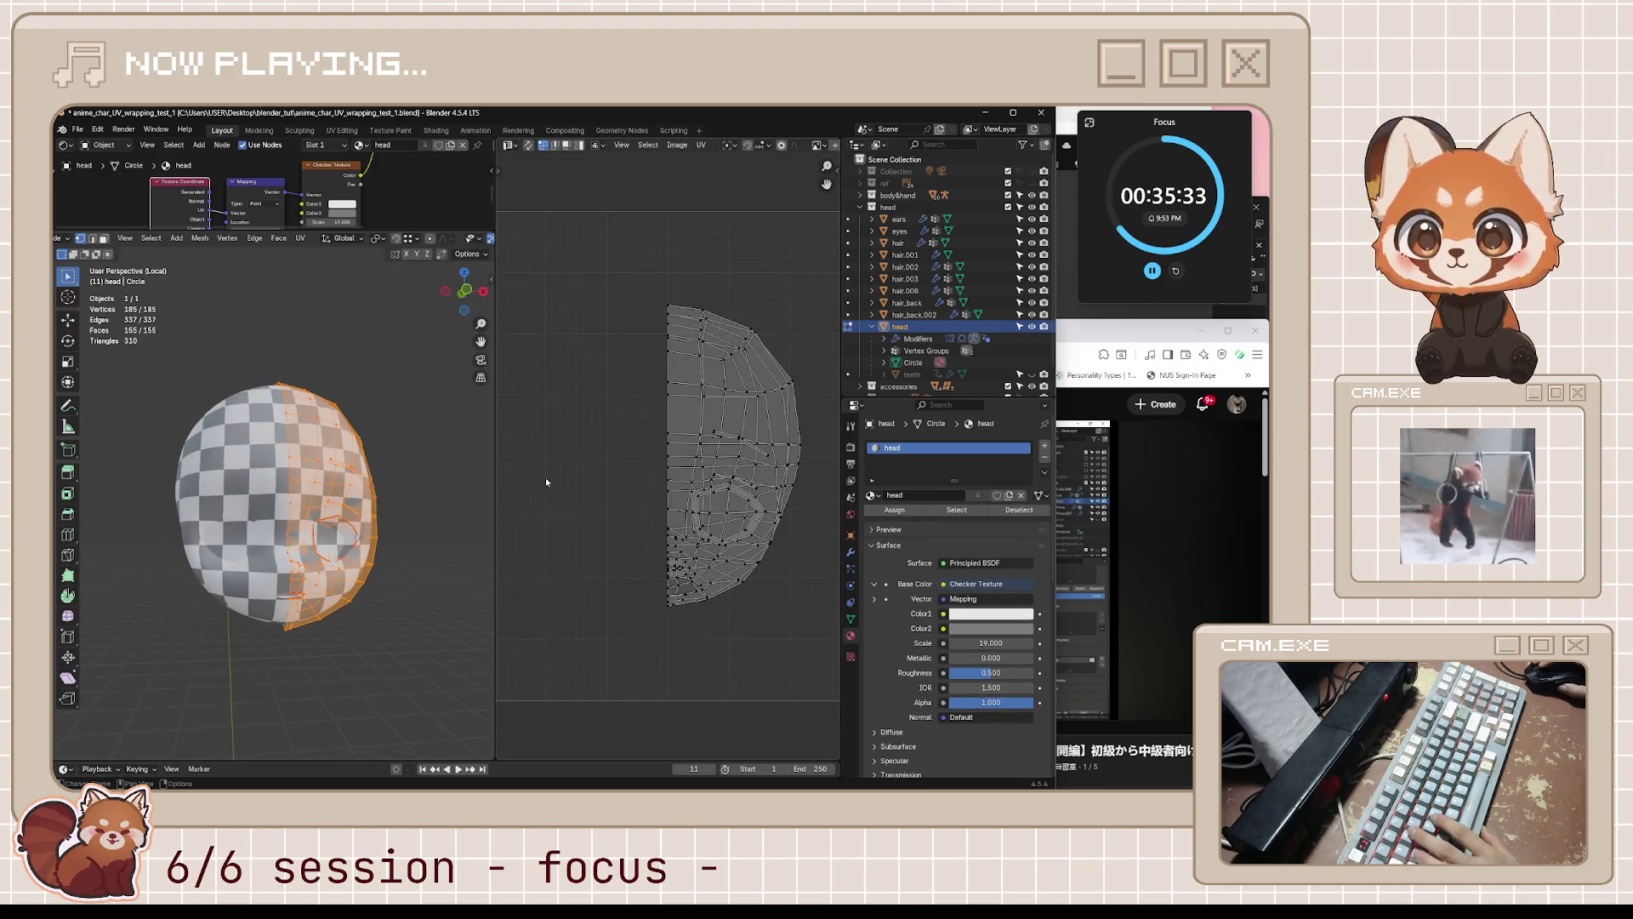
middle_click_drag(354, 524, 336, 520)
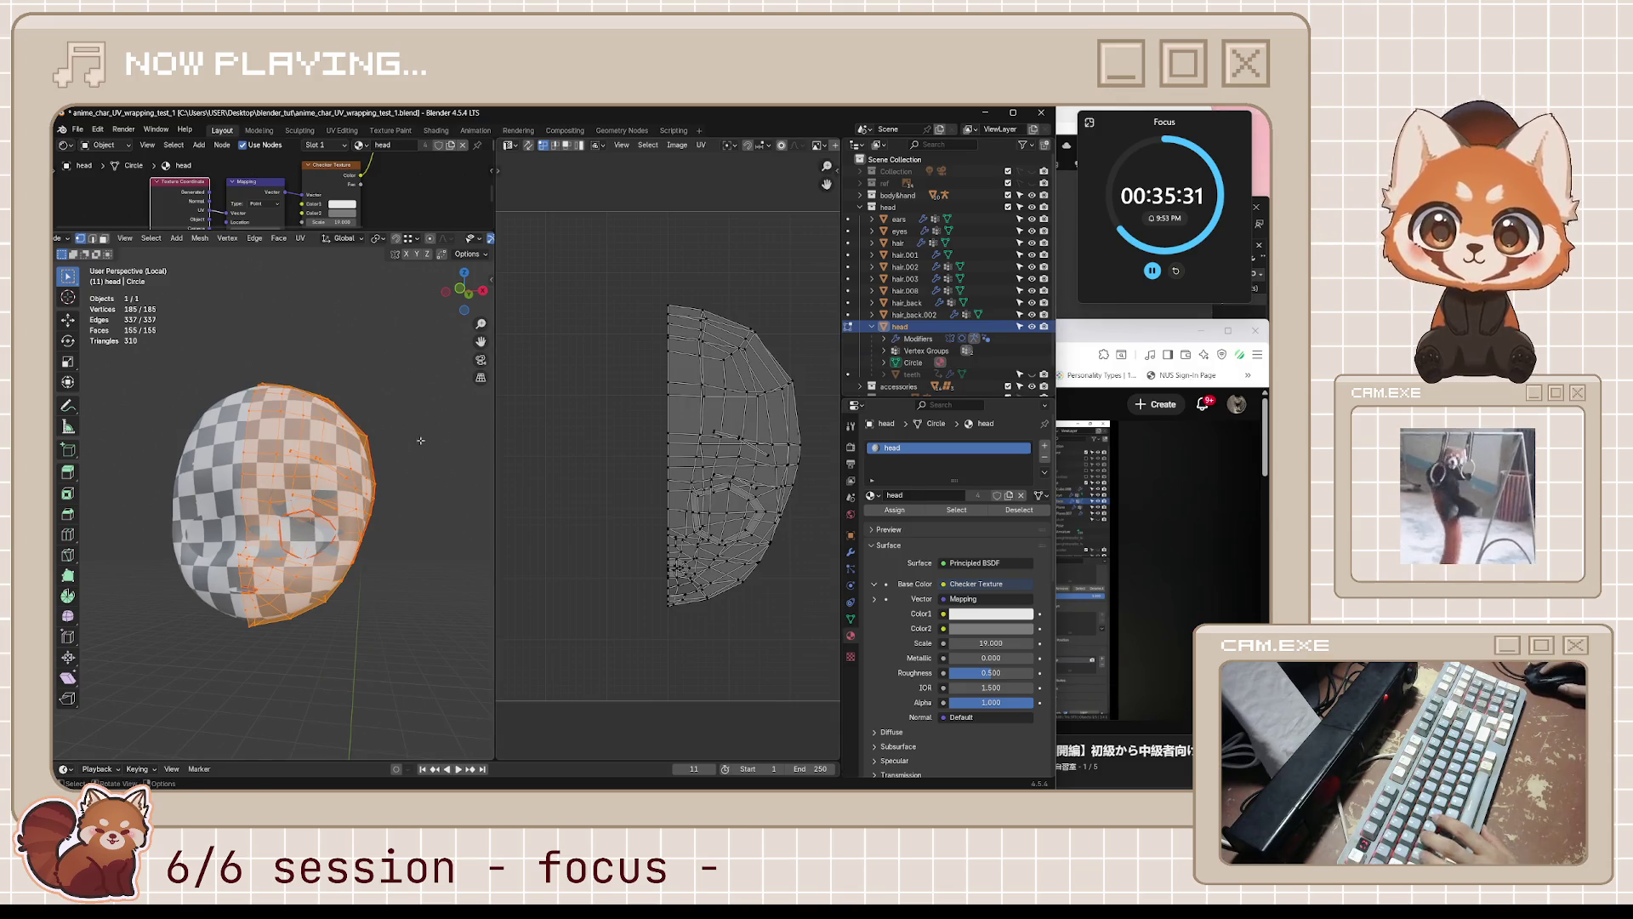
key("ctrl+s")
left_click(1100, 323)
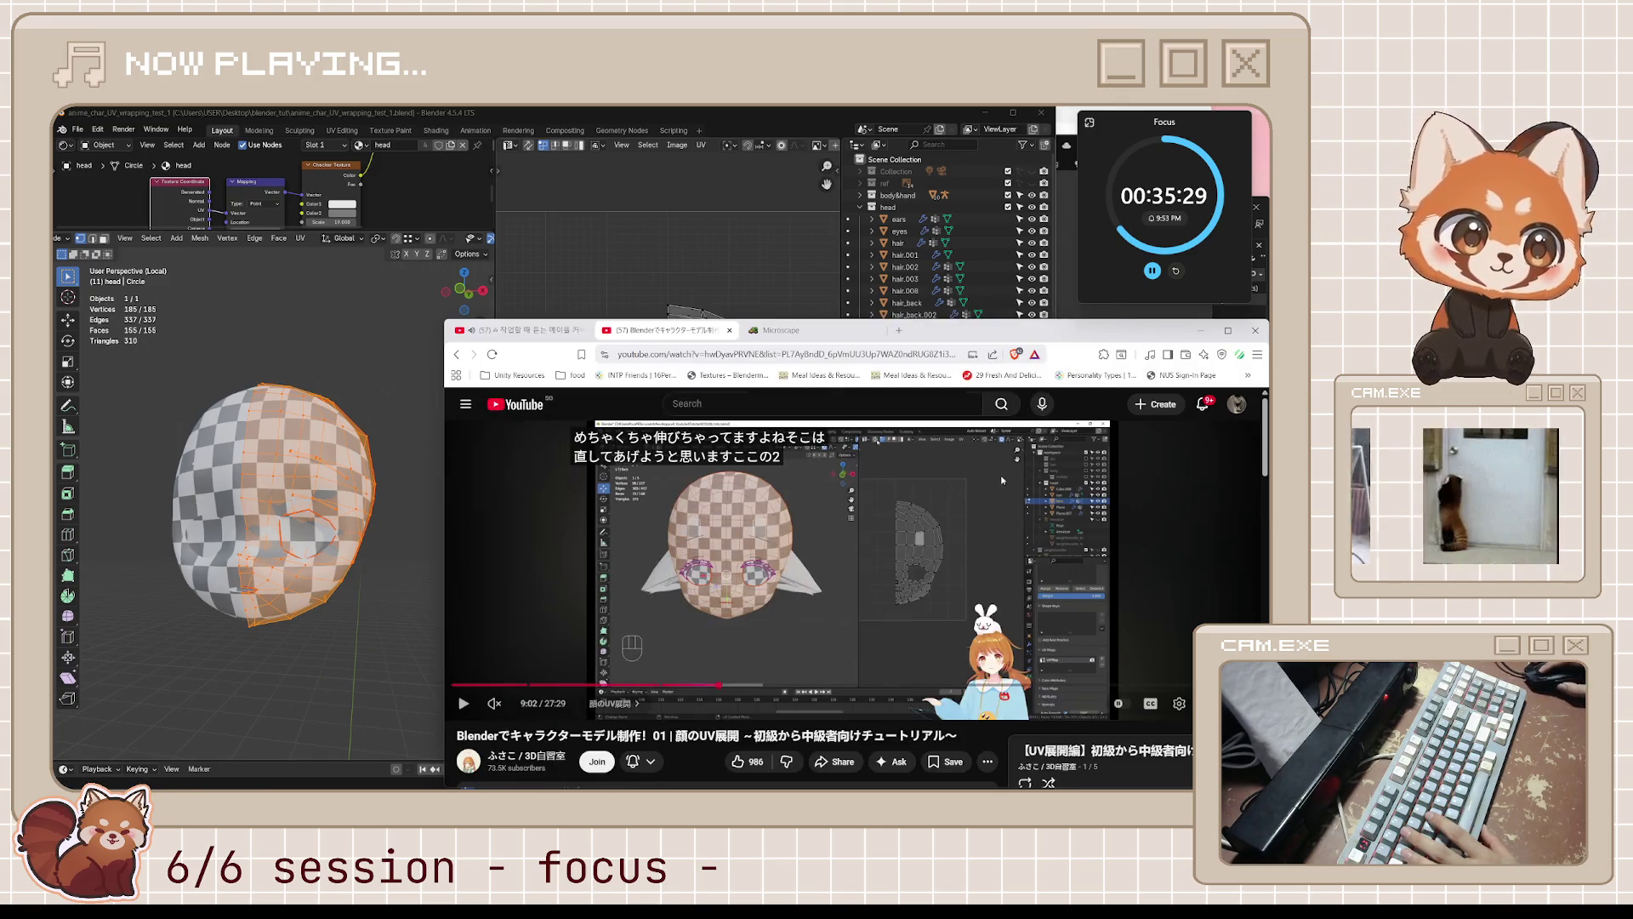
- Play the UV tutorial in short bursts, turn on captions and move the caption box lower
key("space")
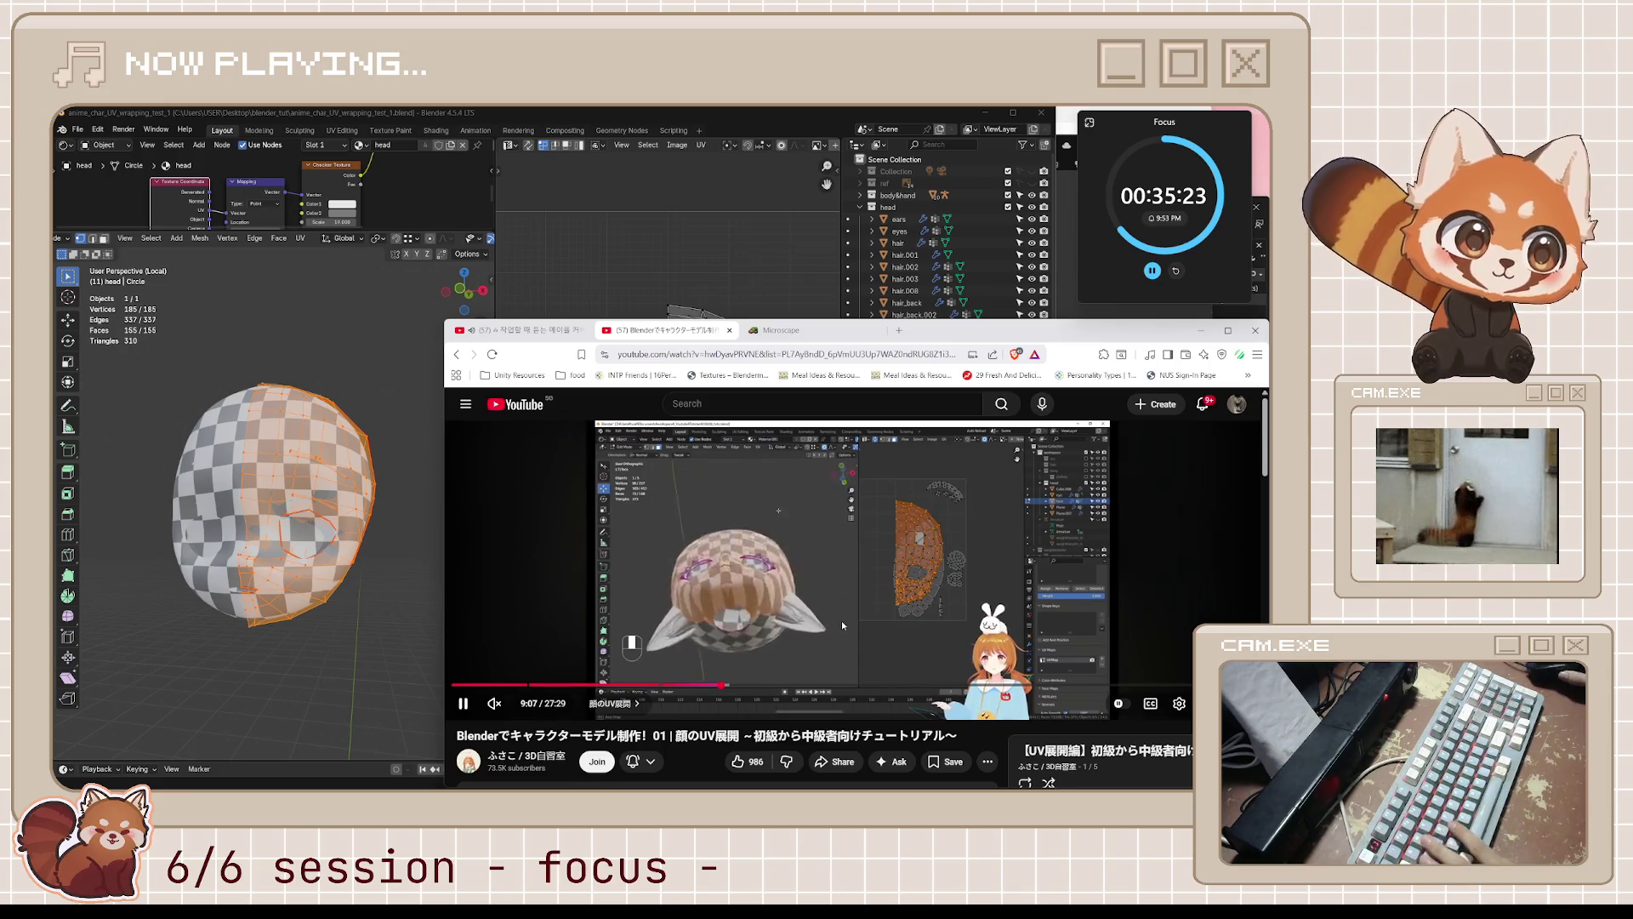
key("space")
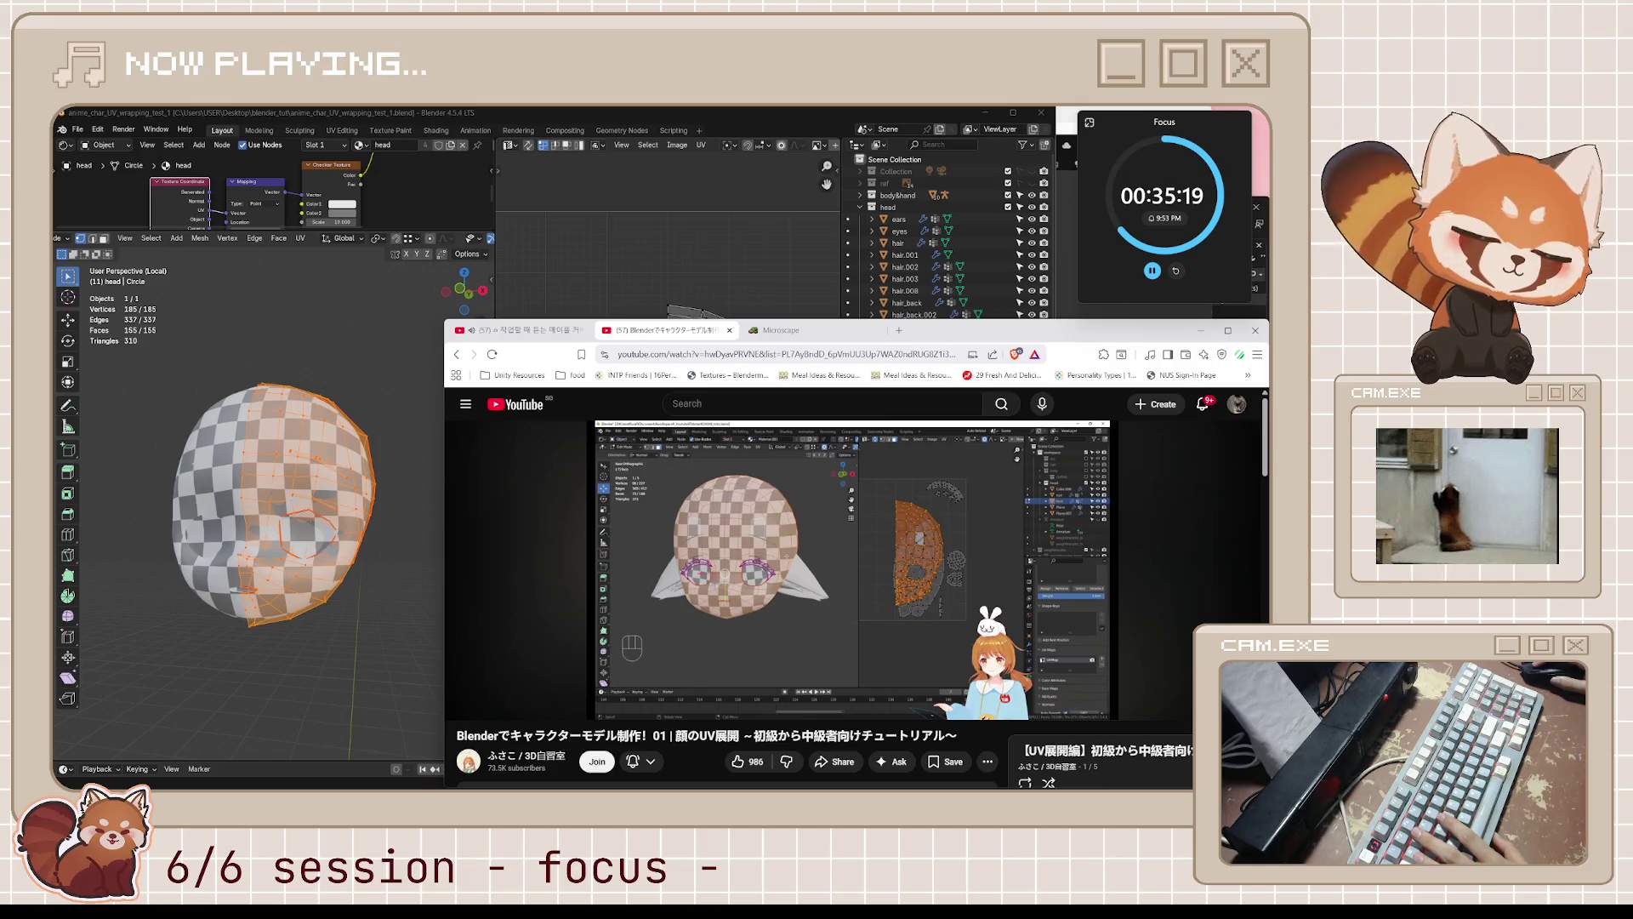
mouse_move(852, 467)
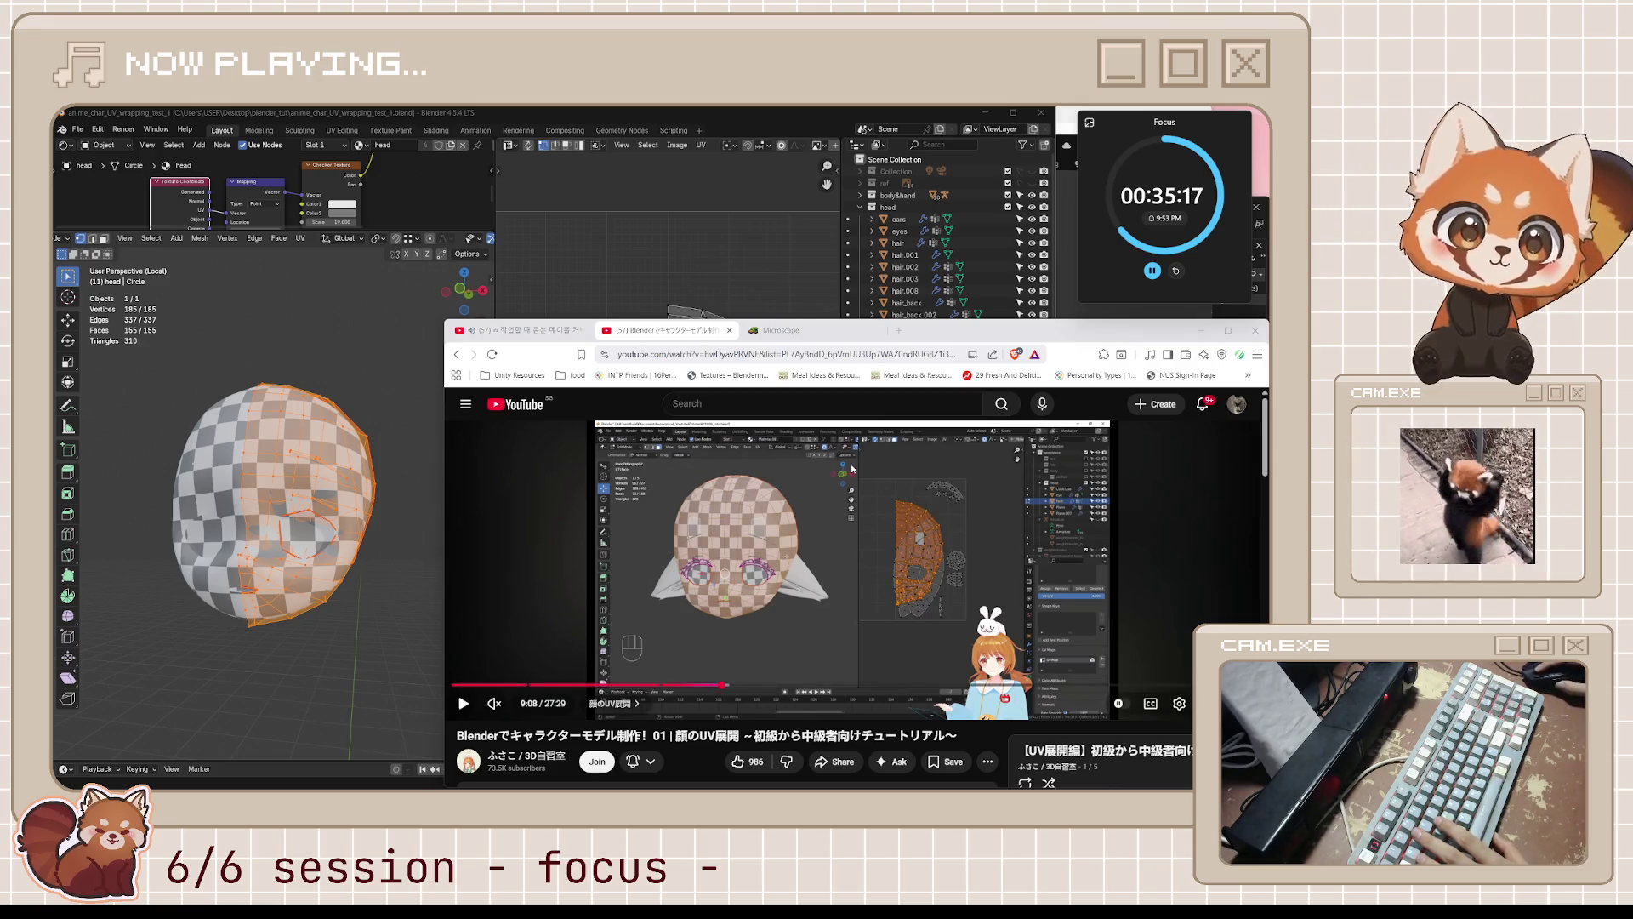
key("space")
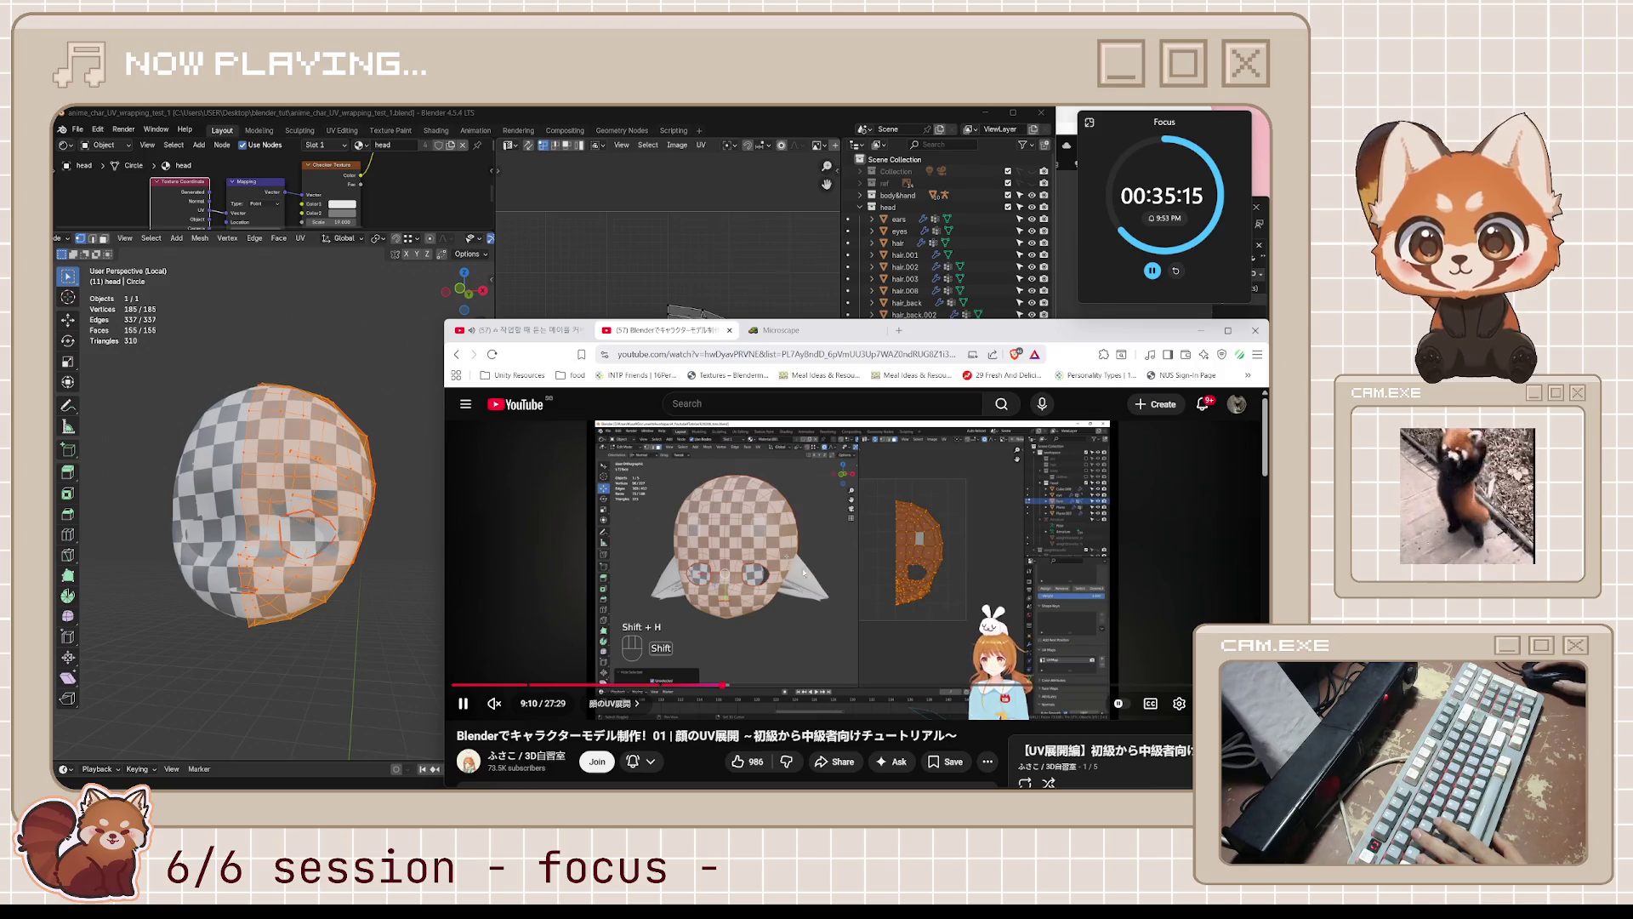
key("space")
key("c")
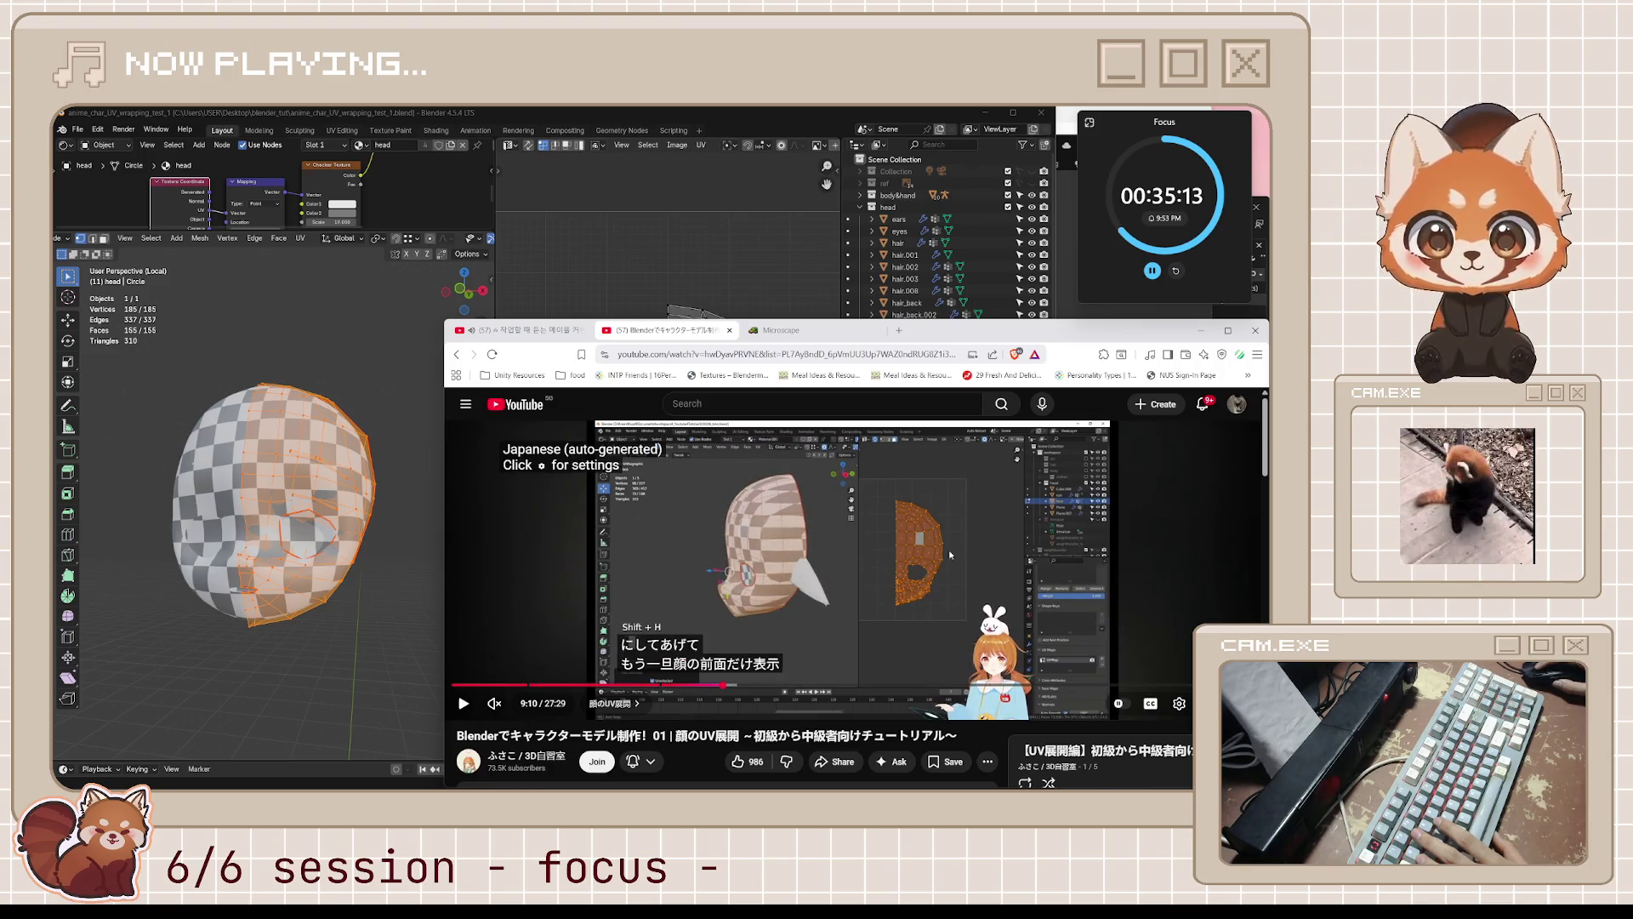
mouse_move(690, 654)
left_mouse_down()
mouse_move(647, 551)
mouse_move(705, 459)
mouse_move(586, 625)
mouse_move(568, 621)
mouse_move(601, 644)
mouse_move(606, 438)
mouse_move(567, 438)
left_mouse_up()
left_click(851, 582)
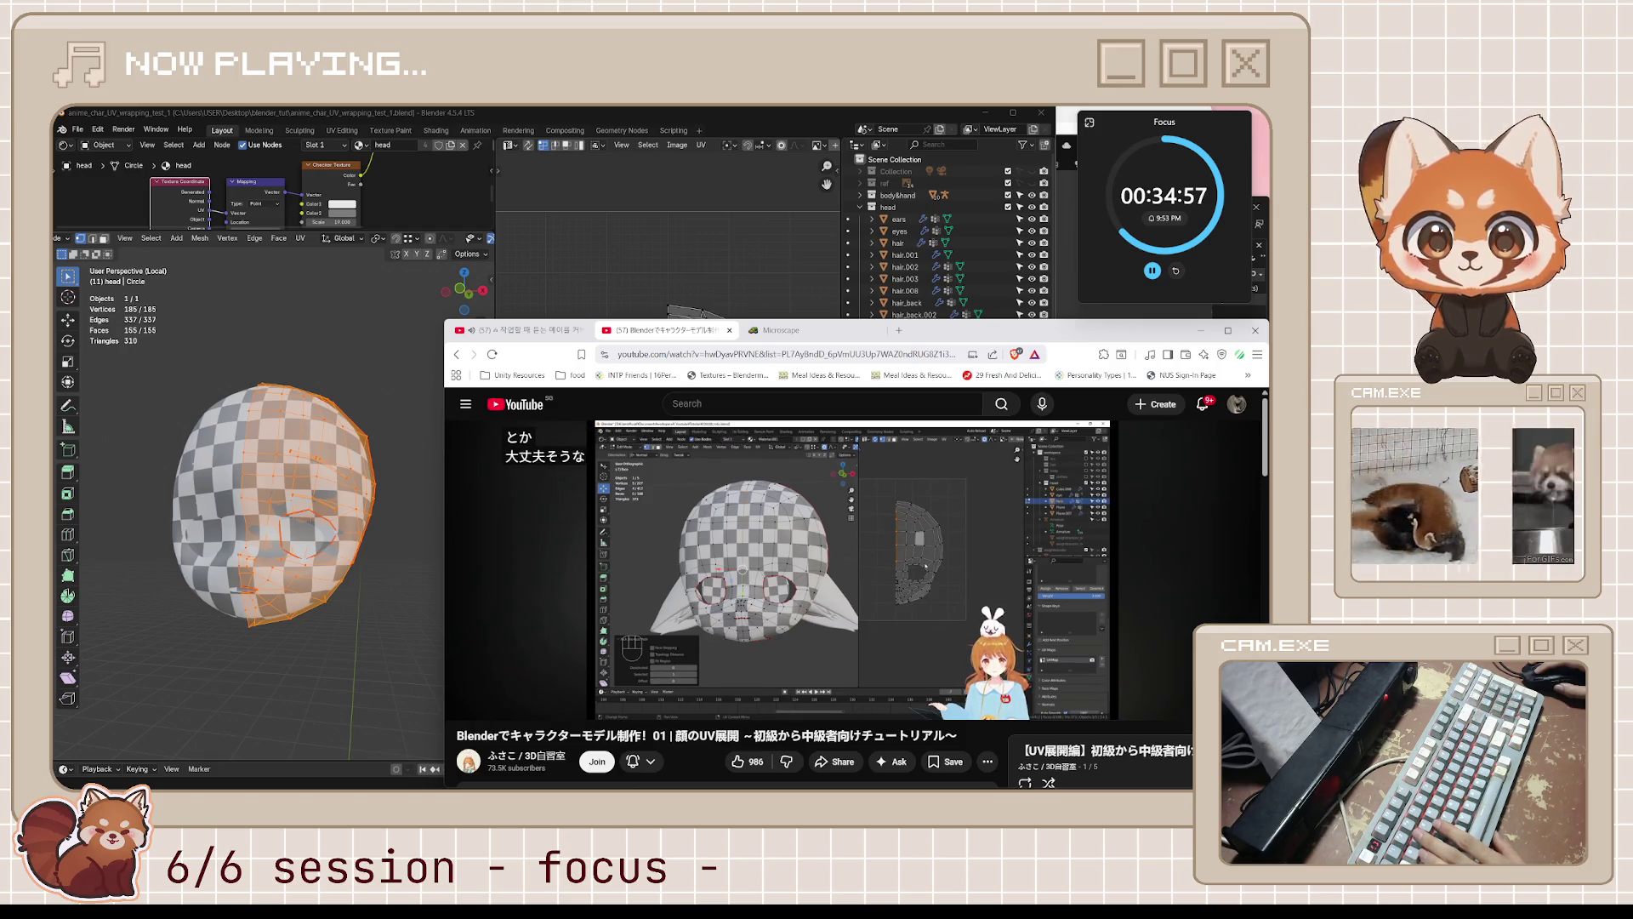
- Pause the tutorial and orbit and zoom the Blender head to compare with it
mouse_move(845, 584)
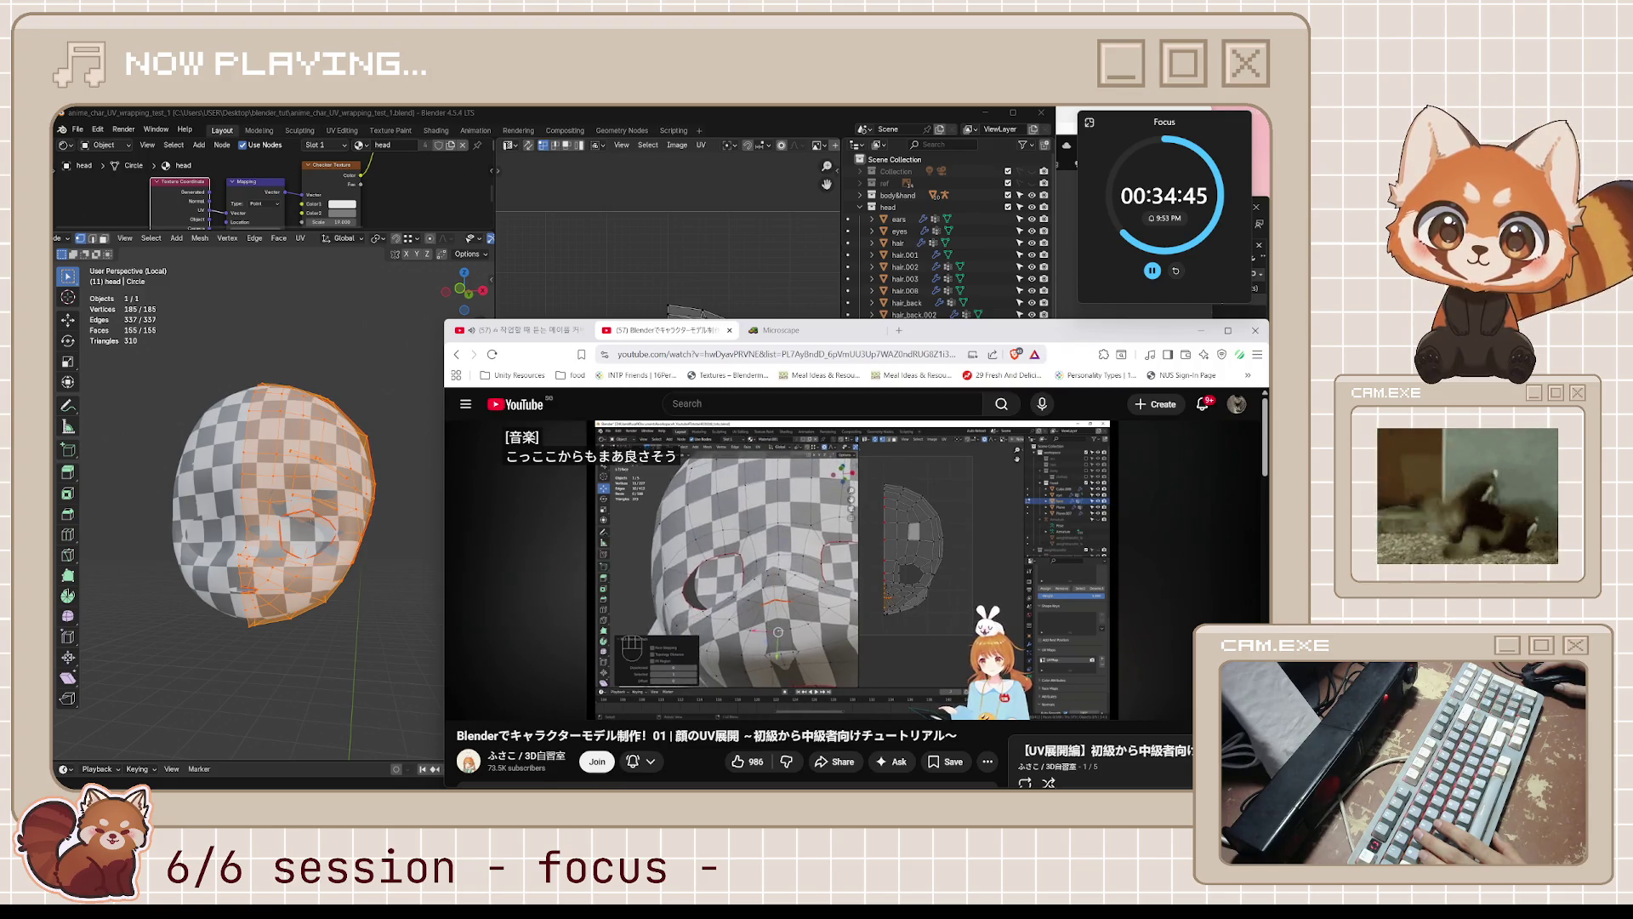
left_click(875, 580)
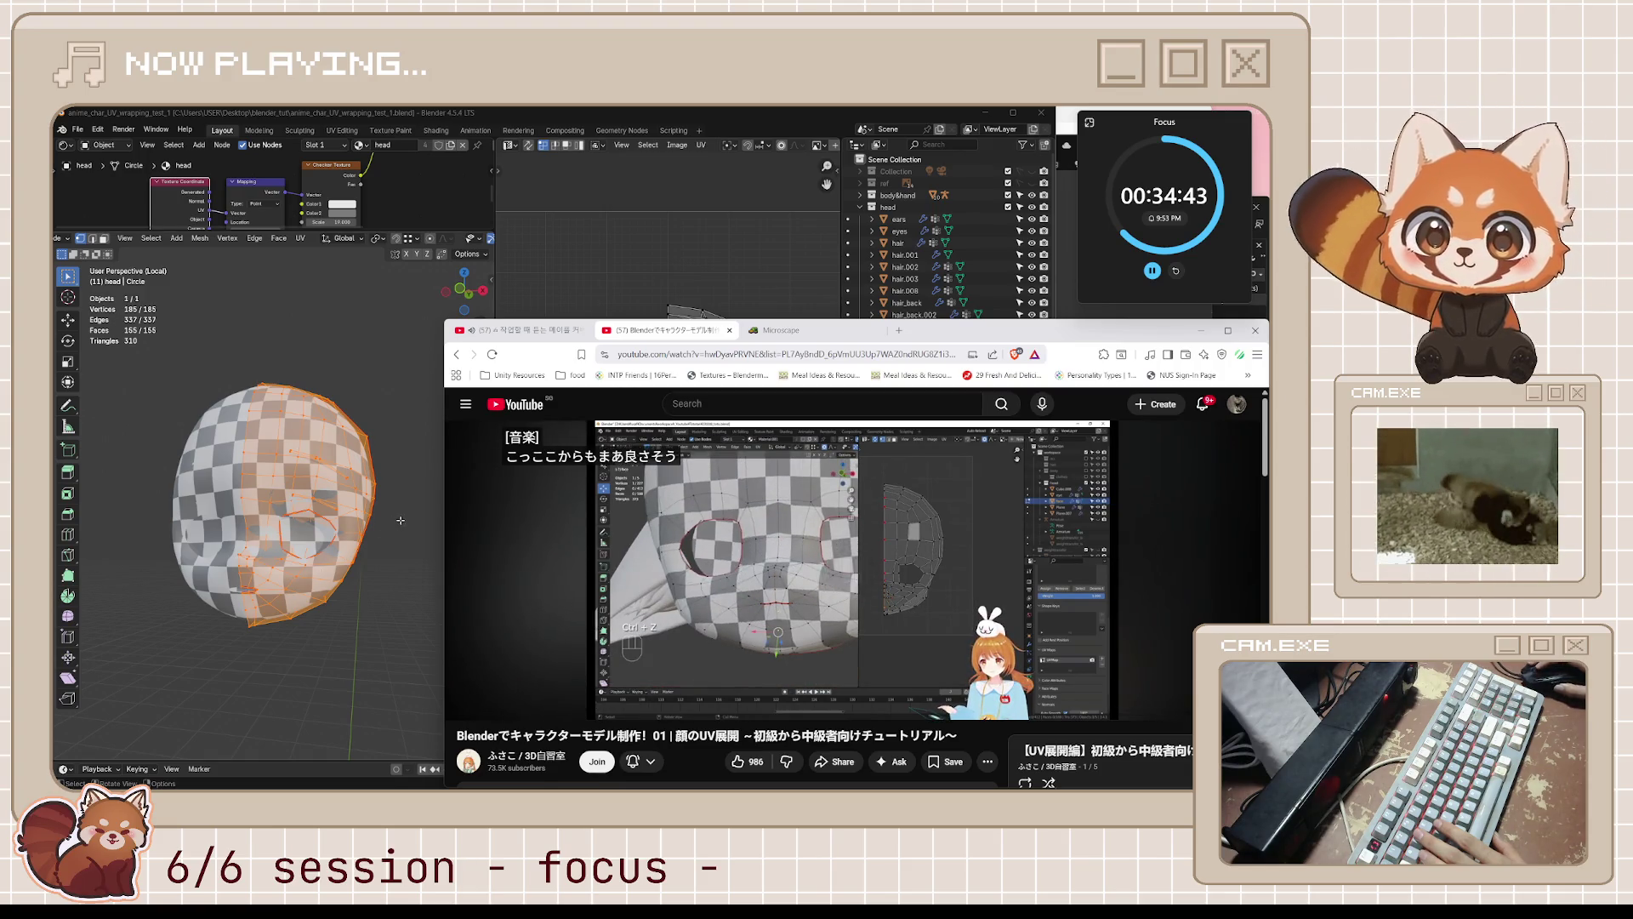
middle_click_drag(255, 489, 292, 486)
scroll(293, 486, "up", 4)
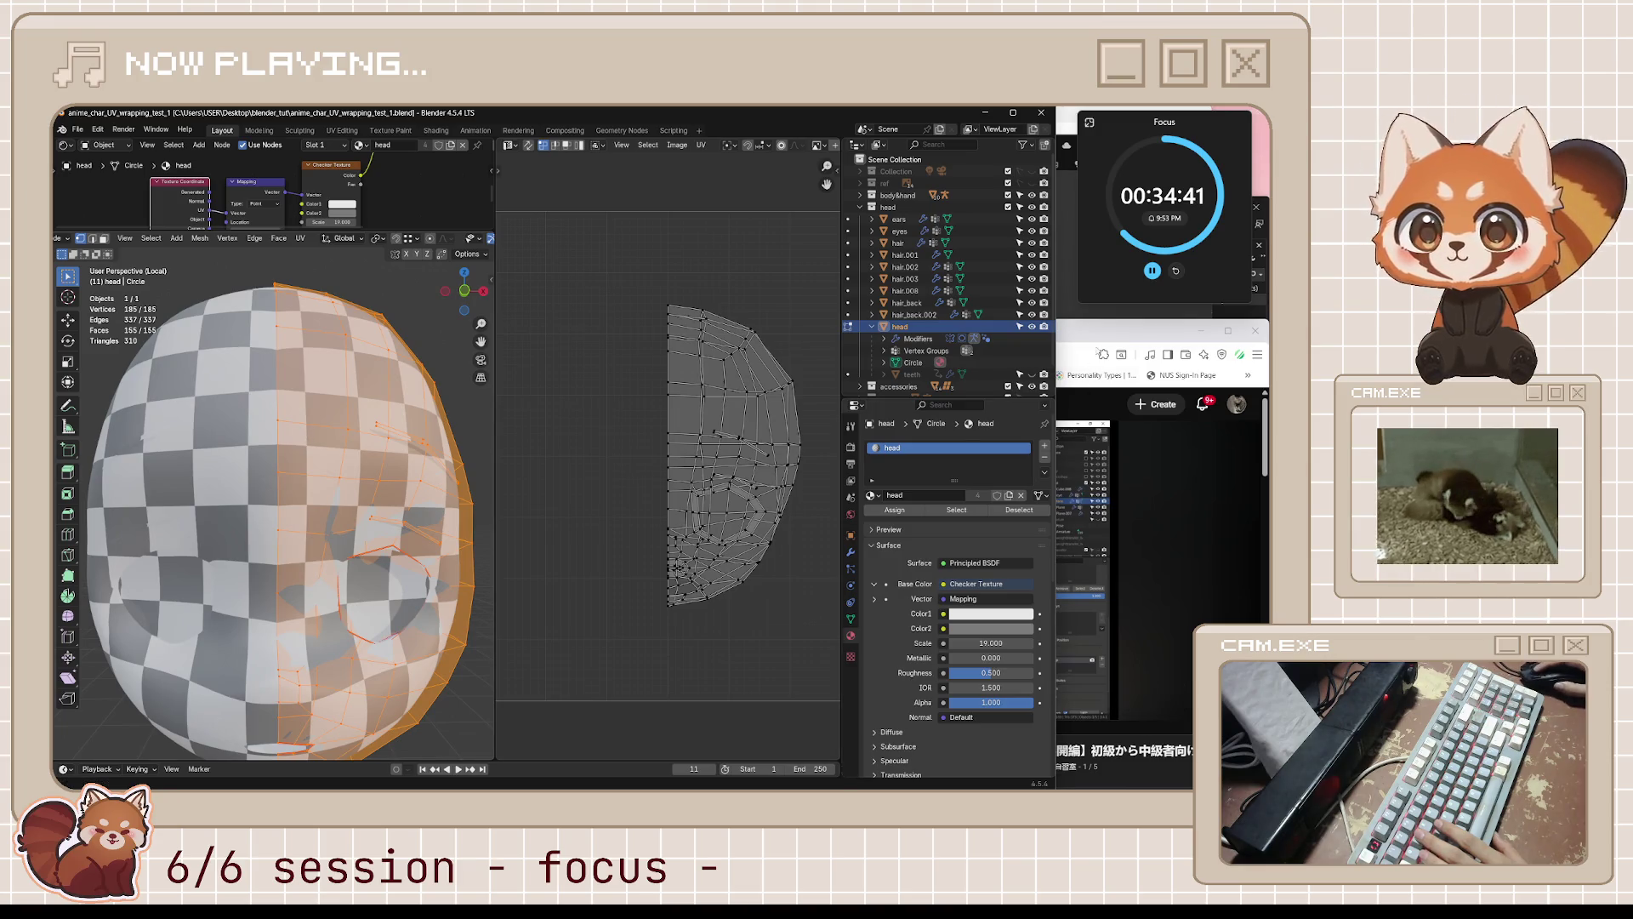
- Rewind the tutorial 20 seconds, play on to about 9:45, then return to Blender's front view
key("alt+Tab")
key("Left")
key("Left")
key("Left")
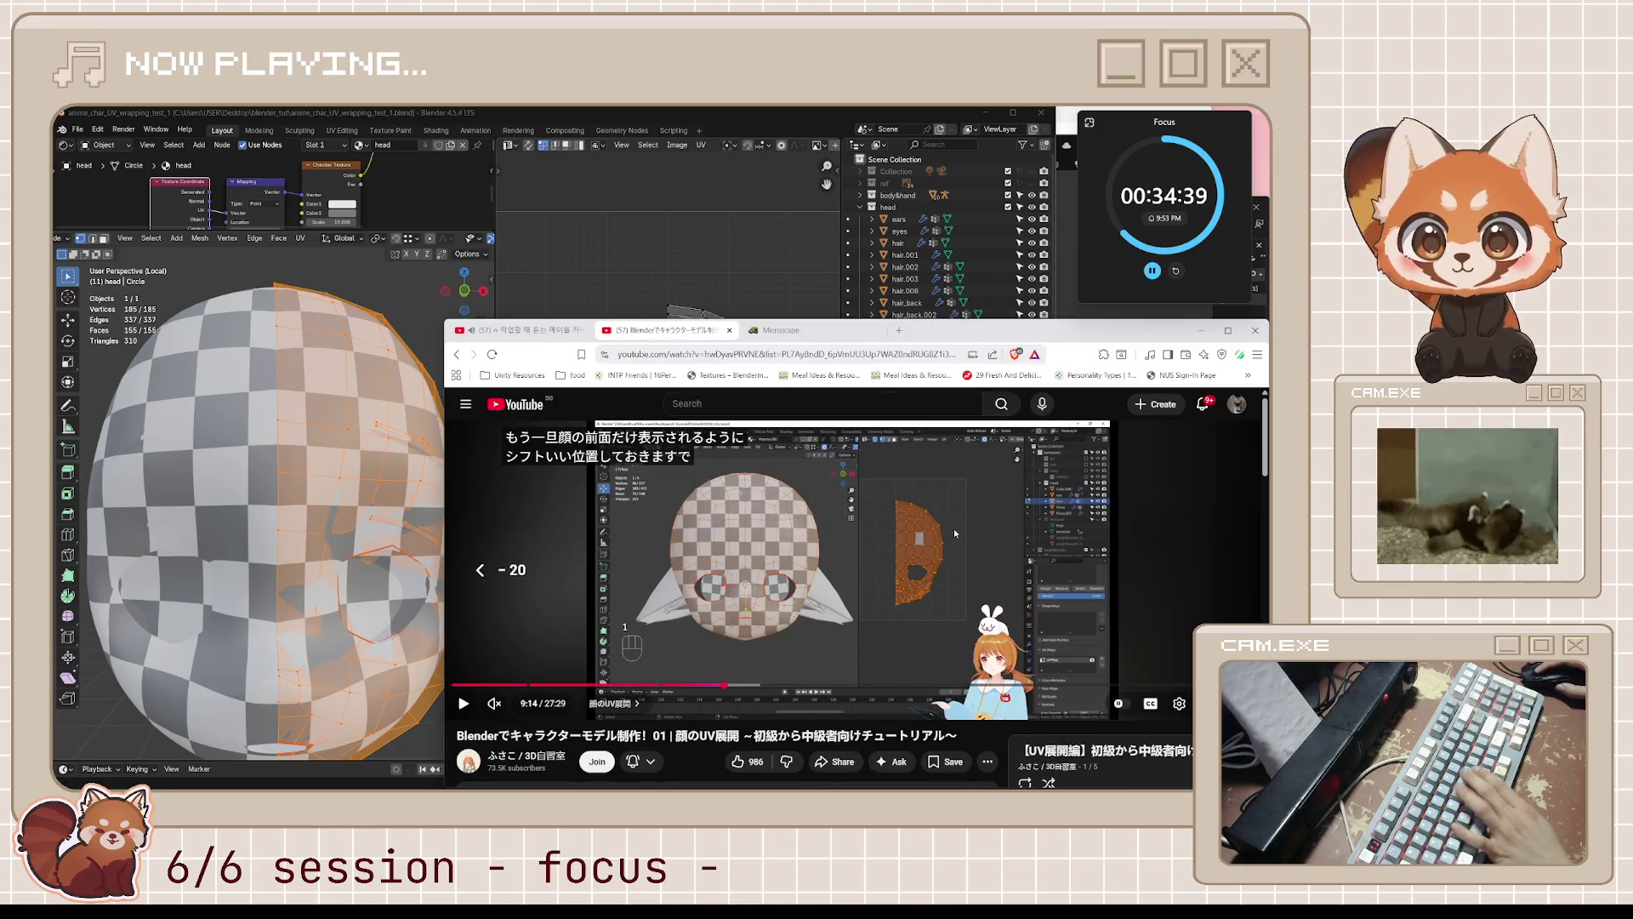
key("space")
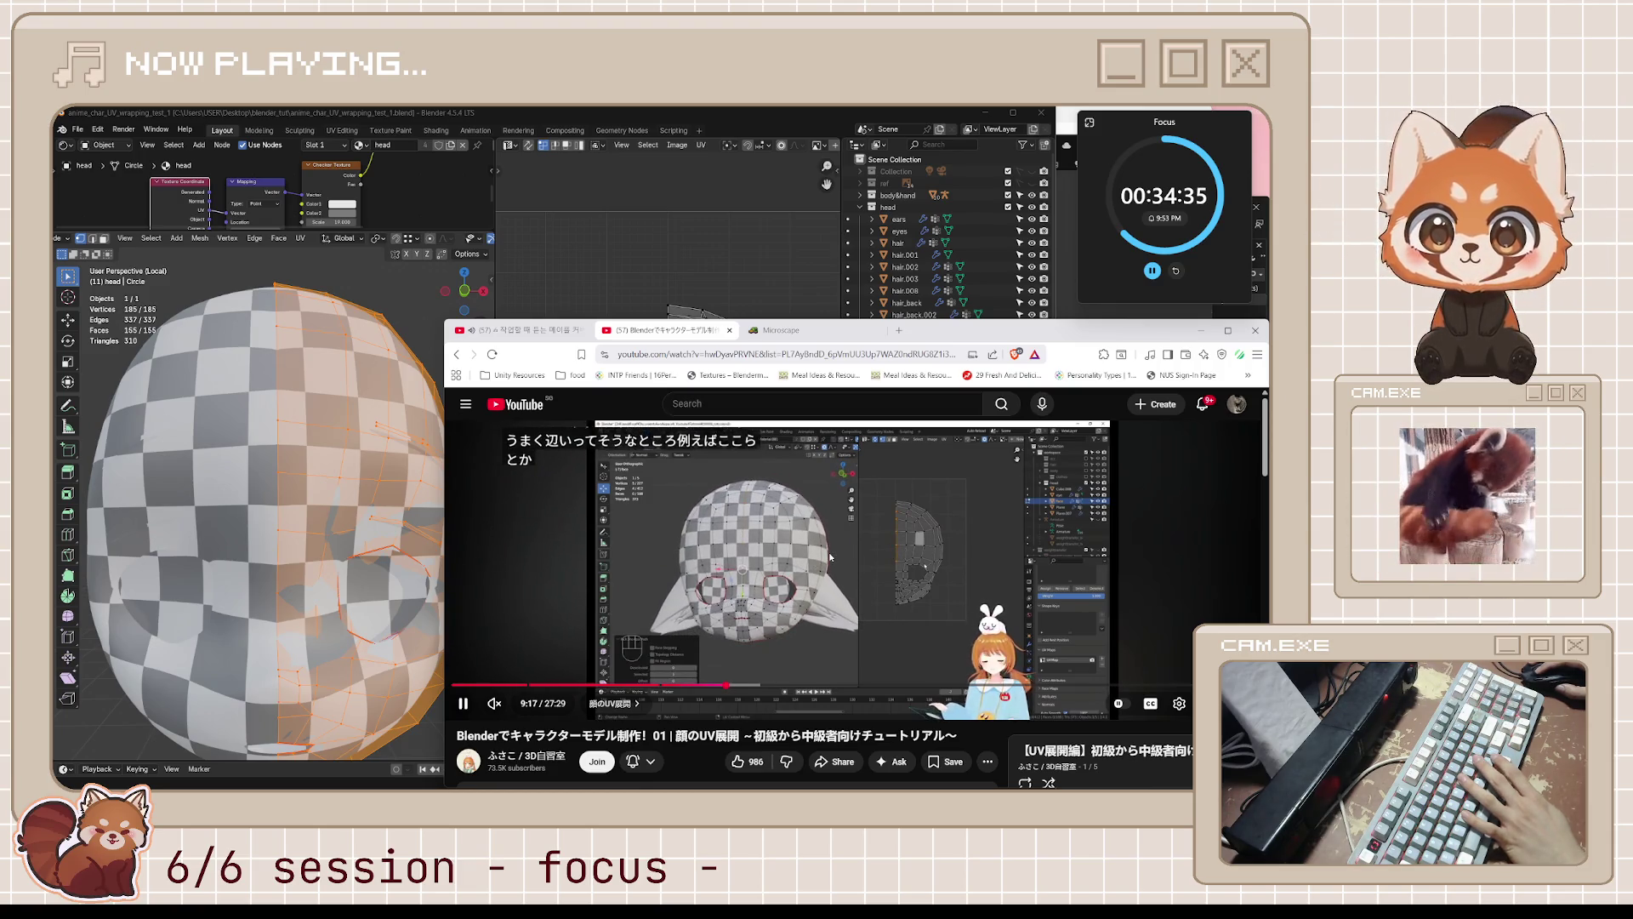
key("space")
key("l")
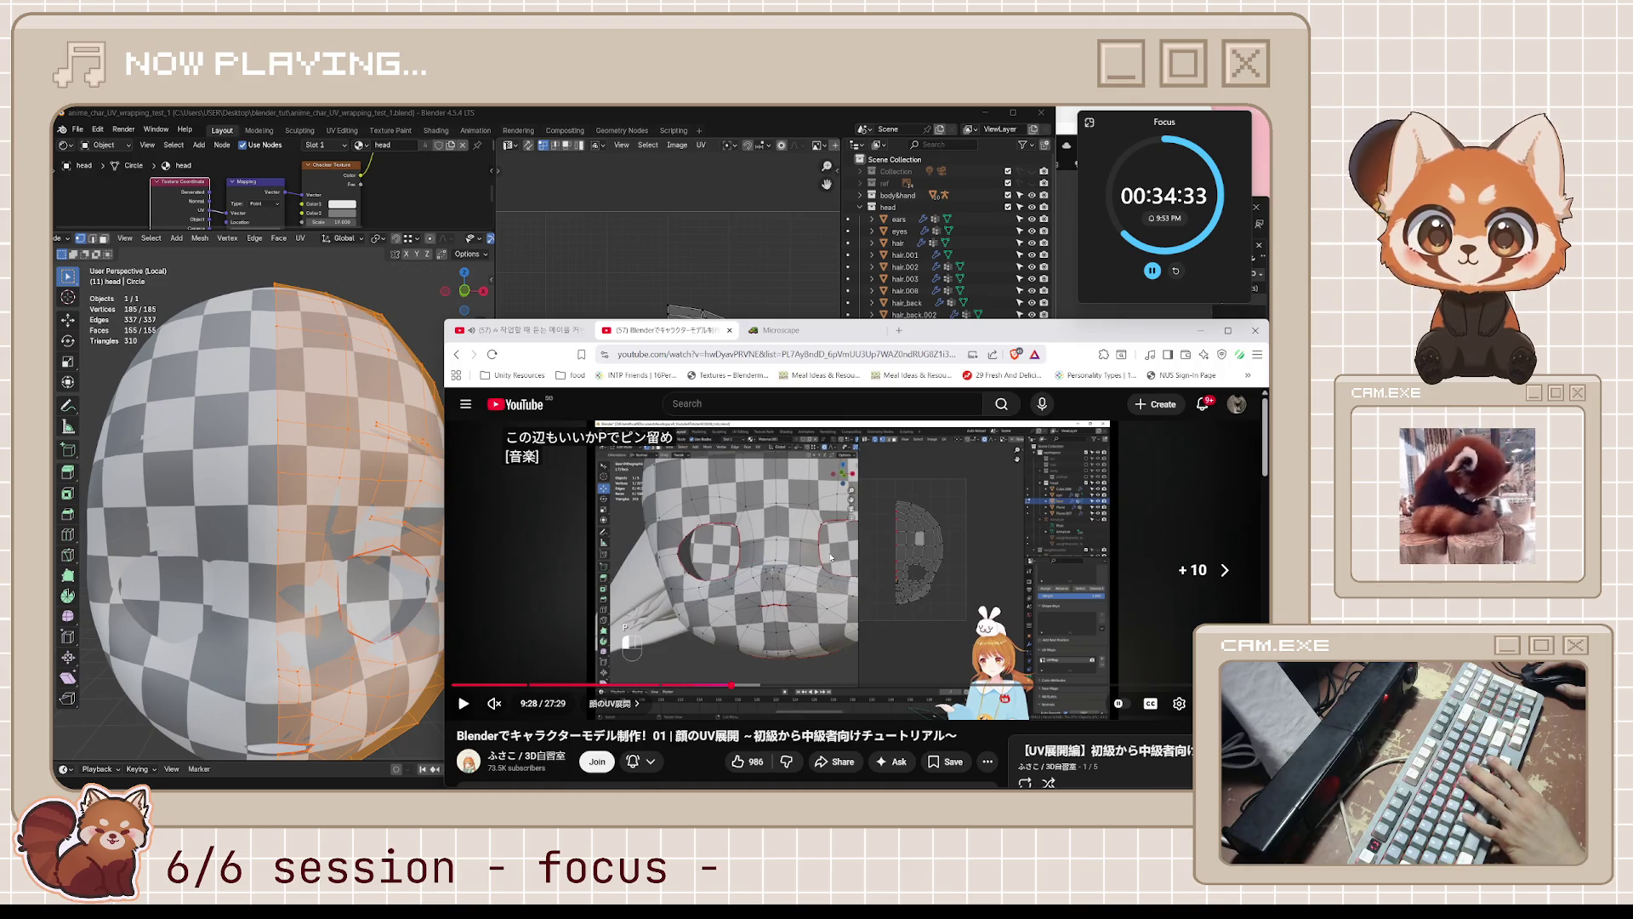
key("space")
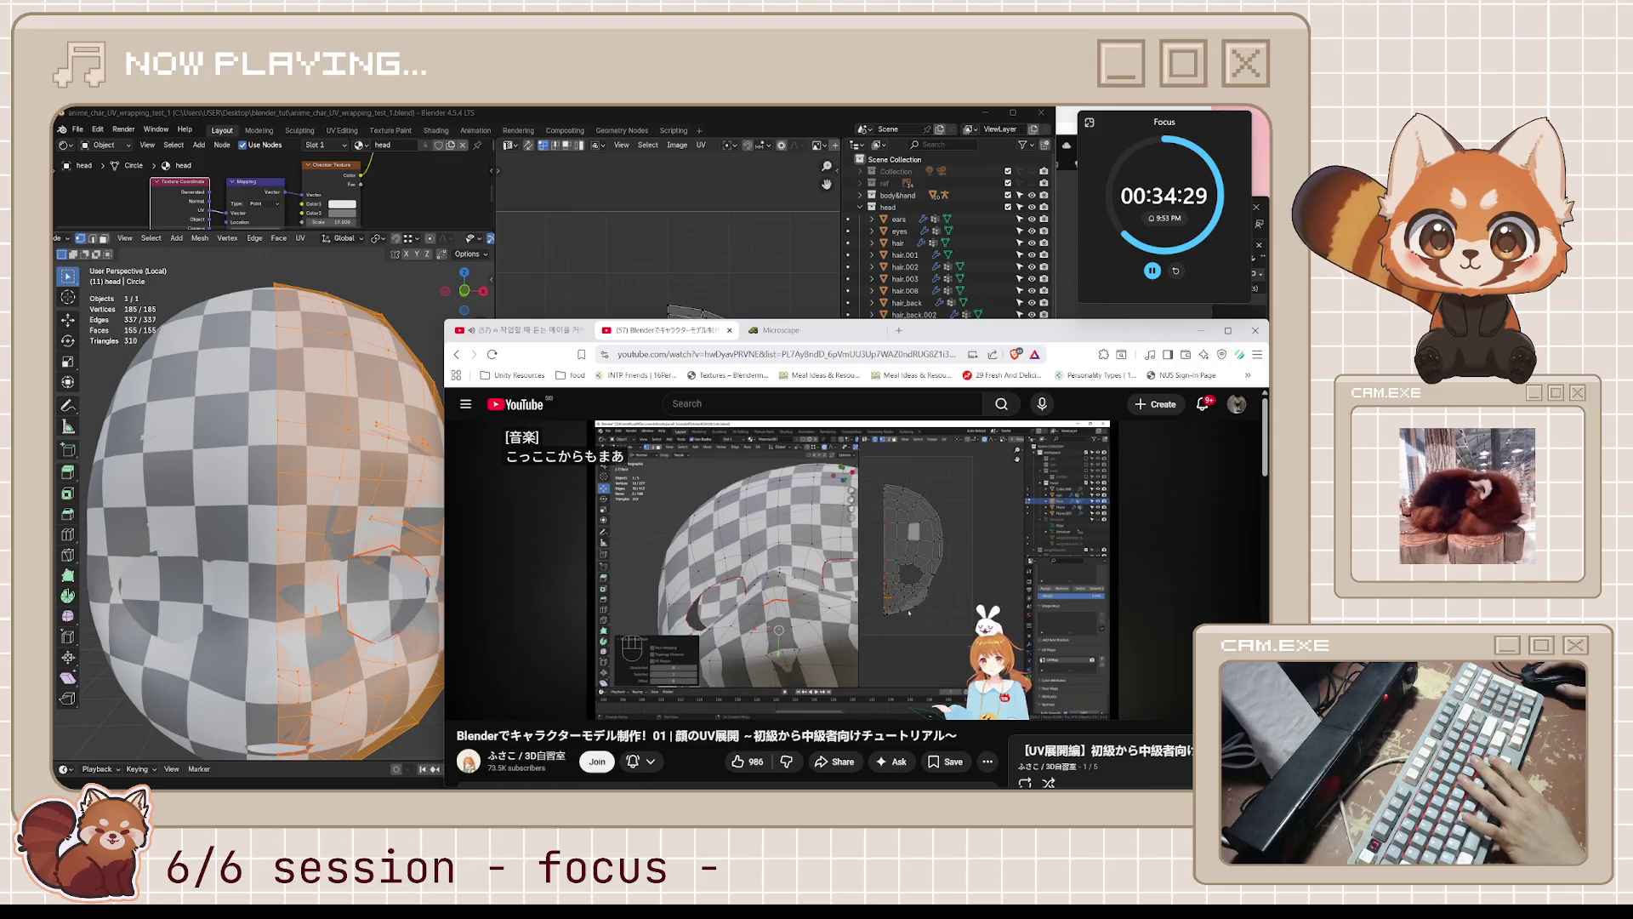
key("l")
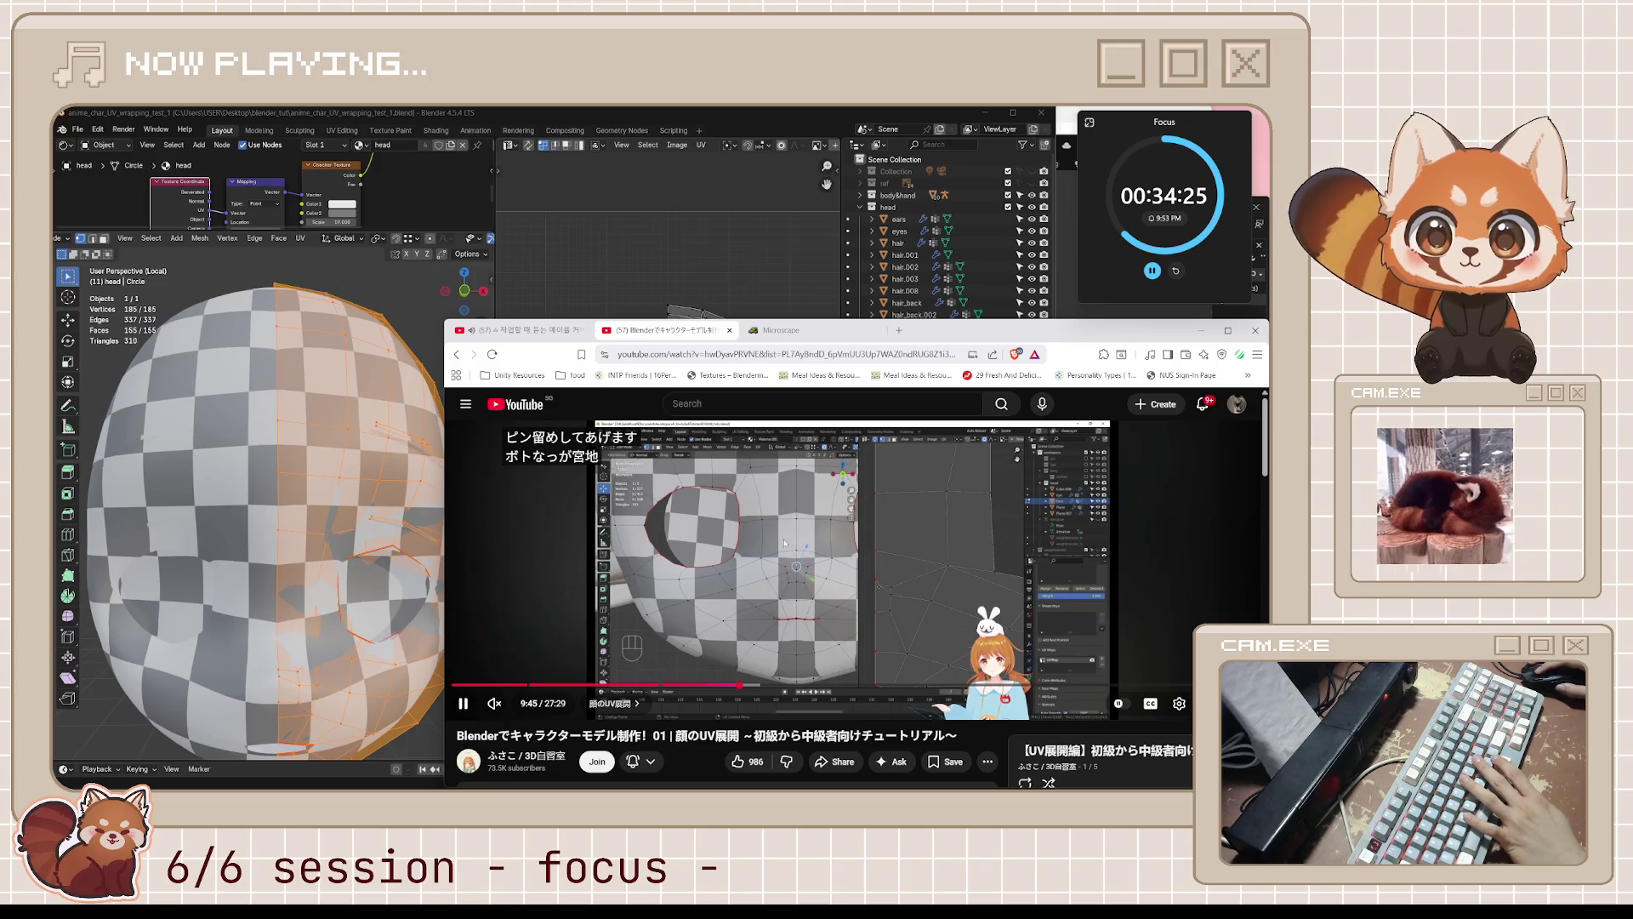
key("k")
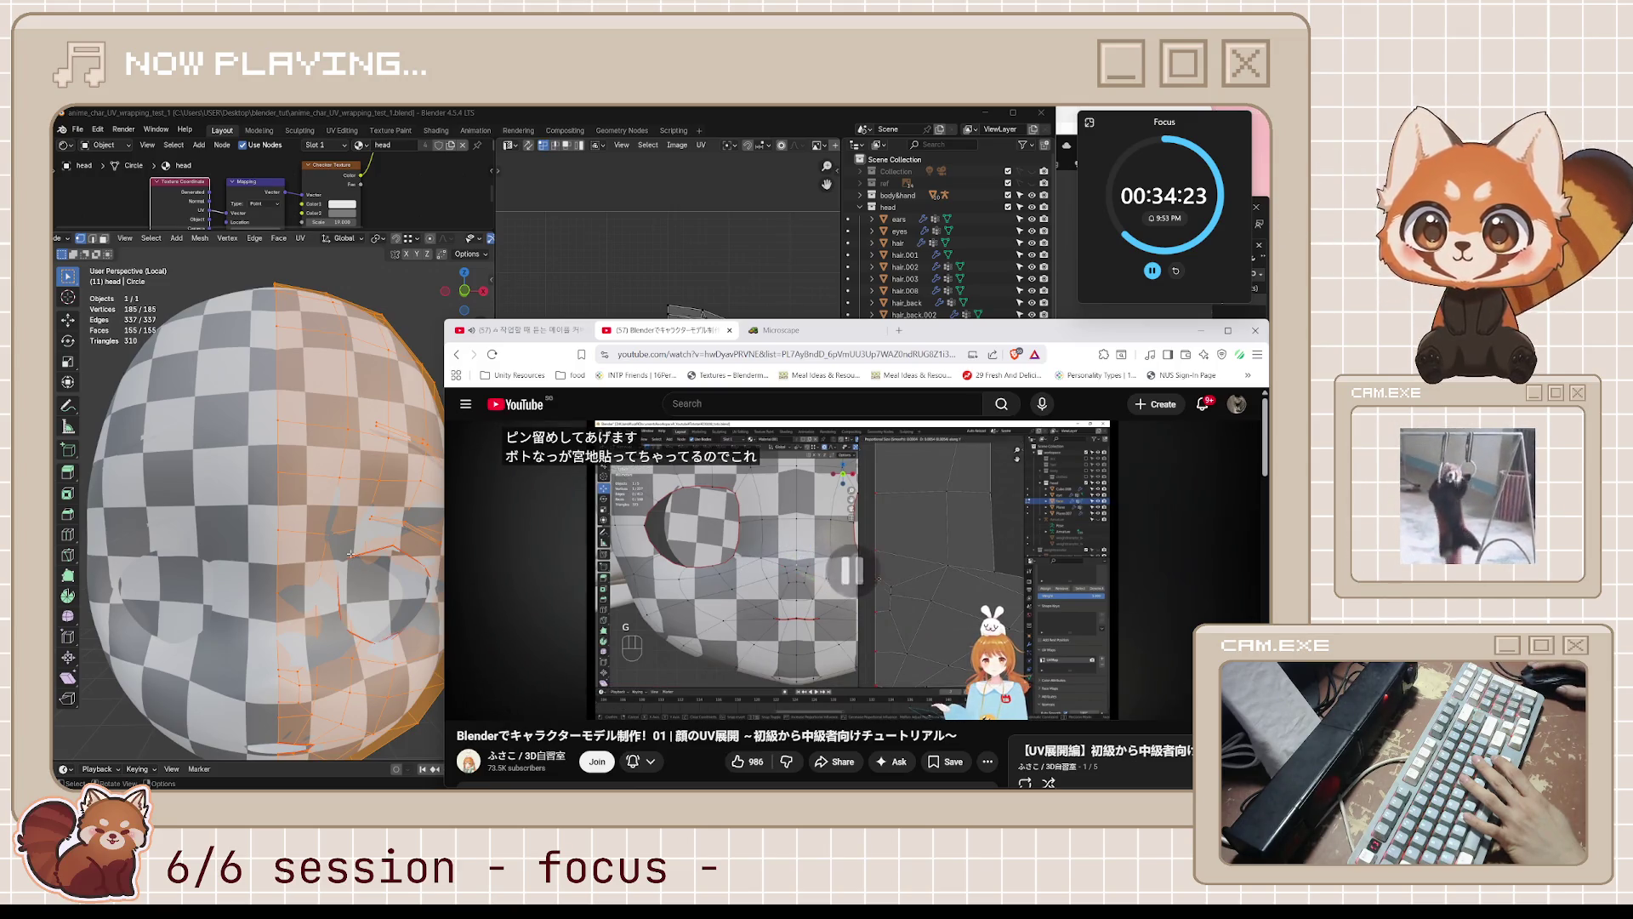
key("alt+Tab")
key("KP_1")
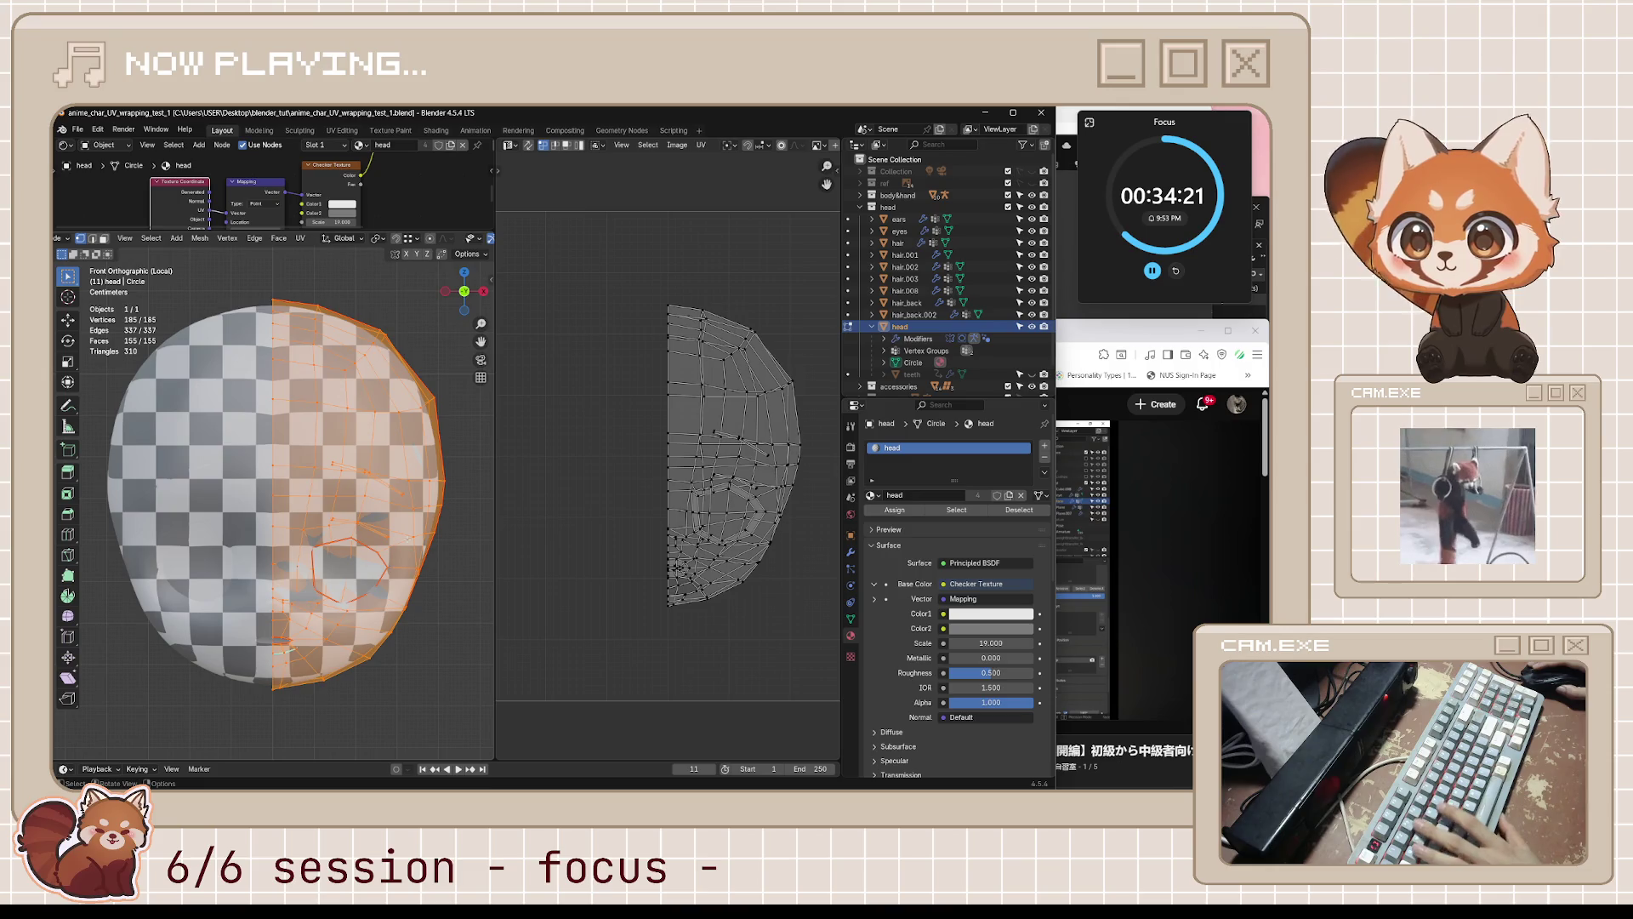
mouse_move(427, 547)
middle_mouse_down()
mouse_move(297, 558)
mouse_move(443, 569)
mouse_move(302, 475)
mouse_move(426, 551)
middle_mouse_up()
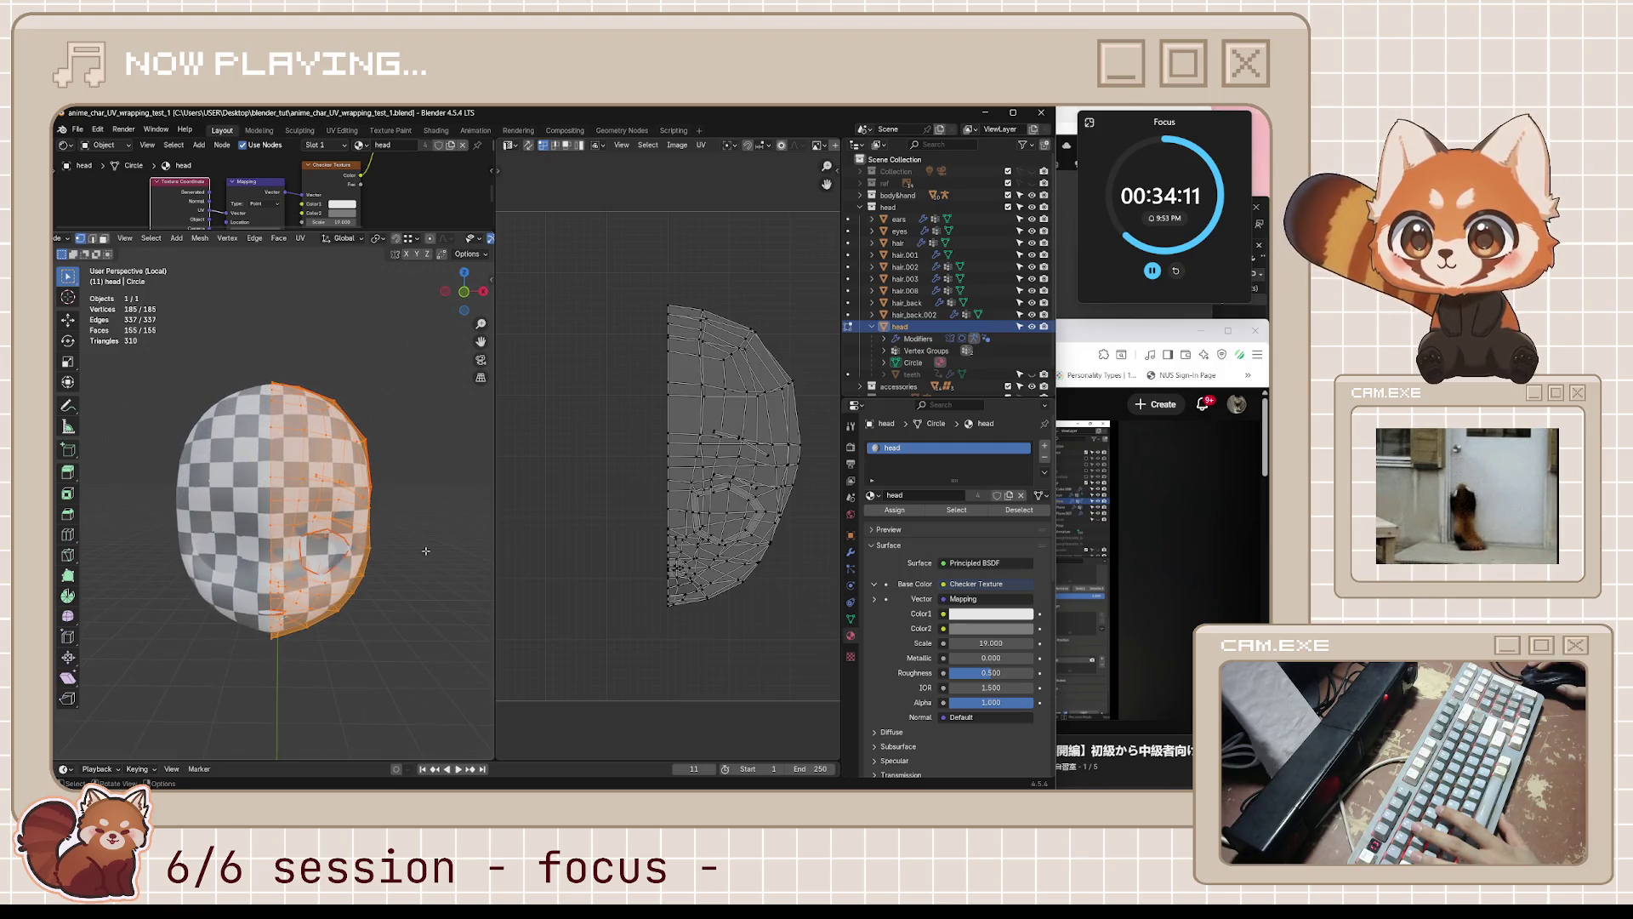
scroll(296, 424, "up", 2)
middle_click_drag(259, 369, 291, 384)
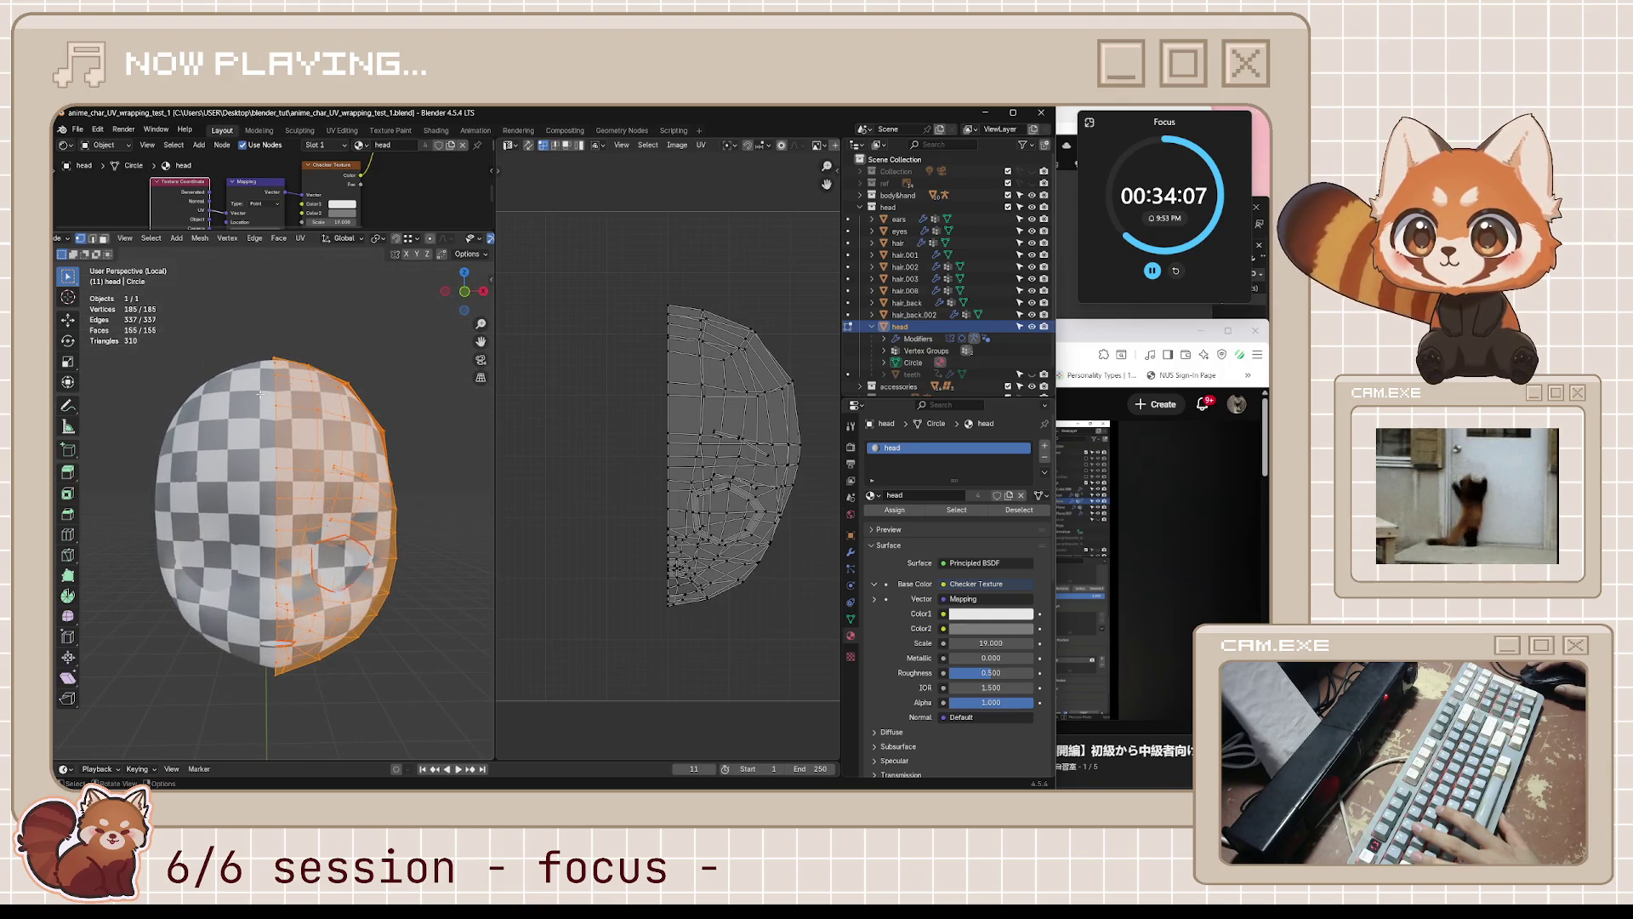
key("b")
left_click_drag(293, 459, 255, 423)
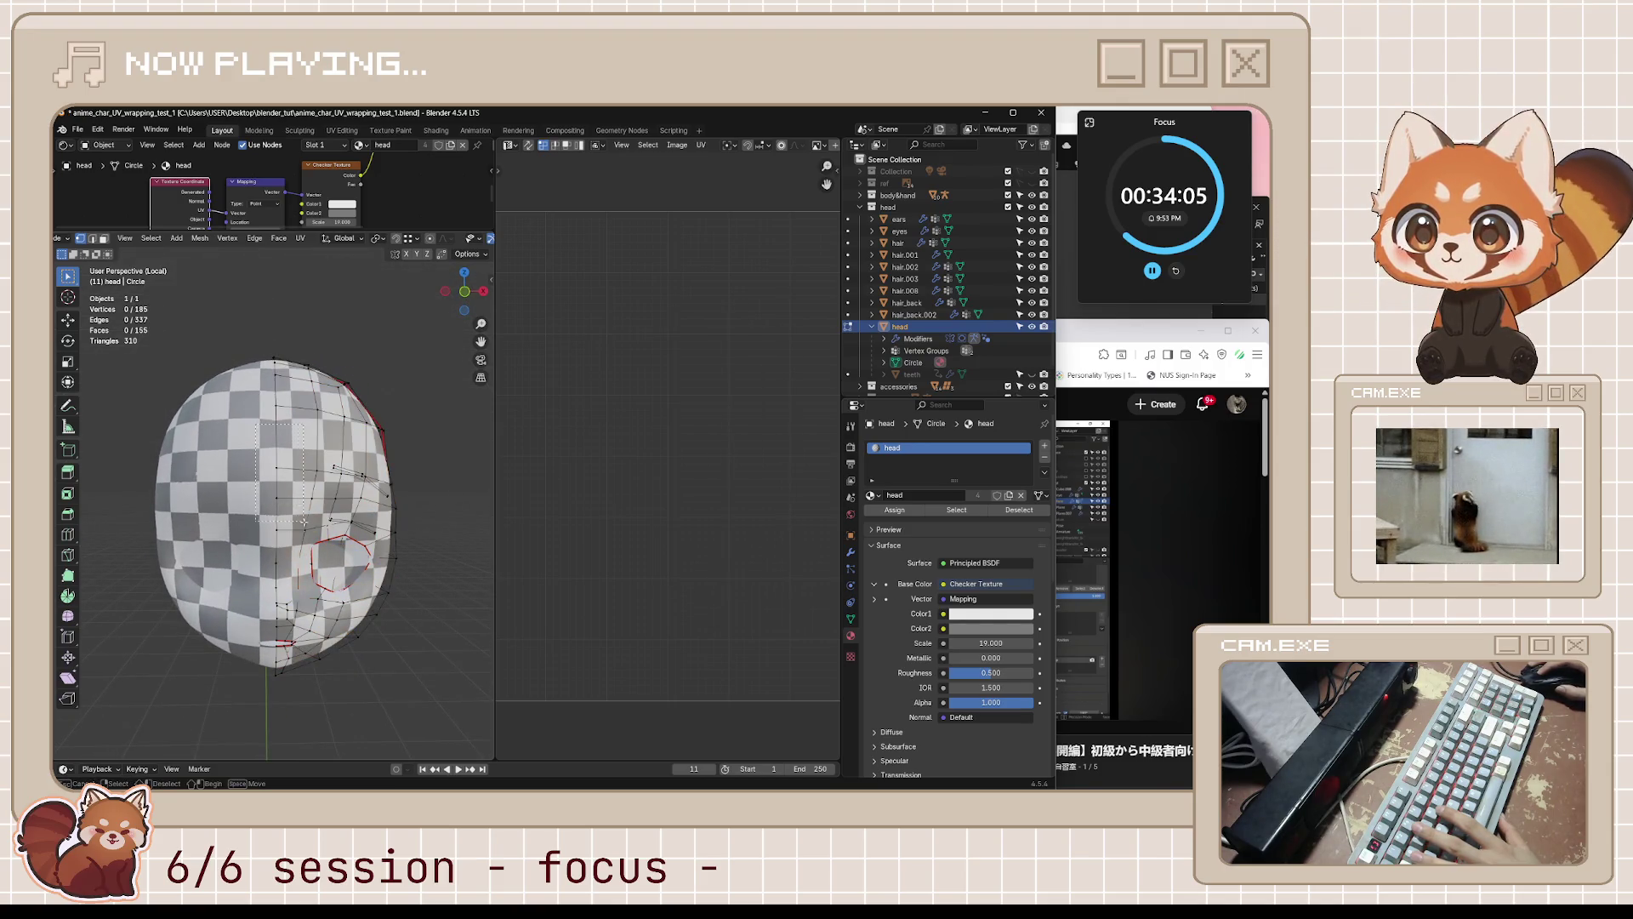
left_click_drag(281, 589, 286, 664)
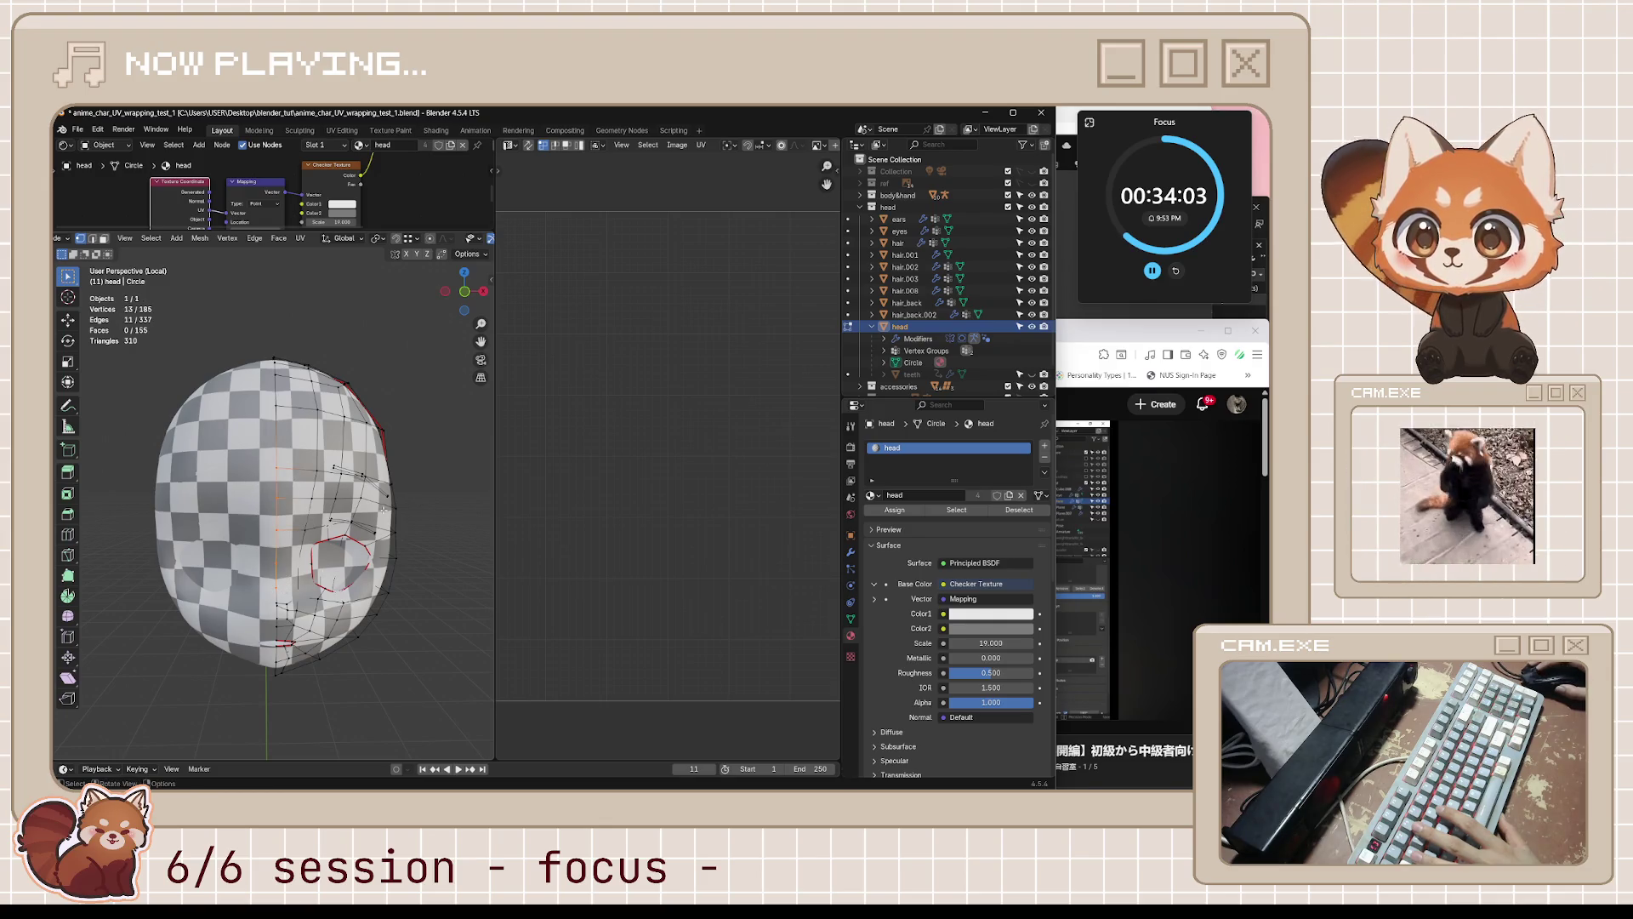
middle_click_drag(442, 497, 424, 498)
key("a")
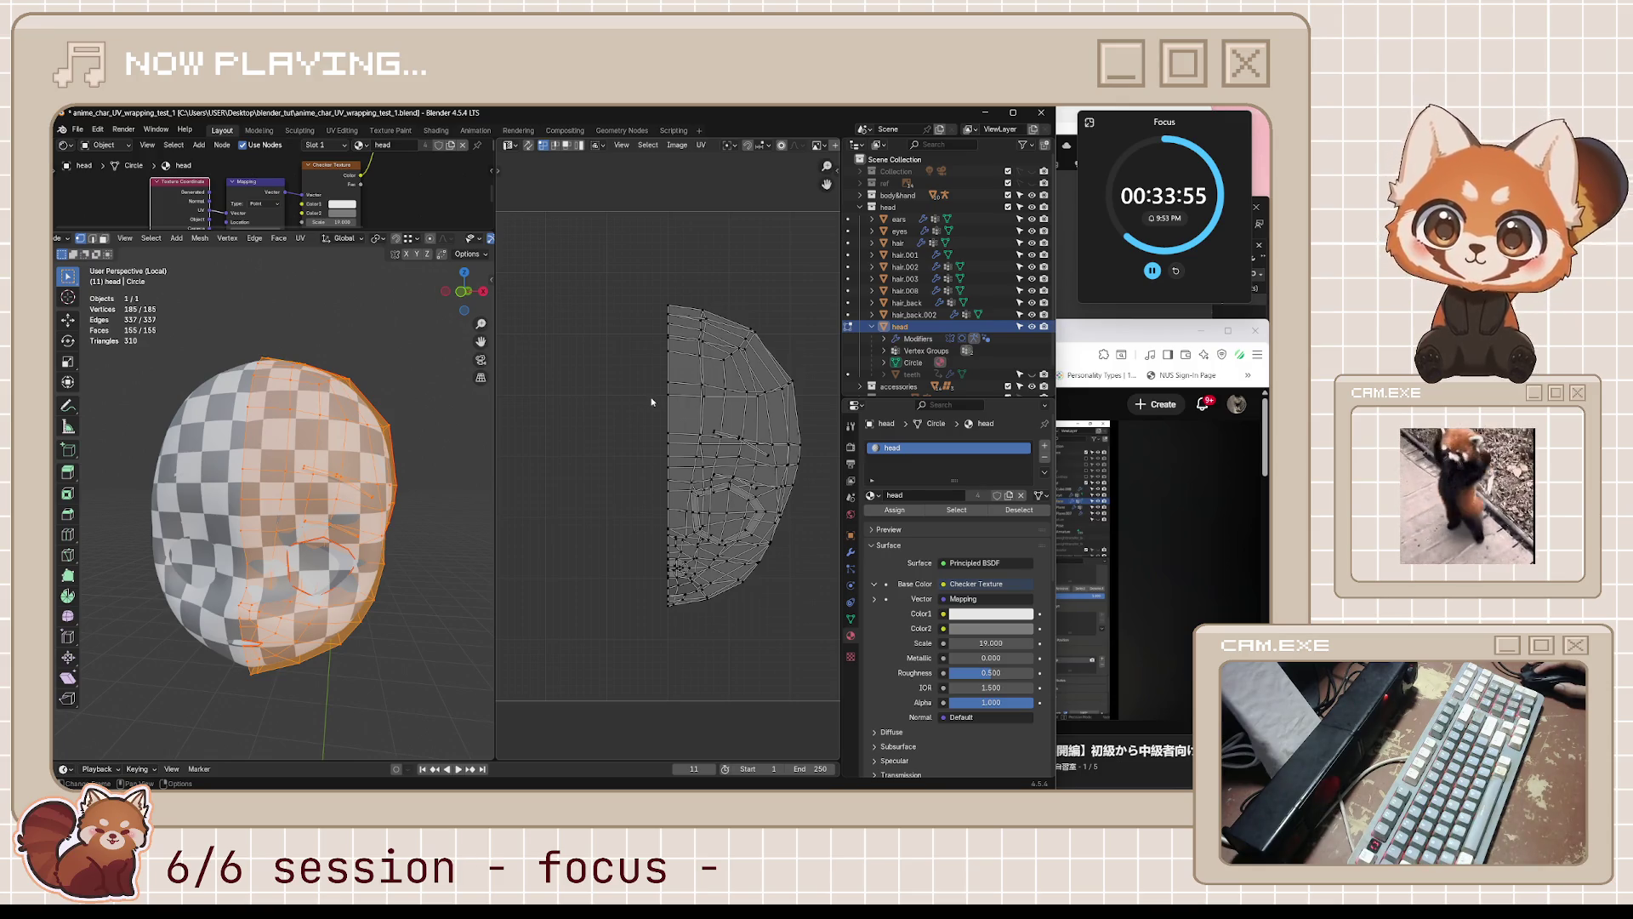
left_click(528, 146)
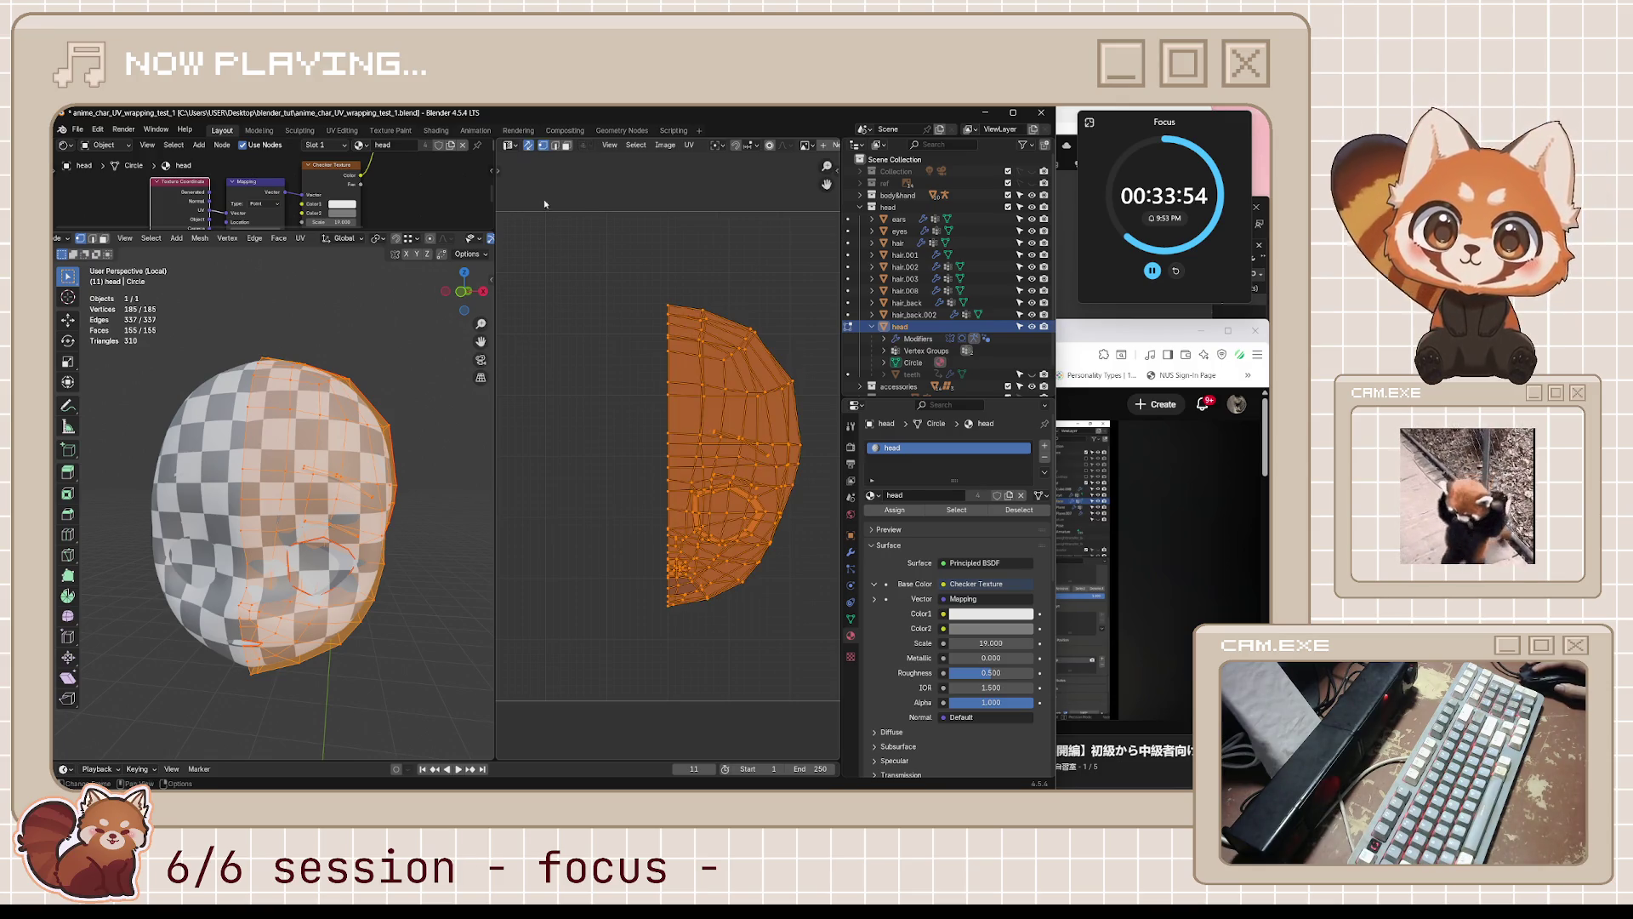
- Select the vertices along the head's centre line, including the lower face, from the front view
left_click(242, 473)
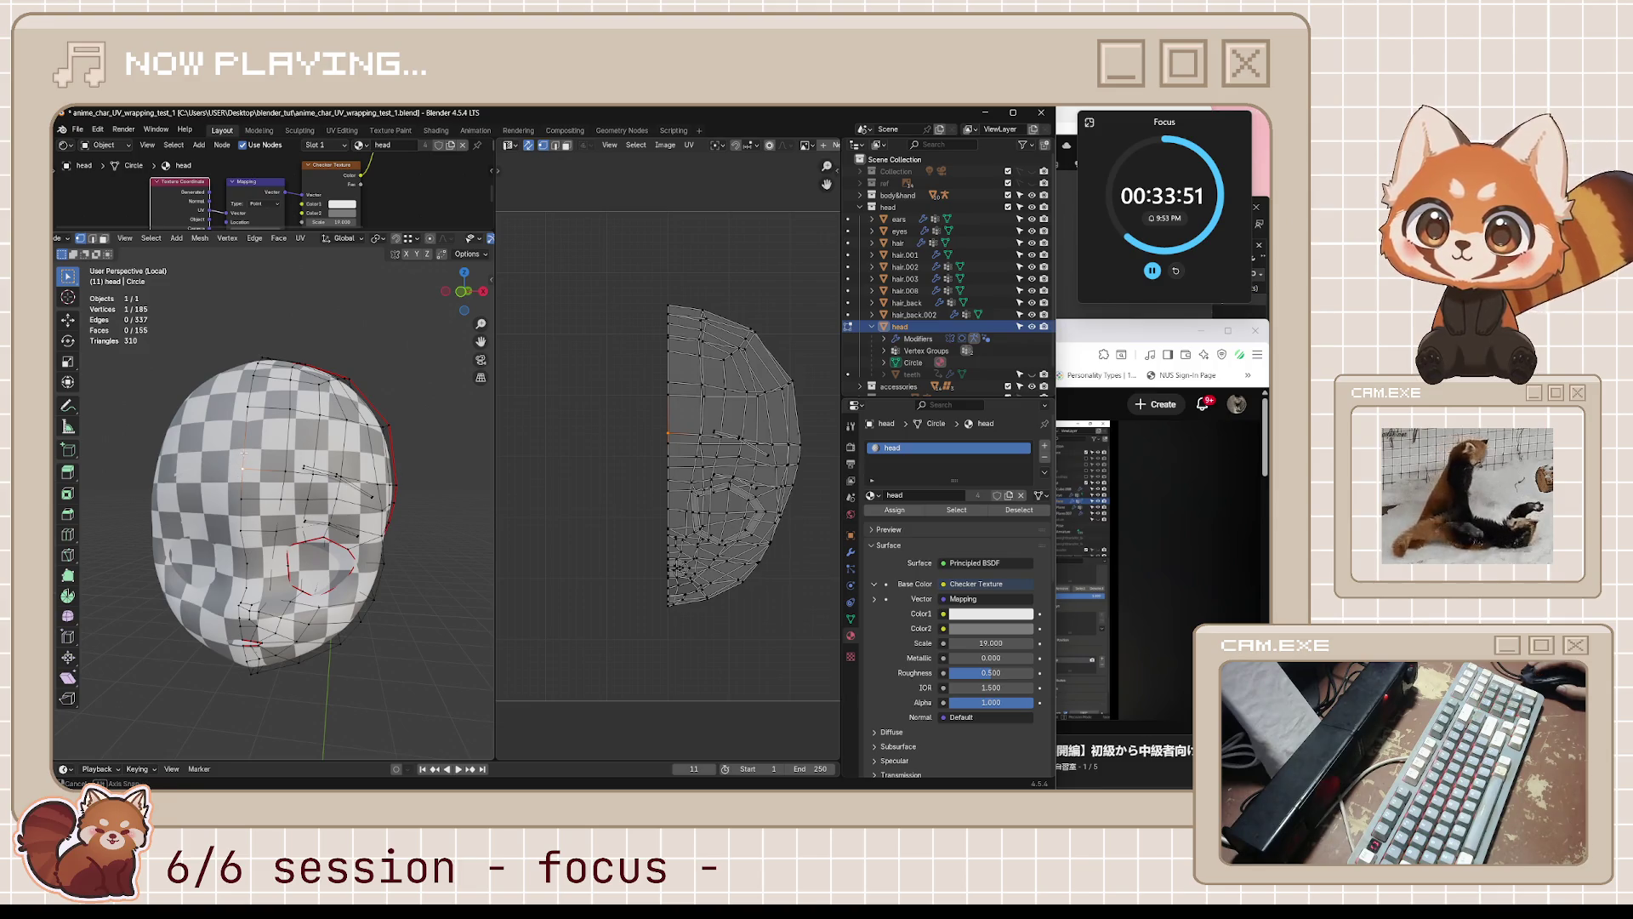
middle_click_drag(245, 452, 268, 435)
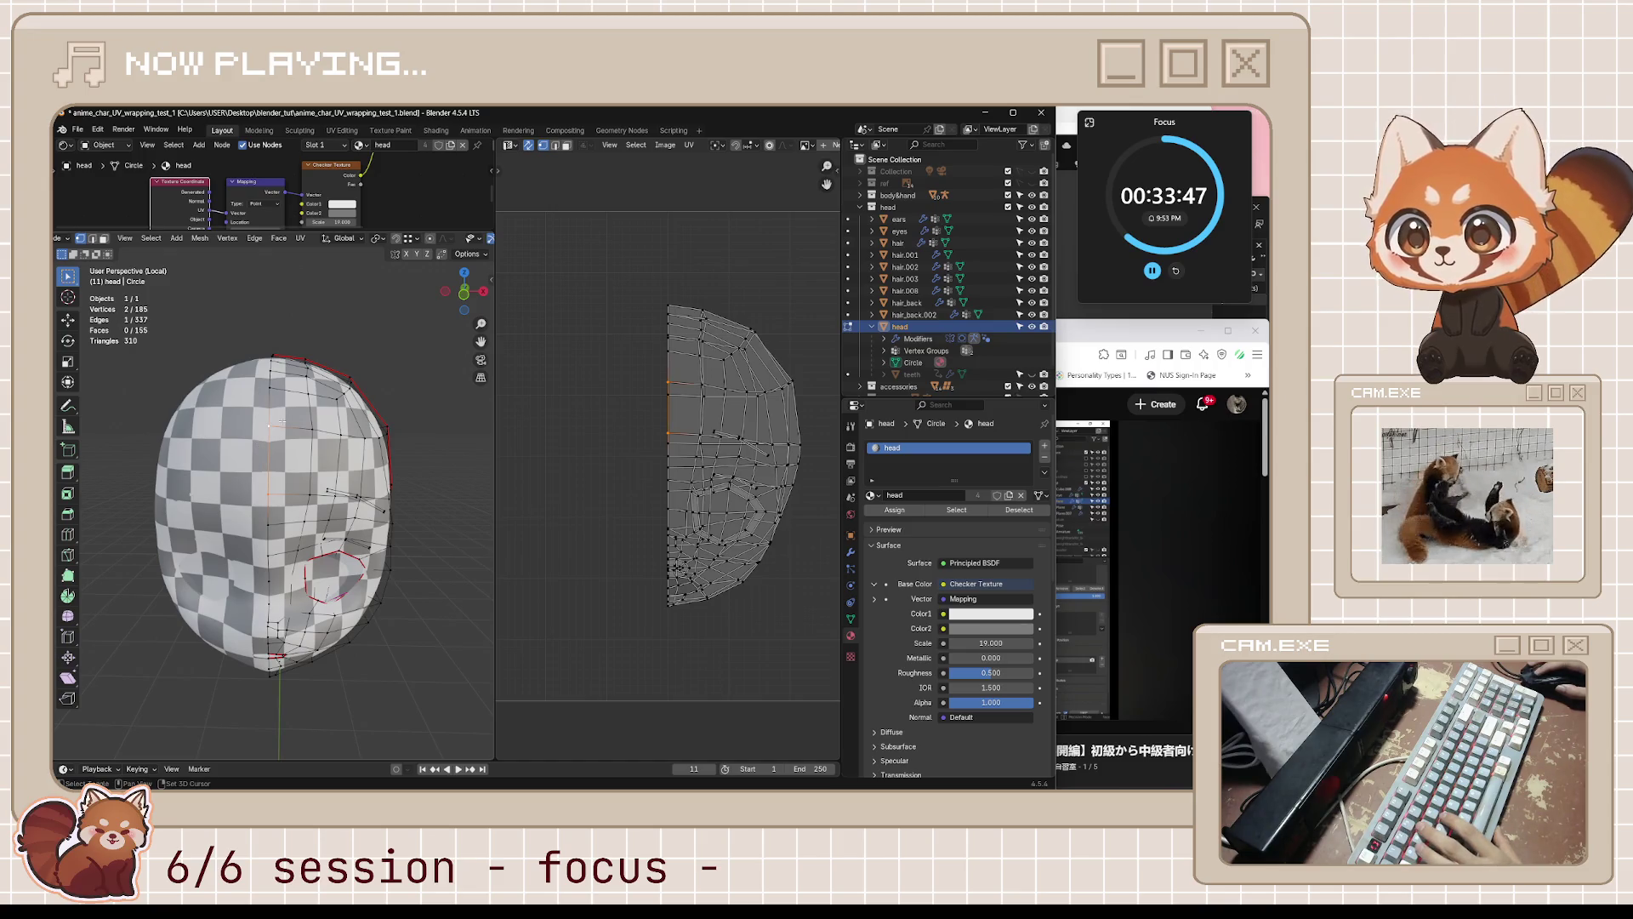
middle_click_drag(276, 491, 263, 503)
left_click_drag(263, 504, 274, 567)
scroll(296, 573, "up", 2)
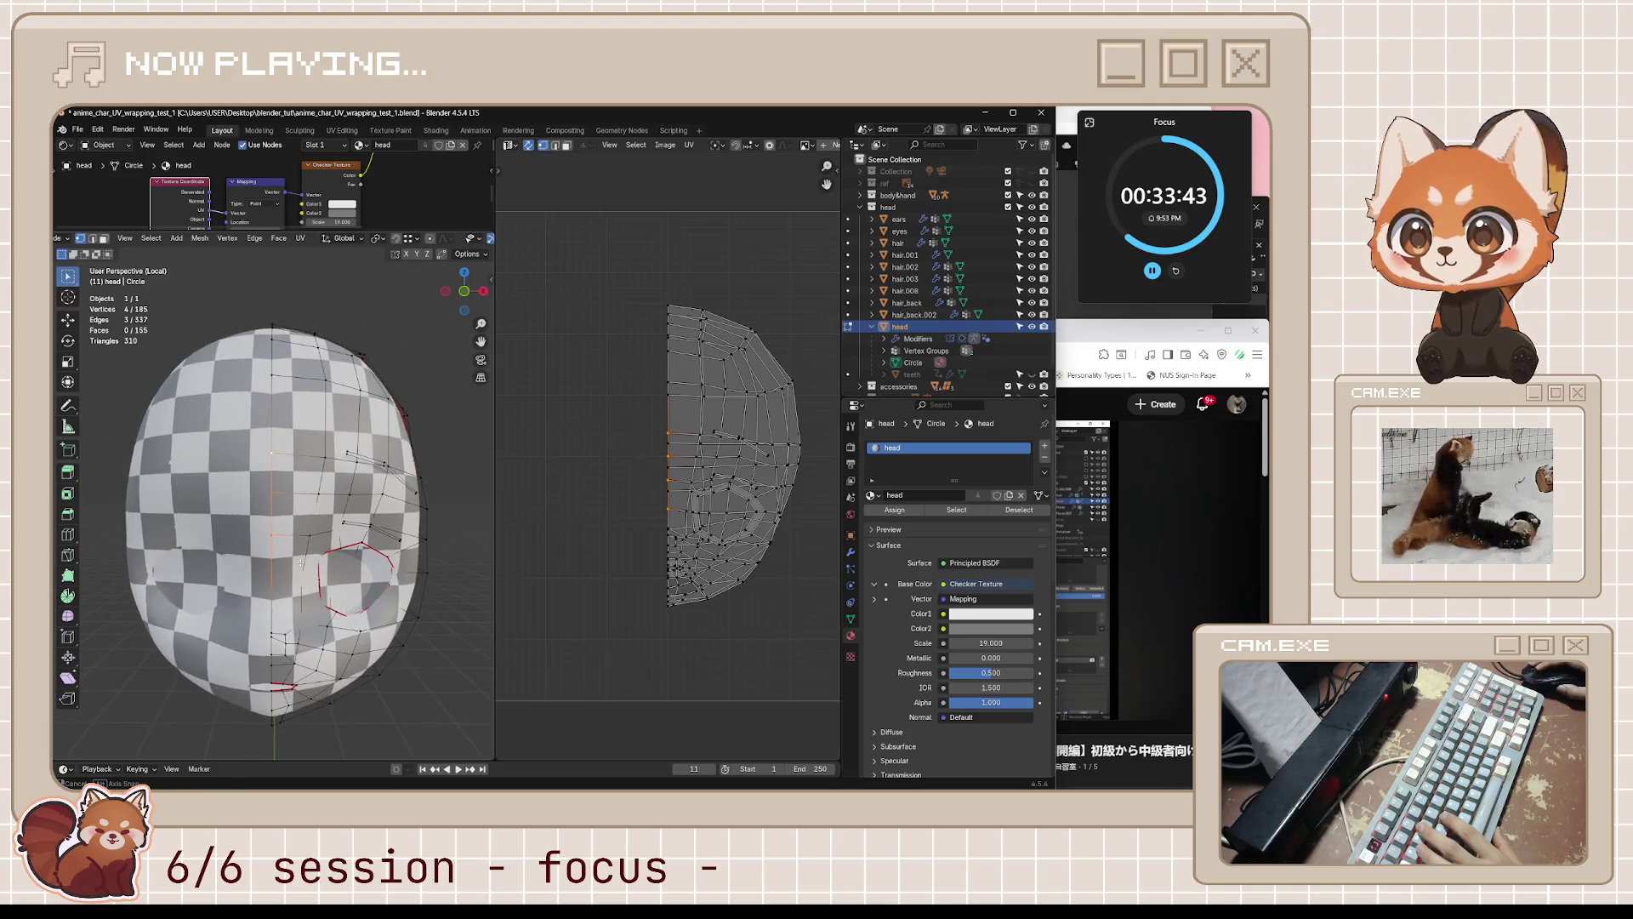
scroll(307, 538, "up", 5)
mouse_move(307, 538)
middle_mouse_down()
mouse_move(293, 553)
mouse_move(329, 569)
middle_mouse_up()
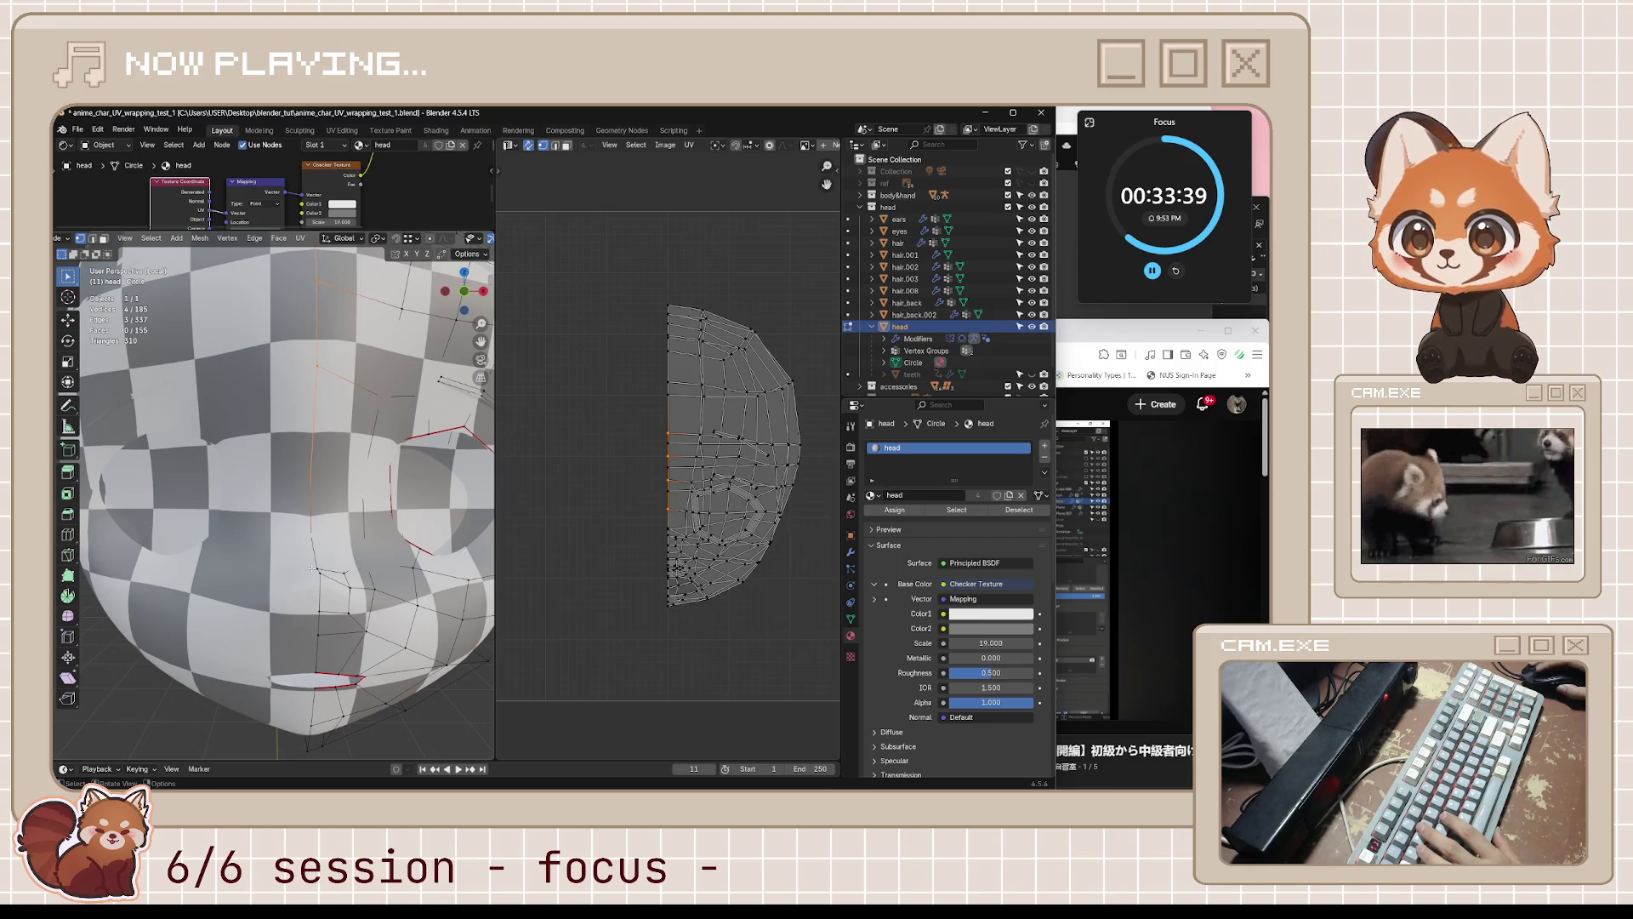
middle_click_drag(323, 592, 301, 582)
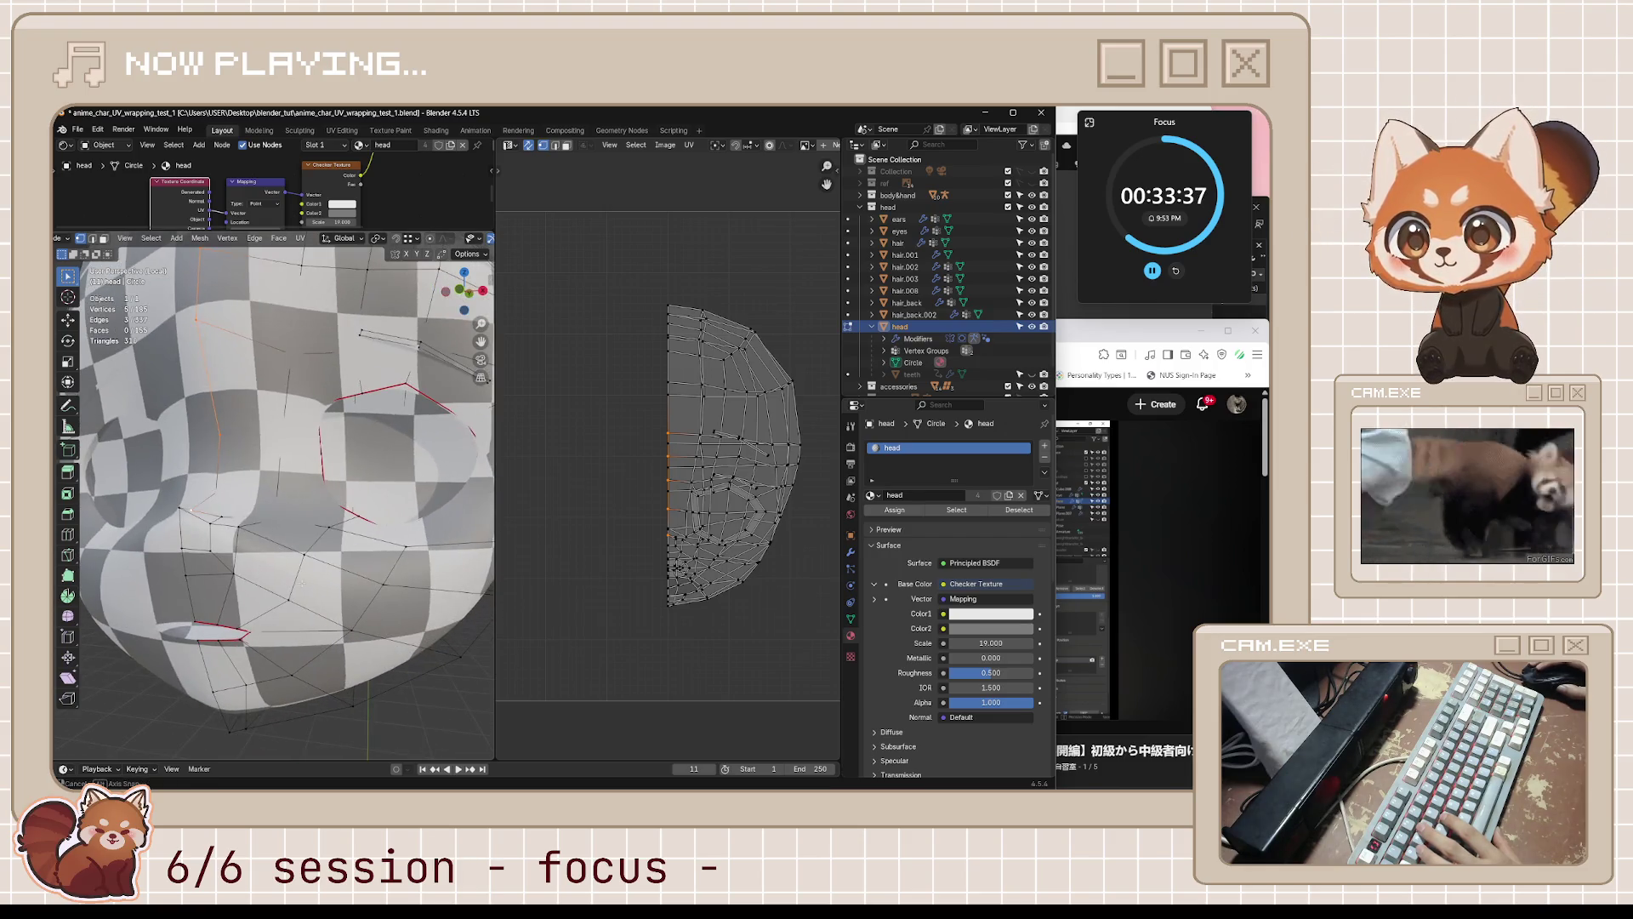
key("KP_1")
scroll(313, 570, "up", 2)
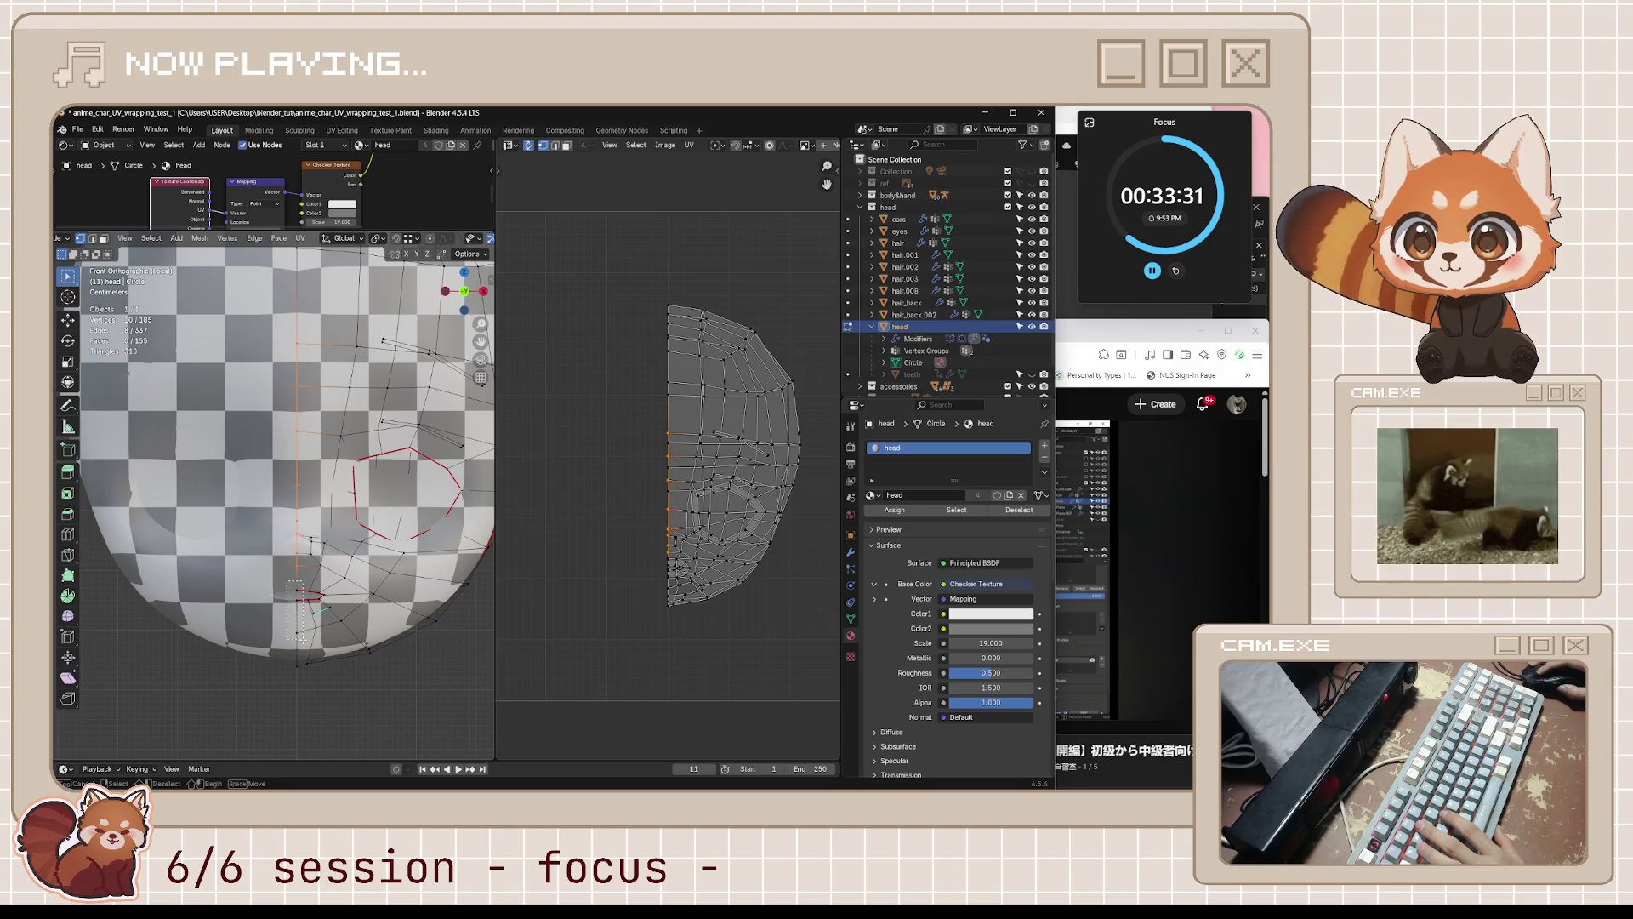
left_click_drag(302, 638, 303, 640)
- Pin the selected centre-line UVs with P, then clear the selection to show the pins
mouse_move(327, 653)
middle_mouse_down()
mouse_move(356, 597)
mouse_move(345, 606)
middle_mouse_up()
middle_click_drag(562, 530, 555, 502)
key("p")
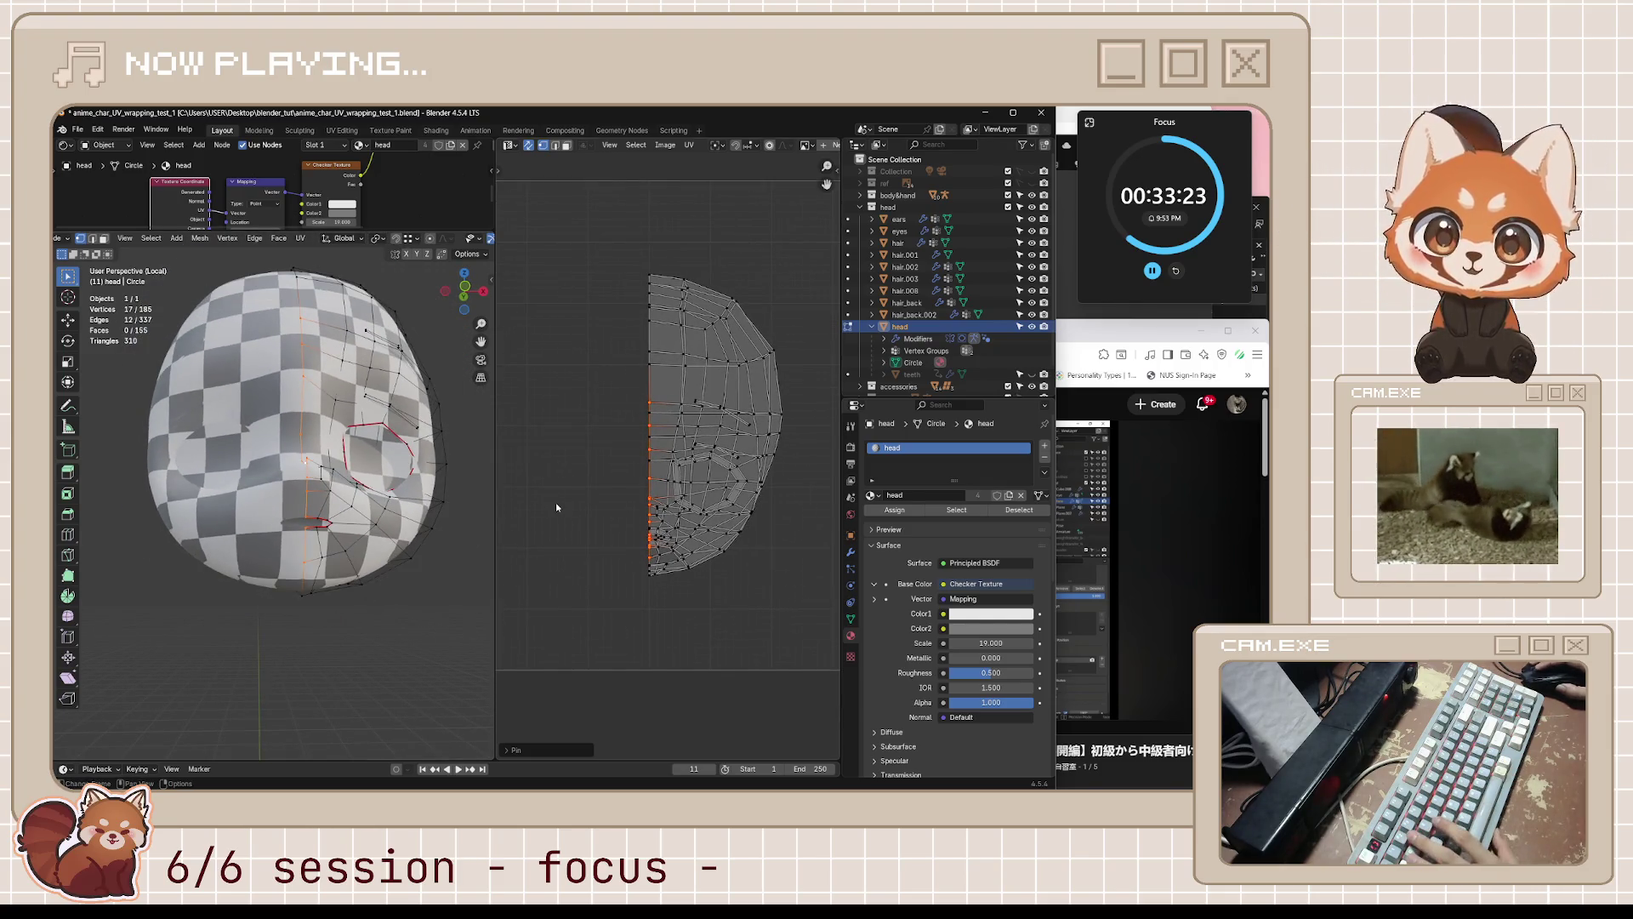
key("alt+a")
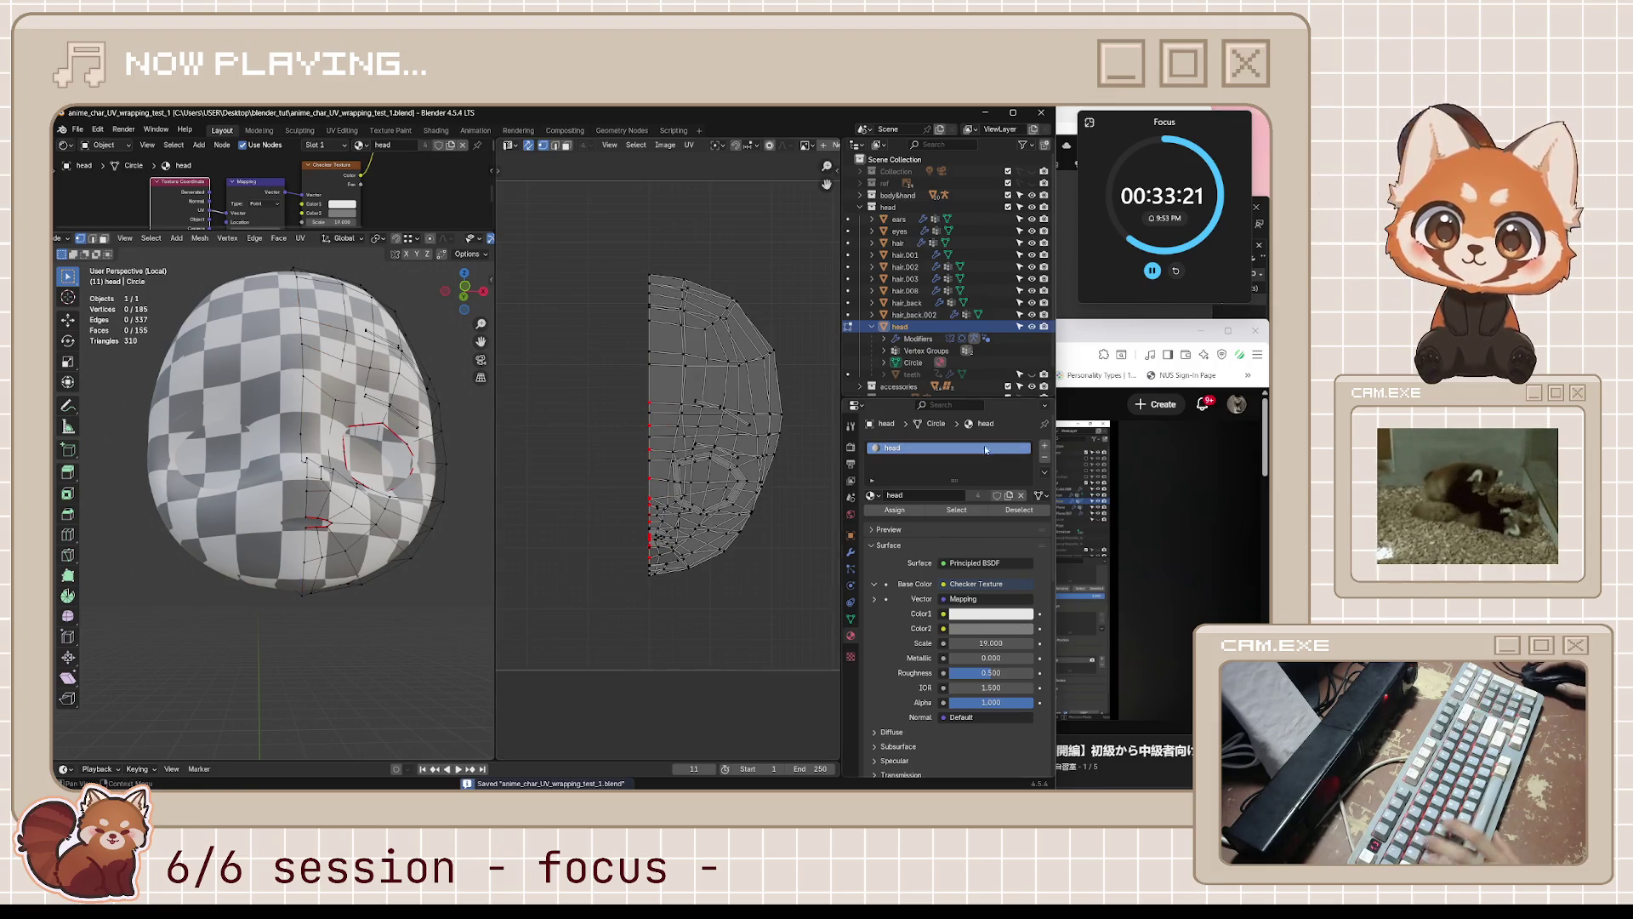
- Play the tutorial on to about 9:56, covering the mouth area, then return to Blender
key("alt+Tab")
key("space")
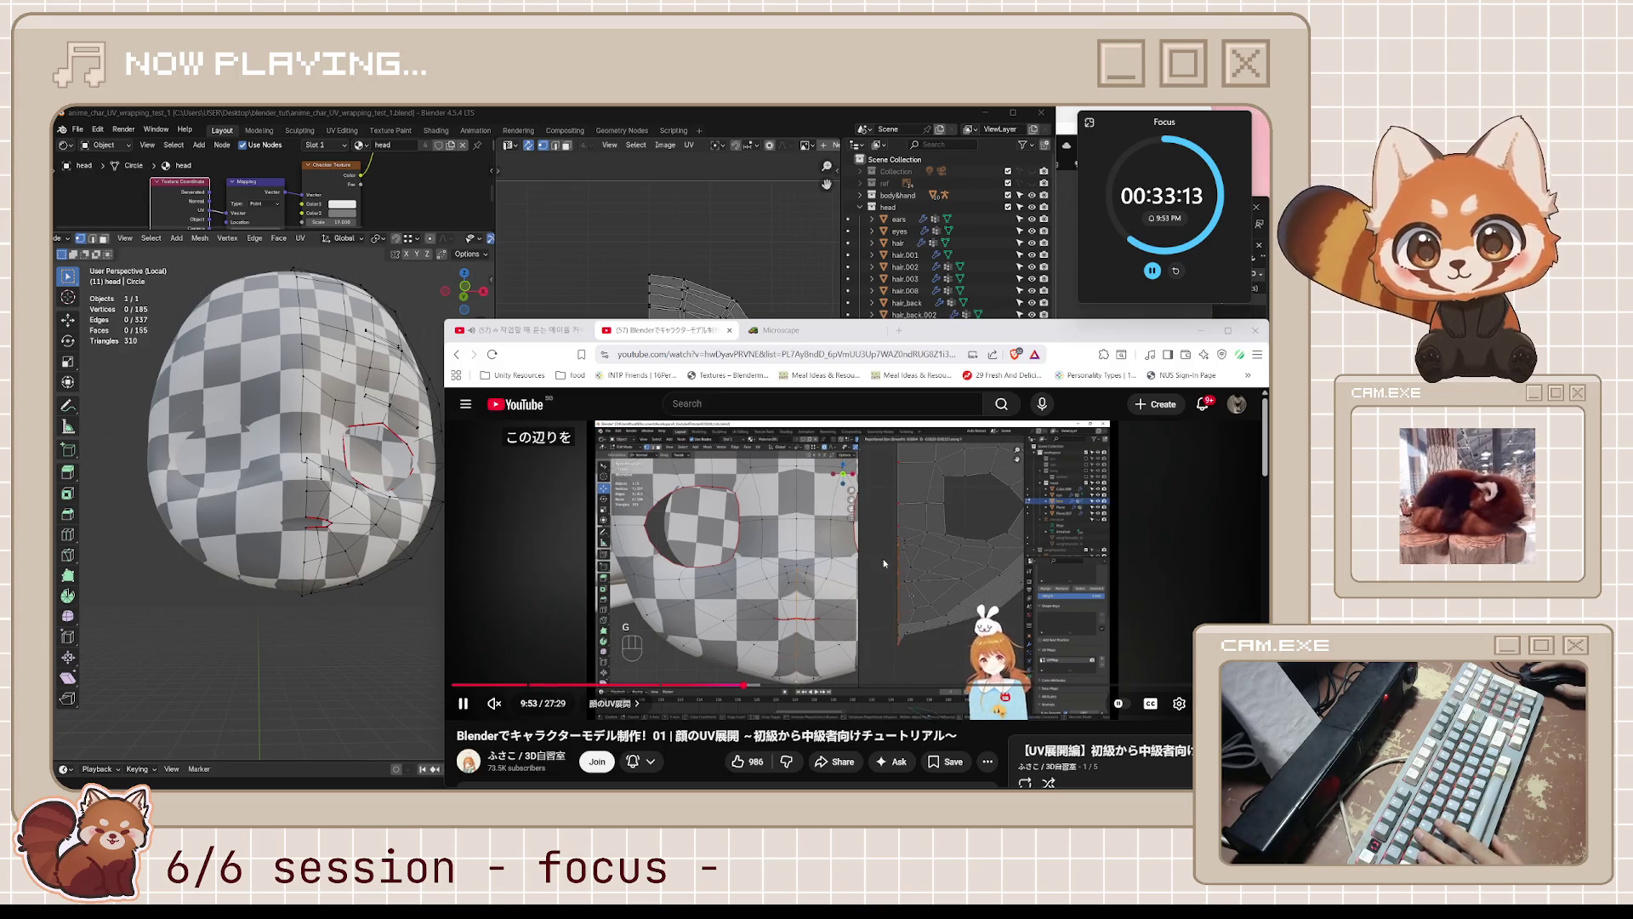
key("space")
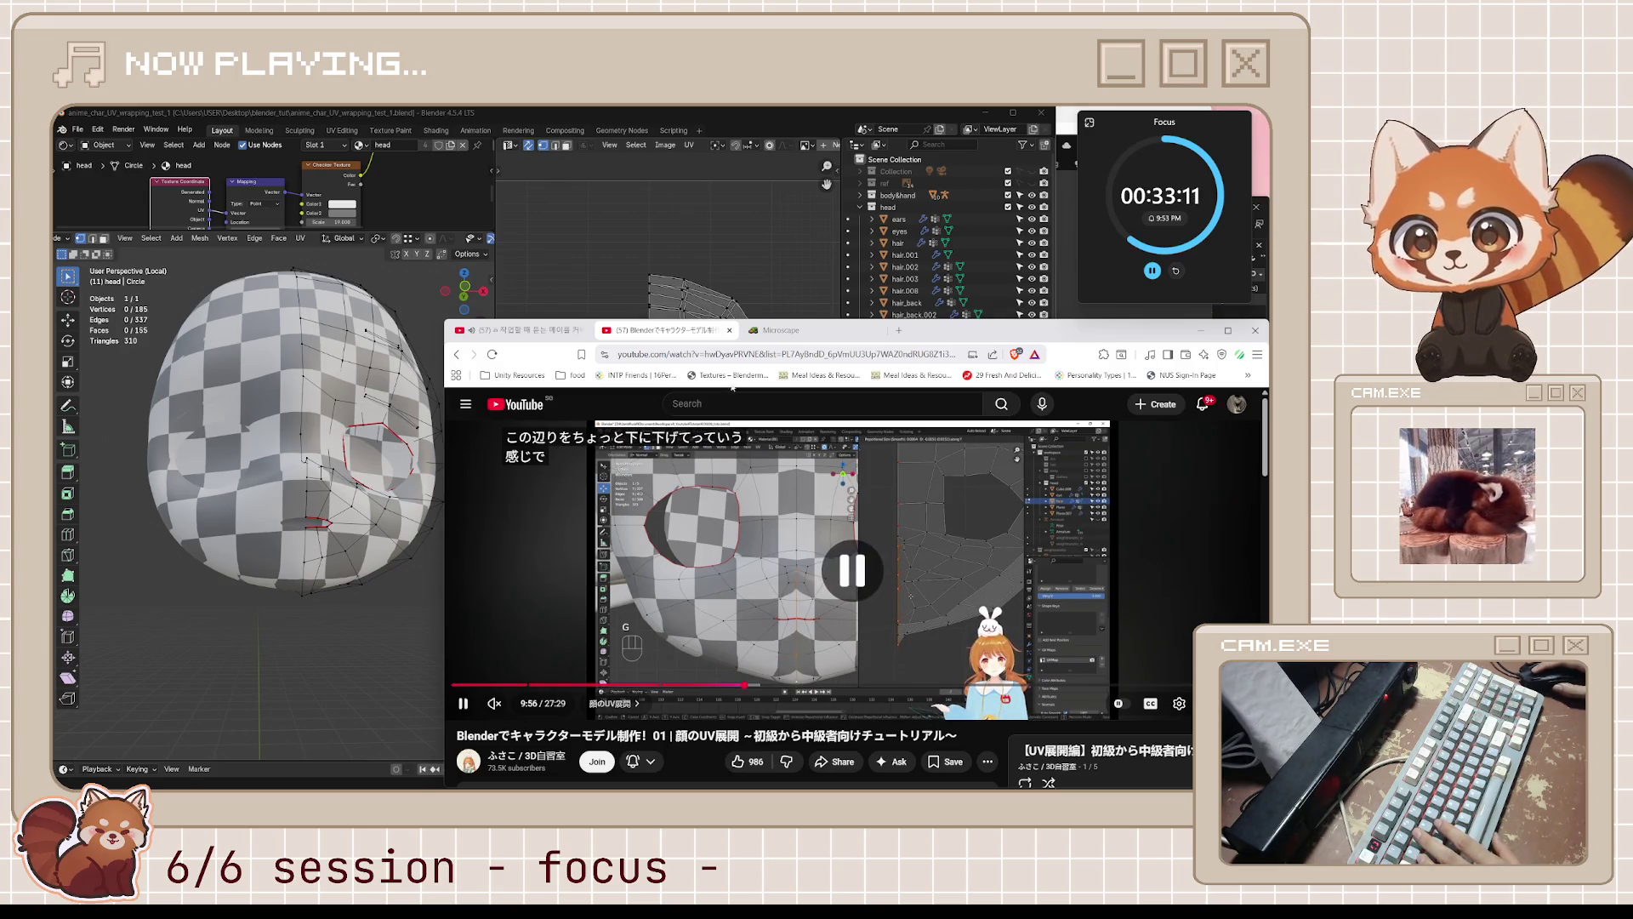
left_click(751, 120)
scroll(702, 590, "up", 4)
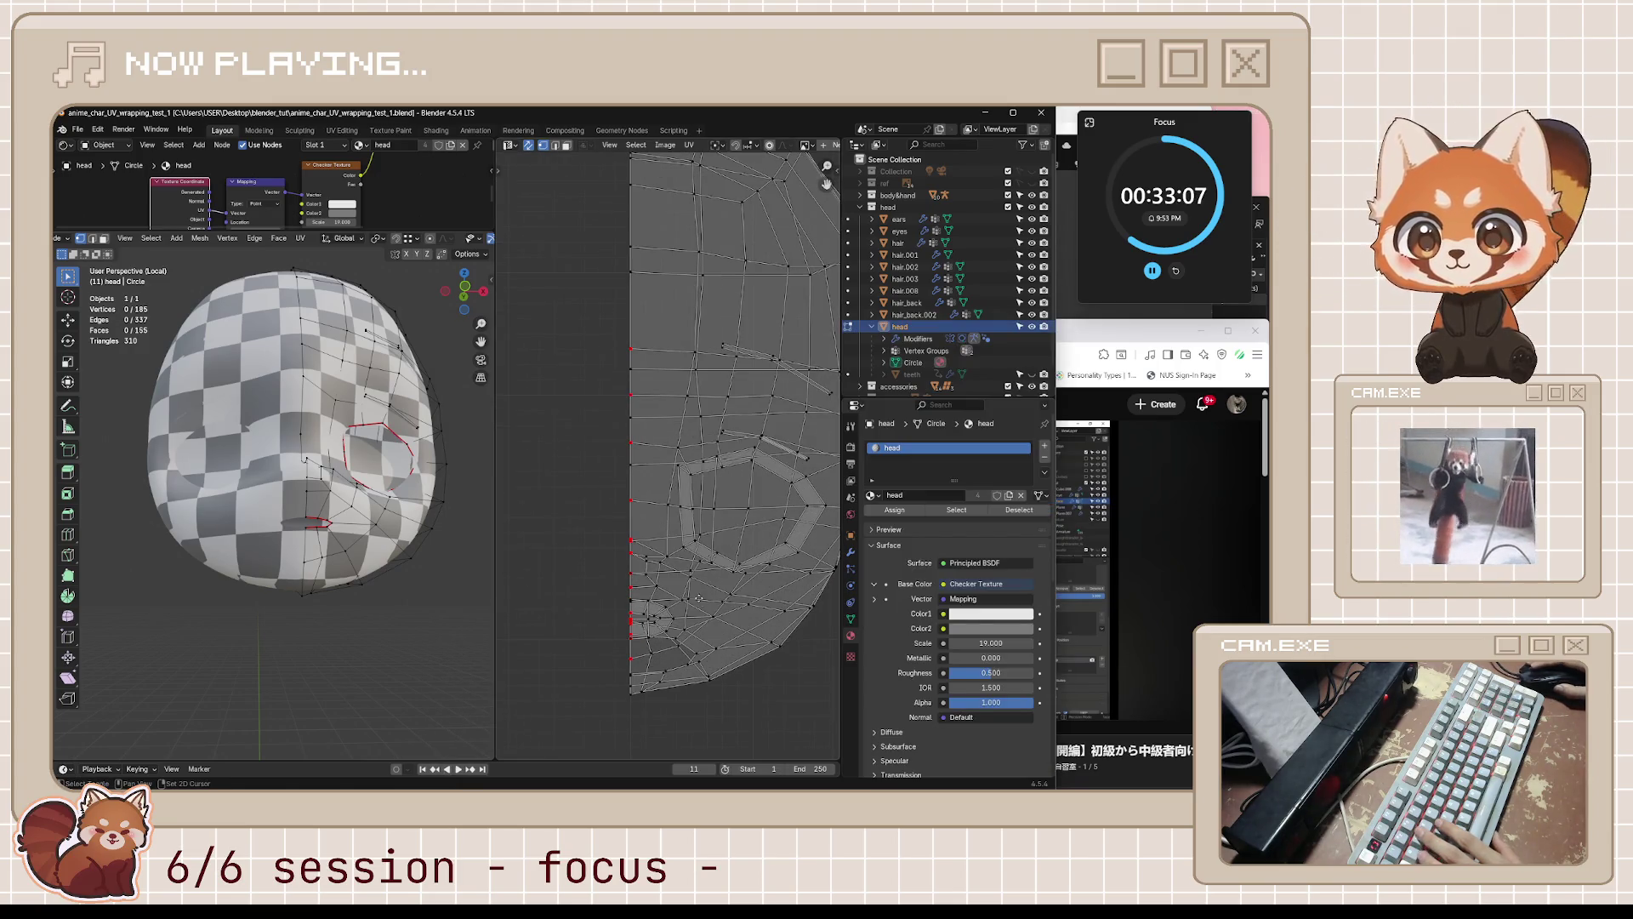
- Frame the eye and mouth area of the face island and clear the UV selection
scroll(698, 598, "up", 1)
middle_click_drag(699, 596, 704, 495)
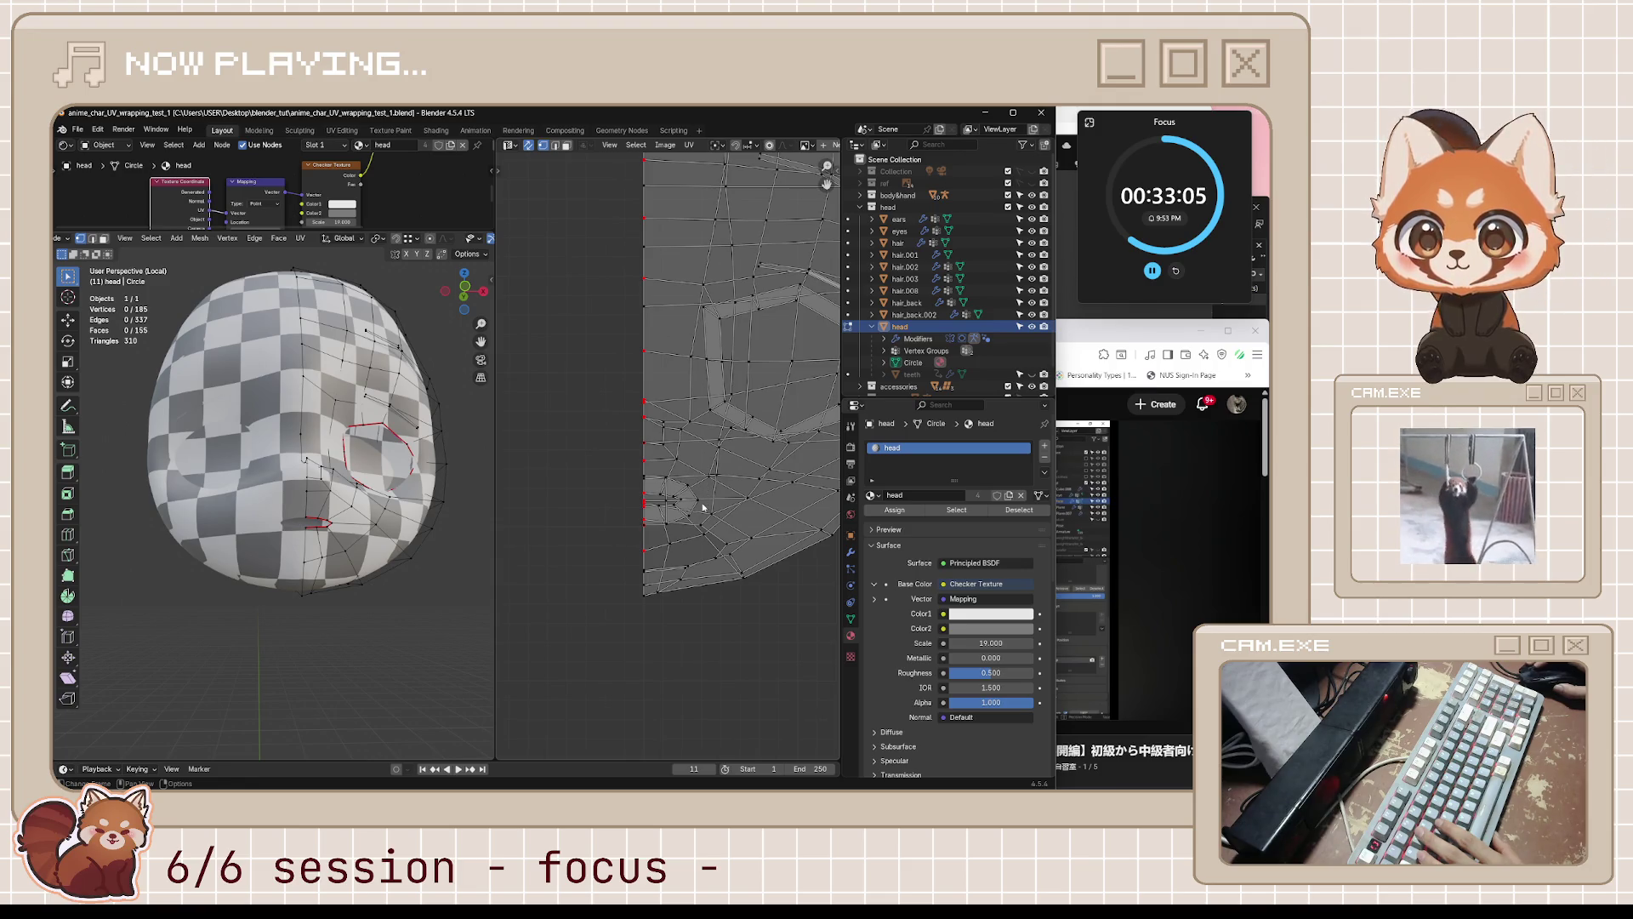
key("l")
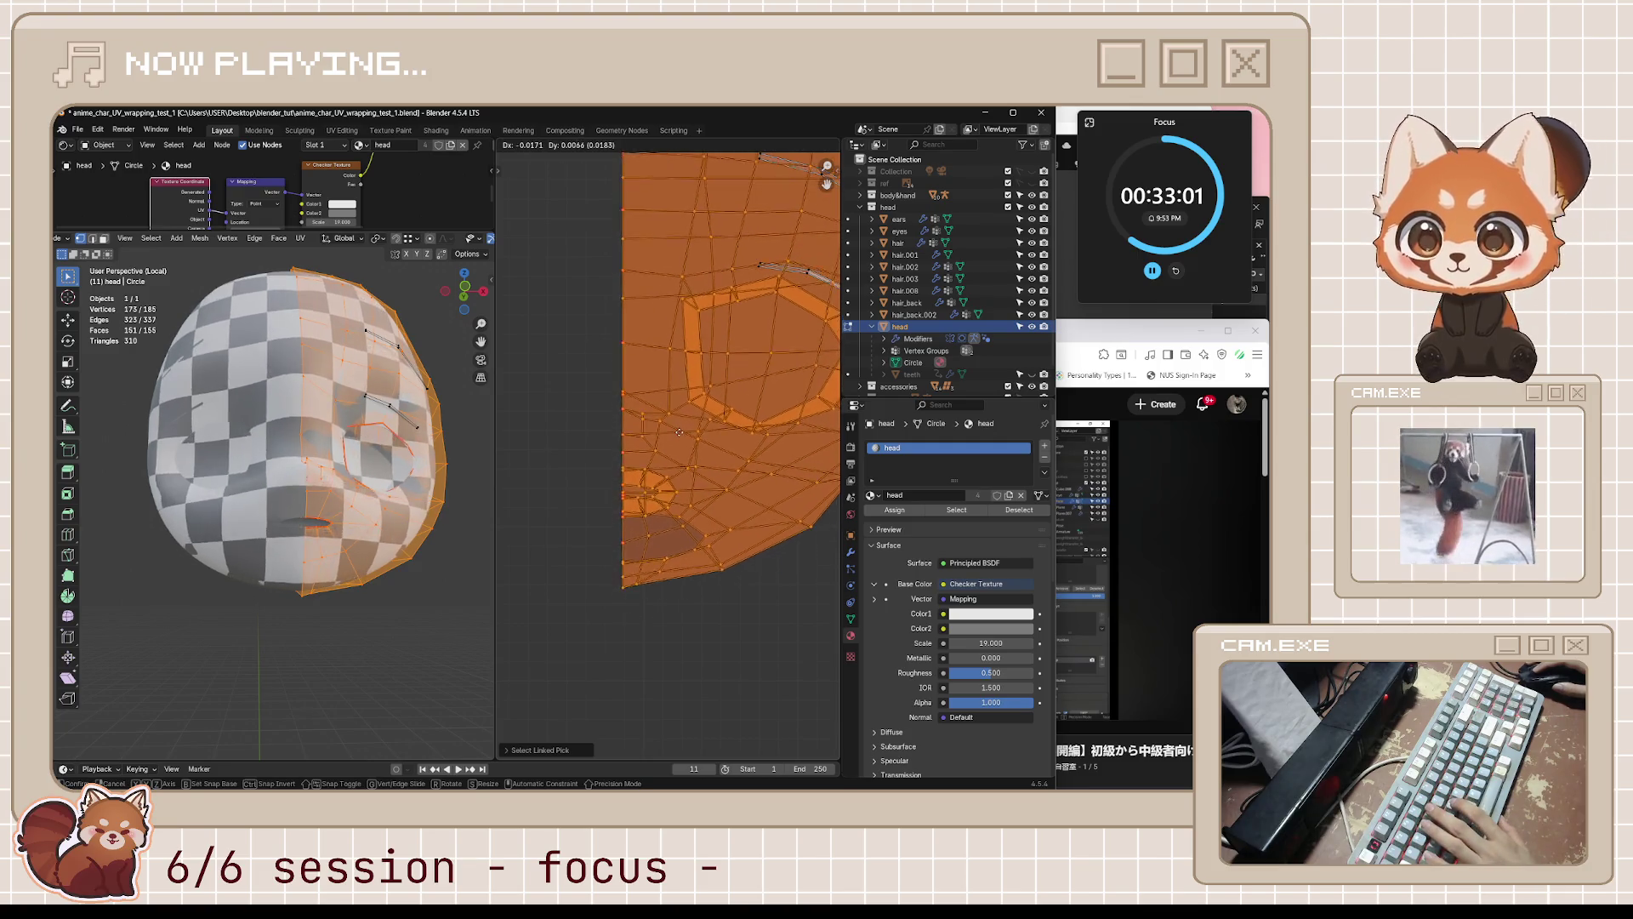
scroll(718, 526, "up", 1)
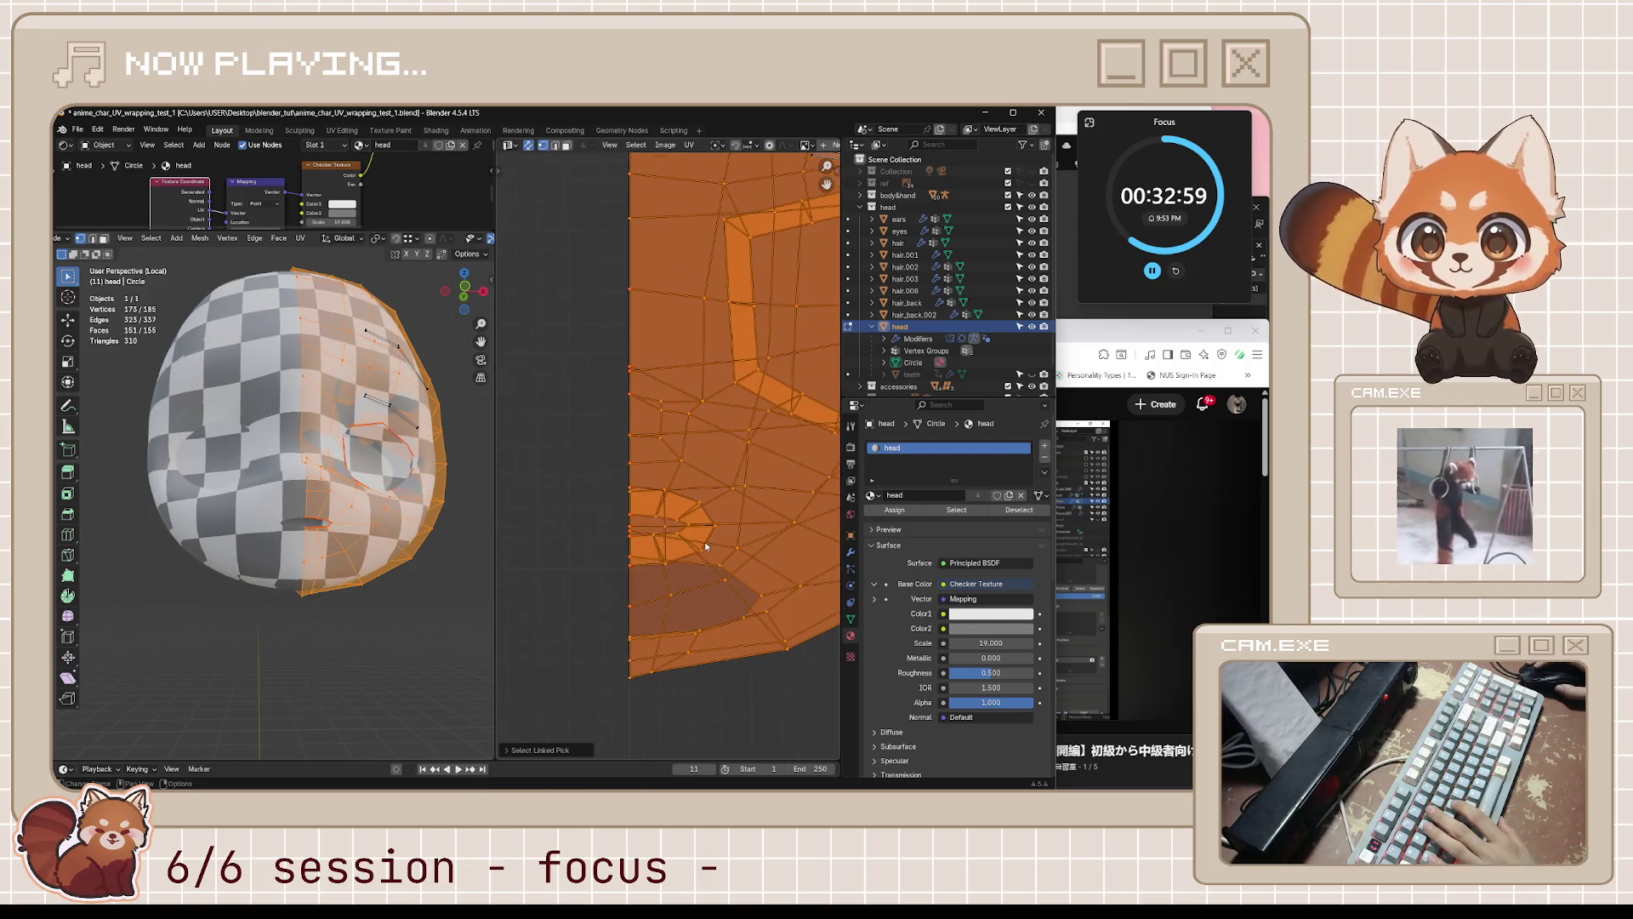
left_click(593, 577)
scroll(666, 542, "up", 2)
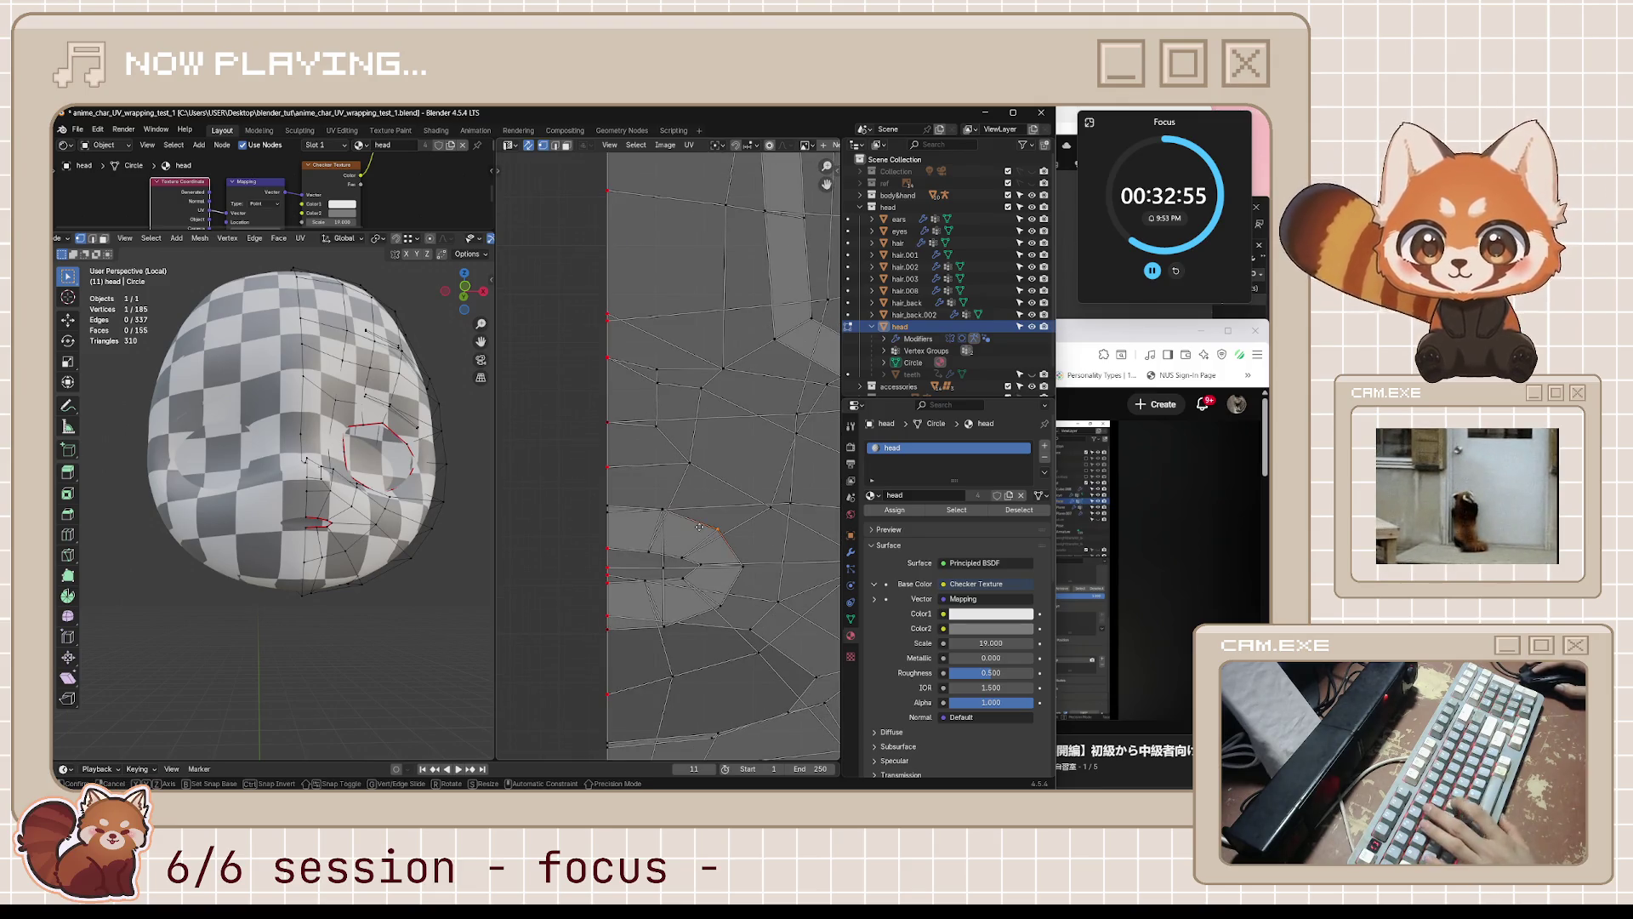
- Nudge several mouth-edge UV vertices, including the mouth corner, to new positions
key("g")
left_click(704, 576)
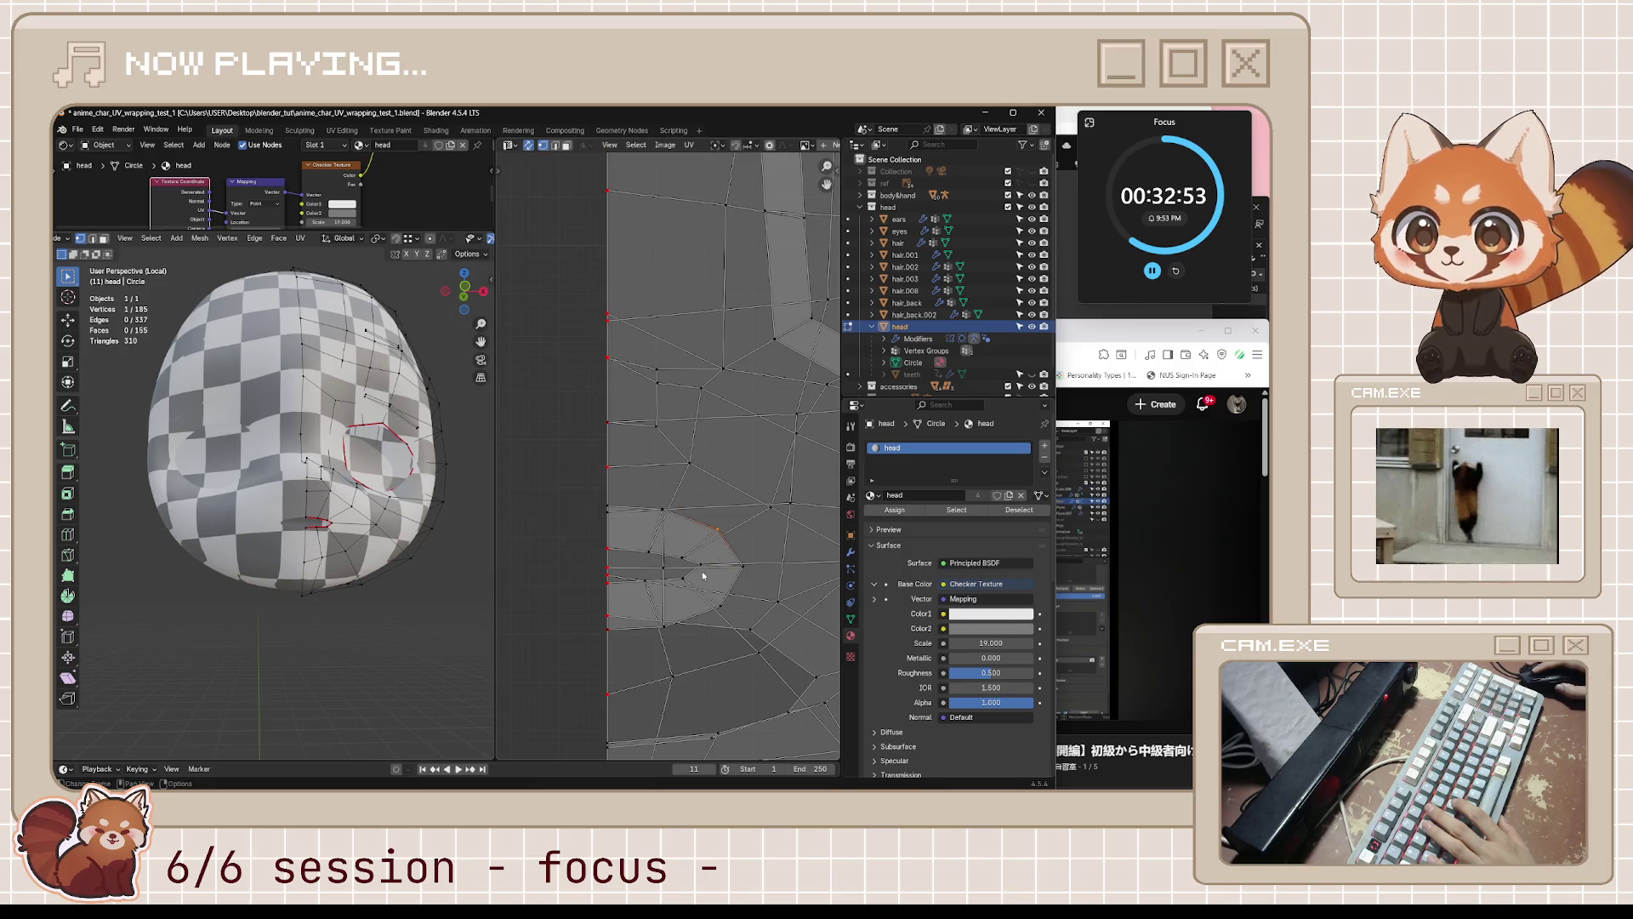
key("g")
left_click(683, 587)
left_click(678, 604)
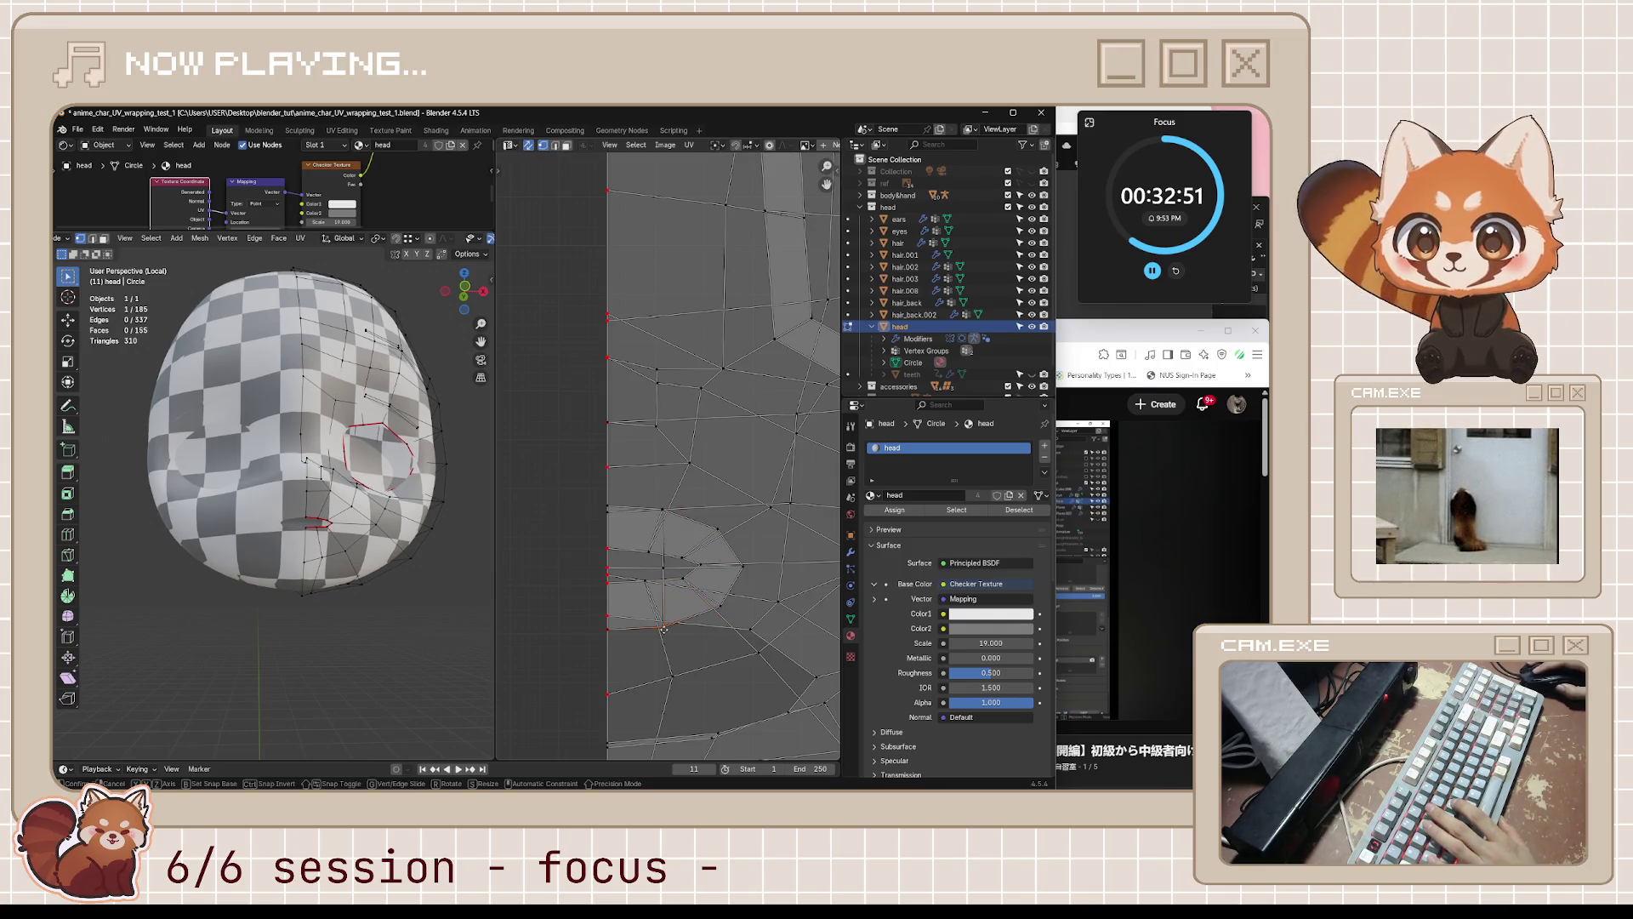
key("g")
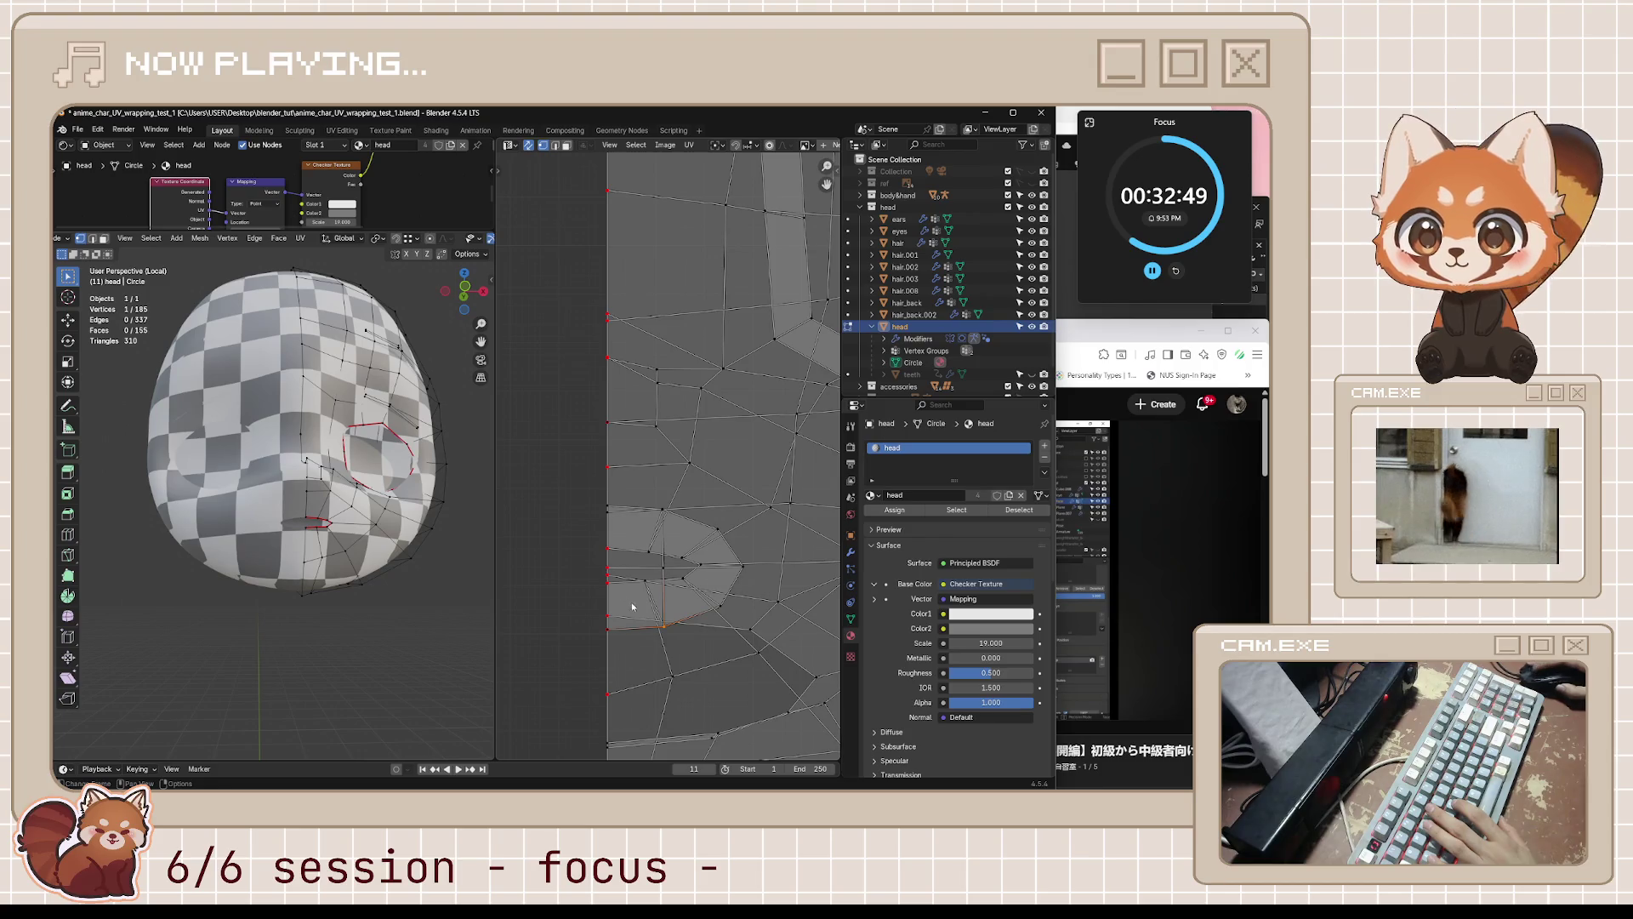
scroll(632, 607, "down", 4, "shift")
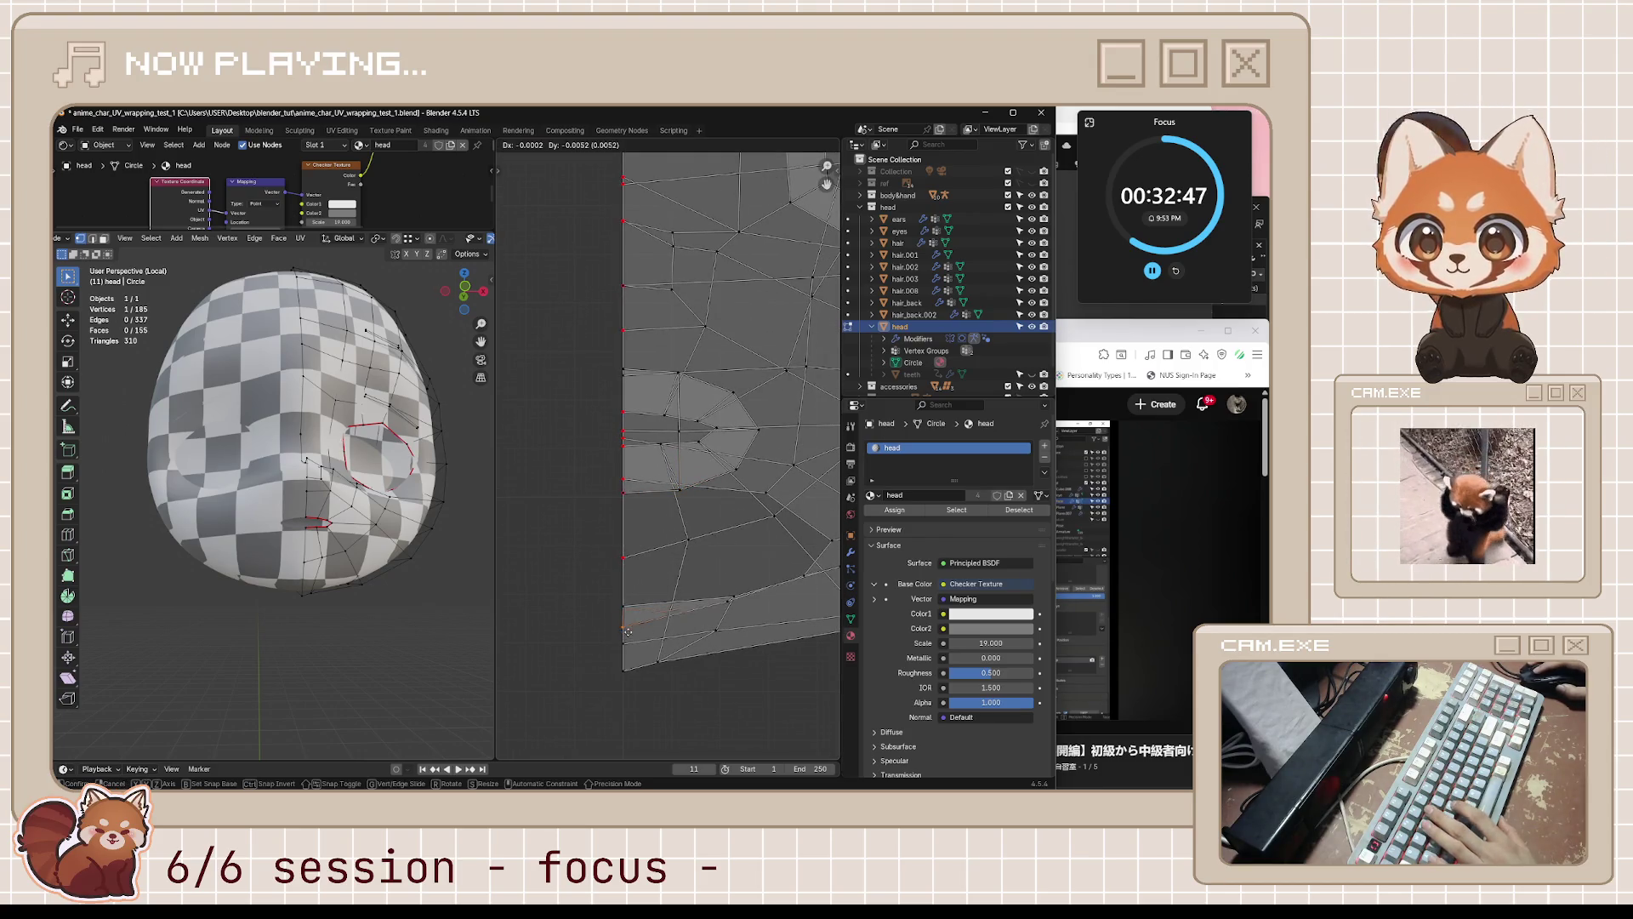
middle_click_drag(255, 613, 204, 557)
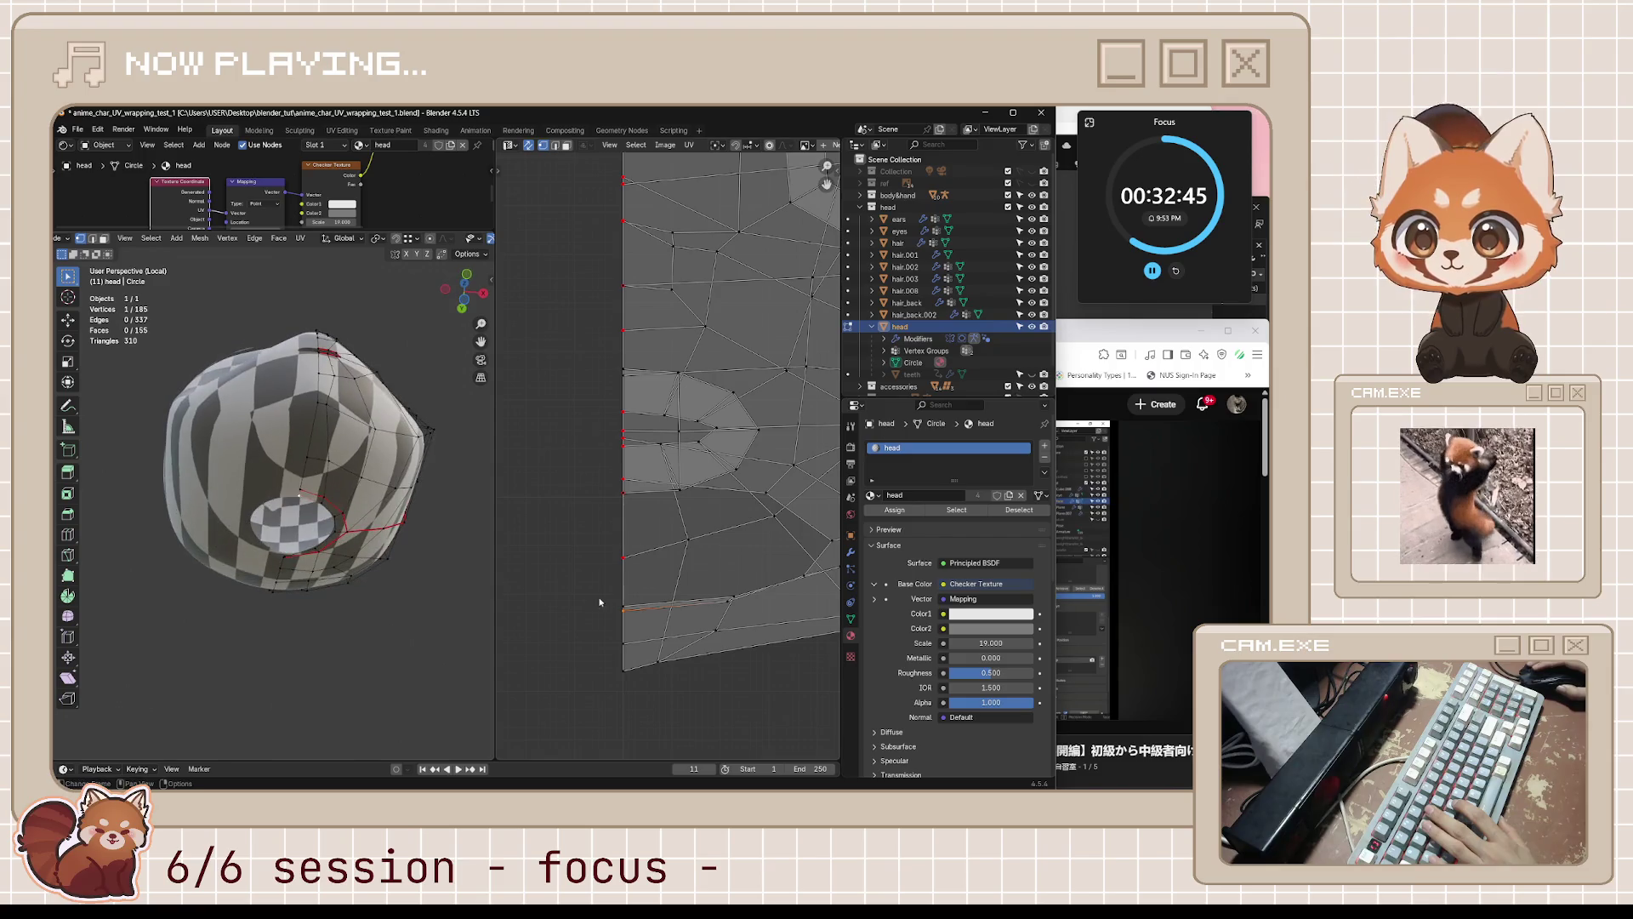
key("g")
left_click(631, 635)
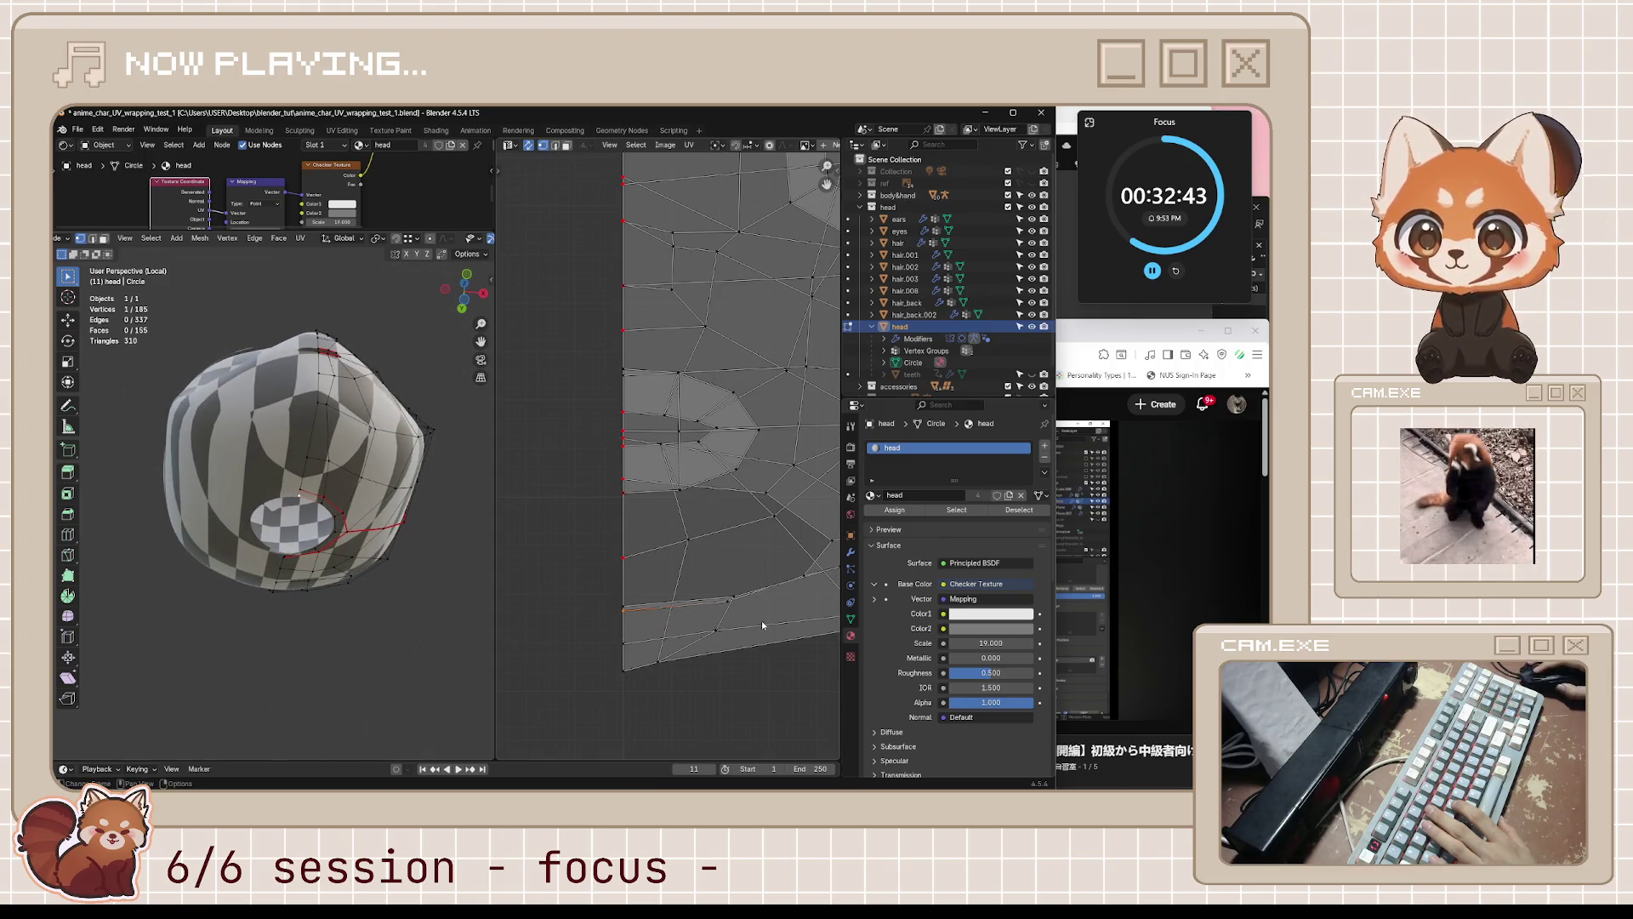
- Resume the tutorial video, letting it play on to 10:06
scroll(763, 625, "down", 5)
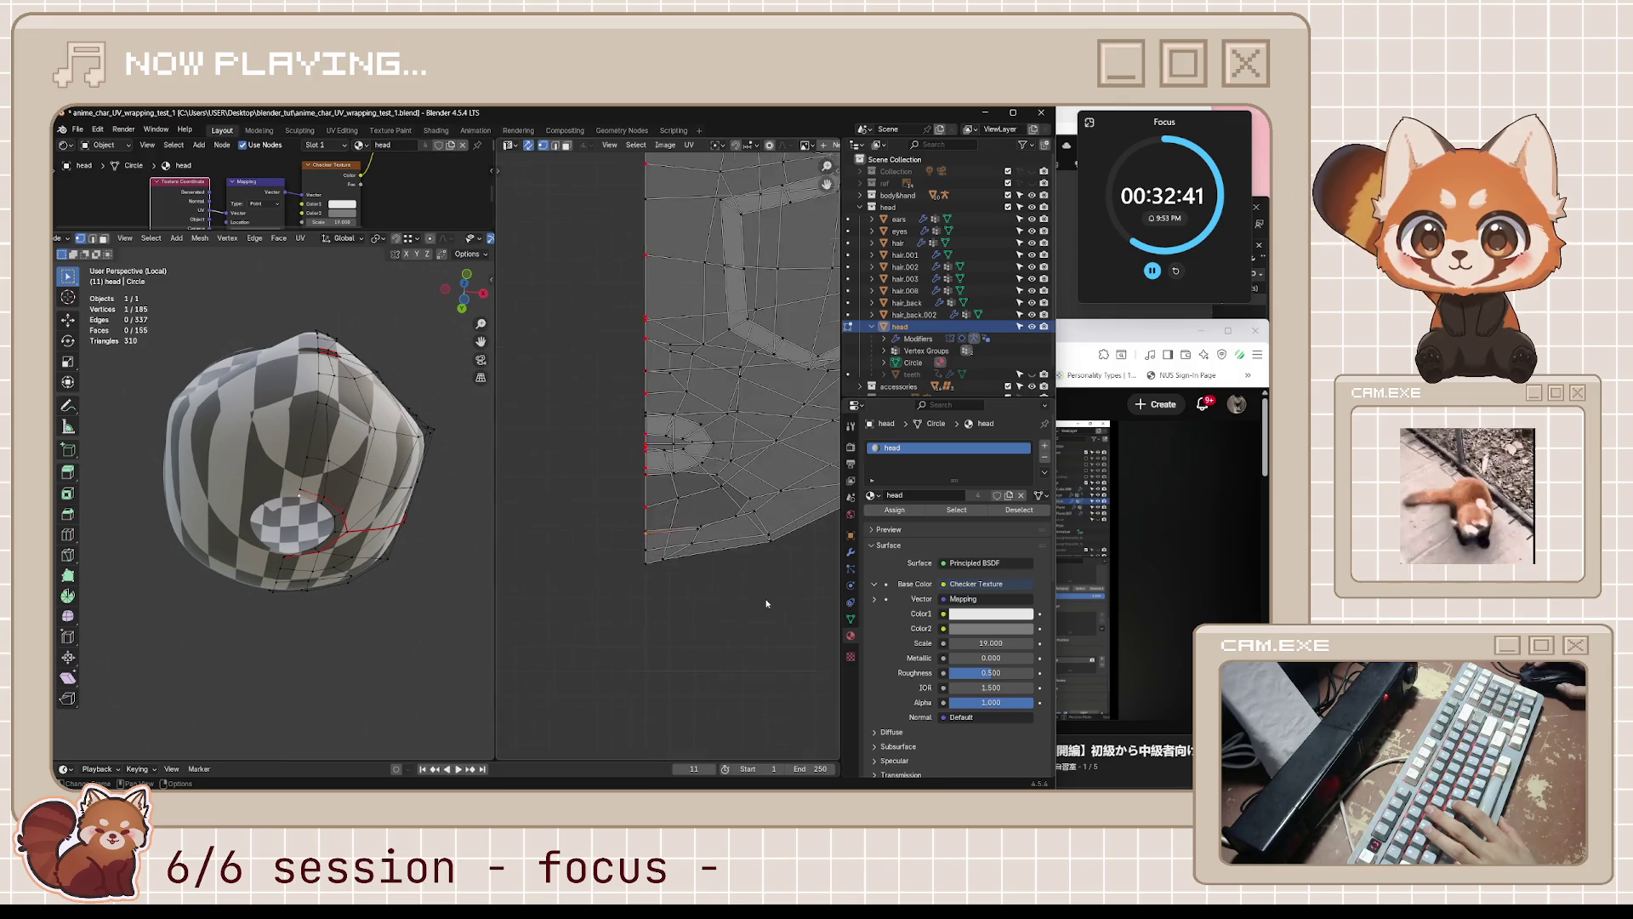
scroll(767, 604, "up", 3)
key("alt+Tab")
key("space")
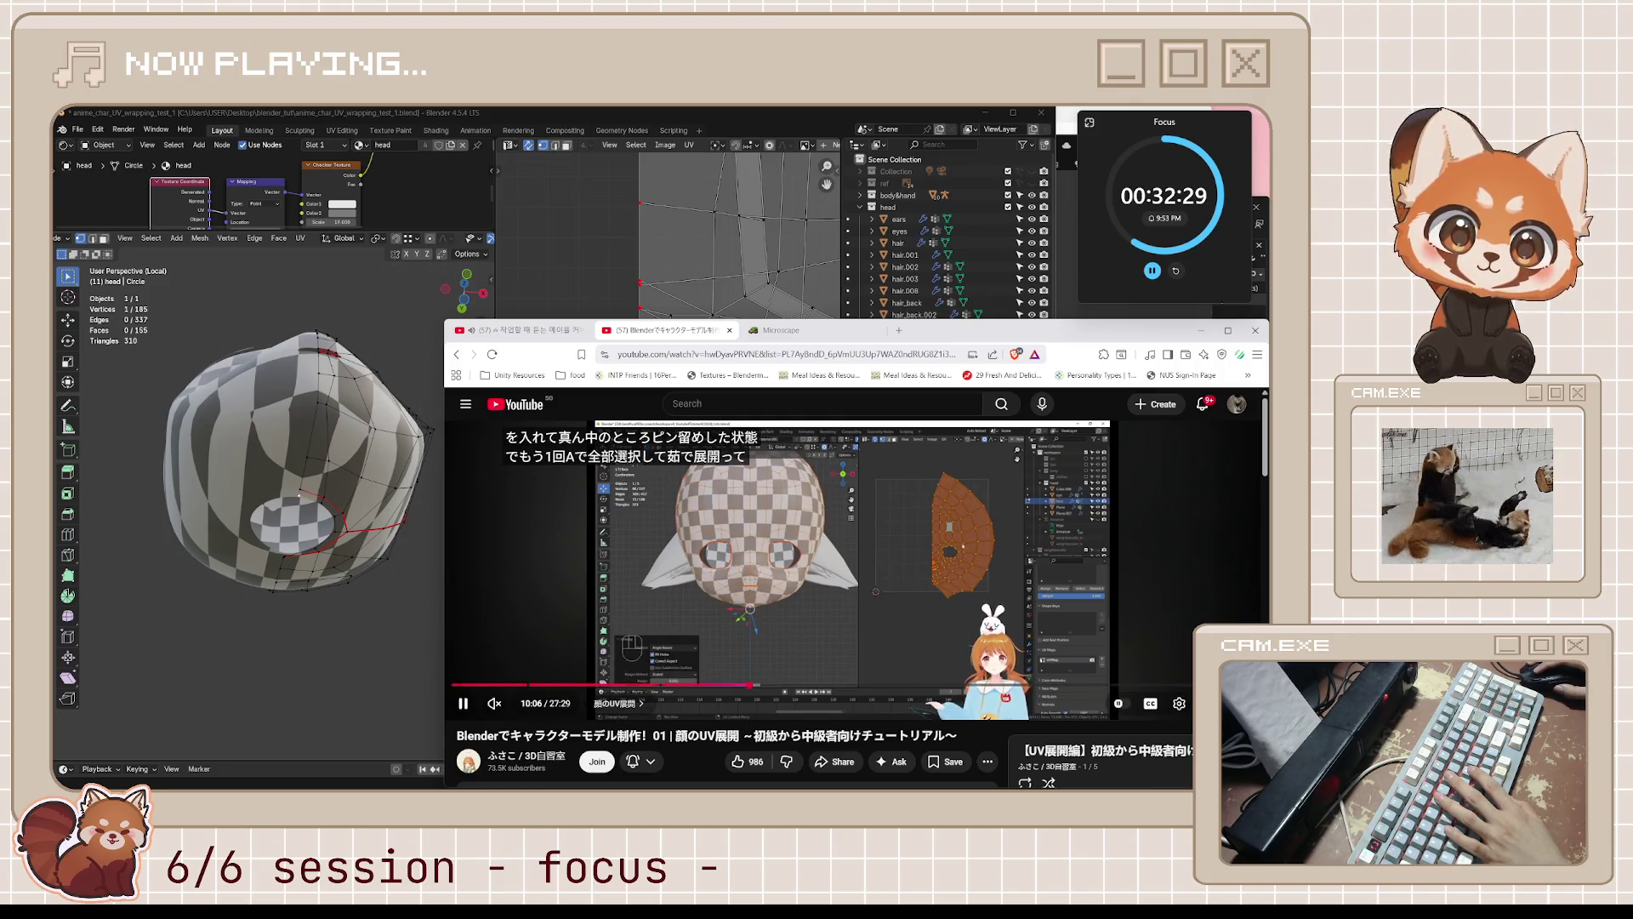
- Select the whole head and unwrap it, then undo back to the half island
key("space")
left_click(368, 484)
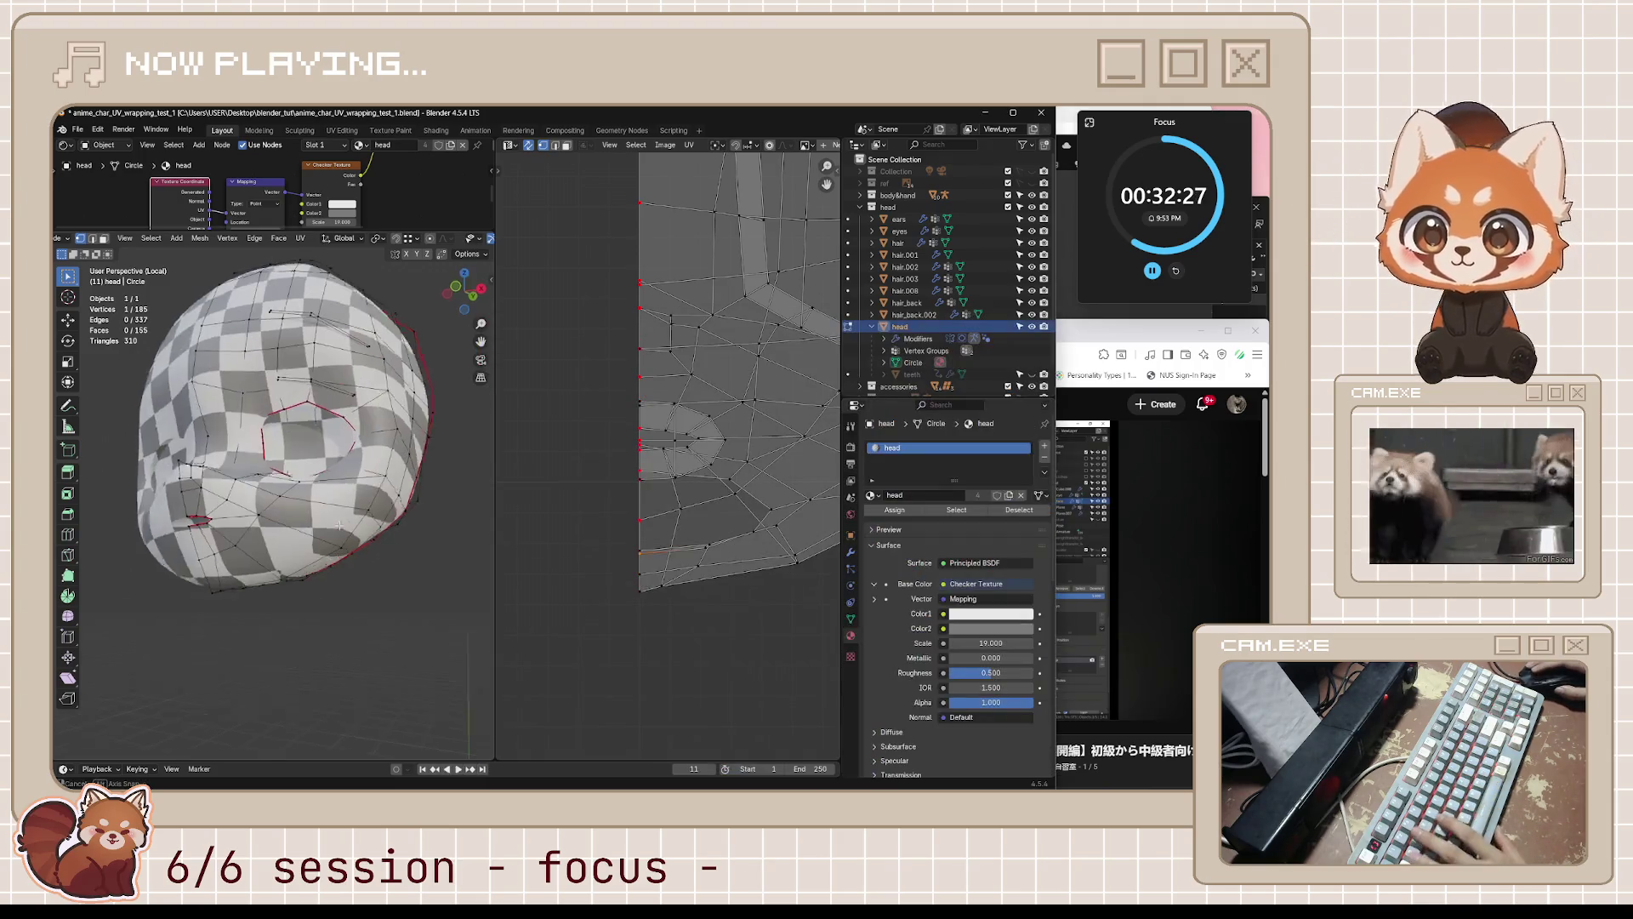
mouse_move(368, 484)
middle_mouse_down()
mouse_move(410, 515)
mouse_move(298, 510)
middle_mouse_up()
key("a")
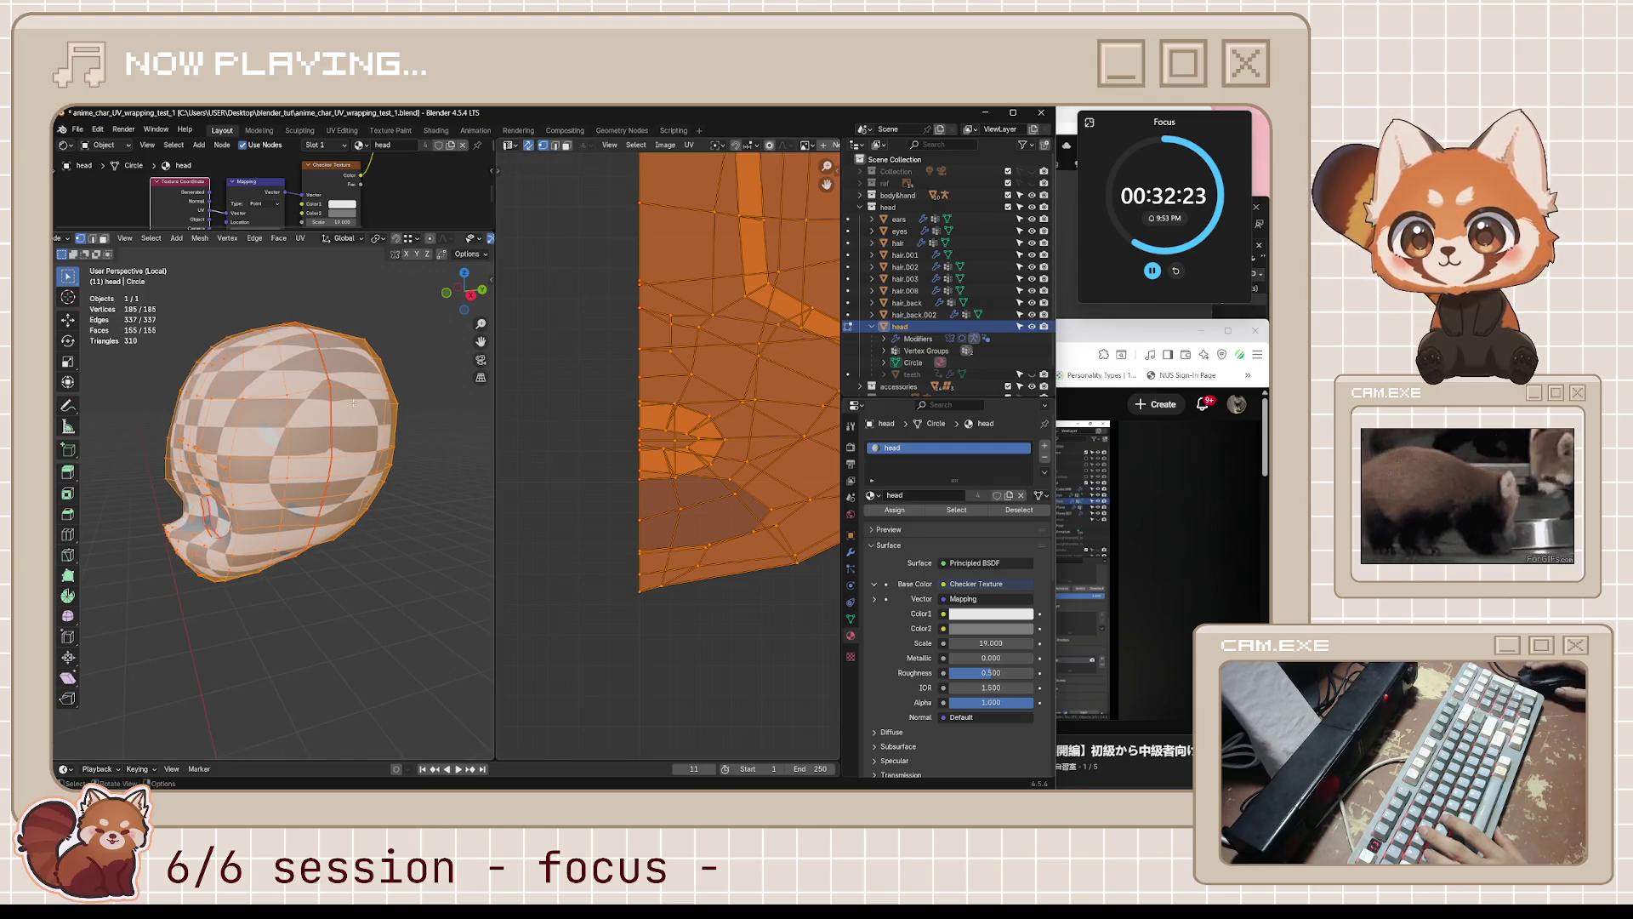
middle_click_drag(340, 434, 452, 417)
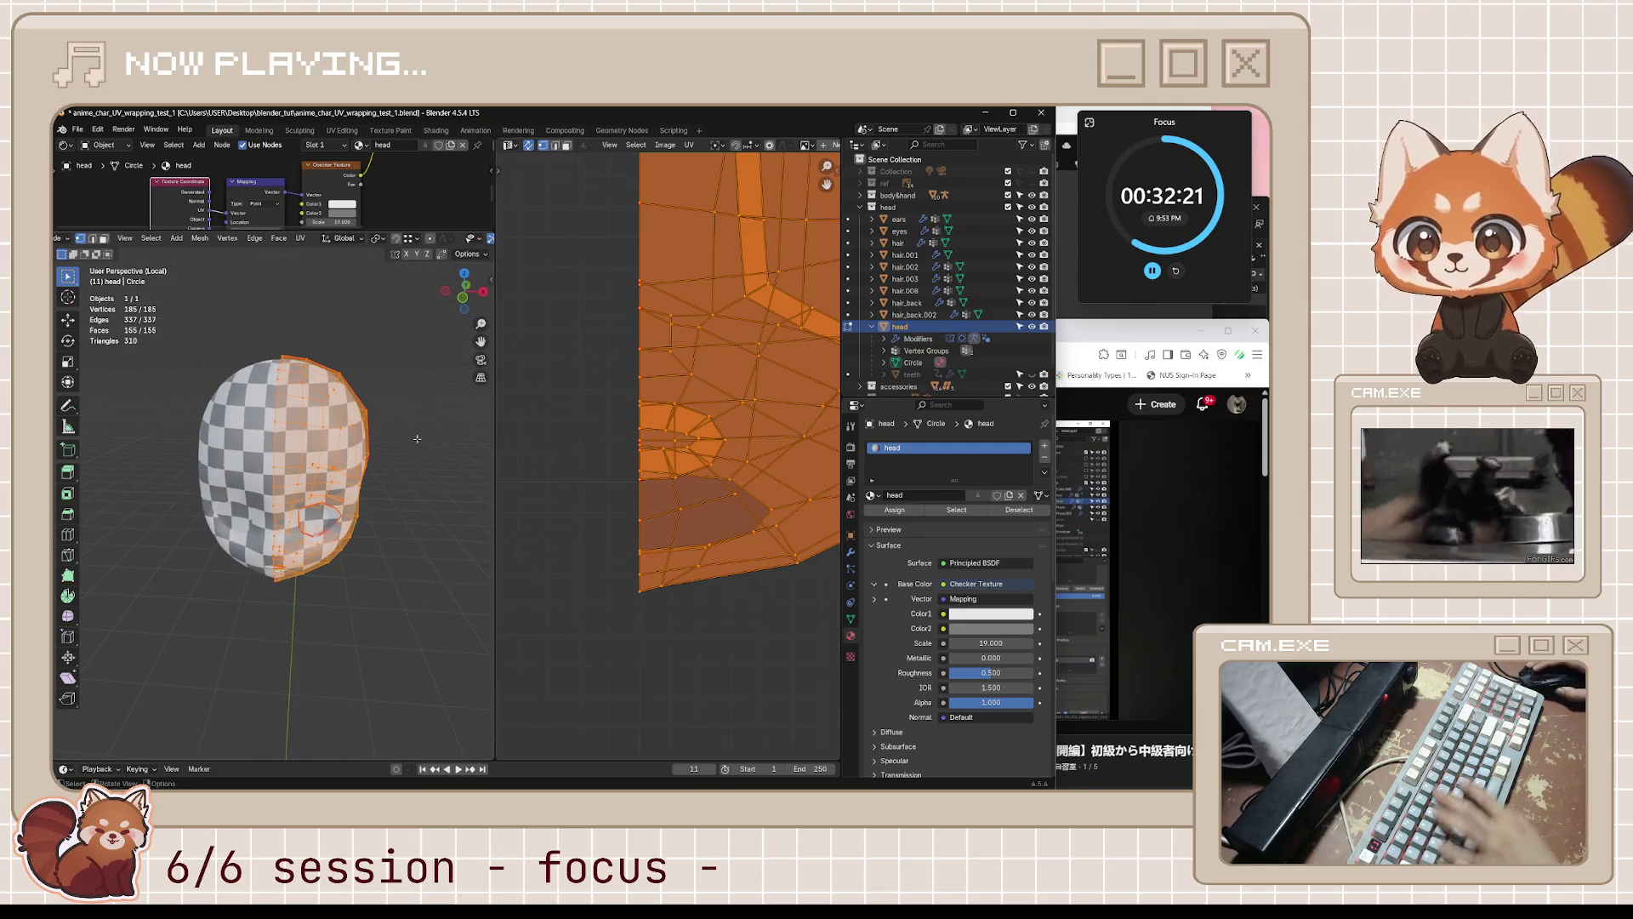
key("u")
left_click(383, 324)
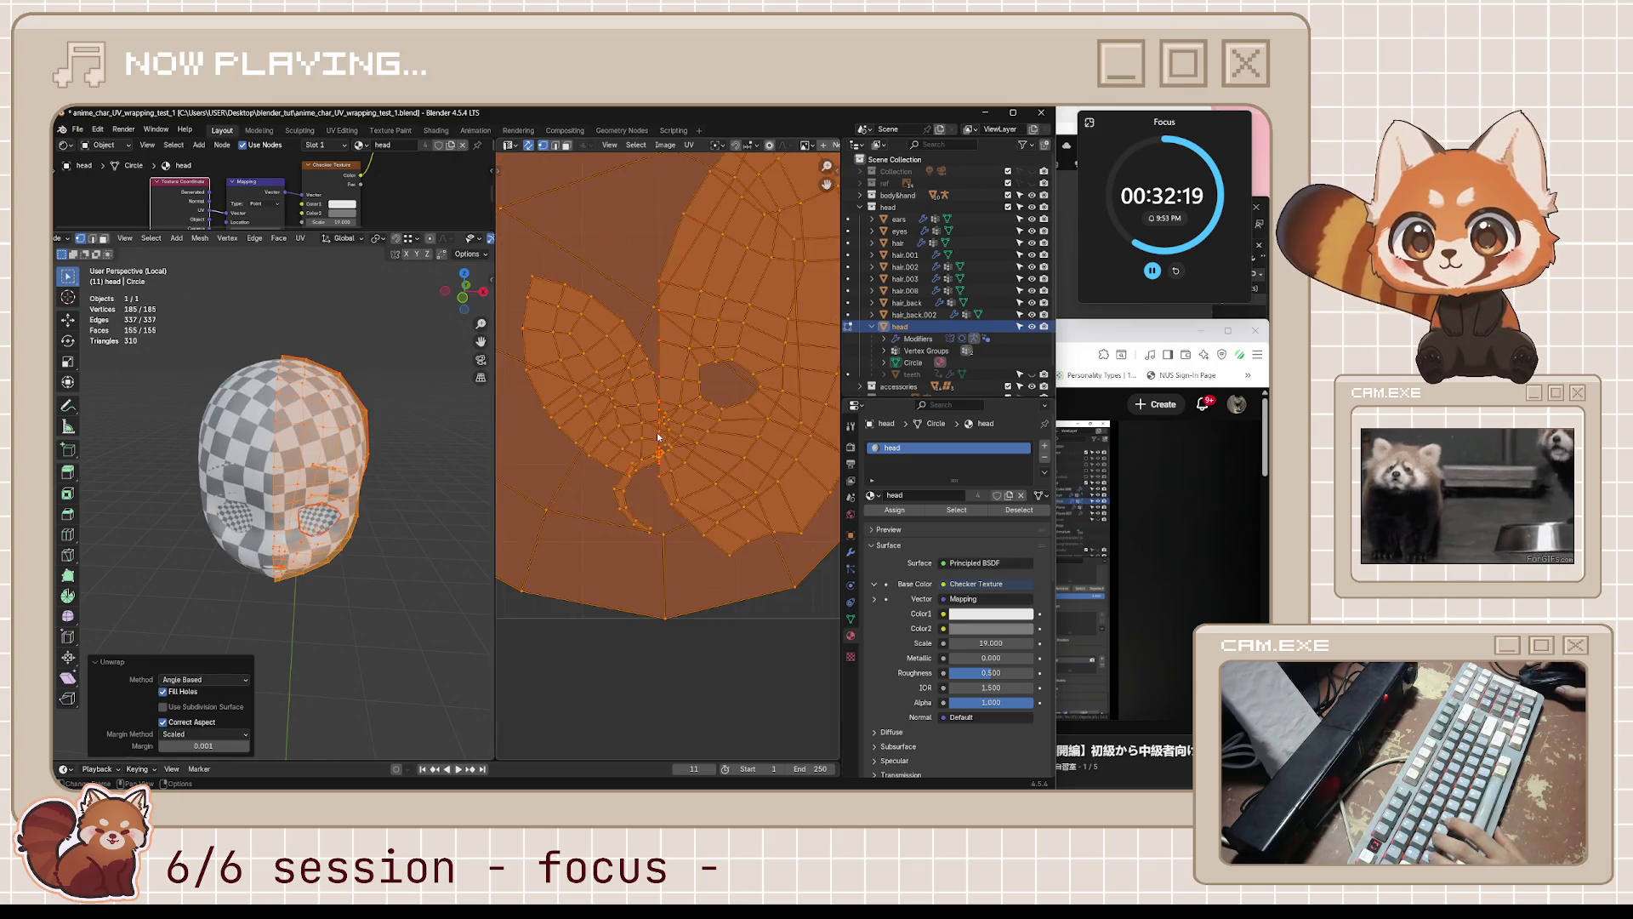
scroll(658, 437, "down", 5)
mouse_move(400, 442)
middle_mouse_down()
mouse_move(384, 418)
mouse_move(441, 481)
mouse_move(442, 521)
middle_mouse_up()
key("ctrl+z")
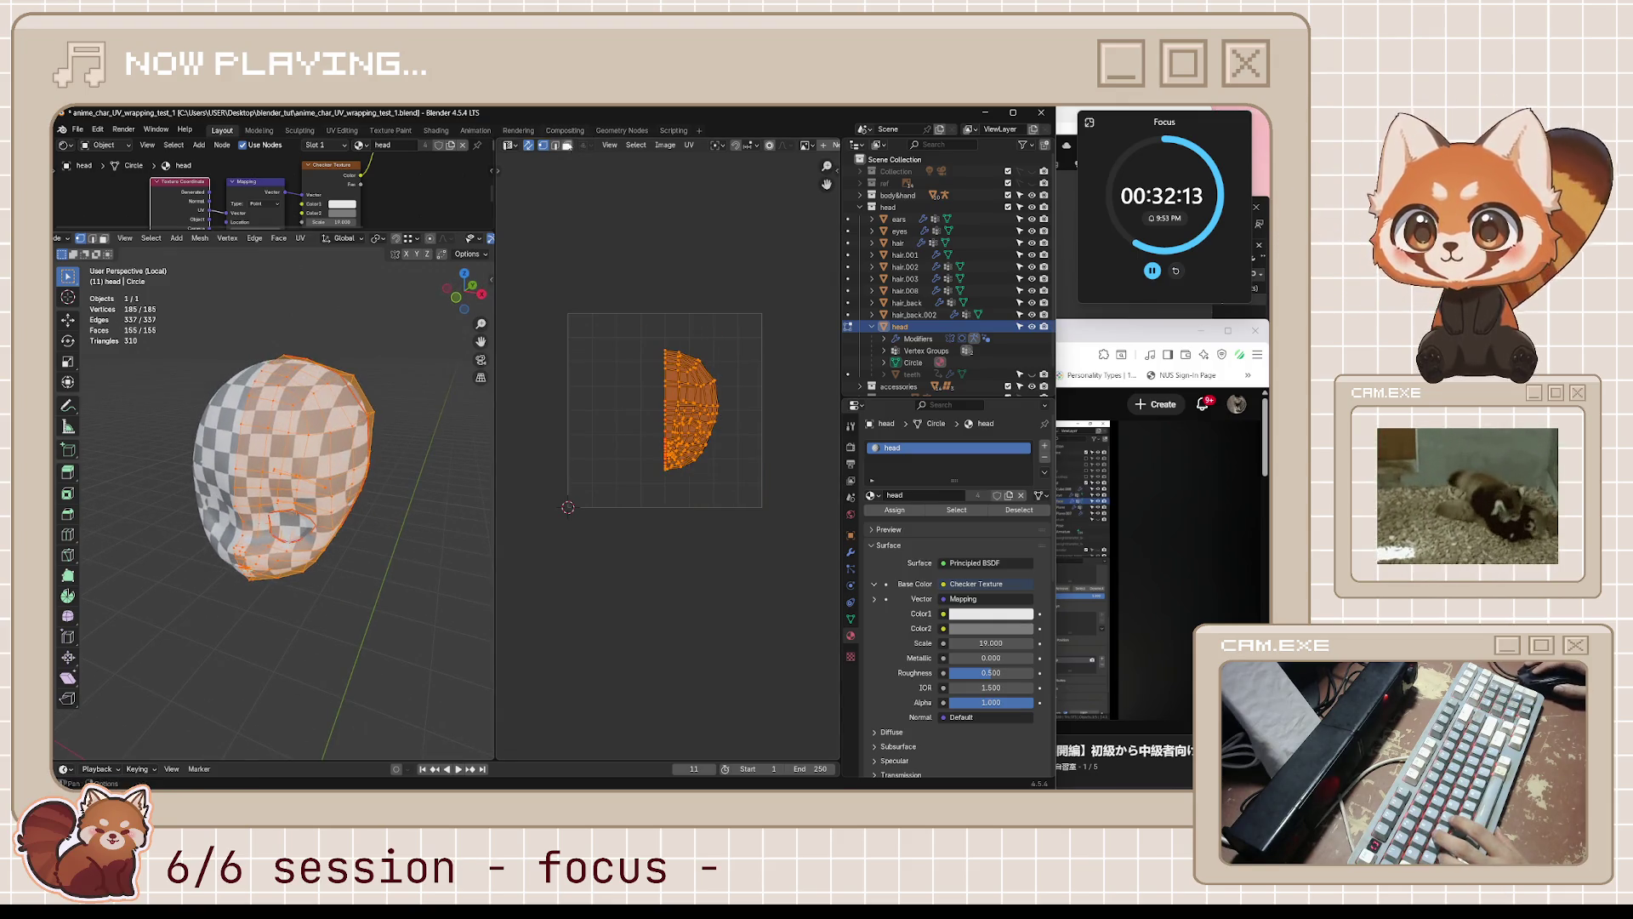
- Turn off UV sync selection and unwrap the whole head mesh again with Angle Based
left_click(529, 145)
middle_click_drag(285, 497, 294, 507)
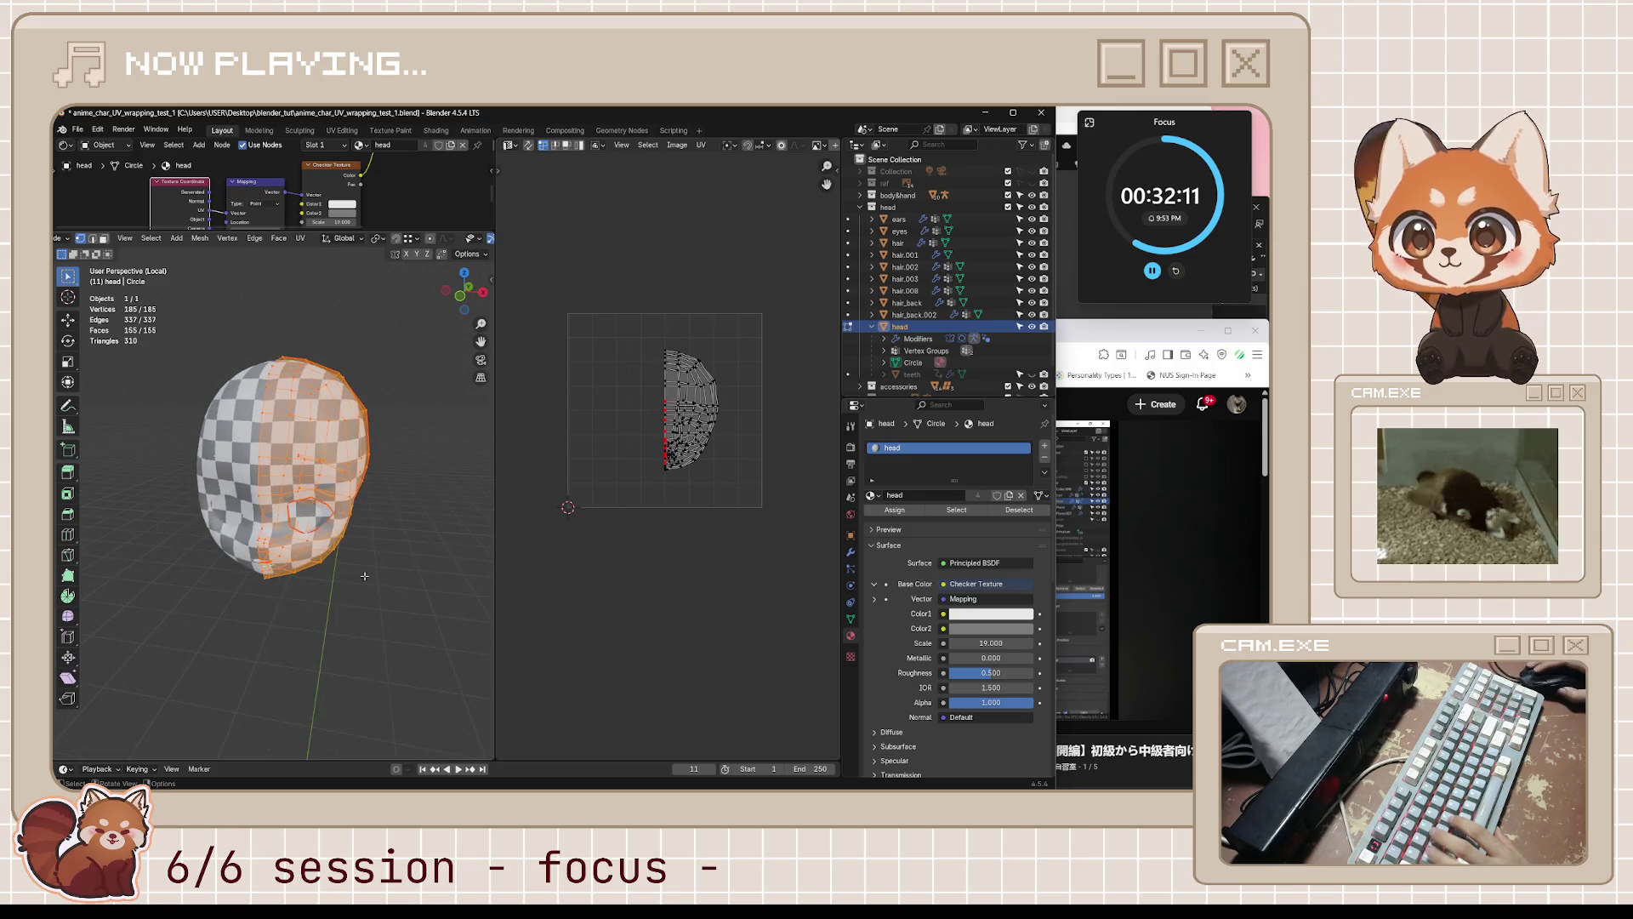
middle_click_drag(364, 576, 341, 566)
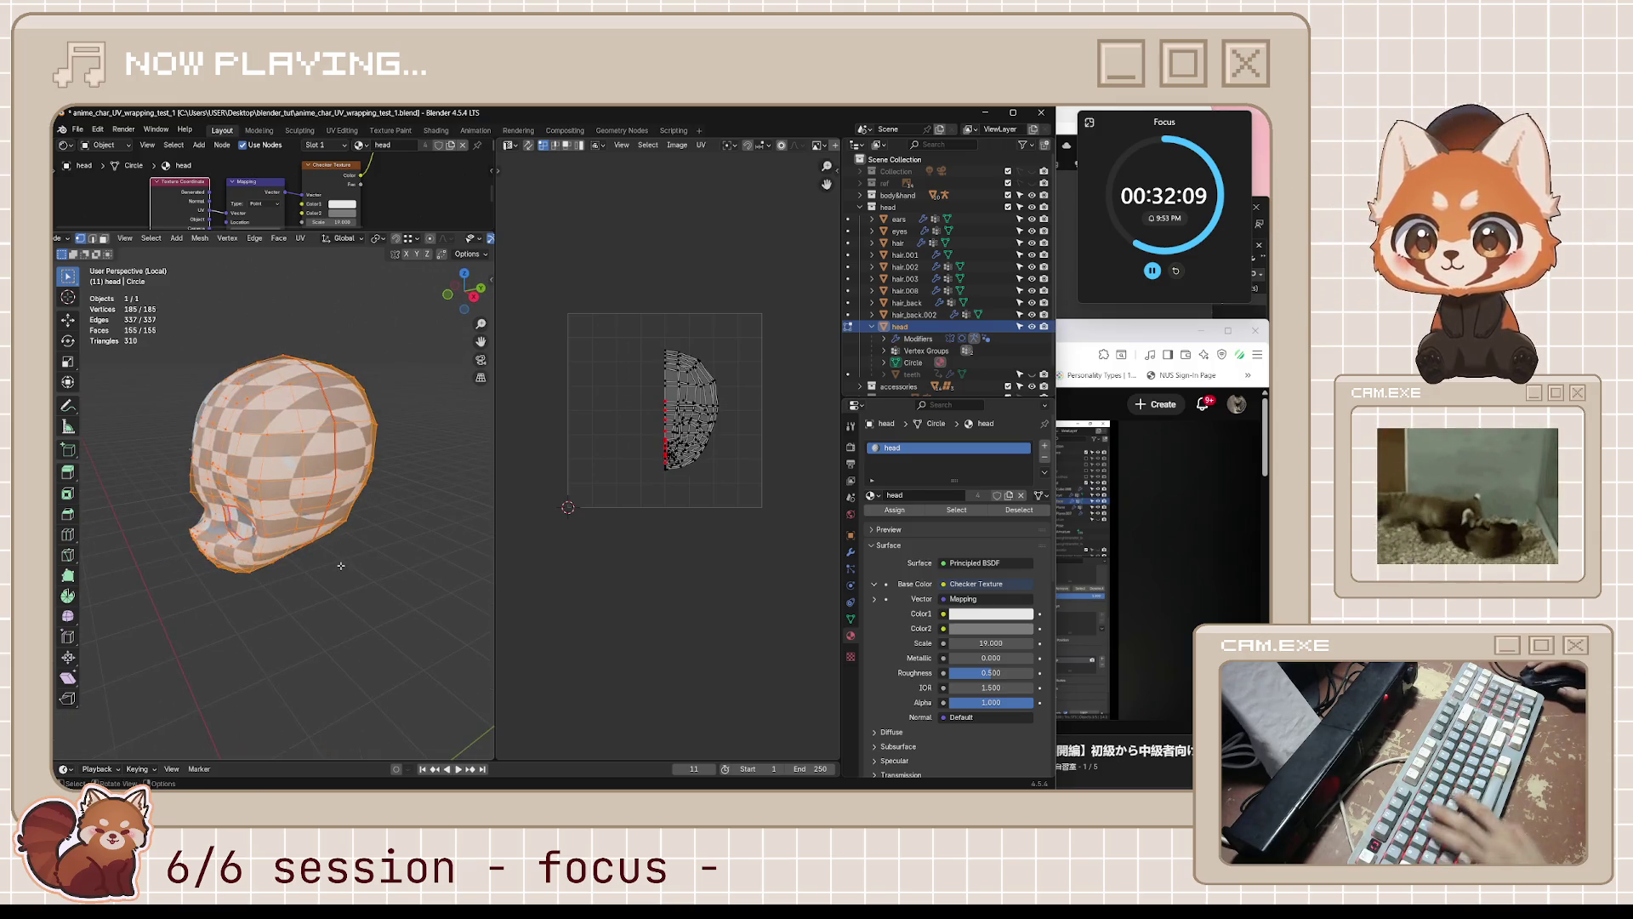
key("u")
left_click(341, 565)
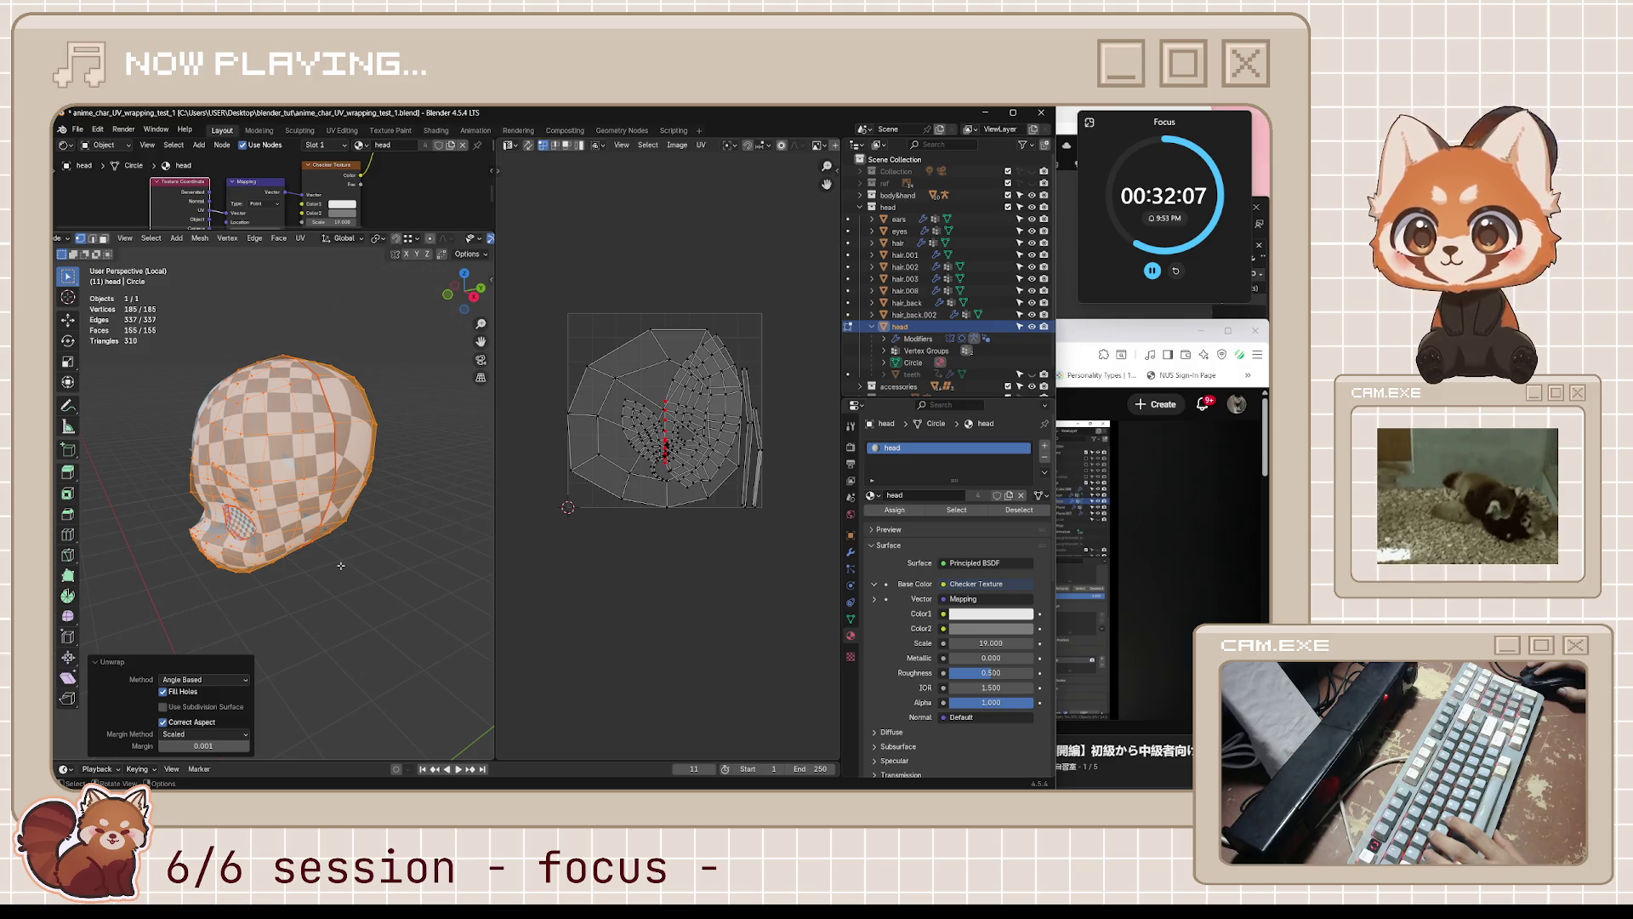
- Check the tutorial, then return to Blender and orbit around the re-unwrapped head
left_click(1133, 322)
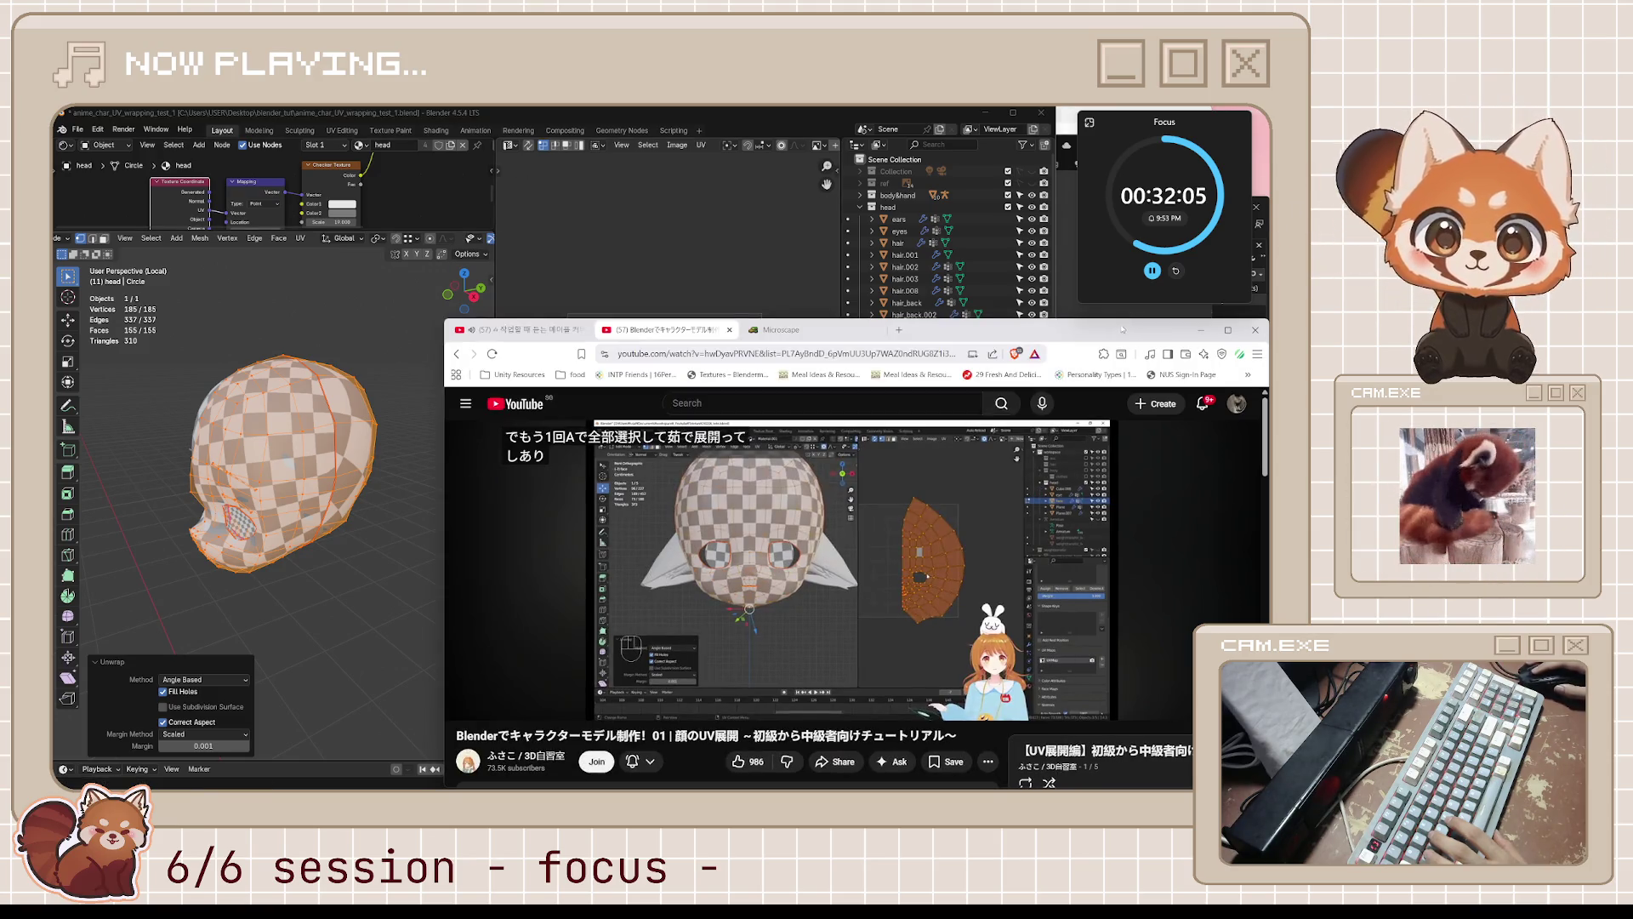
mouse_move(928, 507)
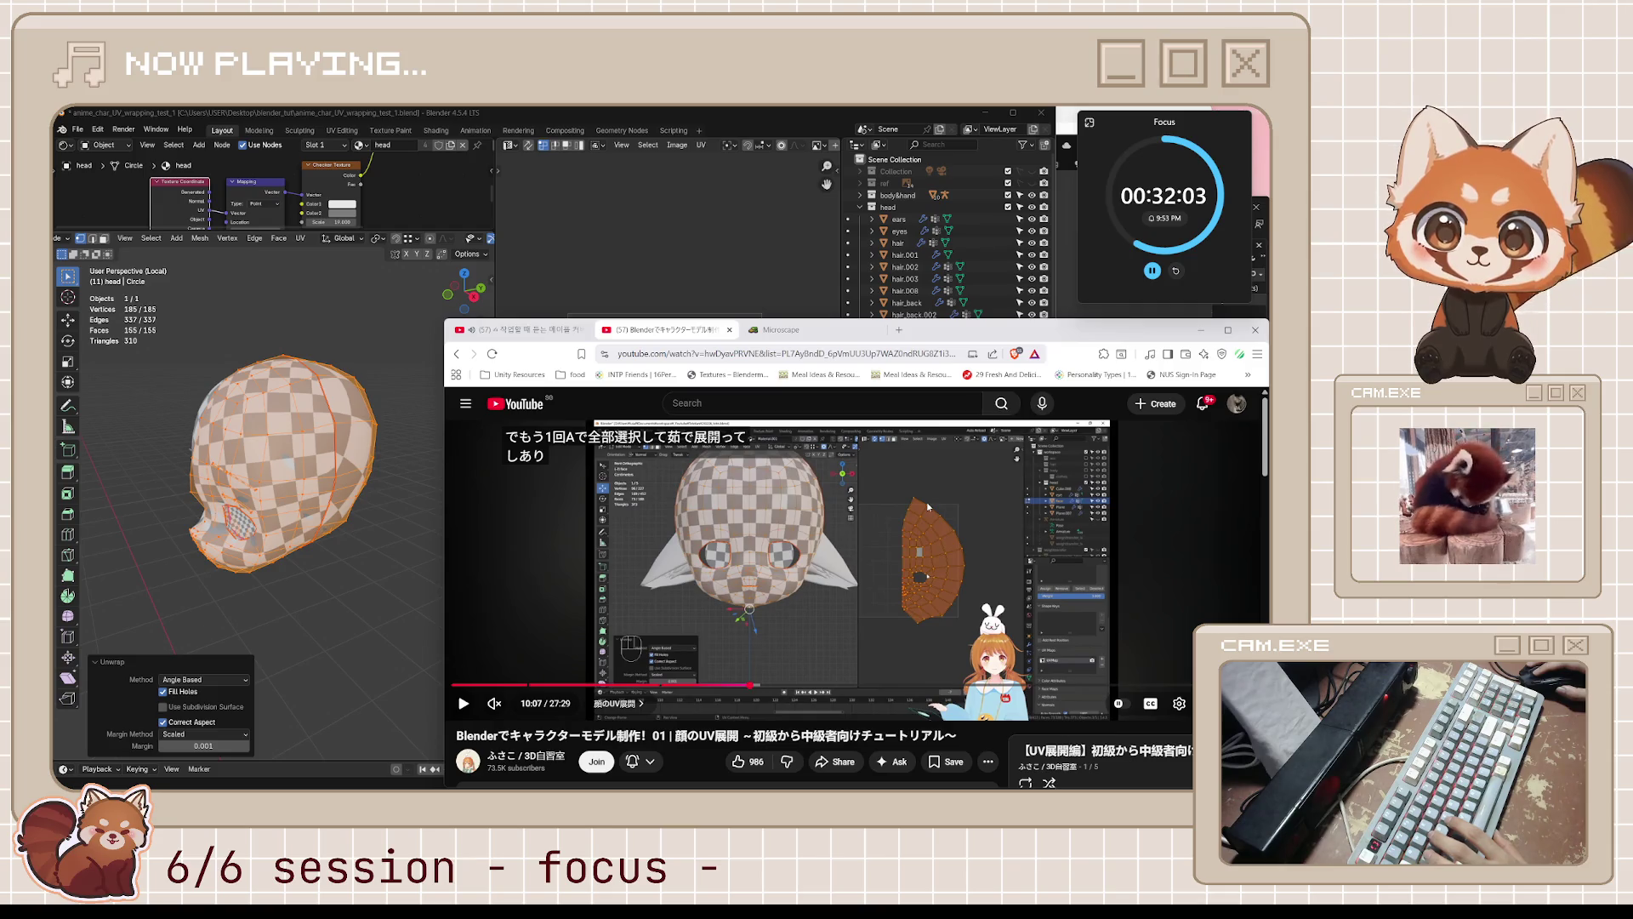
left_click(430, 510)
middle_click_drag(421, 519, 444, 510)
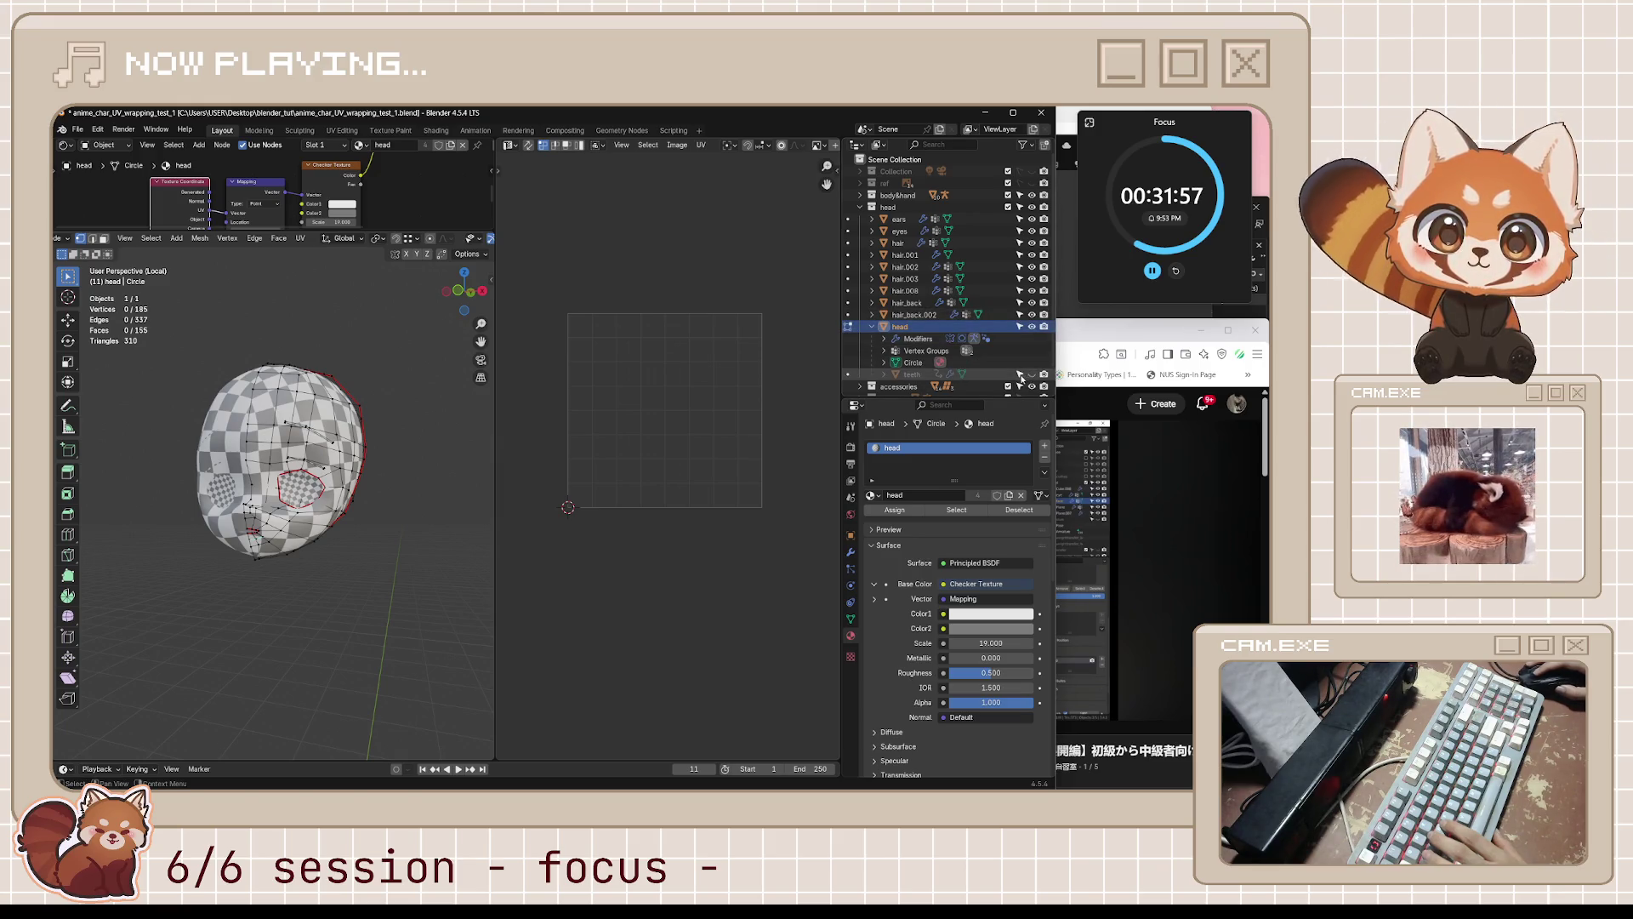
- Select the teeth object in the Outliner and save the file
left_click(918, 376)
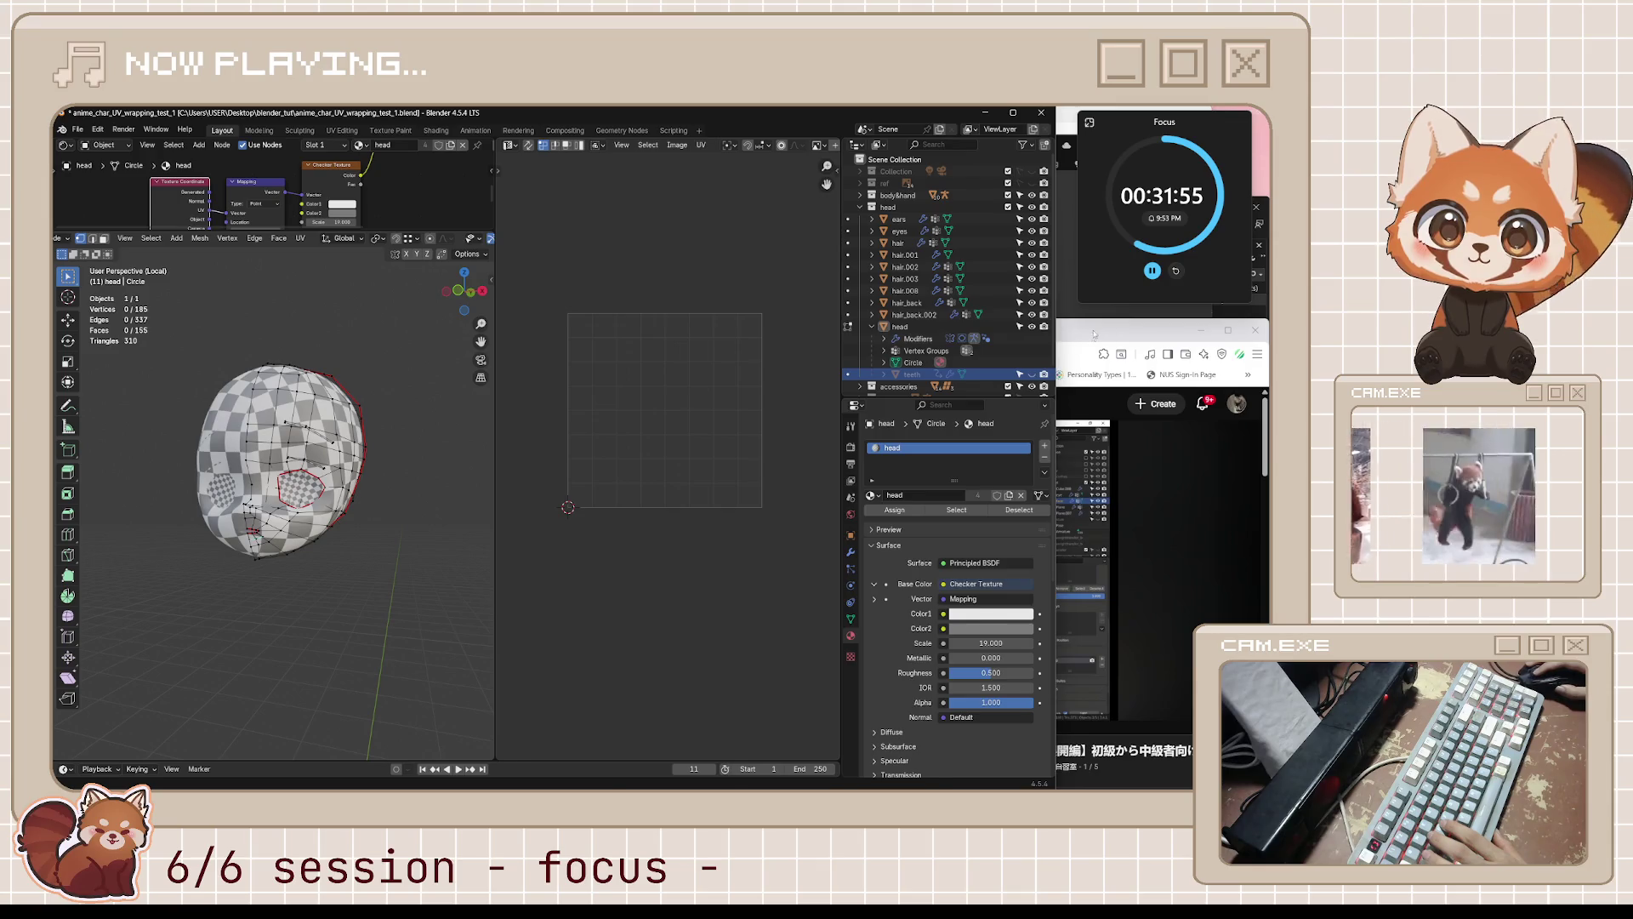
left_click(1095, 333)
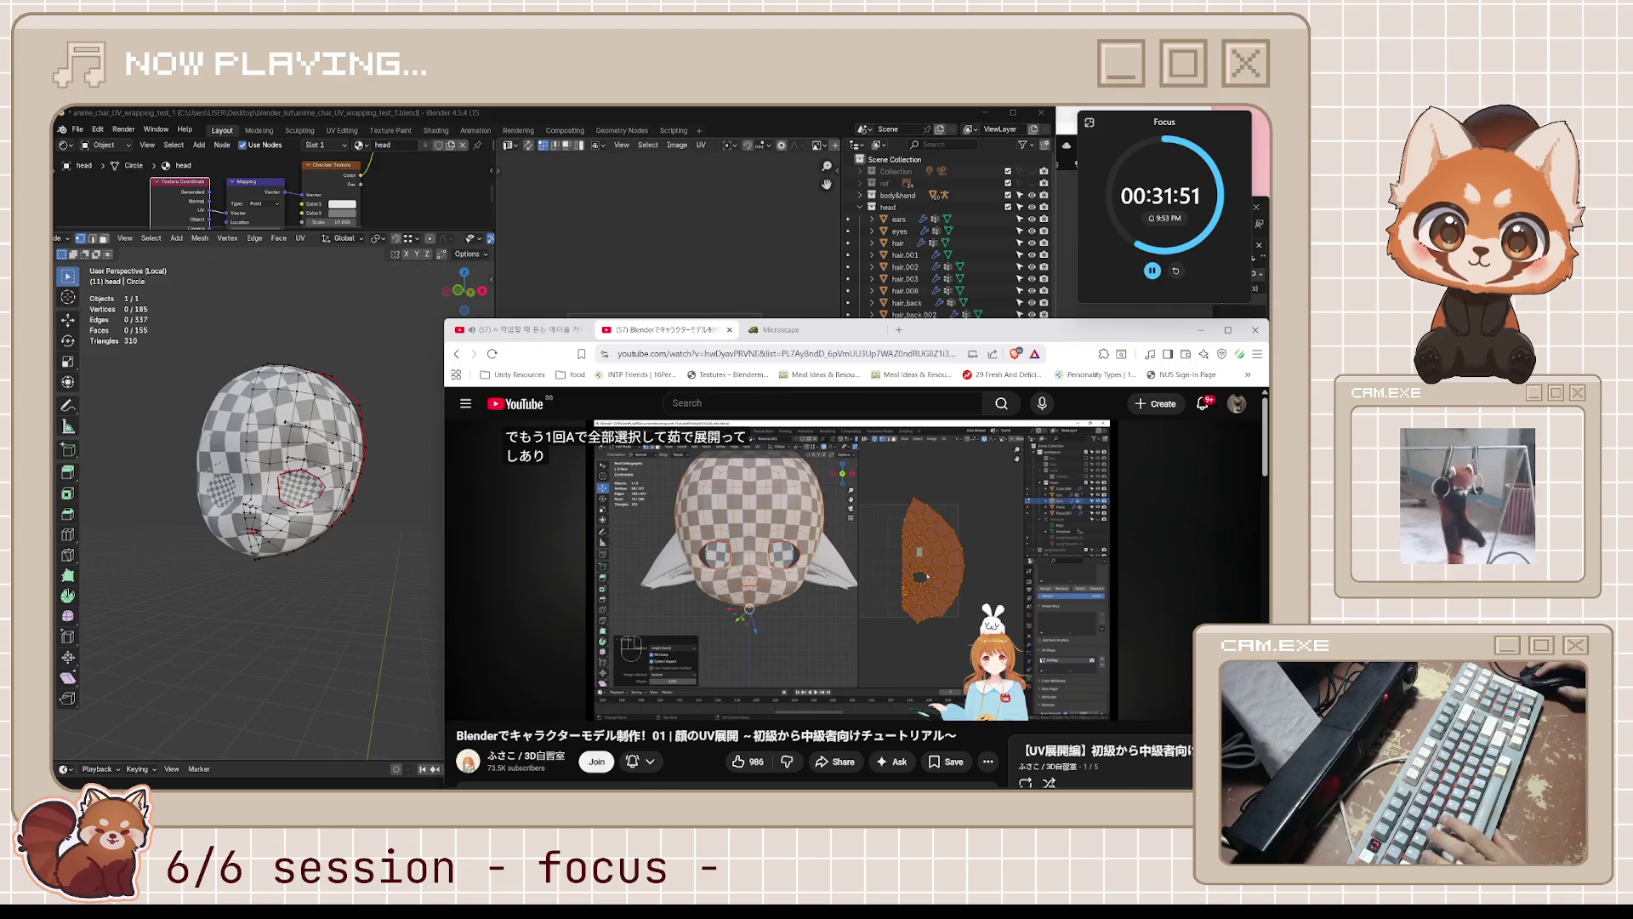
left_click(936, 113)
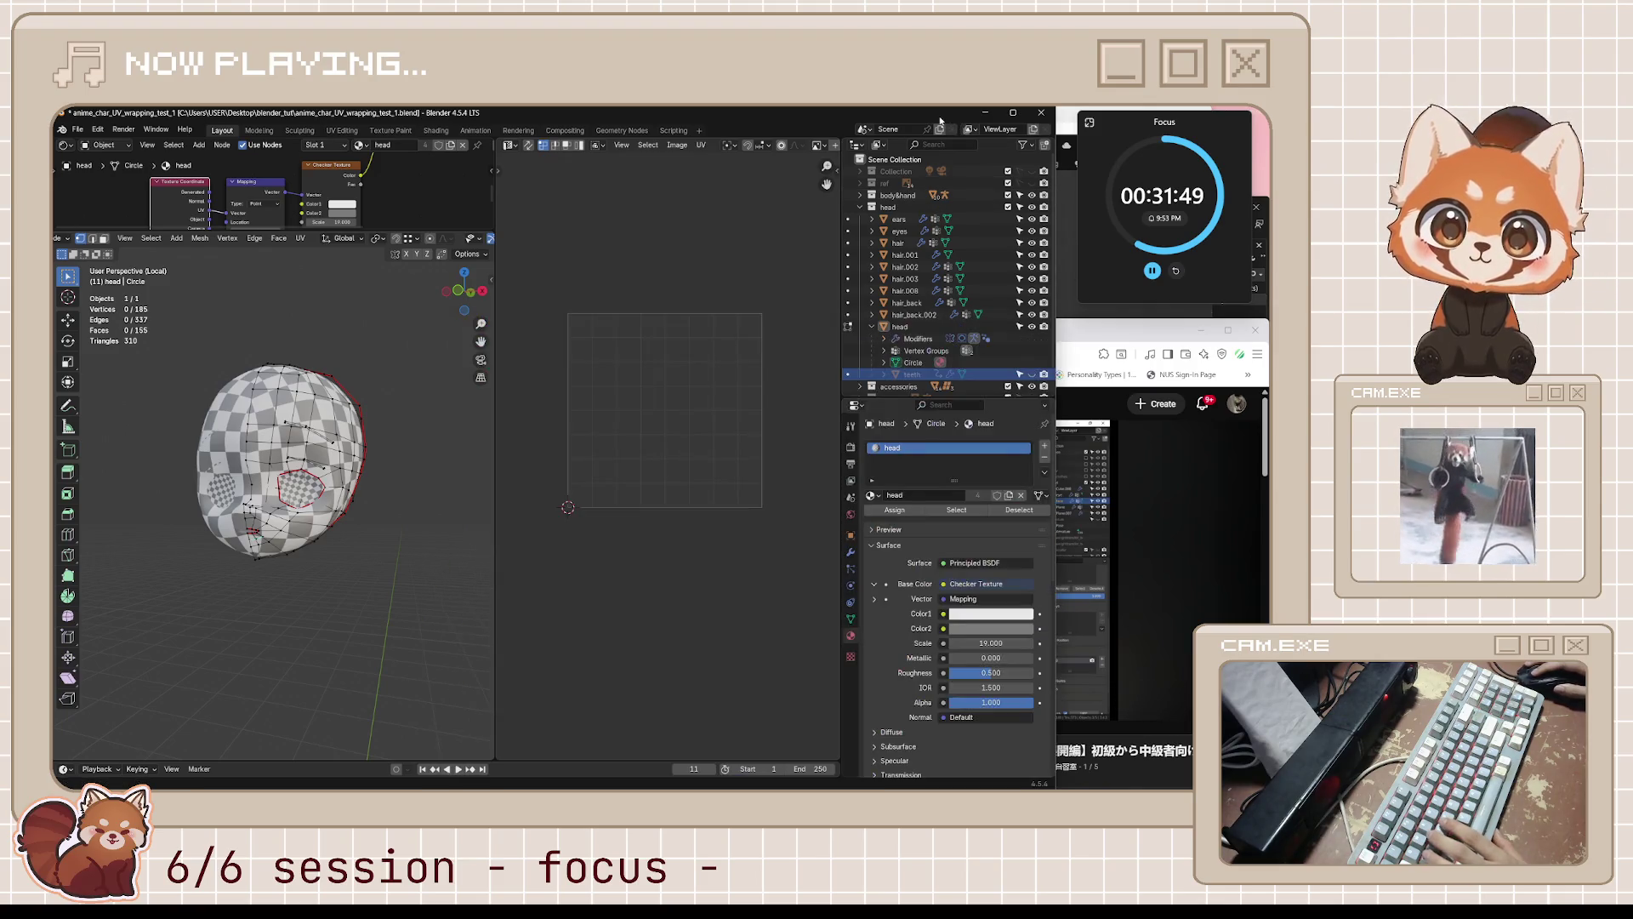
mouse_move(920, 373)
left_mouse_down()
mouse_move(919, 322)
mouse_move(918, 372)
left_mouse_up()
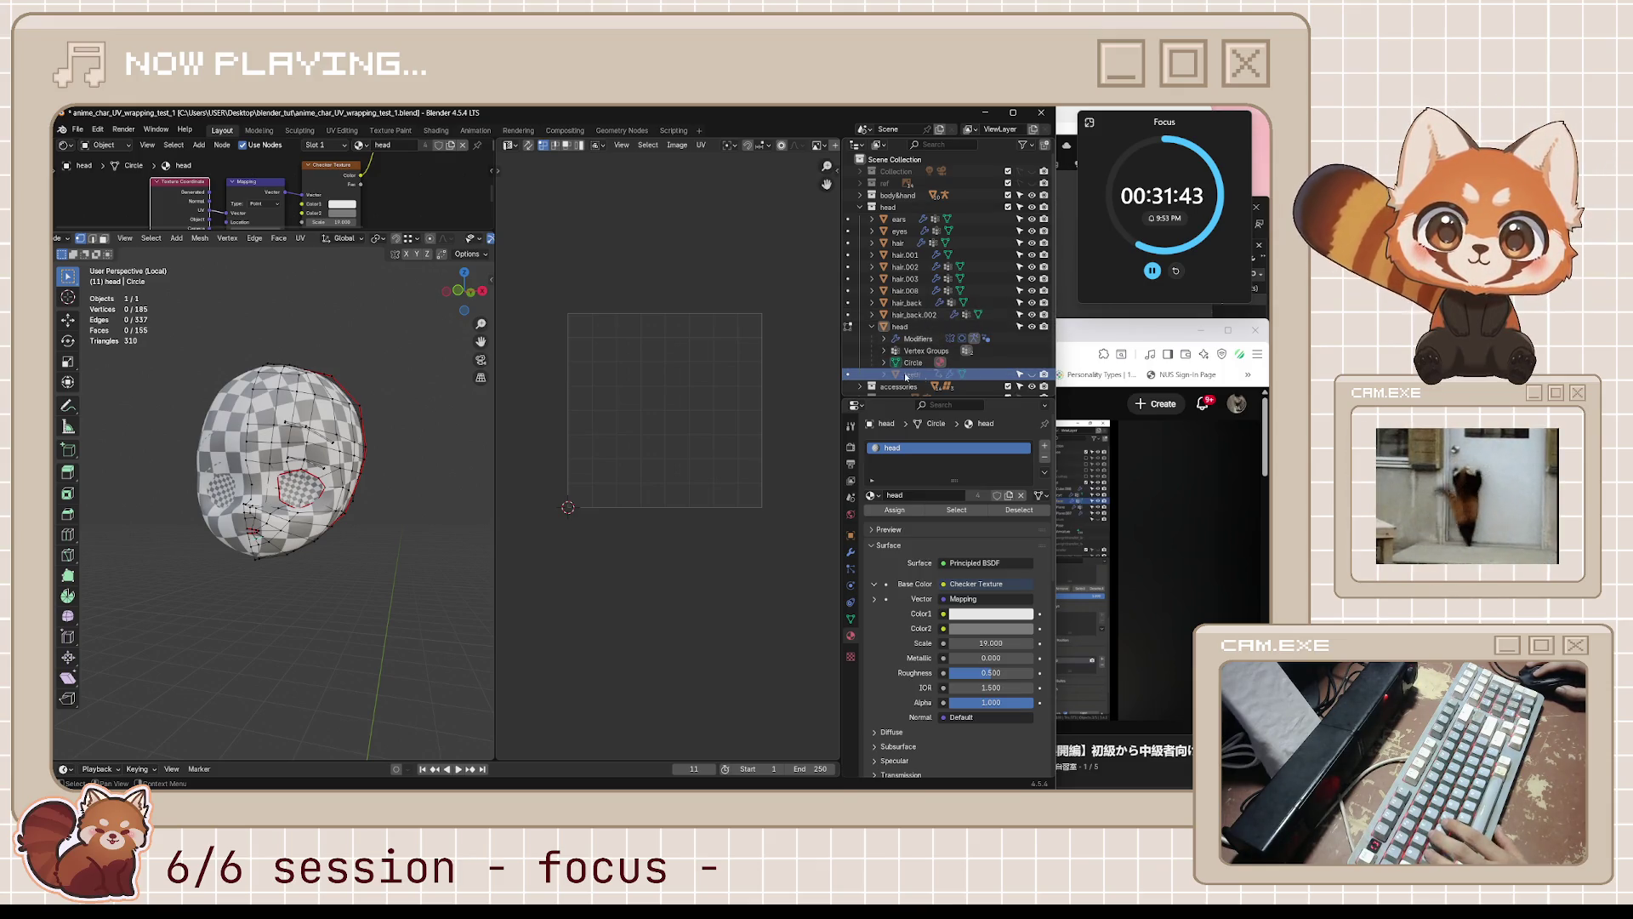
key("ctrl+s")
- In Object Mode, apply Clear Parent to the teeth so they detach from the head
key("Tab")
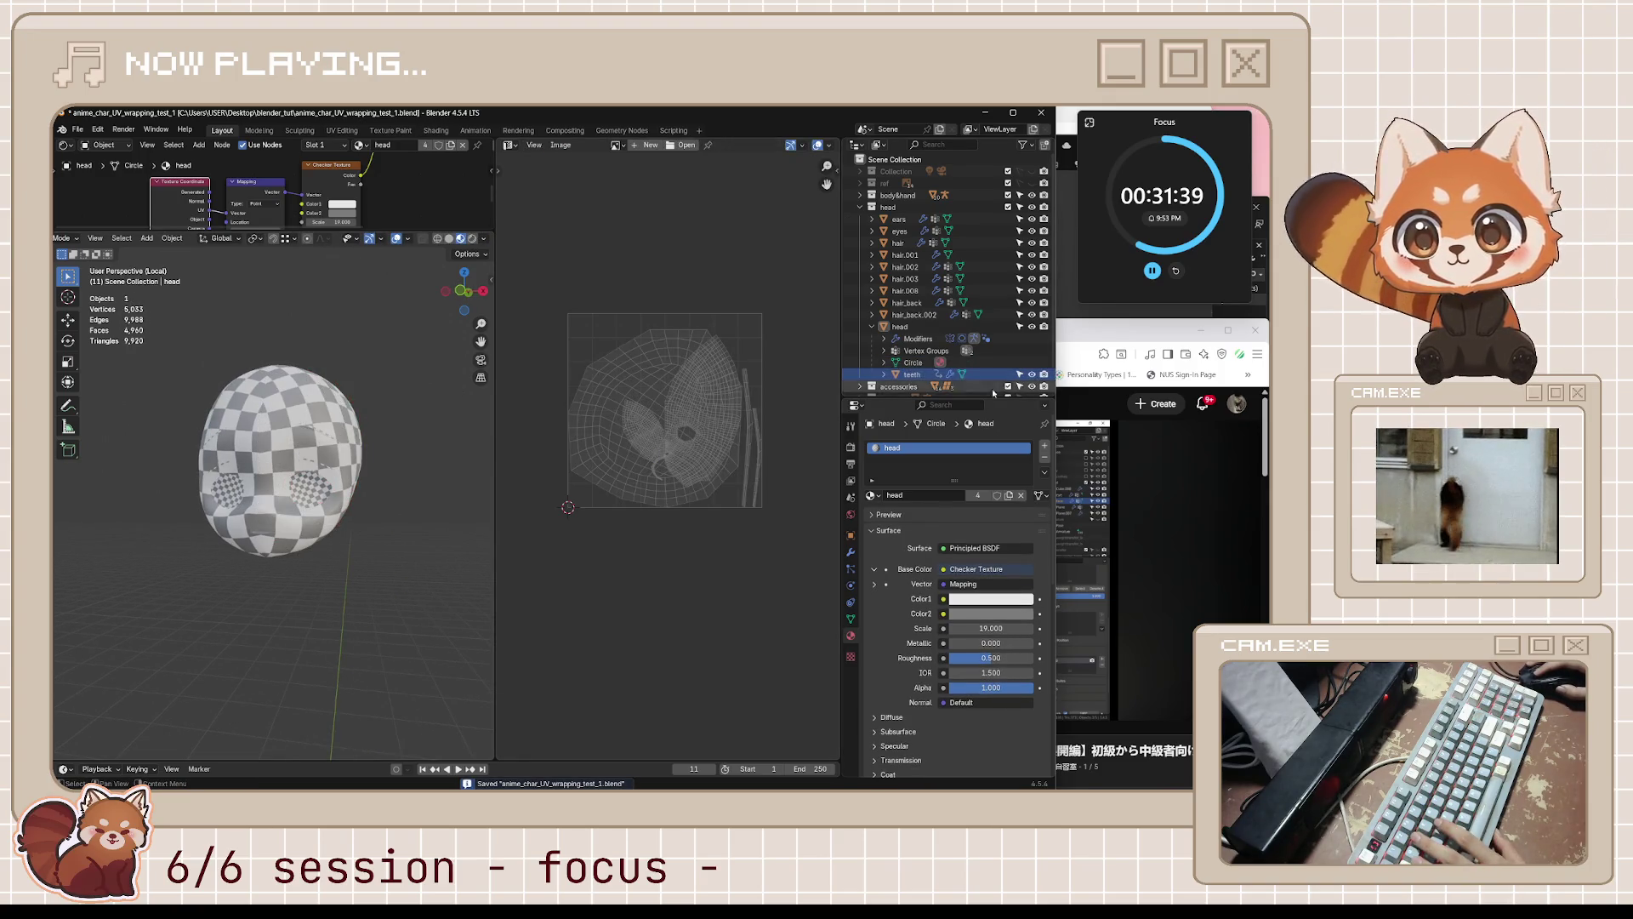
left_click(912, 374)
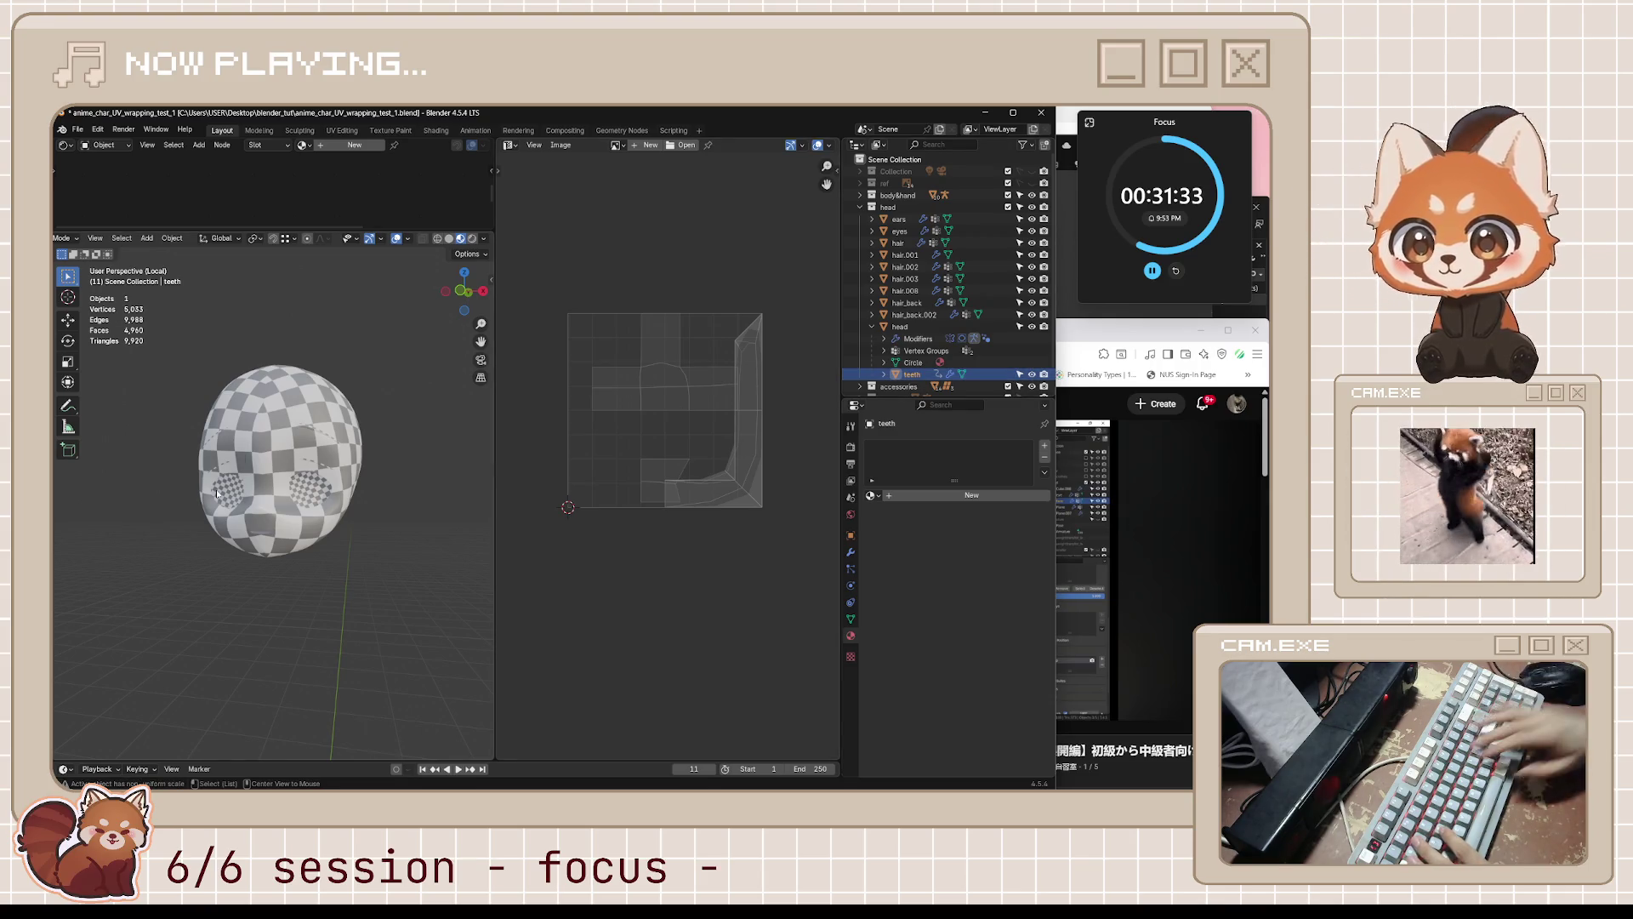
key("alt+p")
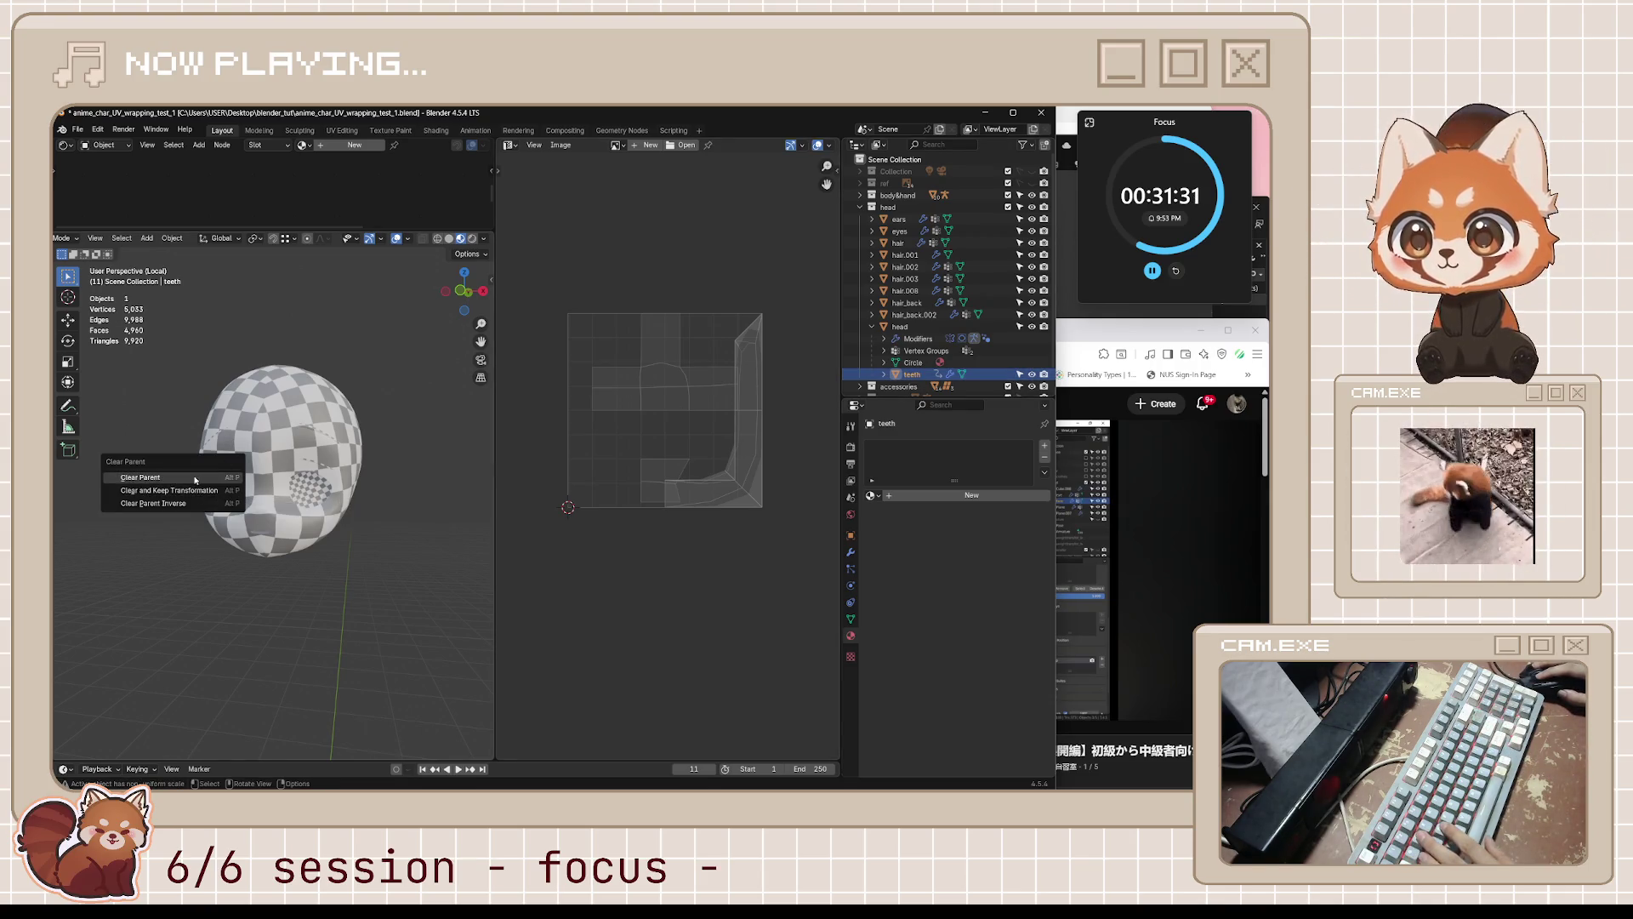
left_click(197, 479)
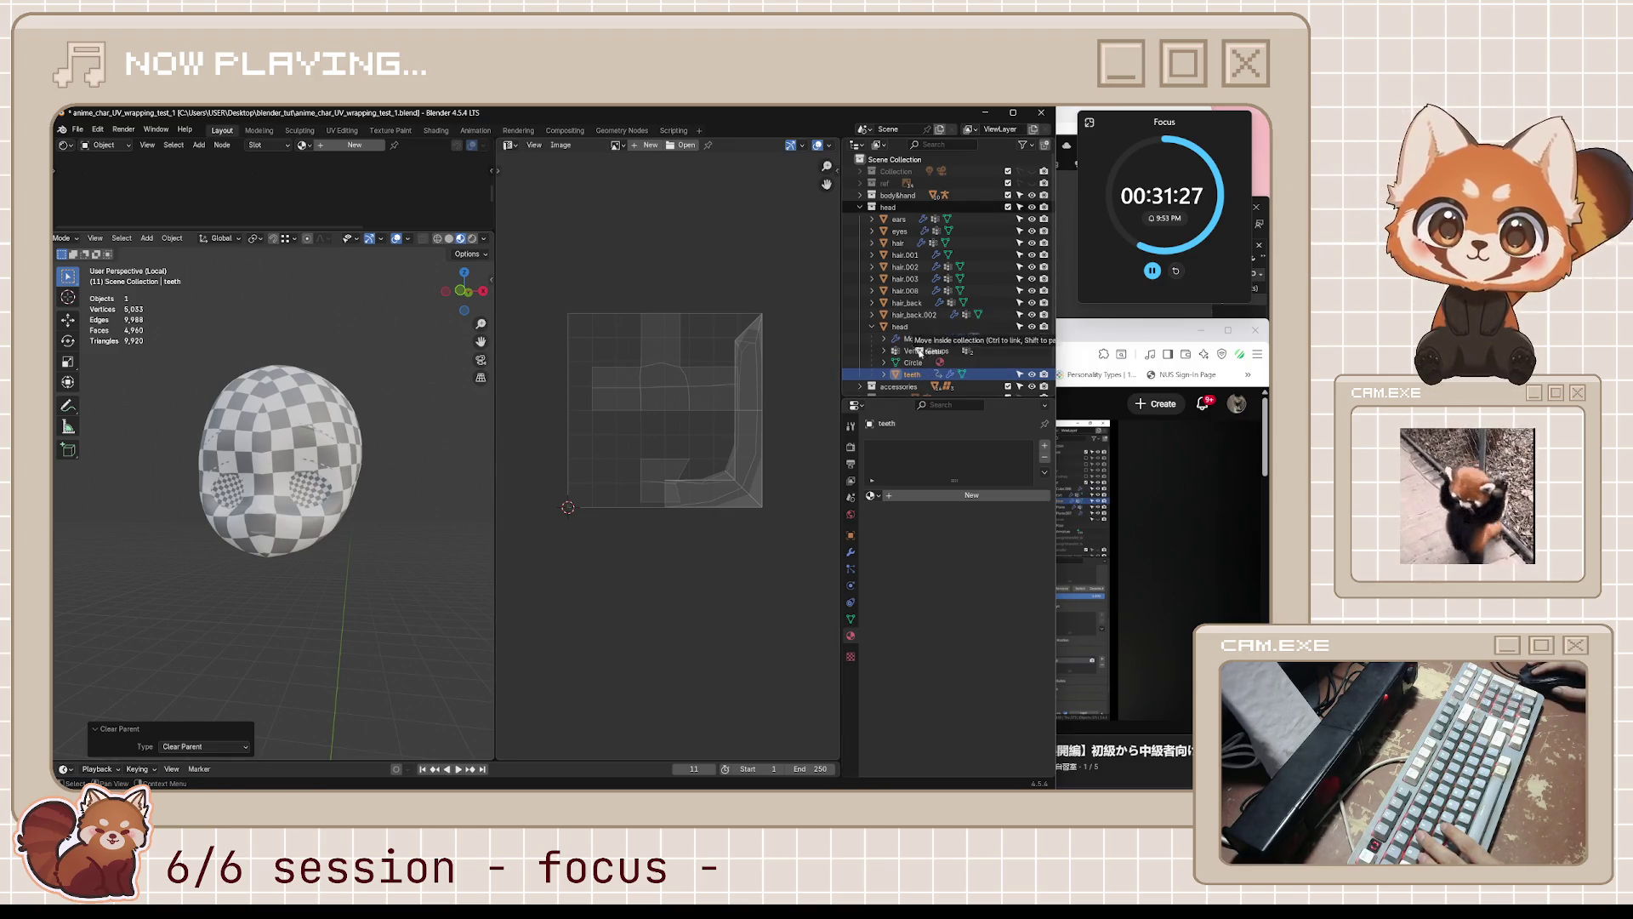
- Reselect the head object and put it back in Edit Mode
scroll(938, 370, "down", 2)
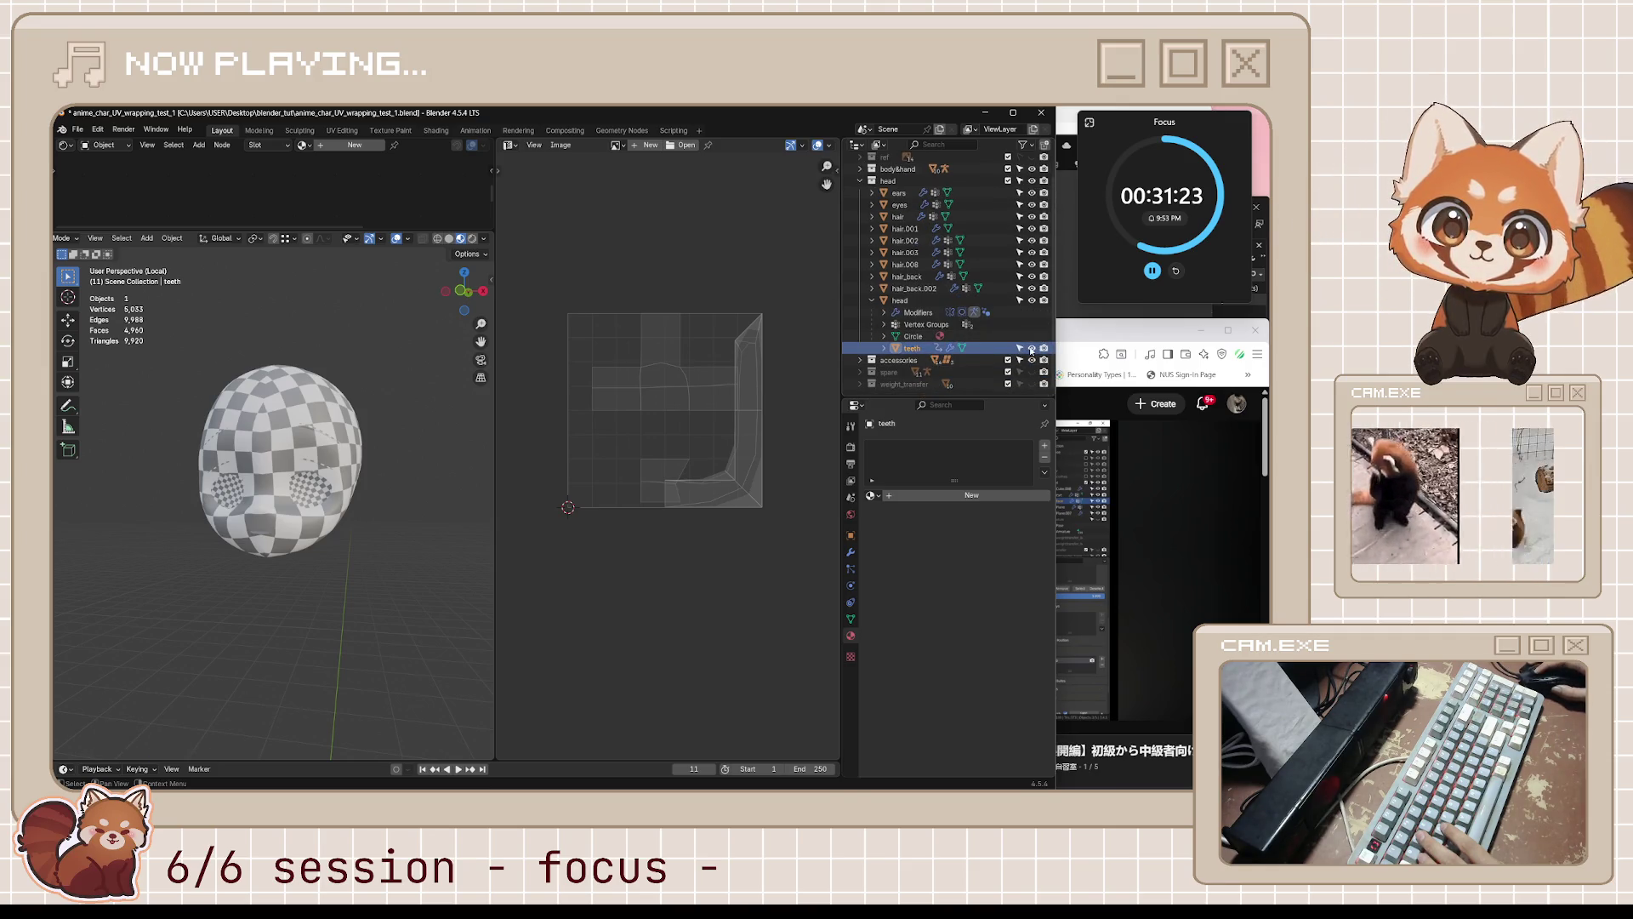
left_click(945, 301)
middle_click_drag(363, 514, 412, 452)
key("Tab")
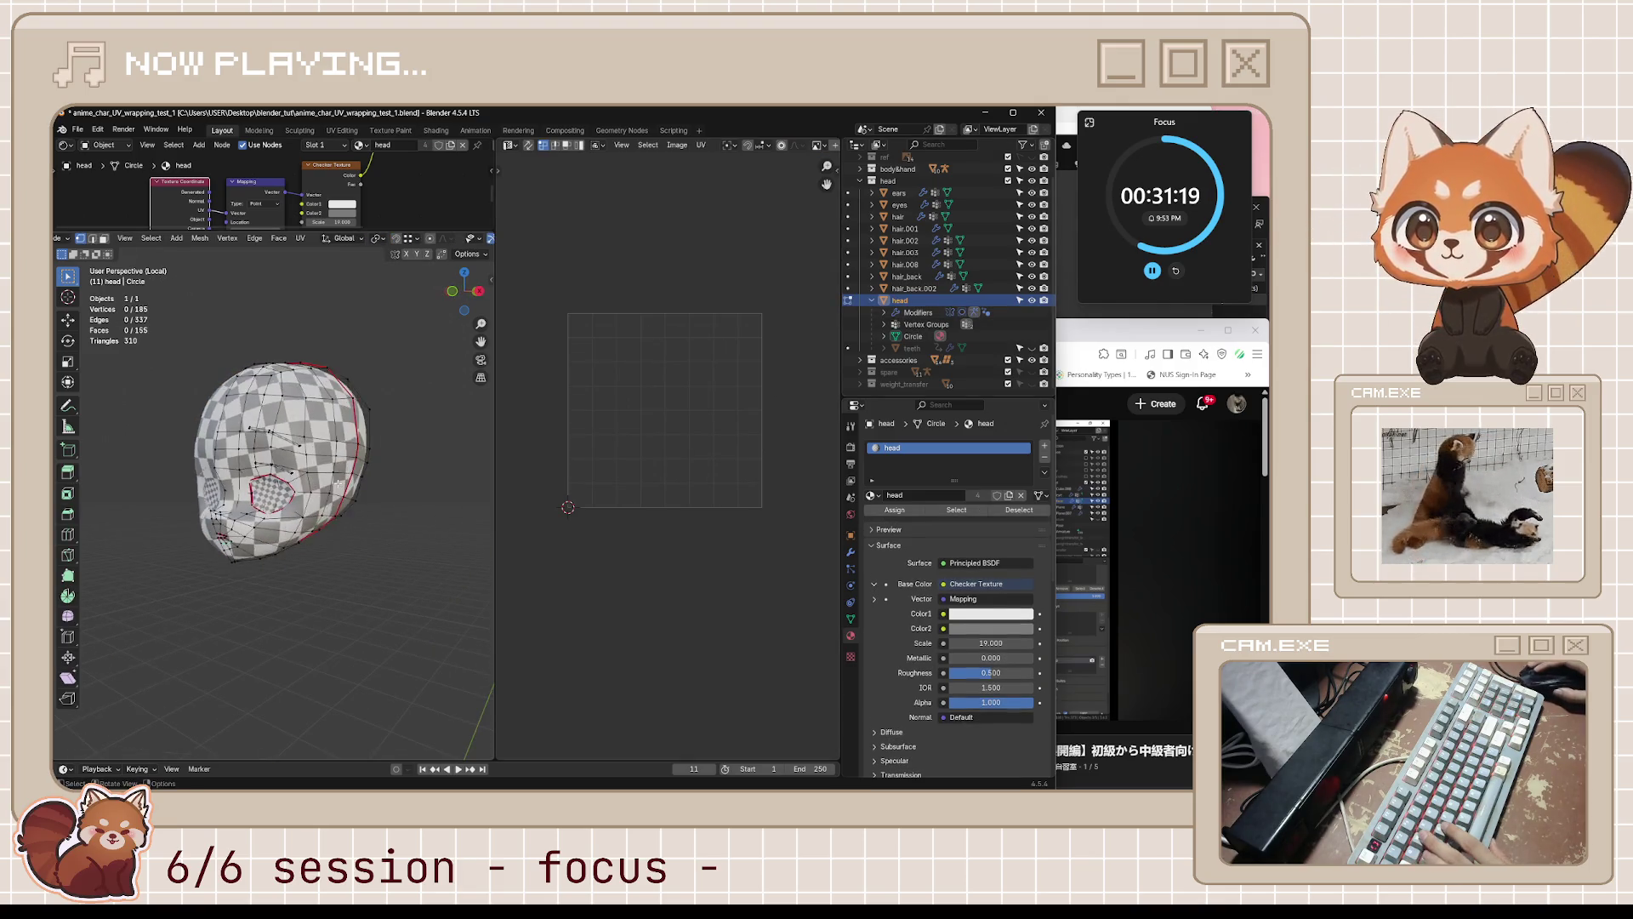
- Move the large outer UV island down below the face layout
key("a")
key("g")
key("Escape")
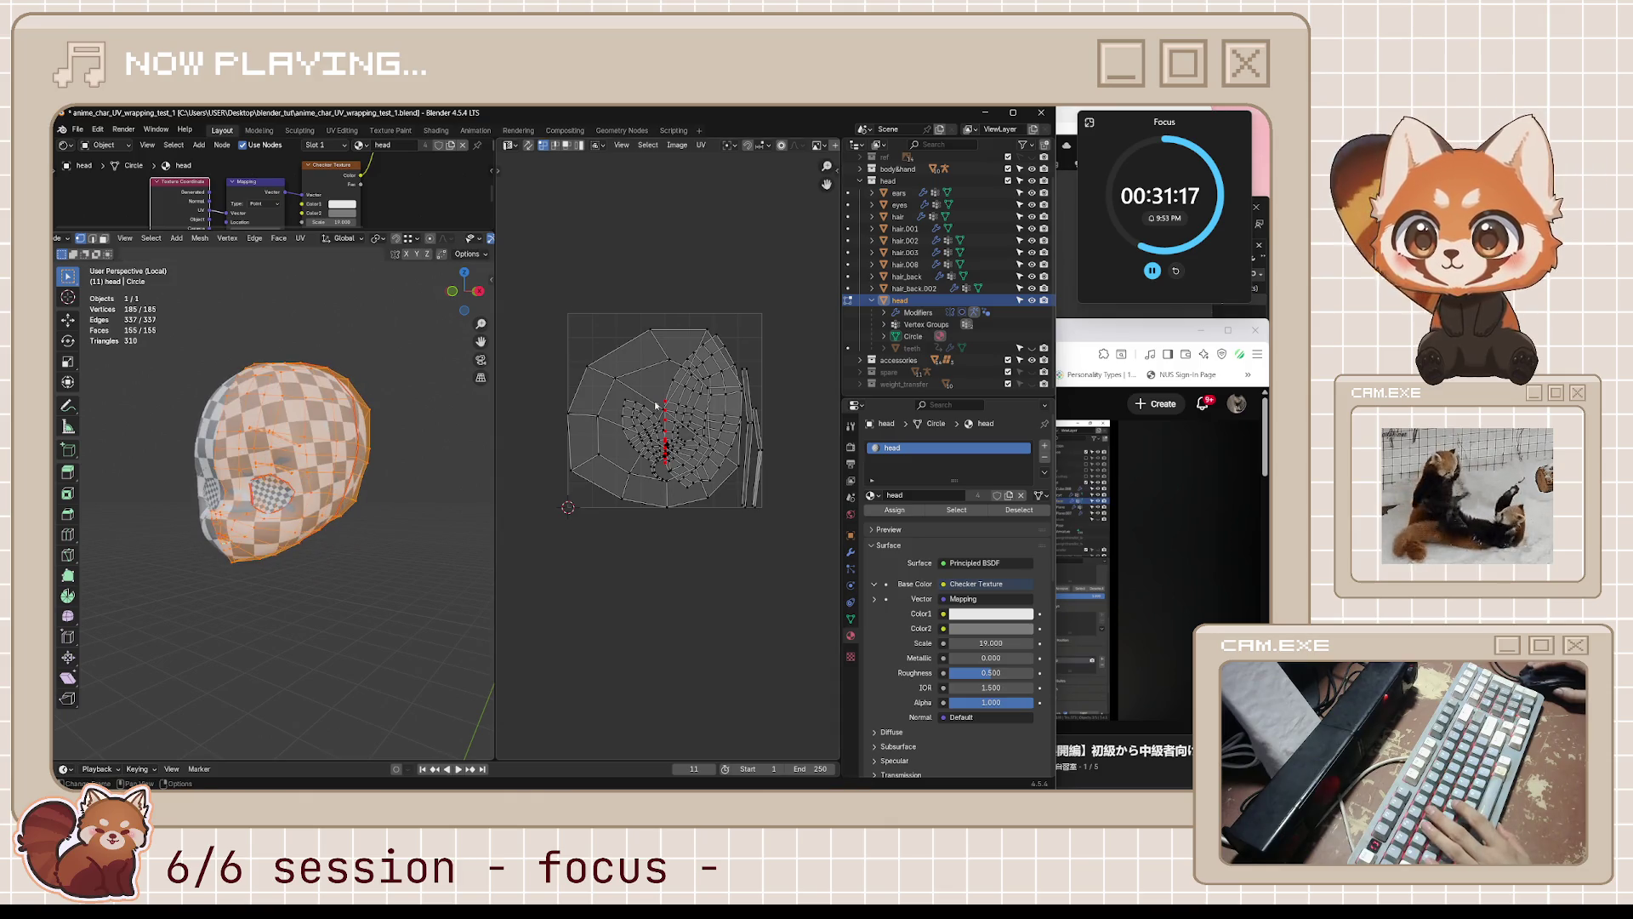
scroll(688, 406, "up", 3)
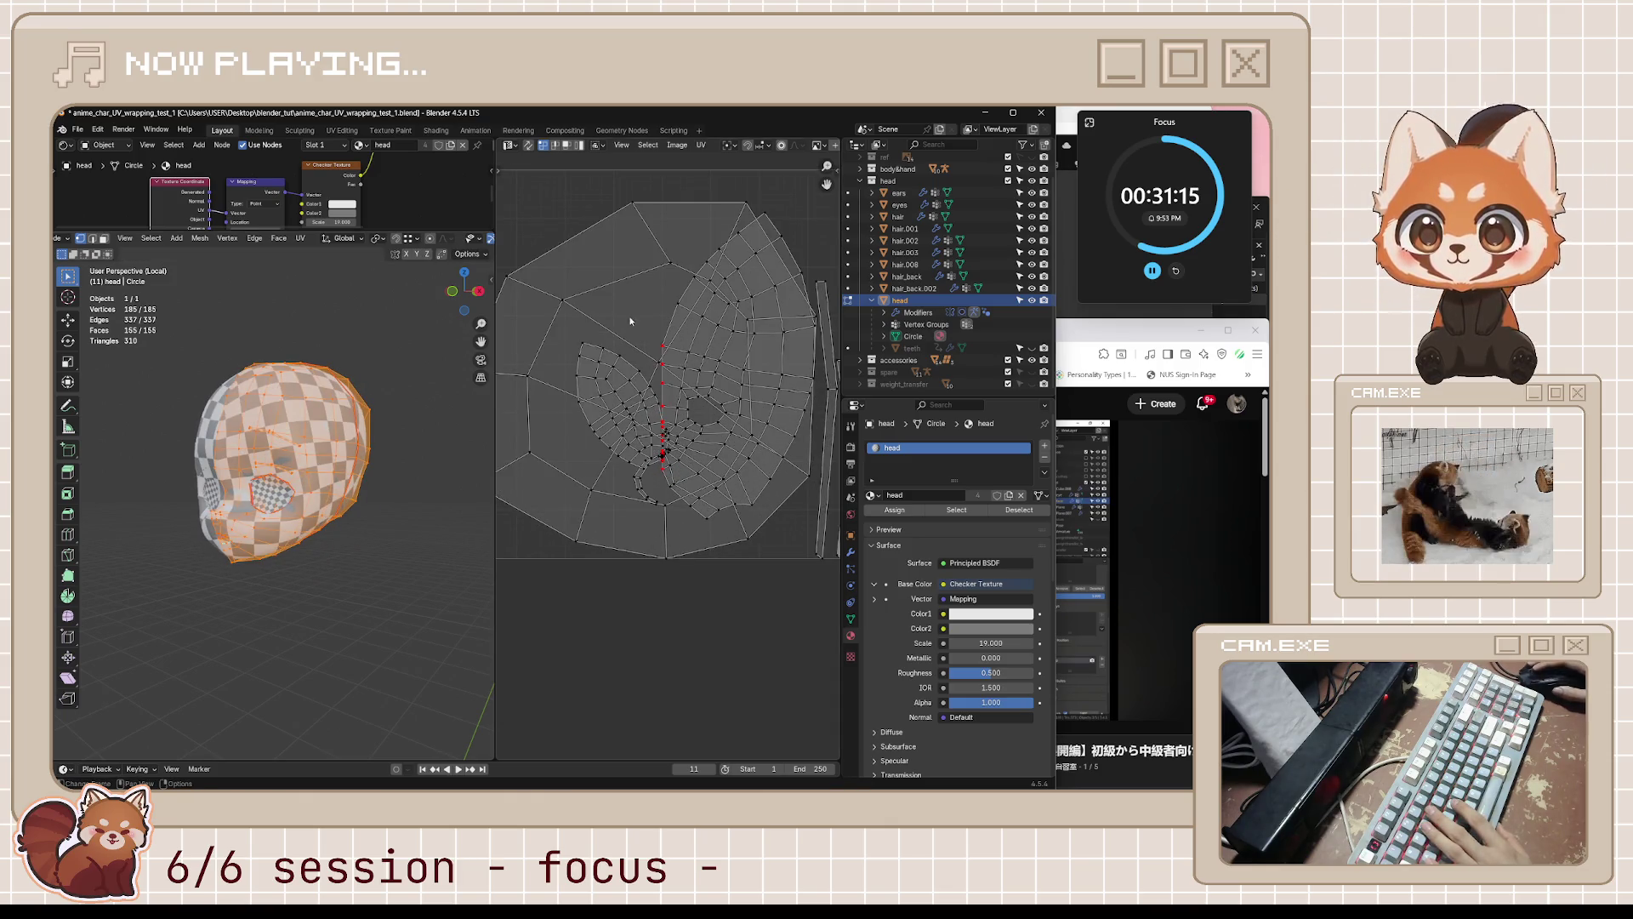
scroll(627, 310, "down", 2)
key("l")
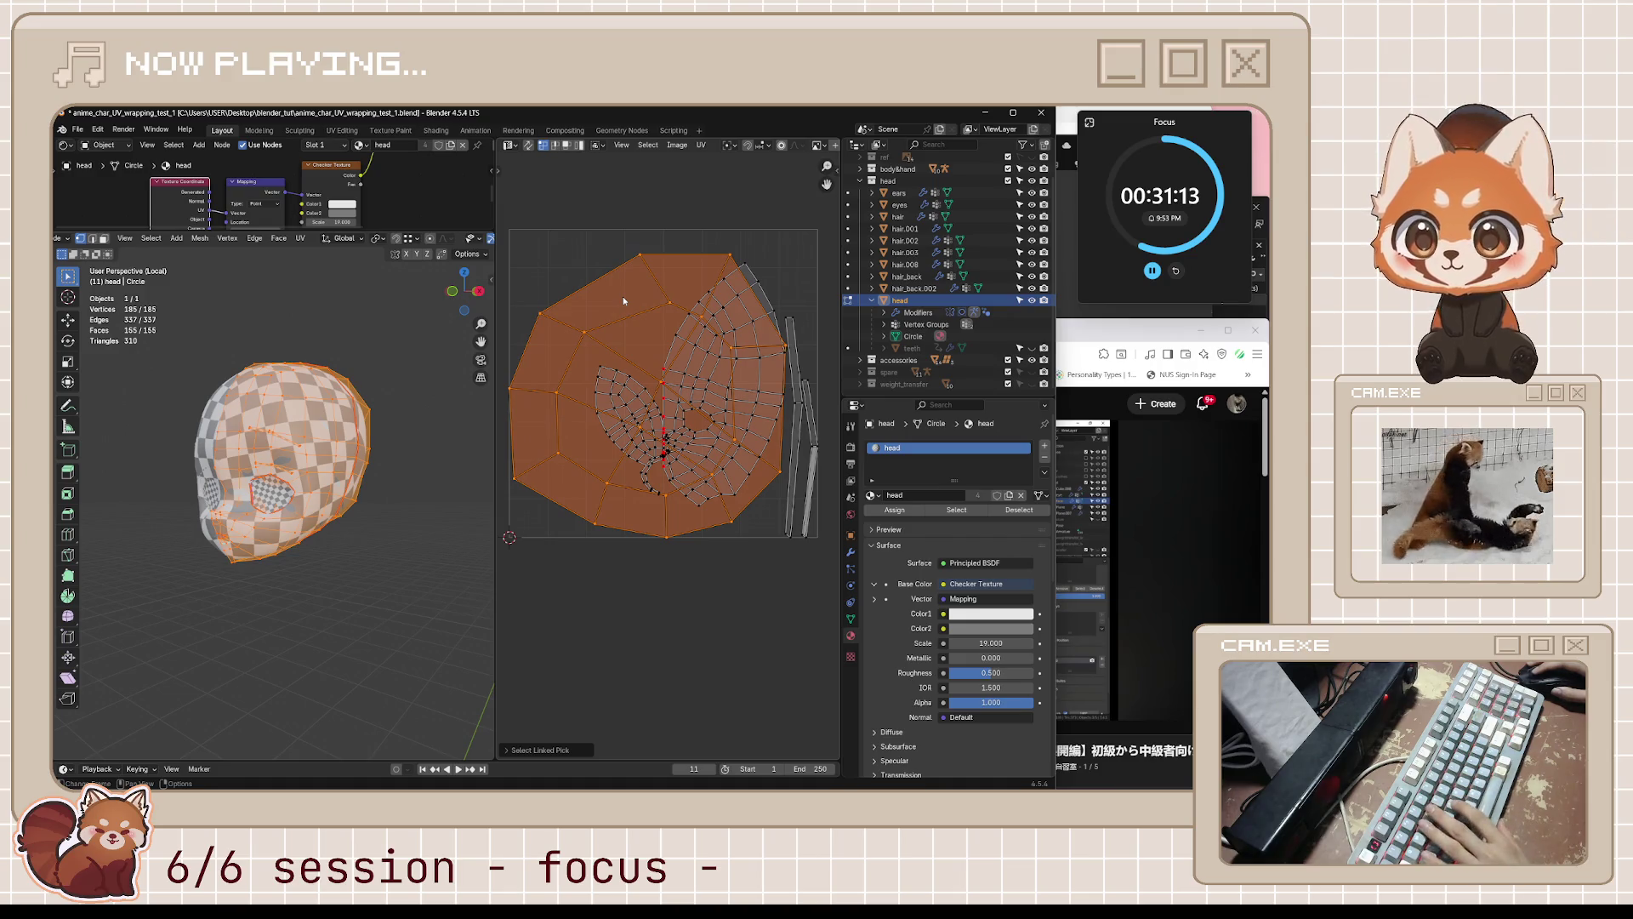
key("g")
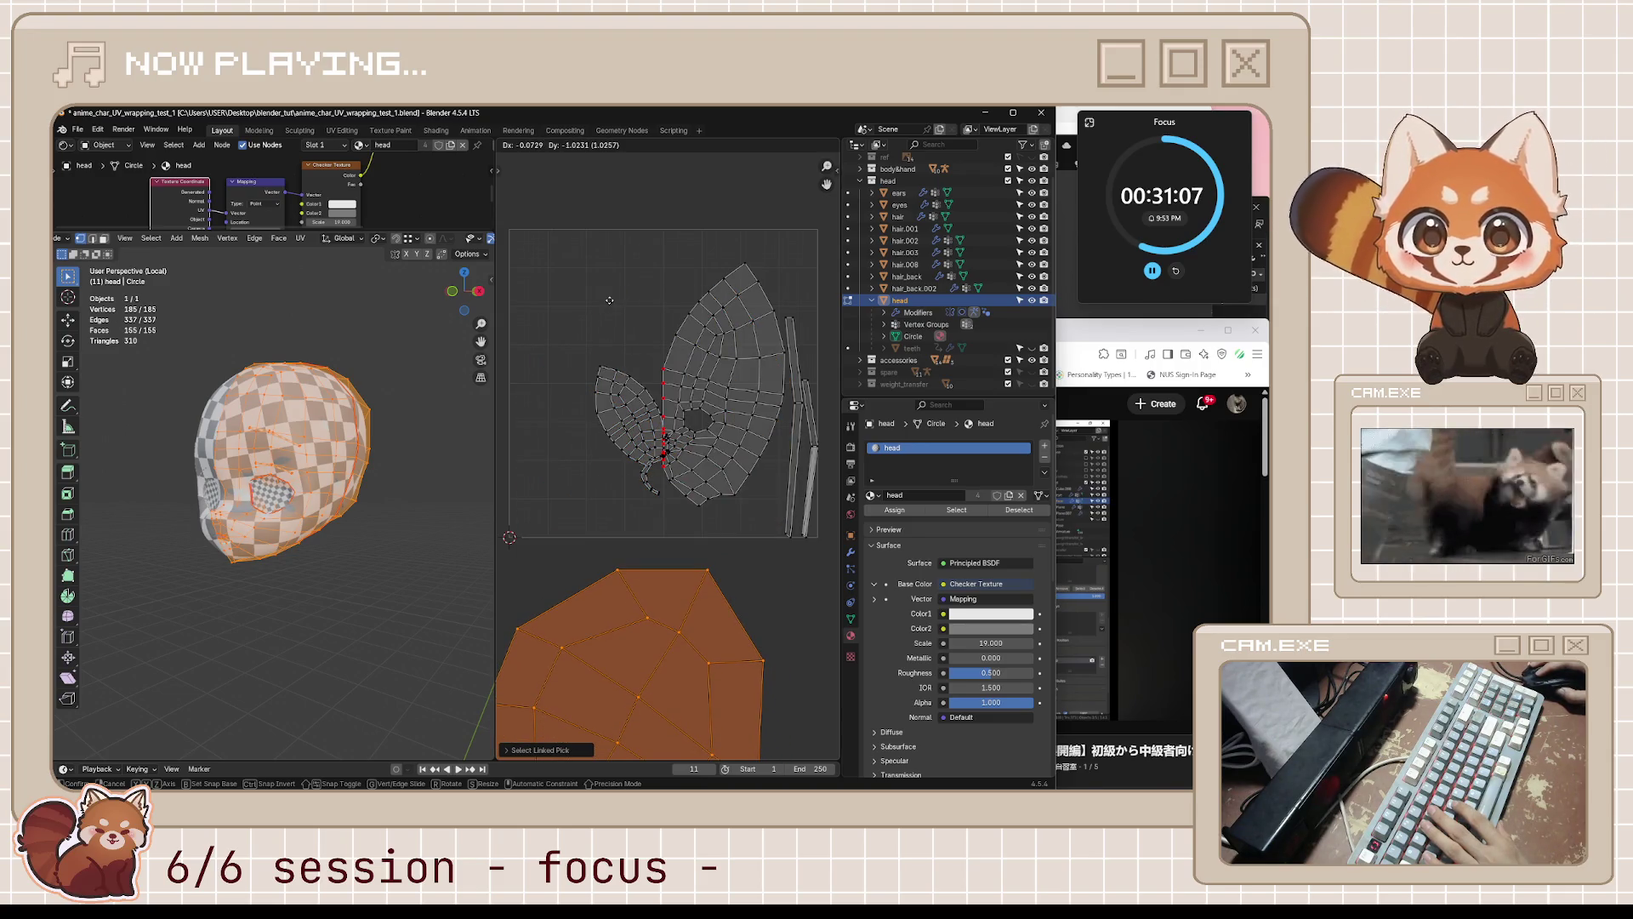
left_click(609, 299)
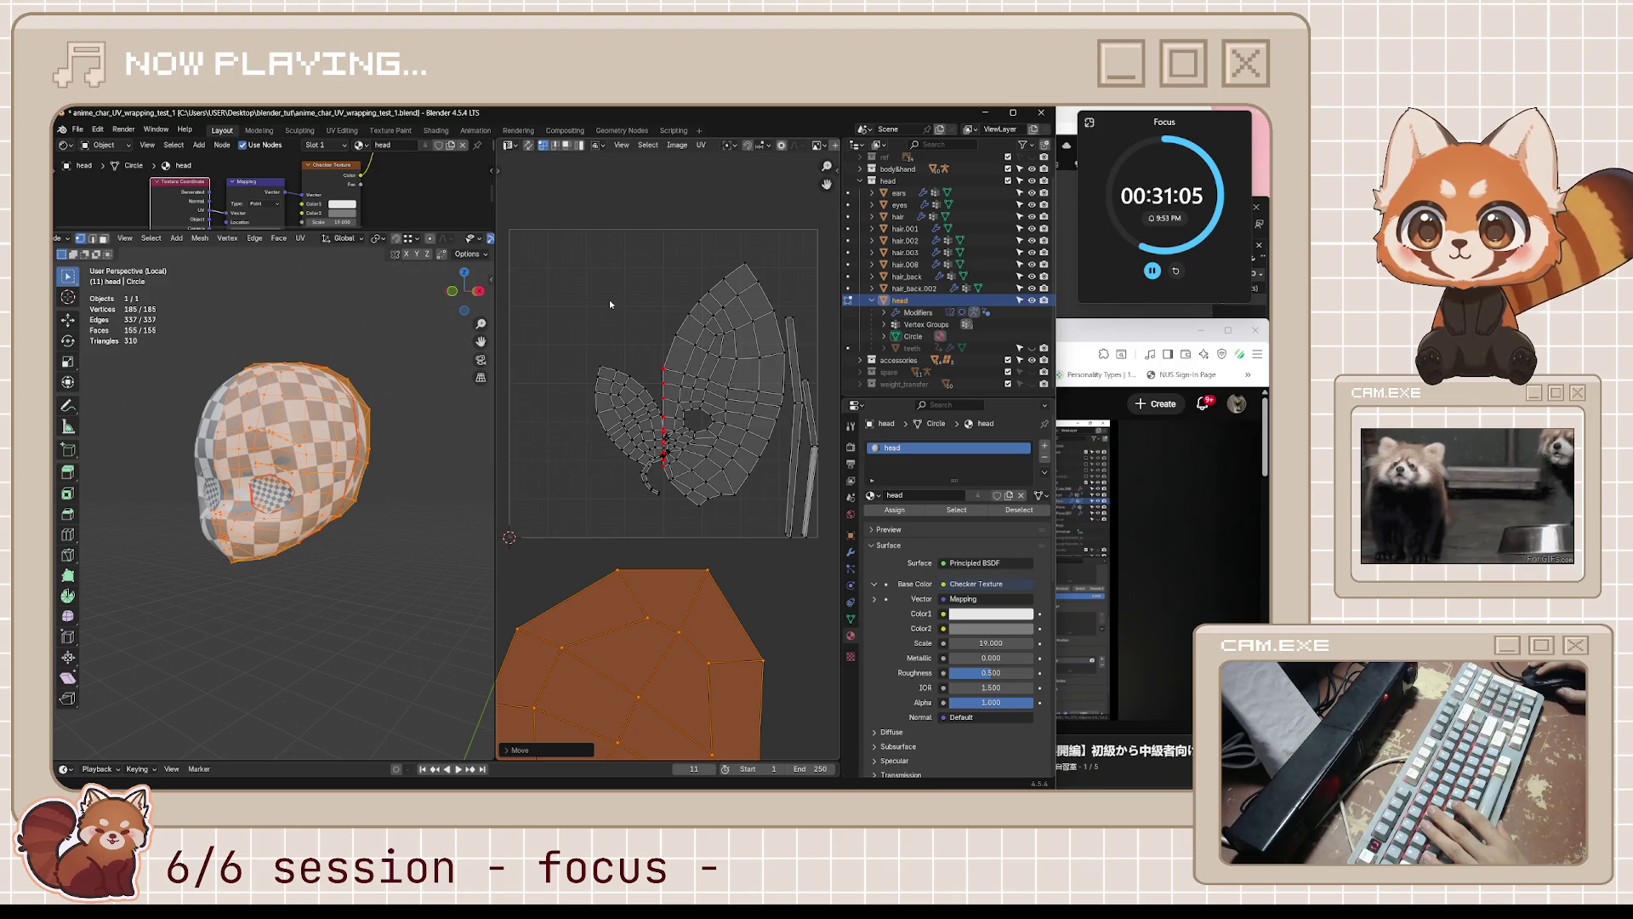
- Move the small leaf-shaped UV island up and to the left
mouse_move(379, 477)
middle_mouse_down()
mouse_move(363, 514)
mouse_move(340, 471)
middle_mouse_up()
left_click(791, 265)
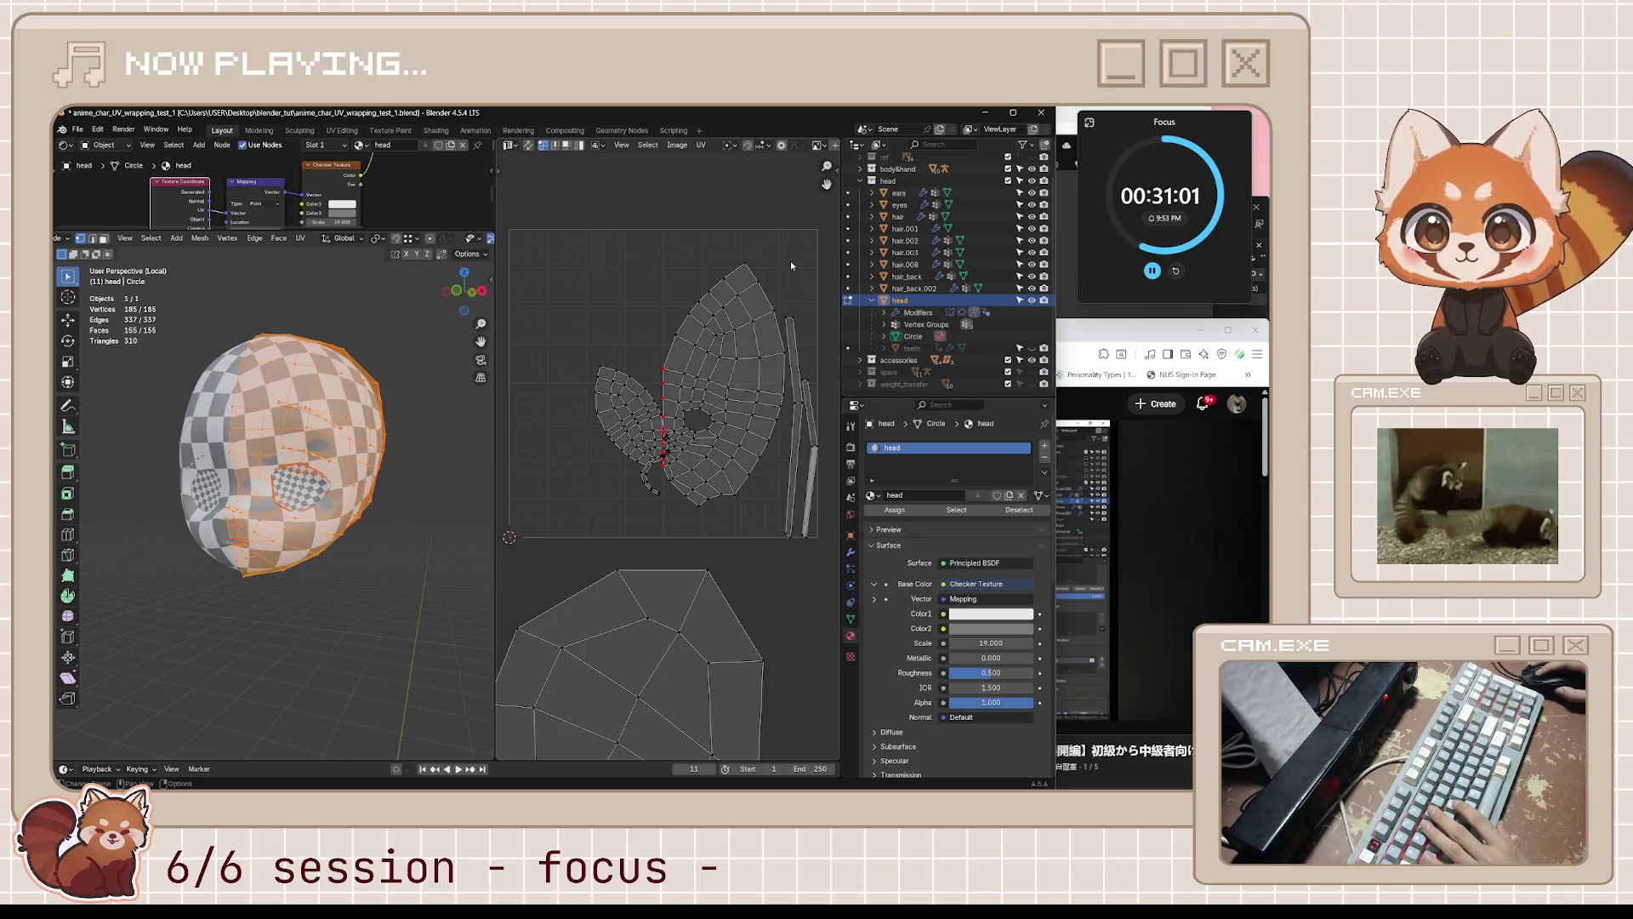
left_click(606, 419)
key("g")
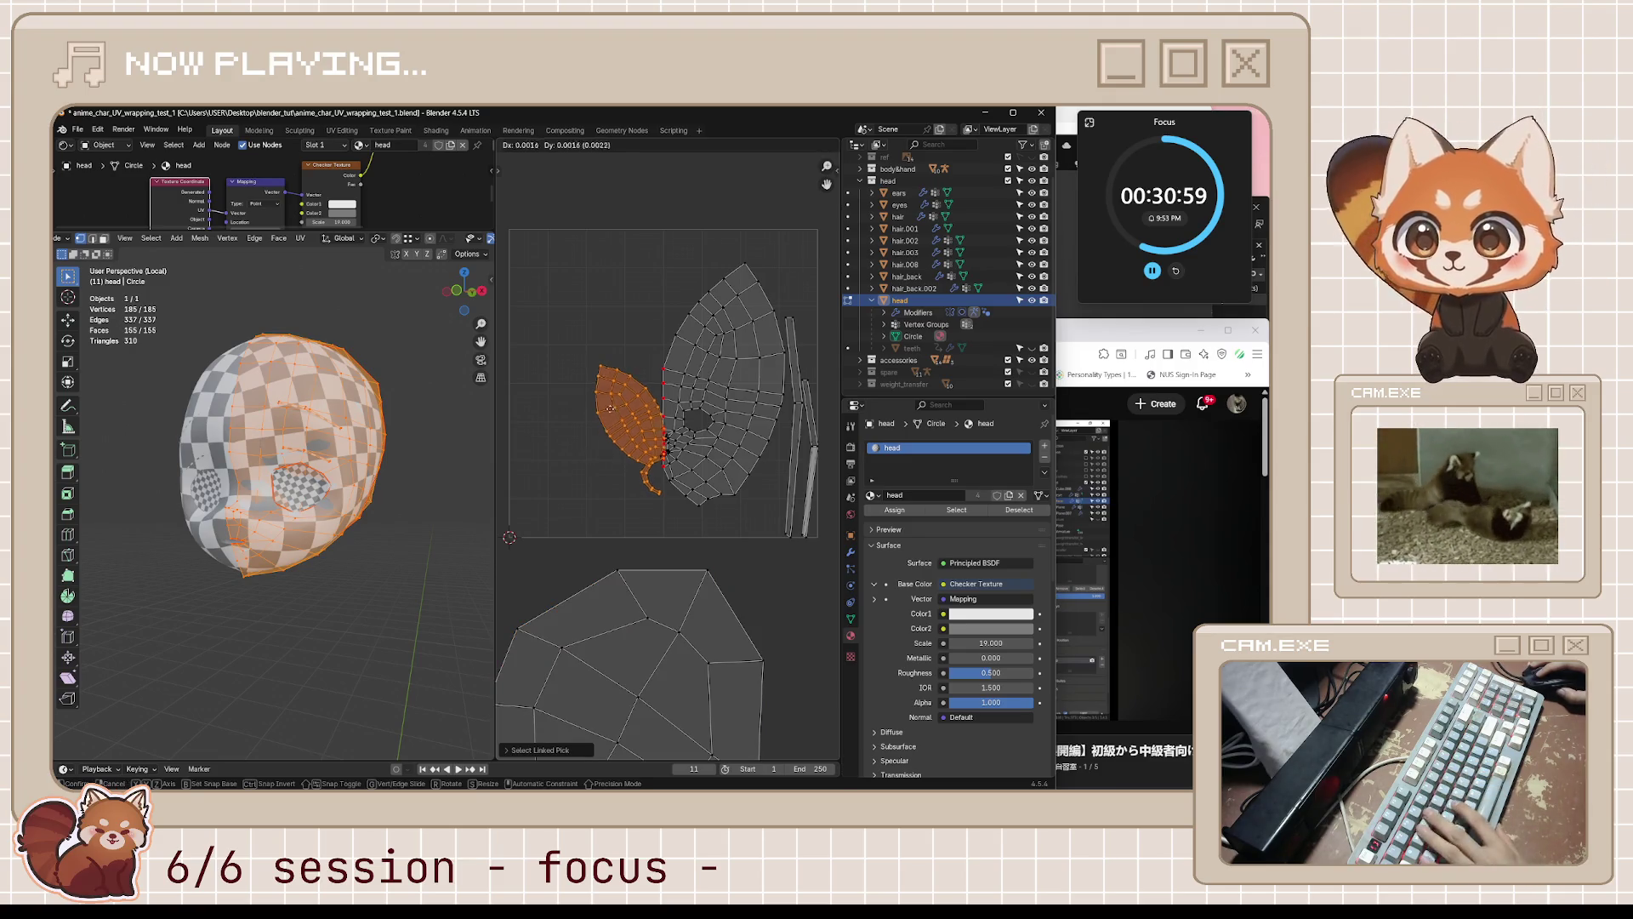
left_click(545, 383)
mouse_move(460, 400)
middle_mouse_down()
mouse_move(486, 411)
mouse_move(366, 488)
mouse_move(441, 461)
mouse_move(440, 428)
mouse_move(460, 425)
middle_mouse_up()
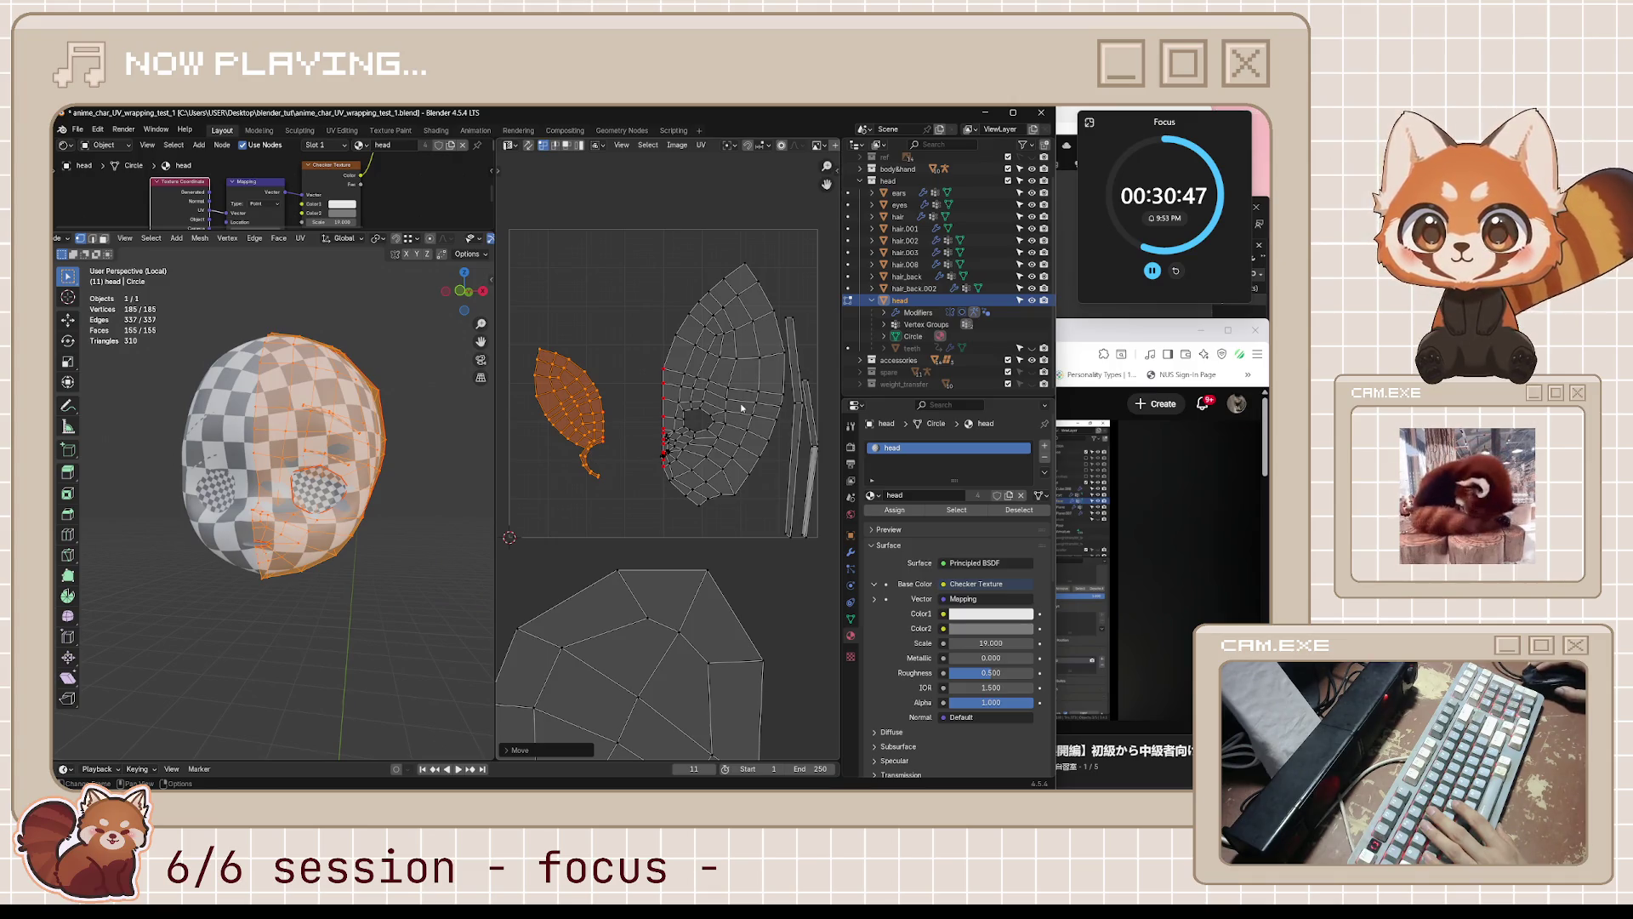
- Compare the layout with the tutorial video twice, returning to Blender each time
left_click(1081, 344)
left_click(842, 132)
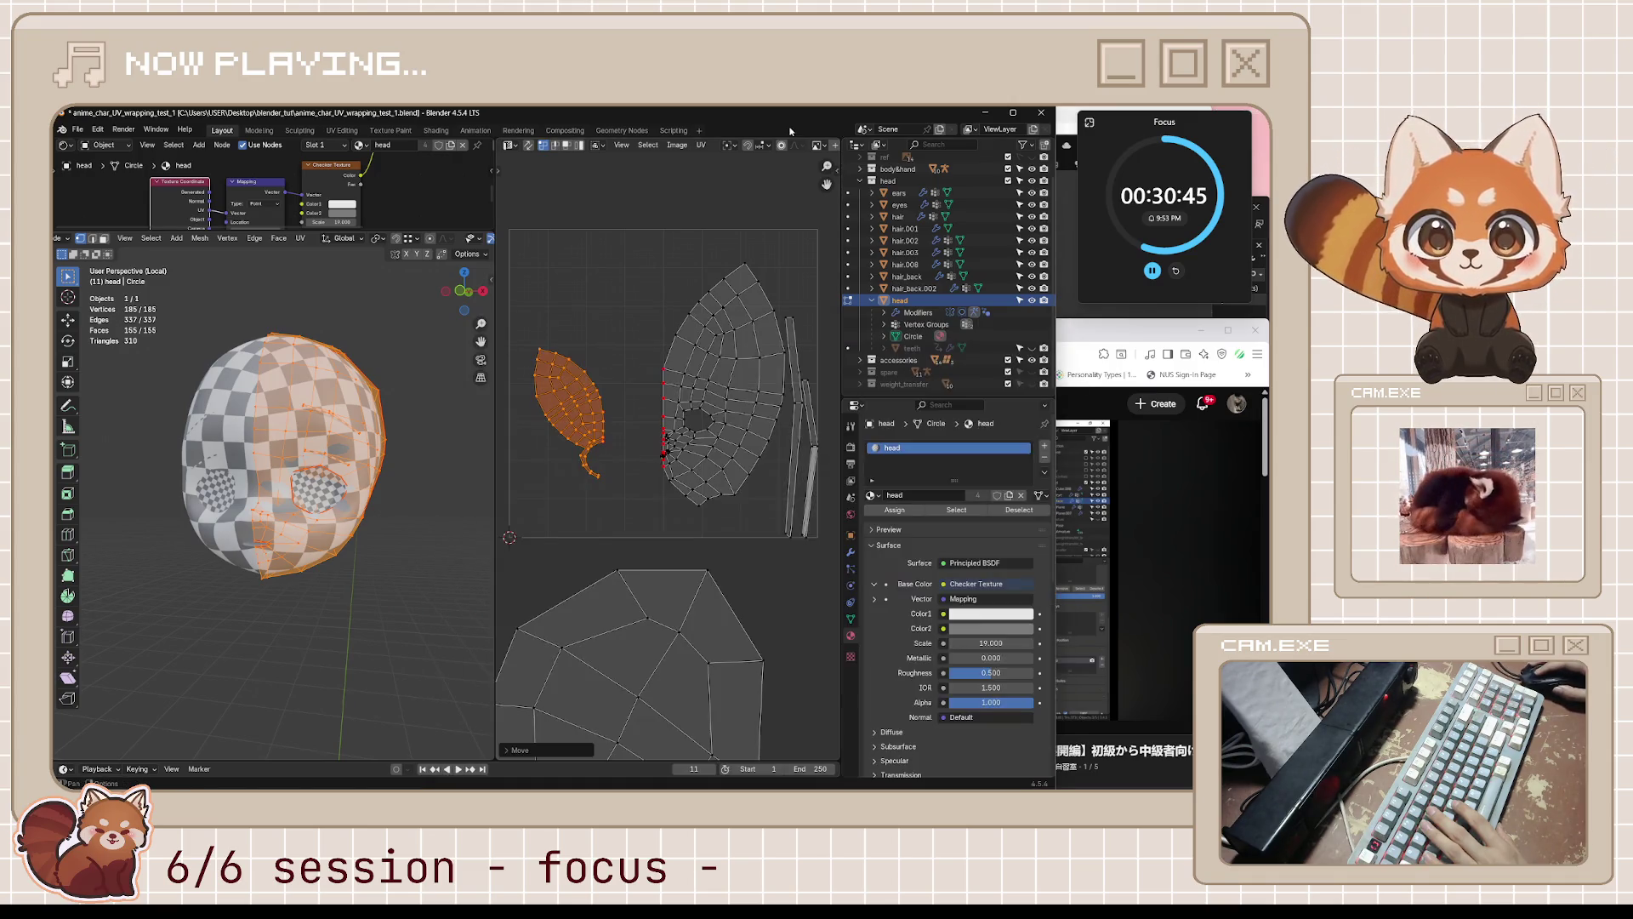
left_click(1090, 331)
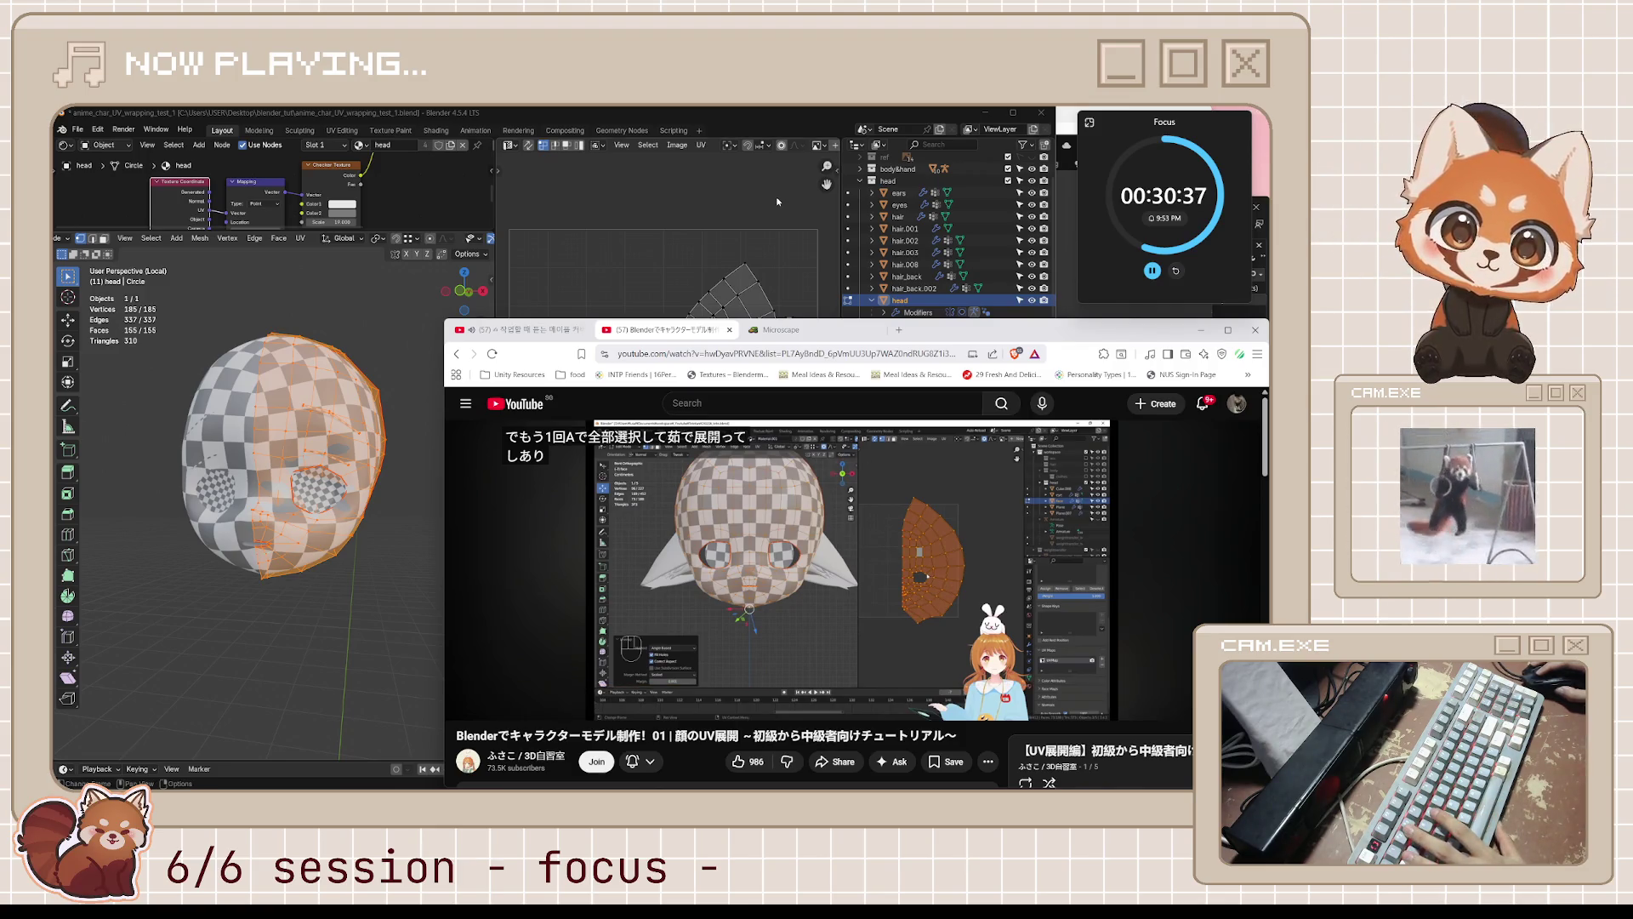
left_click(780, 130)
- Clear the mesh selection, switch to Object Mode and isolate the head in local view
mouse_move(370, 529)
middle_mouse_down()
mouse_move(389, 534)
mouse_move(370, 532)
mouse_move(389, 512)
mouse_move(365, 513)
middle_mouse_up()
left_click(349, 551)
key("KP_Divide")
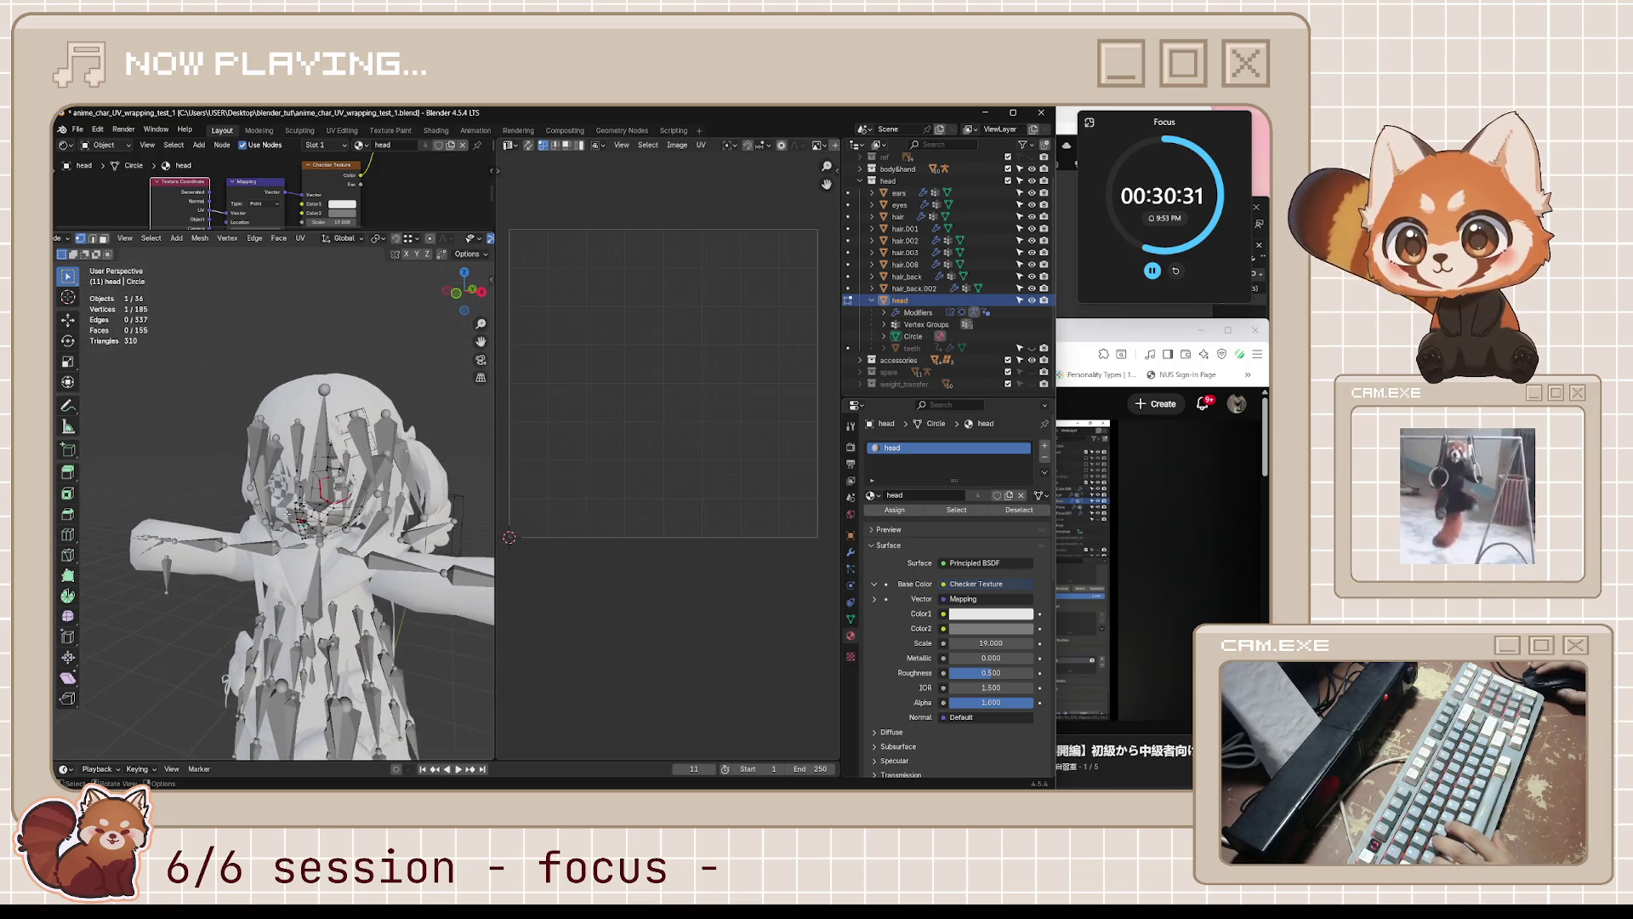
key("Tab")
key("KP_Divide")
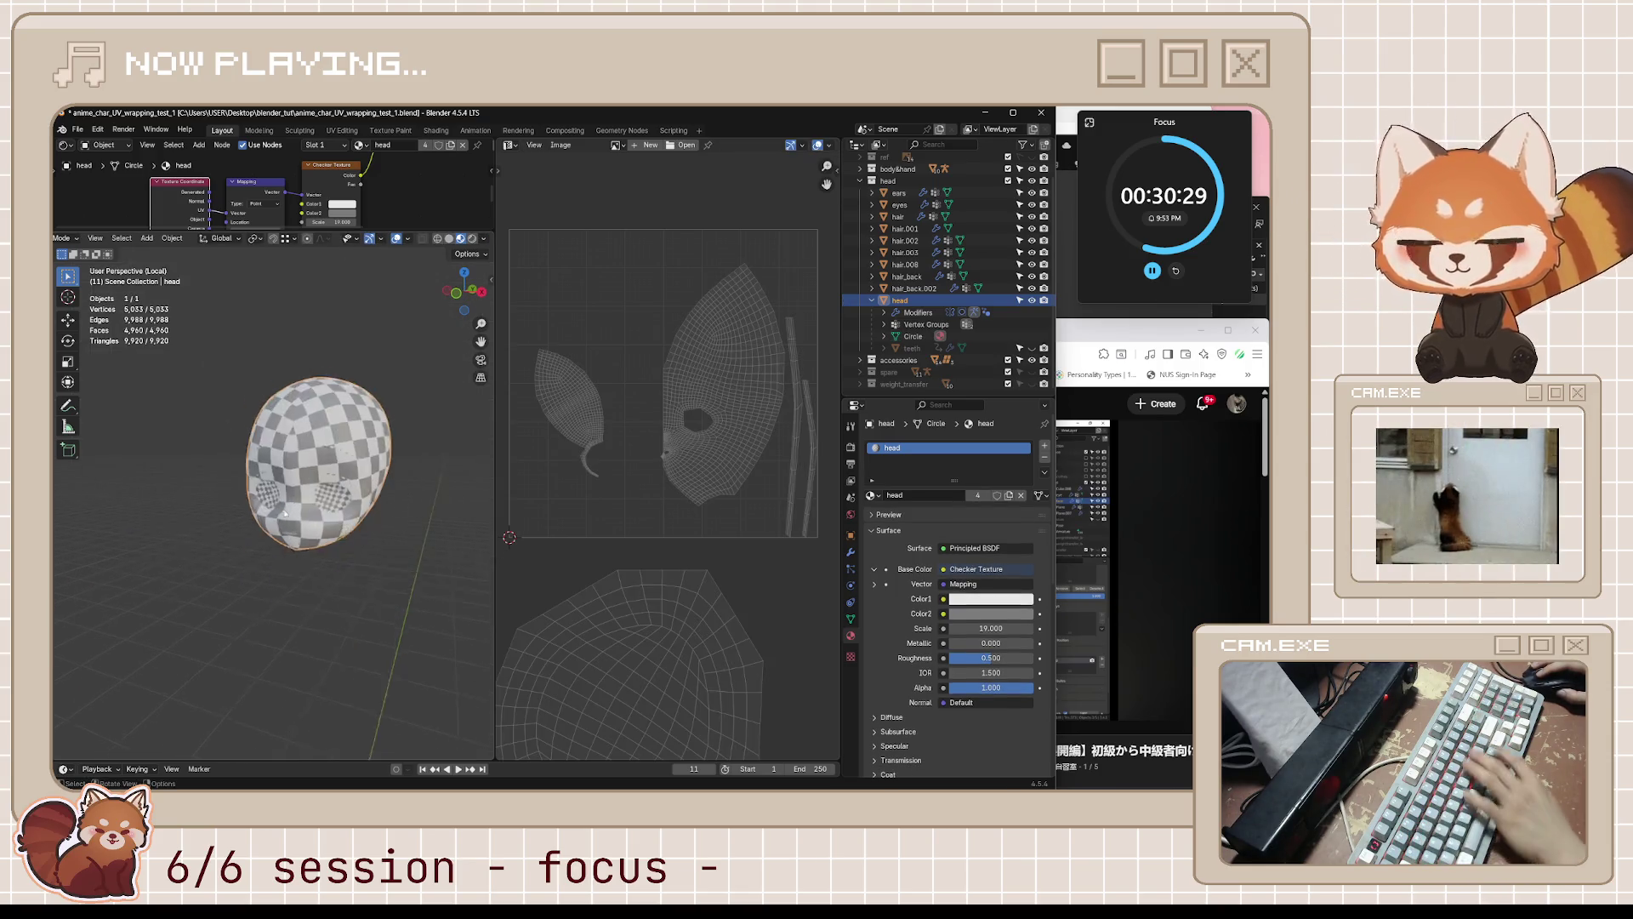
middle_click_drag(306, 507, 335, 487)
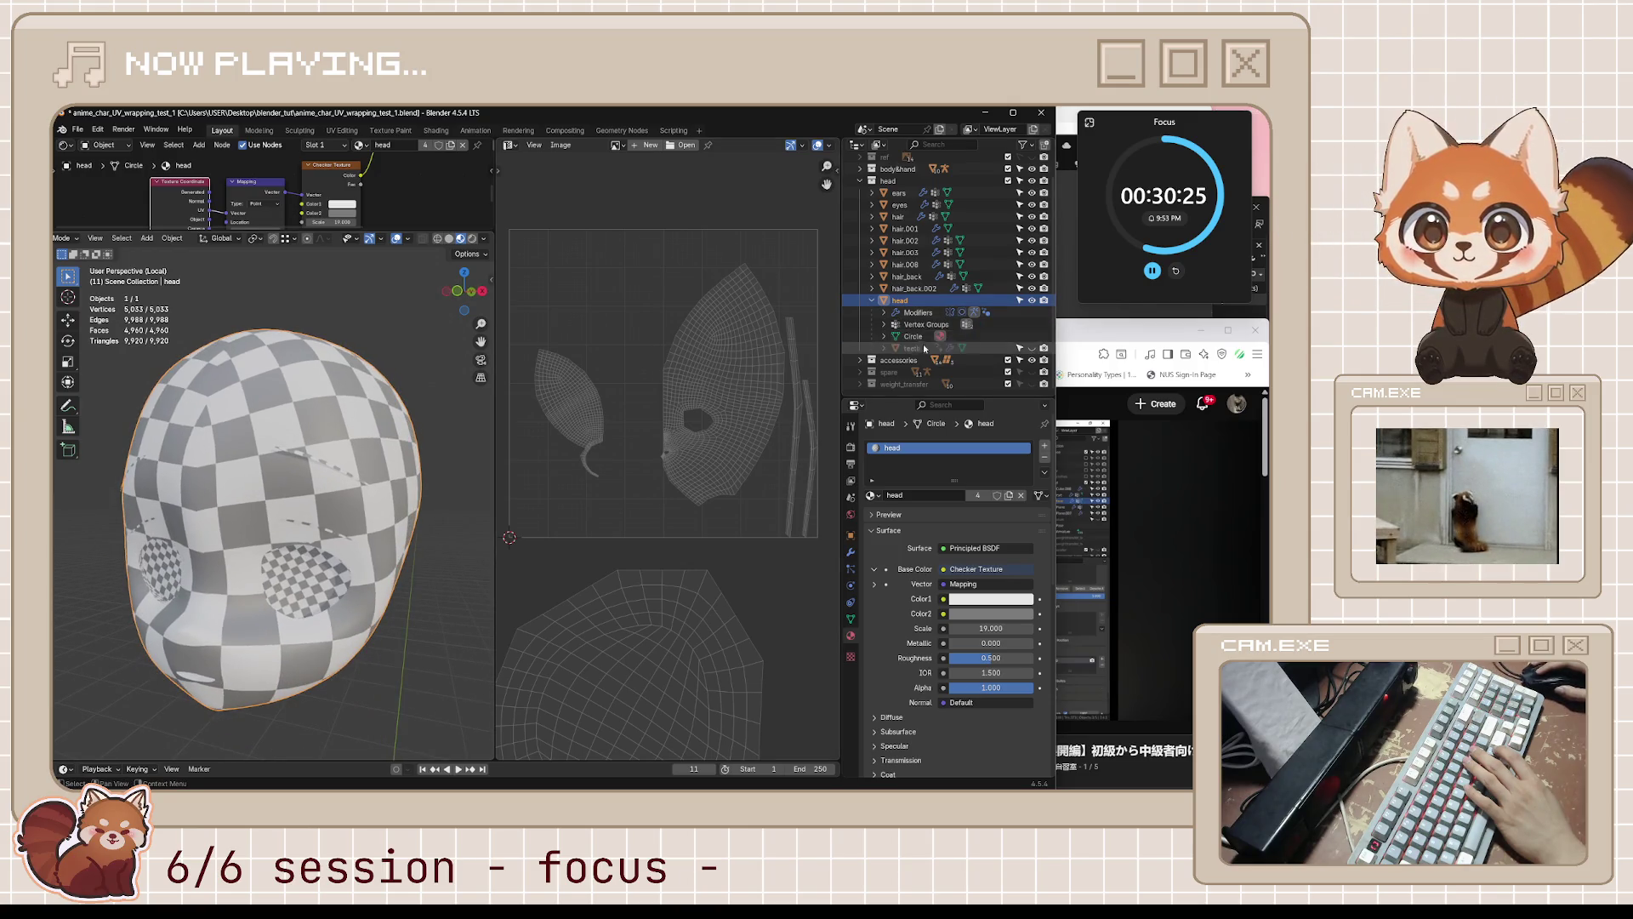
- Expand and collapse the teeth entry in the Outliner to inspect its contents
left_click(885, 349)
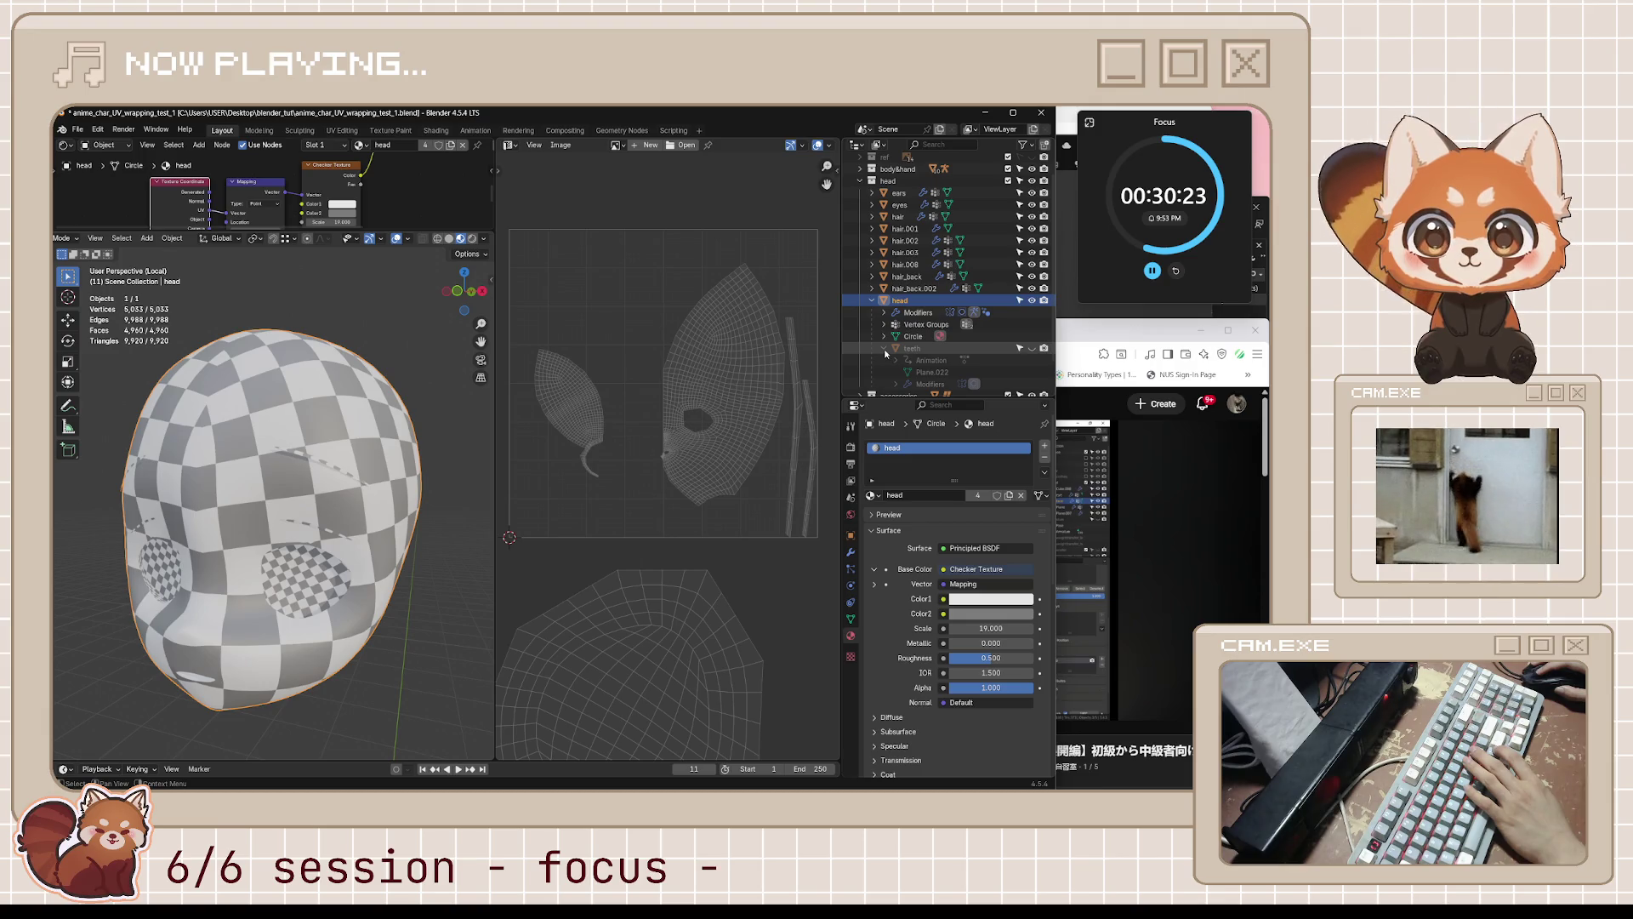
left_click(884, 349)
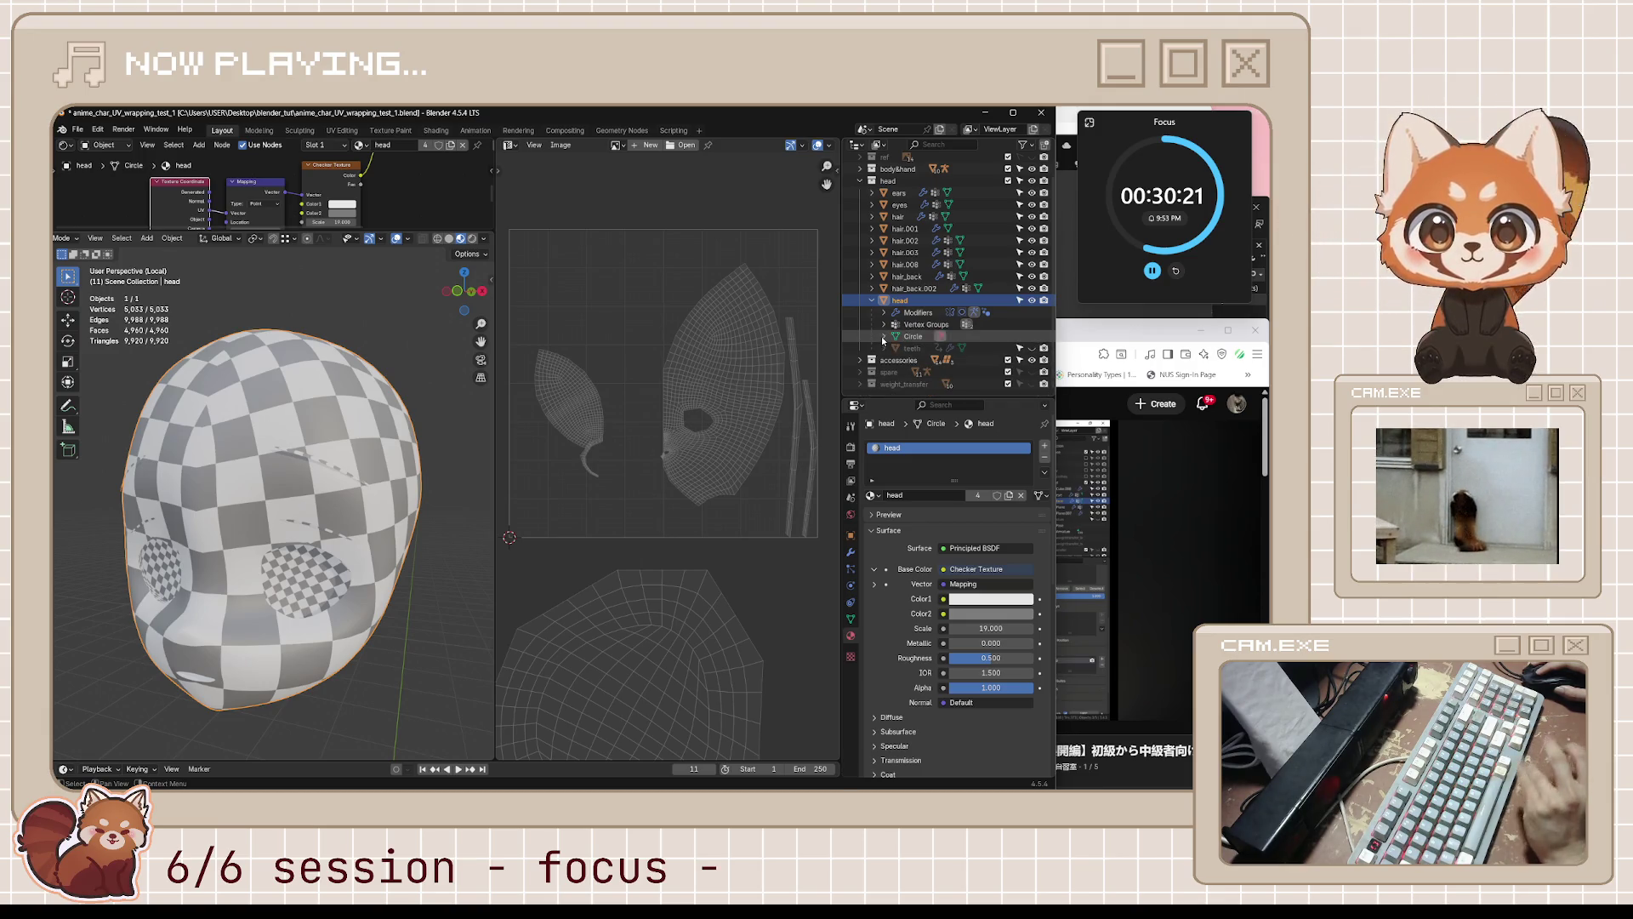
left_click(885, 349)
left_click(885, 349)
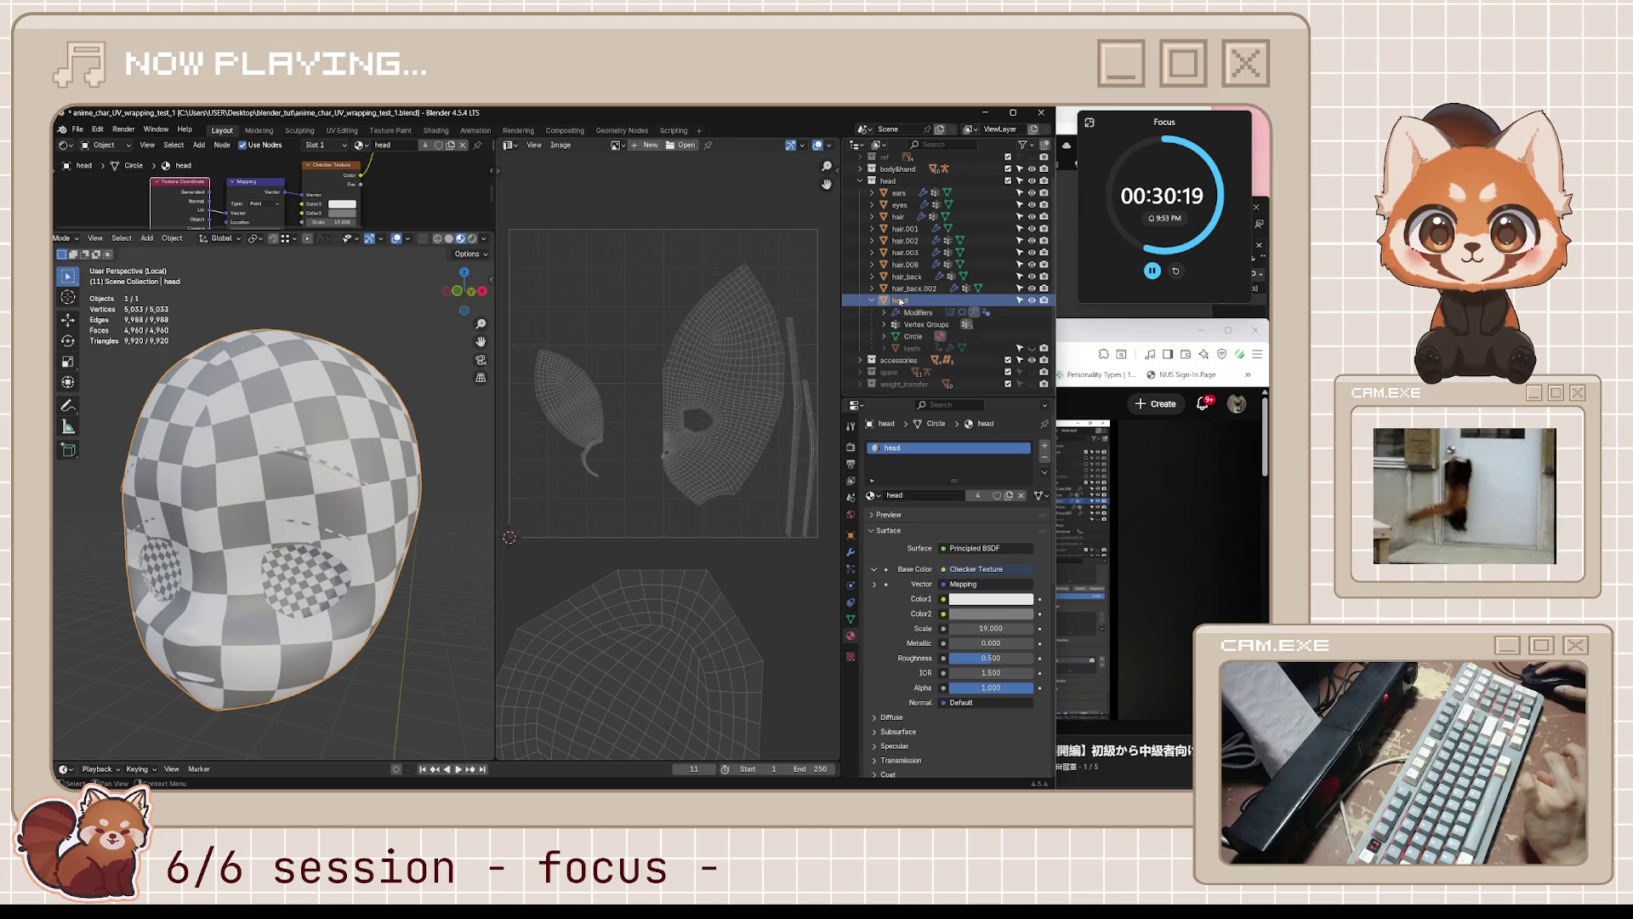
- In Edit Mode, deselect all and select the faces at the small island's upper tip
key("Tab")
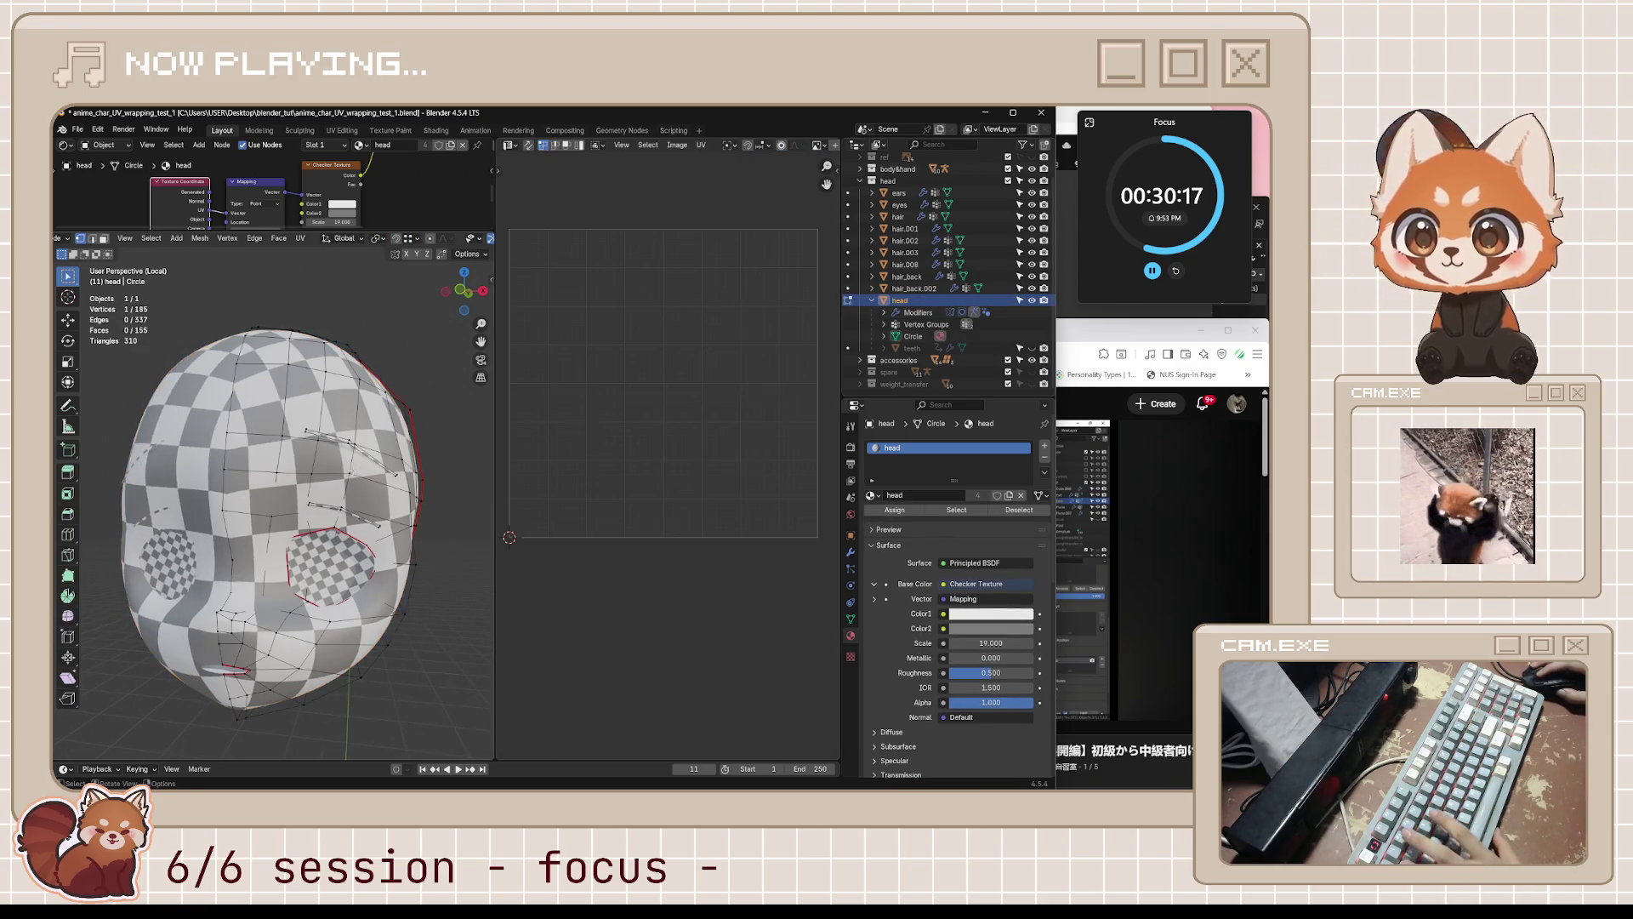
middle_click_drag(404, 491, 472, 450)
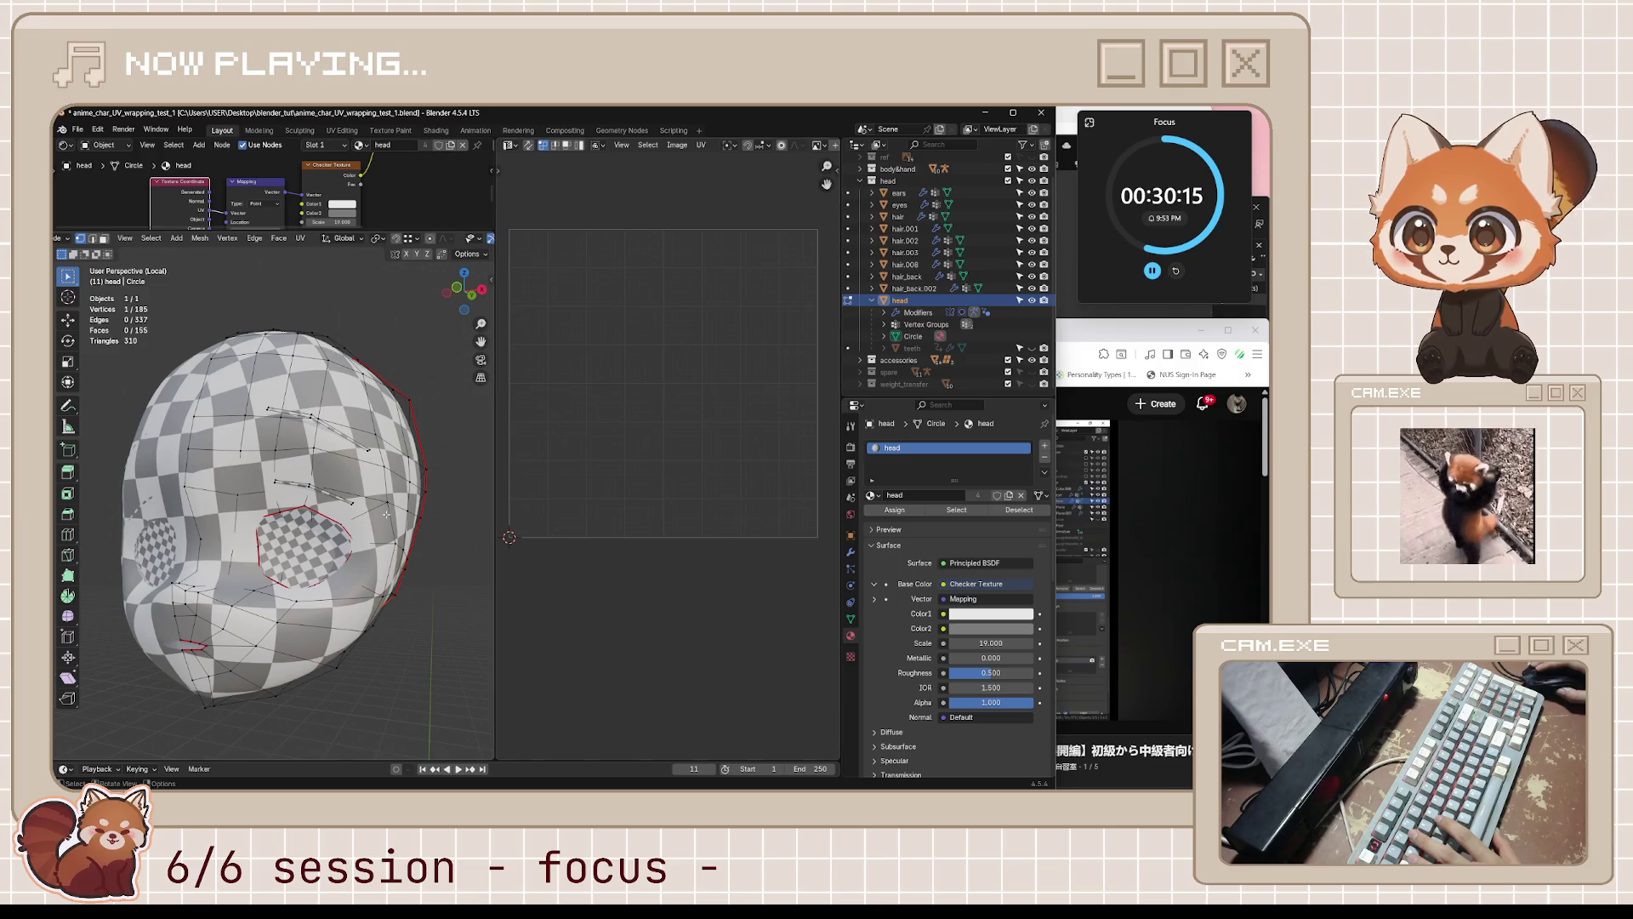
mouse_move(386, 514)
middle_mouse_down()
mouse_move(364, 507)
mouse_move(453, 391)
mouse_move(400, 417)
middle_mouse_up()
key("Tab")
key("Tab")
key("alt+a")
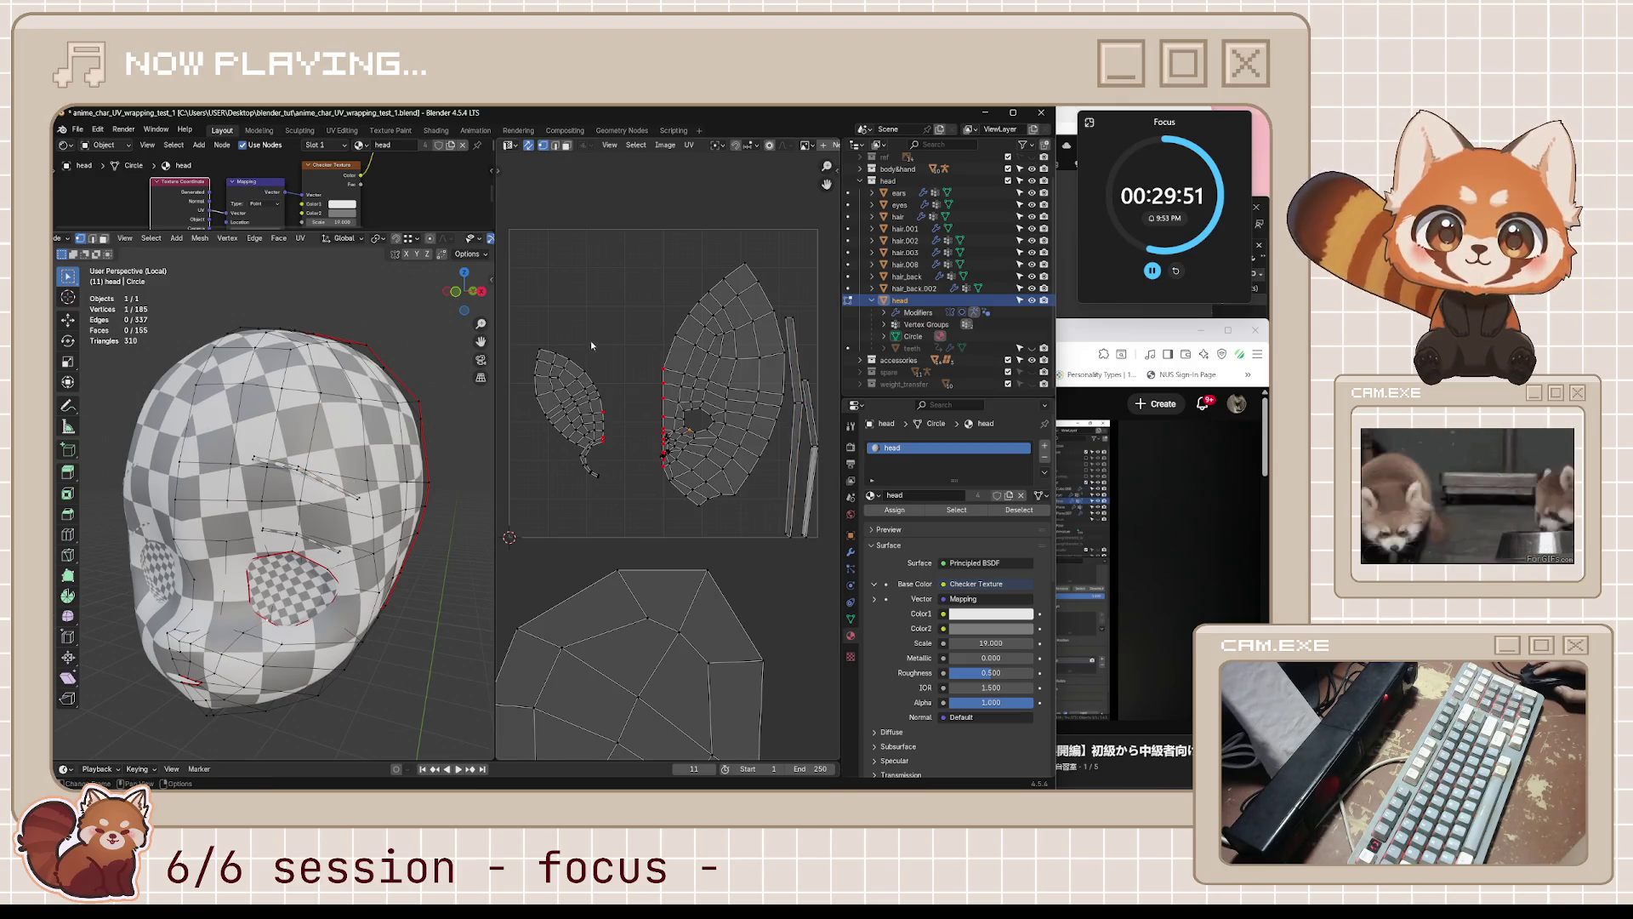
left_click_drag(592, 344, 553, 422)
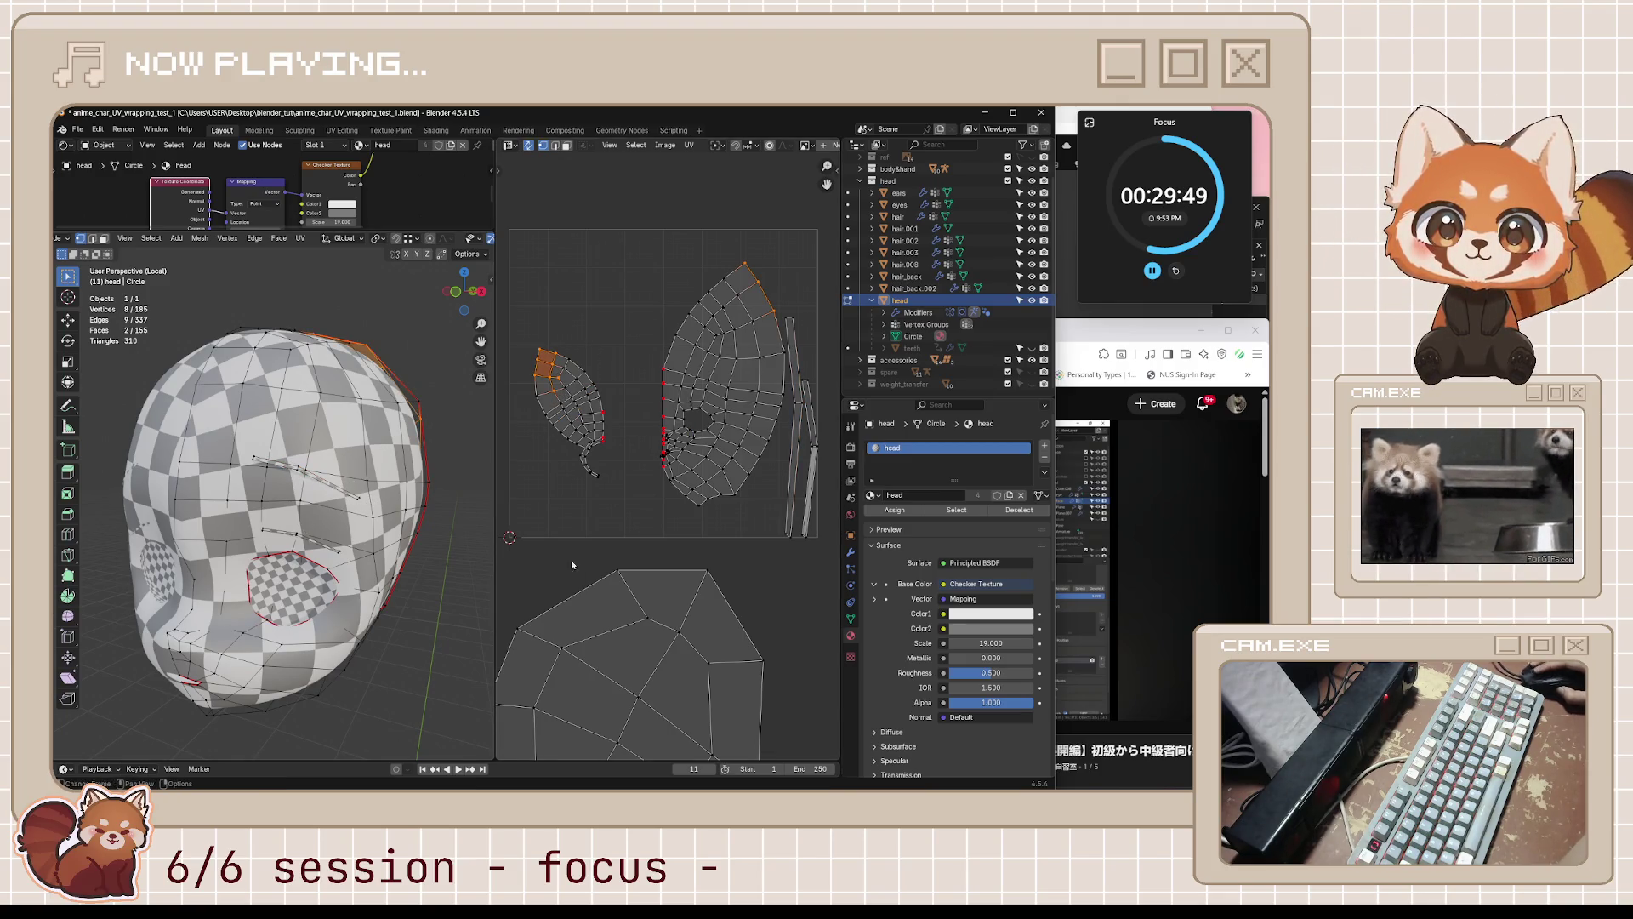
left_click(659, 587)
mouse_move(366, 510)
middle_mouse_down()
mouse_move(338, 529)
mouse_move(357, 519)
middle_mouse_up()
left_click(1104, 326)
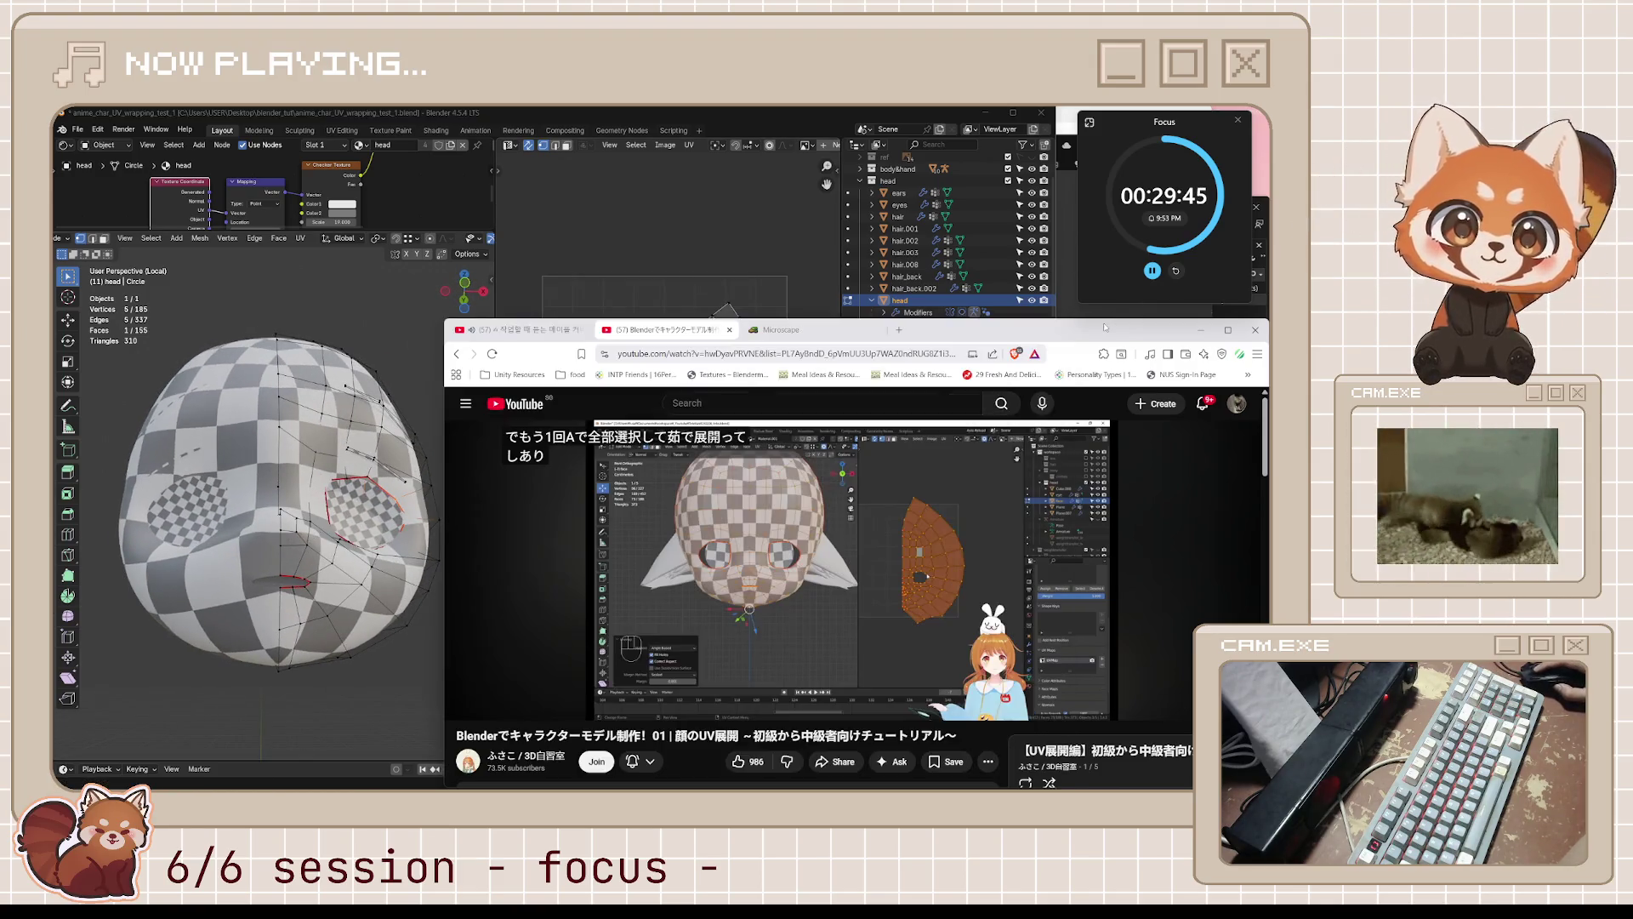
- Replay the tutorial from about 8:46, pause at 9:03, then orbit Blender's head to a side view
key("k")
key("j")
key("j")
key("j")
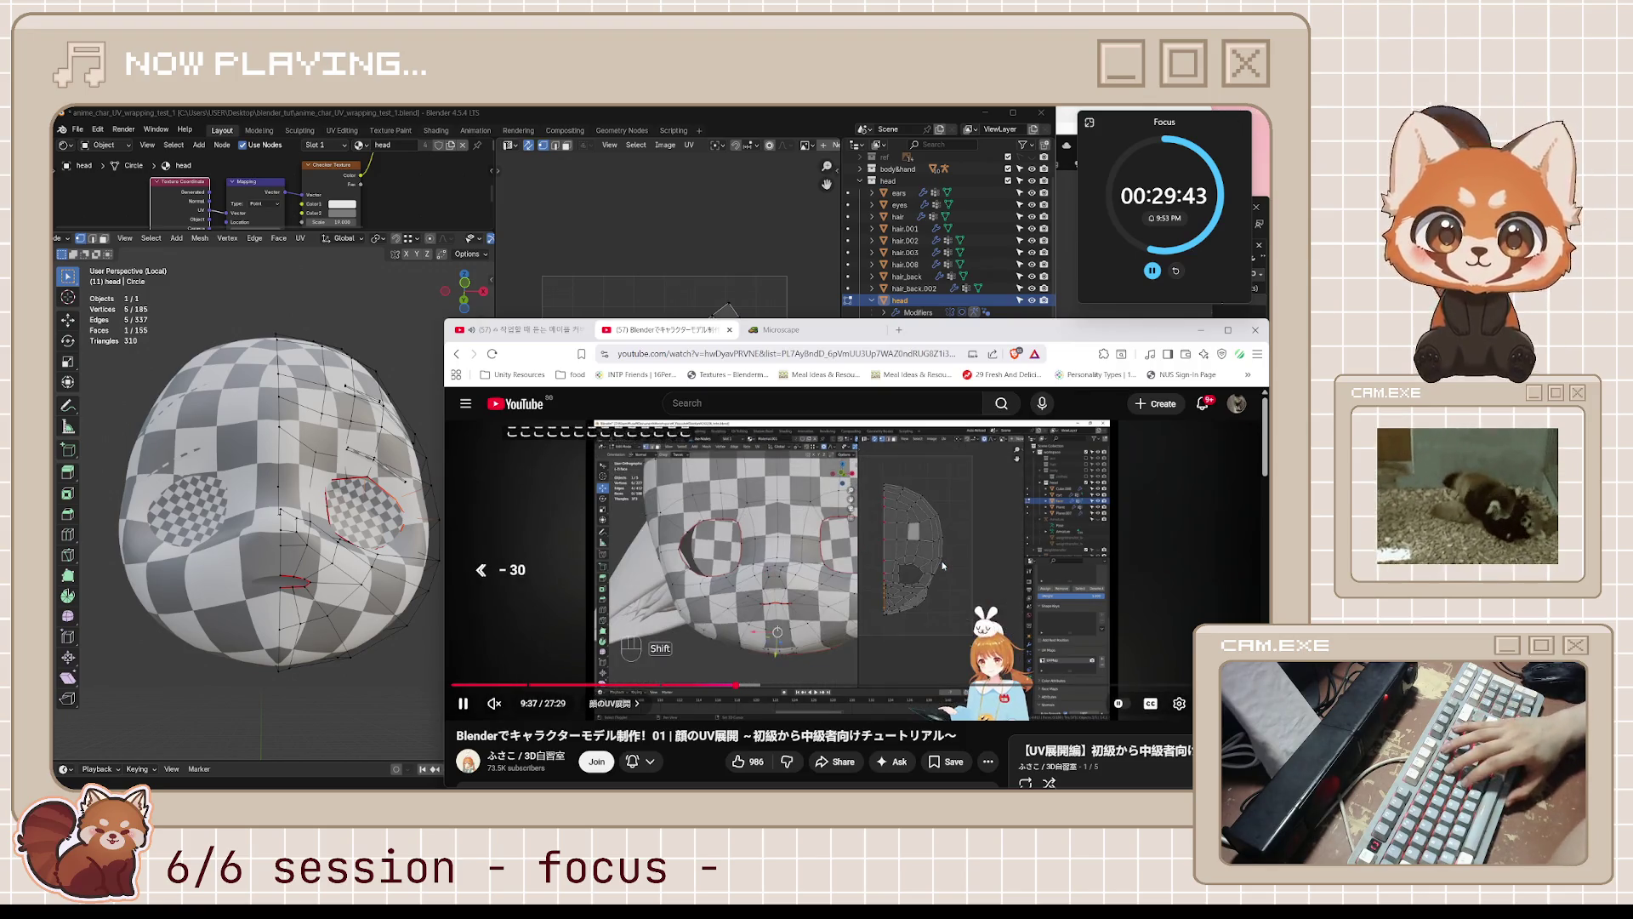
key("j")
key("j")
key("j")
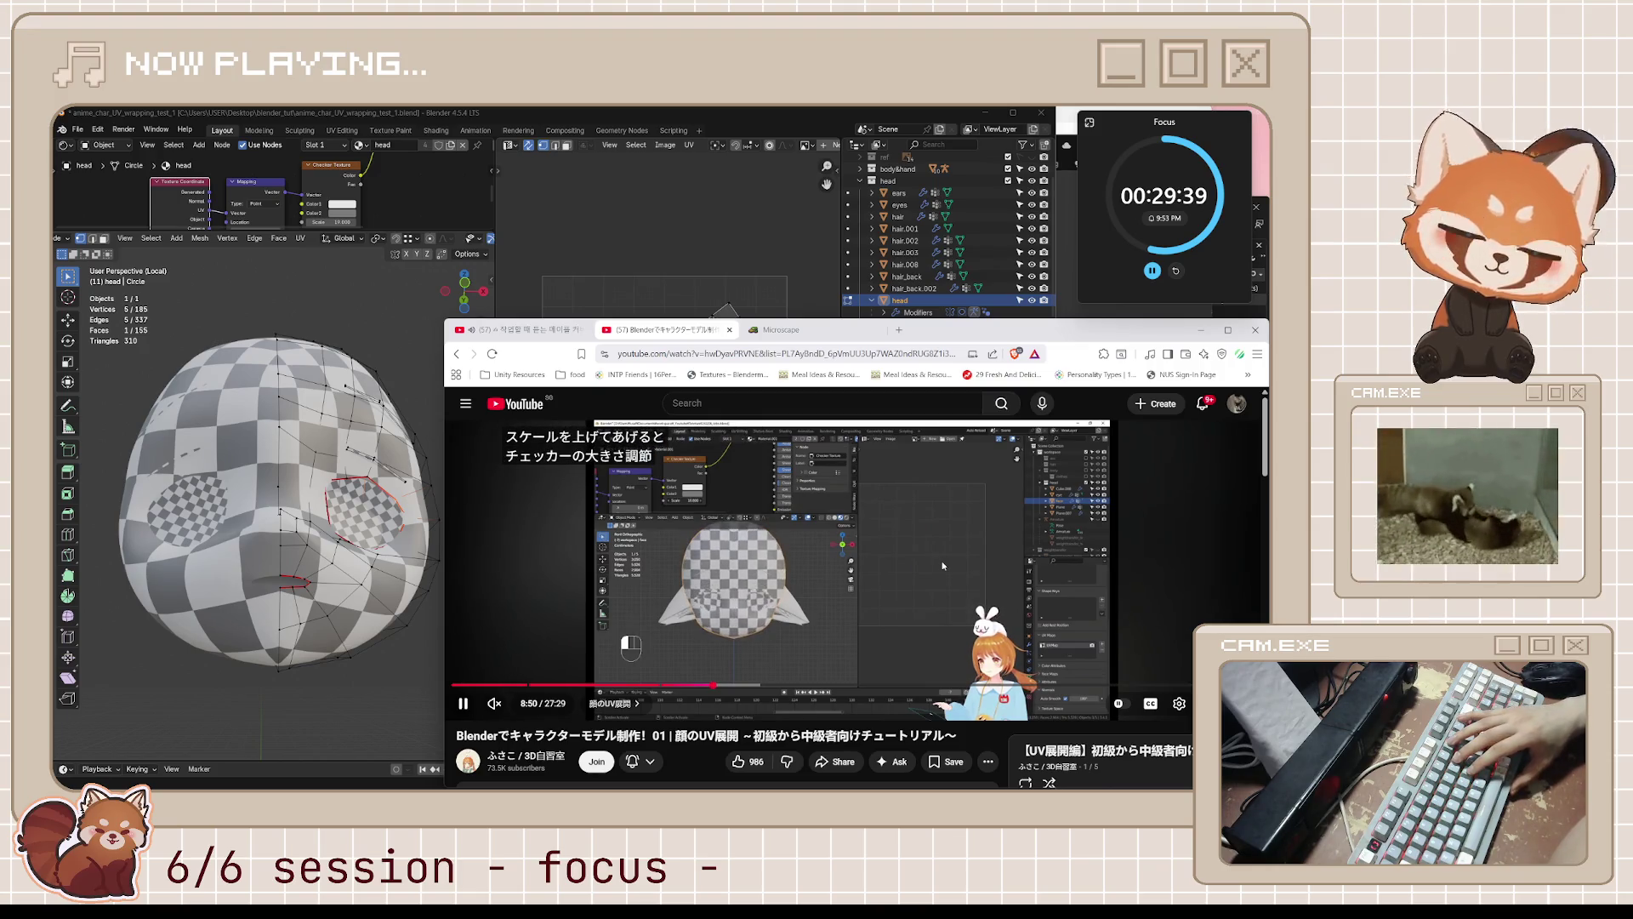
key("l")
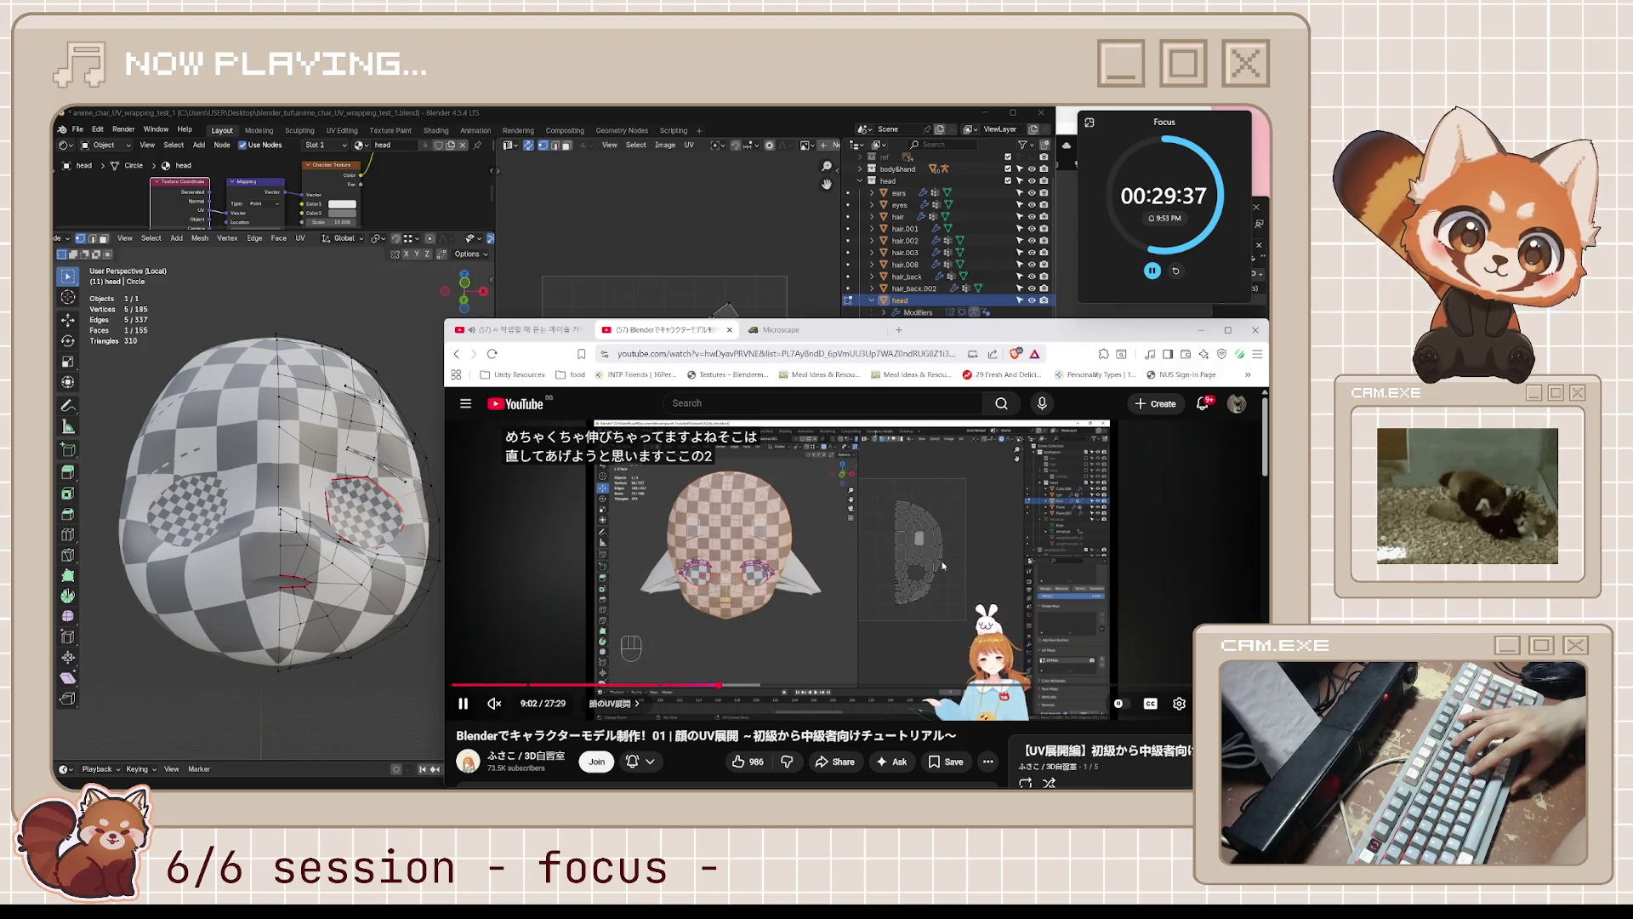
key("j")
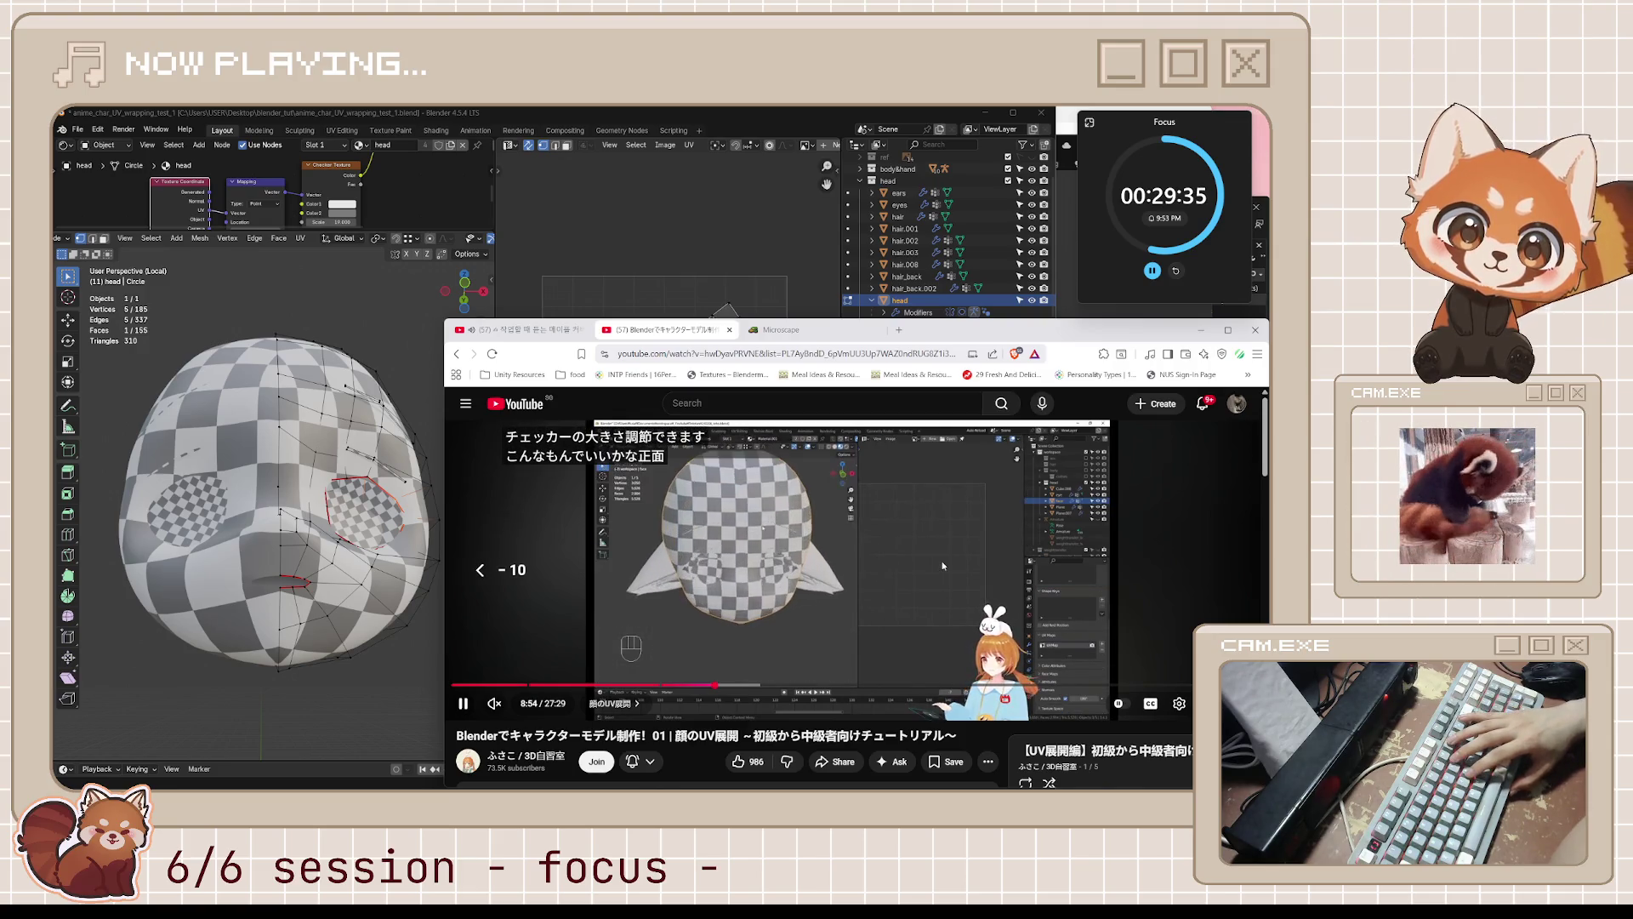
key("j")
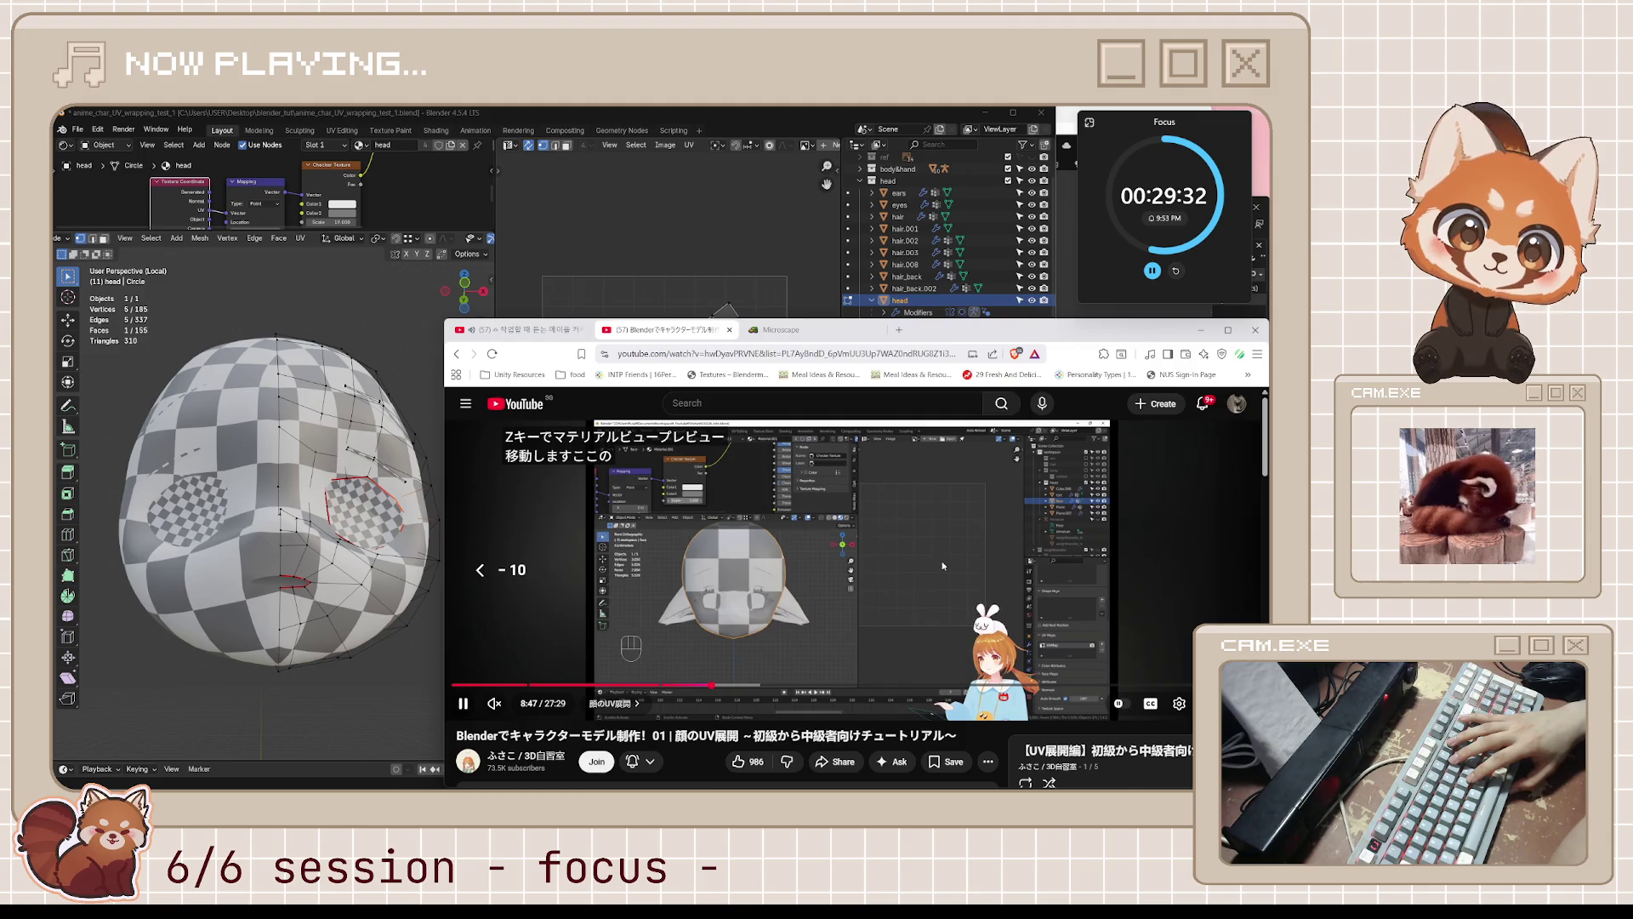
key("l")
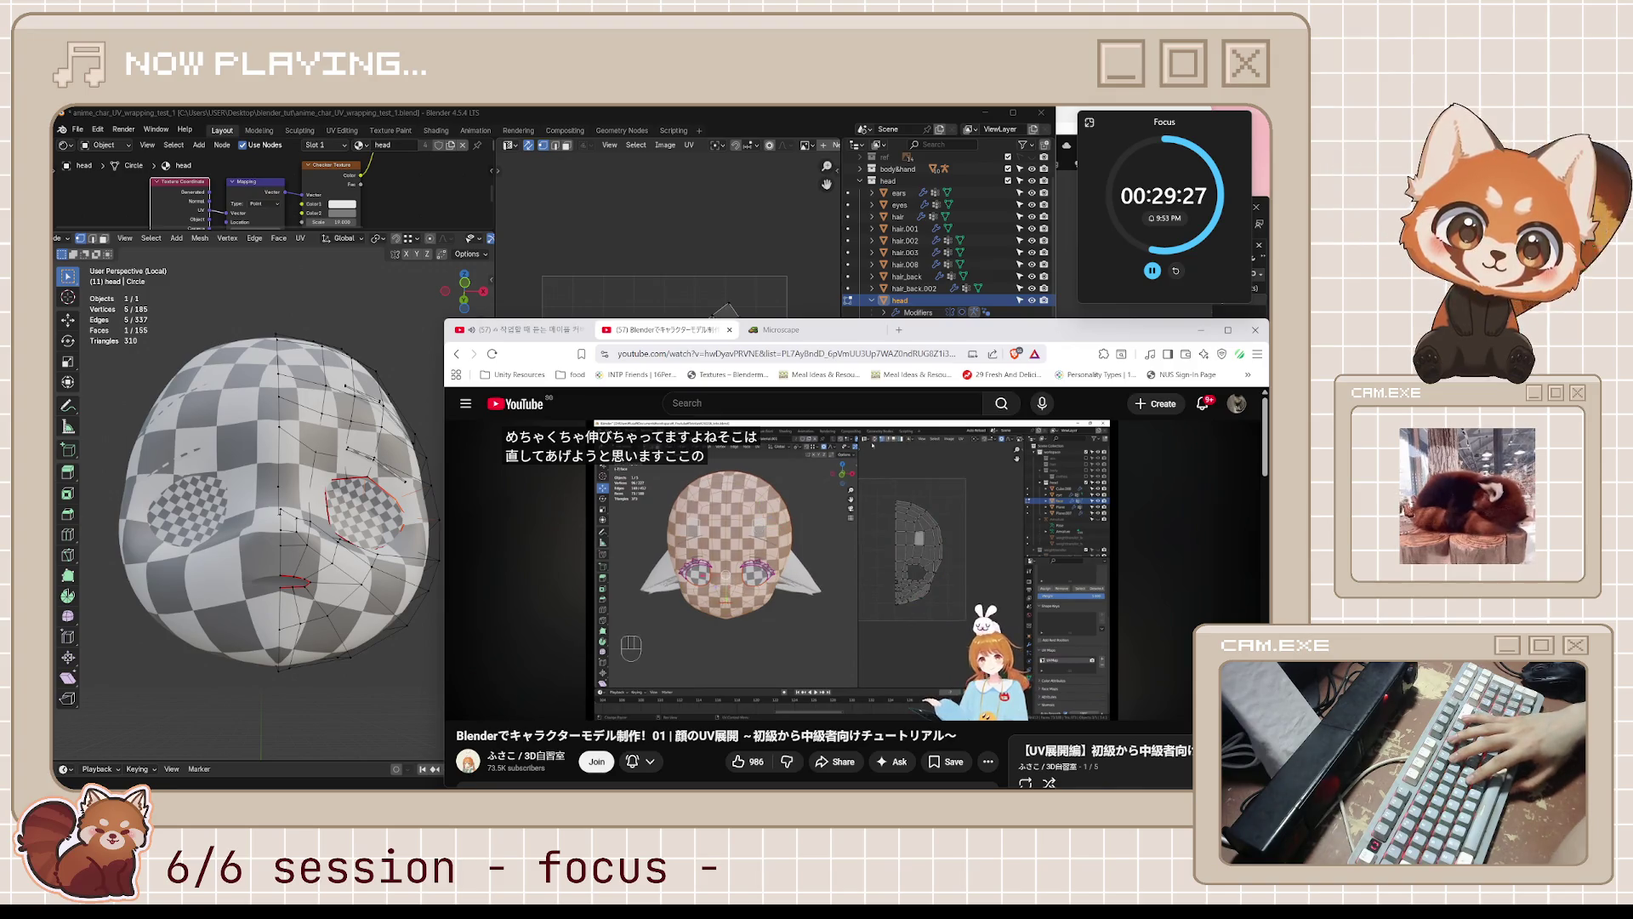
key("space")
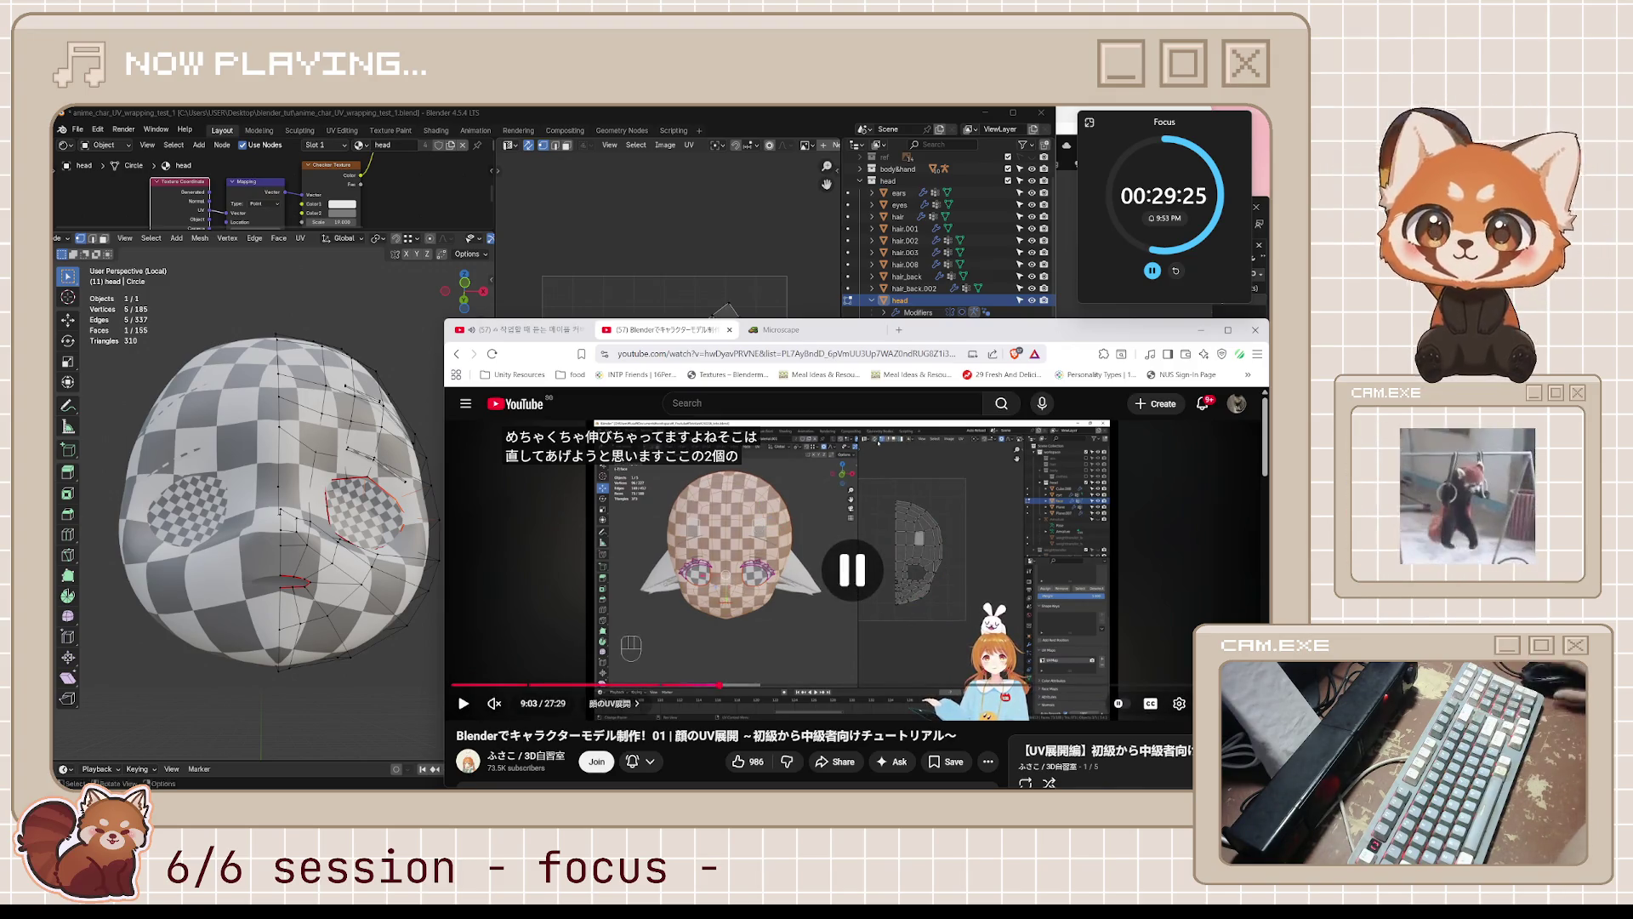
mouse_move(272, 494)
middle_mouse_down()
mouse_move(309, 446)
mouse_move(528, 337)
middle_mouse_up()
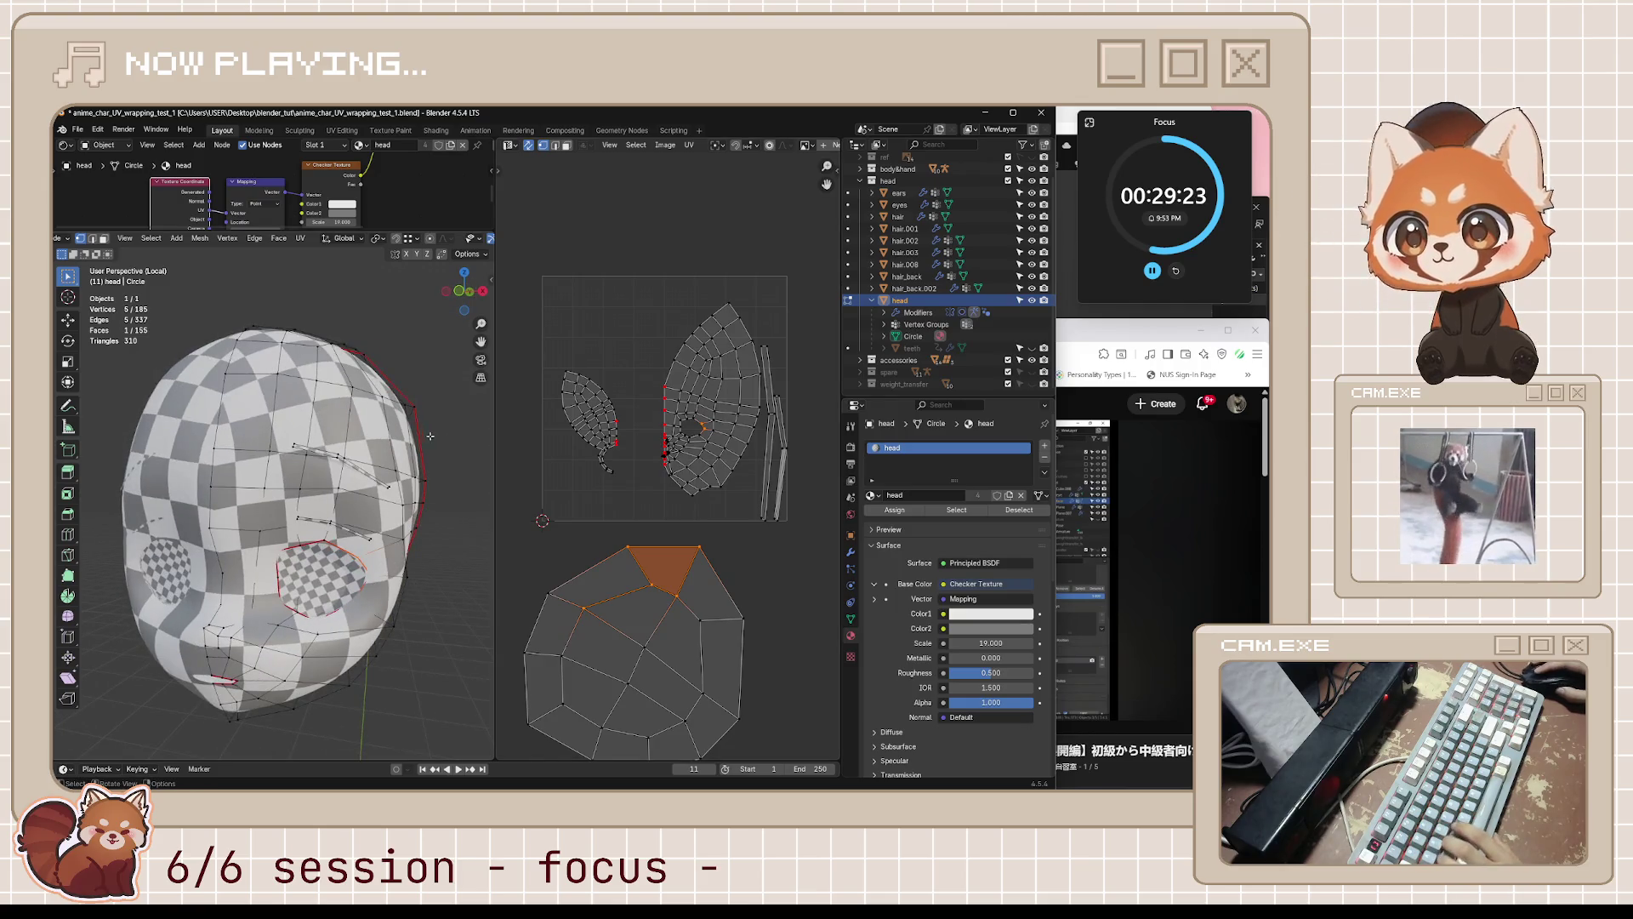
- Select the seam-bounded face half with L and re-unwrap it Angle Based
key("l")
middle_click_drag(406, 431, 409, 428)
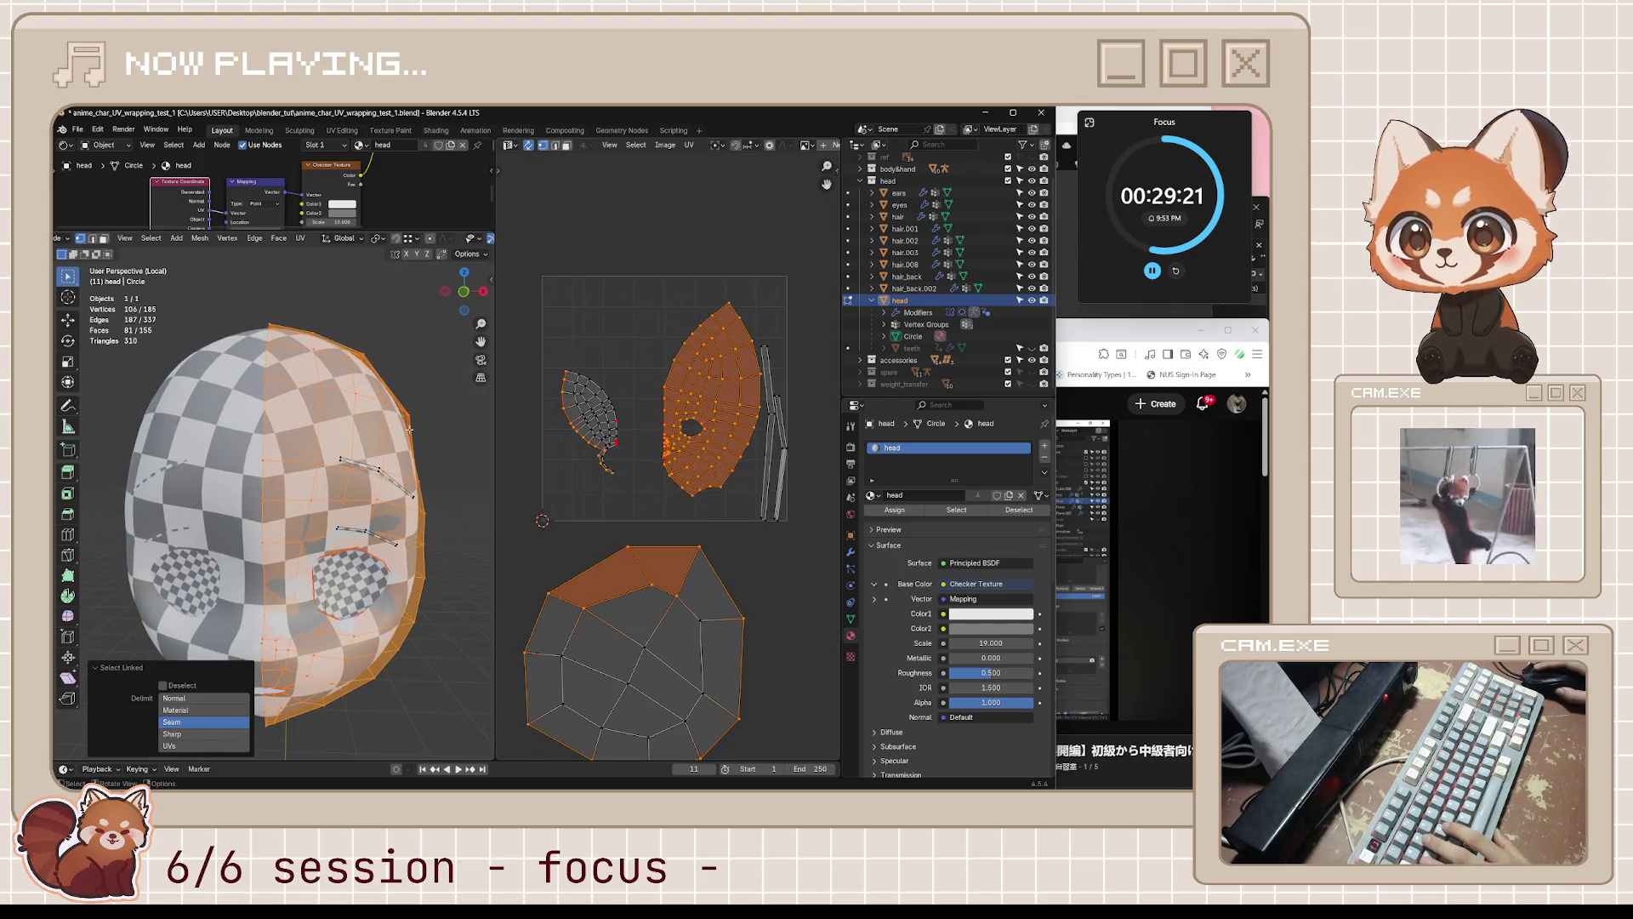
mouse_move(410, 486)
middle_mouse_down()
mouse_move(325, 521)
mouse_move(390, 520)
middle_mouse_up()
key("u")
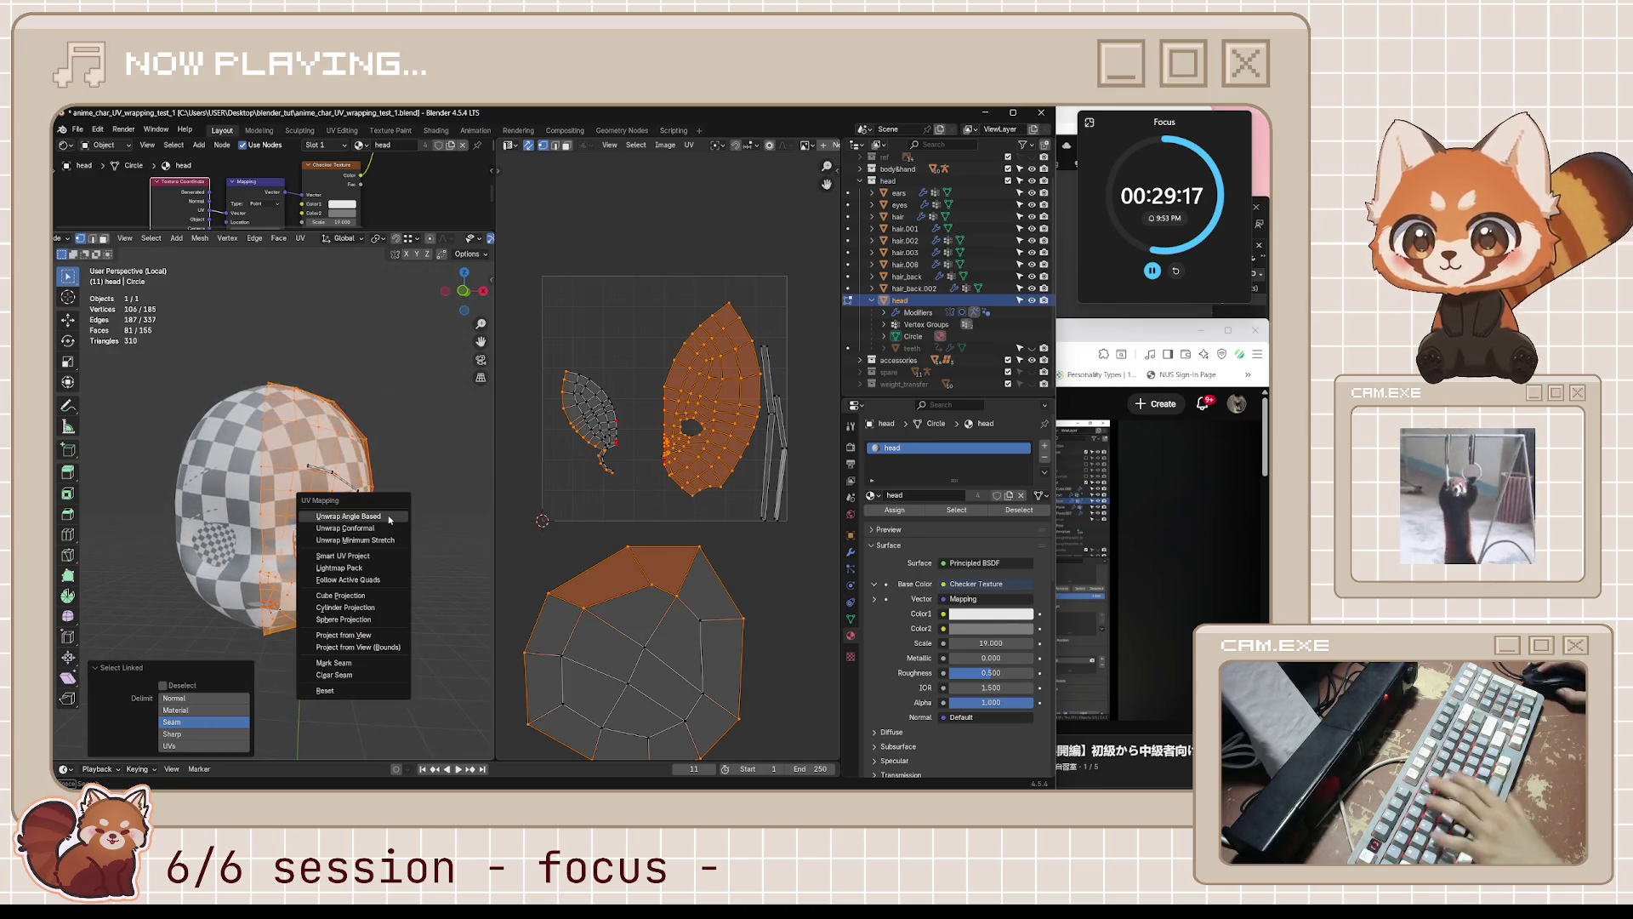
left_click(389, 518)
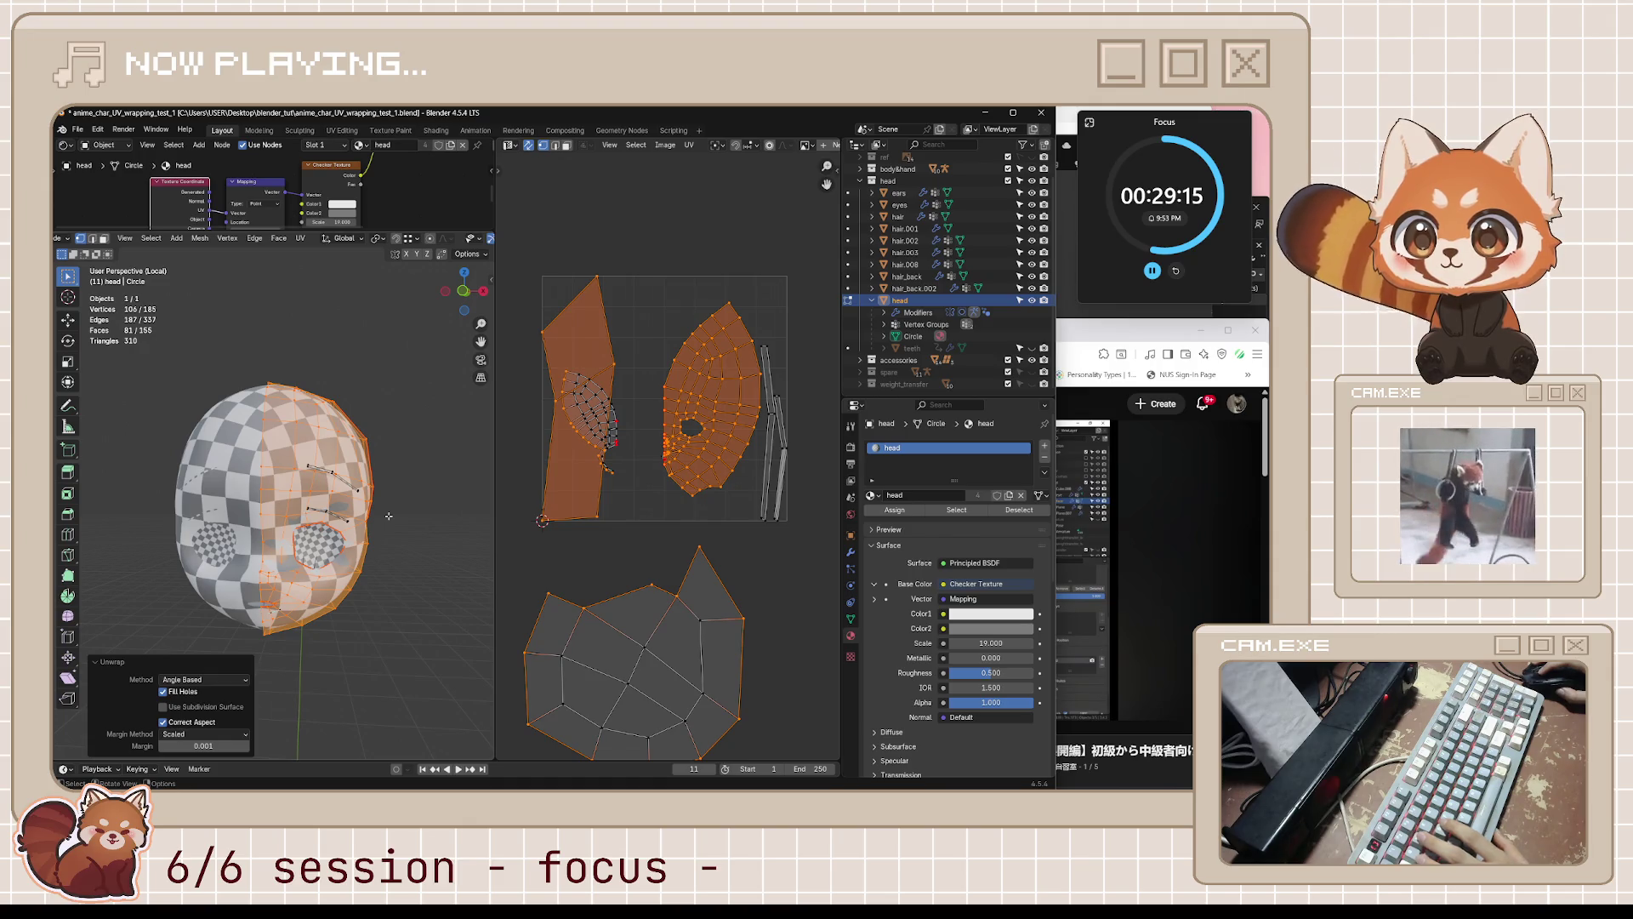
middle_click_drag(388, 515, 345, 518)
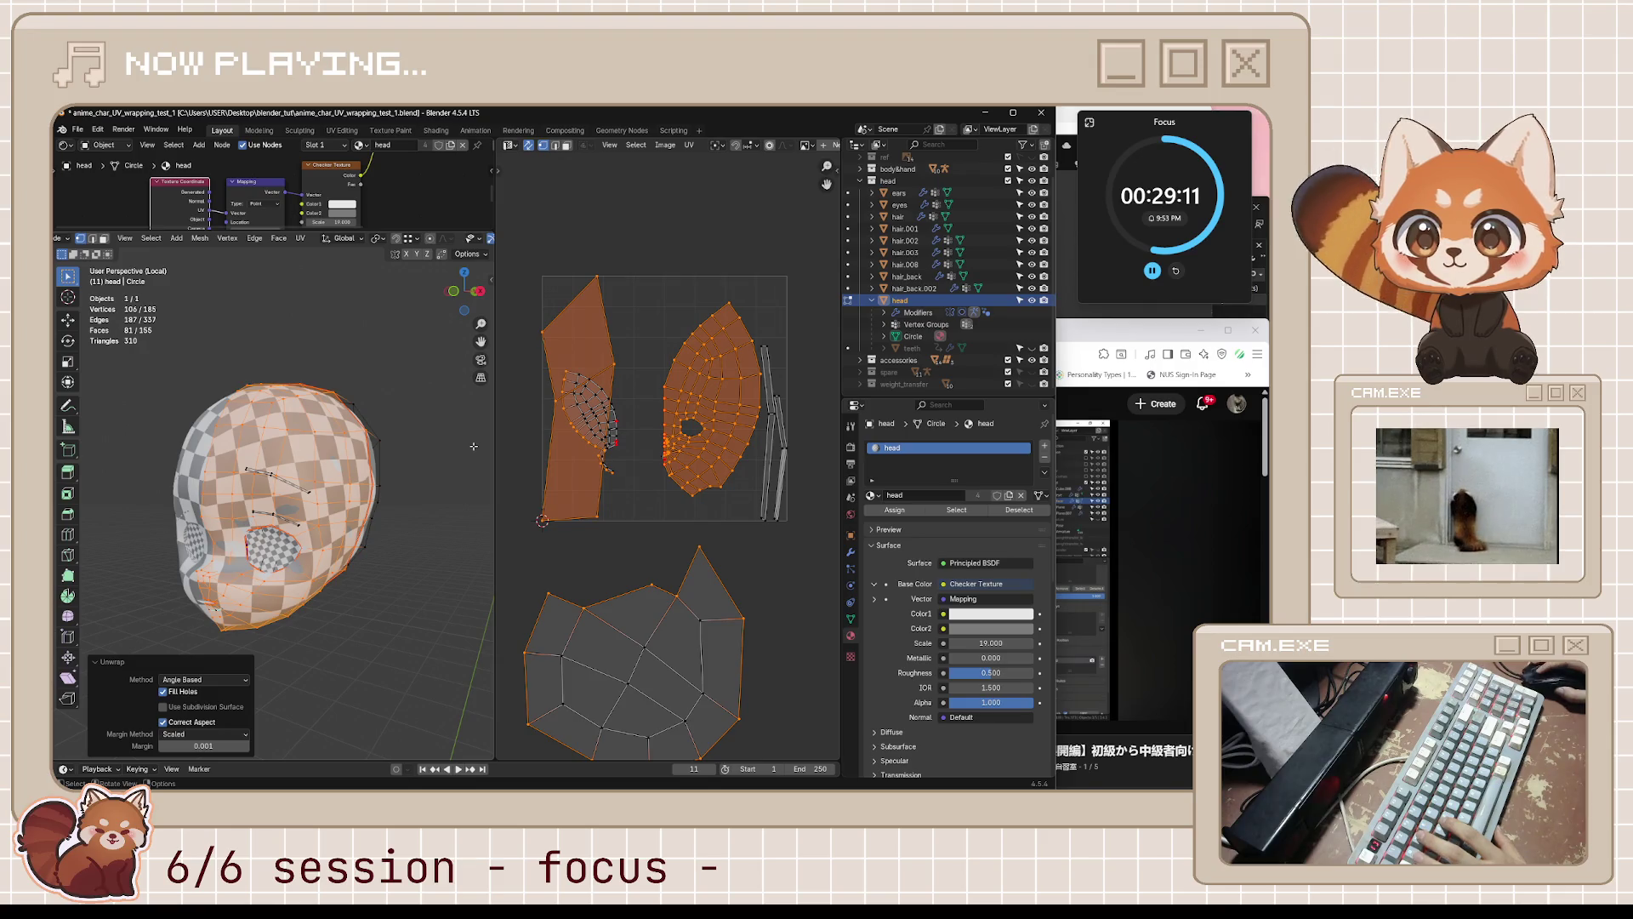
- Turn off UV Sync Selection, reselect the face region alone, and return to the tutorial
key("alt+a")
left_click(528, 145)
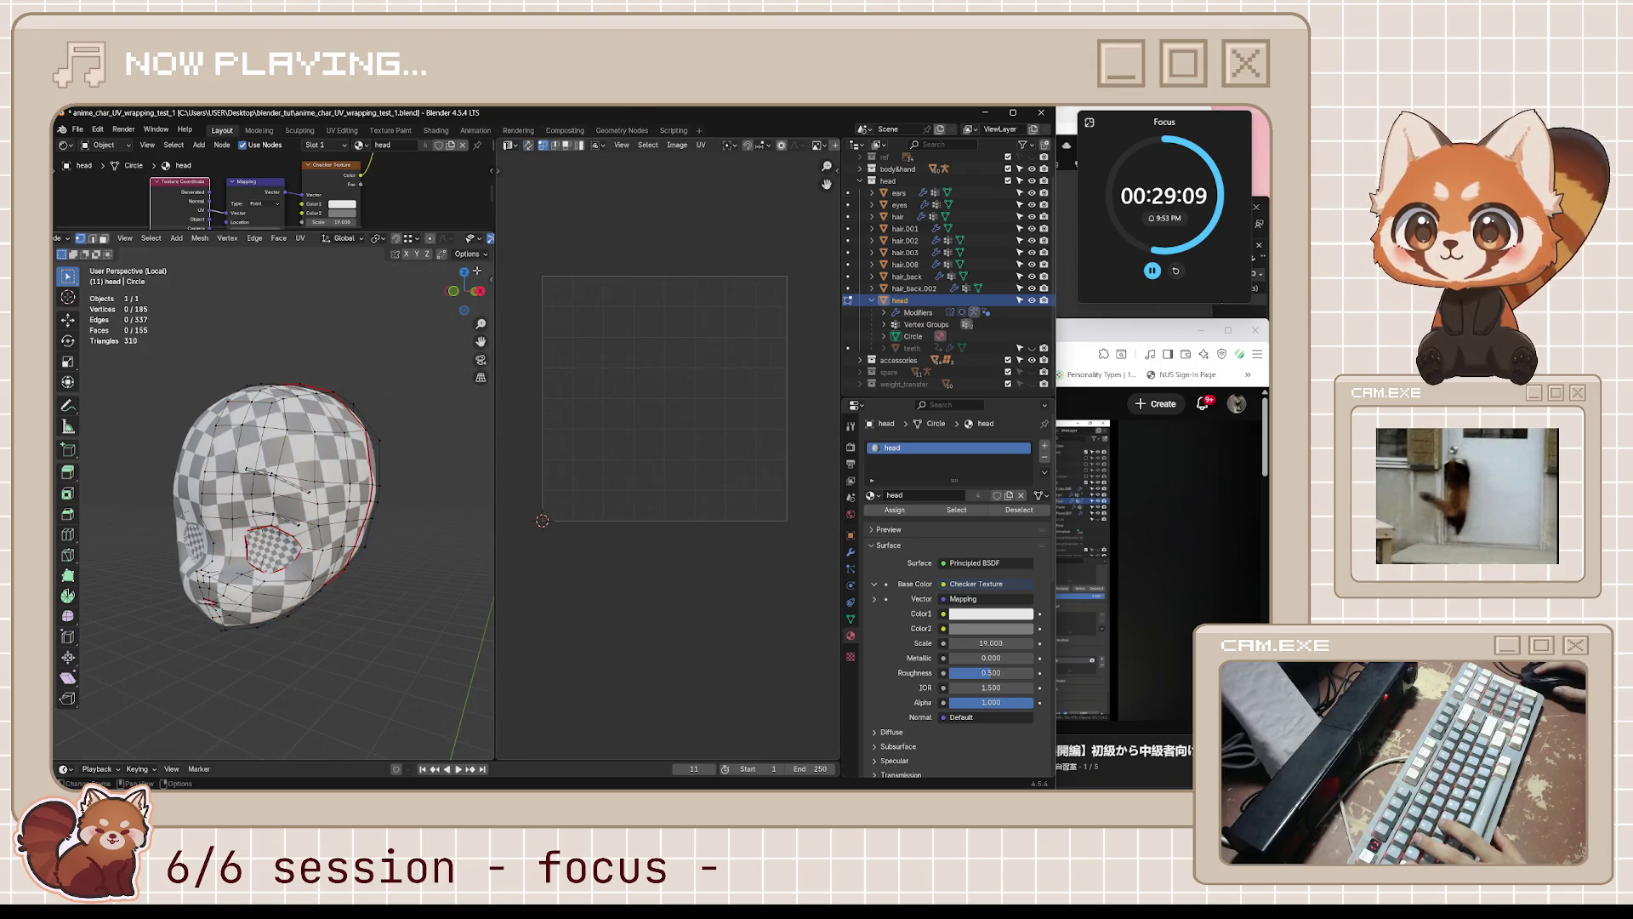
key("l")
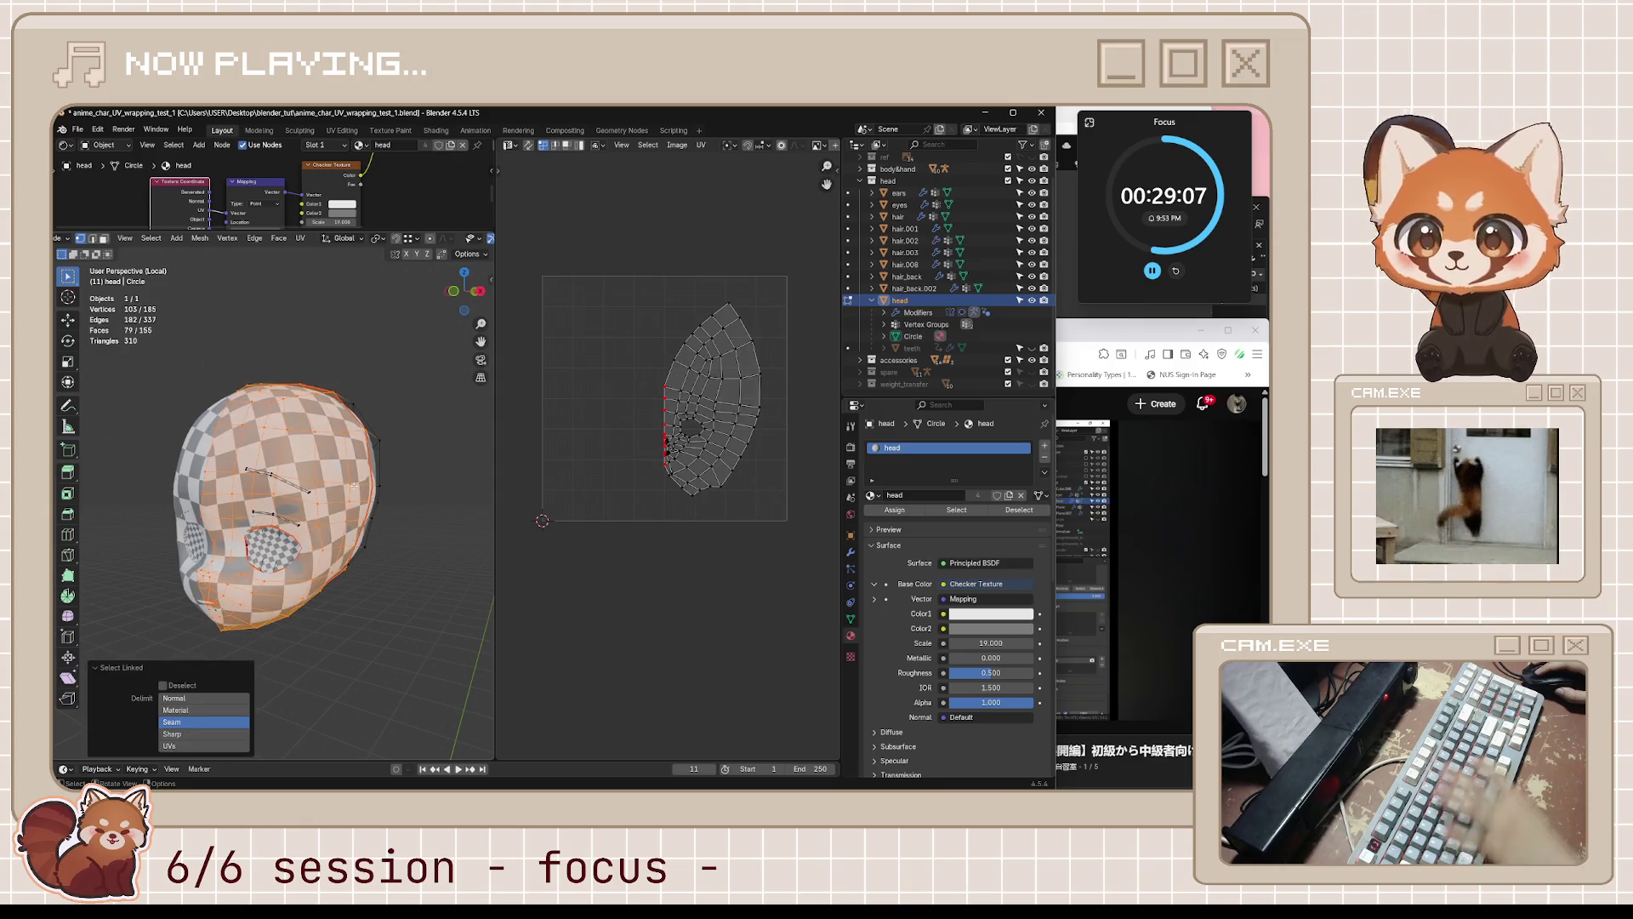
middle_click_drag(272, 527, 221, 528)
left_click(1066, 337)
mouse_move(876, 539)
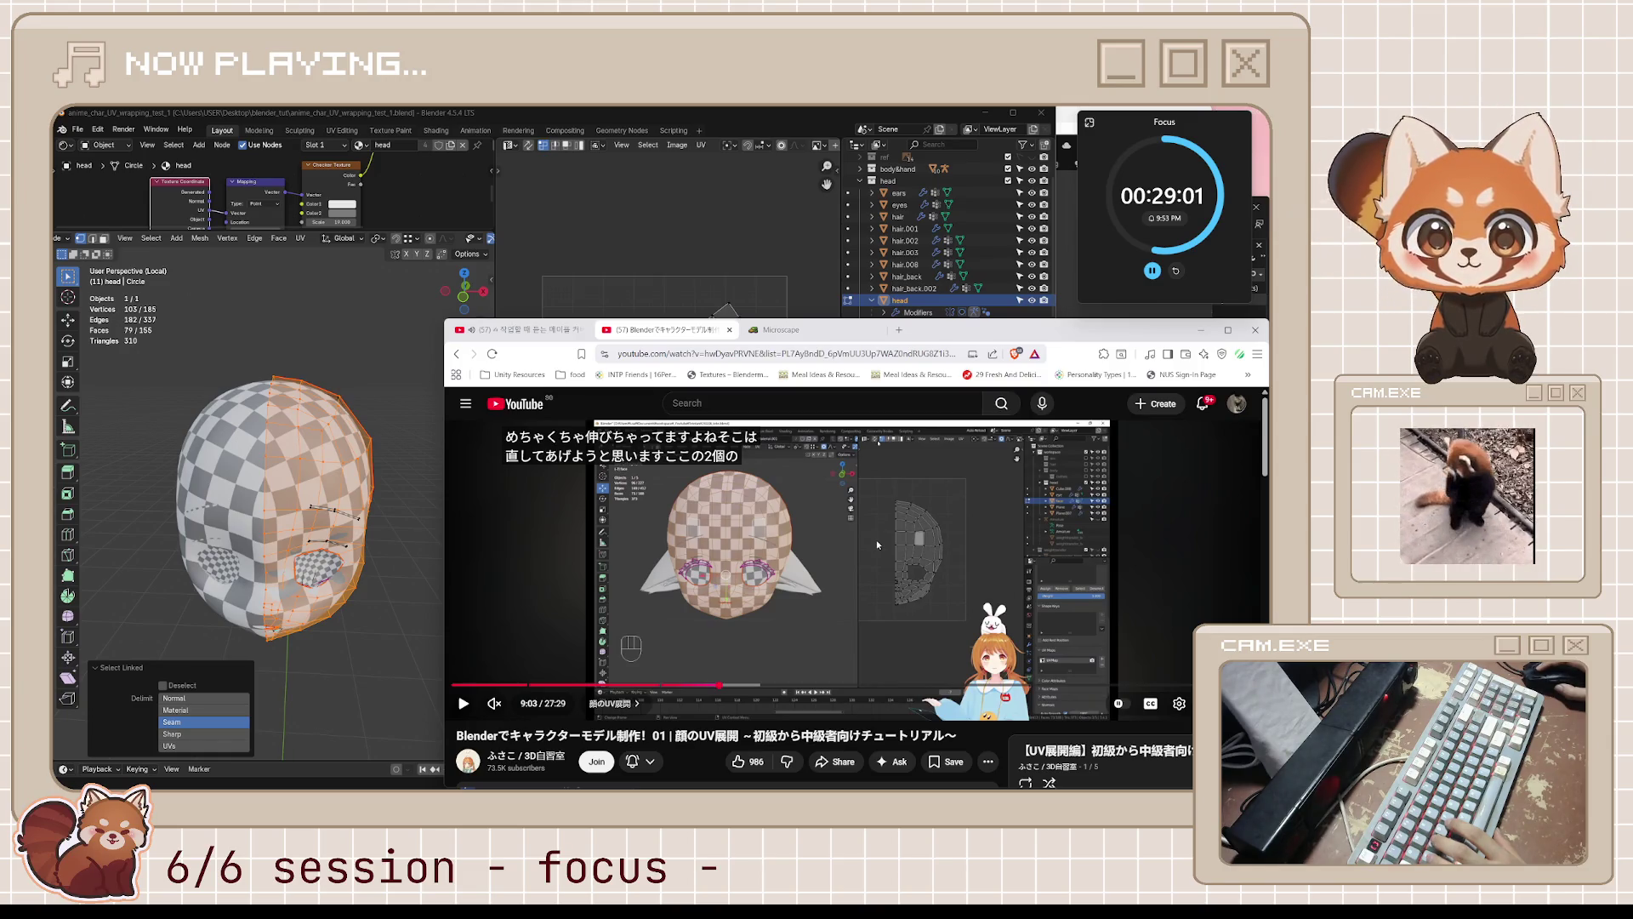
- Play the tutorial, skip ahead to about 10:10, pause it, and switch back to Blender
left_click(876, 540)
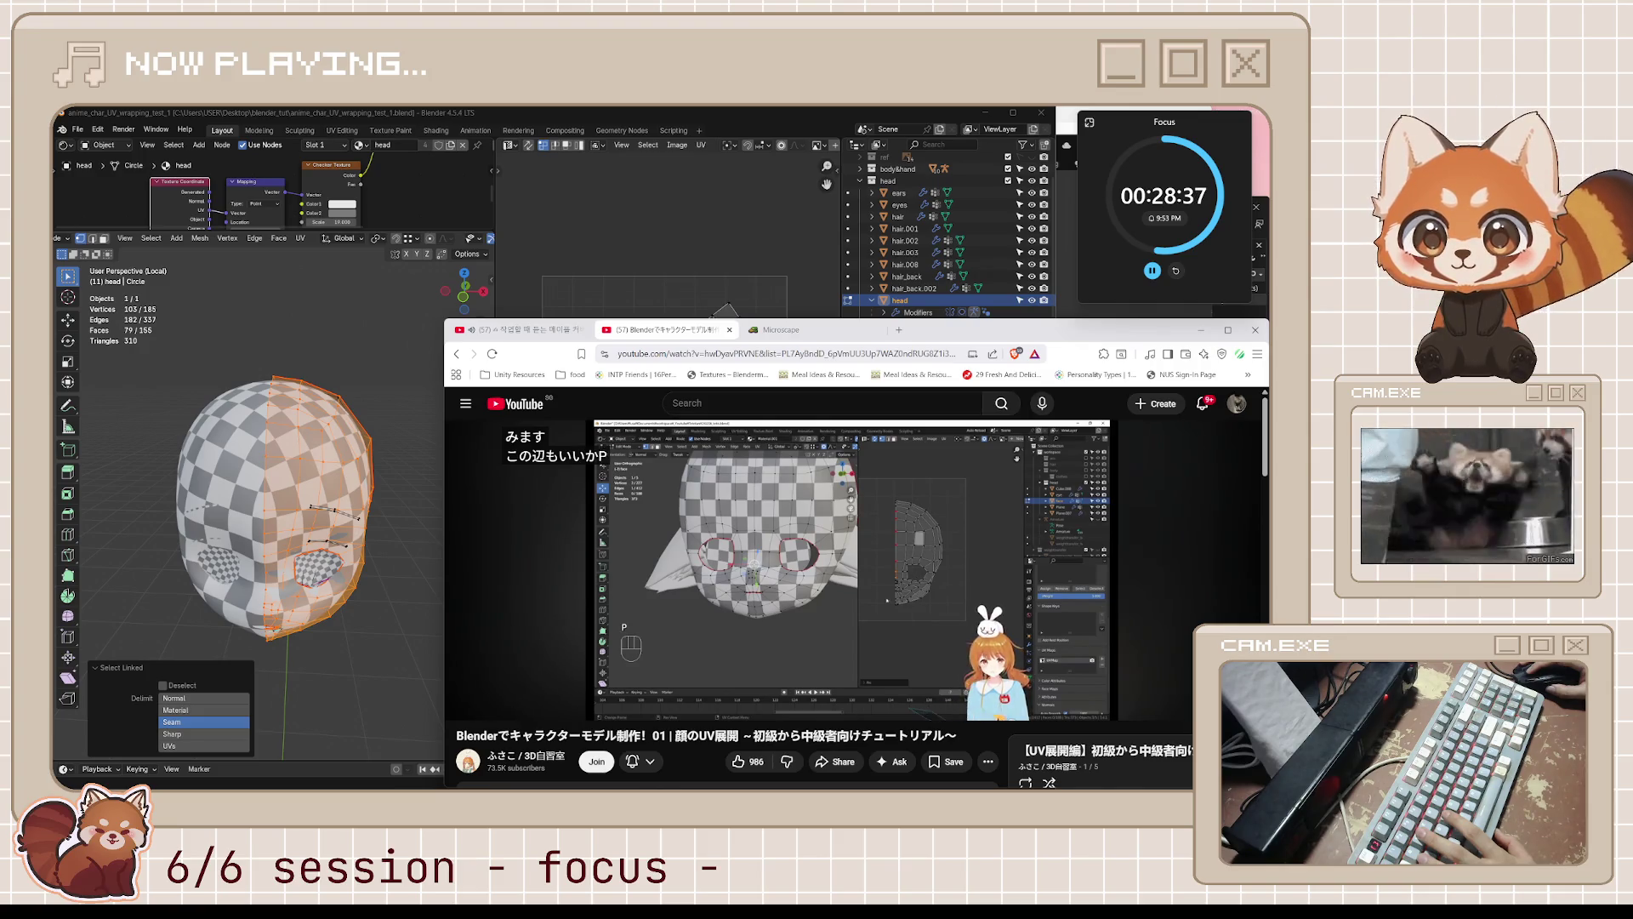
key("l")
key("l")
key("l")
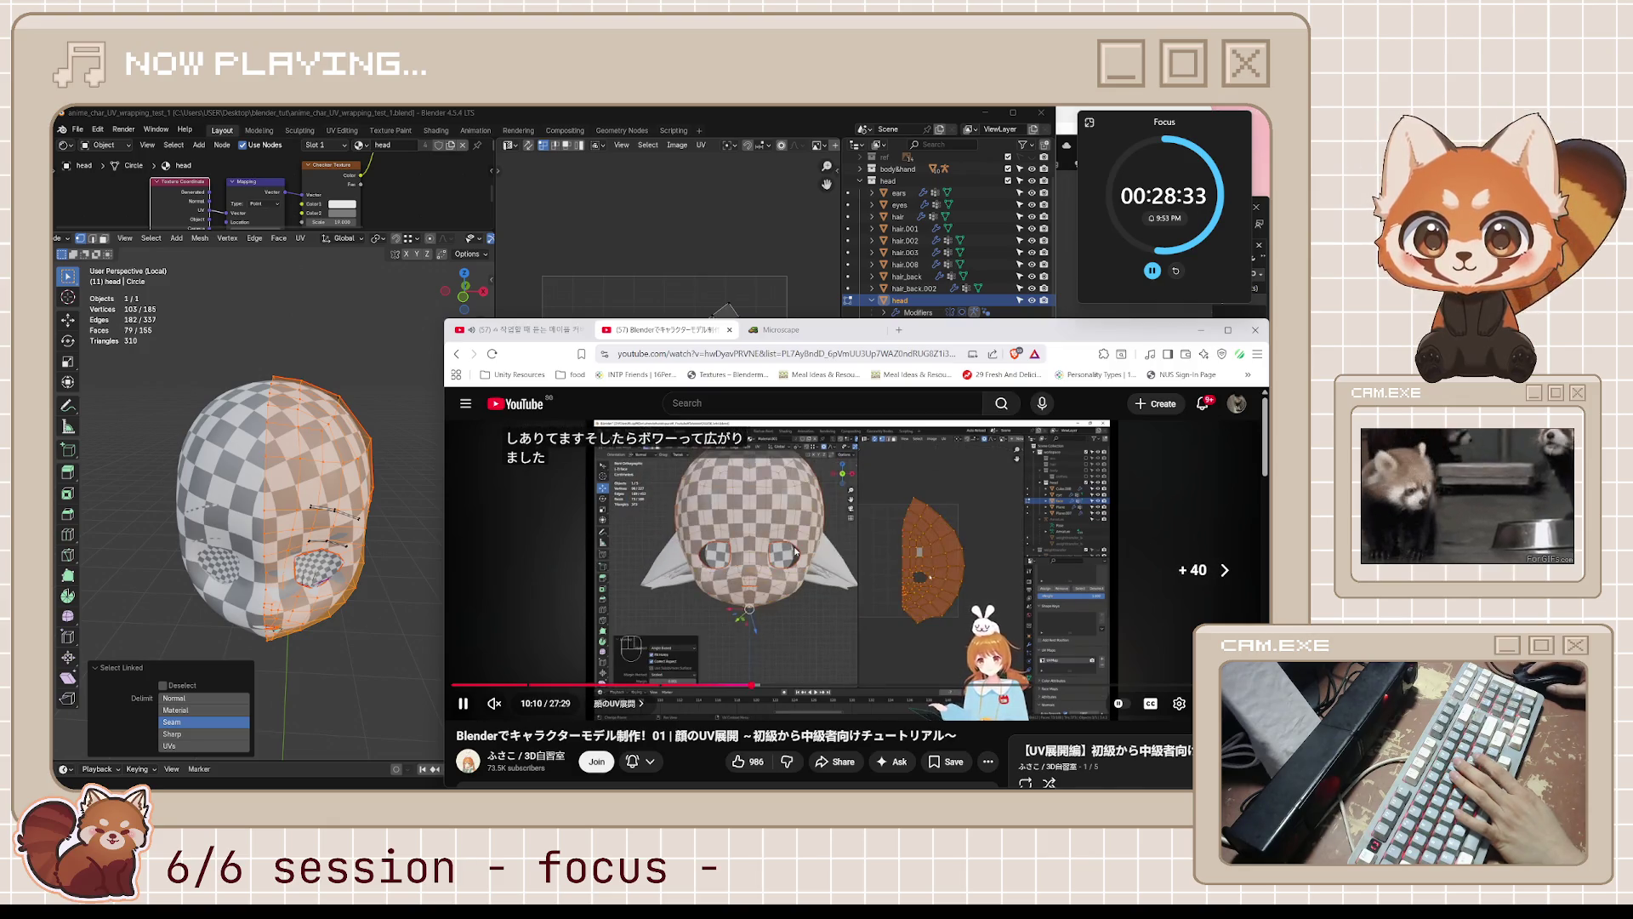
key("k")
left_click(774, 123)
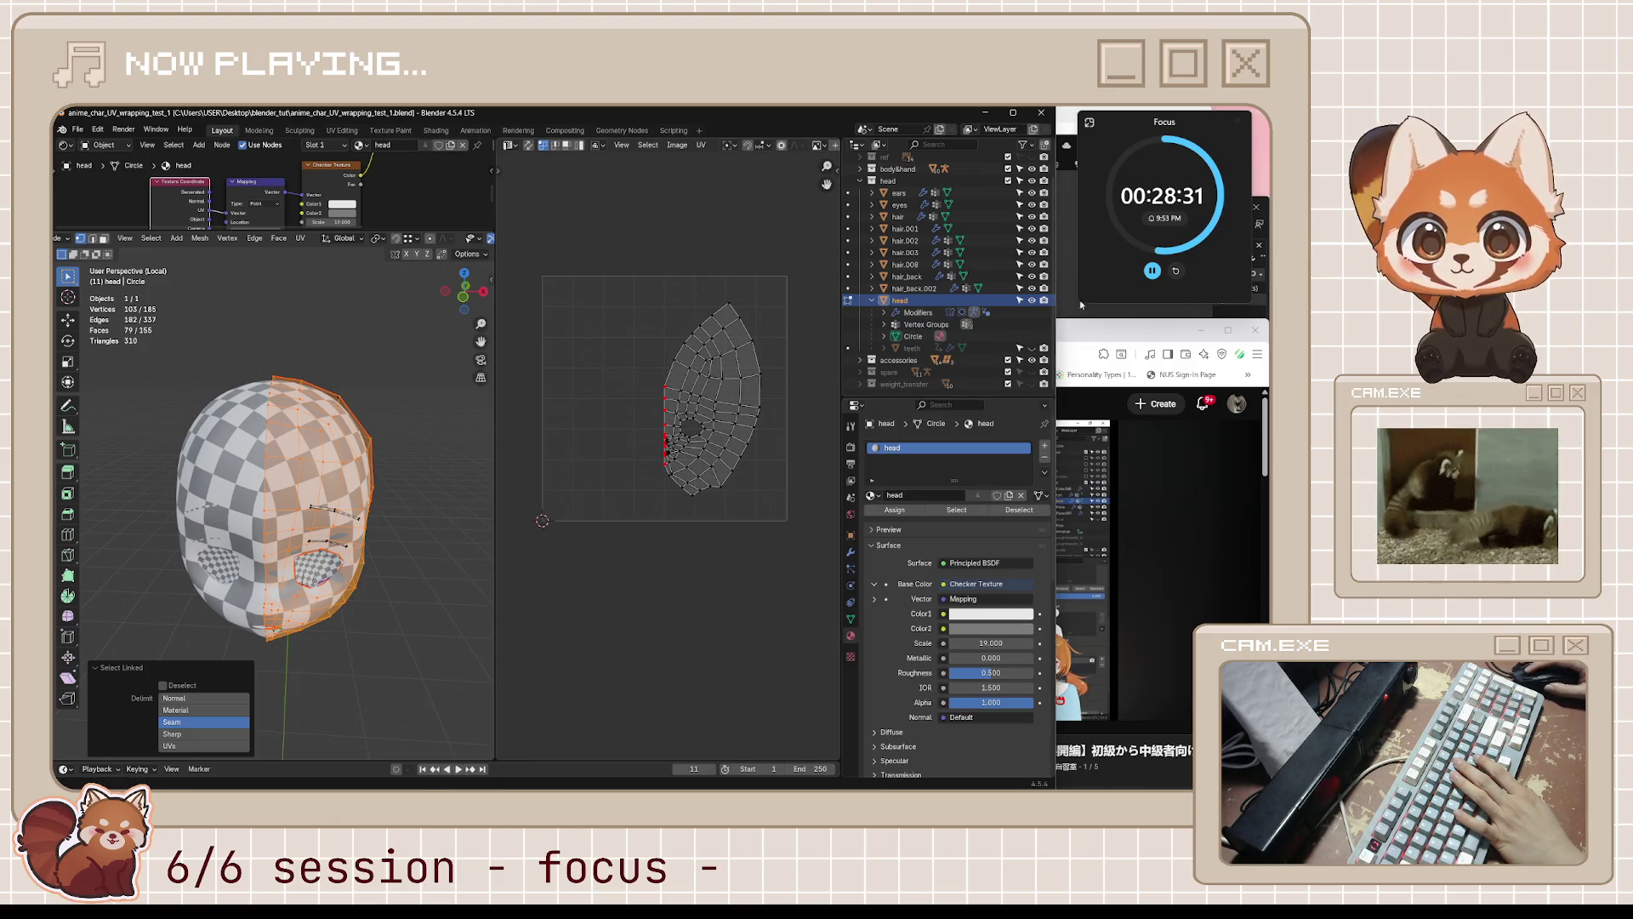
- Play the tutorial onward from 10:10 into the face edge-strip narrowing section
left_click(1121, 342)
key("alt+Tab")
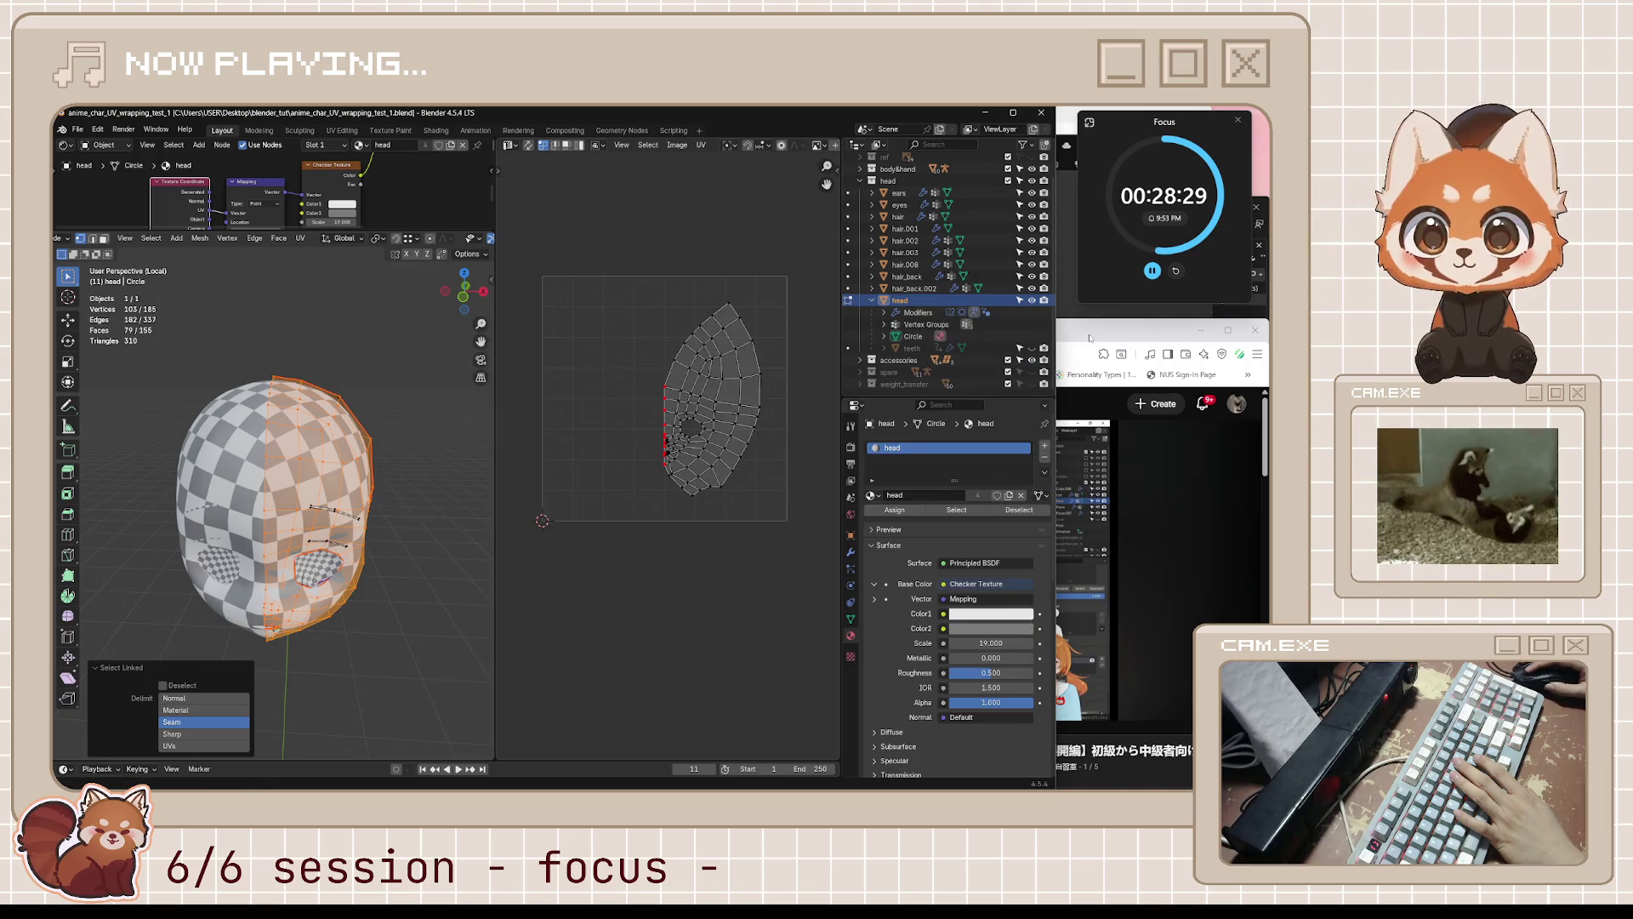
left_click(1108, 340)
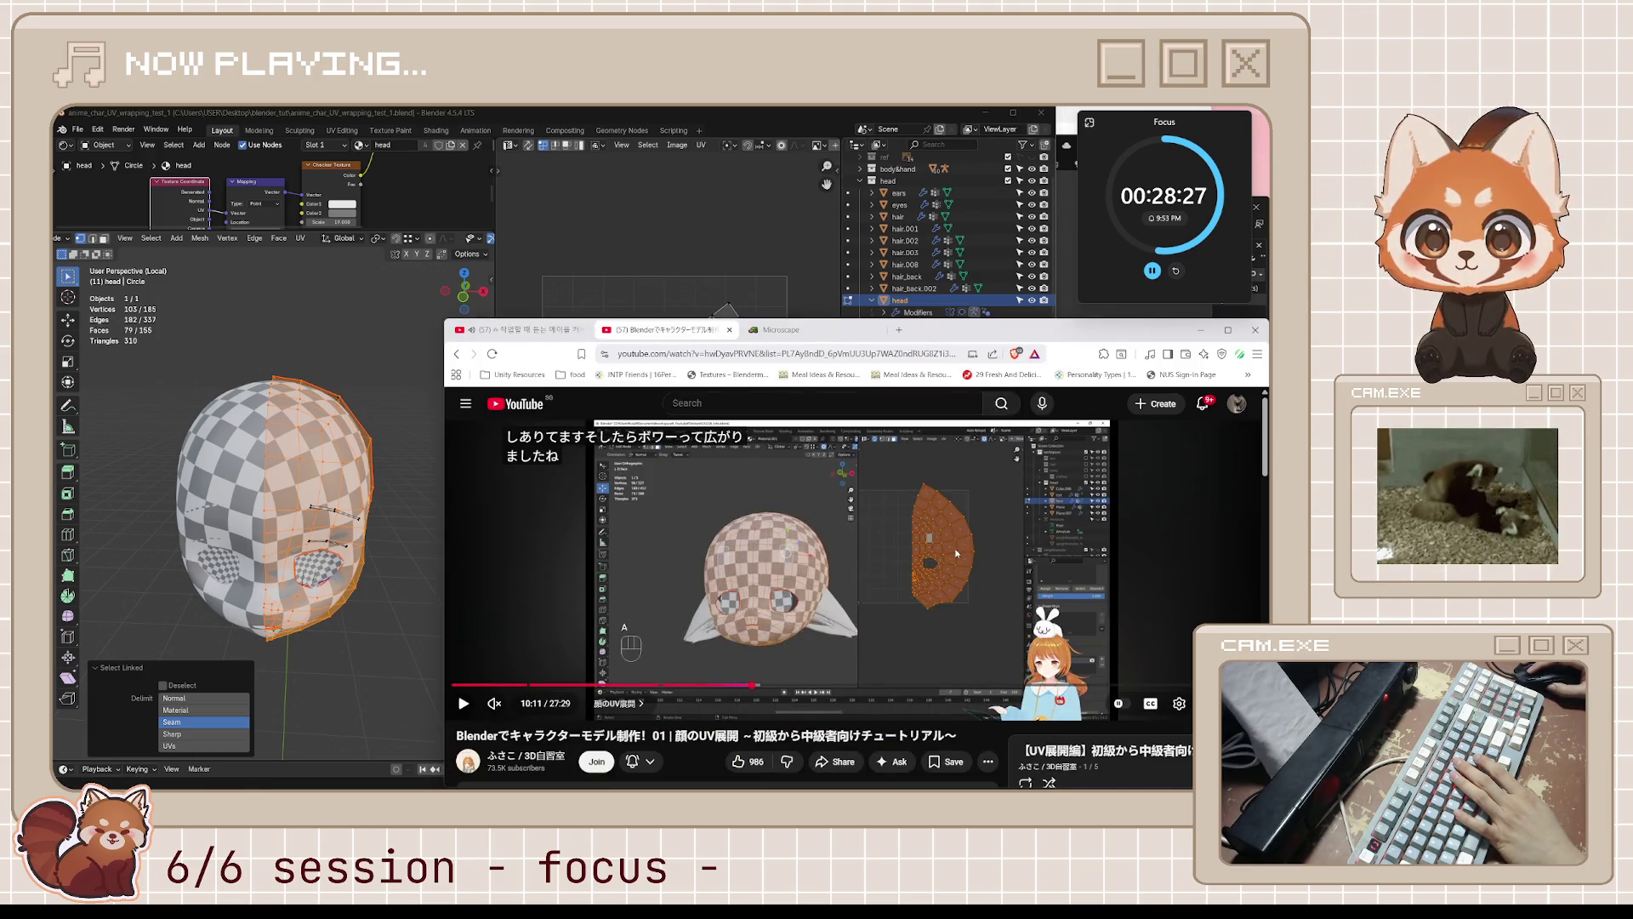
key("k")
key("l")
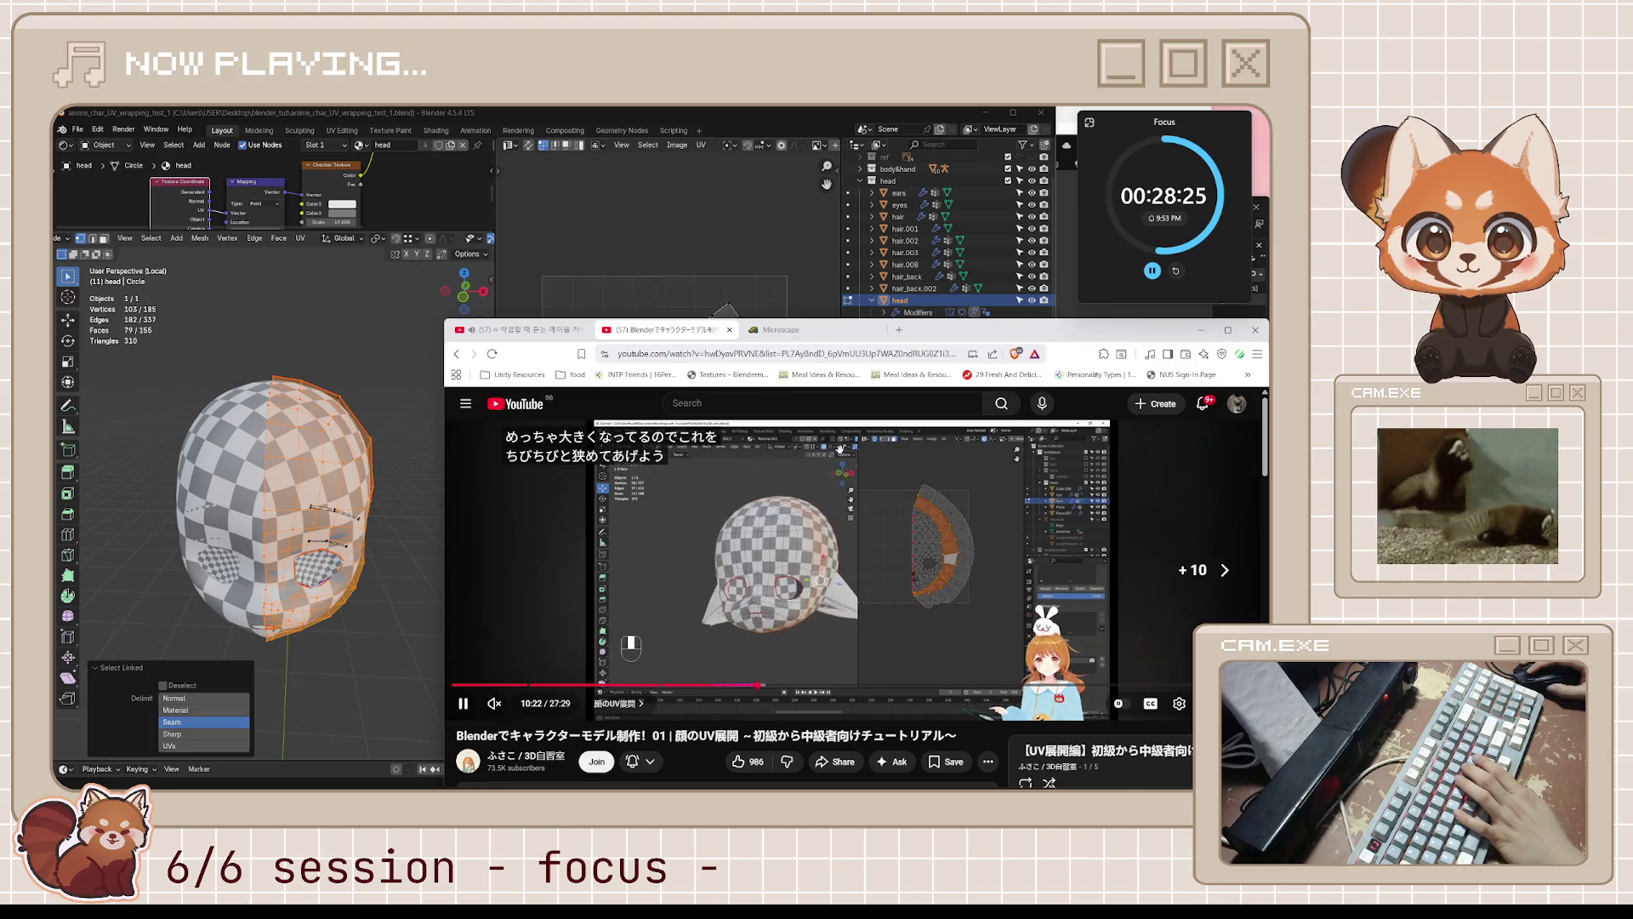
key("j")
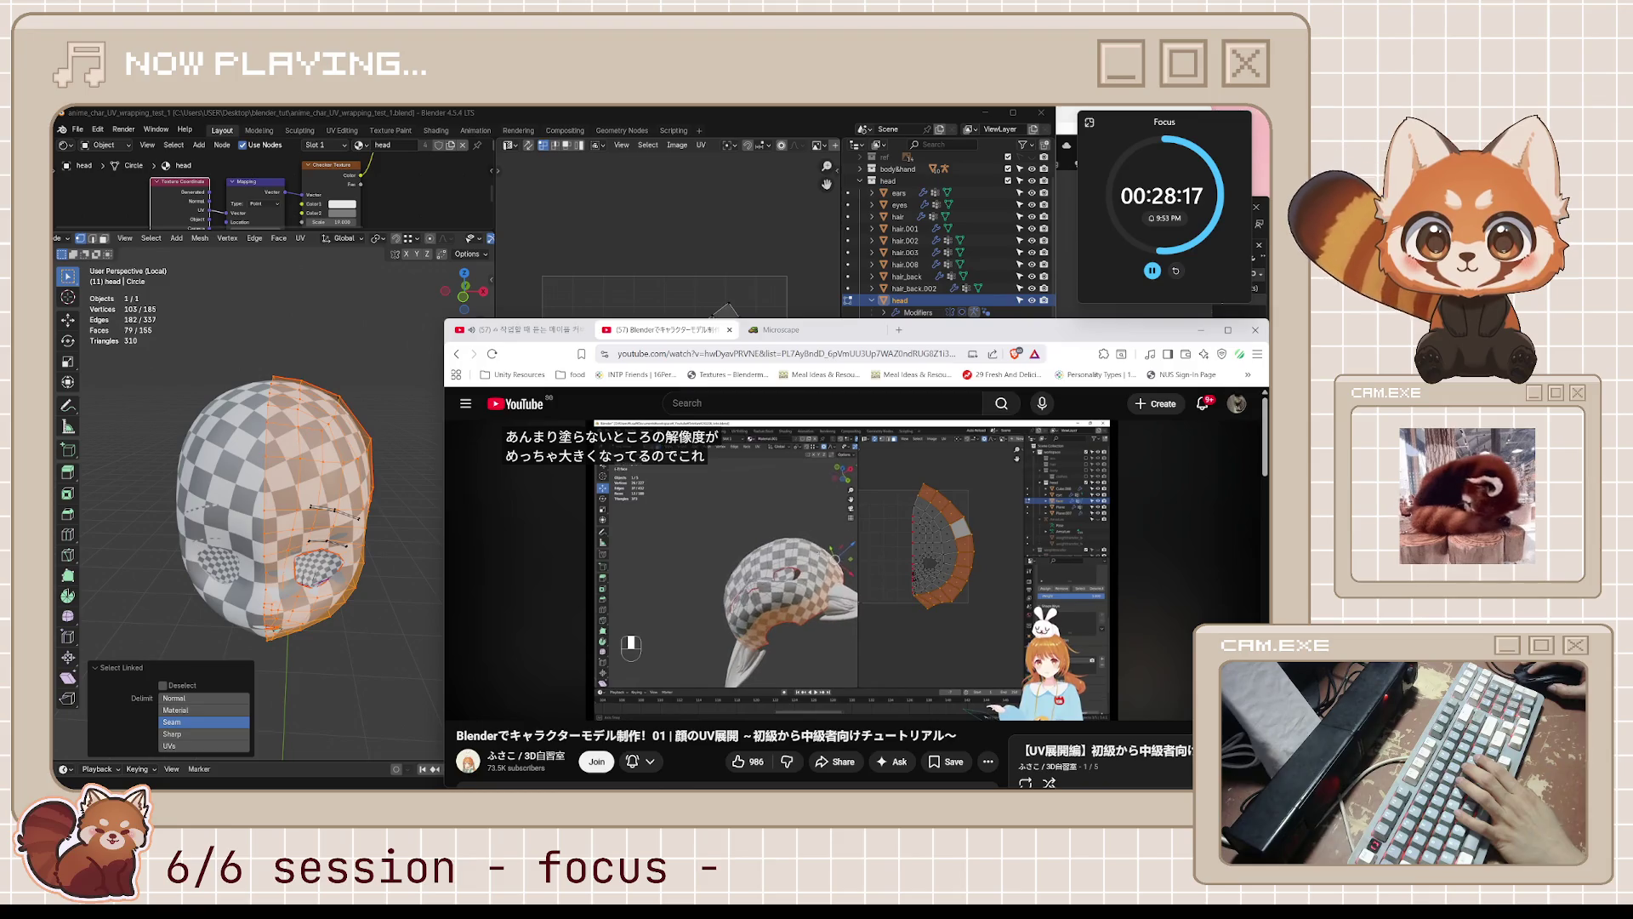
left_click(869, 533)
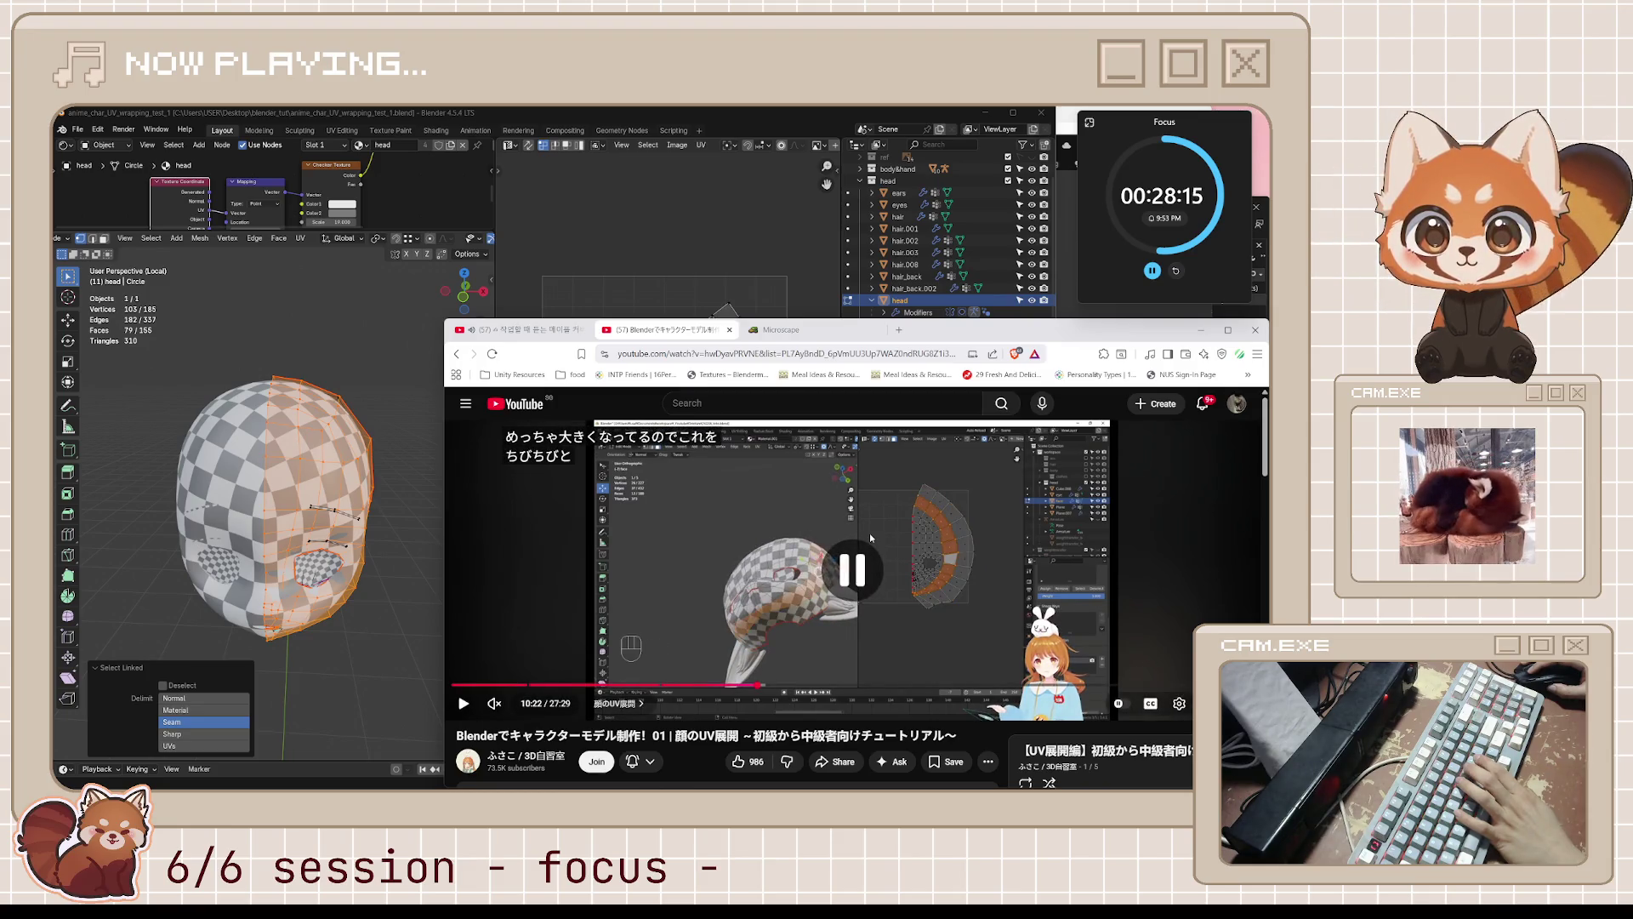
left_click(870, 533)
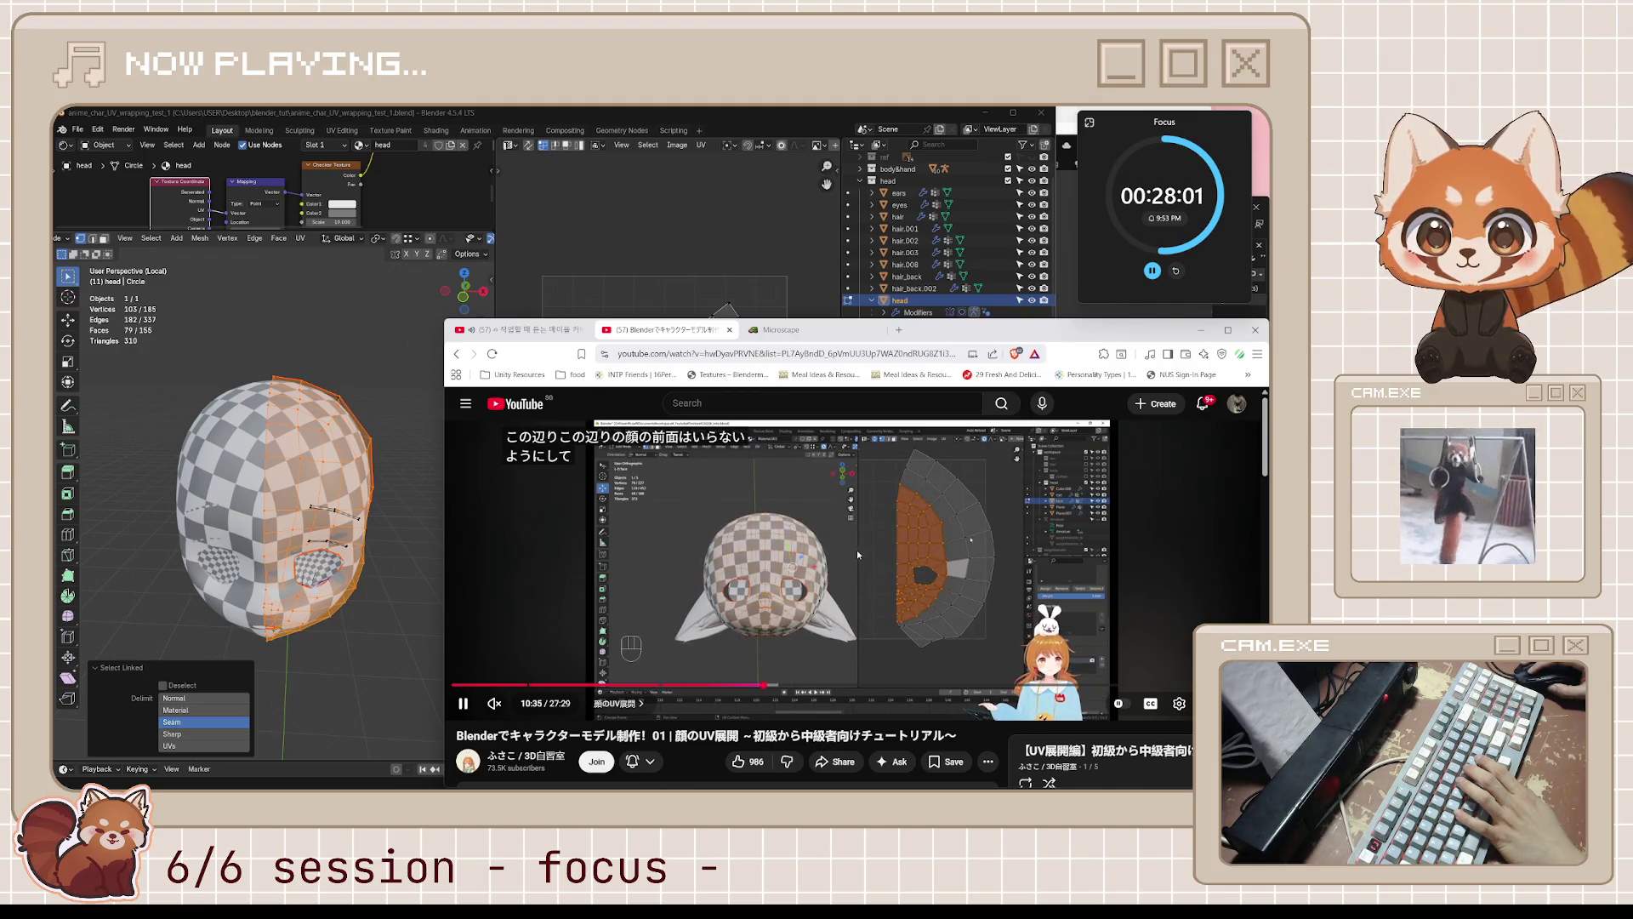
- Rewind ten seconds, pause at 10:38, and bring Blender back with the head facing front
key("j")
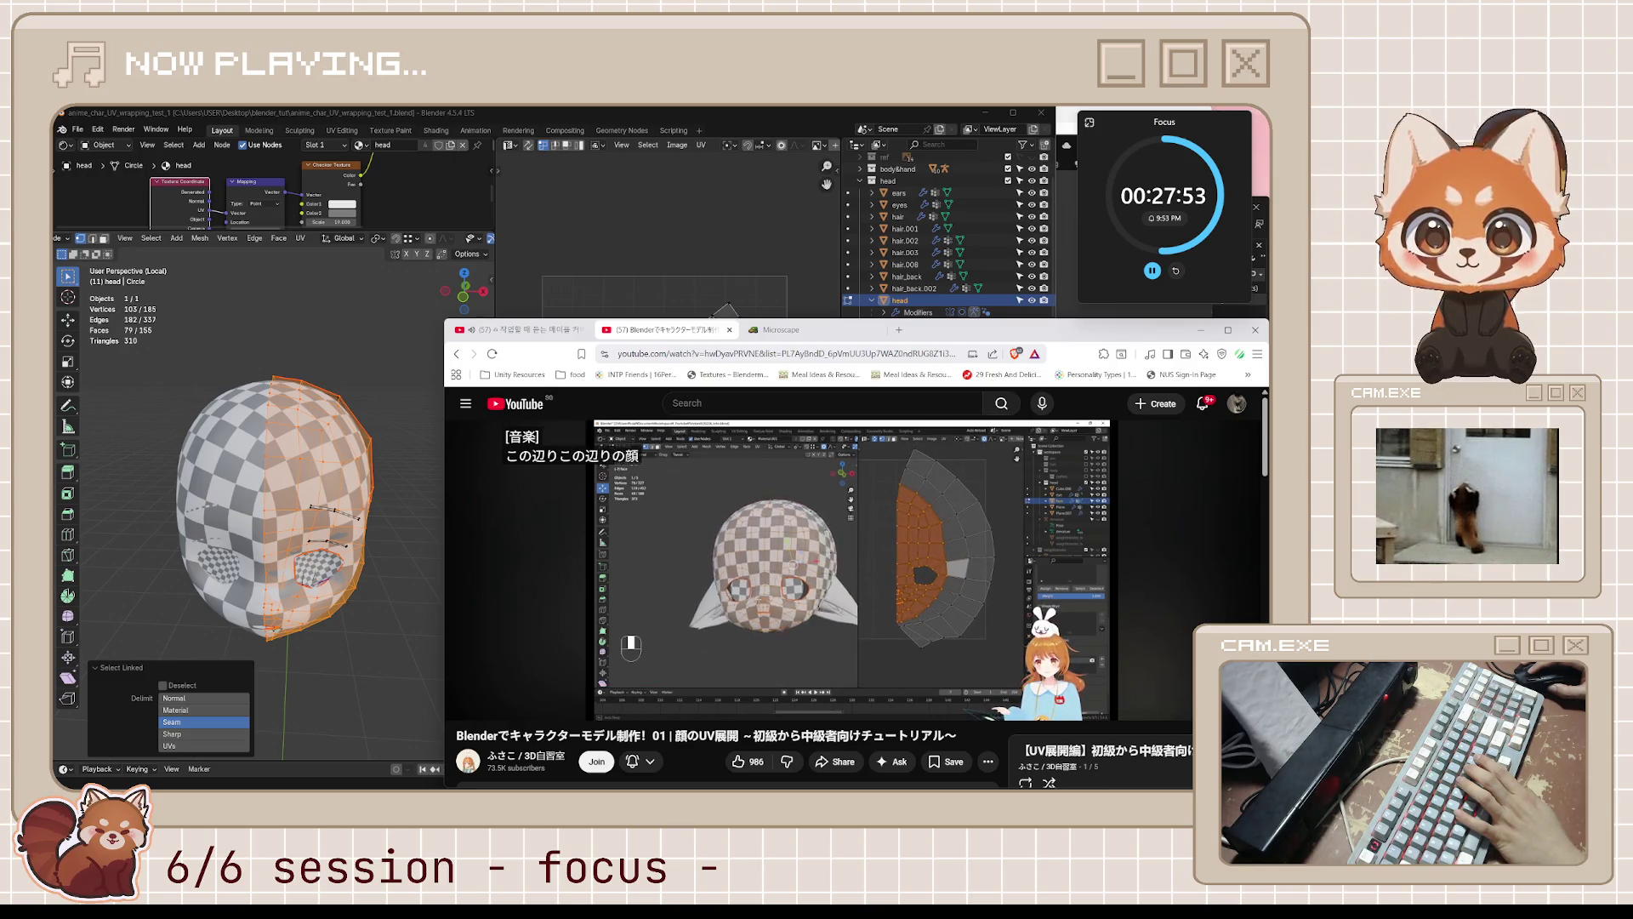
mouse_move(819, 578)
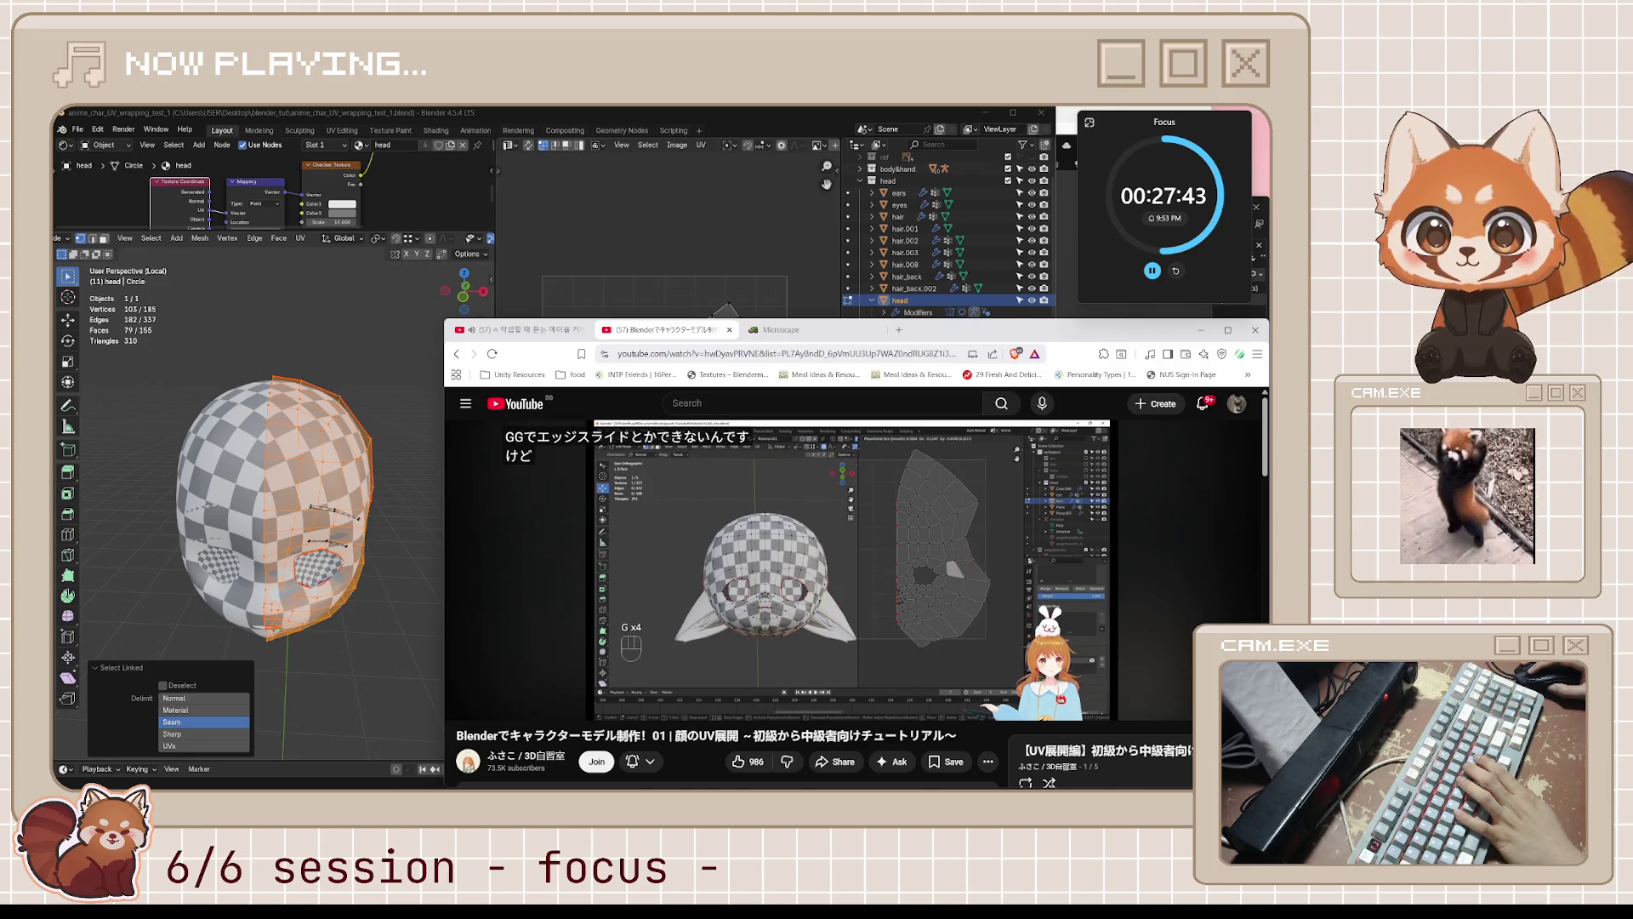
key("k")
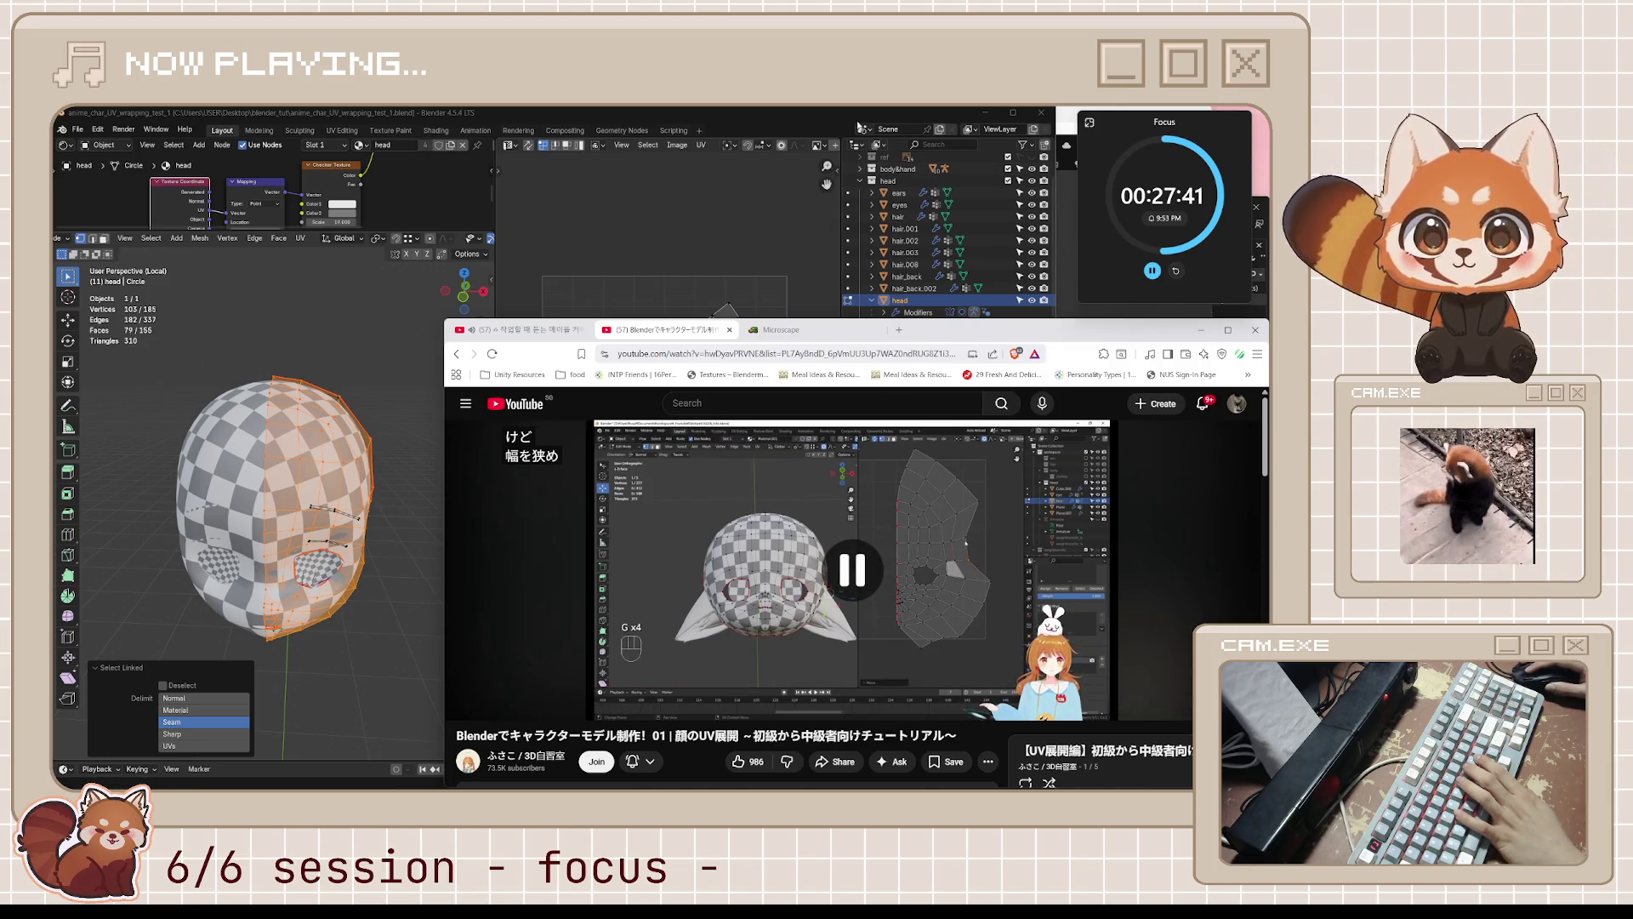
left_click(311, 480)
middle_click_drag(311, 480, 371, 465)
scroll(701, 419, "up", 1)
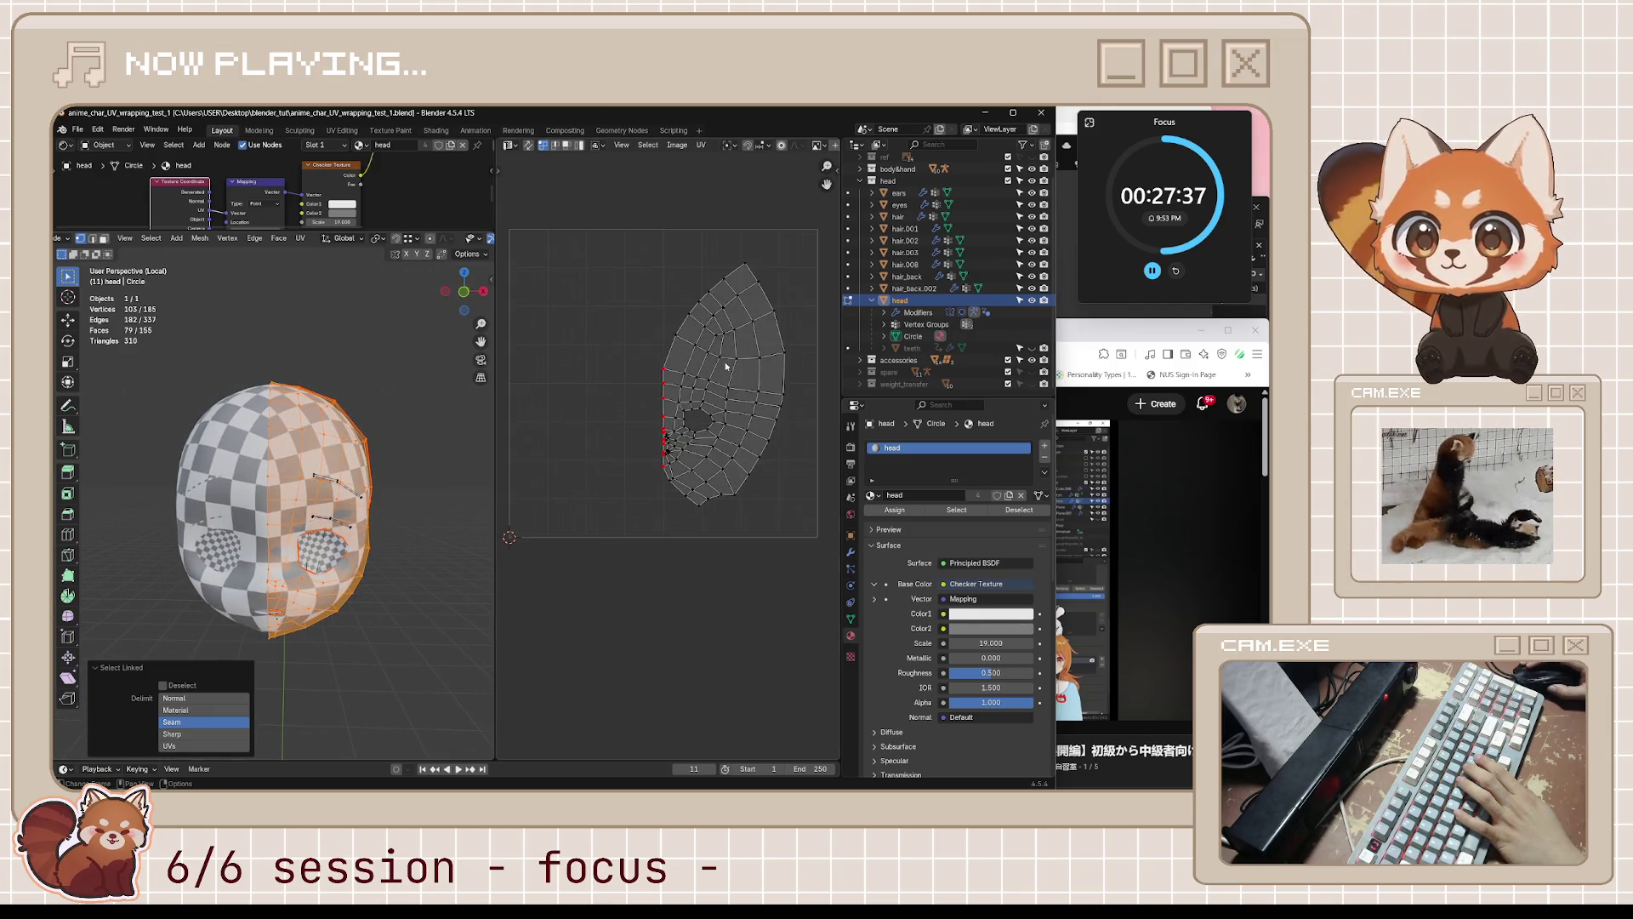
- Zoom the UV editor and, in face select mode, pick the strip along the island's right edge
scroll(701, 418, "up", 3)
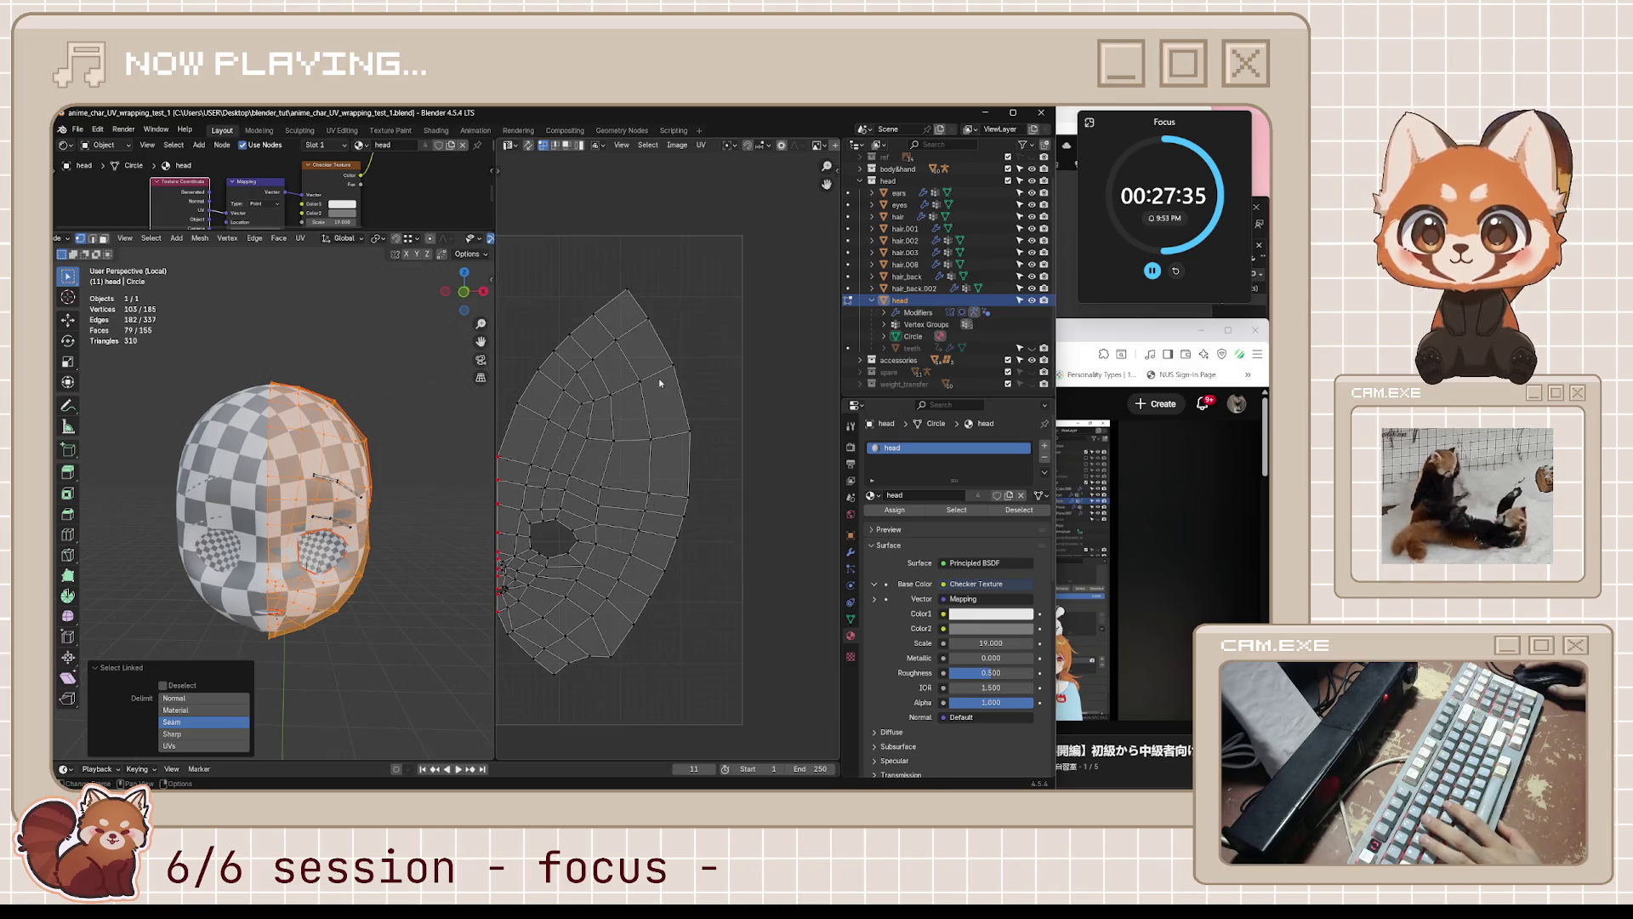
left_click(719, 359, "alt")
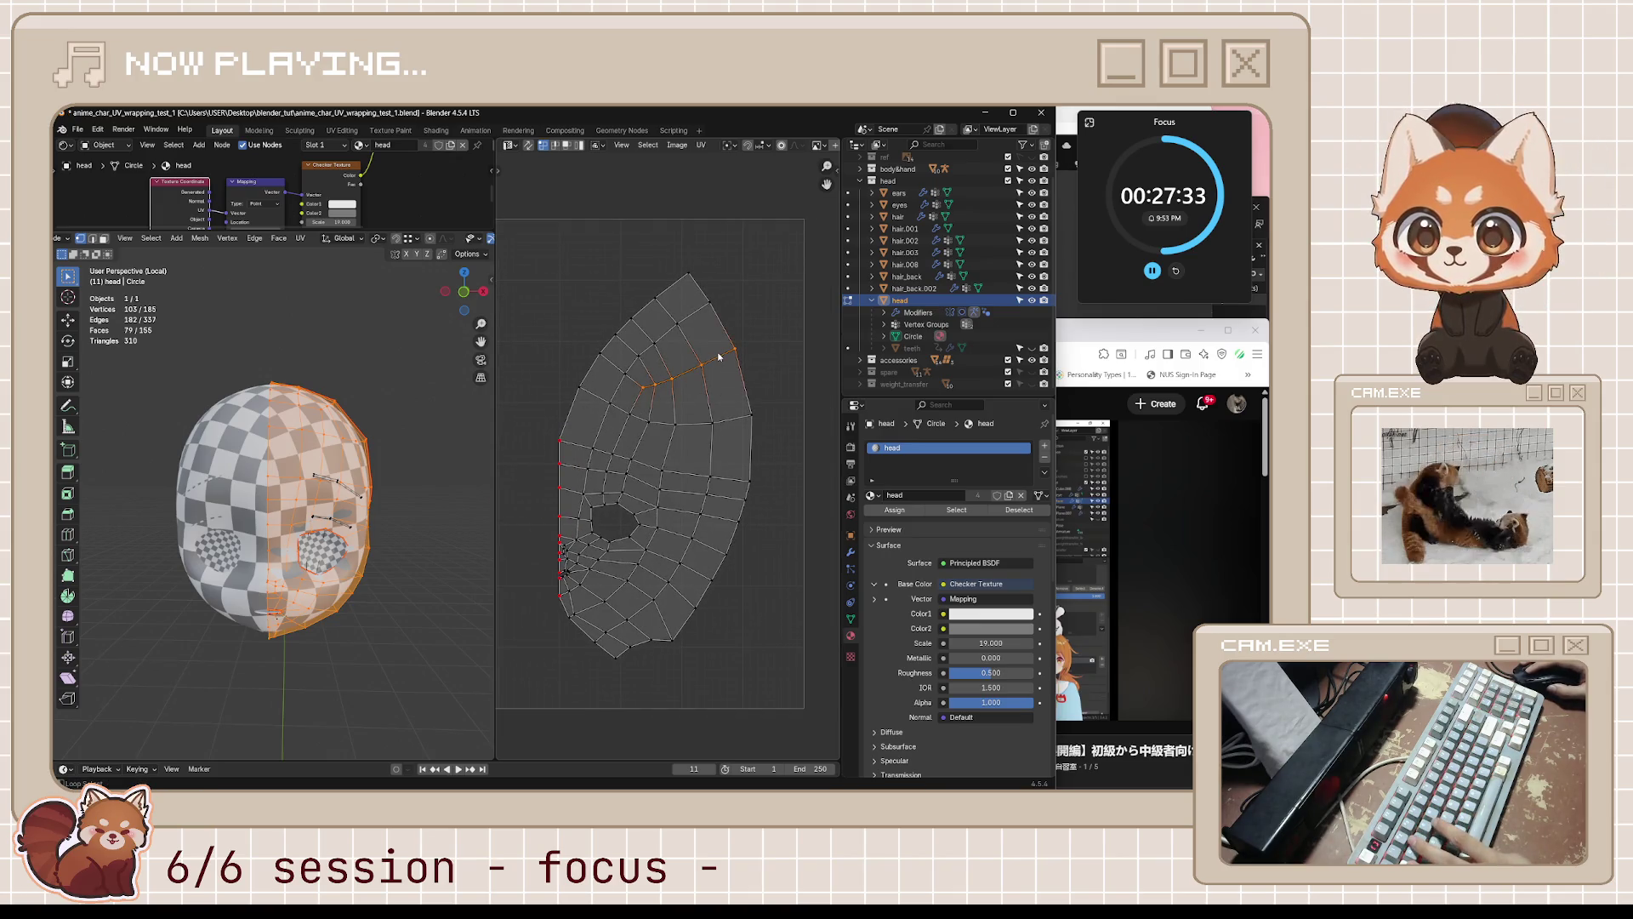
key("3")
left_click(719, 357, "alt")
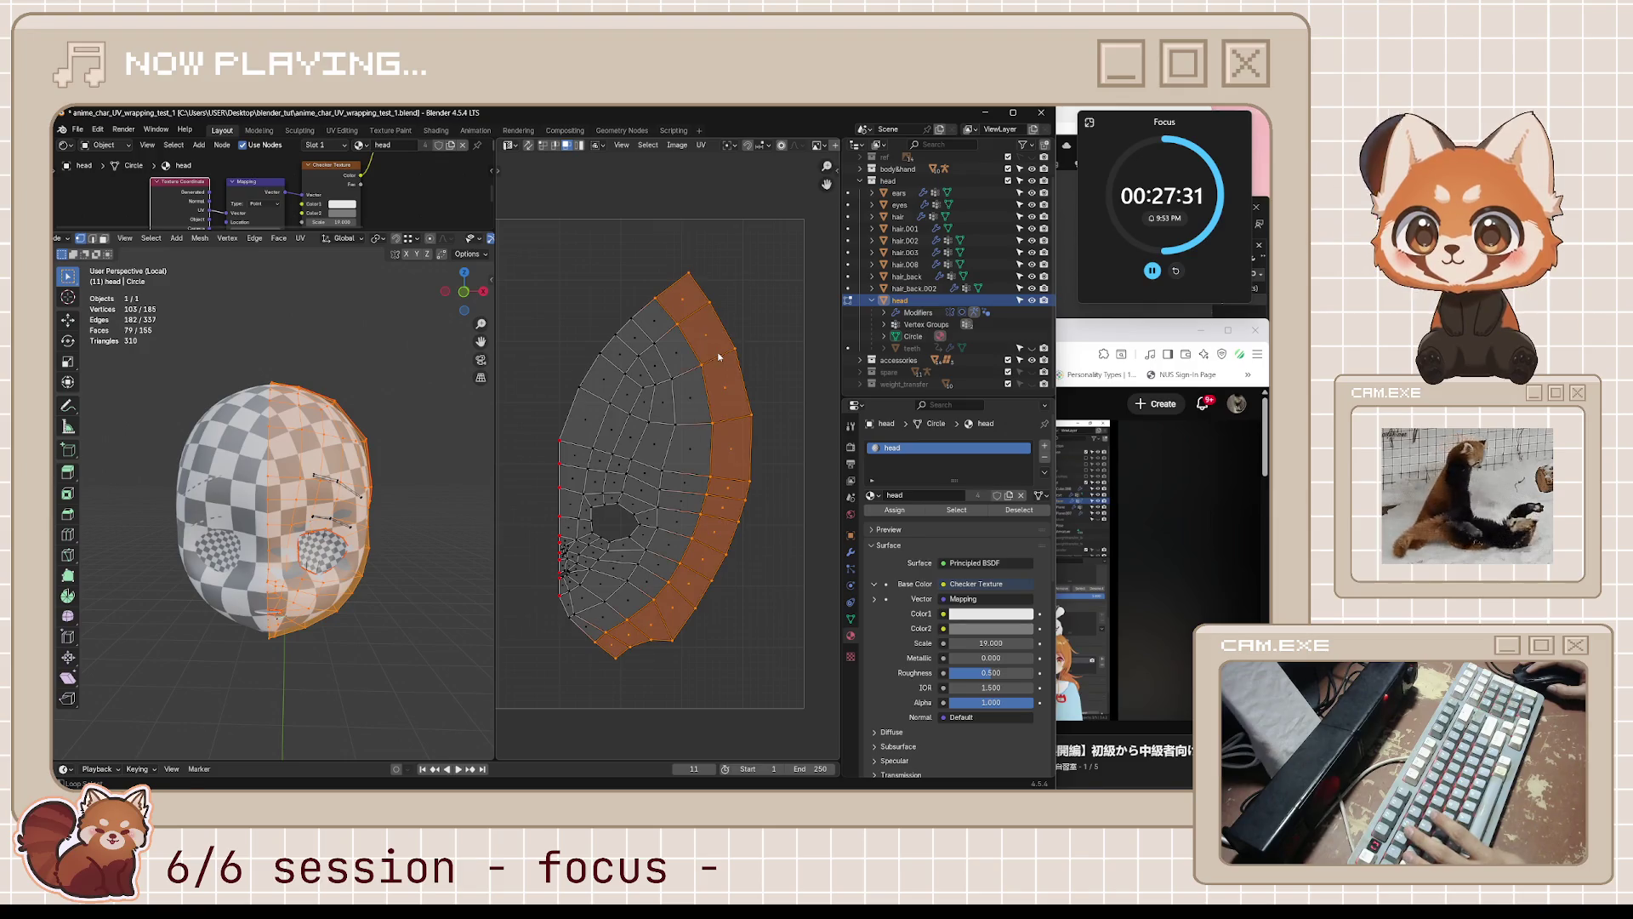
key("alt+a")
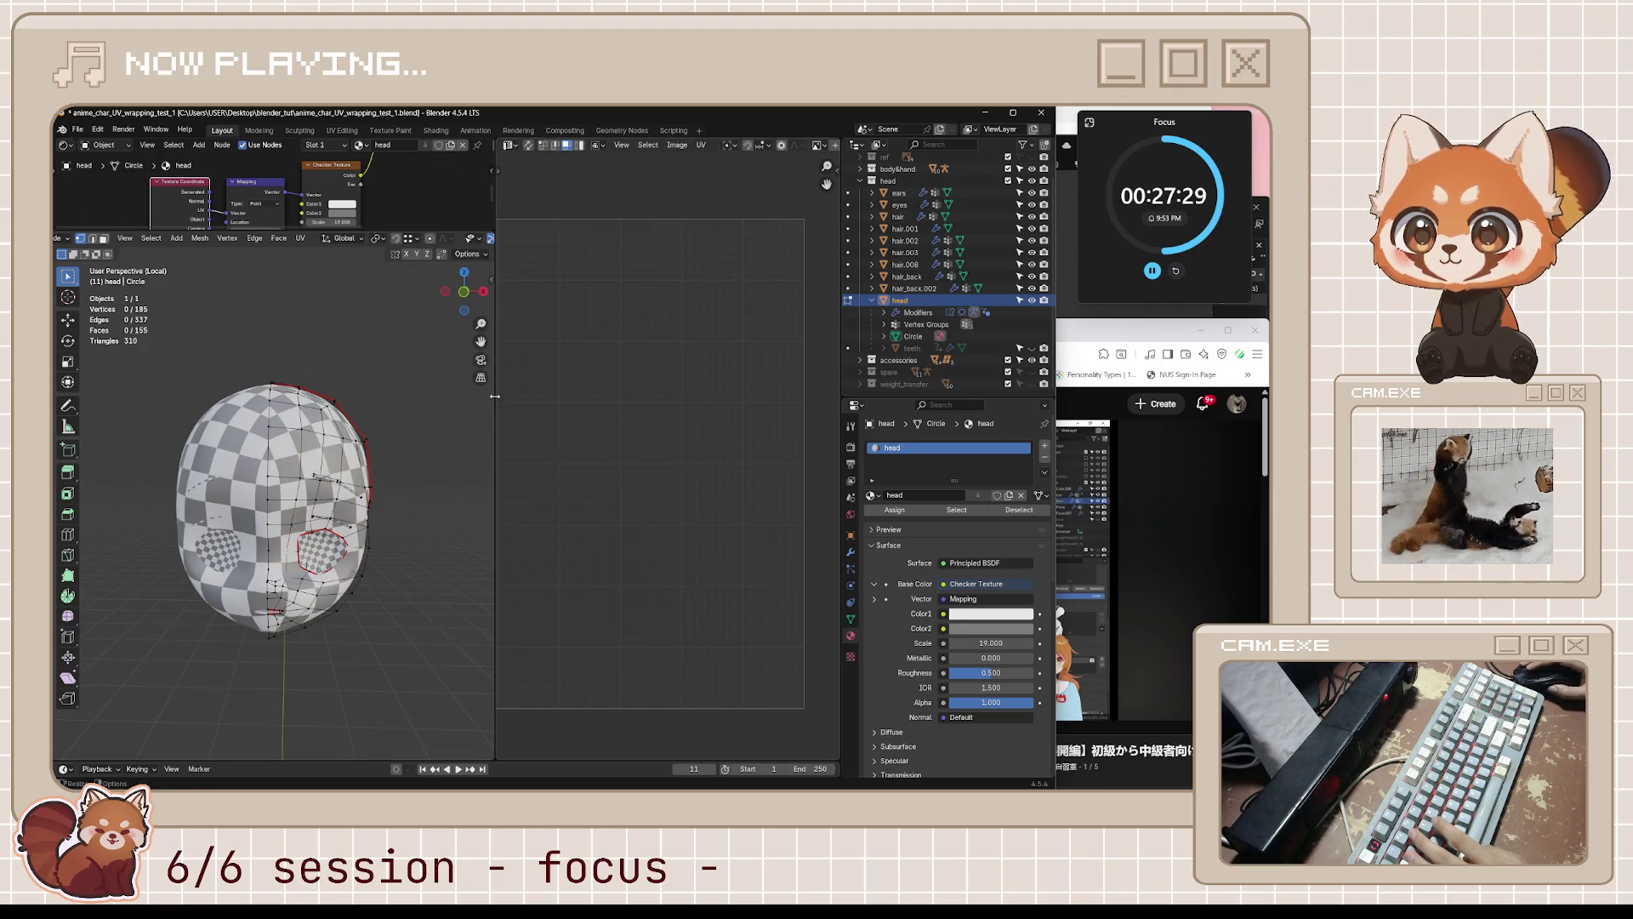
key("a")
- Reselect the seam-bounded face region and turn UV Sync Selection back on
middle_click_drag(397, 429, 340, 468)
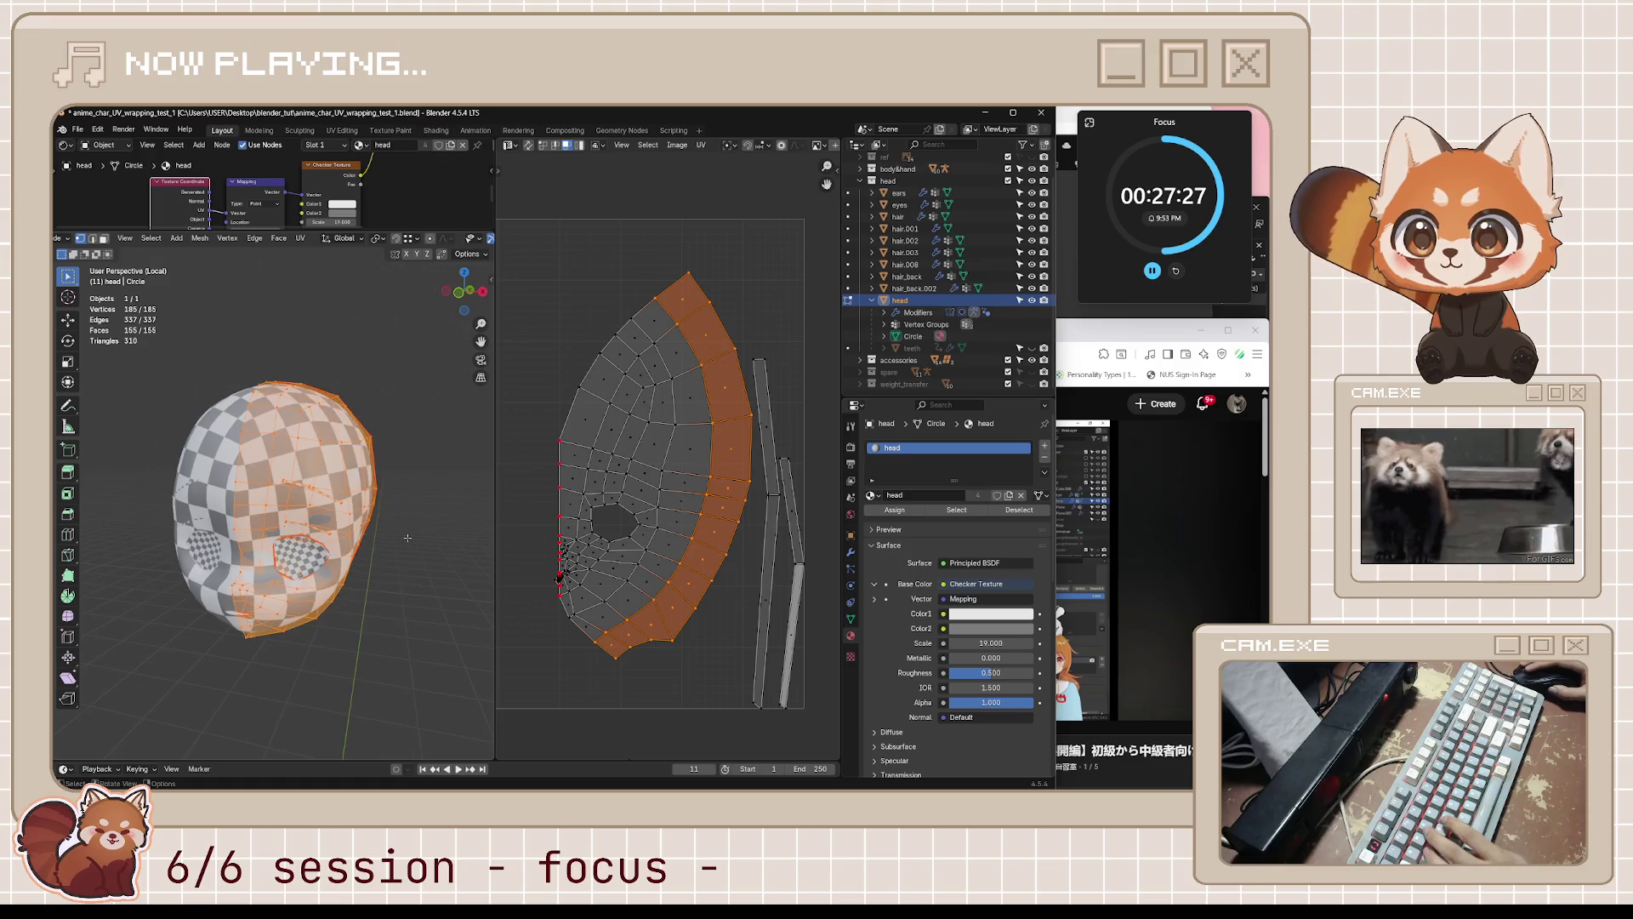
key("alt+a")
key("k")
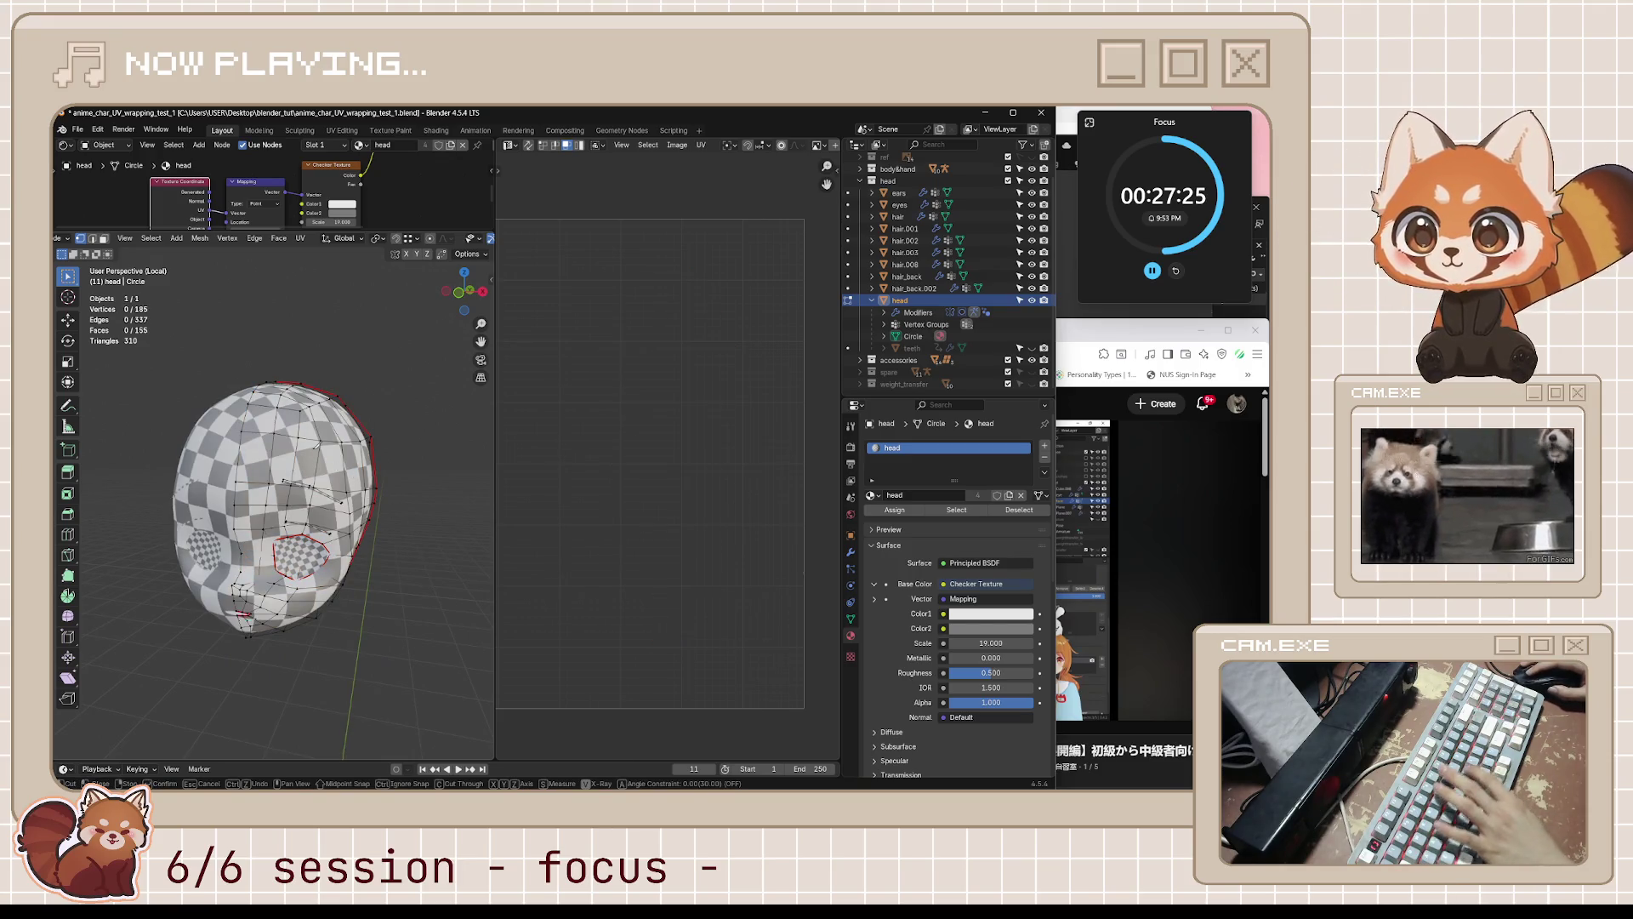
key("Return")
key("ctrl+l")
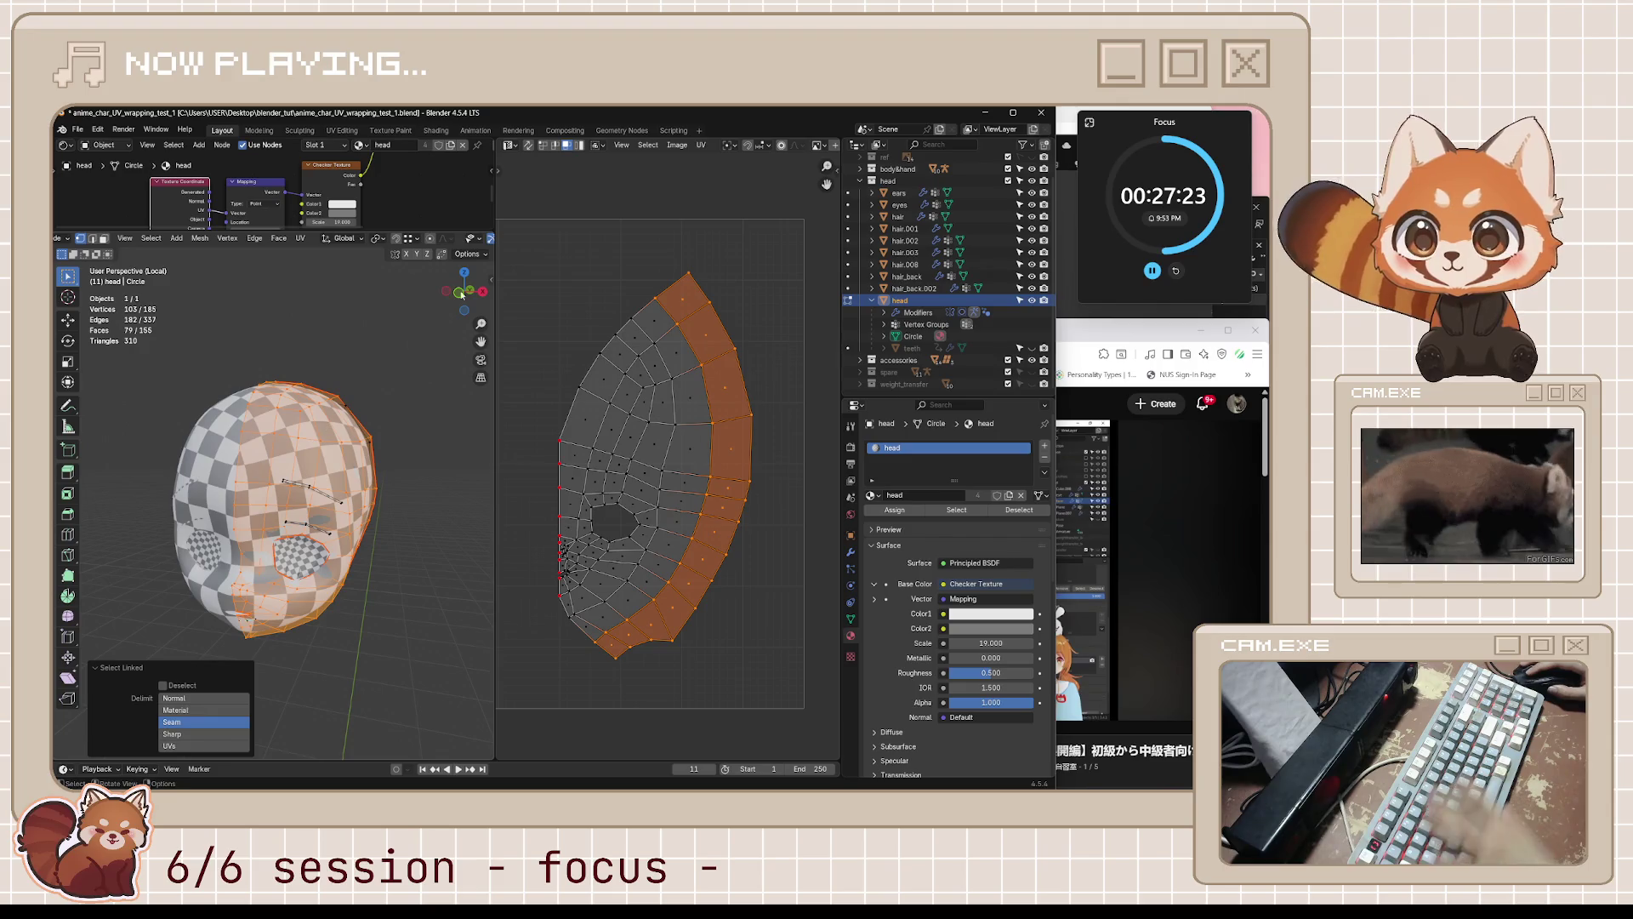
left_click(528, 146)
- Select the outer right-edge face loop, then the inner face strip, and return to the tutorial
scroll(725, 372, "down", 3)
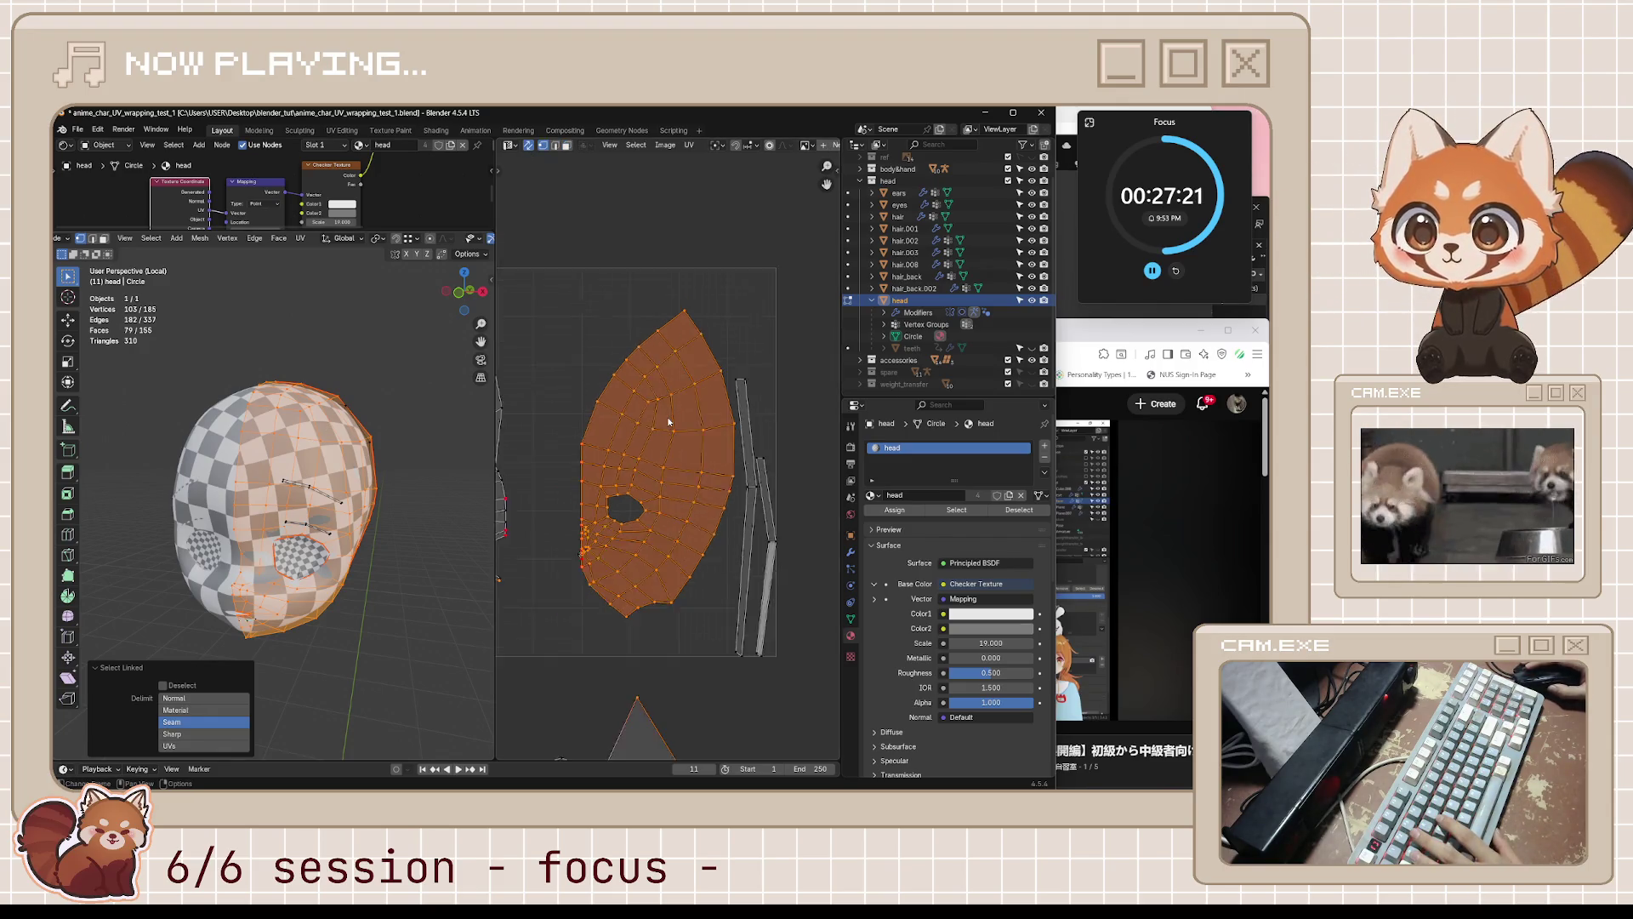
scroll(709, 388, "right", 2)
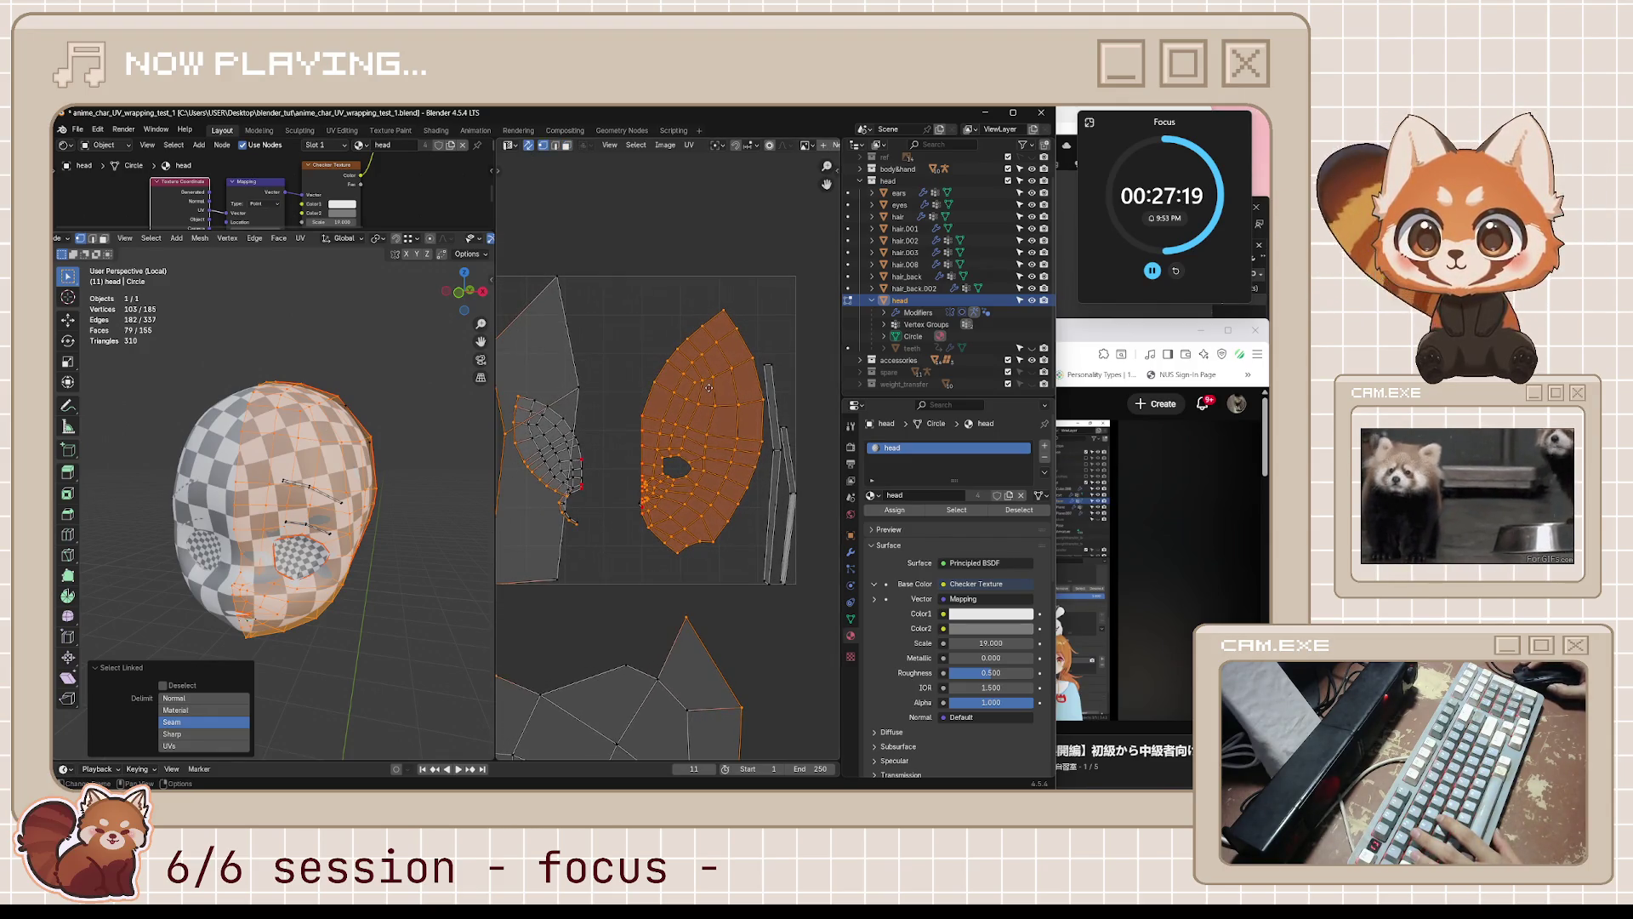
scroll(715, 340, "up", 2)
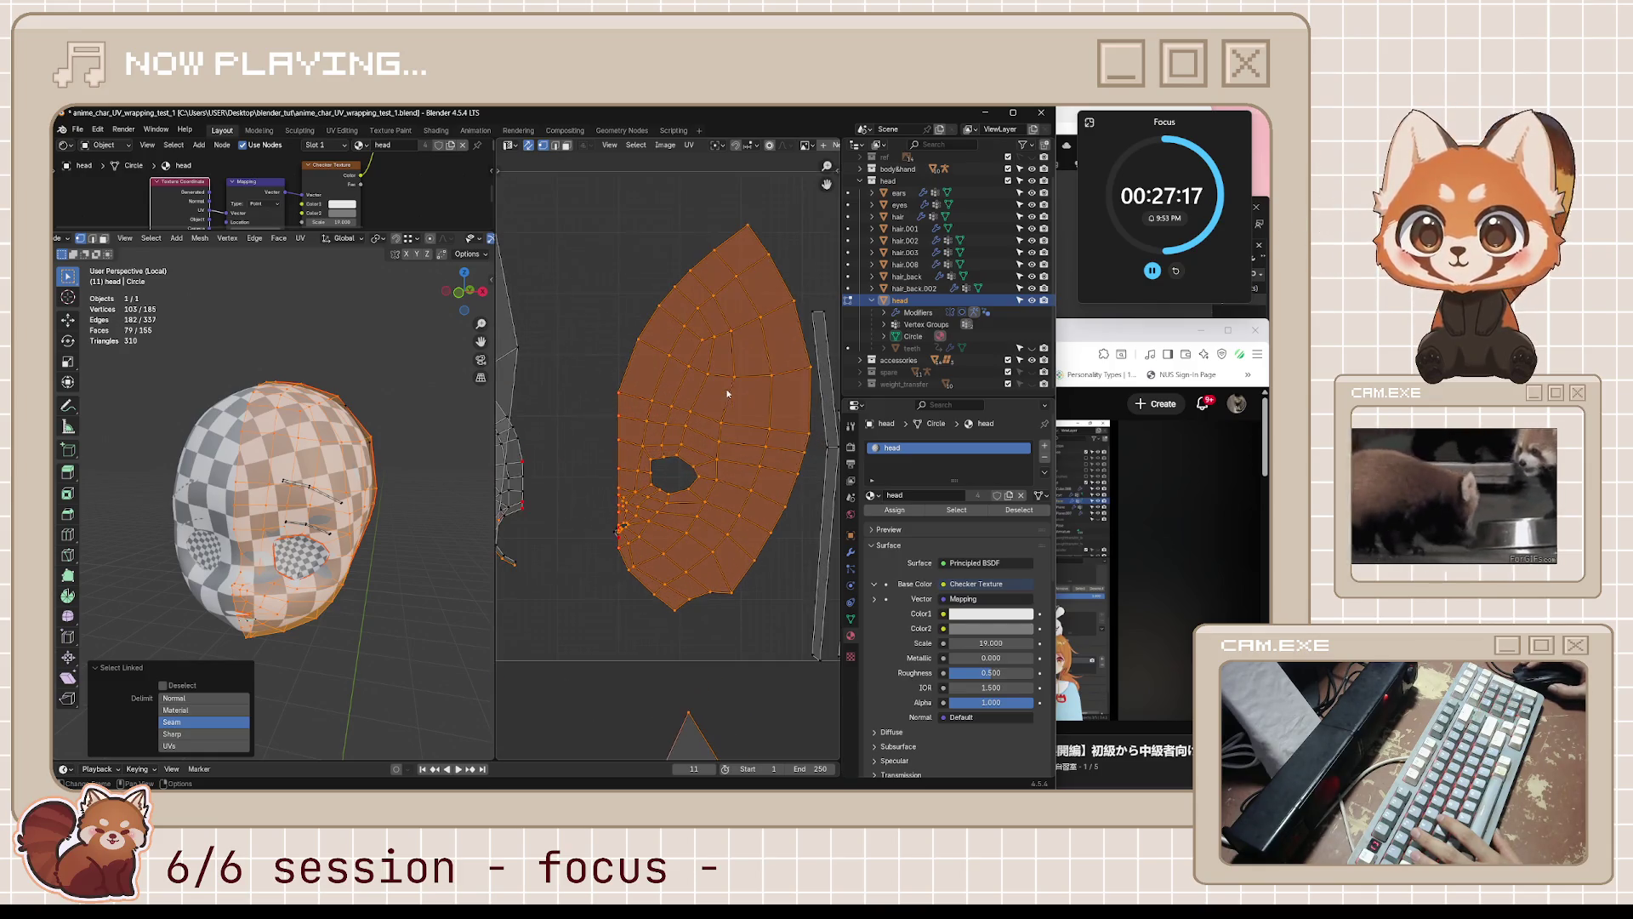
left_click(791, 361)
key("3")
left_click(778, 321, "alt")
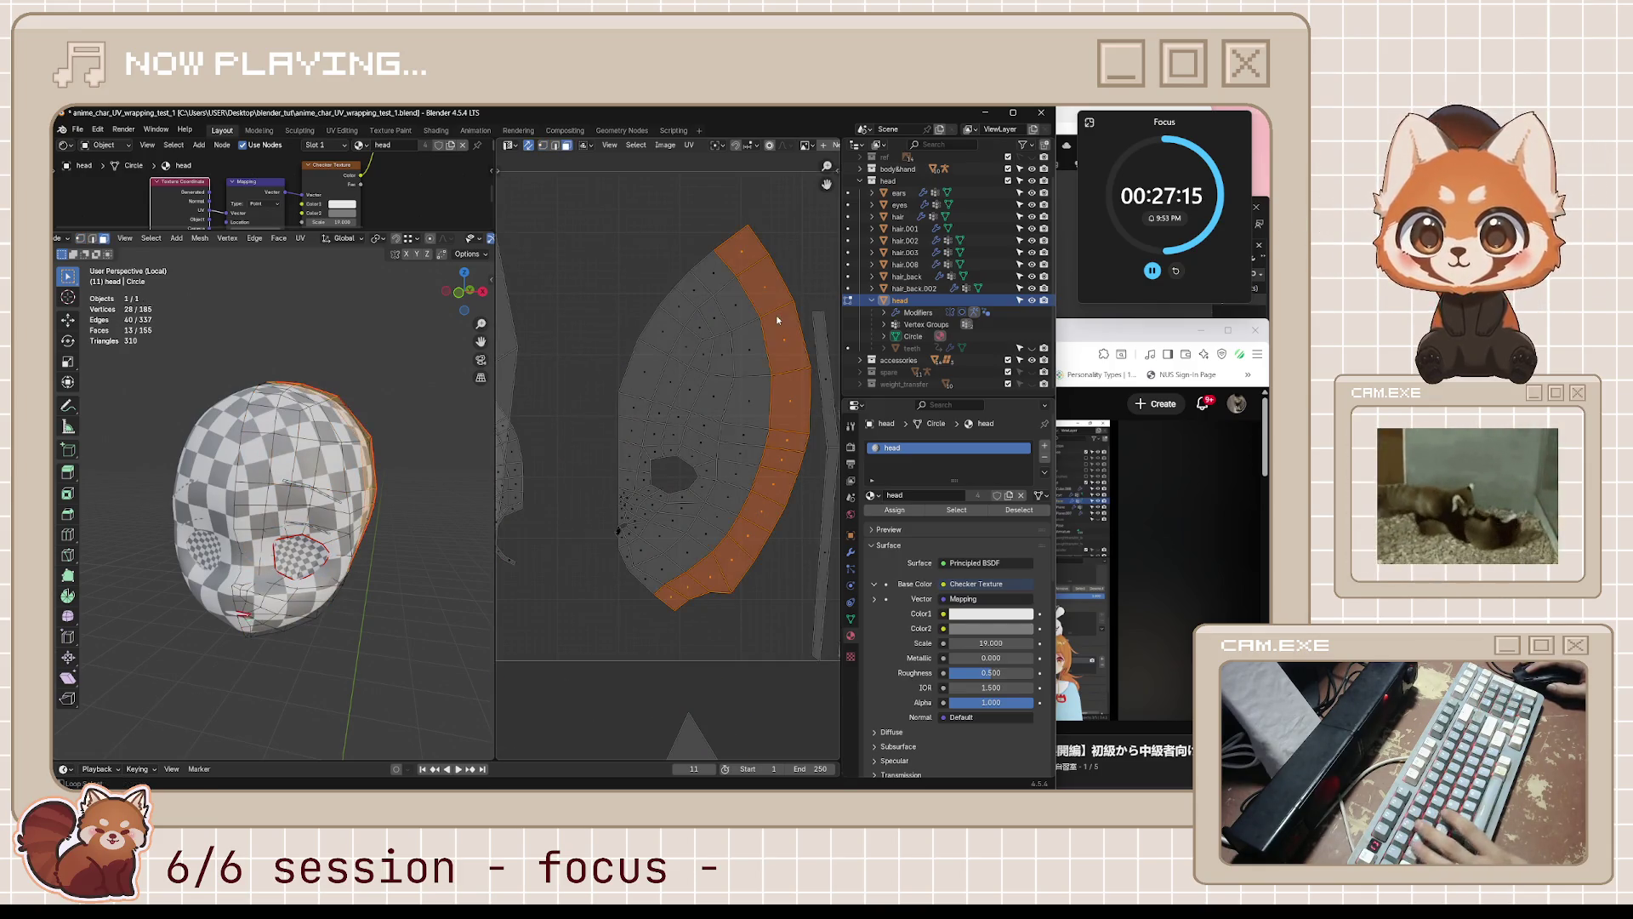
middle_click_drag(358, 459, 490, 440)
left_click(747, 325, "alt")
middle_click_drag(345, 457, 362, 460)
left_click(1078, 332)
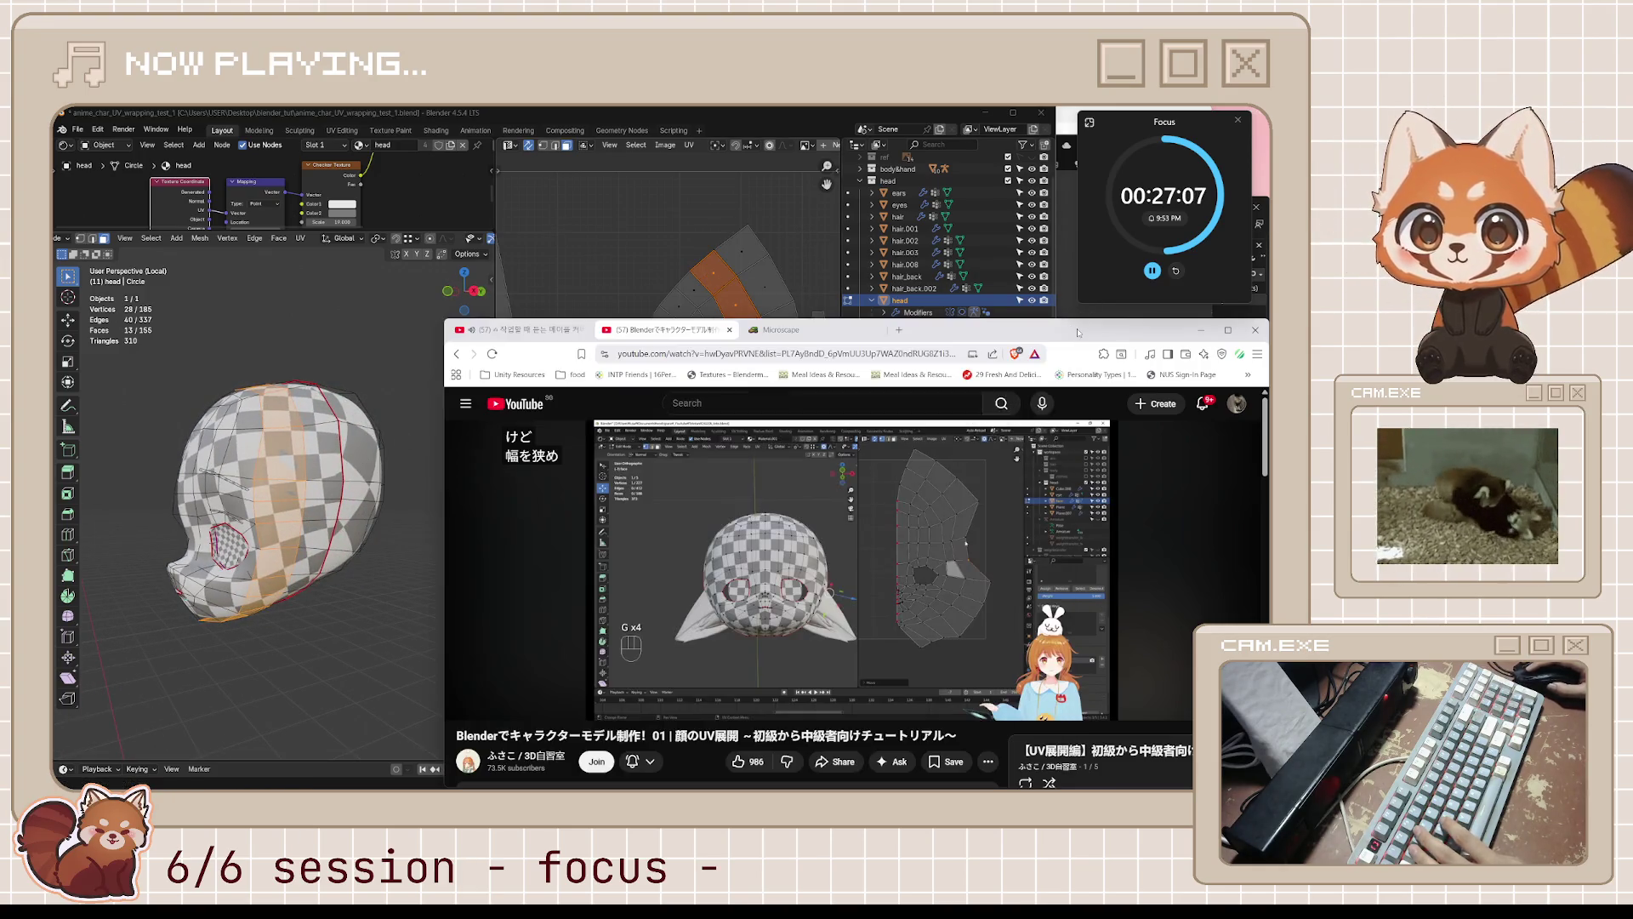
- In vertex select mode, select interior vertices of the face UV island
left_click(779, 218)
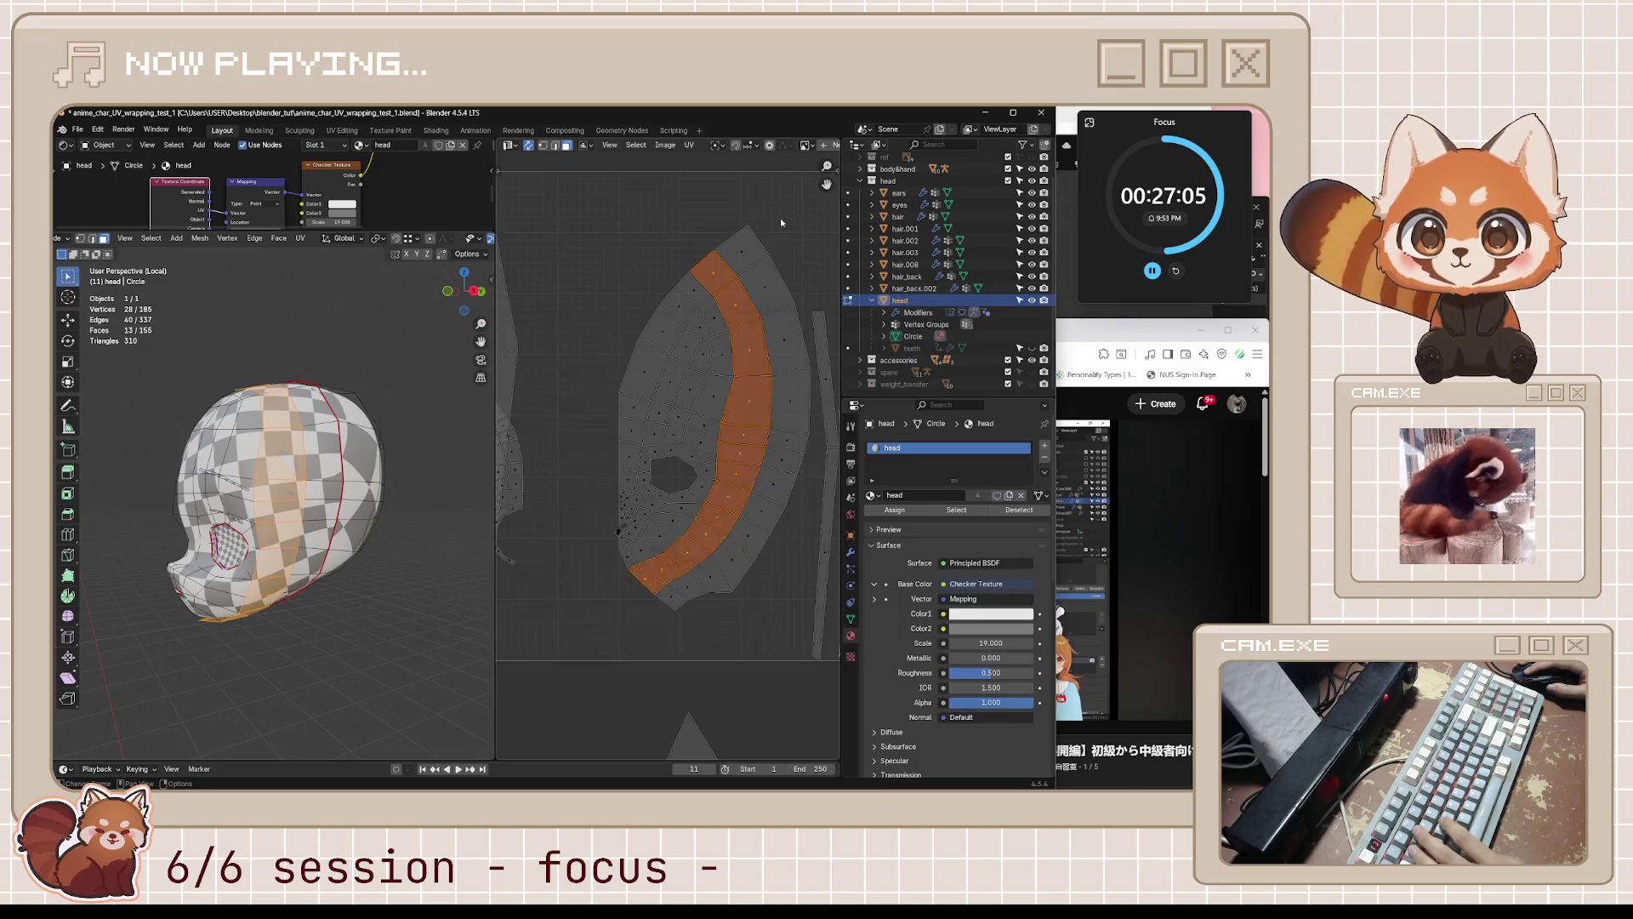
left_click(769, 235)
key("1")
left_click(748, 226)
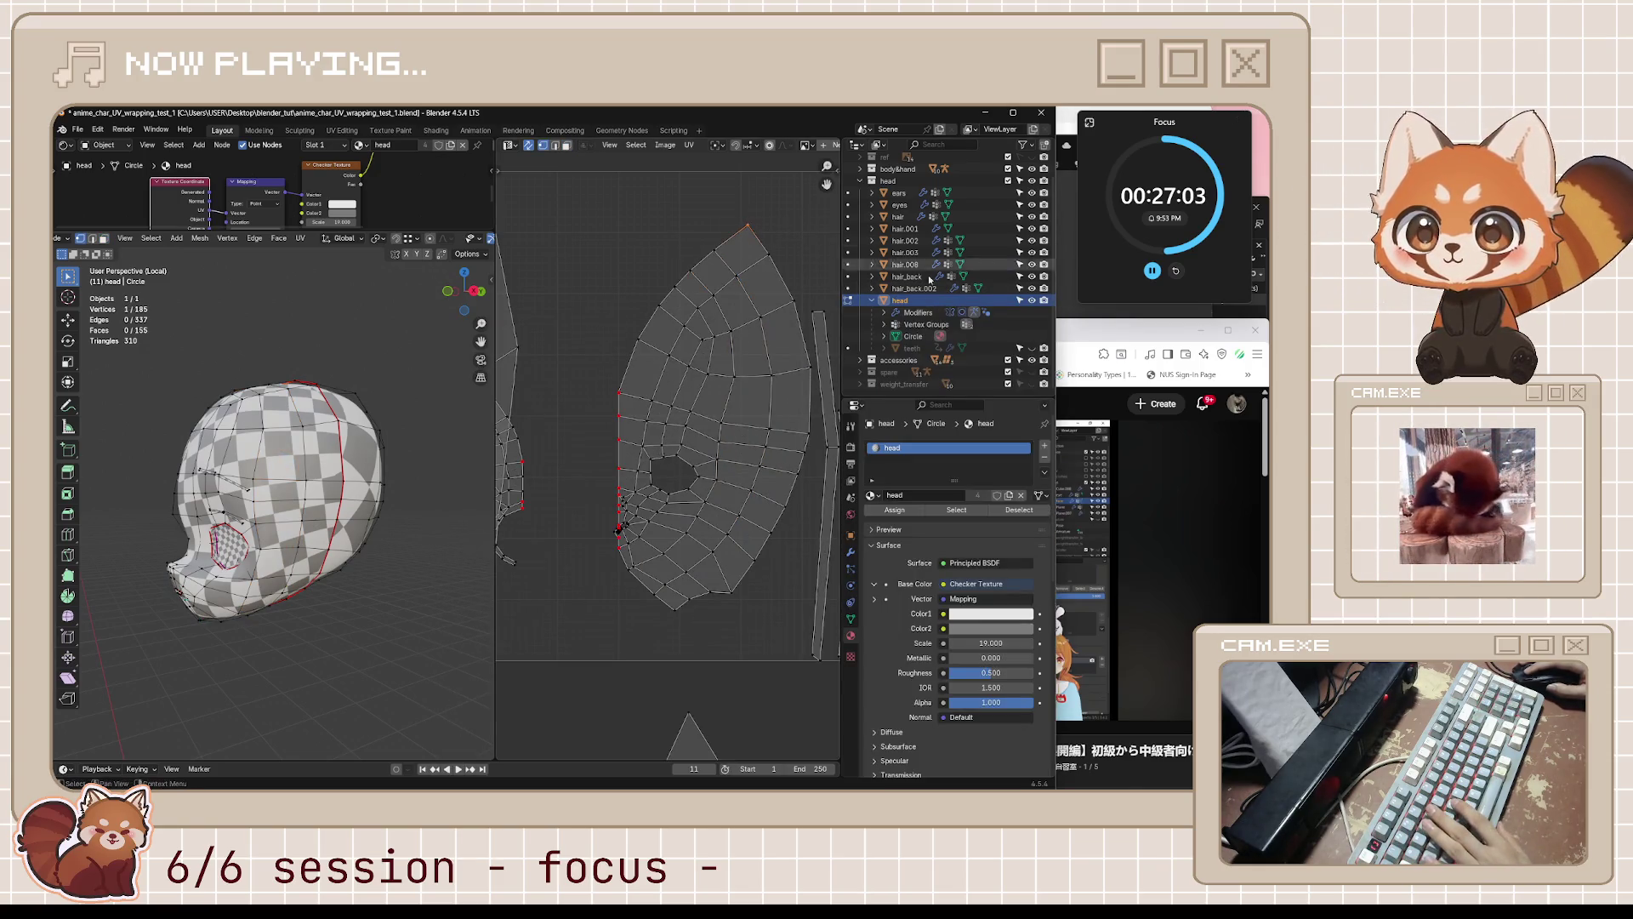
left_click(1102, 331)
left_click(793, 248)
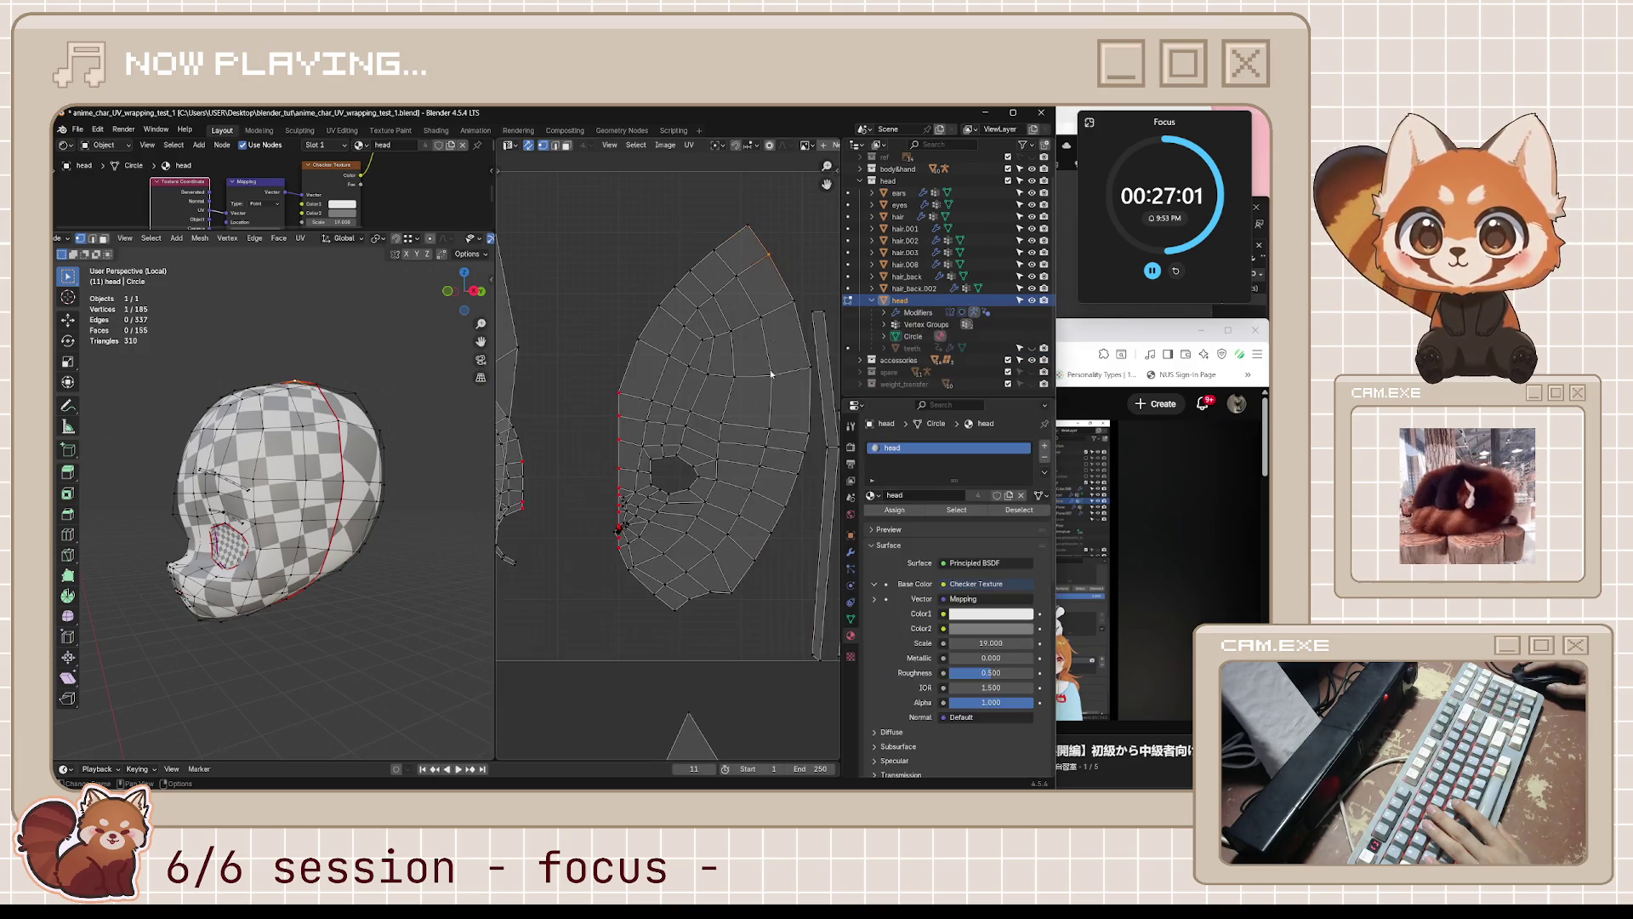
left_click(768, 377)
- Nudge the selected interior vertex rightward in several moves, then zoom out the UV view
key("g")
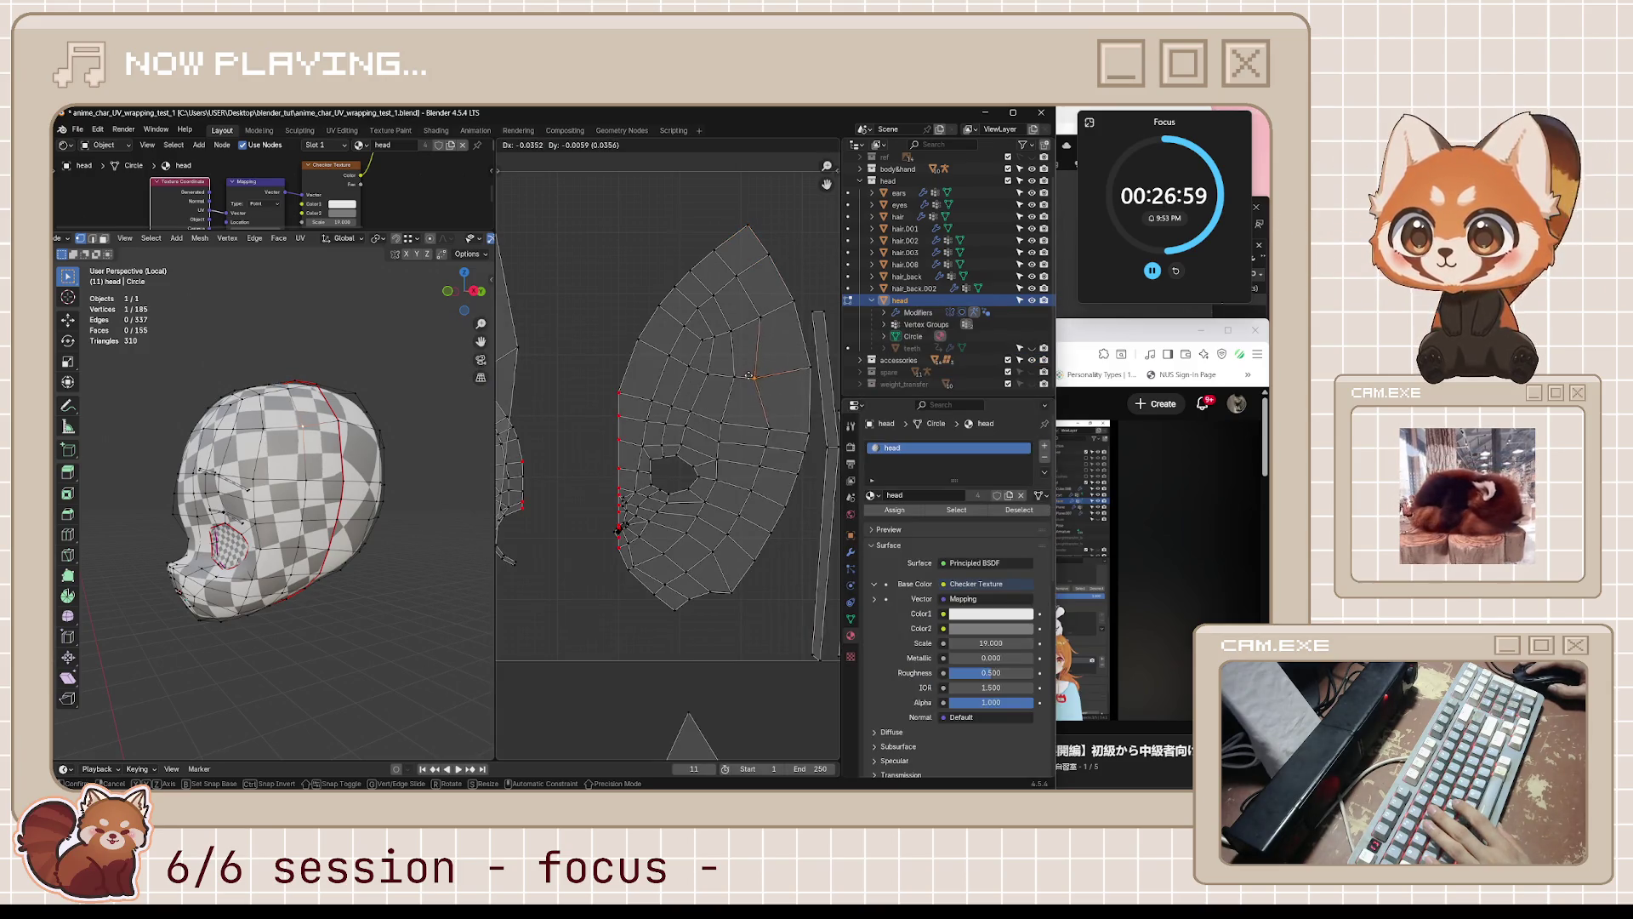
left_click(782, 377)
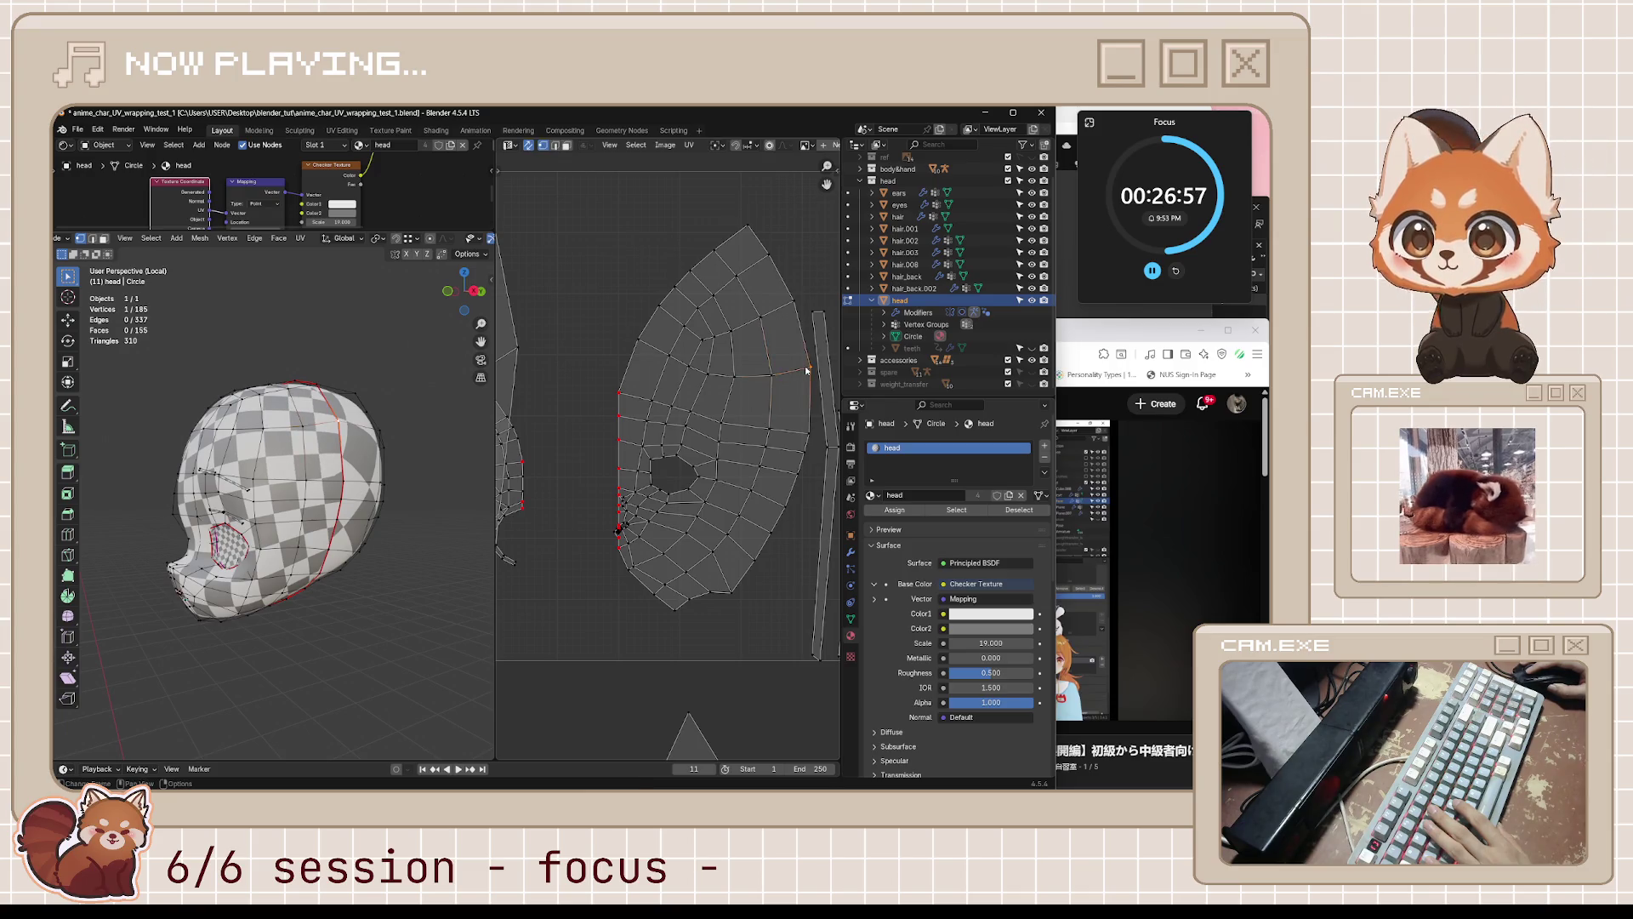
key("g")
left_click(810, 372)
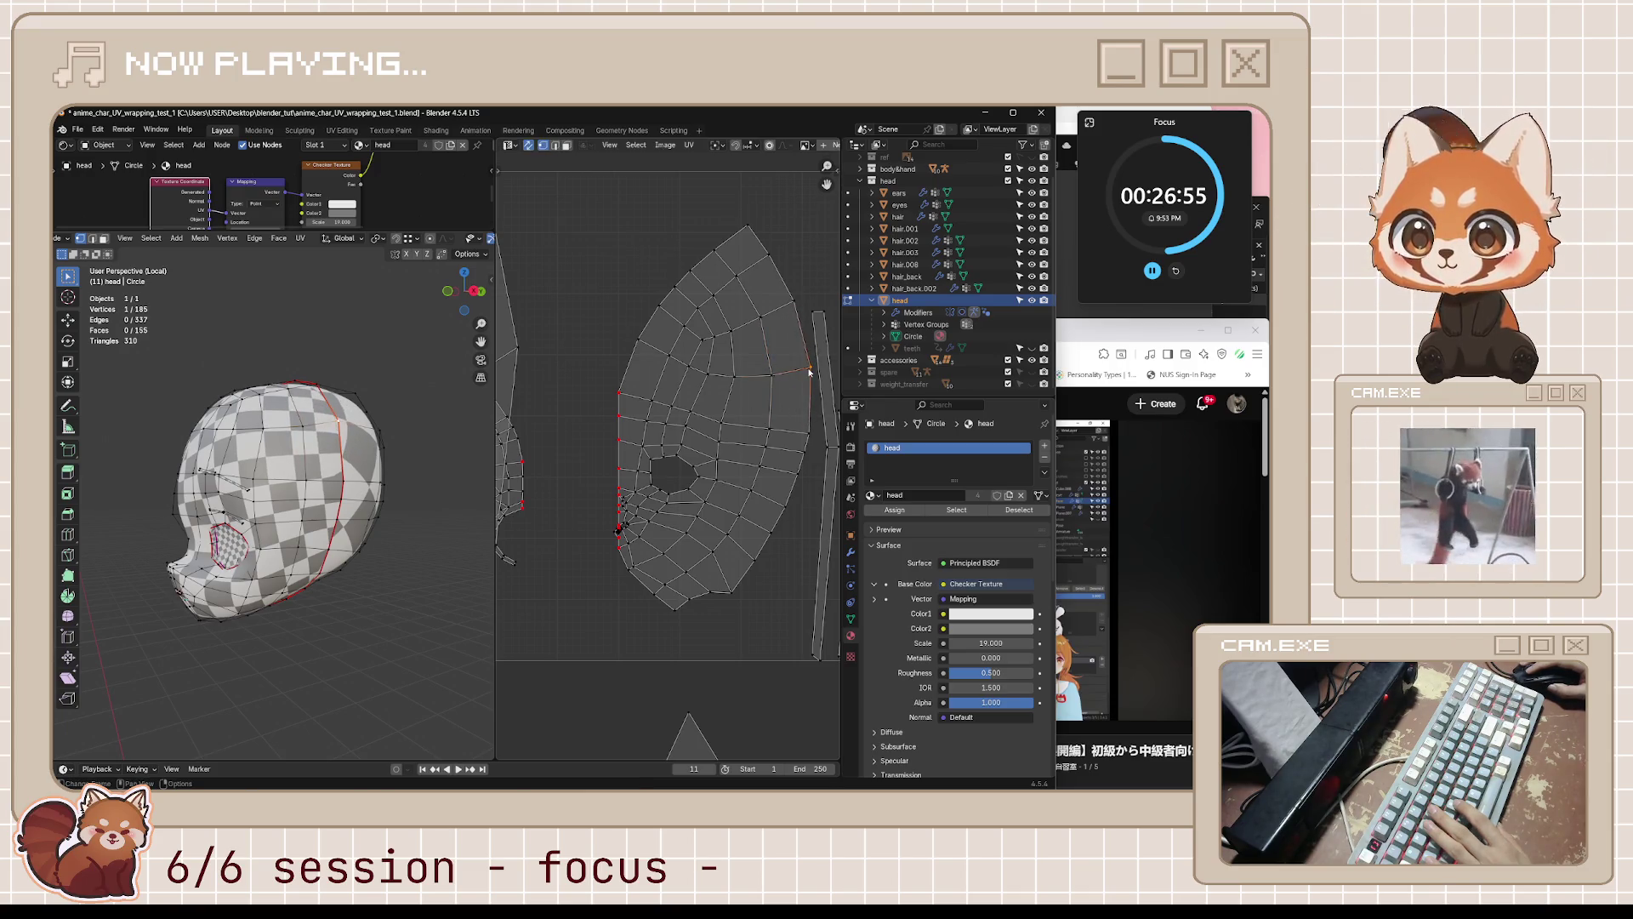
key("g")
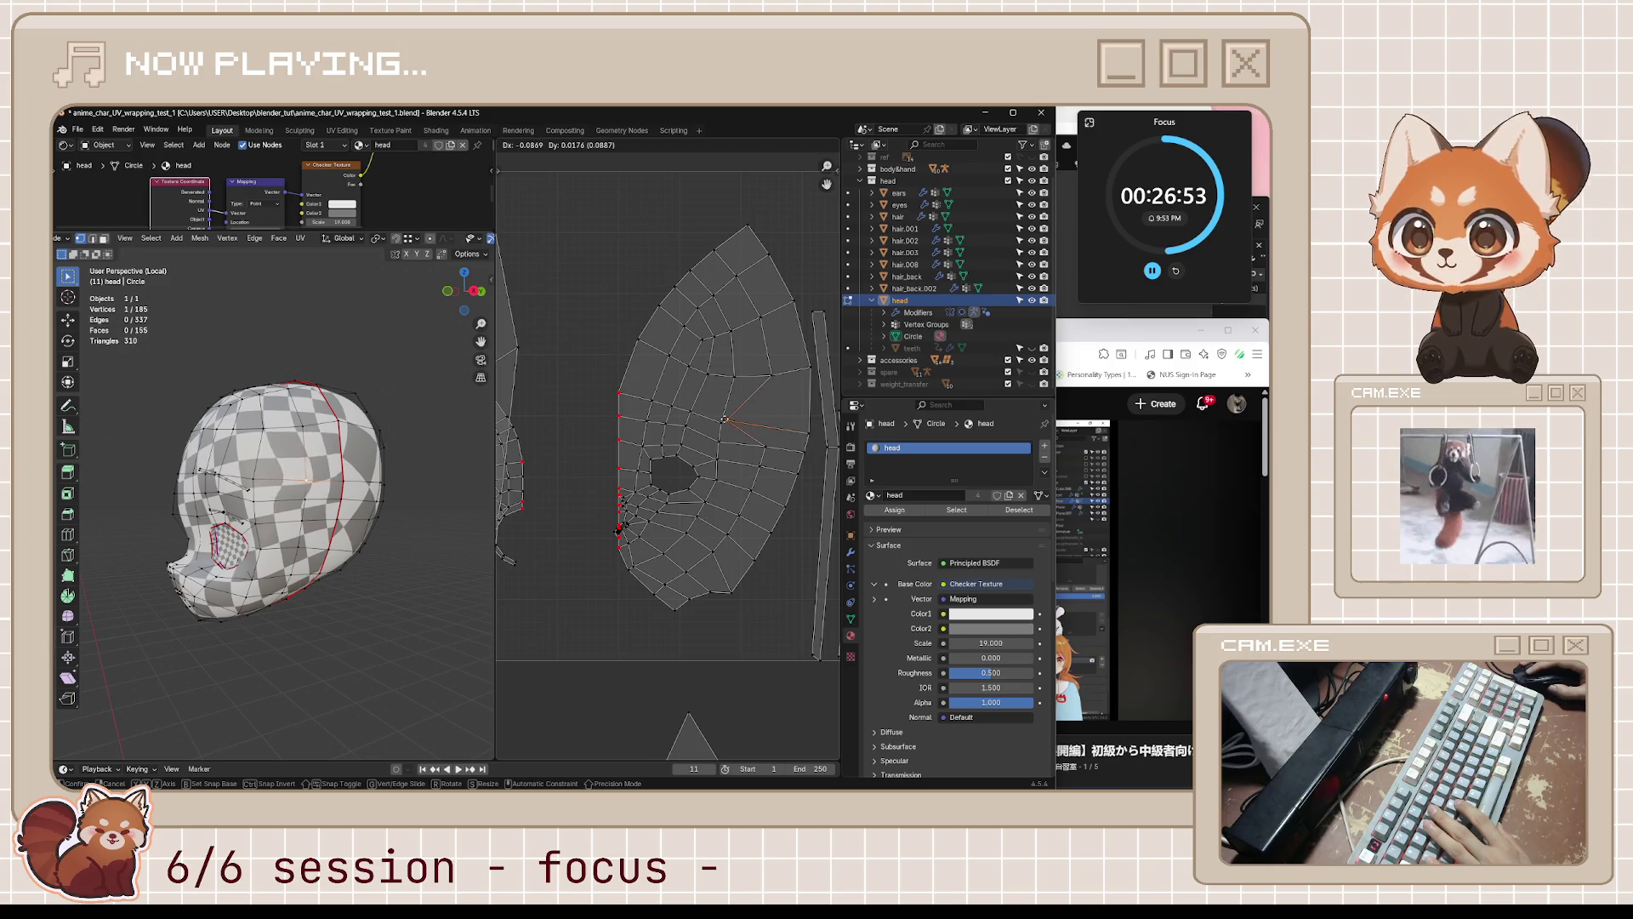
left_click(769, 428)
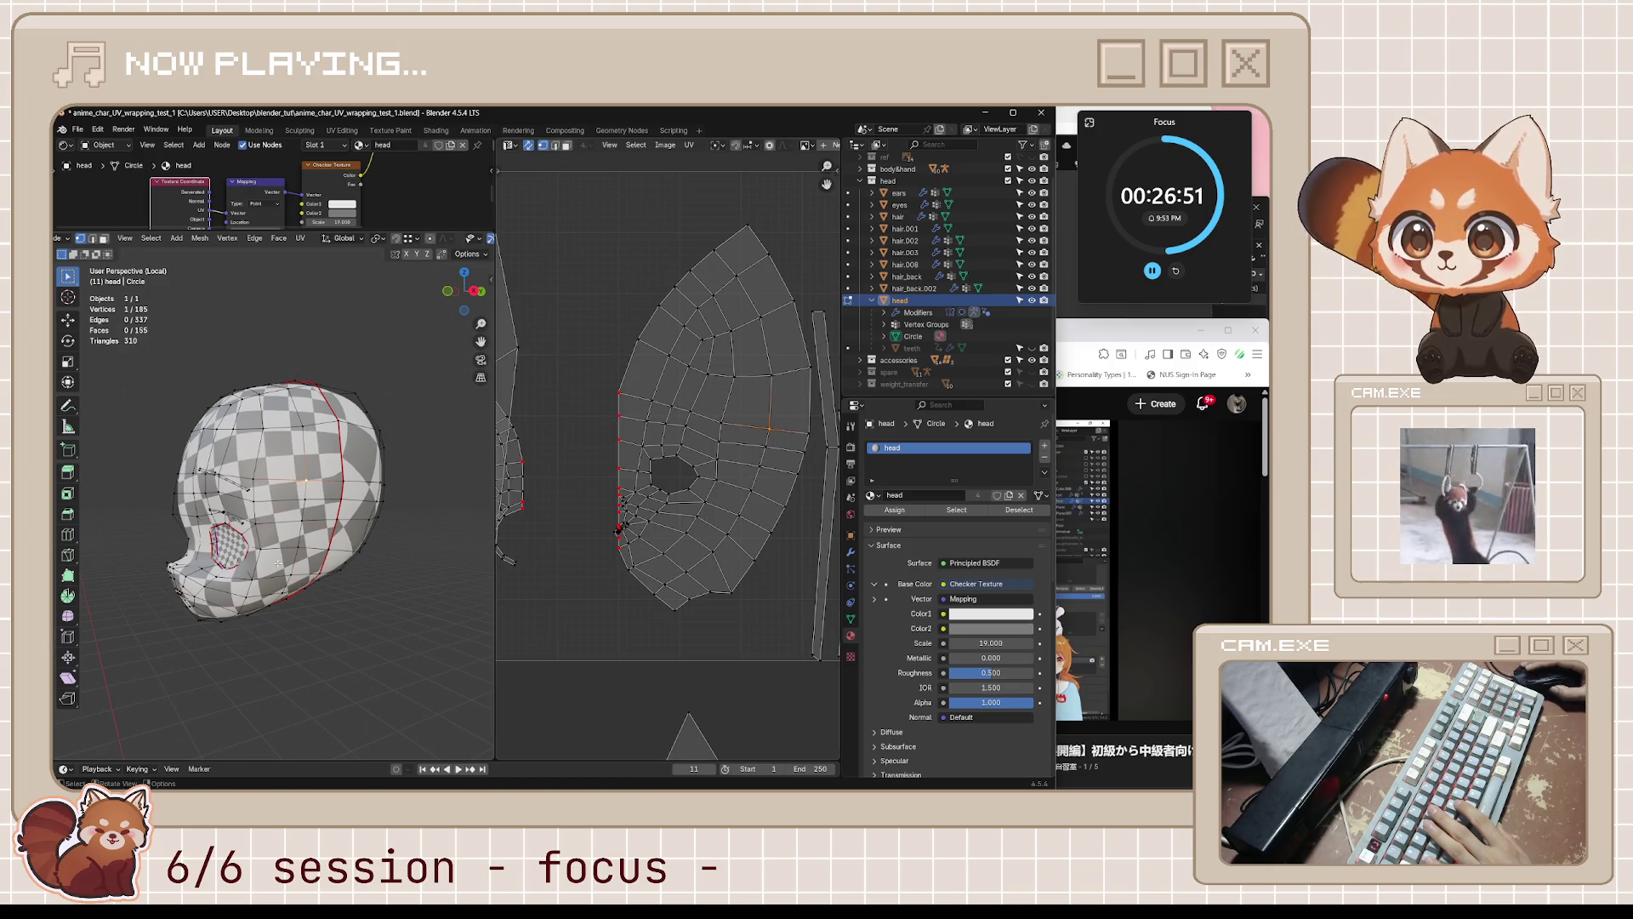
mouse_move(277, 563)
middle_mouse_down()
mouse_move(395, 556)
mouse_move(199, 624)
mouse_move(212, 616)
middle_mouse_up()
scroll(559, 425, "down", 3)
middle_click_drag(607, 419, 634, 421)
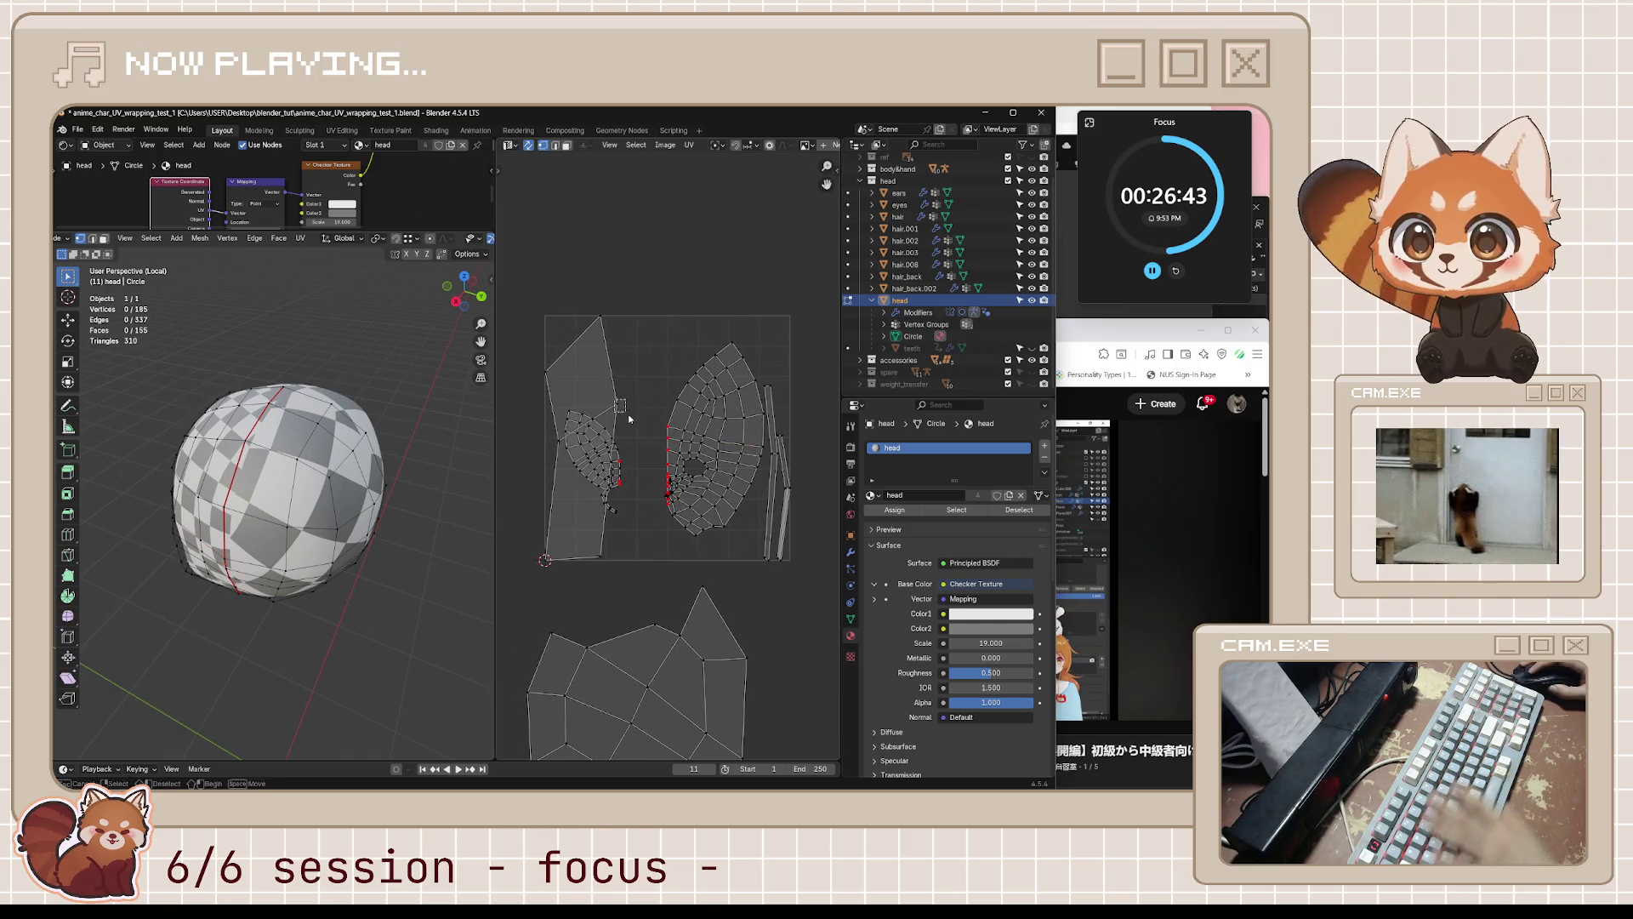
- Select the whole head mesh and unwrap it
mouse_move(400, 545)
middle_mouse_down()
mouse_move(421, 538)
mouse_move(122, 487)
mouse_move(430, 477)
middle_mouse_up()
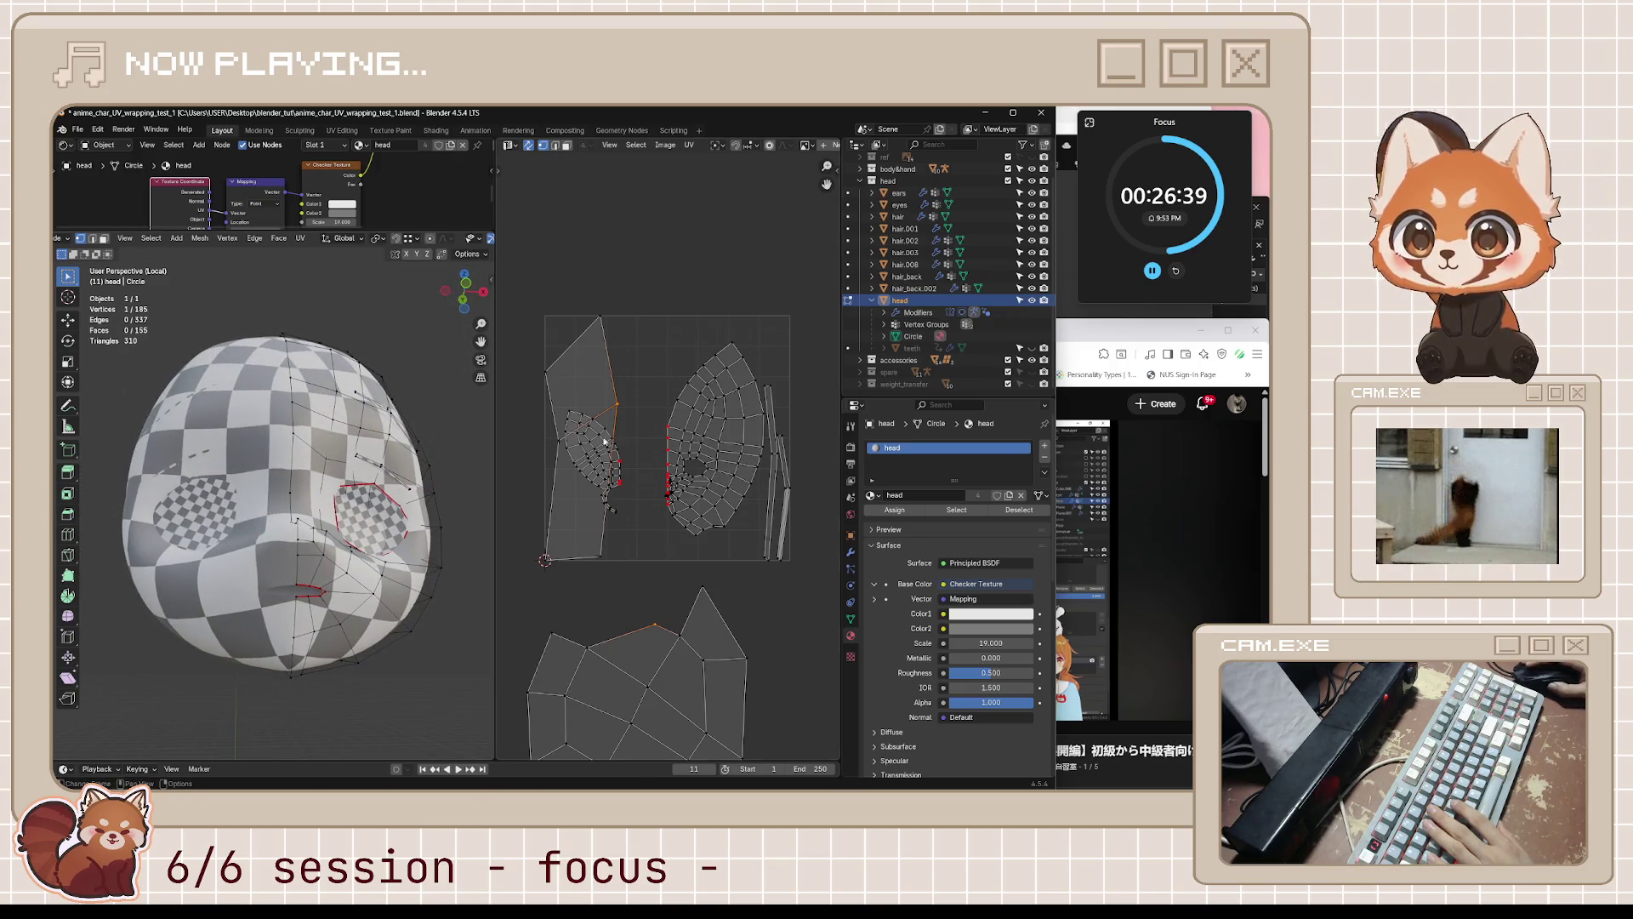
key("g")
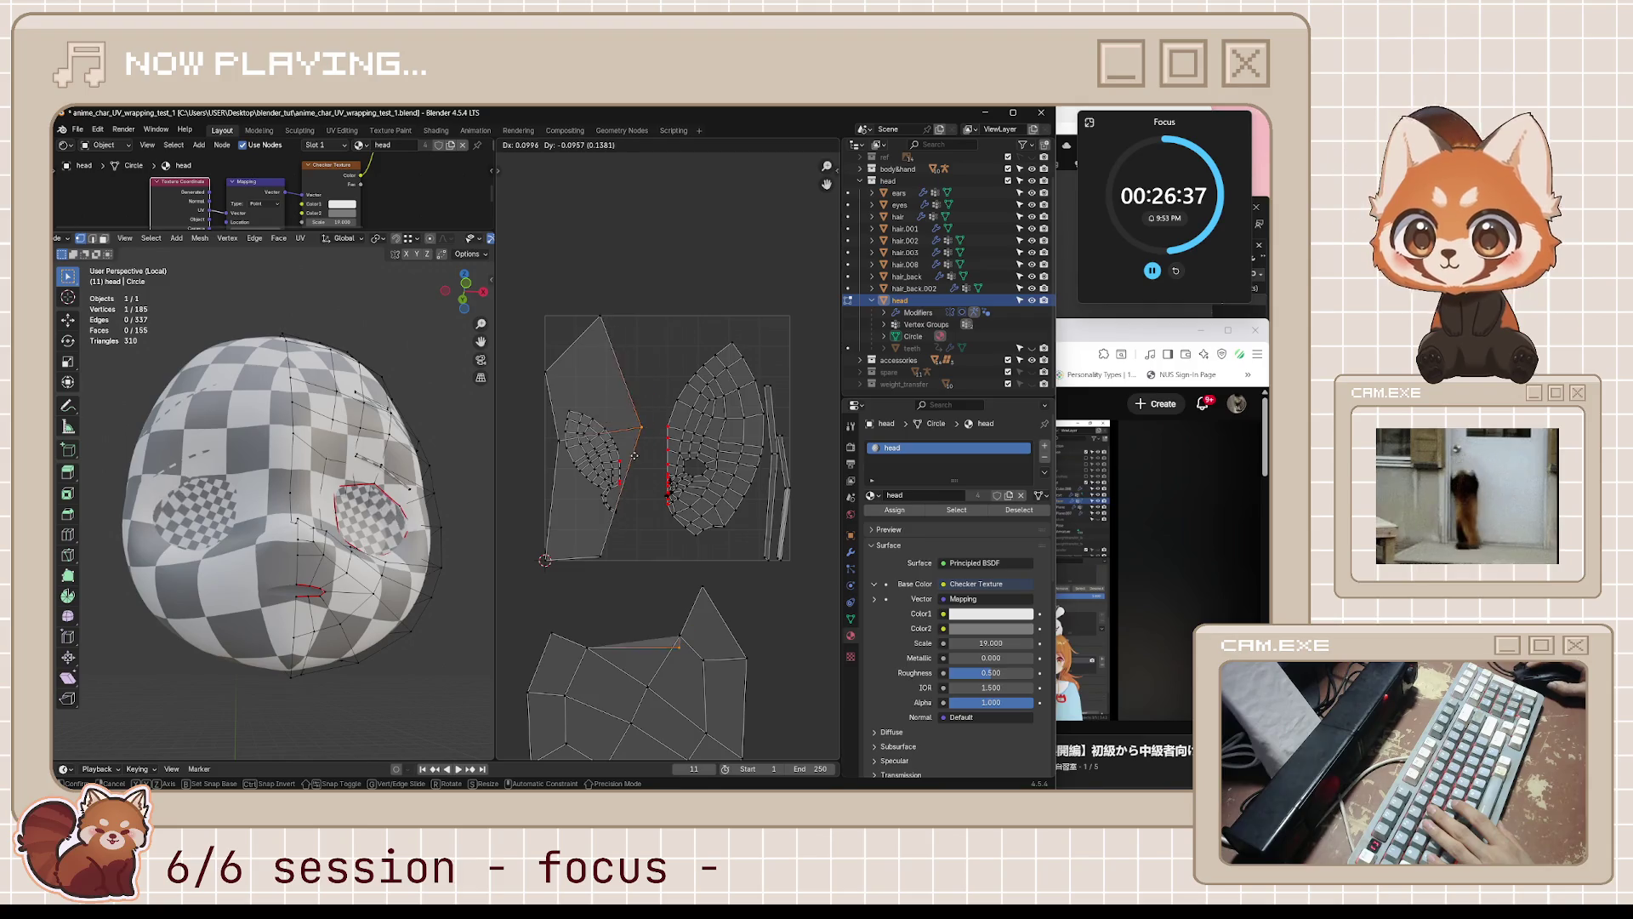
right_click(619, 442)
middle_click_drag(645, 401, 628, 411)
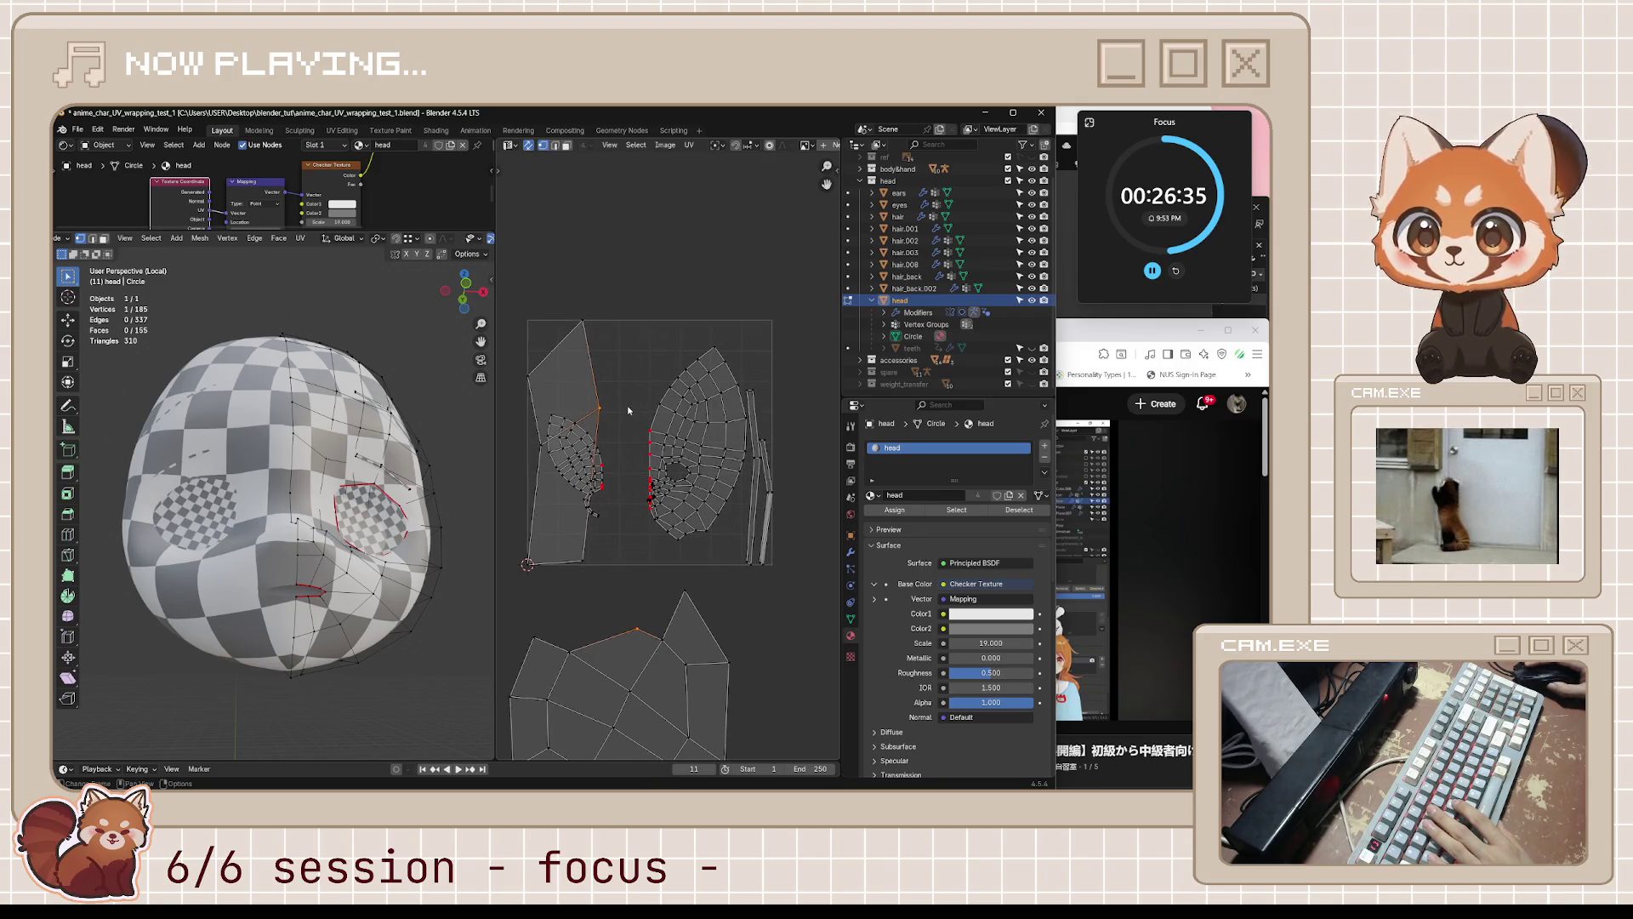
key("a")
middle_click_drag(441, 533, 330, 542)
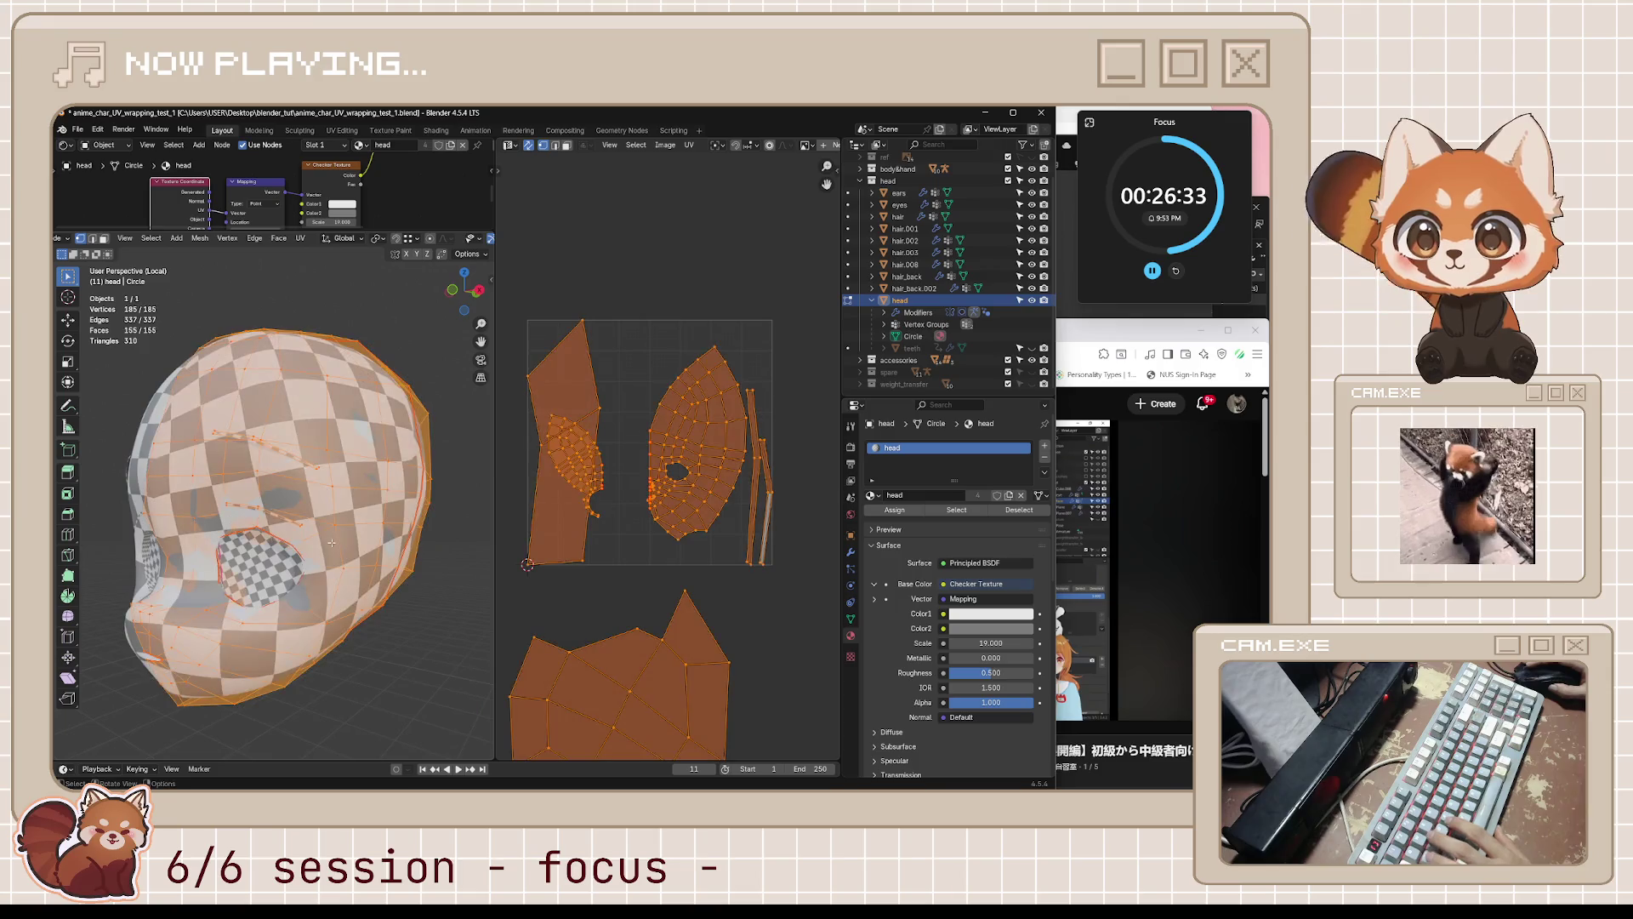
key("u")
left_click(331, 541)
- With UV Sync Selection off, select all and unwrap the head again
key("alt+a")
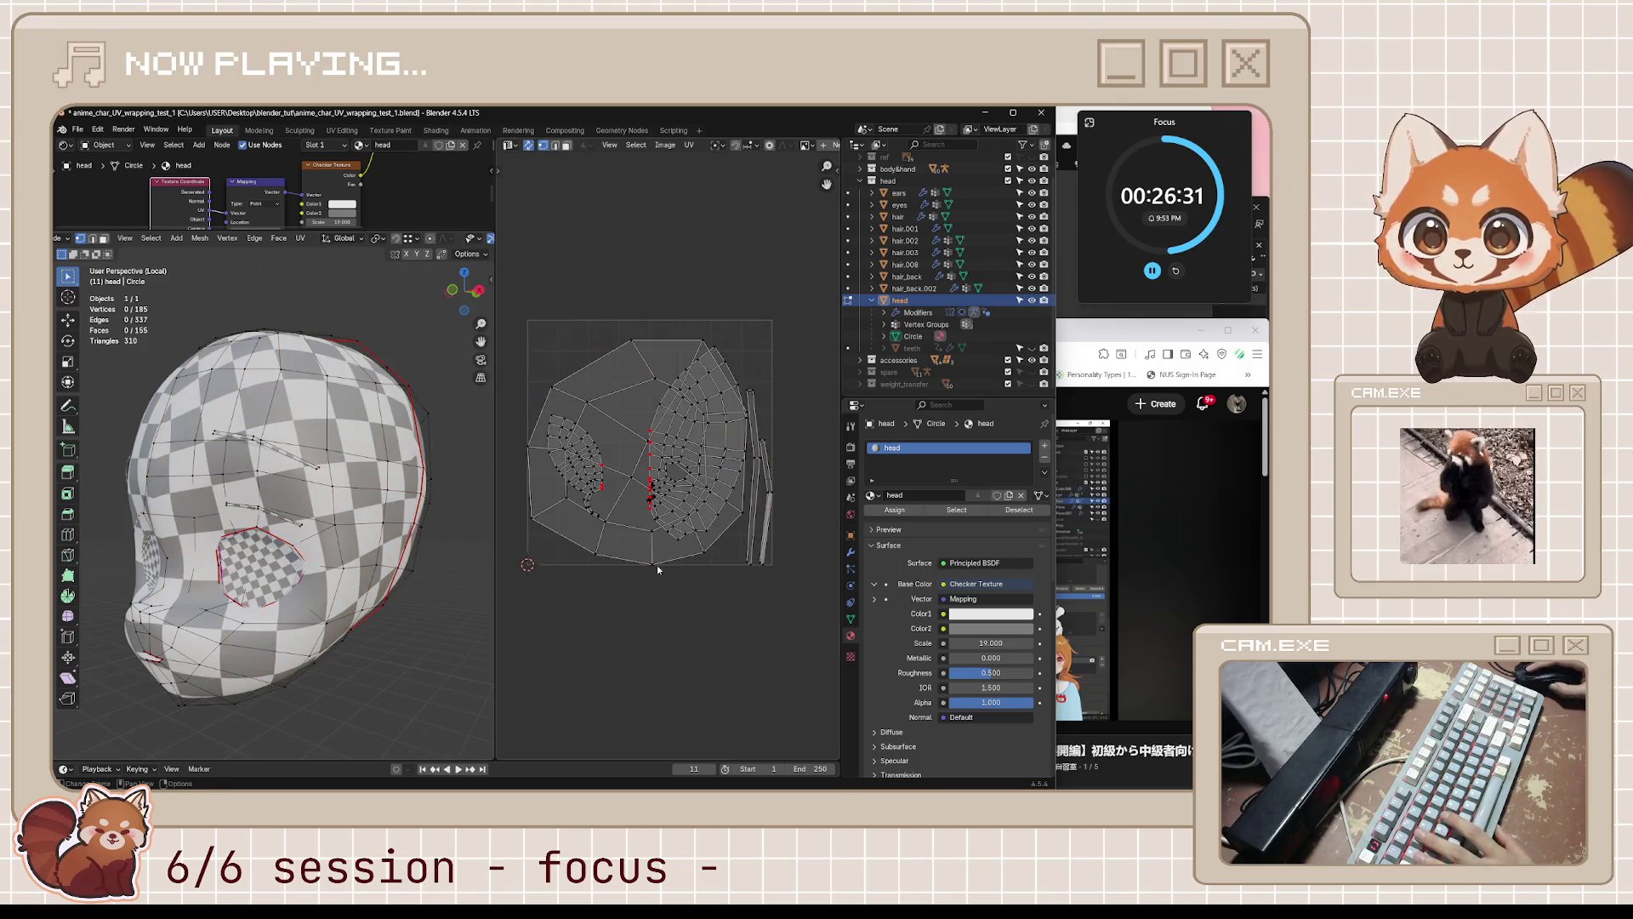
left_click(528, 145)
key("a")
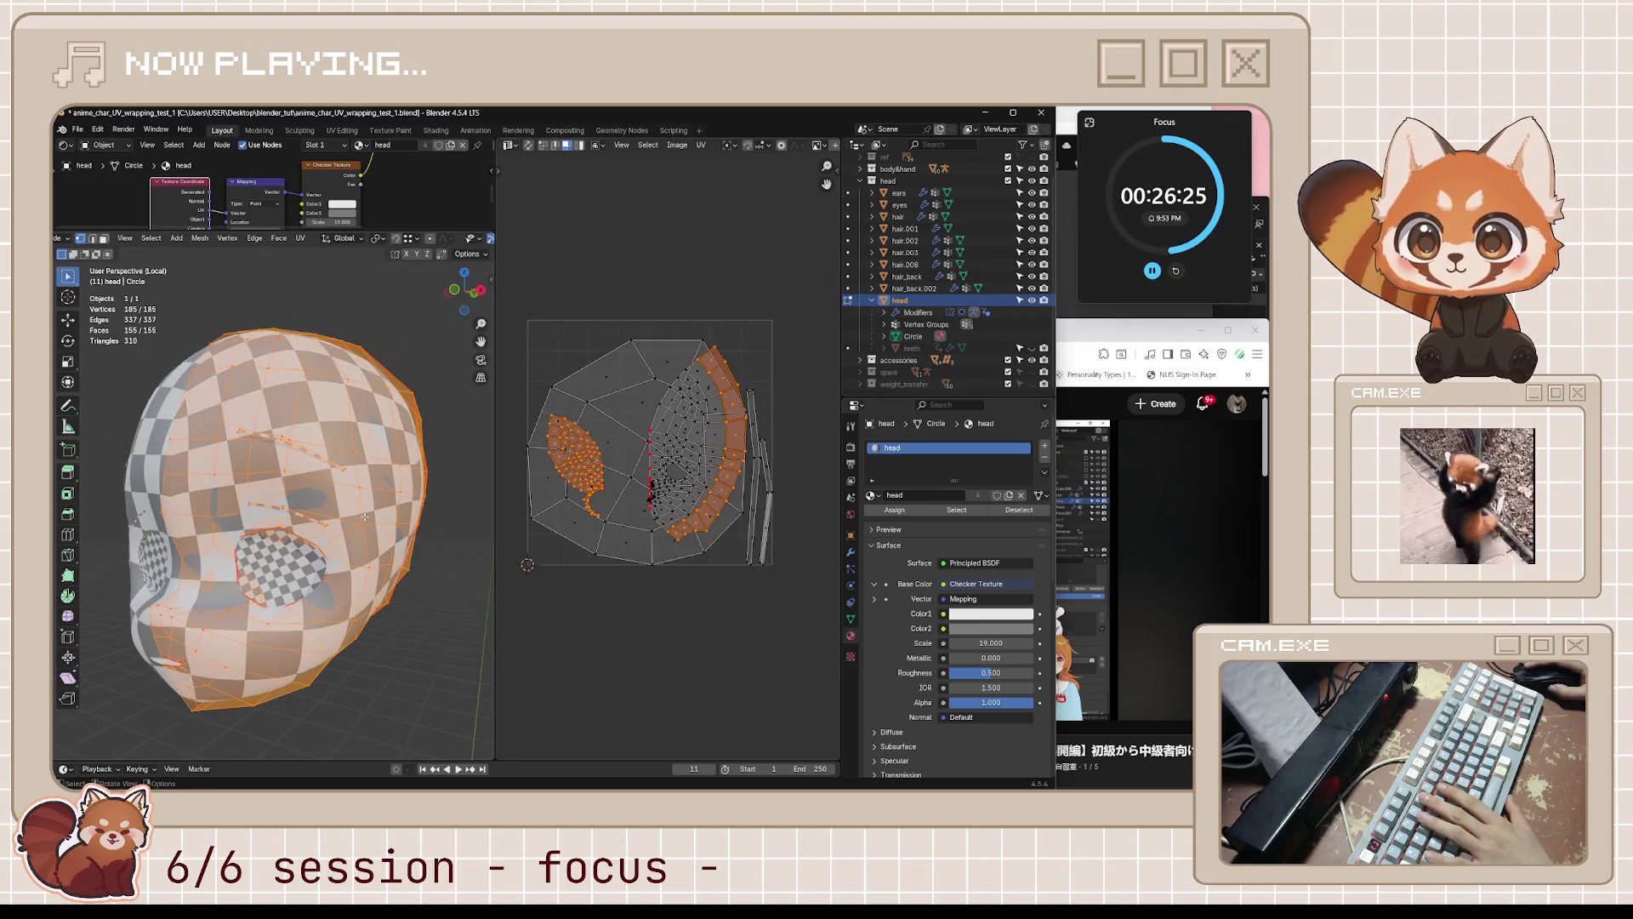
key("u")
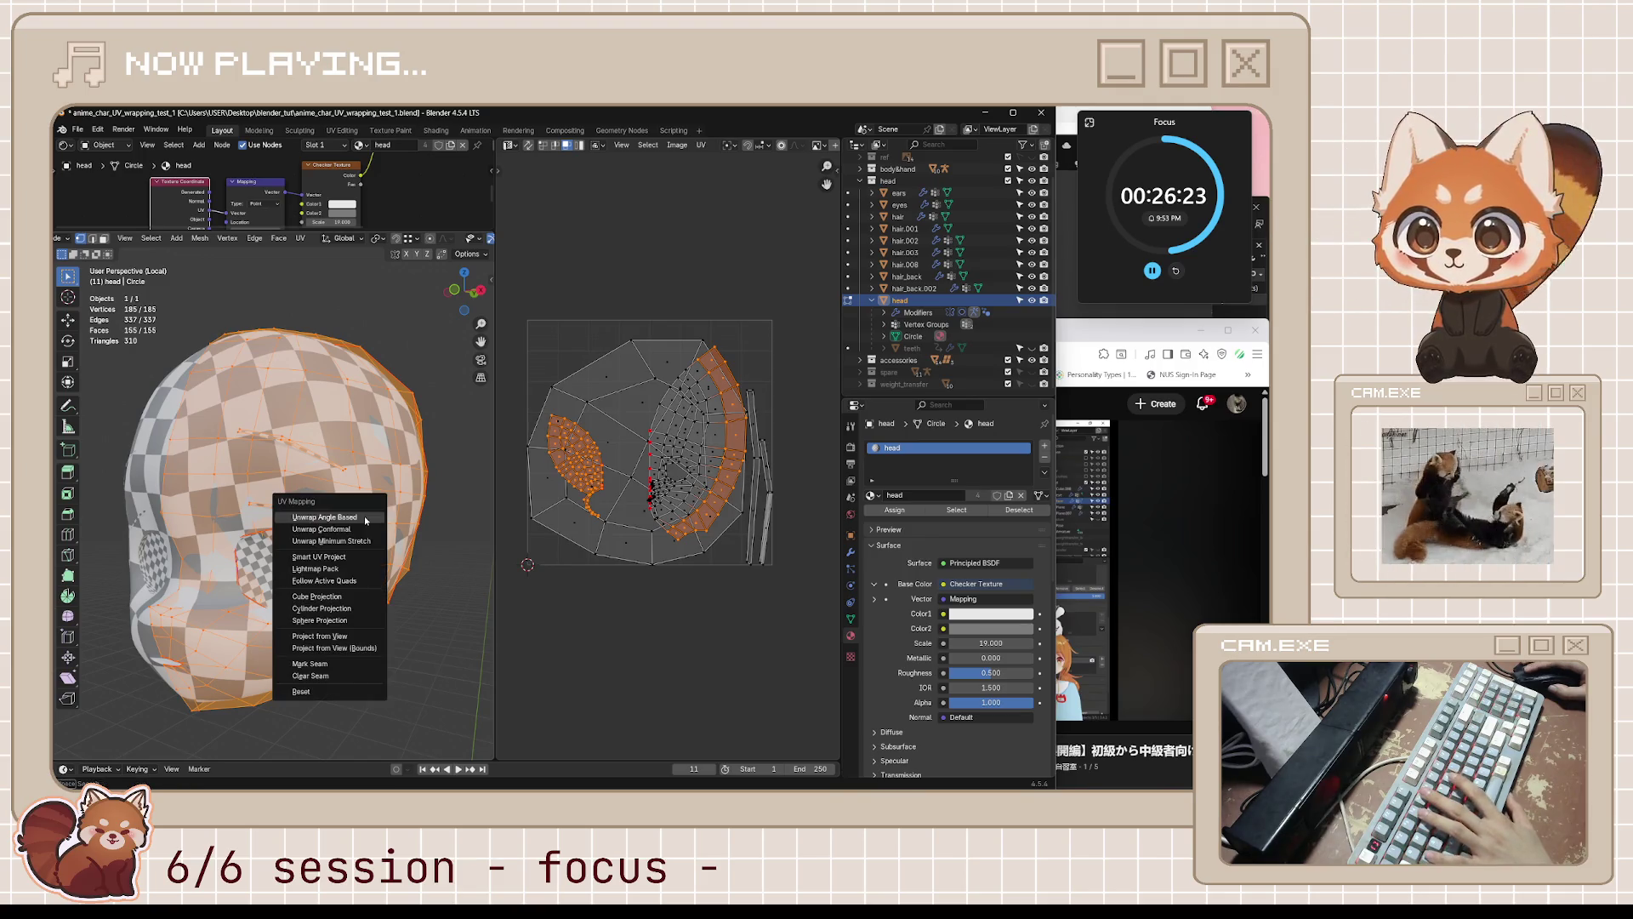
left_click(364, 516)
- Move the large lower UV island further down below the face islands
middle_click_drag(355, 583, 401, 573)
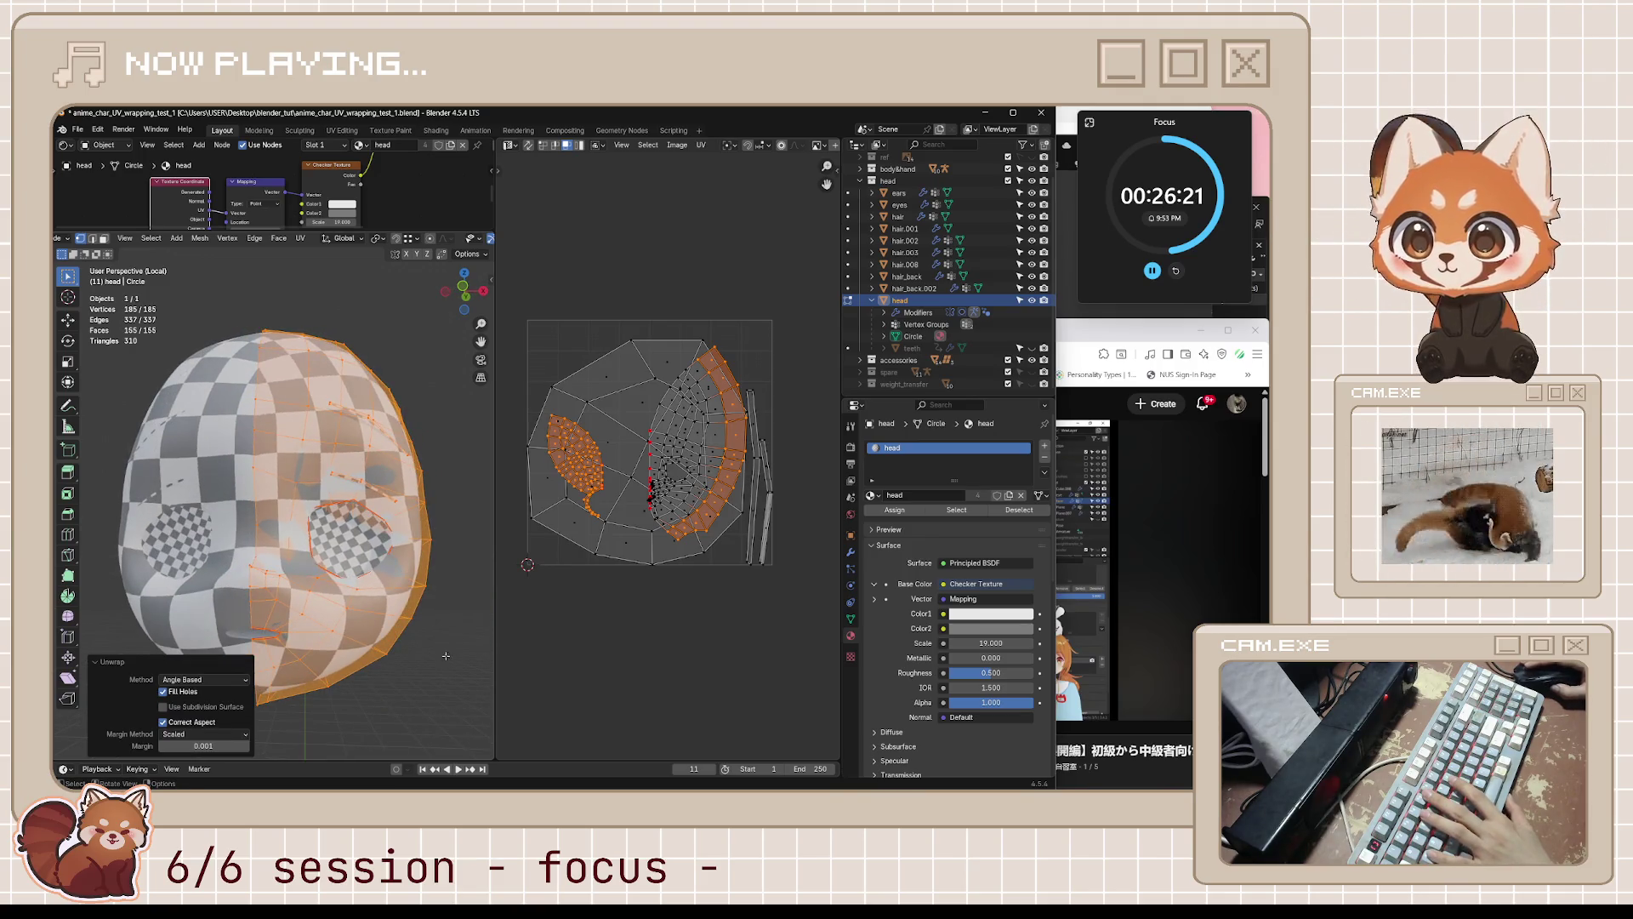
left_click(639, 604)
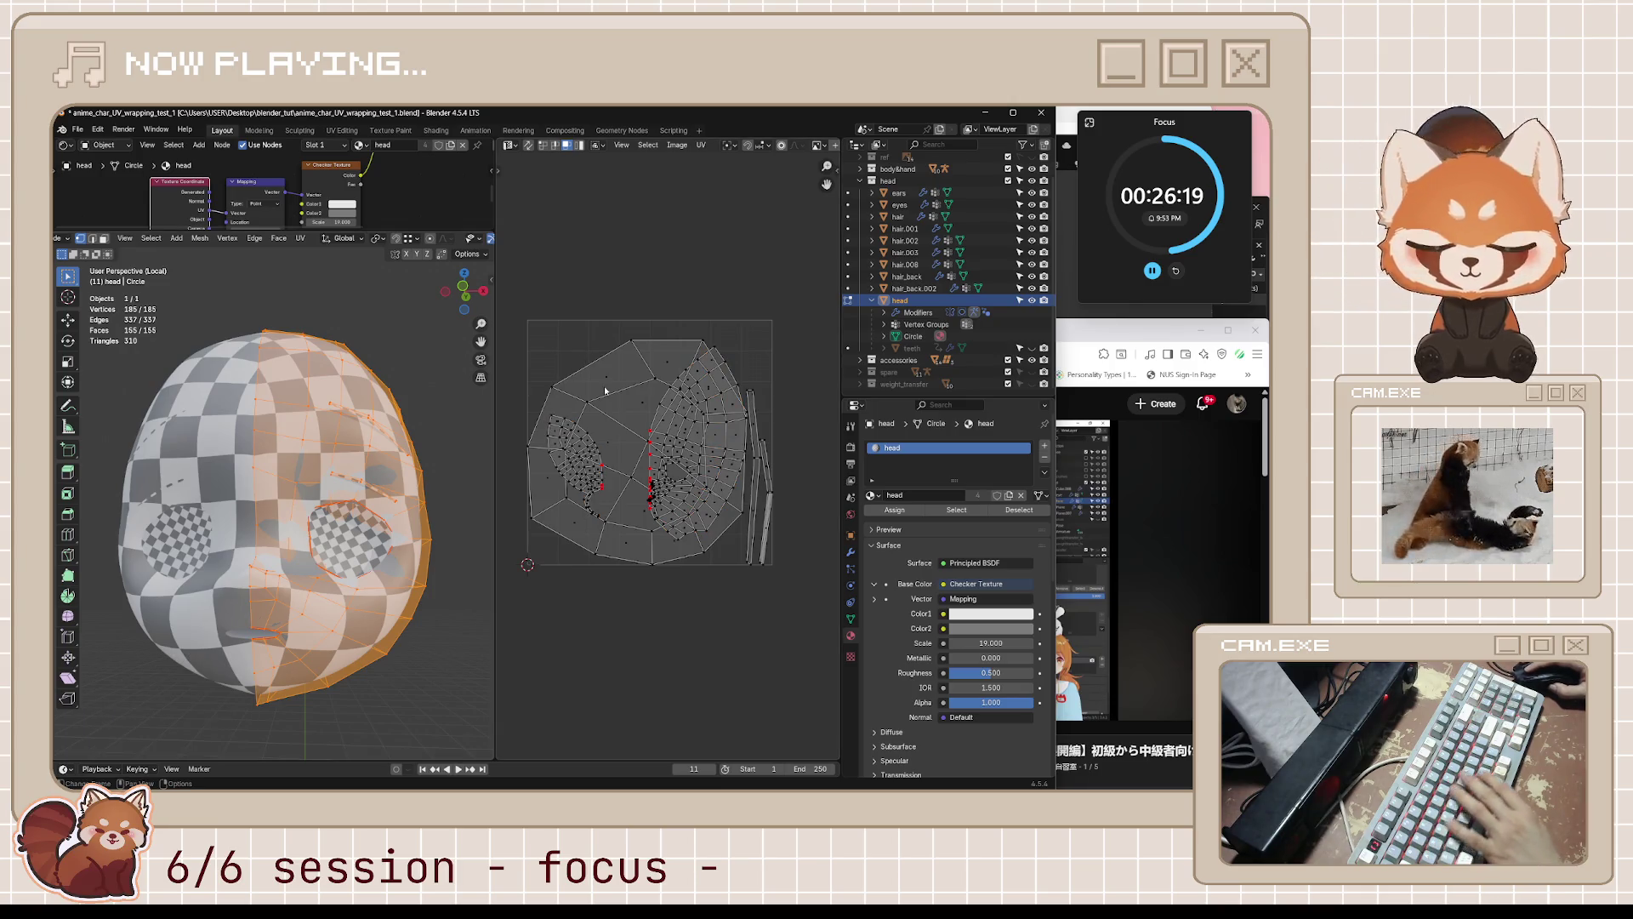
key("l")
key("g")
left_click(616, 633)
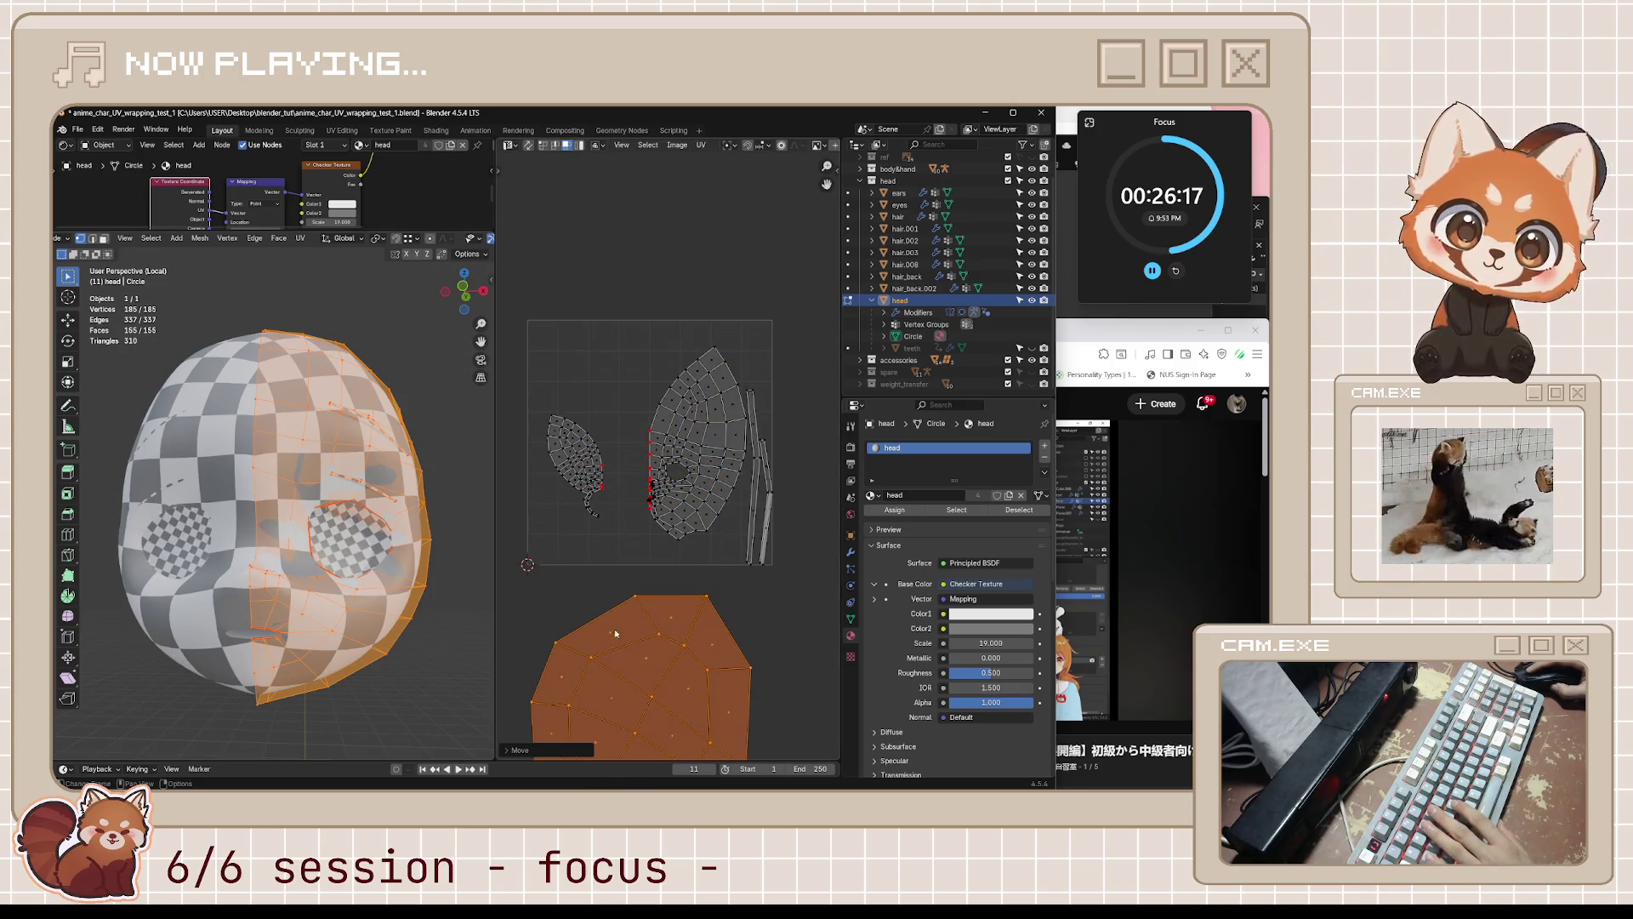
- Move the leaf-shaped and thin strip UV islands off to the right
key("l")
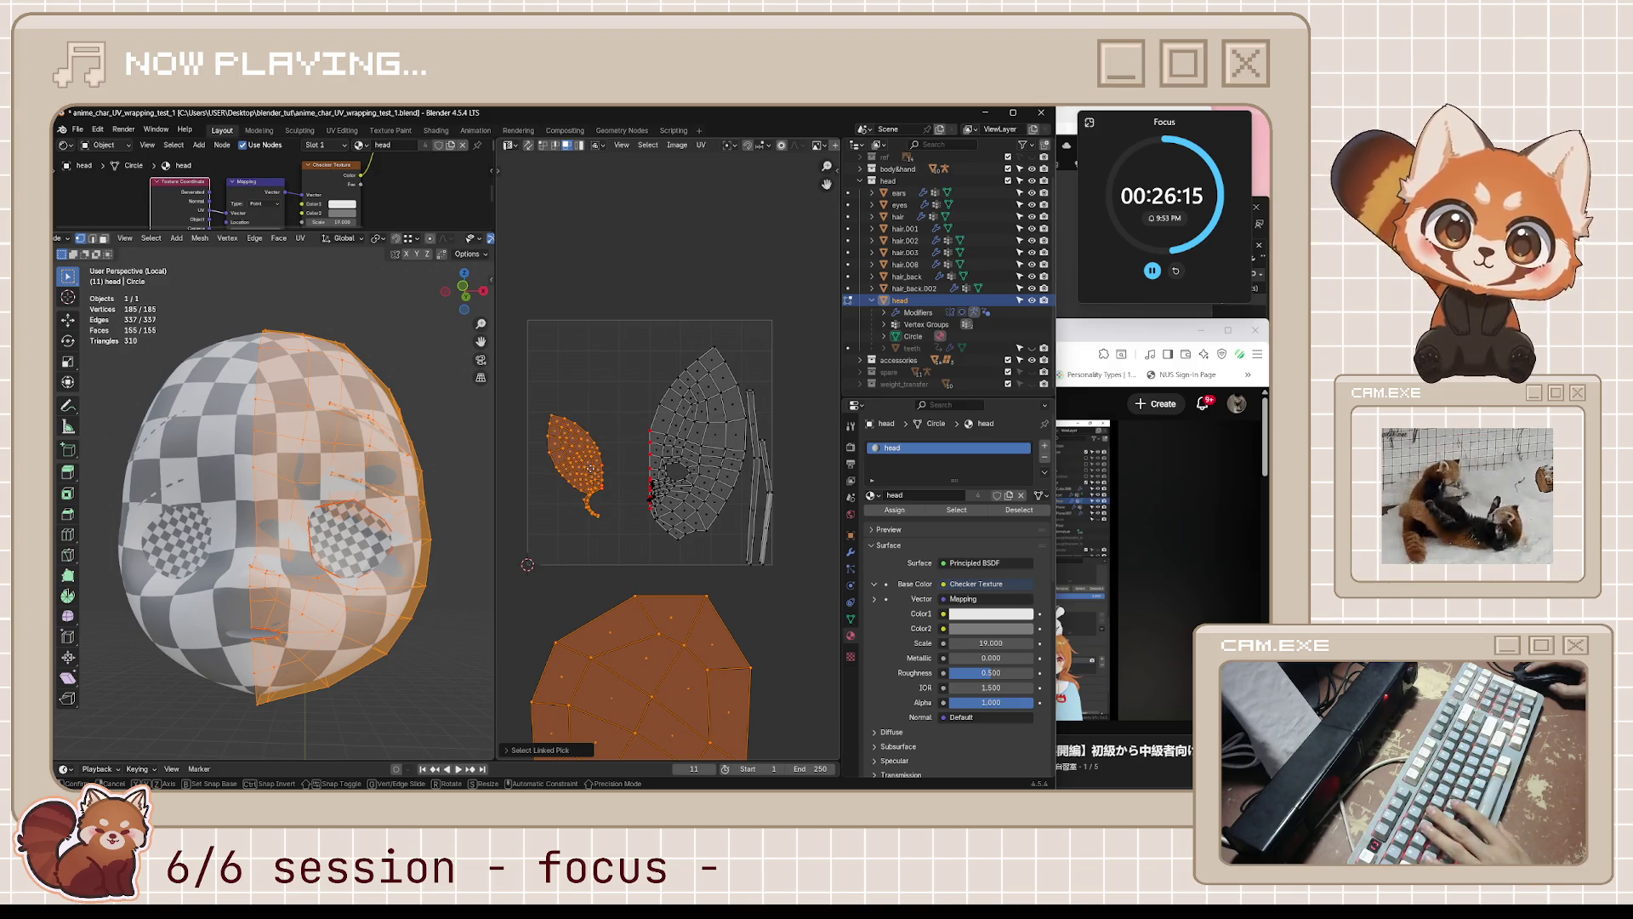
middle_click_drag(443, 499, 477, 494)
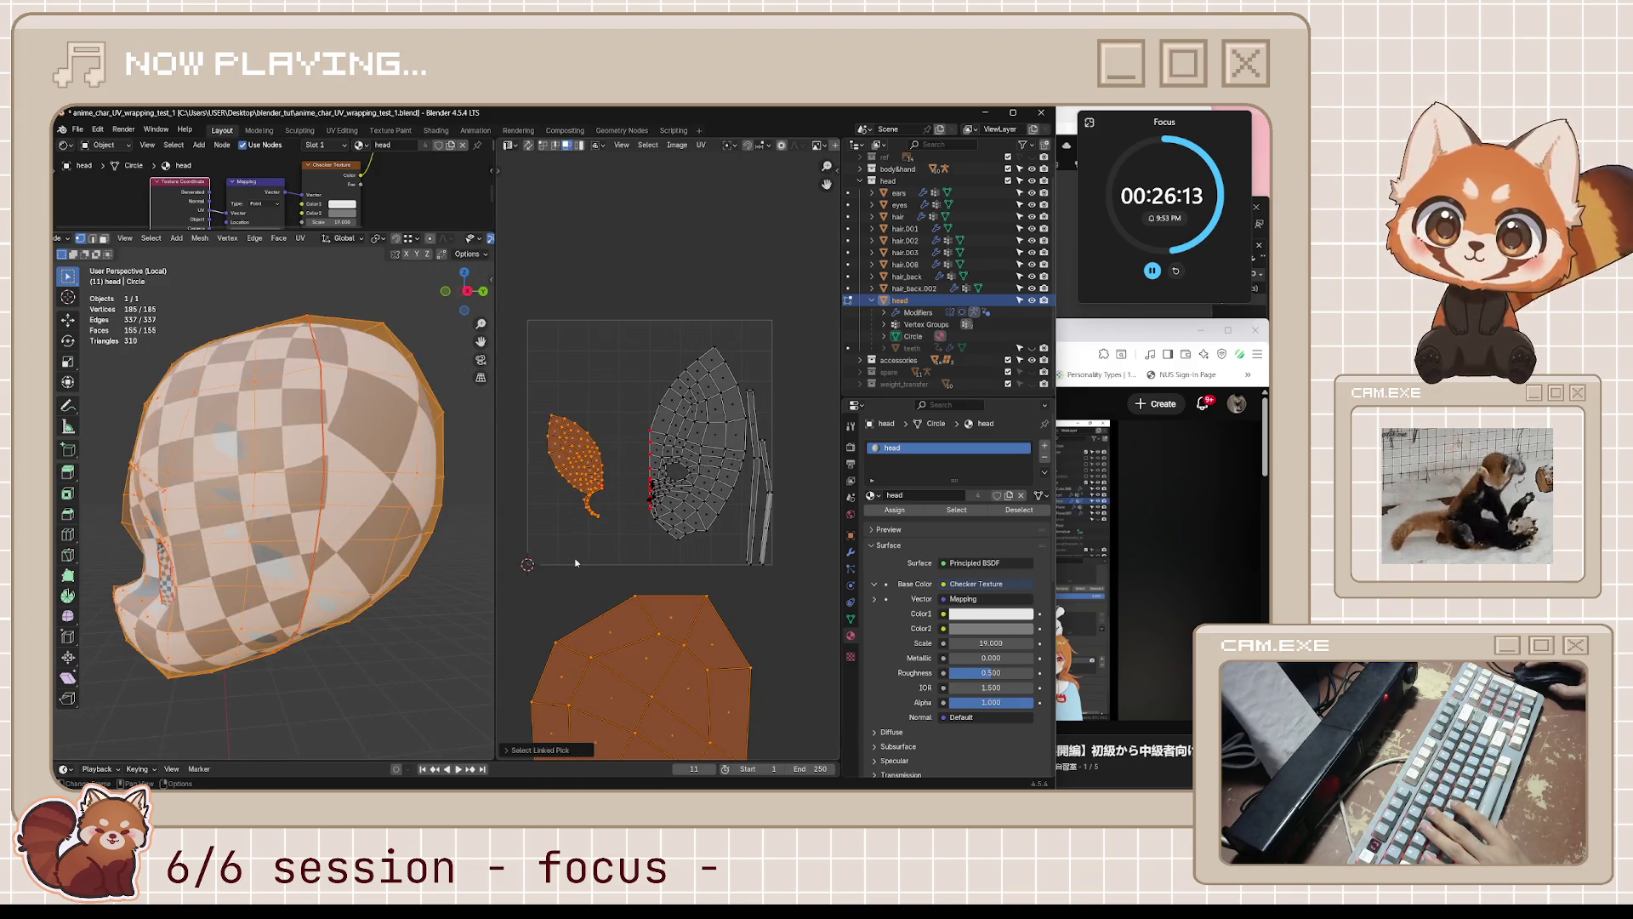
key("alt+a")
key("l")
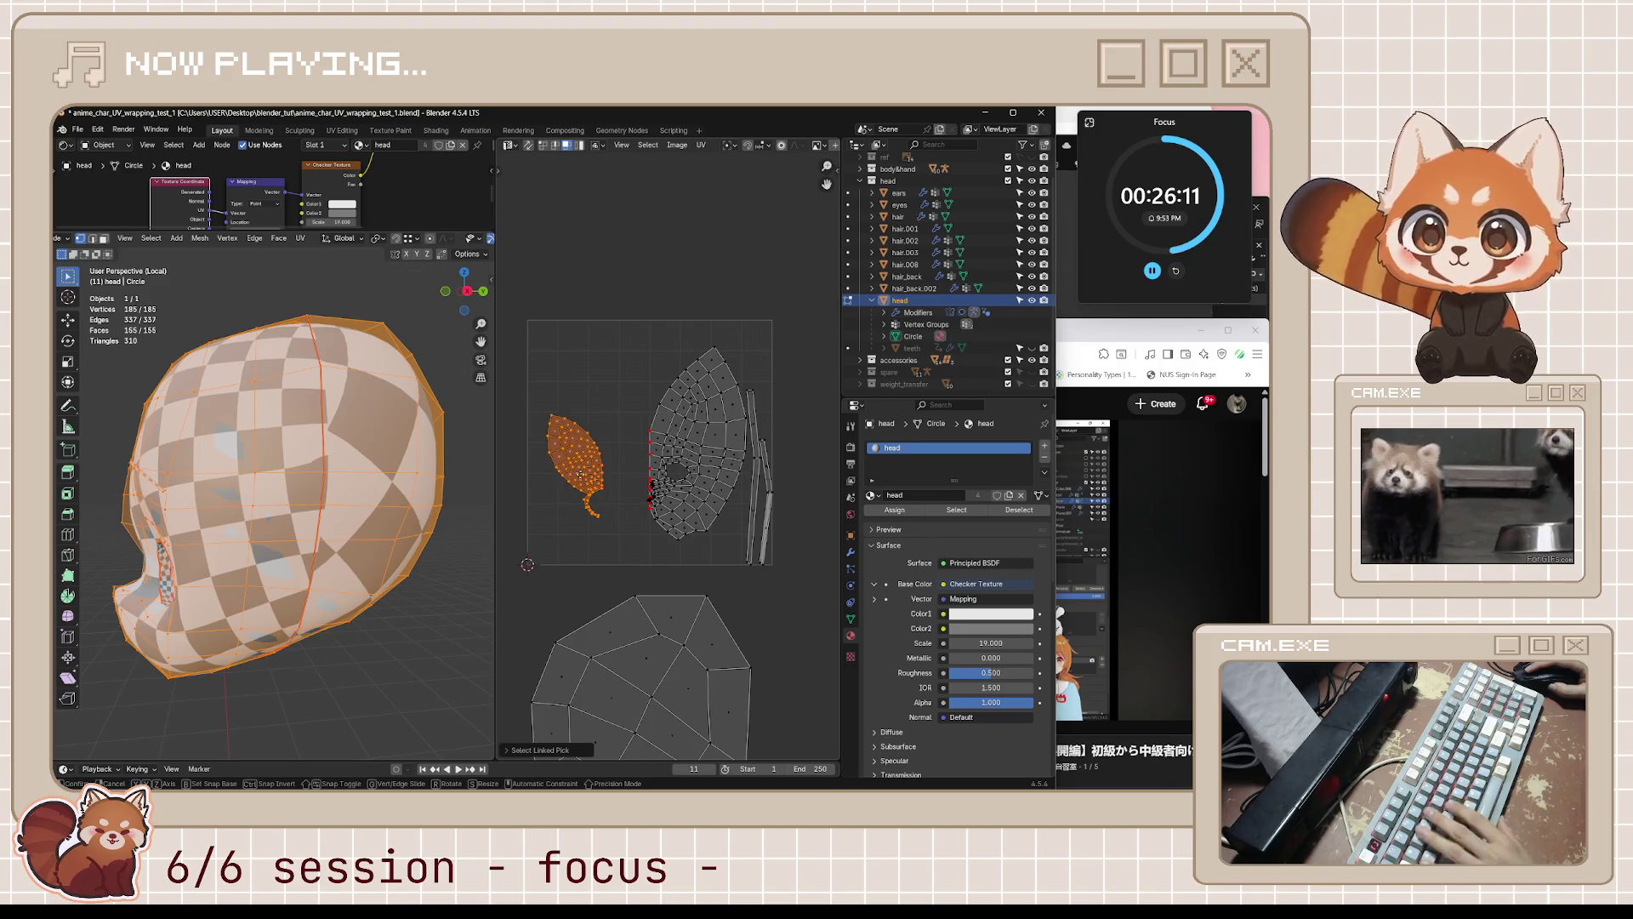
key("g")
left_click(790, 659)
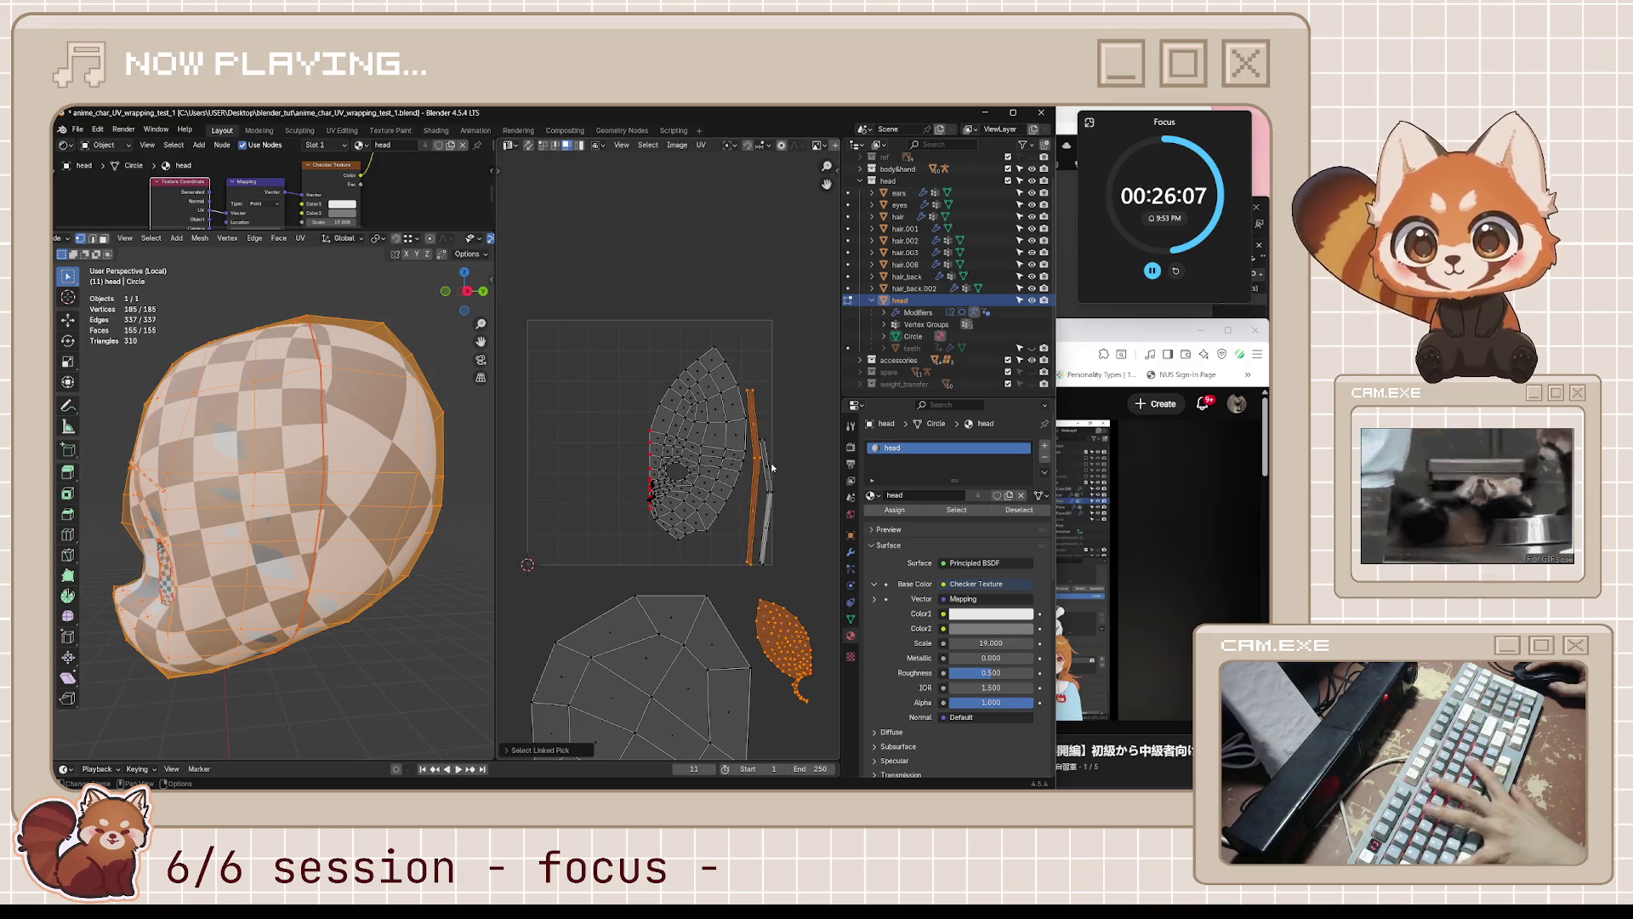
key("l")
key("g")
left_click(810, 476)
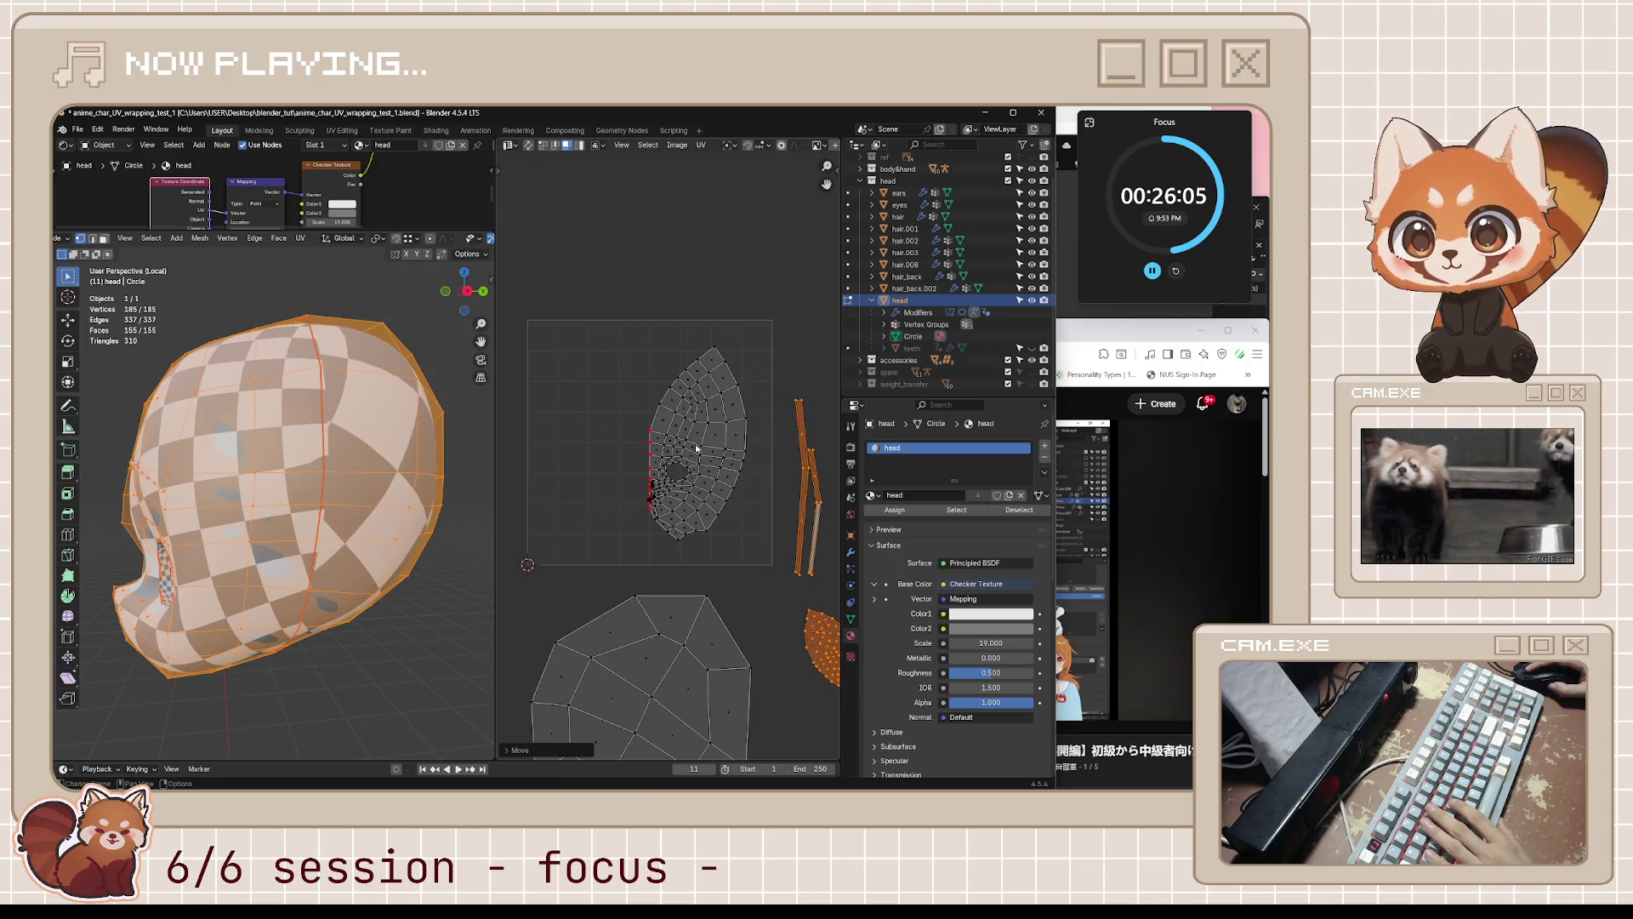
- Move the face island into UV space and rotate it about 12 degrees upright
key("alt+a")
key("l")
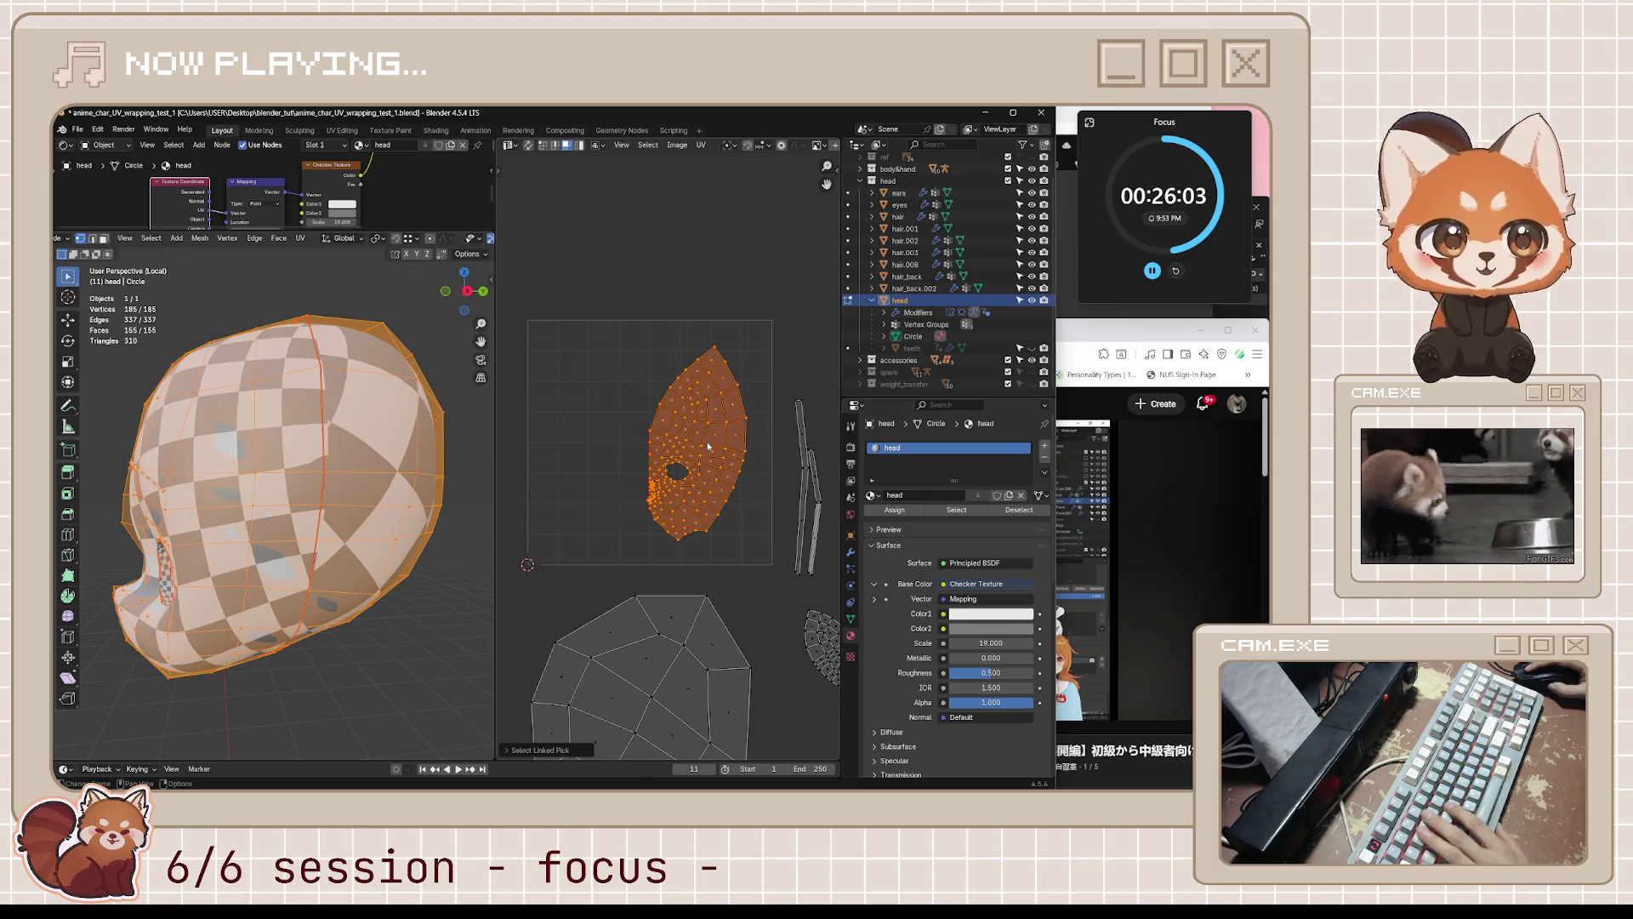
key("g")
mouse_move(340, 509)
middle_mouse_down()
mouse_move(466, 509)
mouse_move(644, 434)
middle_mouse_up()
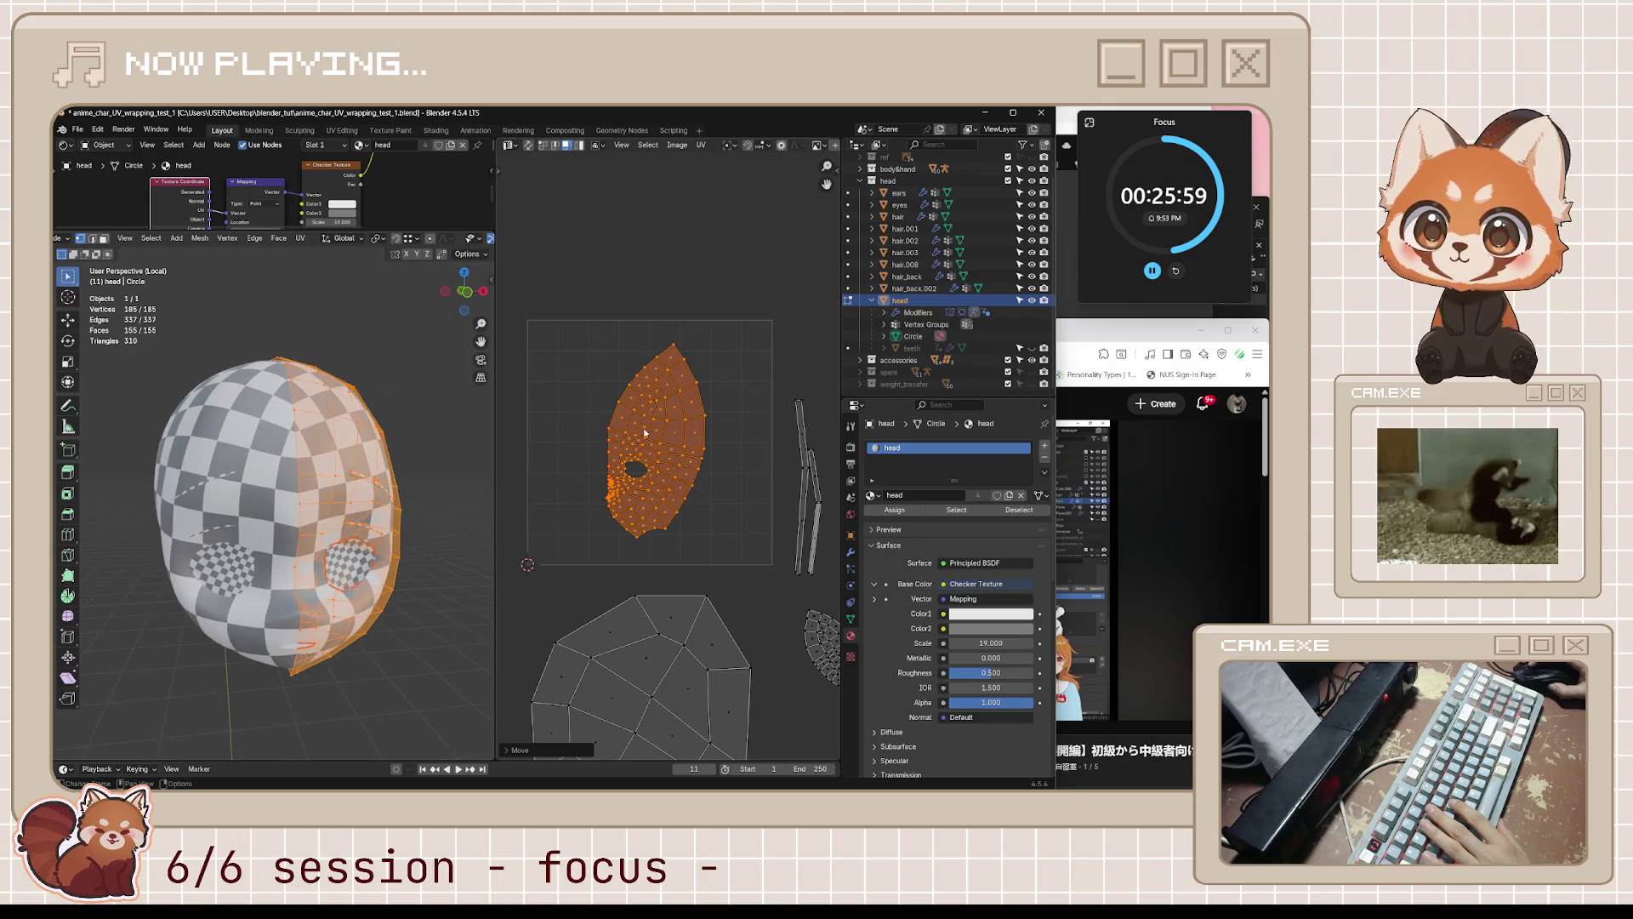
key("r")
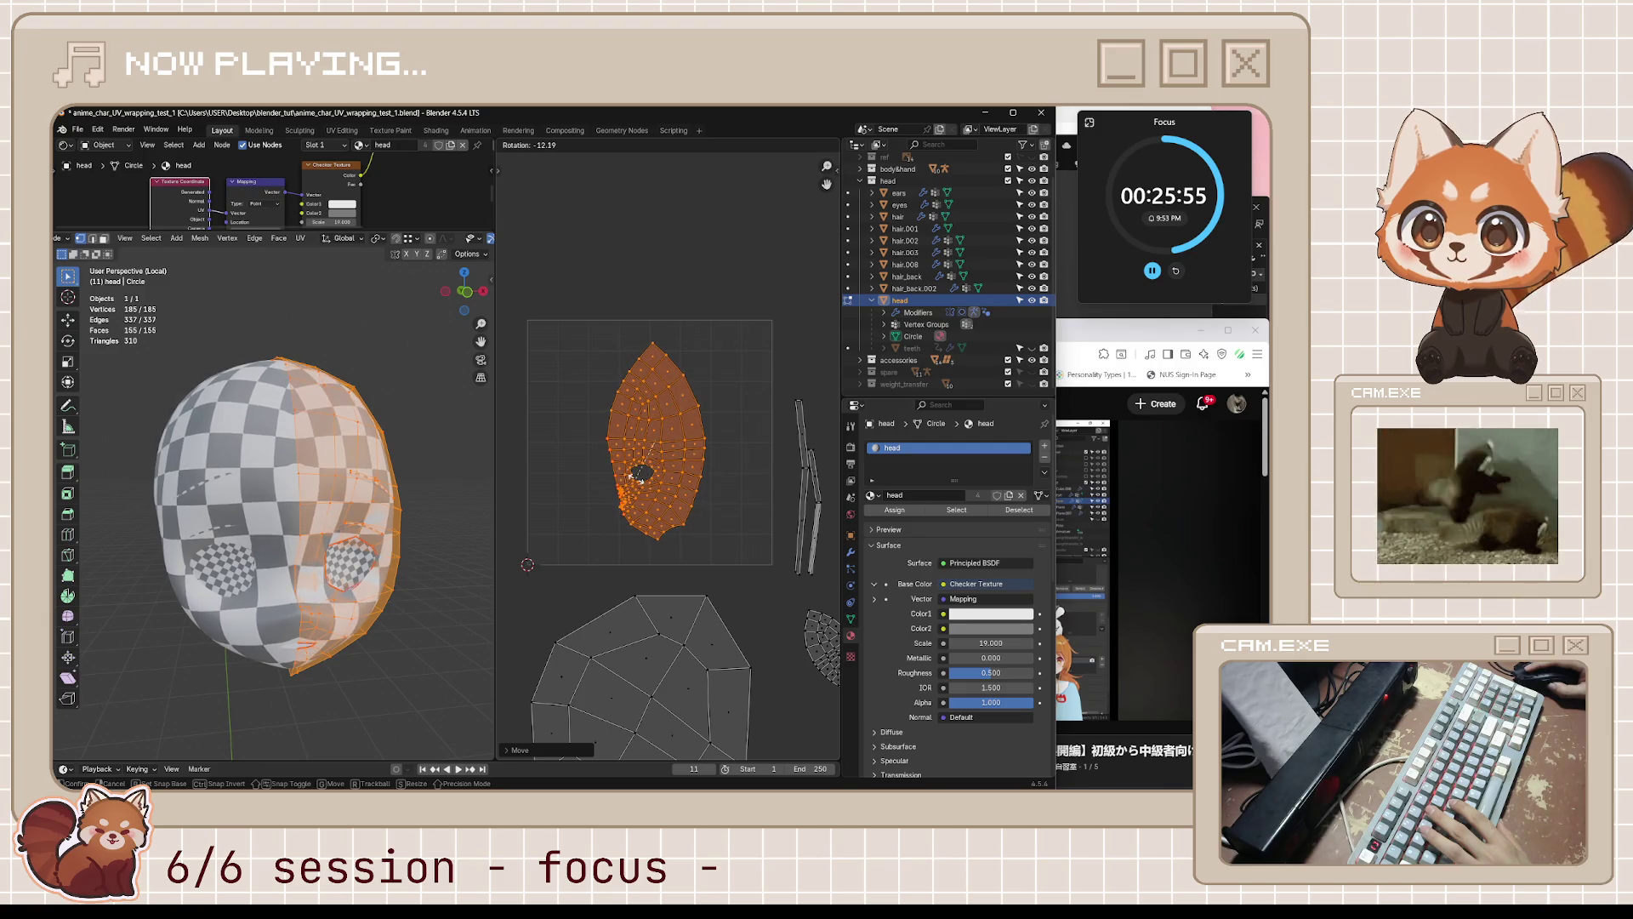
left_click(651, 472)
scroll(695, 424, "up", 2)
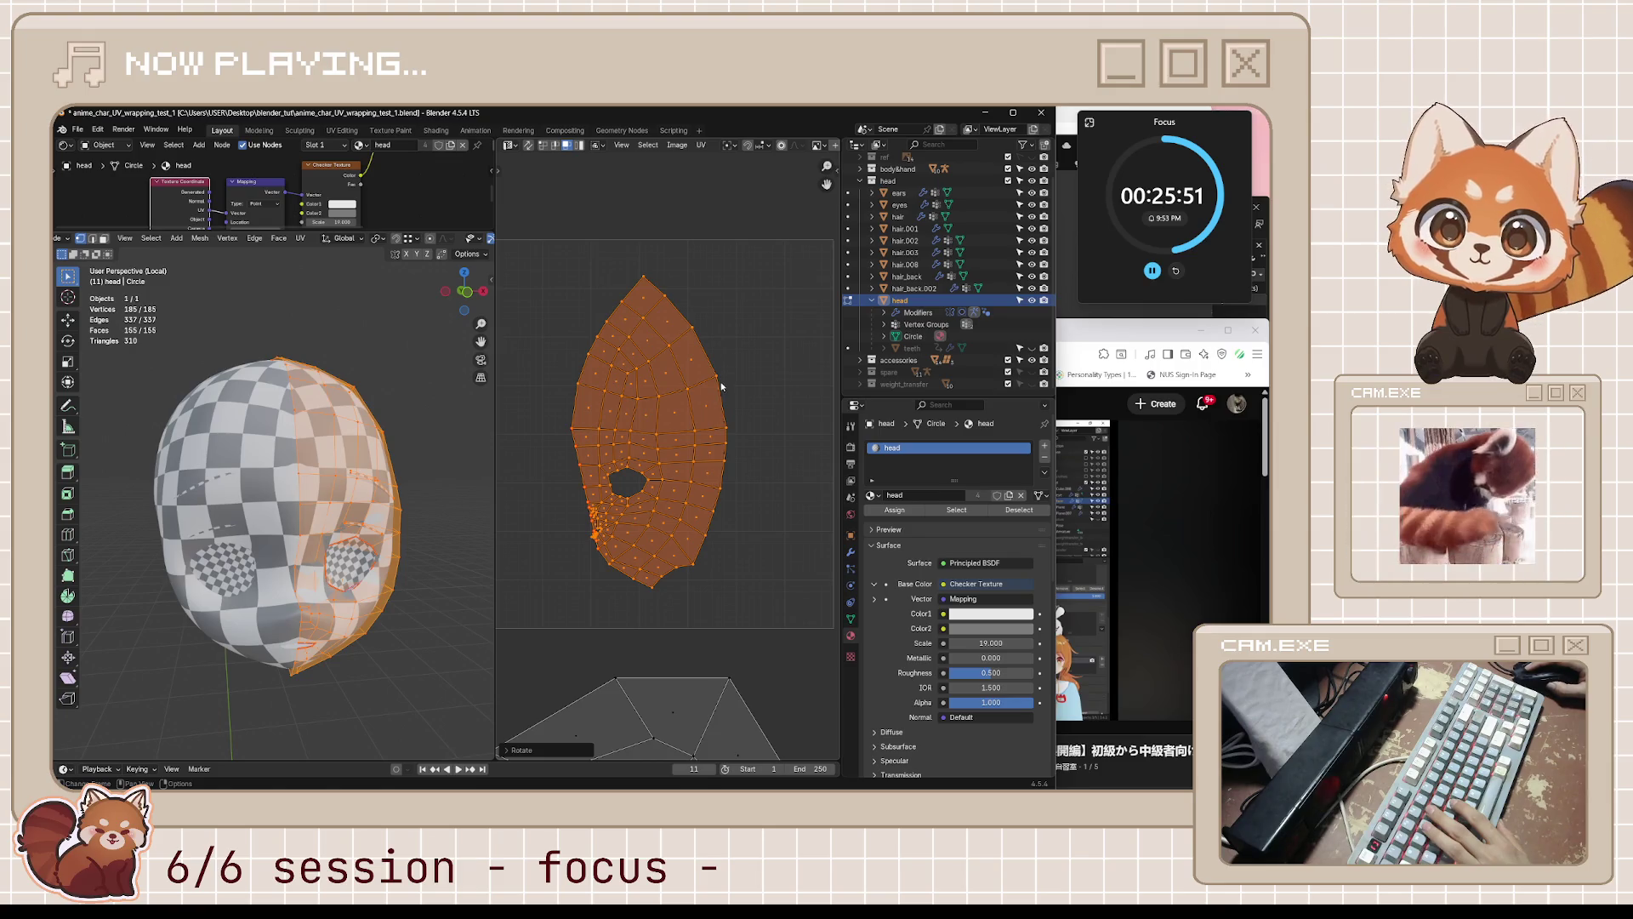
left_click(713, 400)
middle_click_drag(357, 510, 238, 510)
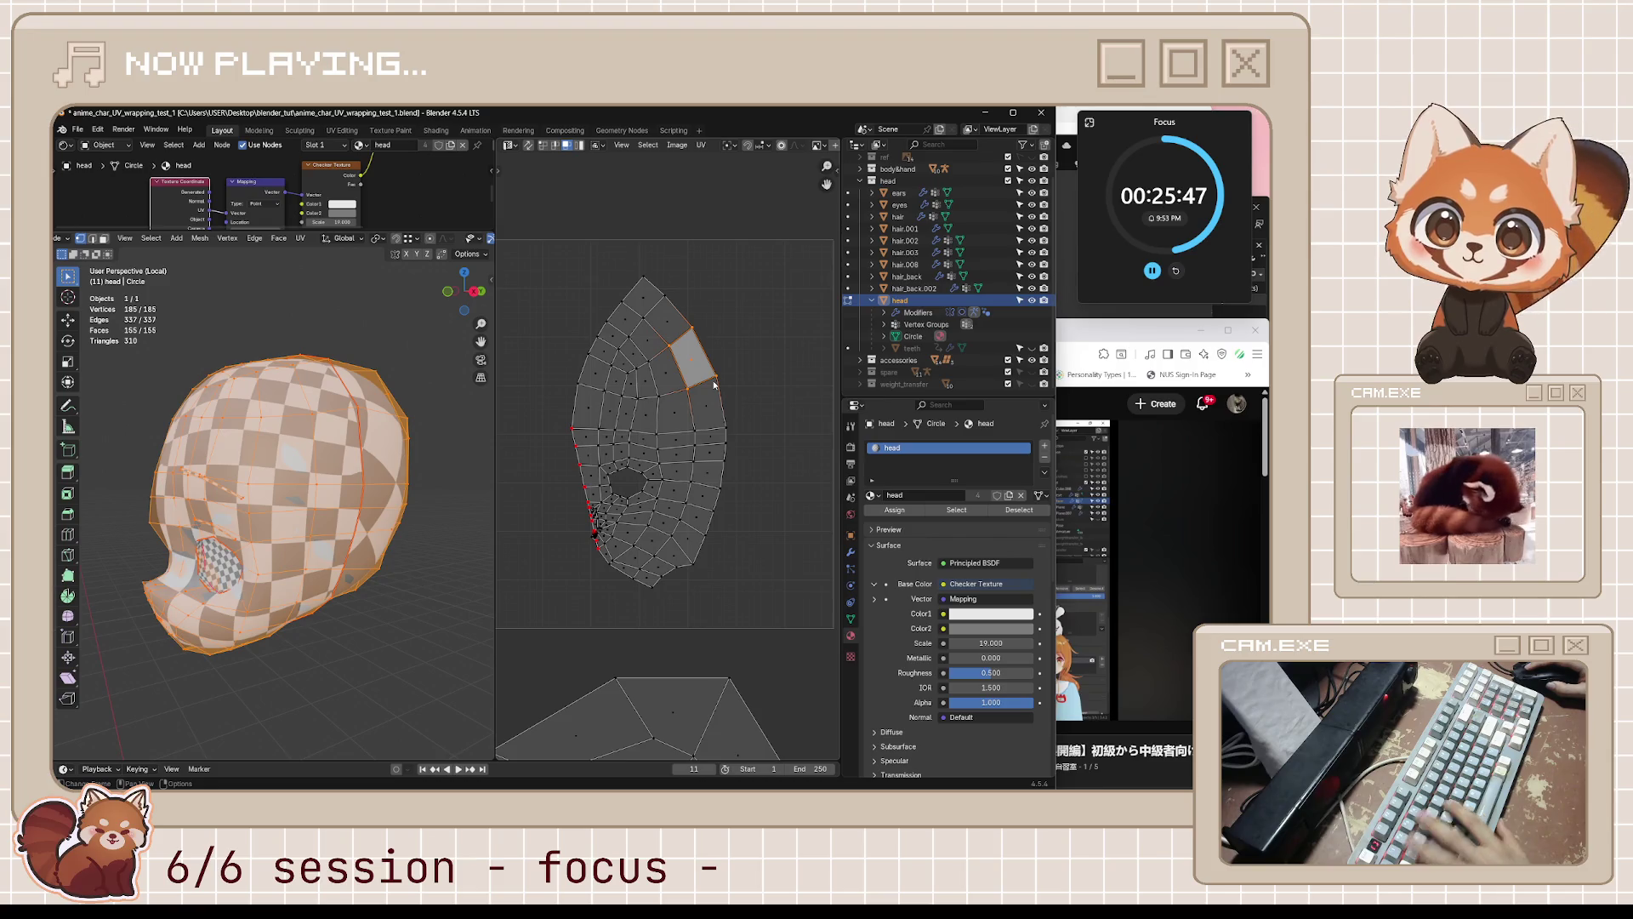
- Slide a face-island vertex along its edge with Shift+V
key("r")
key("Escape")
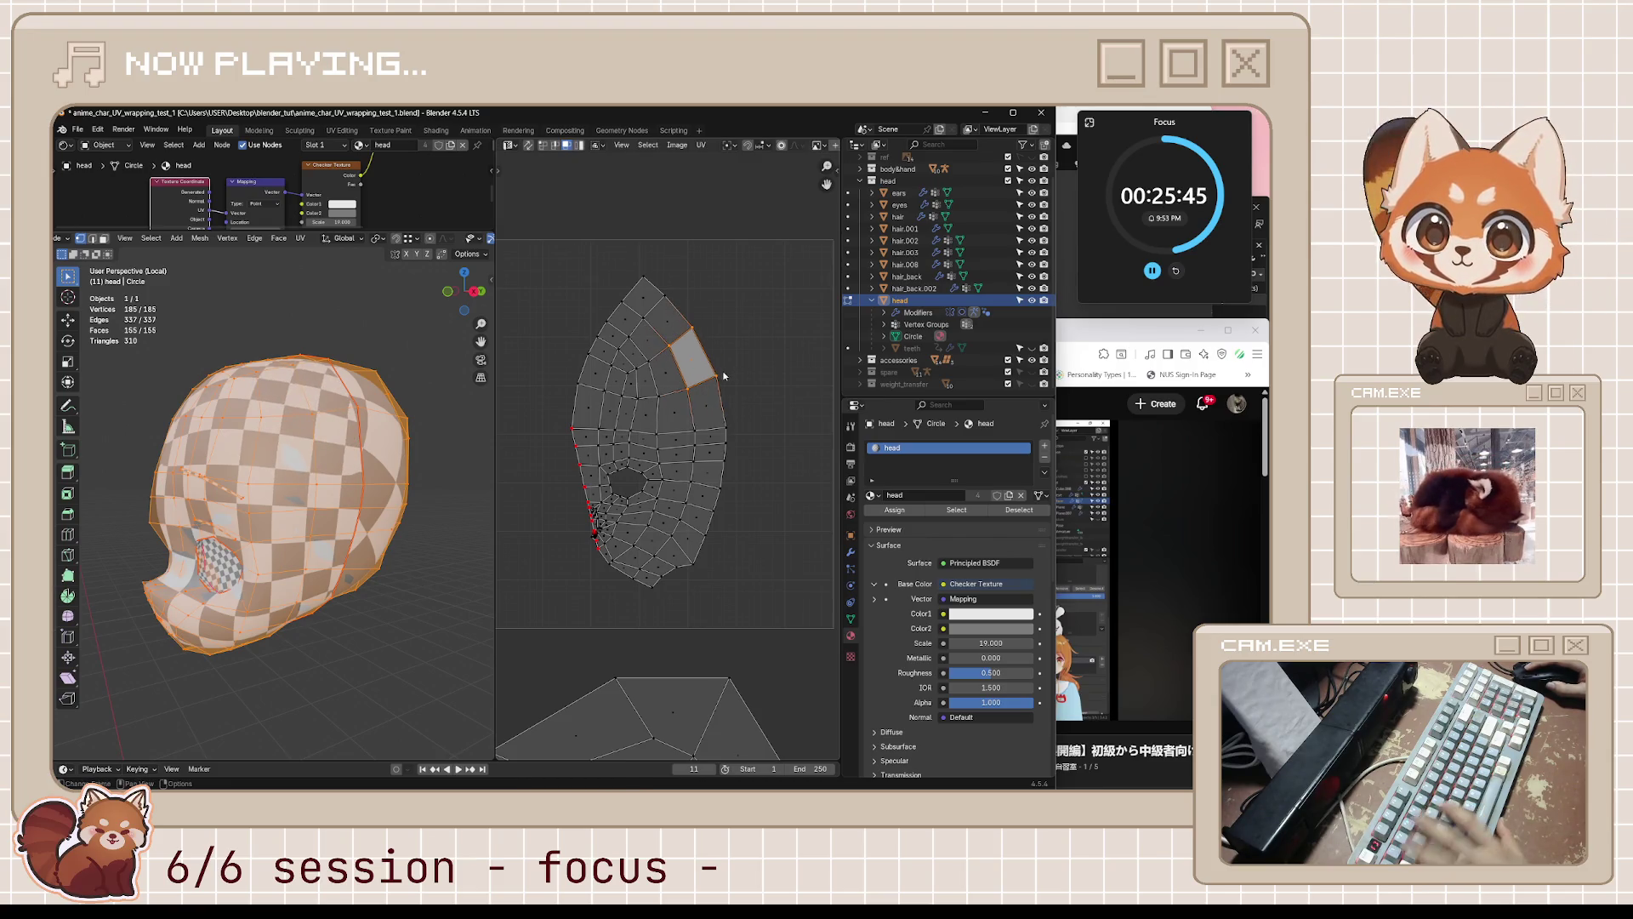
key("shift+v")
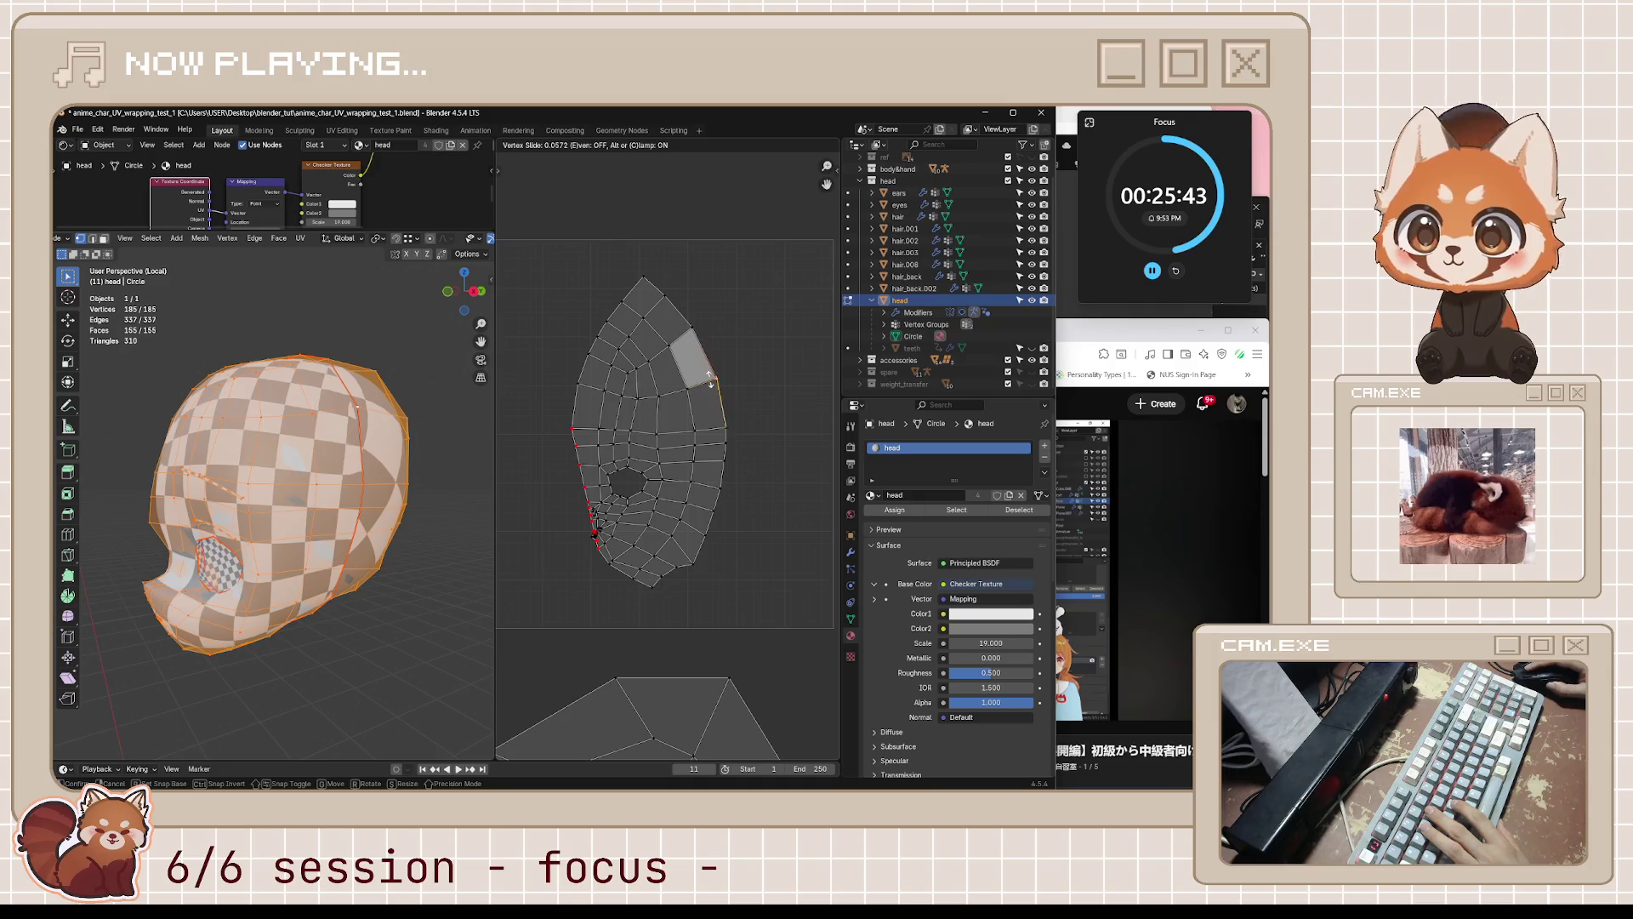
left_click(761, 373)
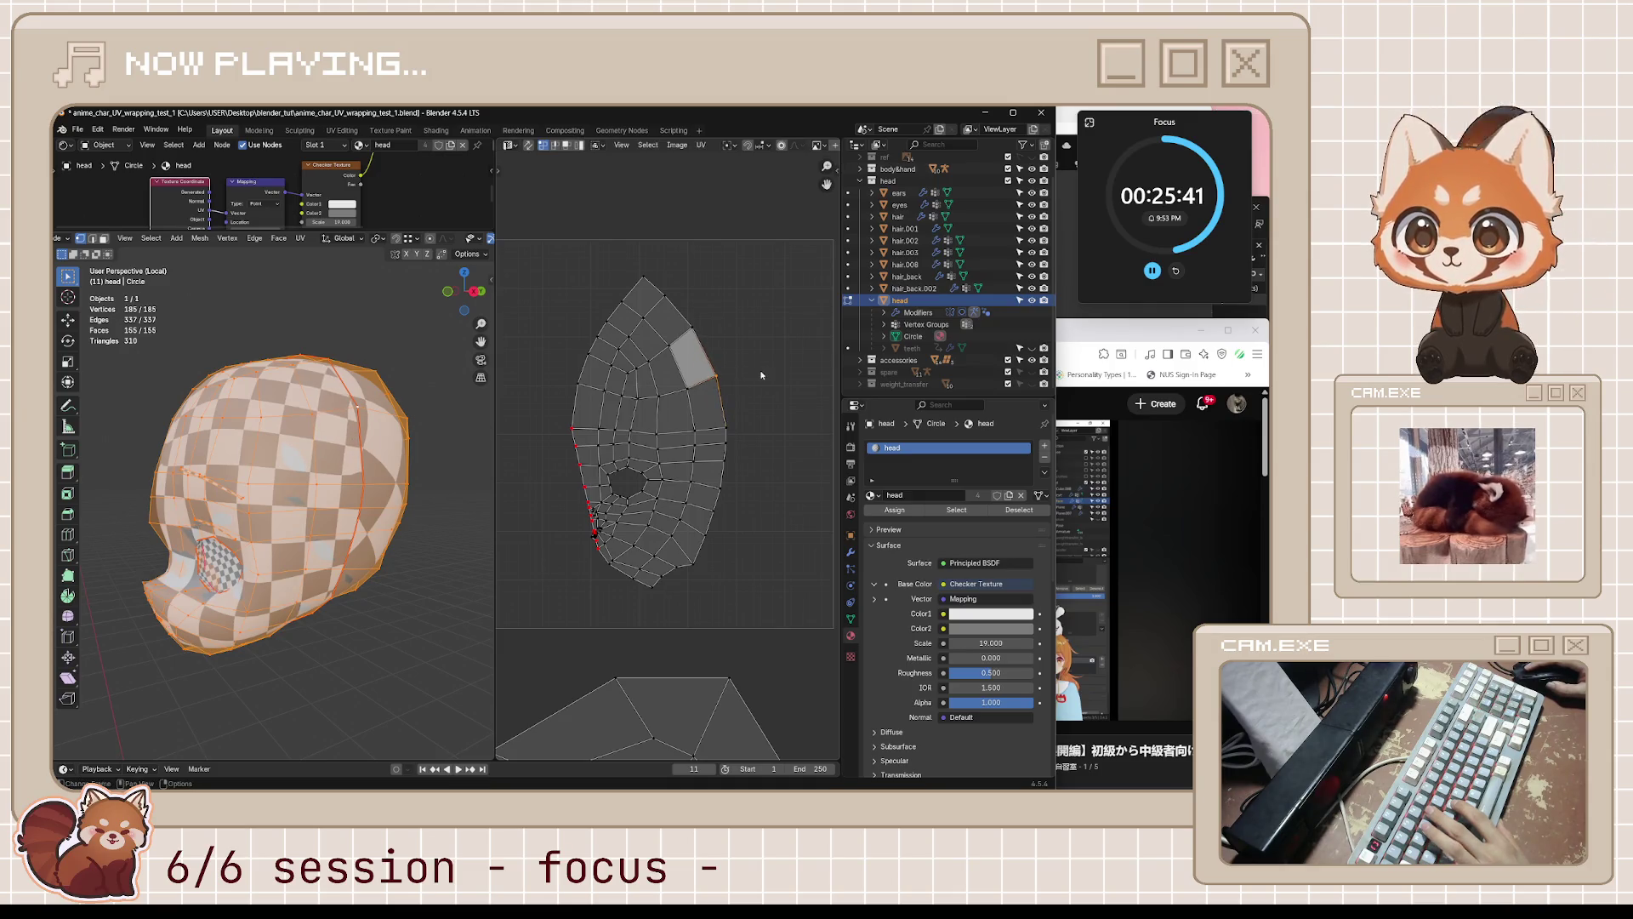
left_click(710, 372)
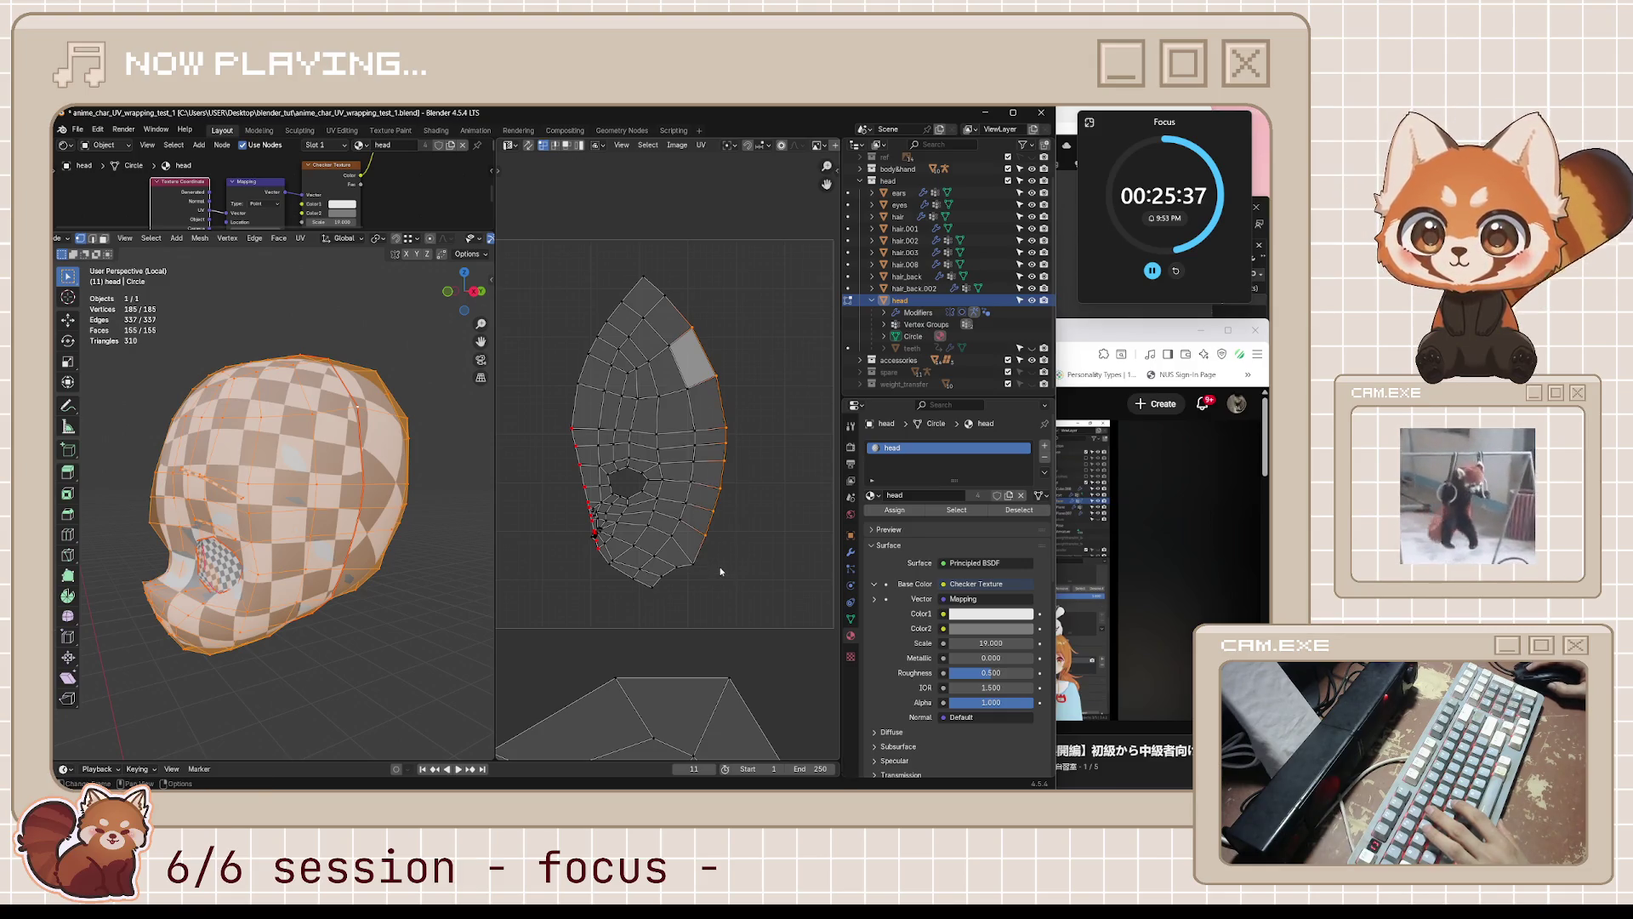
- Scale the right border UVs to 0 along X into a vertical line, then move it right
left_click_drag(633, 250, 671, 297)
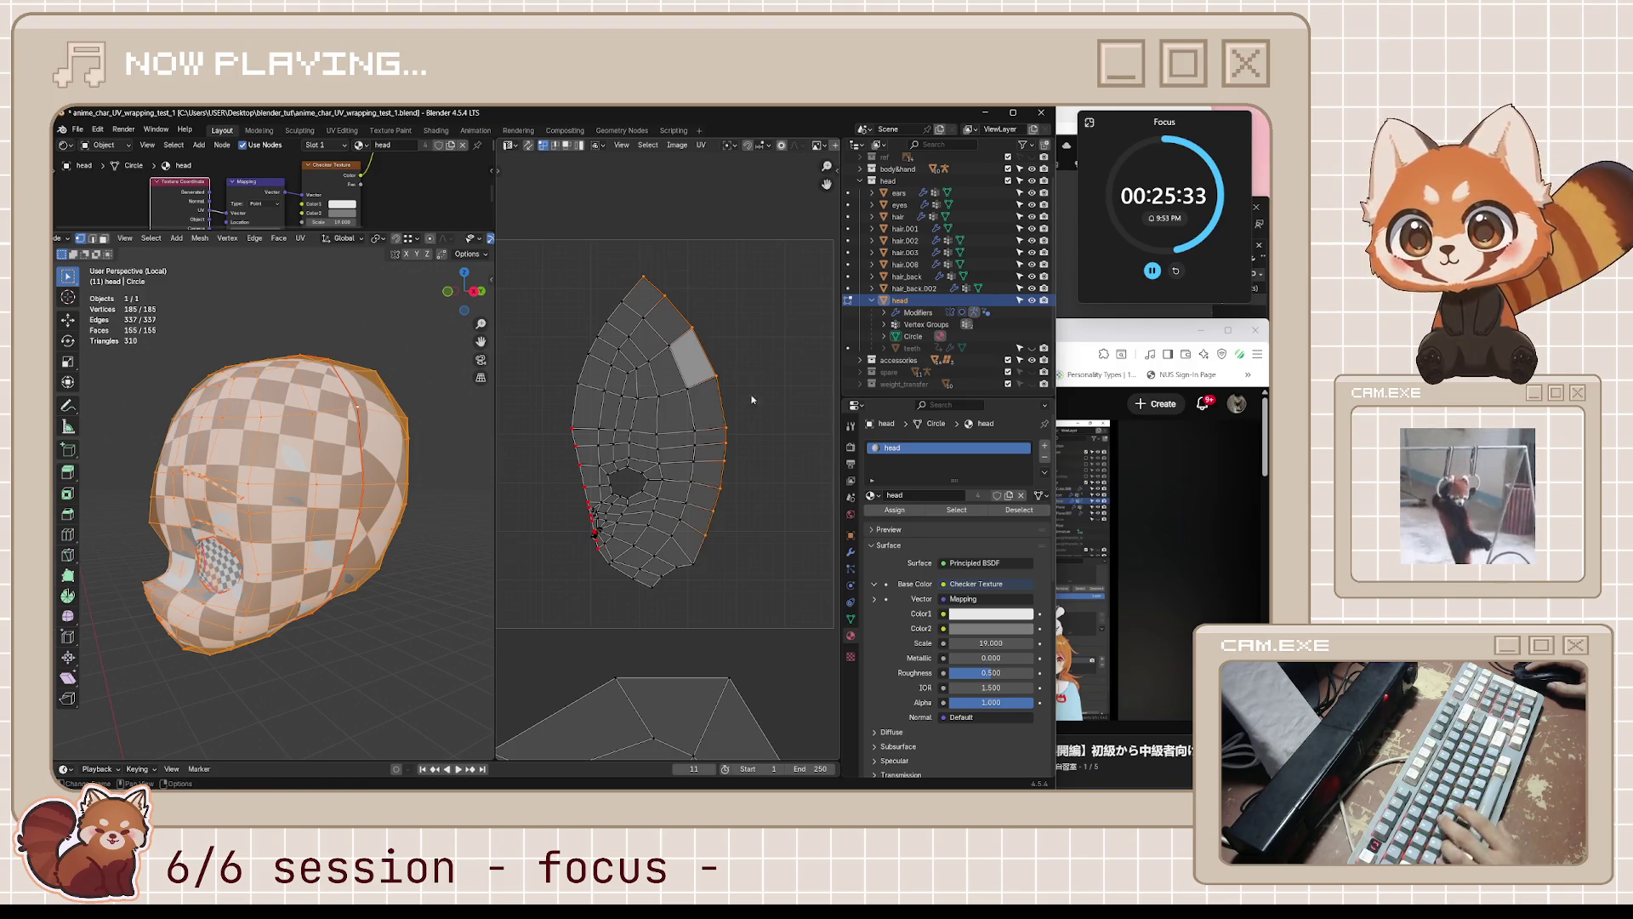
key("s")
key("x")
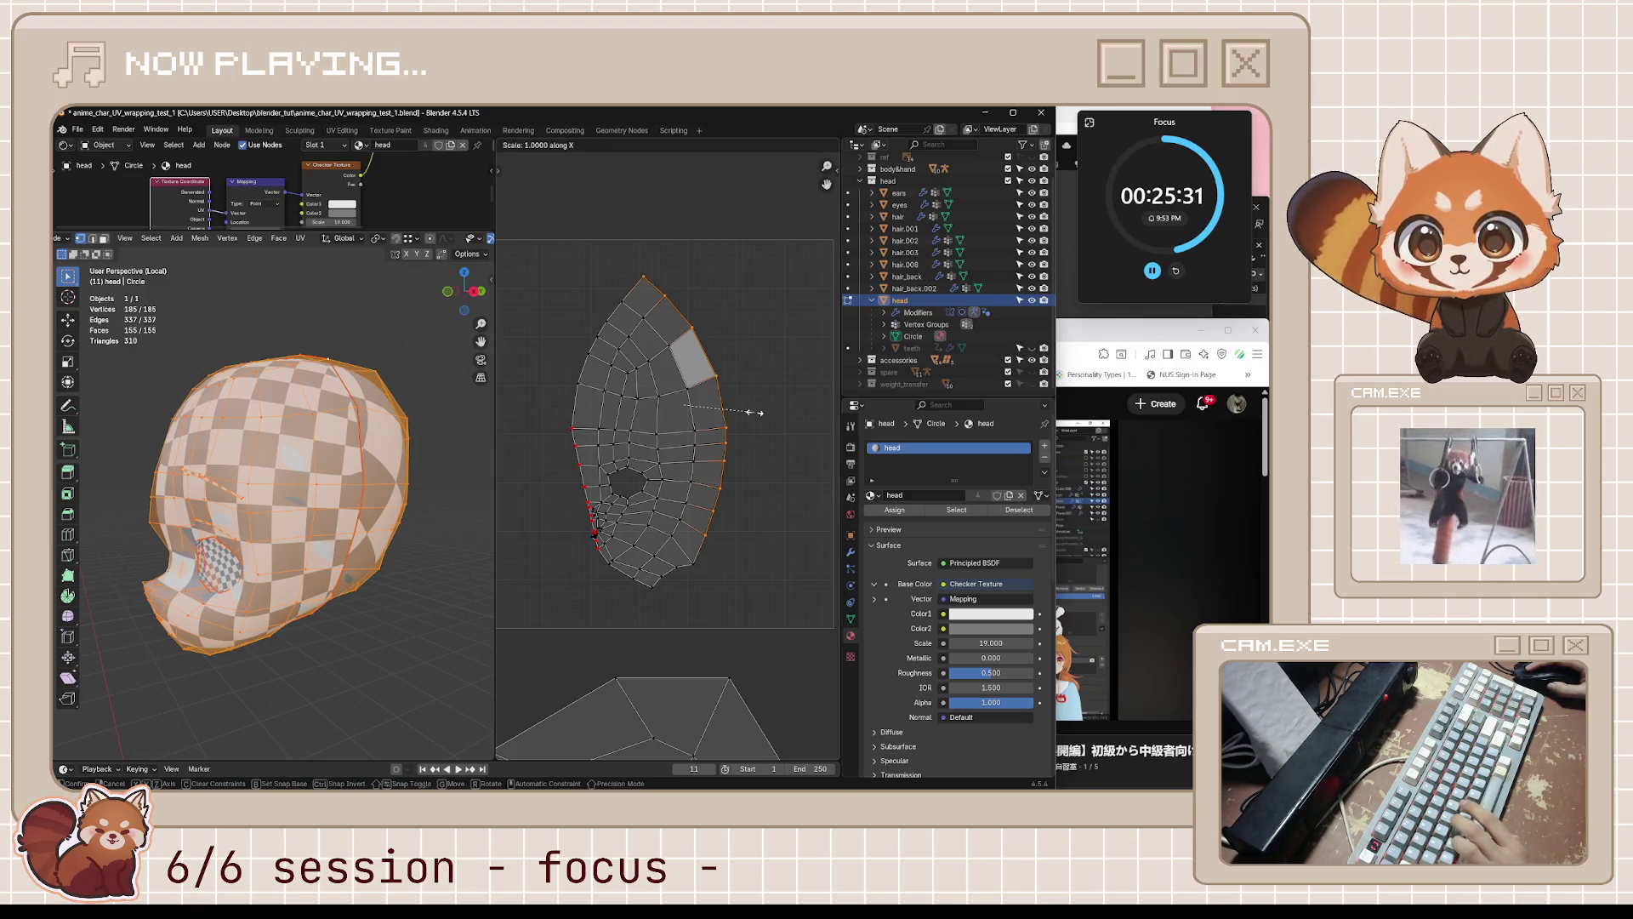
type("0")
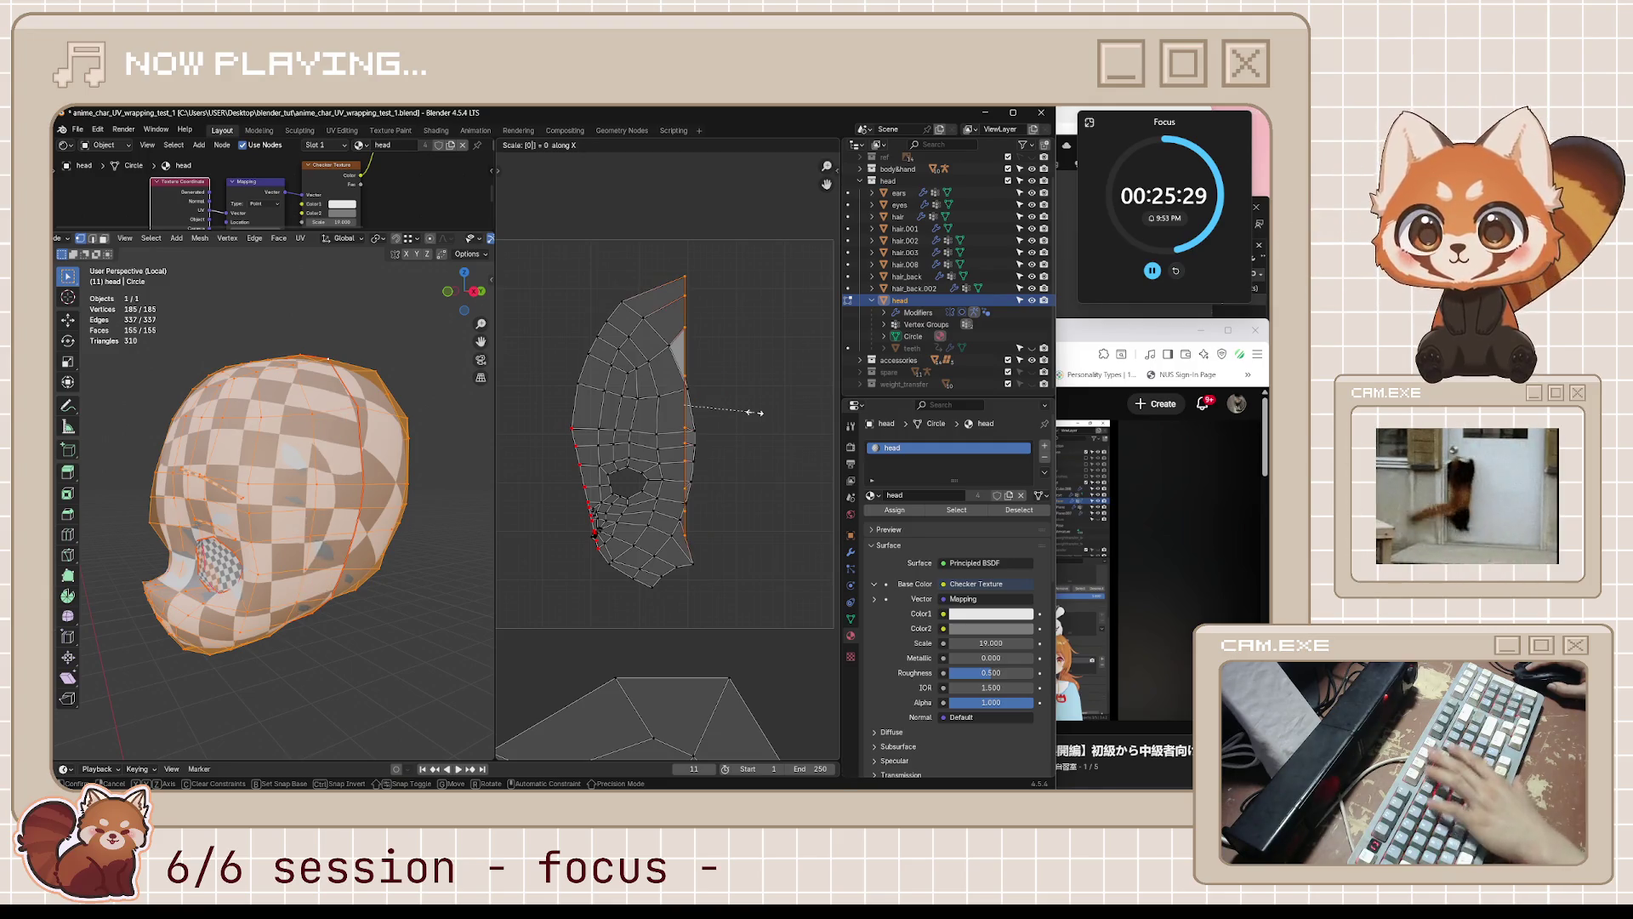
key("Return")
key("g")
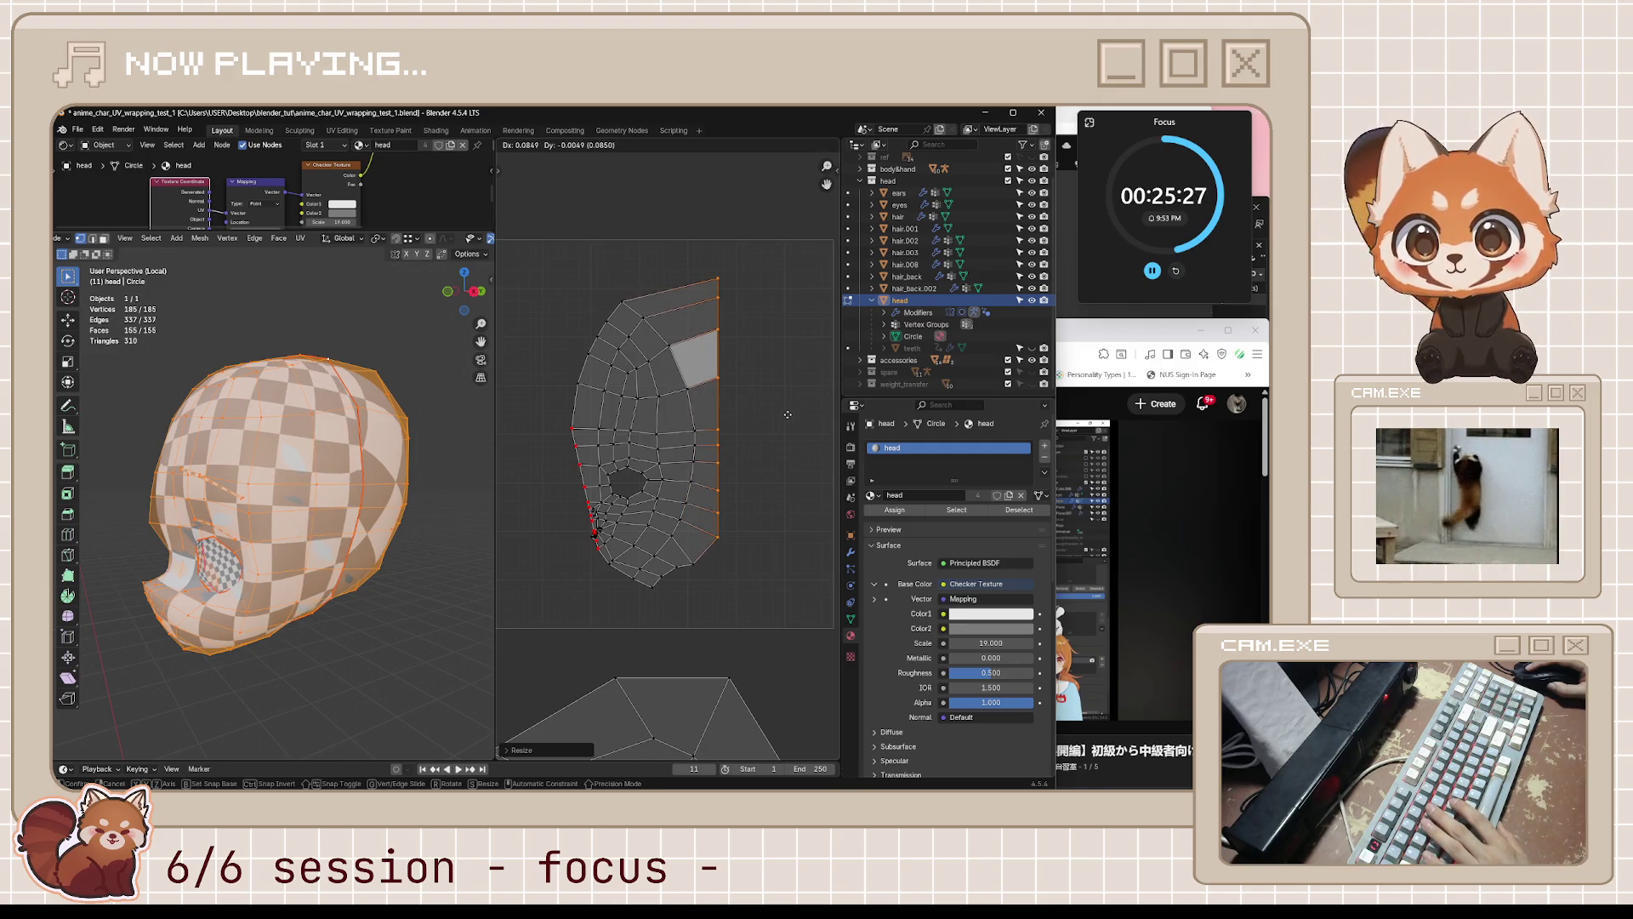
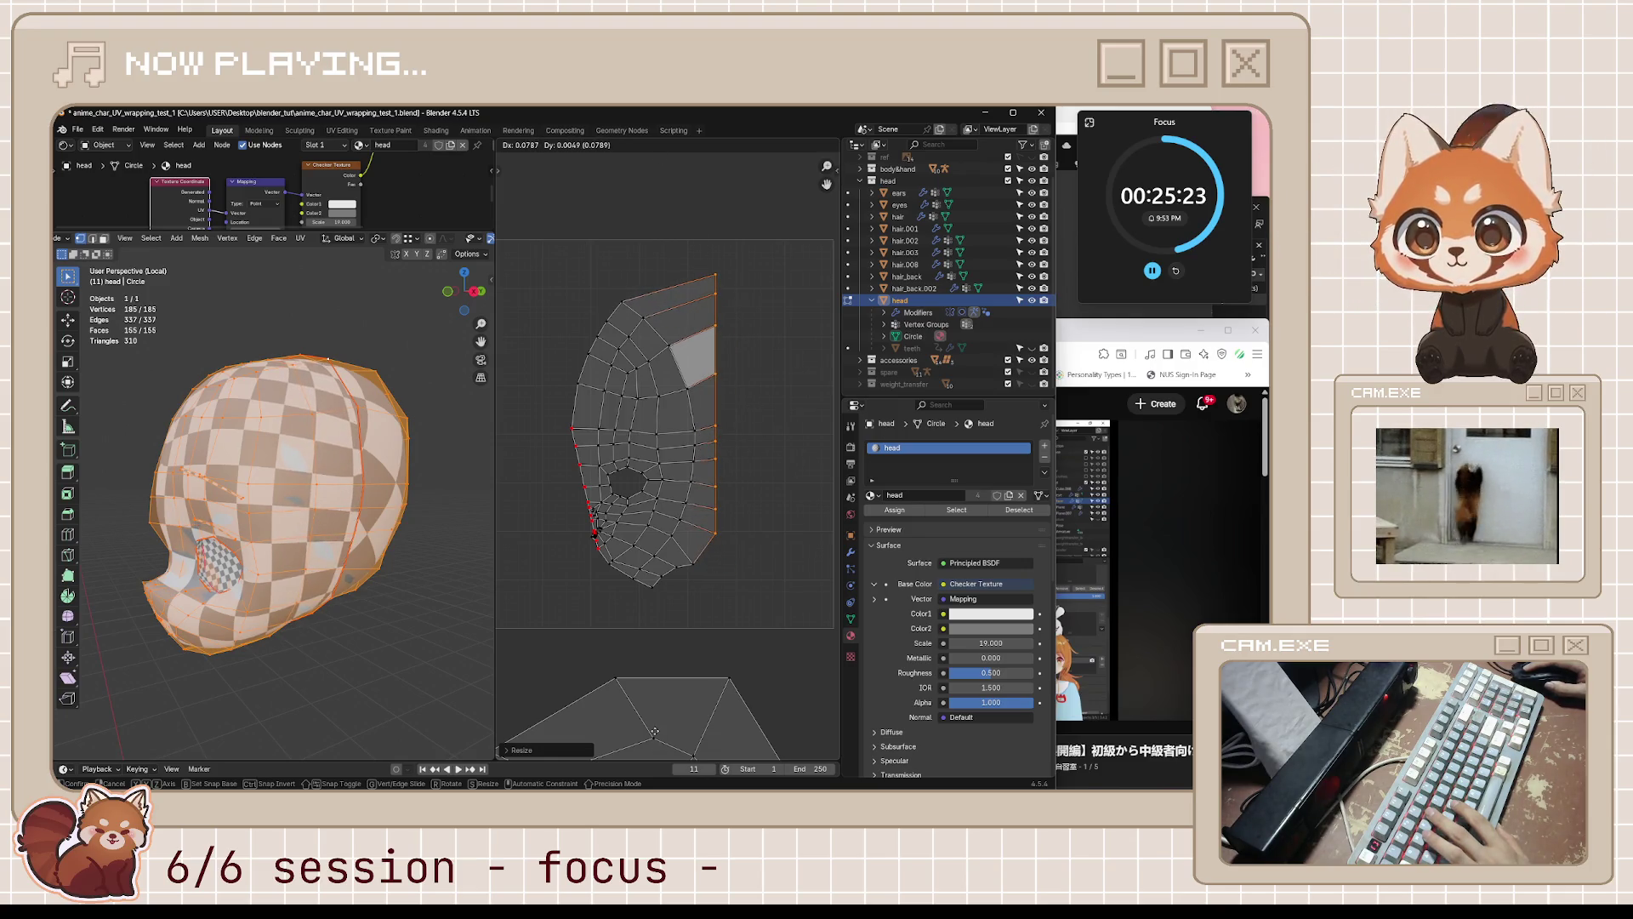
- Slide the top-edge border UV vertices of the face island along their edges
left_click(691, 160)
middle_click_drag(272, 510, 408, 509)
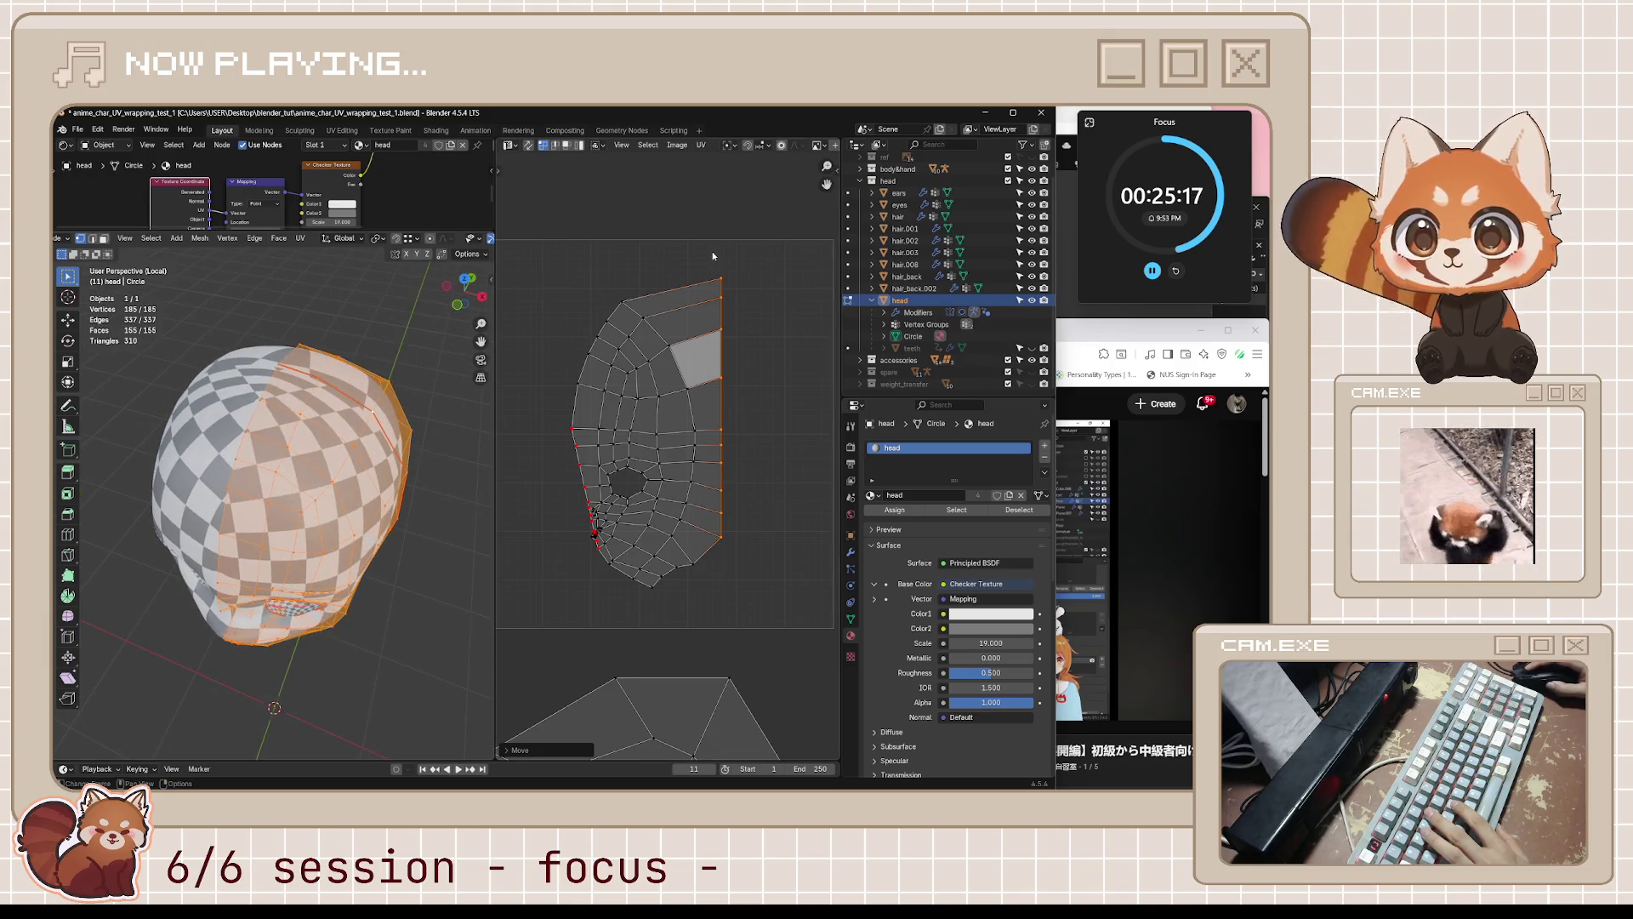
key("shift+v")
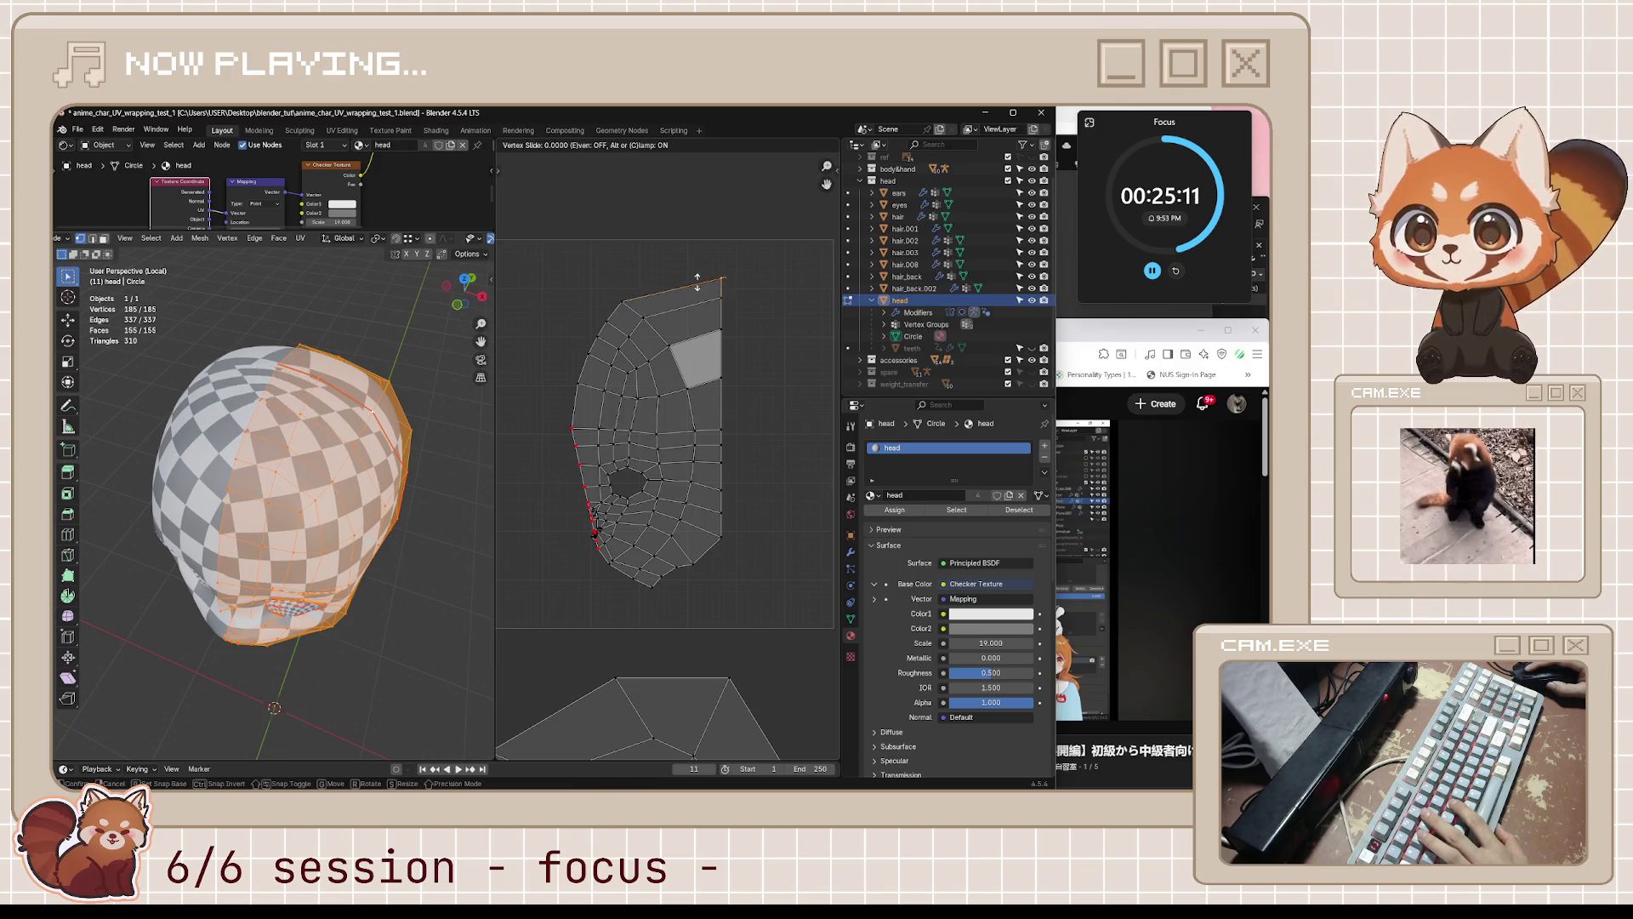
left_click(676, 292)
key("shift+v")
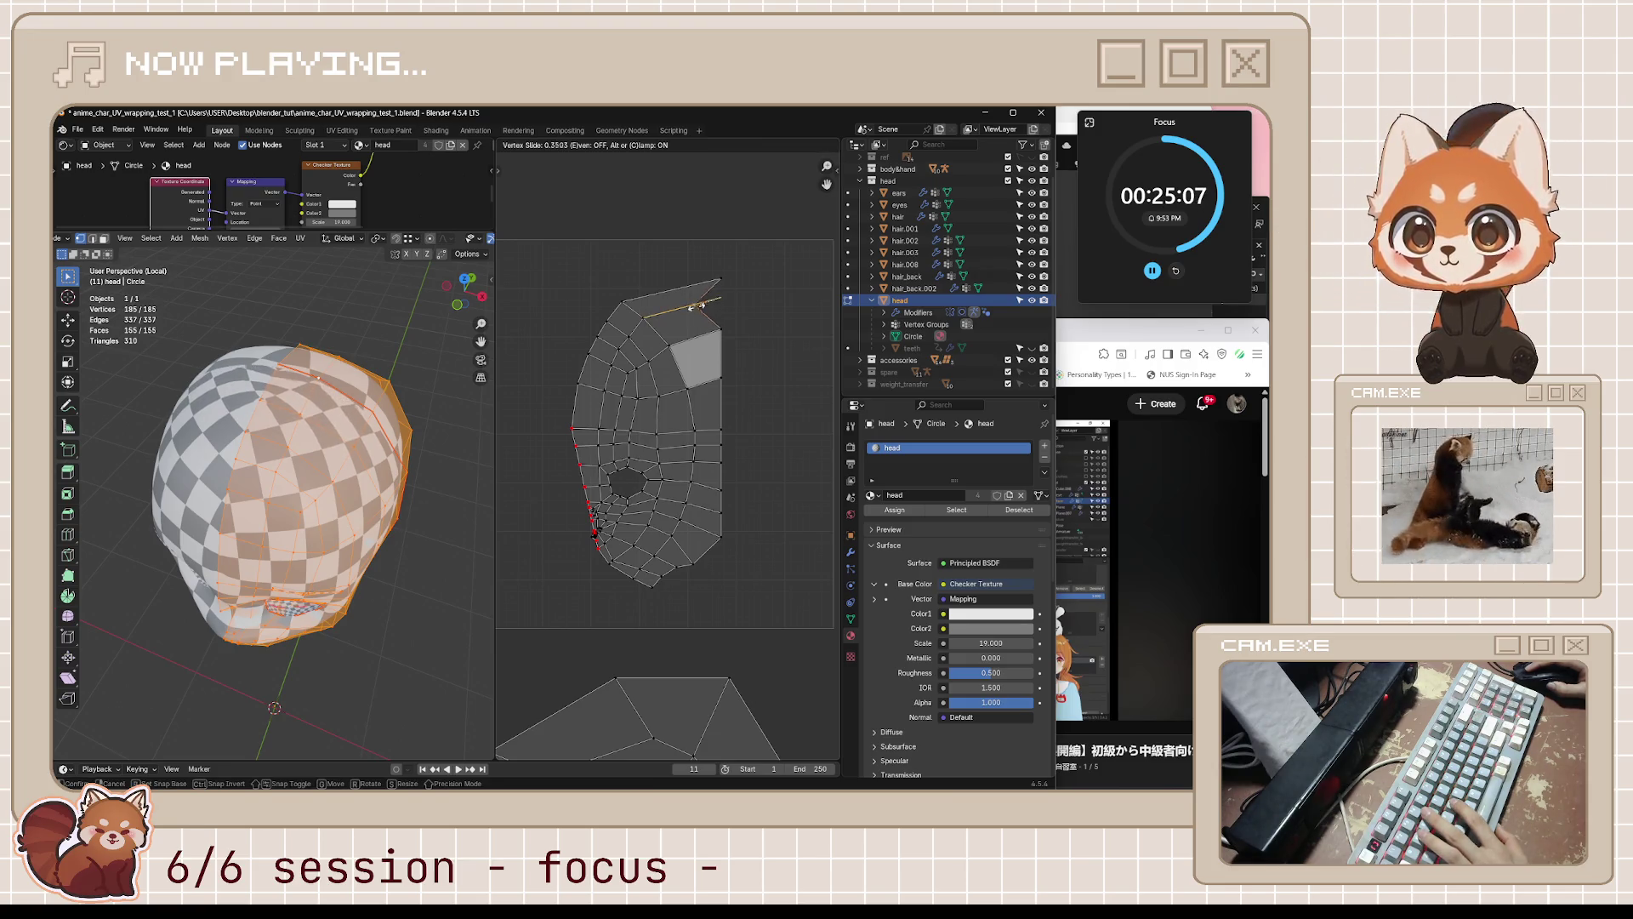
left_click(718, 280)
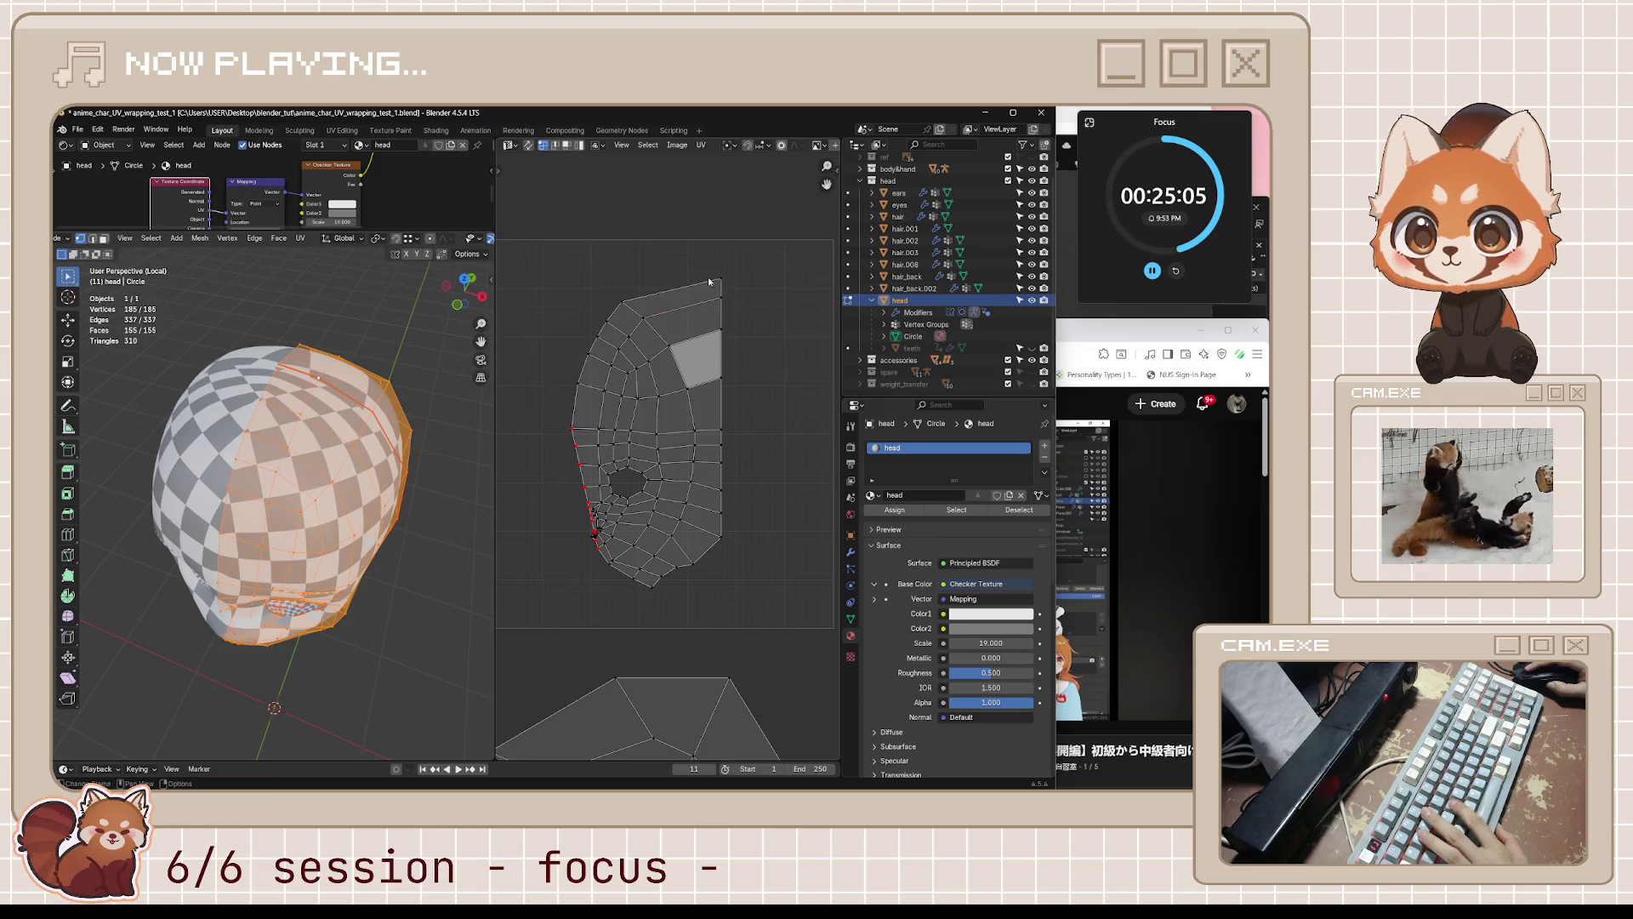
- Drop the top-right corner UV vertex lower with Vertex Slide and G moves
key("shift+v")
left_click(715, 293)
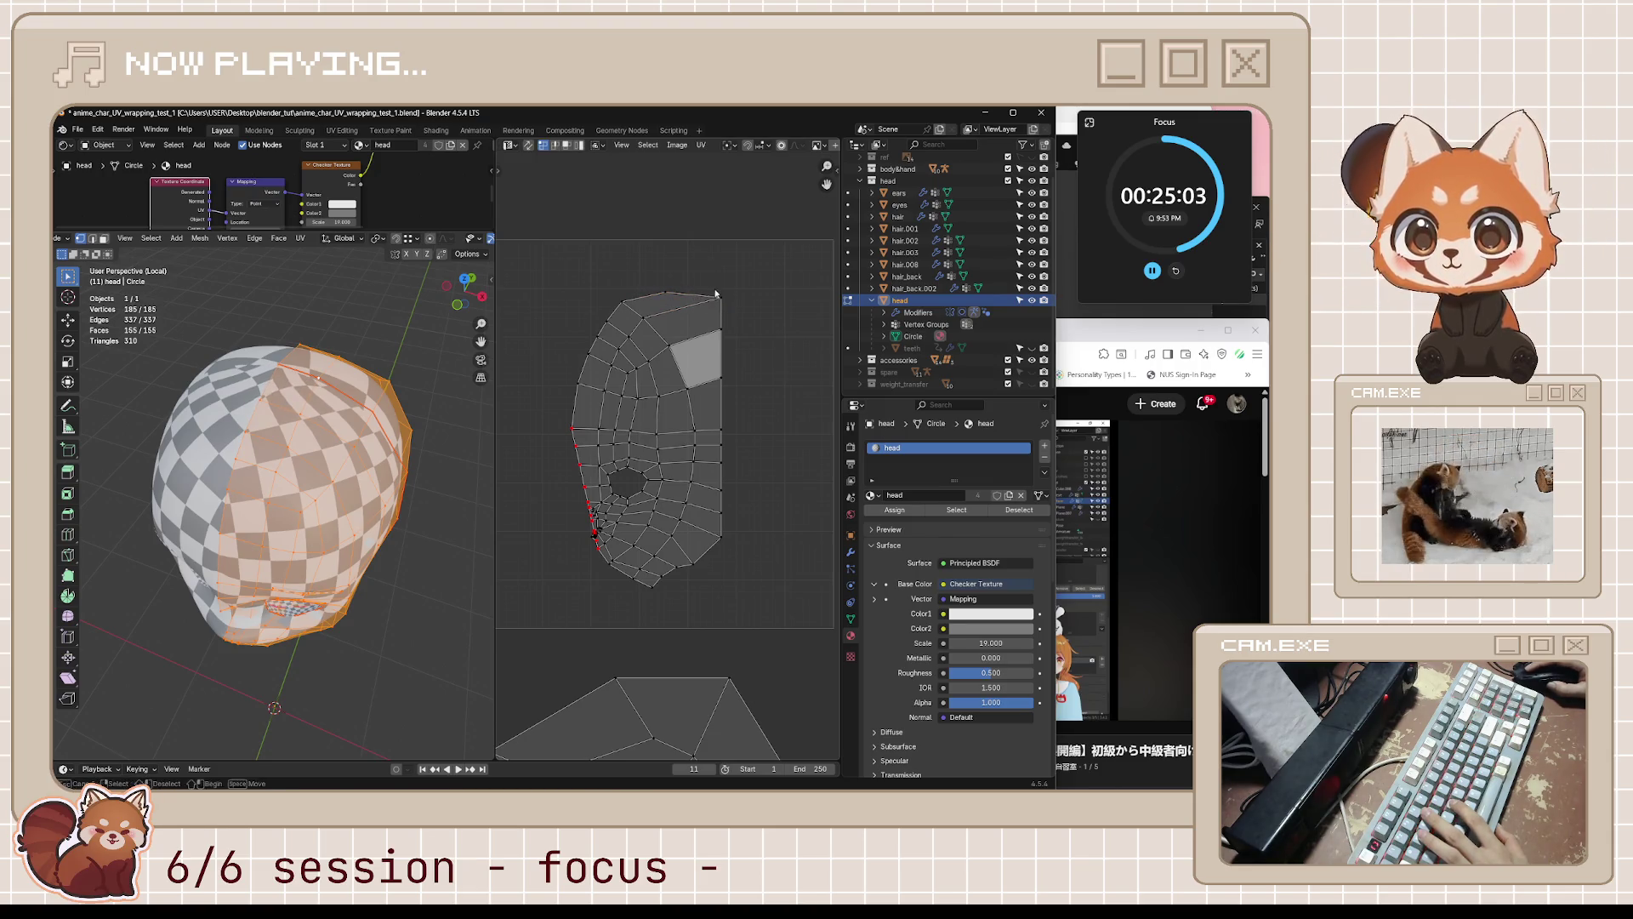
key("g")
left_click(734, 333)
key("g")
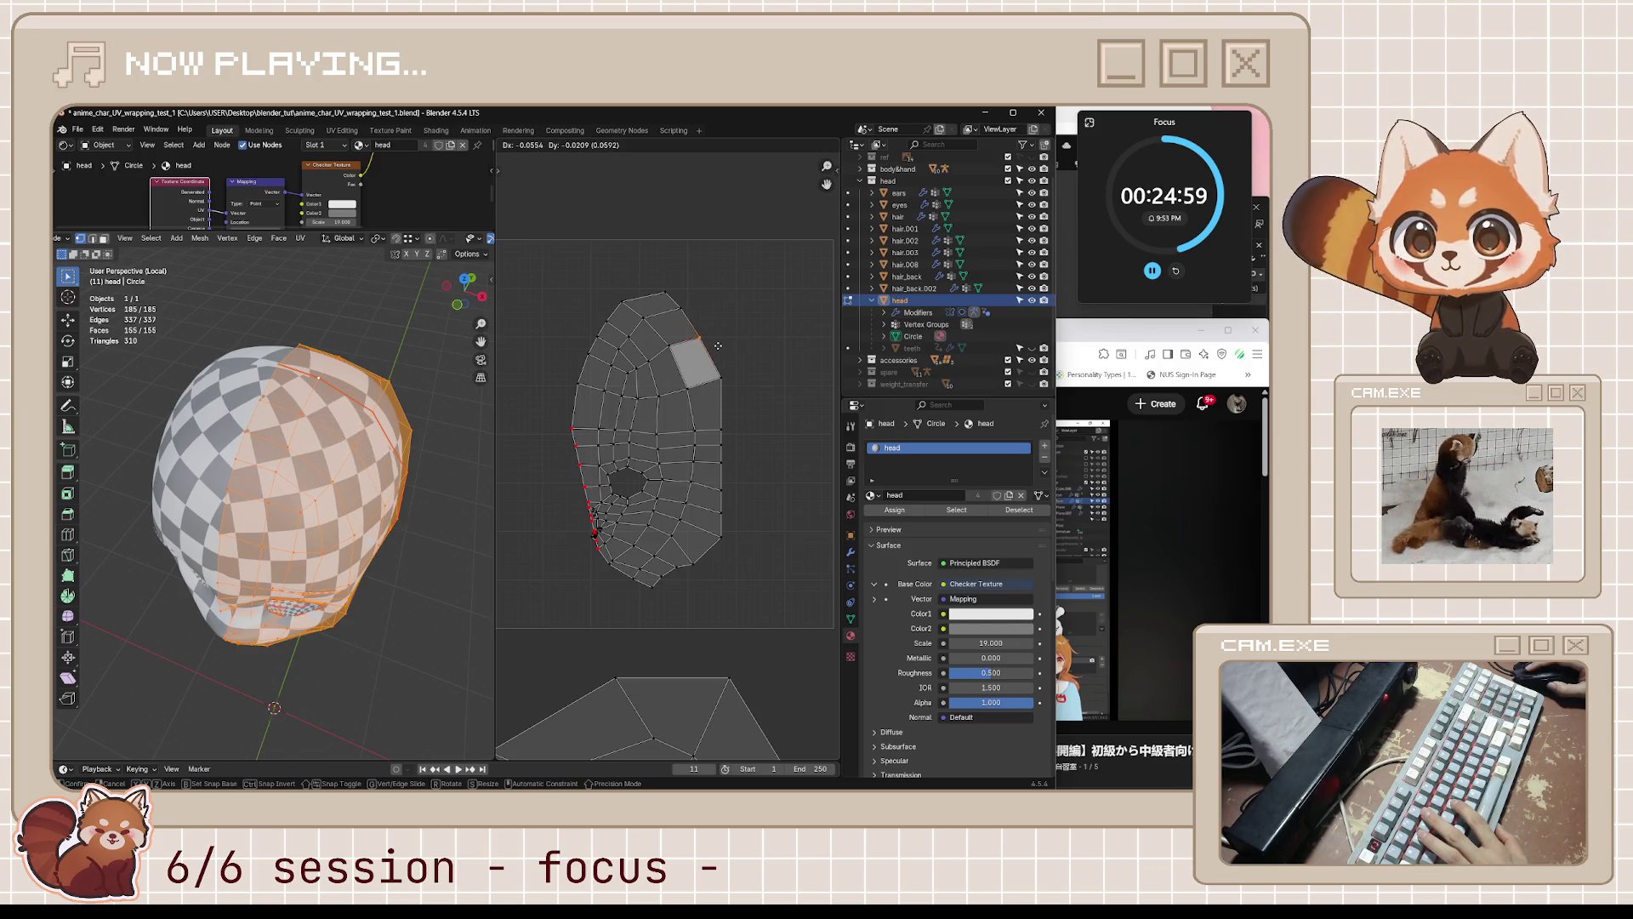
left_click(719, 346)
mouse_move(366, 477)
middle_mouse_down()
mouse_move(324, 474)
mouse_move(362, 476)
mouse_move(389, 375)
mouse_move(308, 388)
middle_mouse_up()
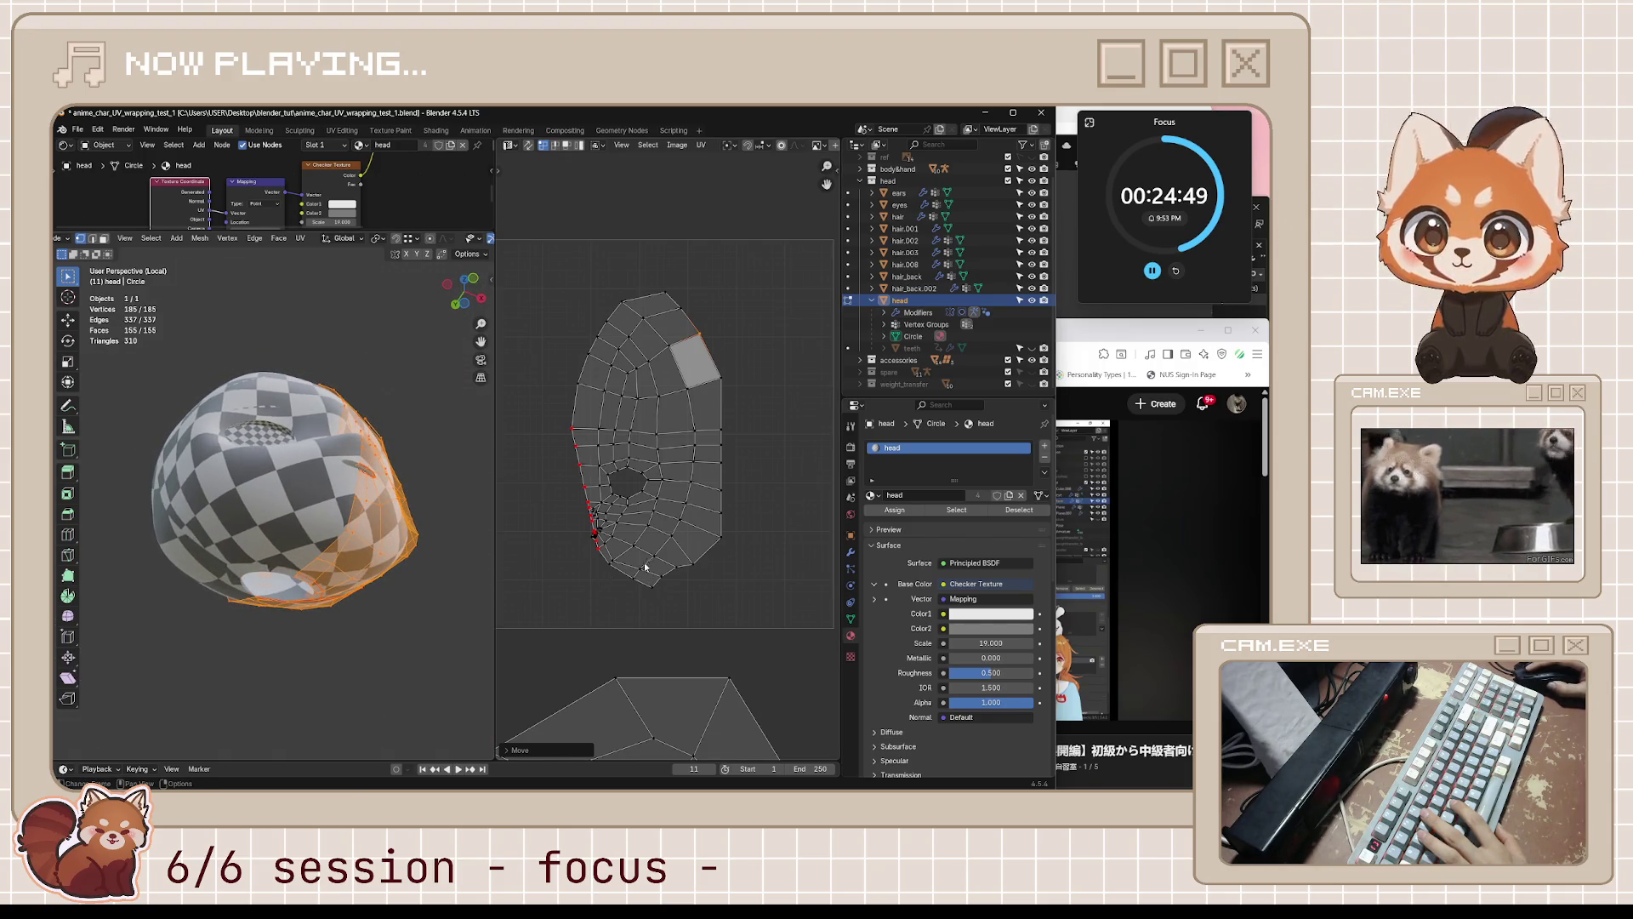
- Flatten the selected bottom border UVs to zero height on Y, reposition them, and return to Object Mode
left_click_drag(649, 581, 674, 575)
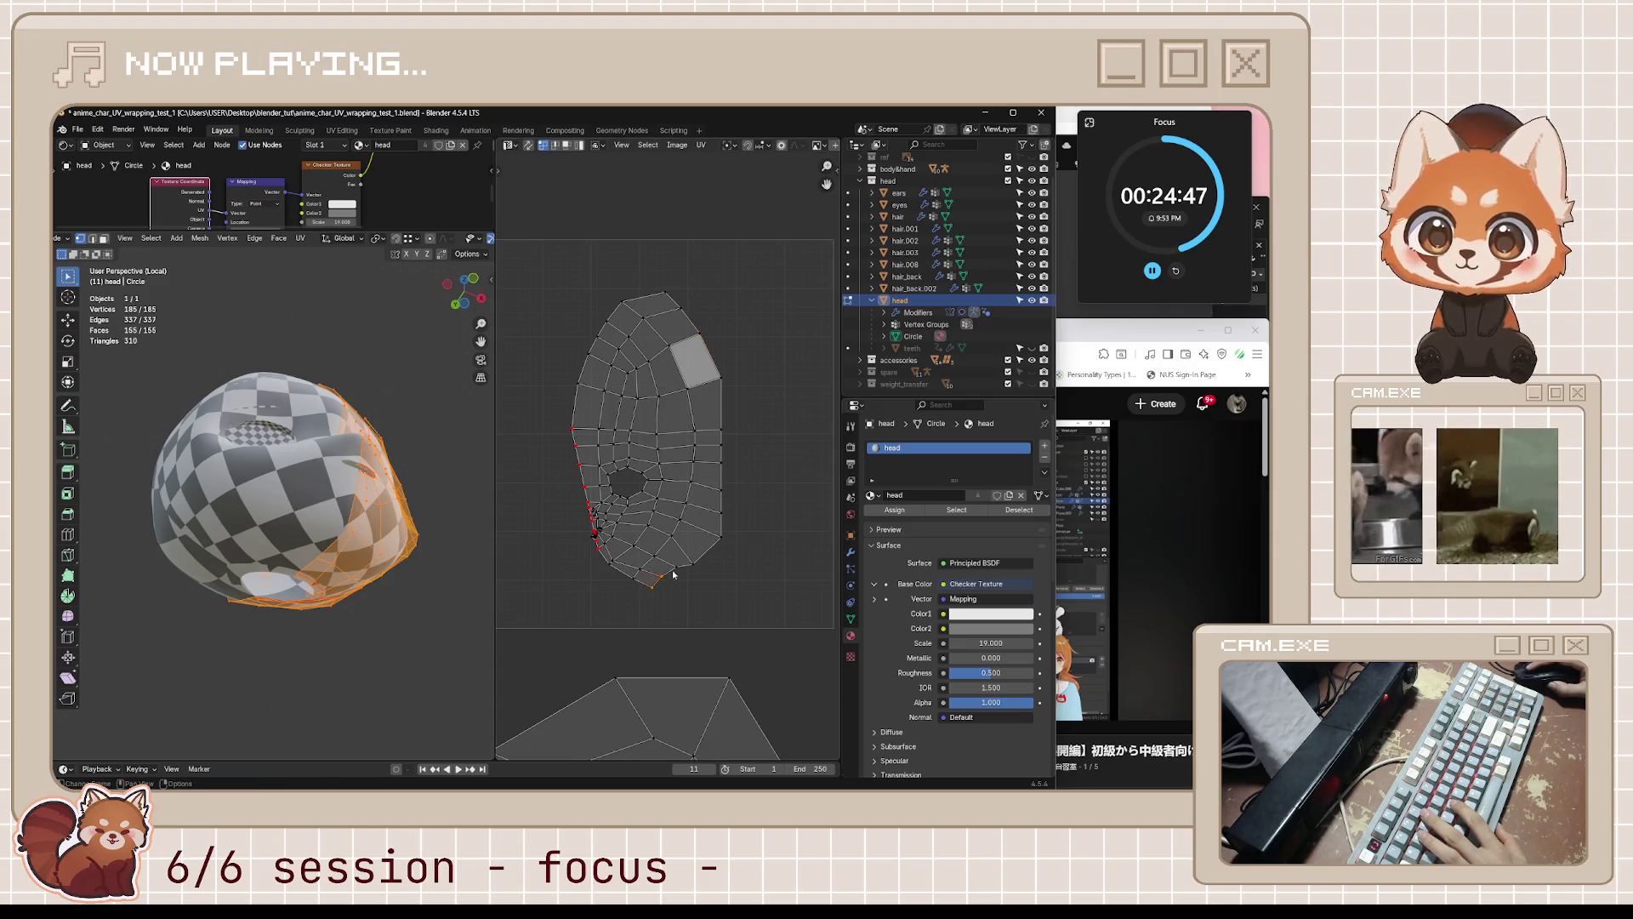
key("s")
key("y")
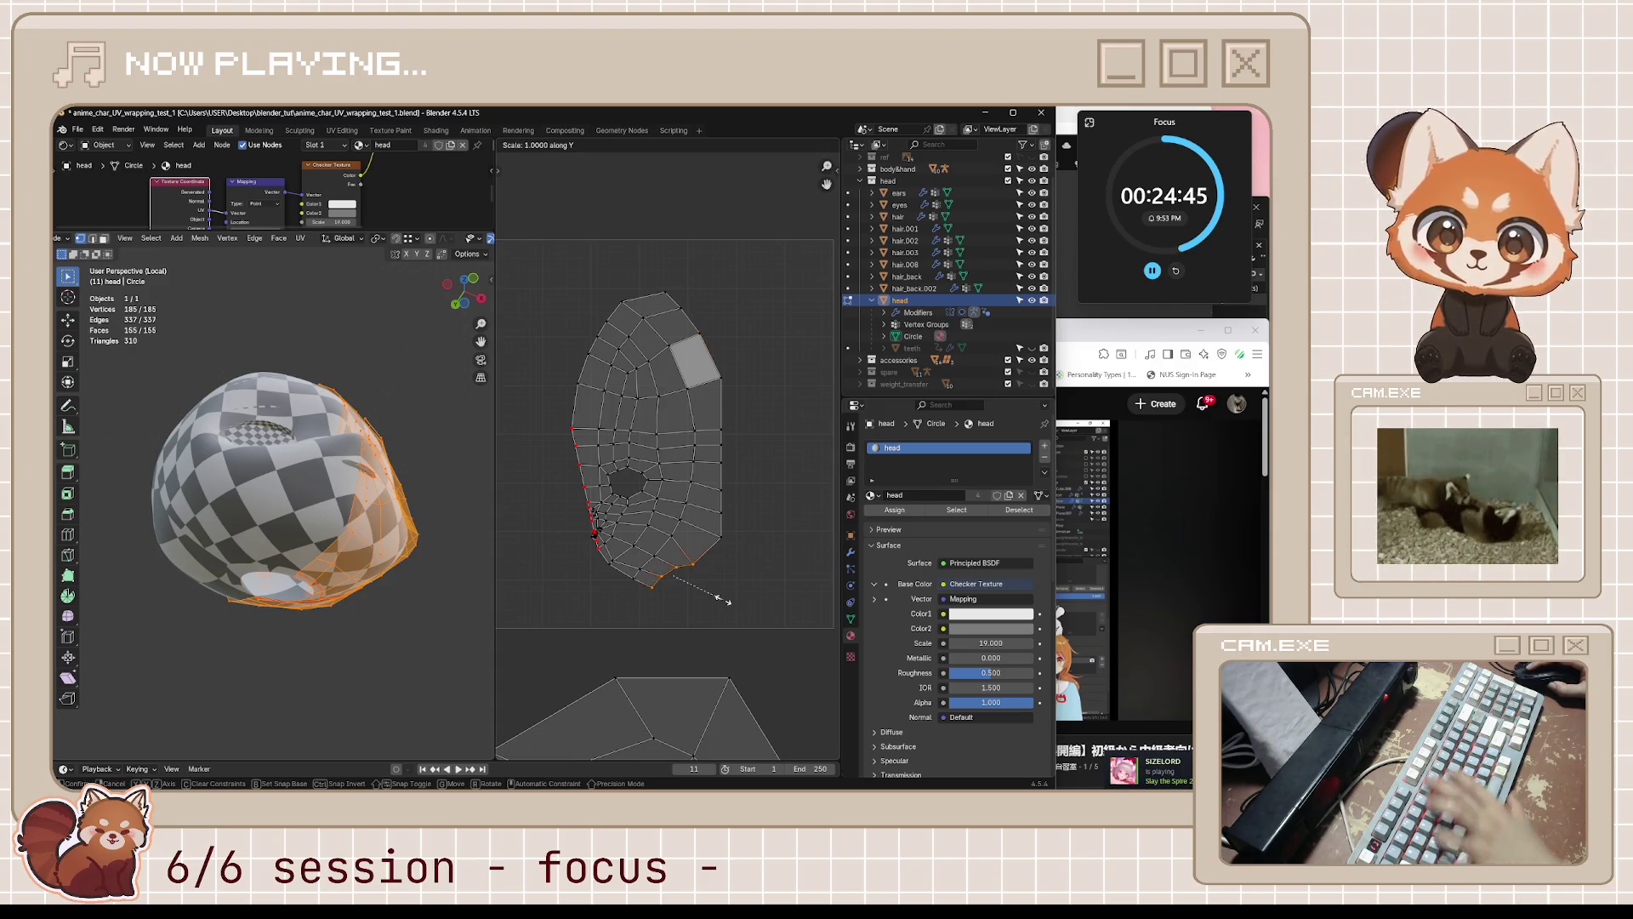
key("0")
key("Return")
key("g")
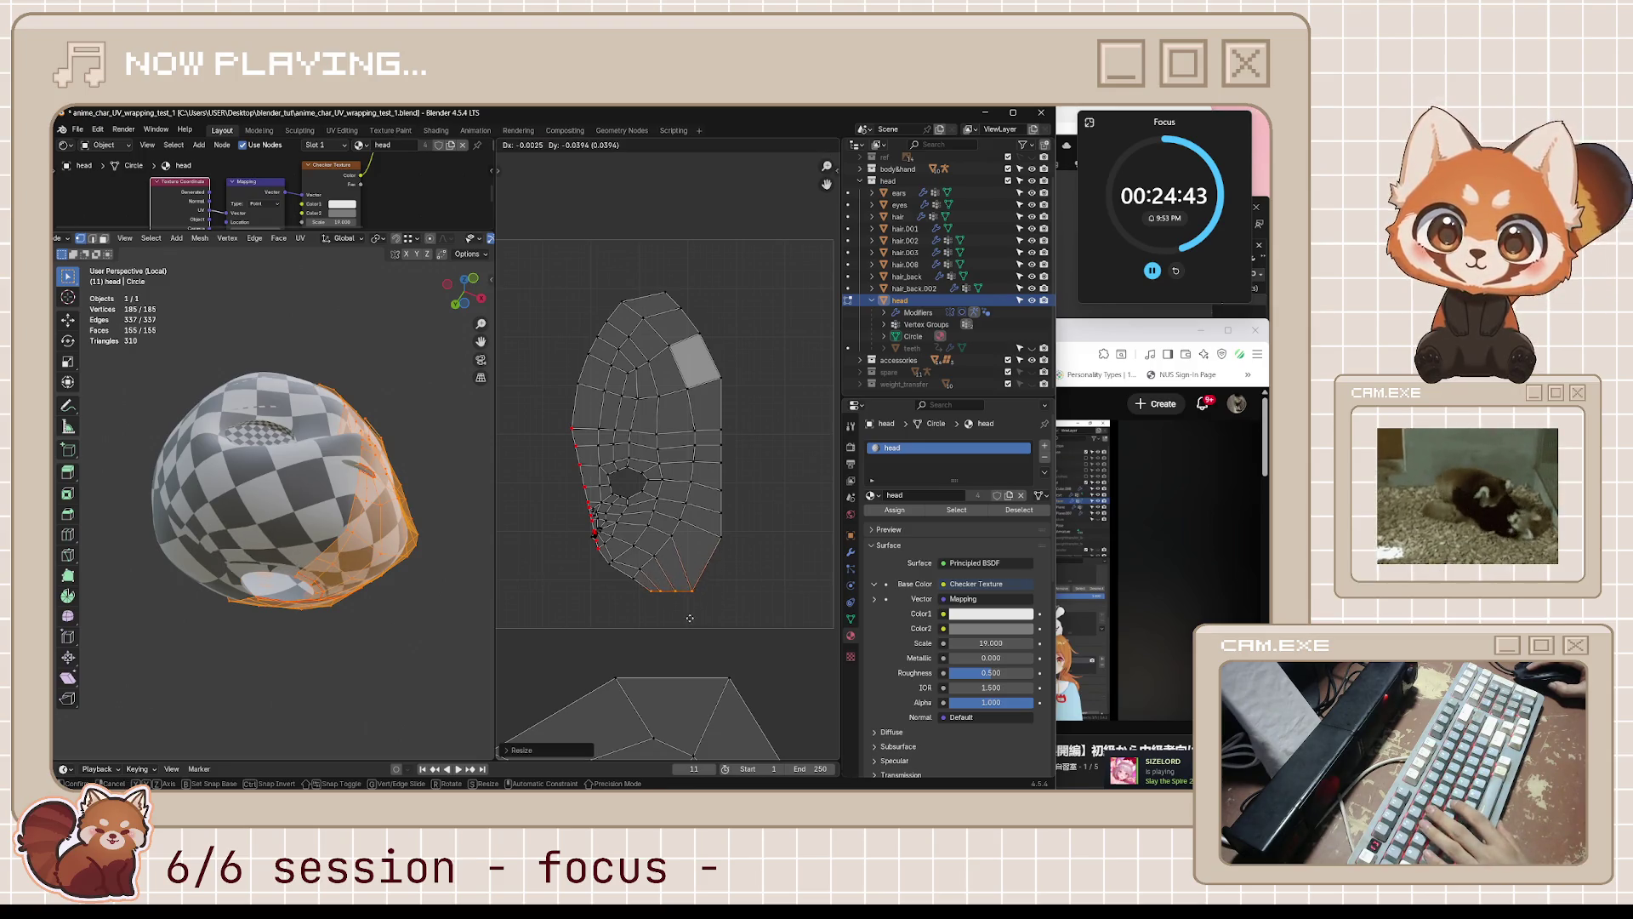
key("Return")
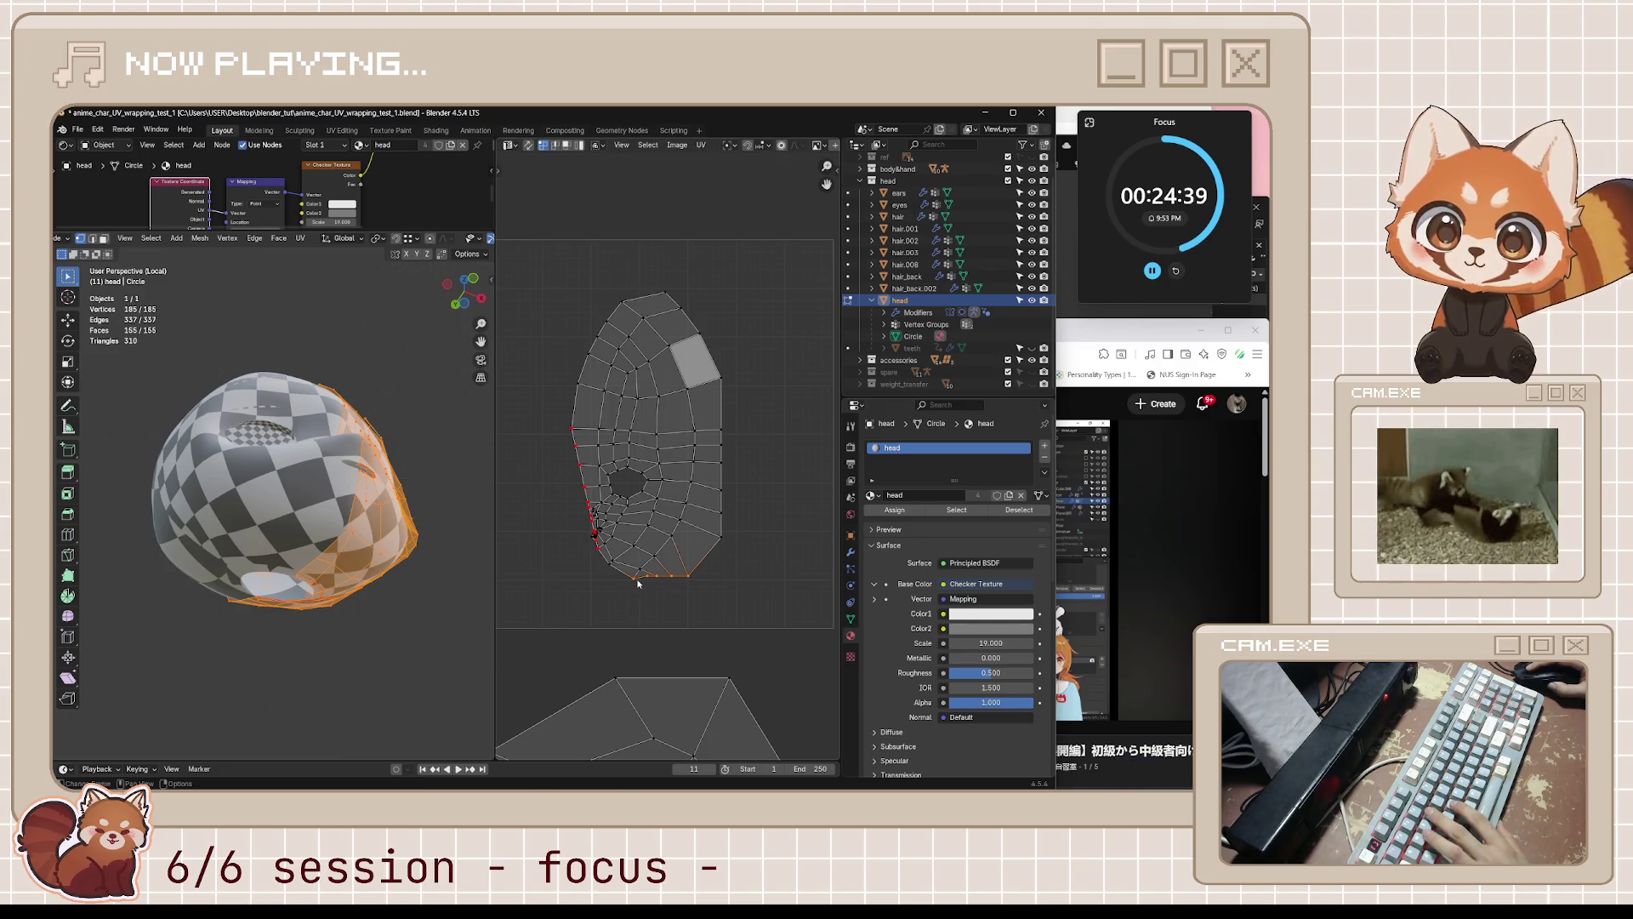
key("s")
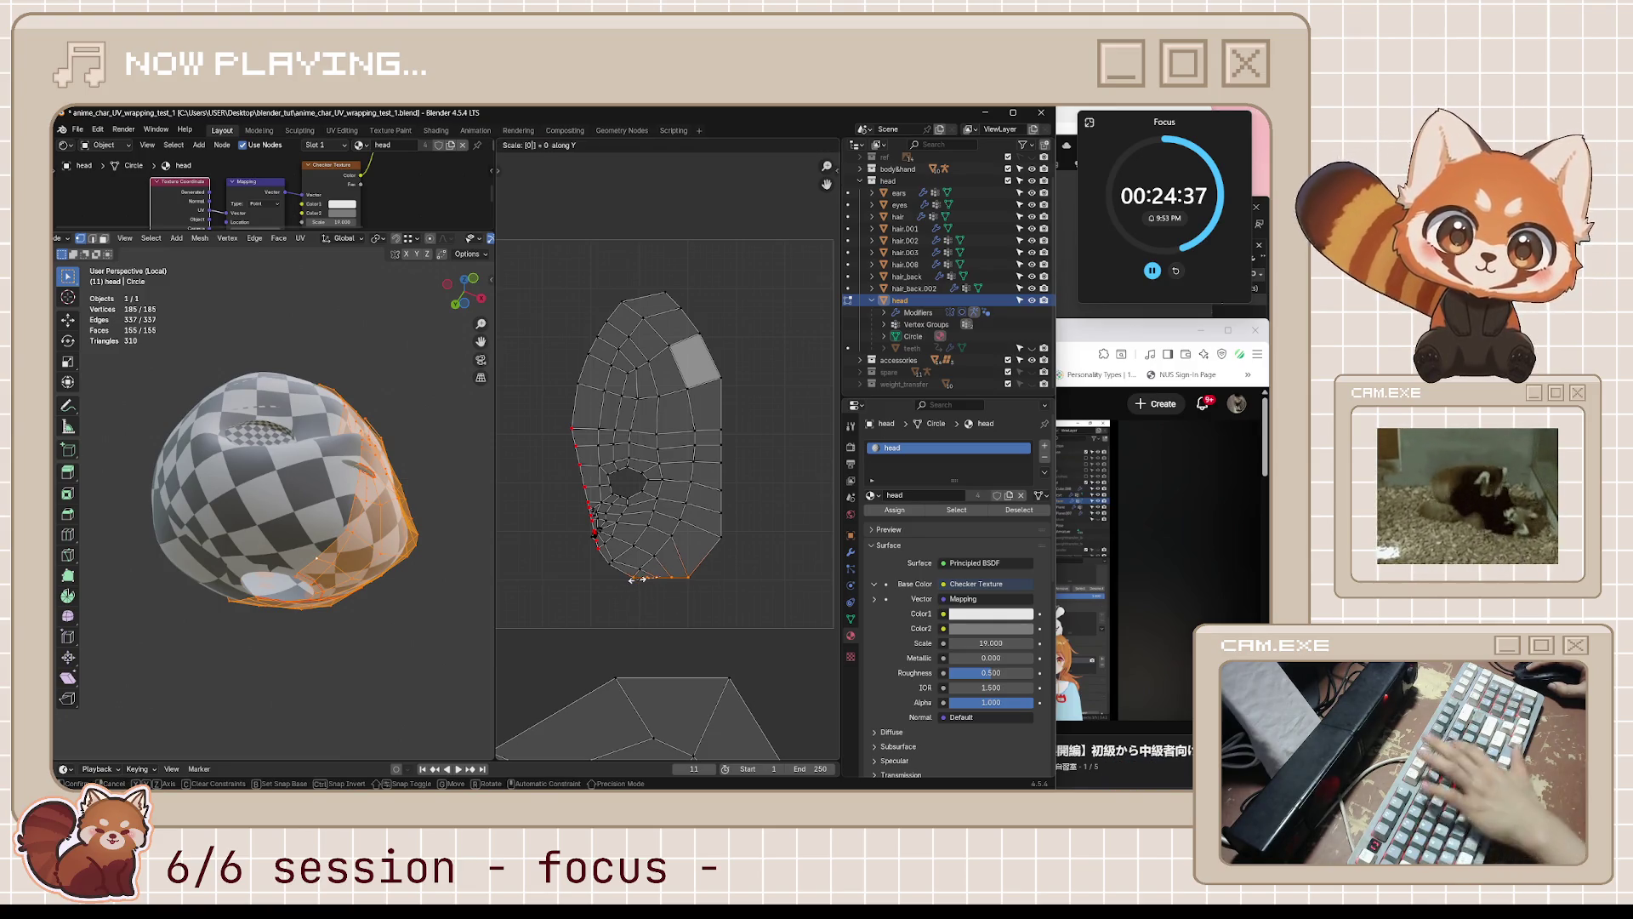
key("Return")
mouse_move(323, 527)
middle_mouse_down()
mouse_move(387, 582)
mouse_move(326, 593)
mouse_move(409, 588)
middle_mouse_up()
key("Tab")
key("Tab")
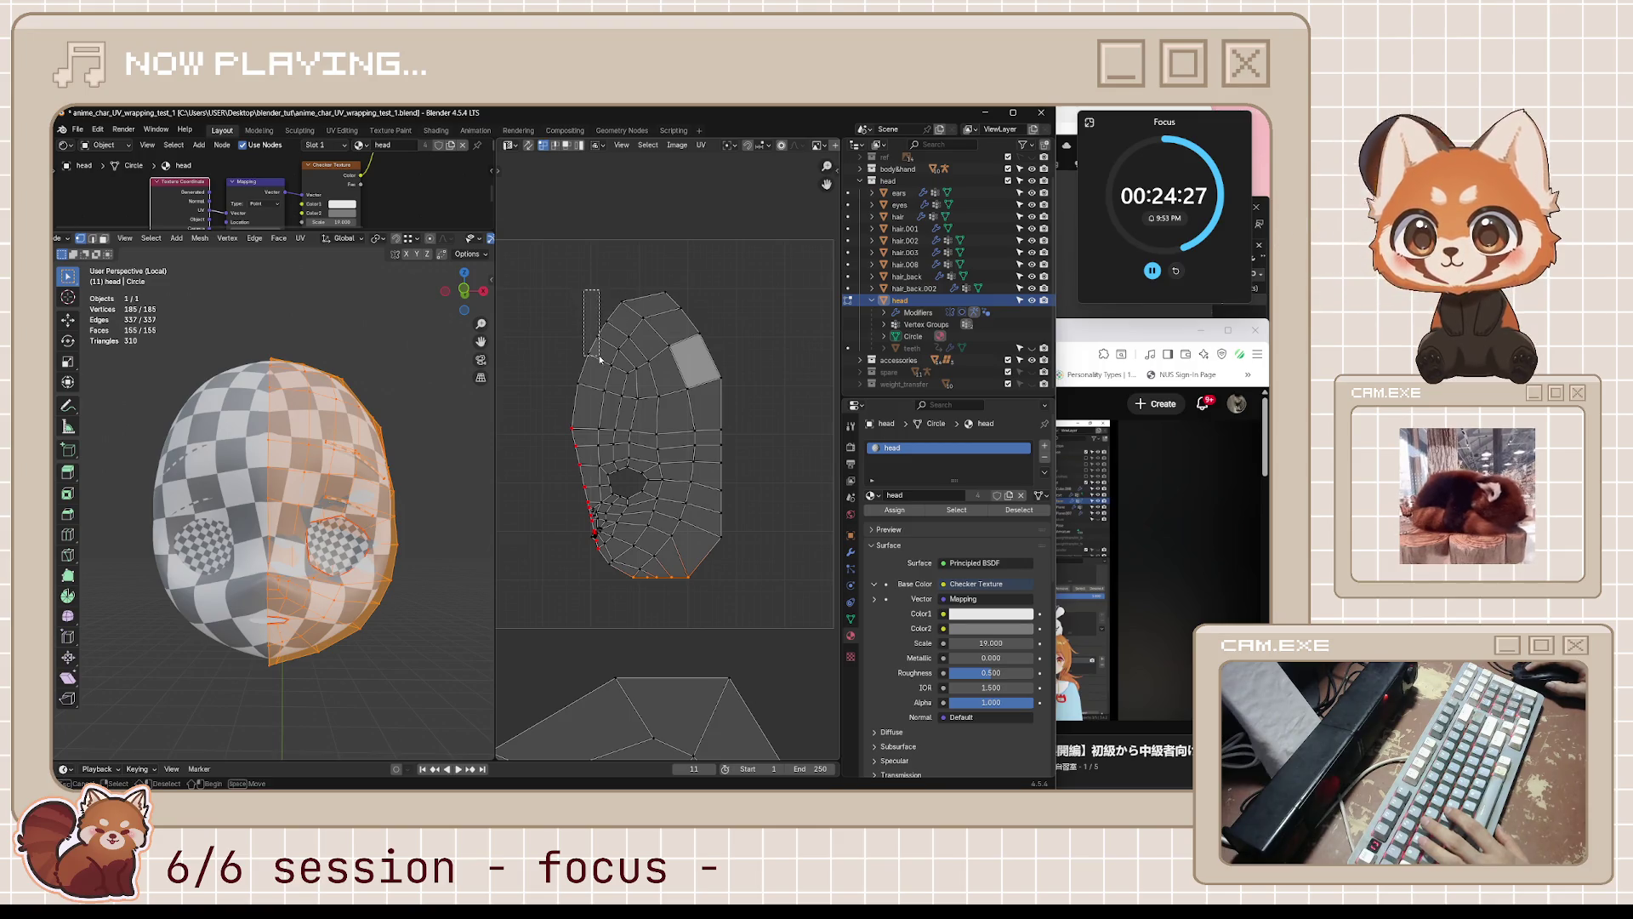
- Clear the bottom-border selection and select the upper left-border UV edges
left_click(566, 397)
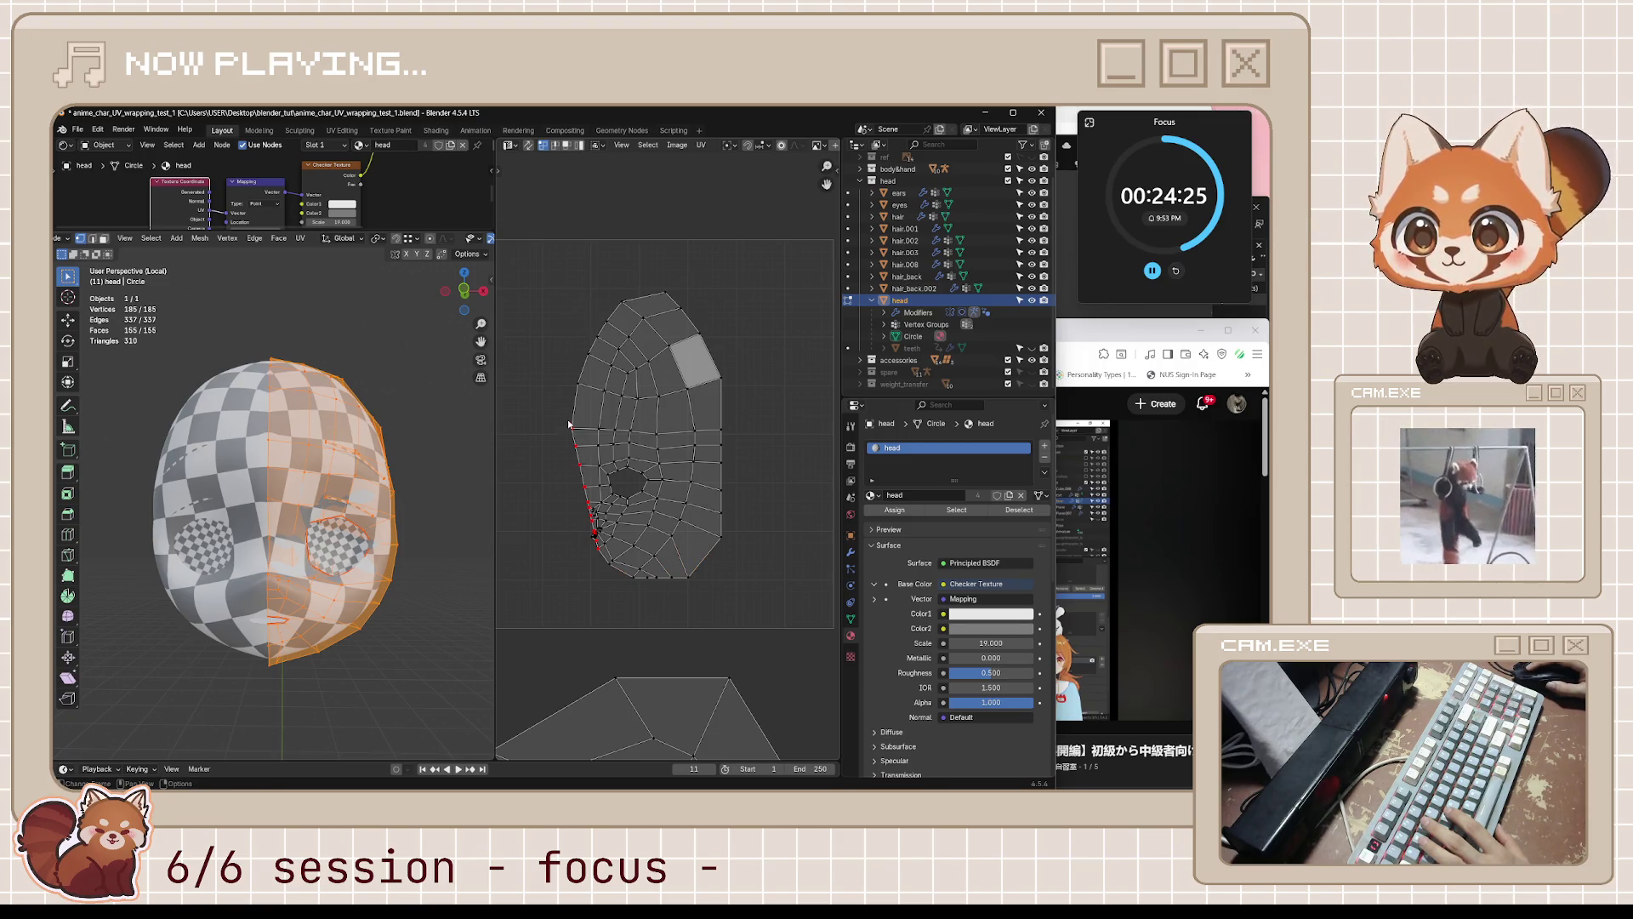
left_click_drag(569, 421, 596, 509)
scroll(613, 511, "up", 3)
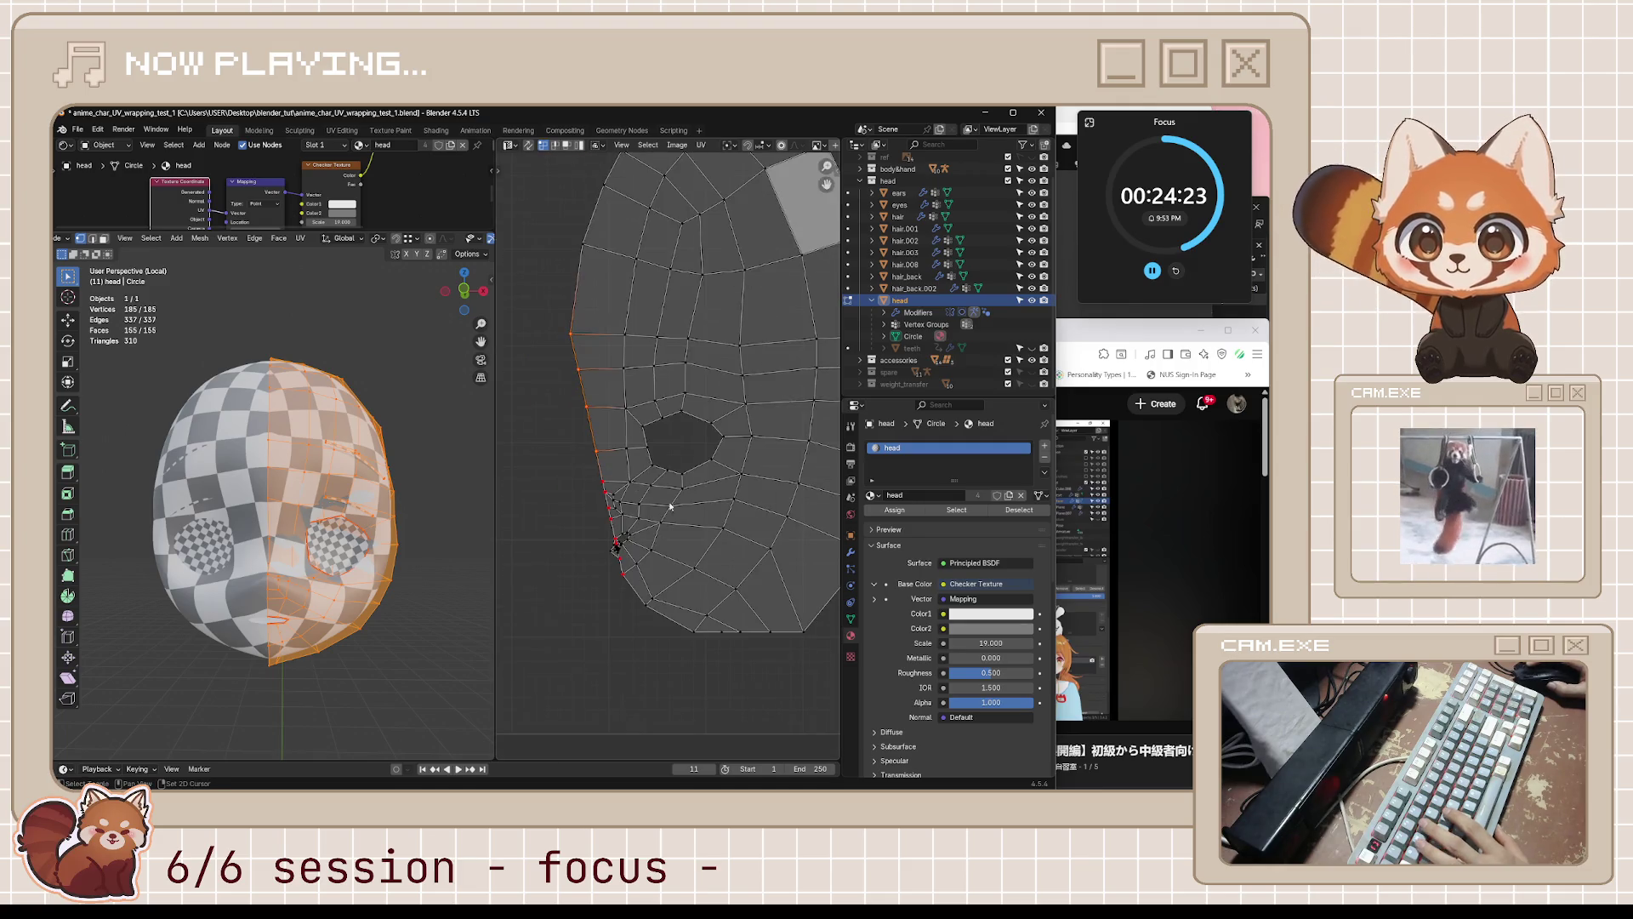
scroll(670, 507, "up", 2)
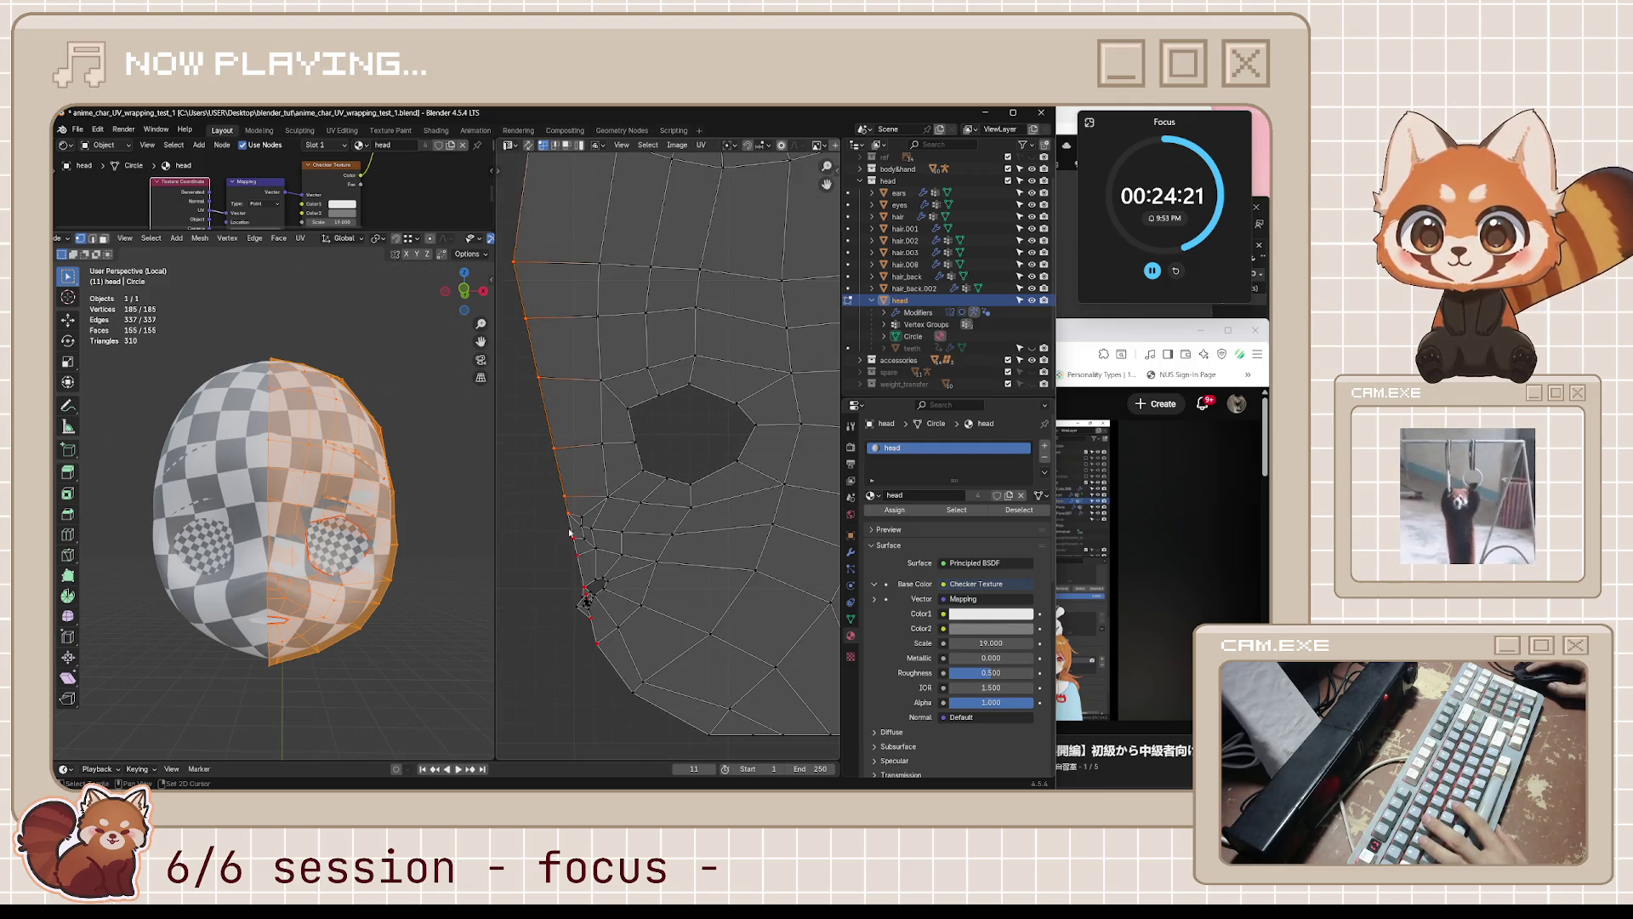
scroll(594, 596, "up", 2)
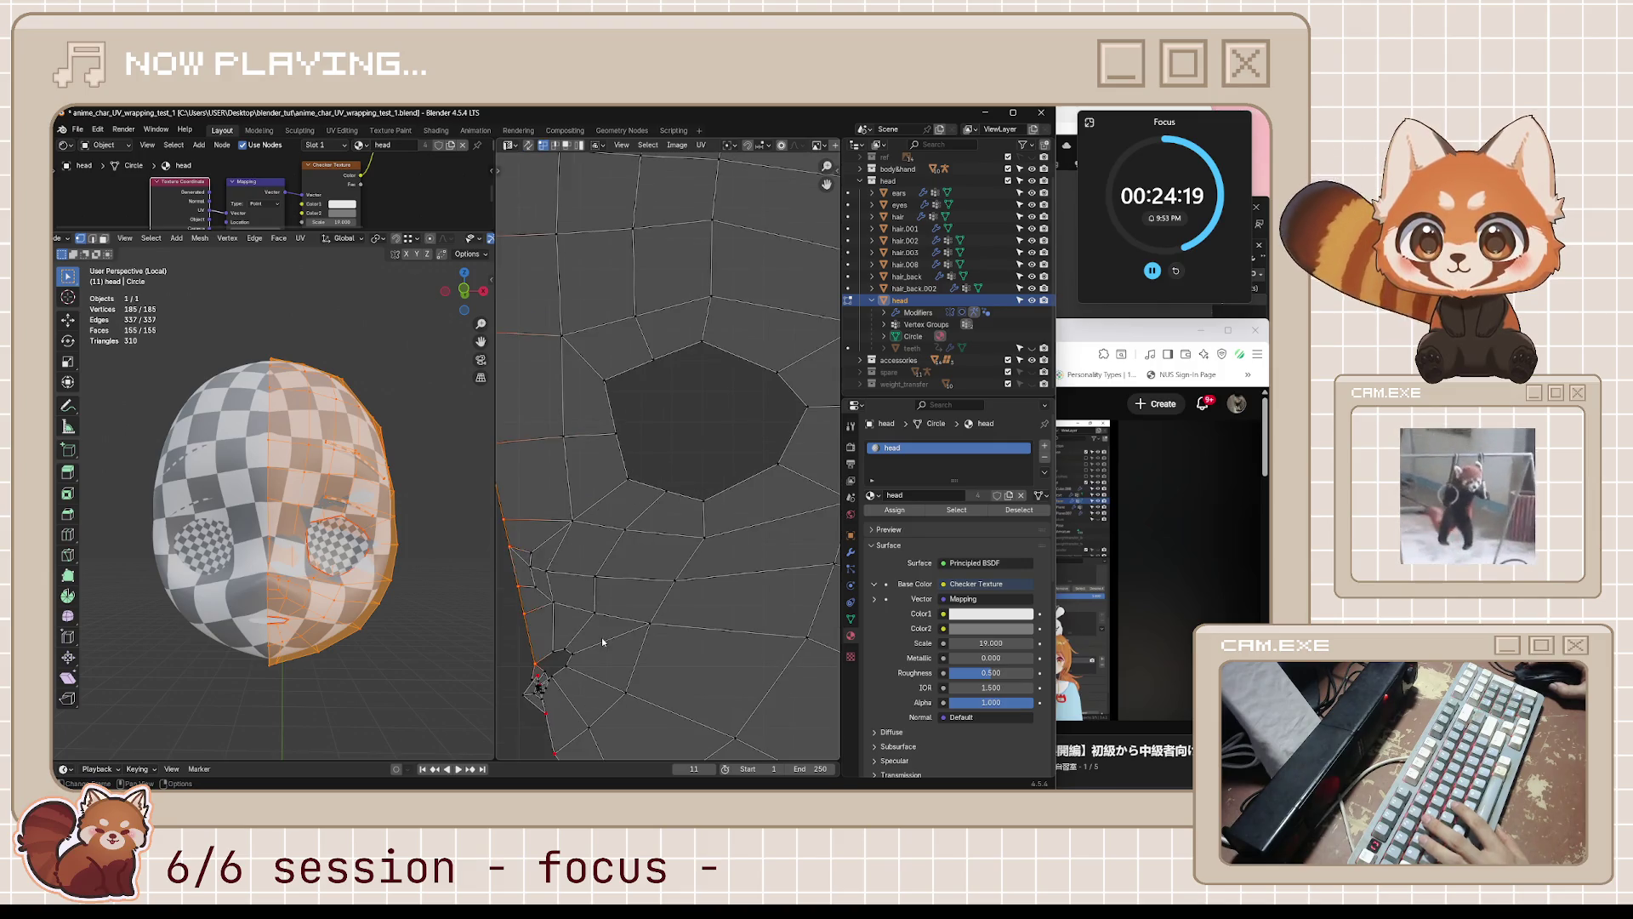
scroll(619, 533, "up", 5)
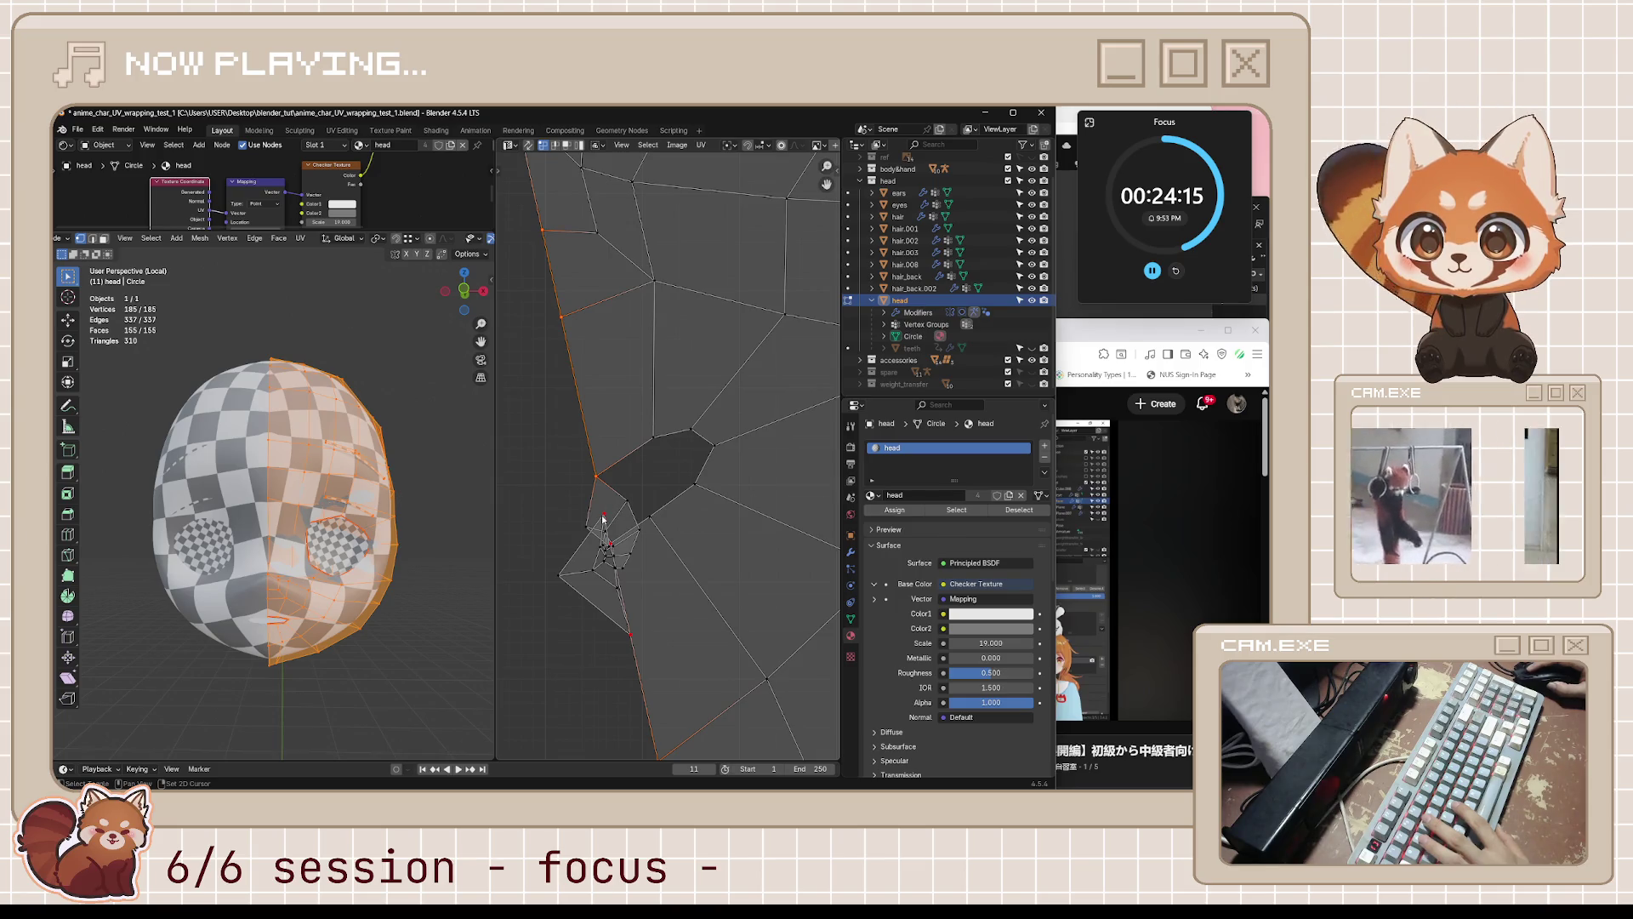
scroll(603, 517, "up", 3)
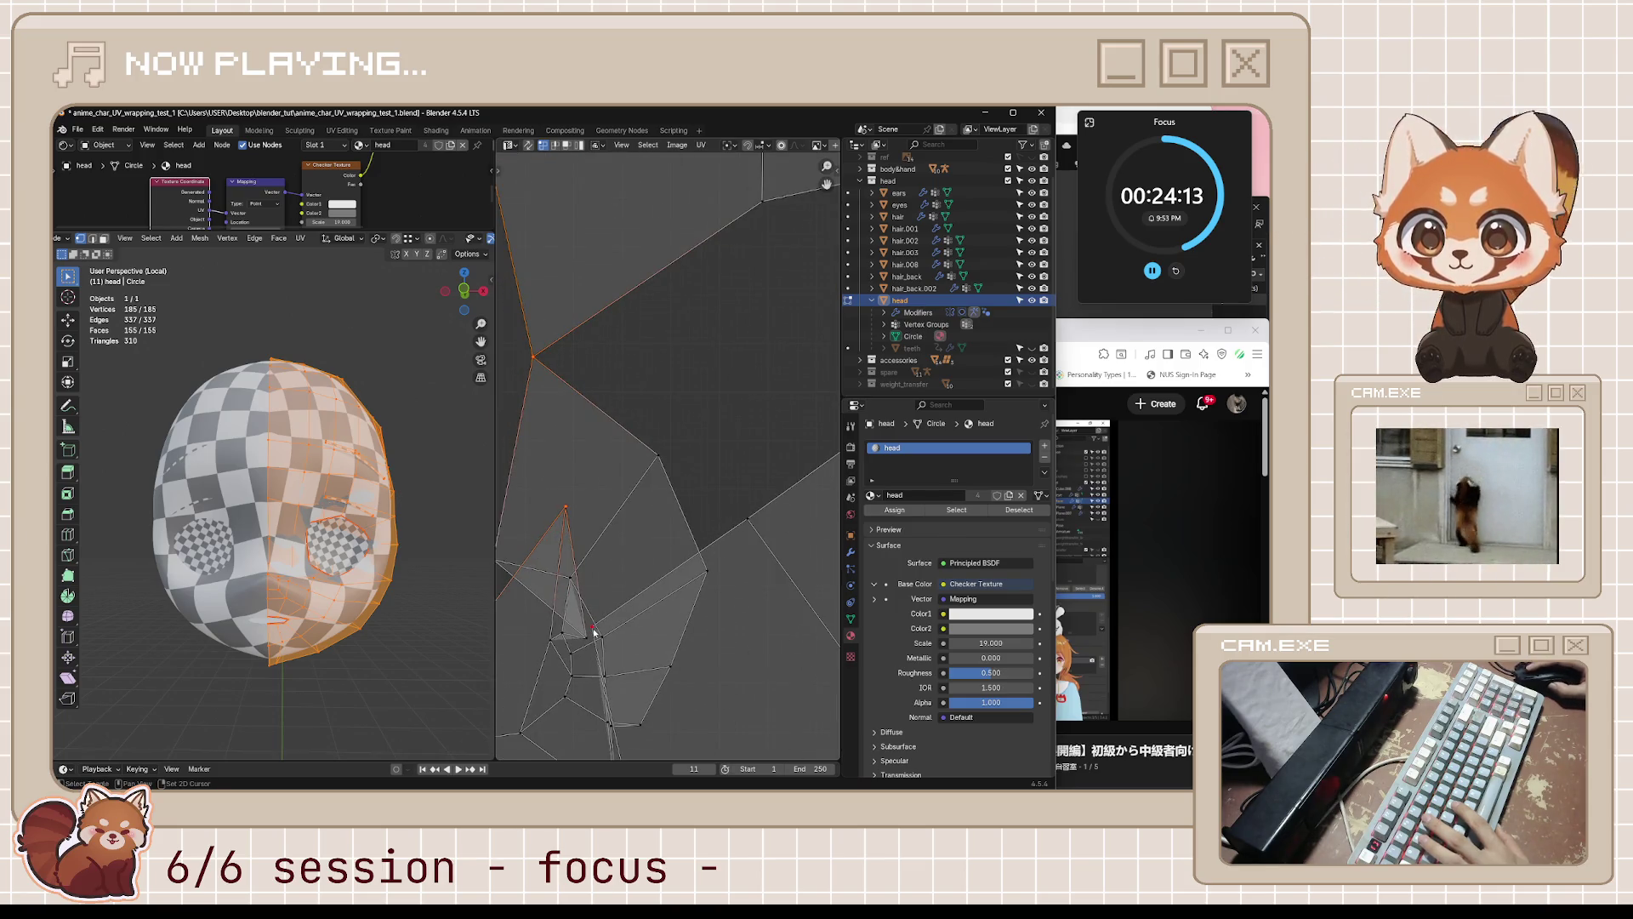
scroll(590, 628, "down", 6)
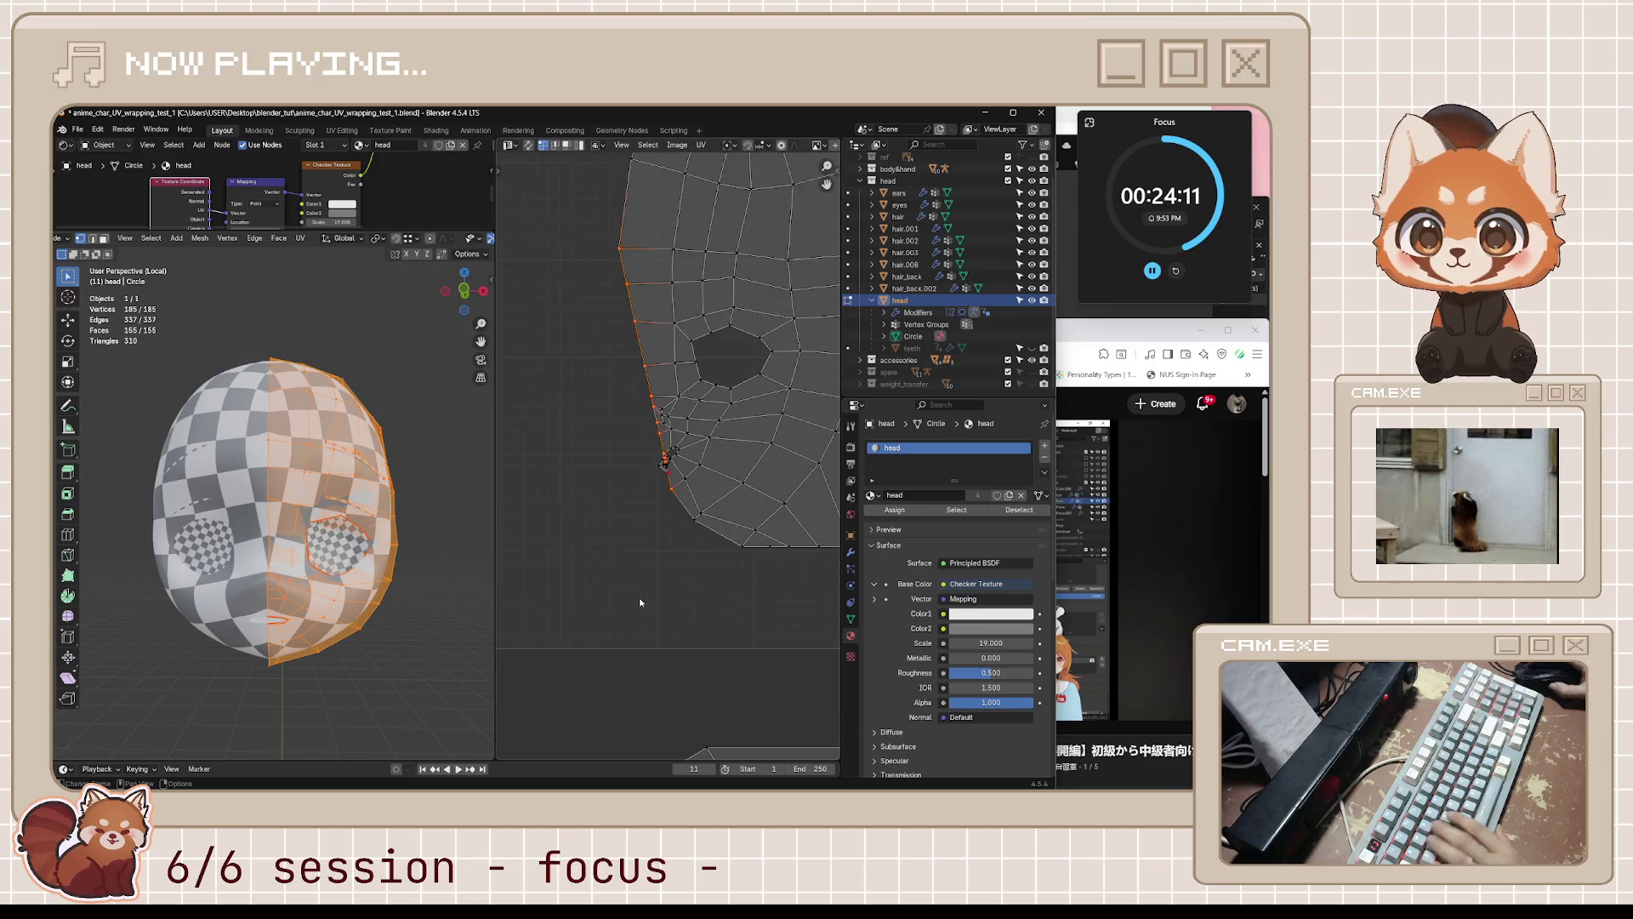
- Scale the left-border UVs to zero on X, nudge them sideways, and return to Object Mode
key("s")
key("x")
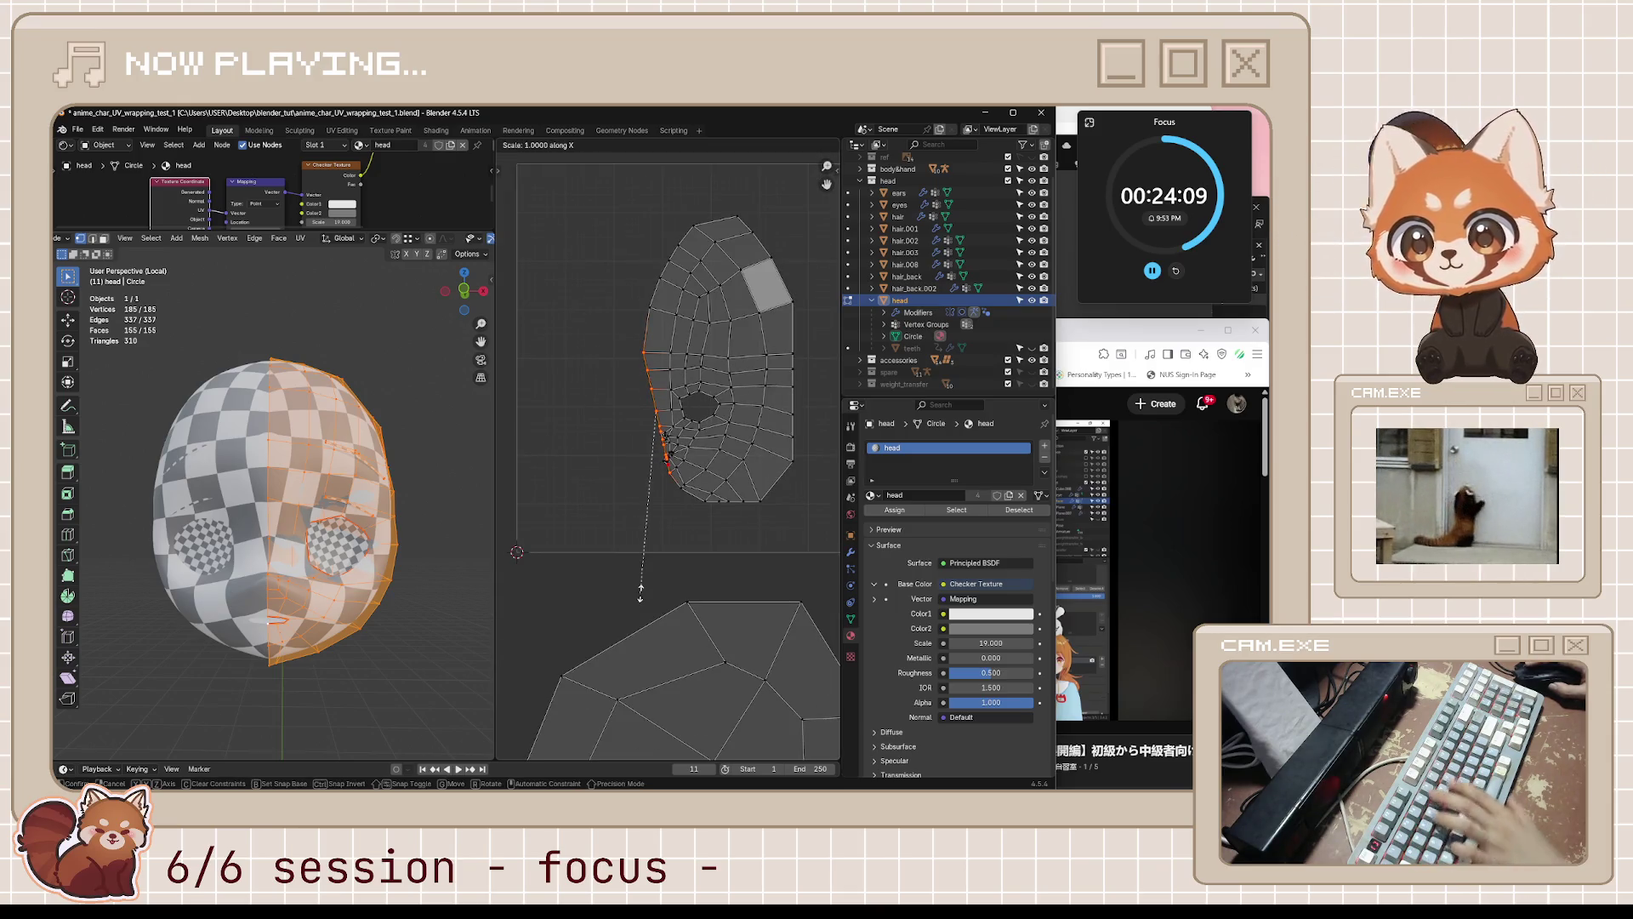
key("0")
key("Return")
key("g")
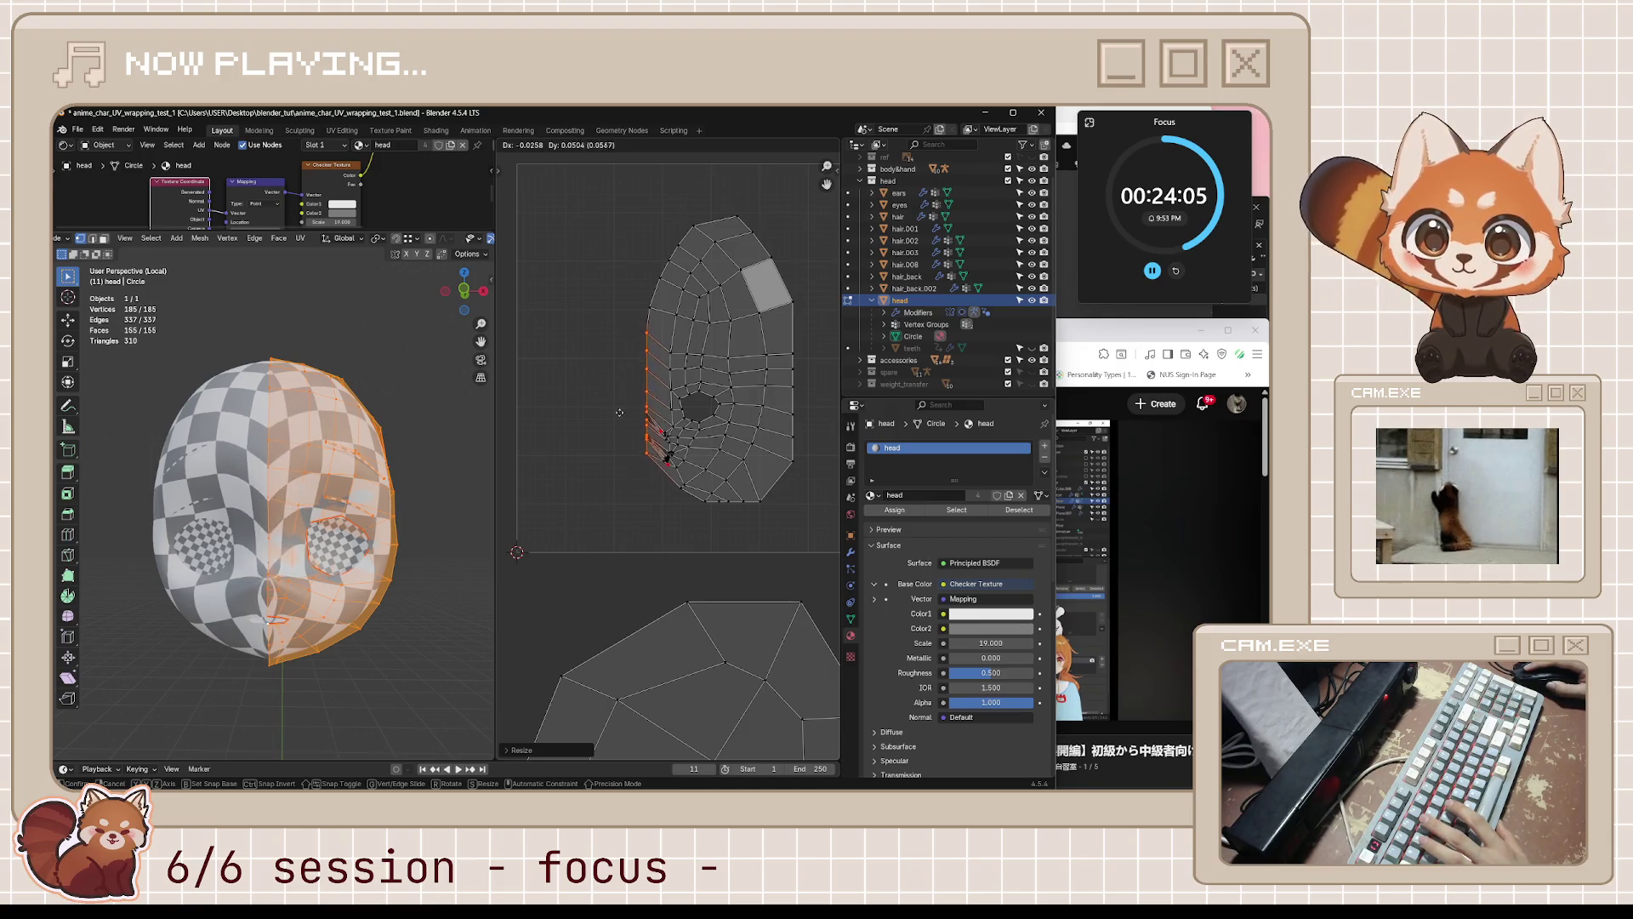
left_click(623, 561)
scroll(651, 501, "up", 5)
key("Tab")
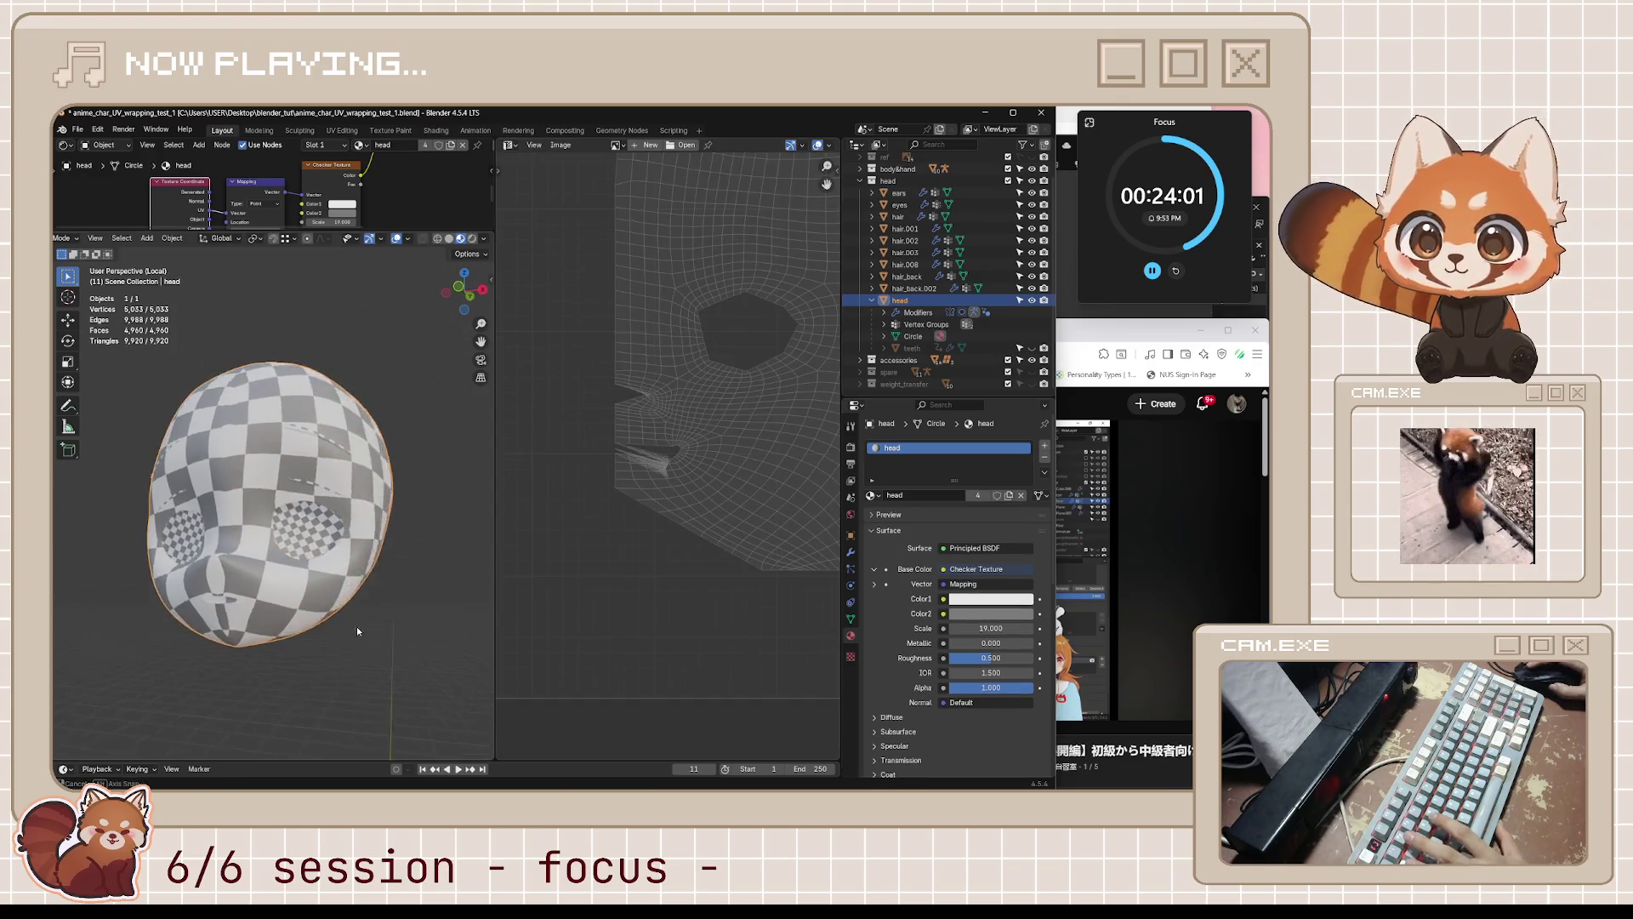
- Return the head to Edit Mode and select the upper-left border UV vertices
mouse_move(356, 626)
middle_mouse_down()
mouse_move(366, 600)
mouse_move(432, 643)
mouse_move(366, 691)
middle_mouse_up()
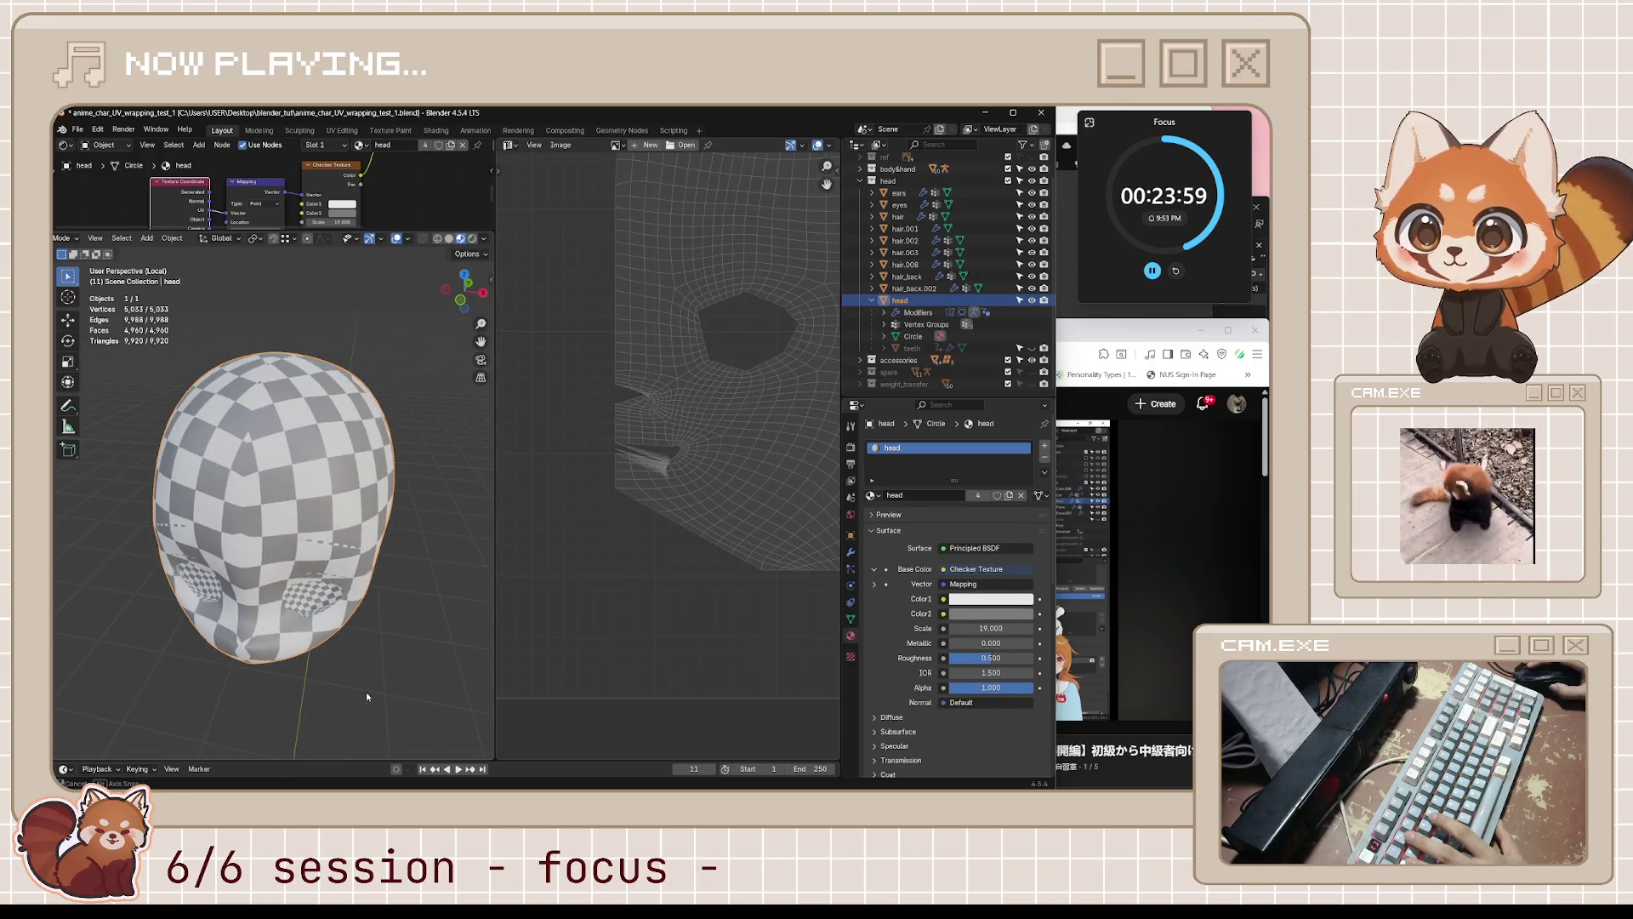
key("Tab")
key("g")
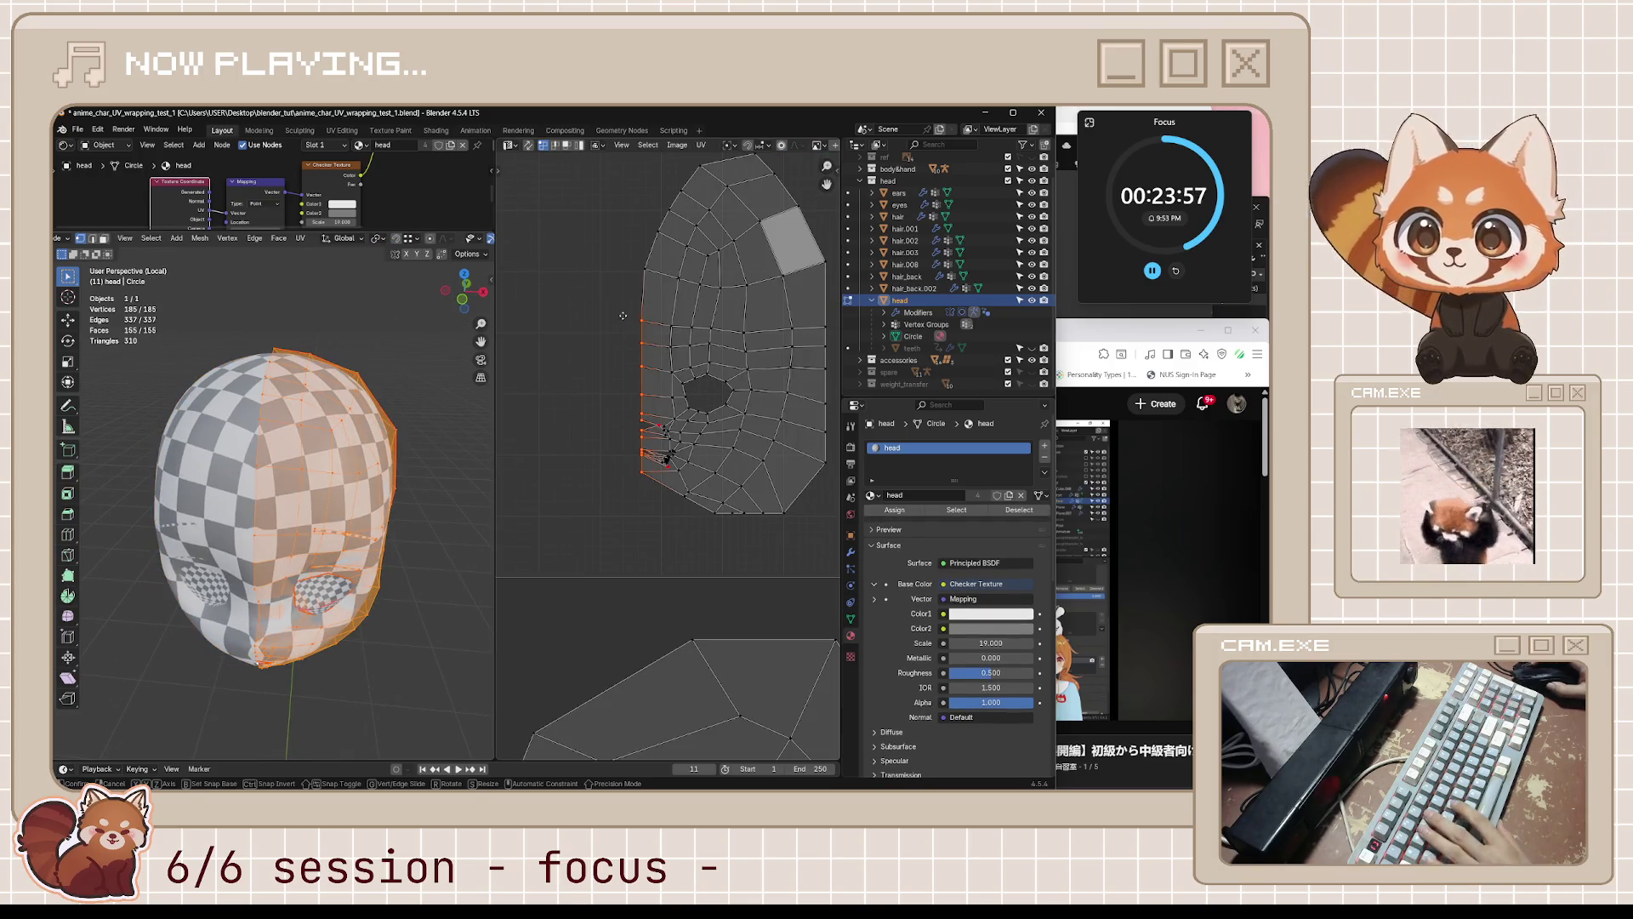
key("Escape")
middle_click_drag(623, 315, 614, 388)
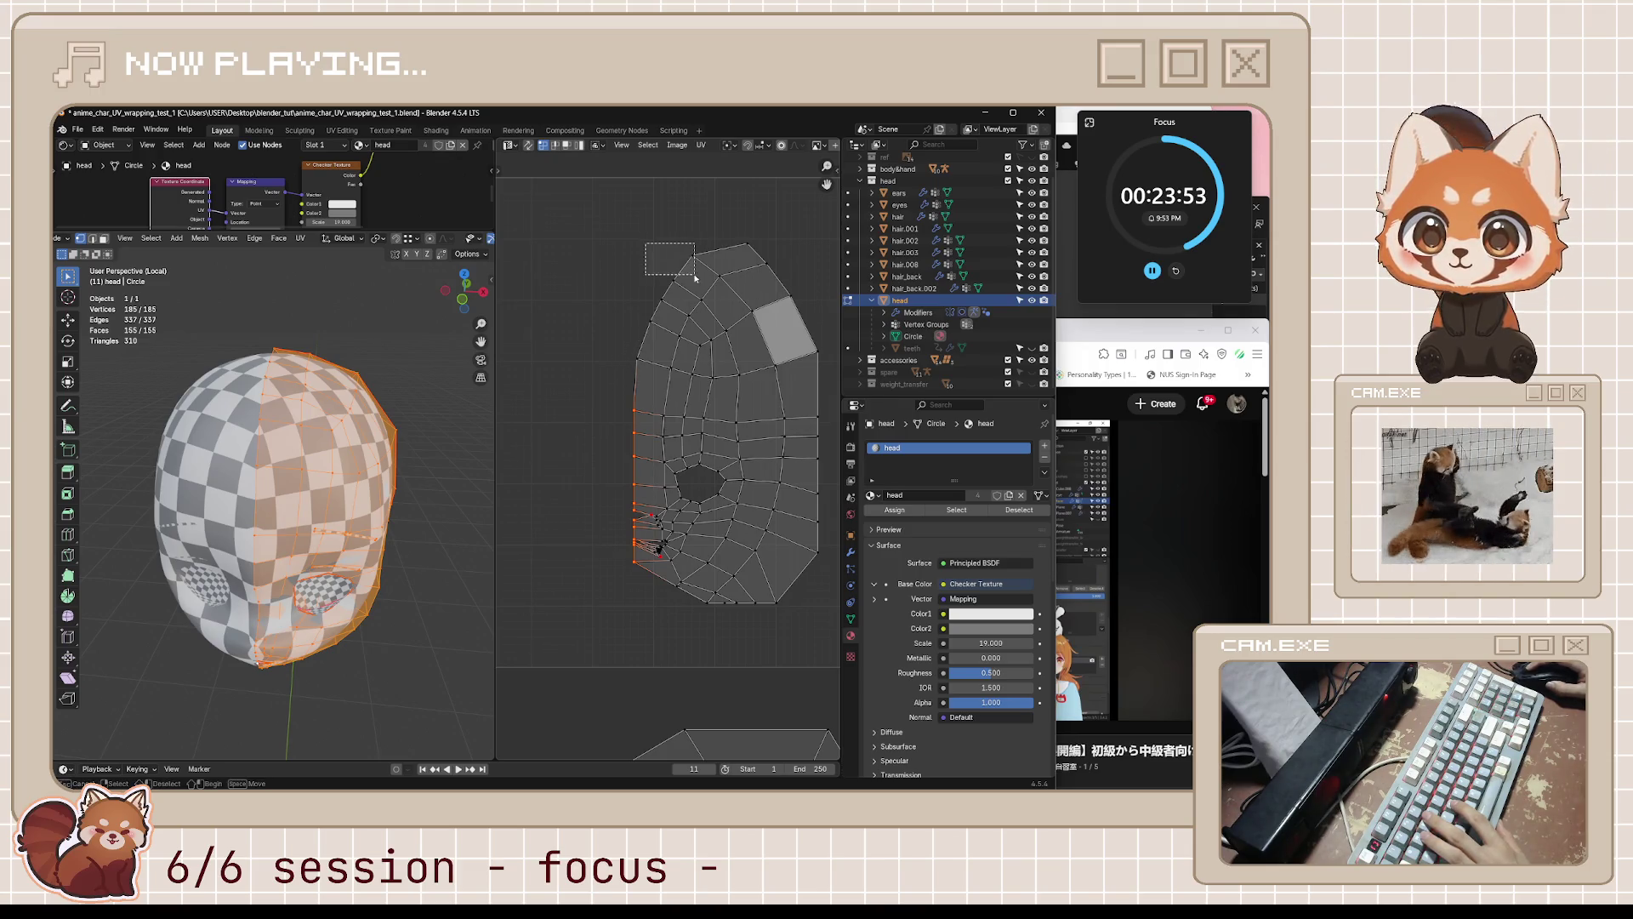
left_click_drag(695, 277, 692, 276)
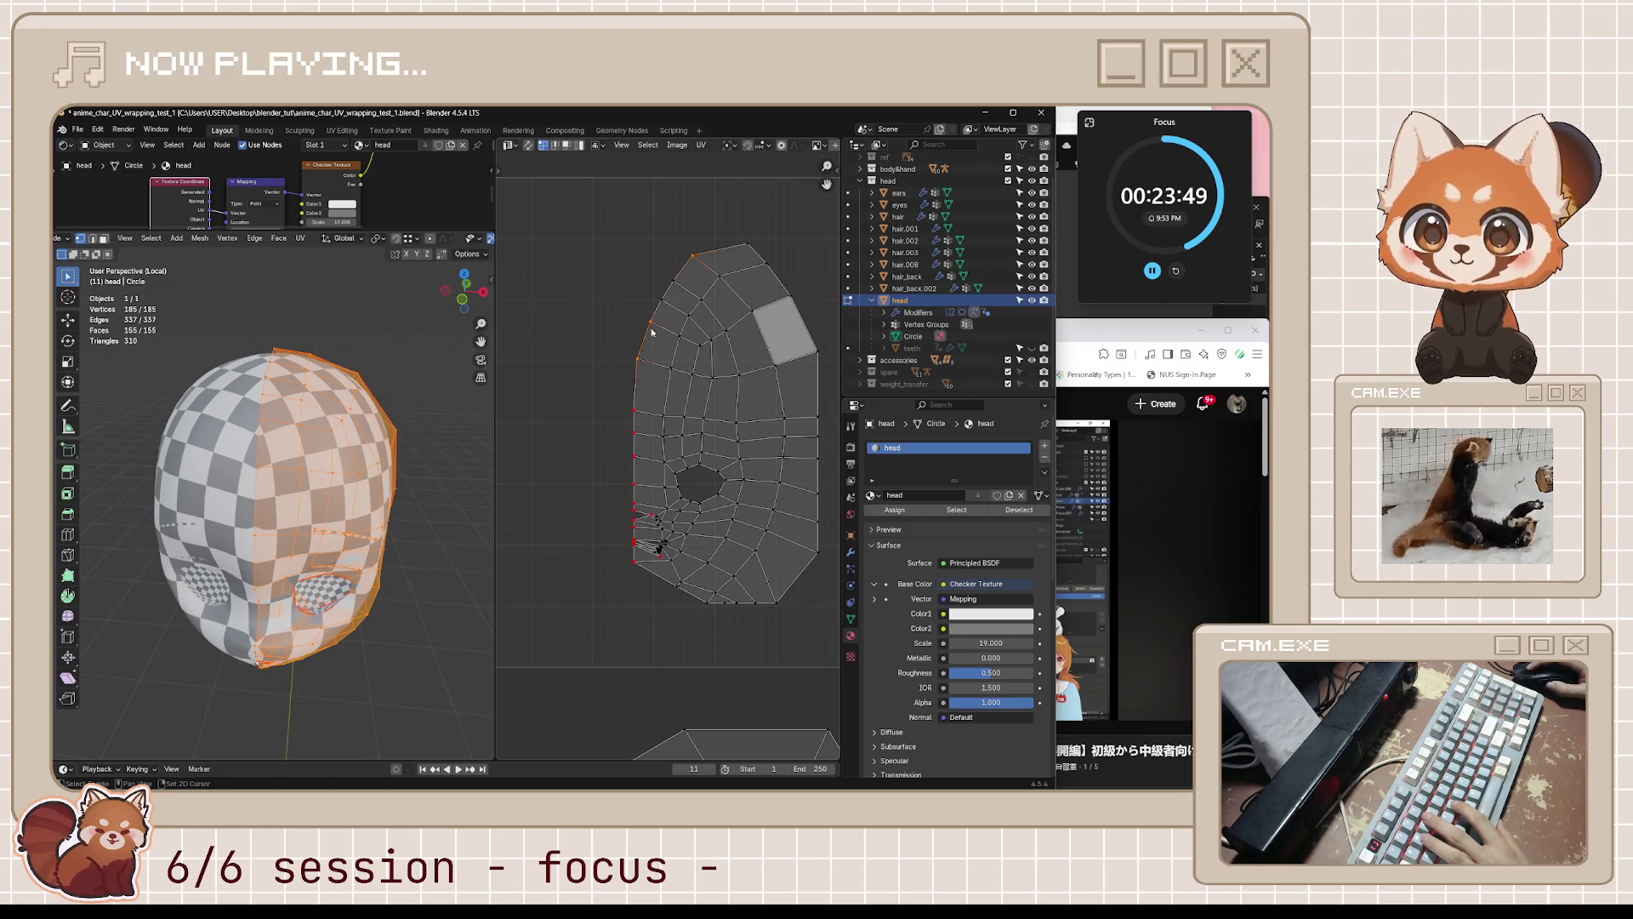
- Scale the left-edge UV vertices to zero on X, forming a straight vertical edge
key("s")
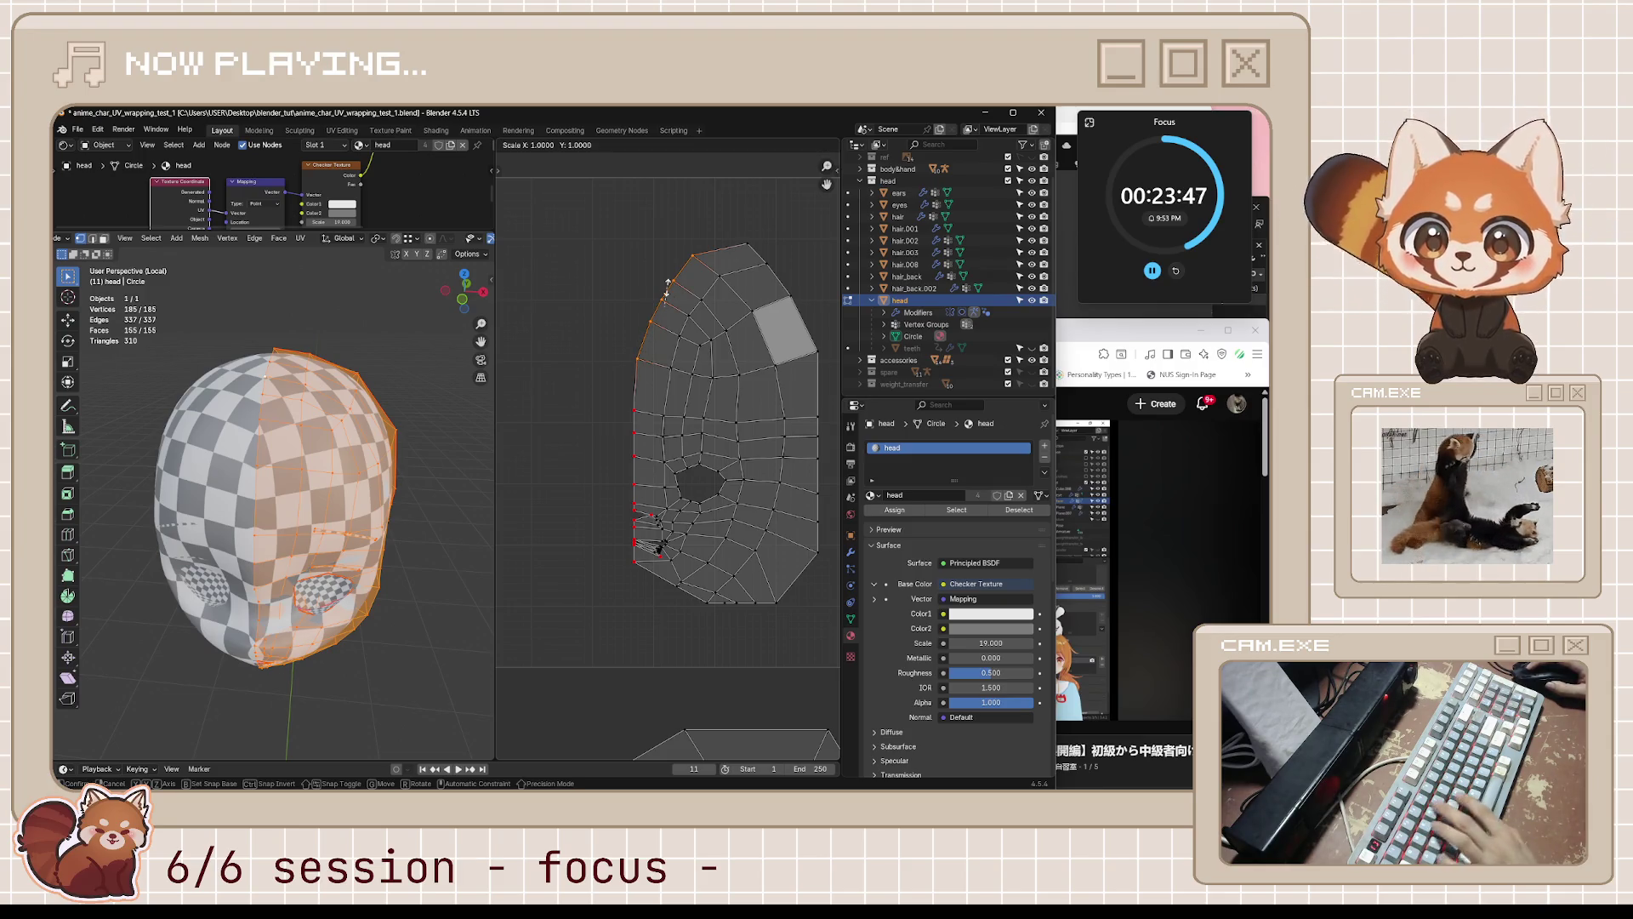
key("x")
key("0")
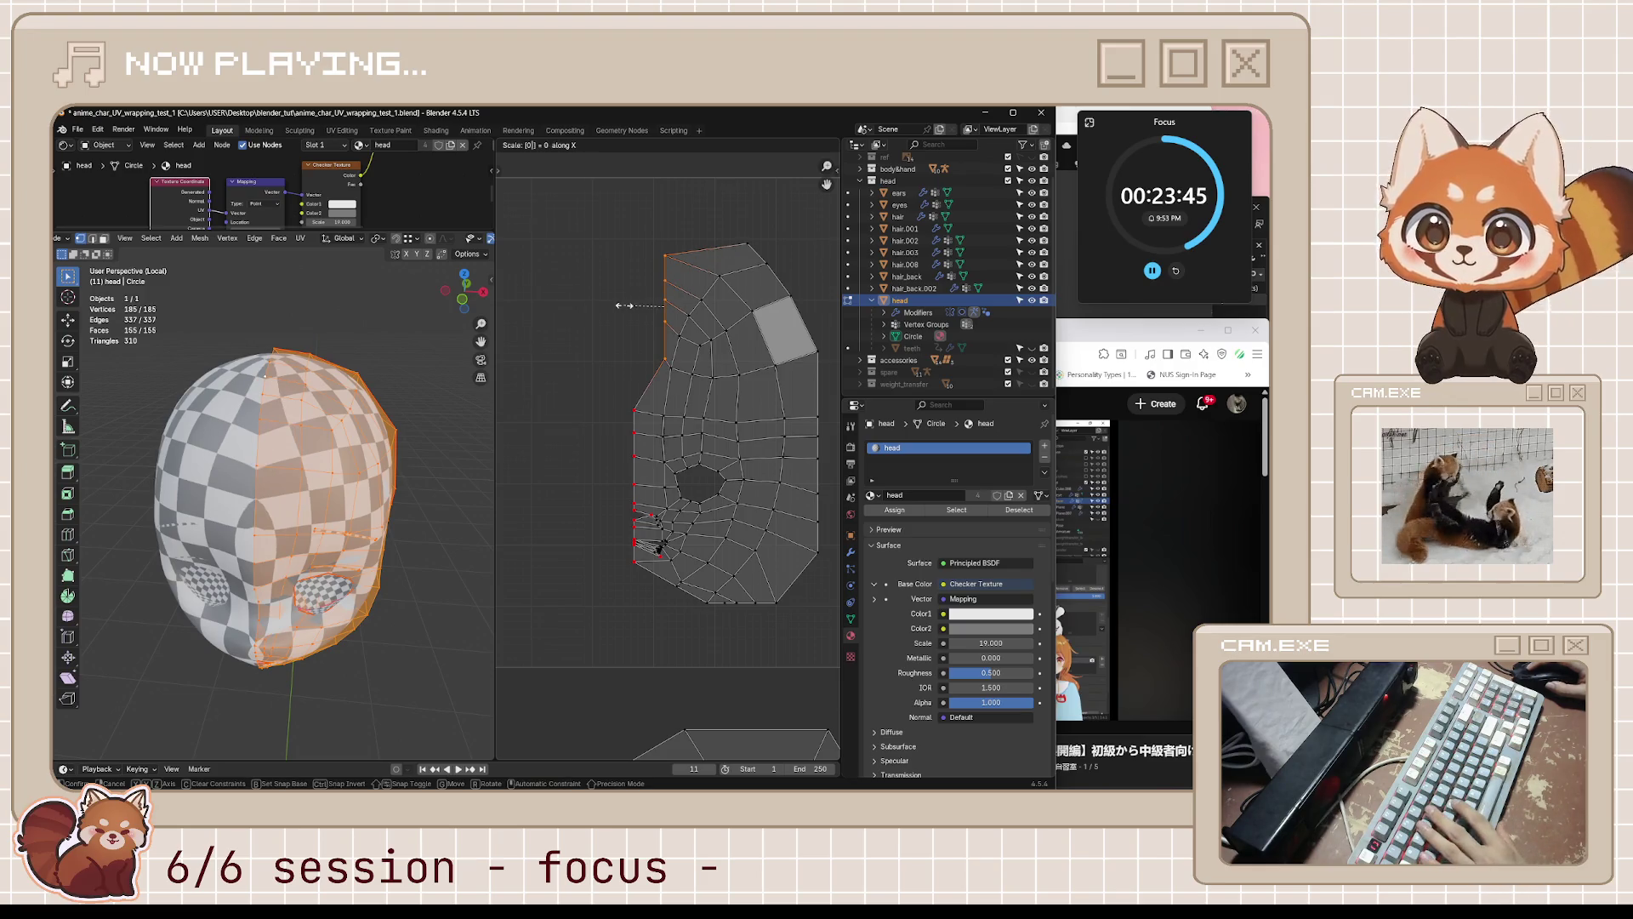
key("Escape")
key("s")
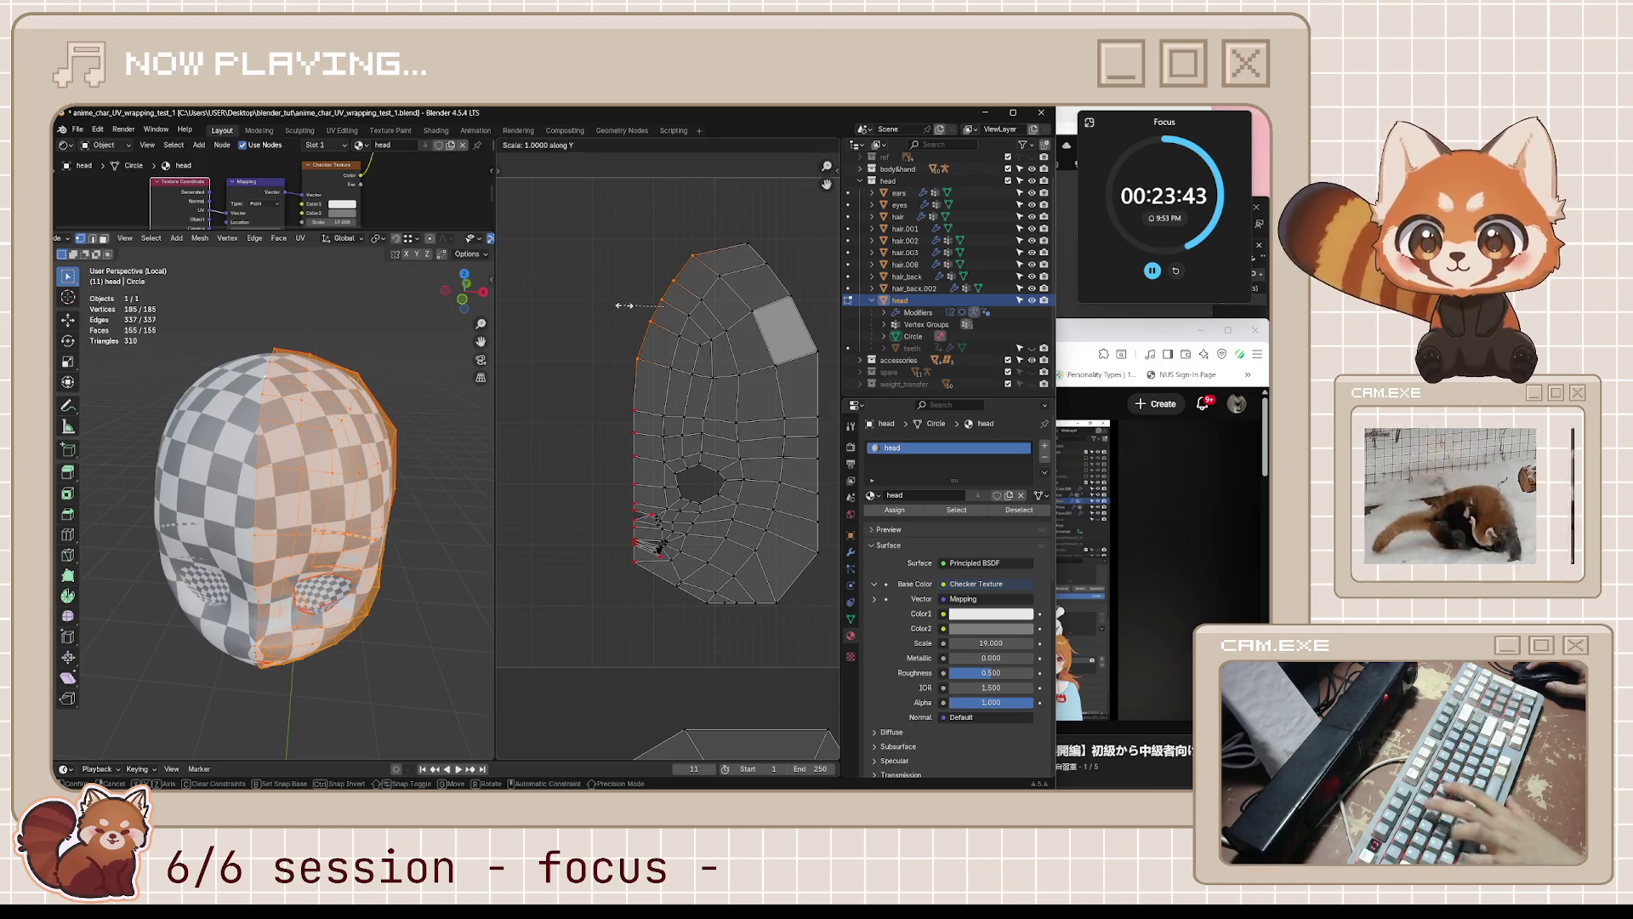
key("x")
key("0")
key("Return")
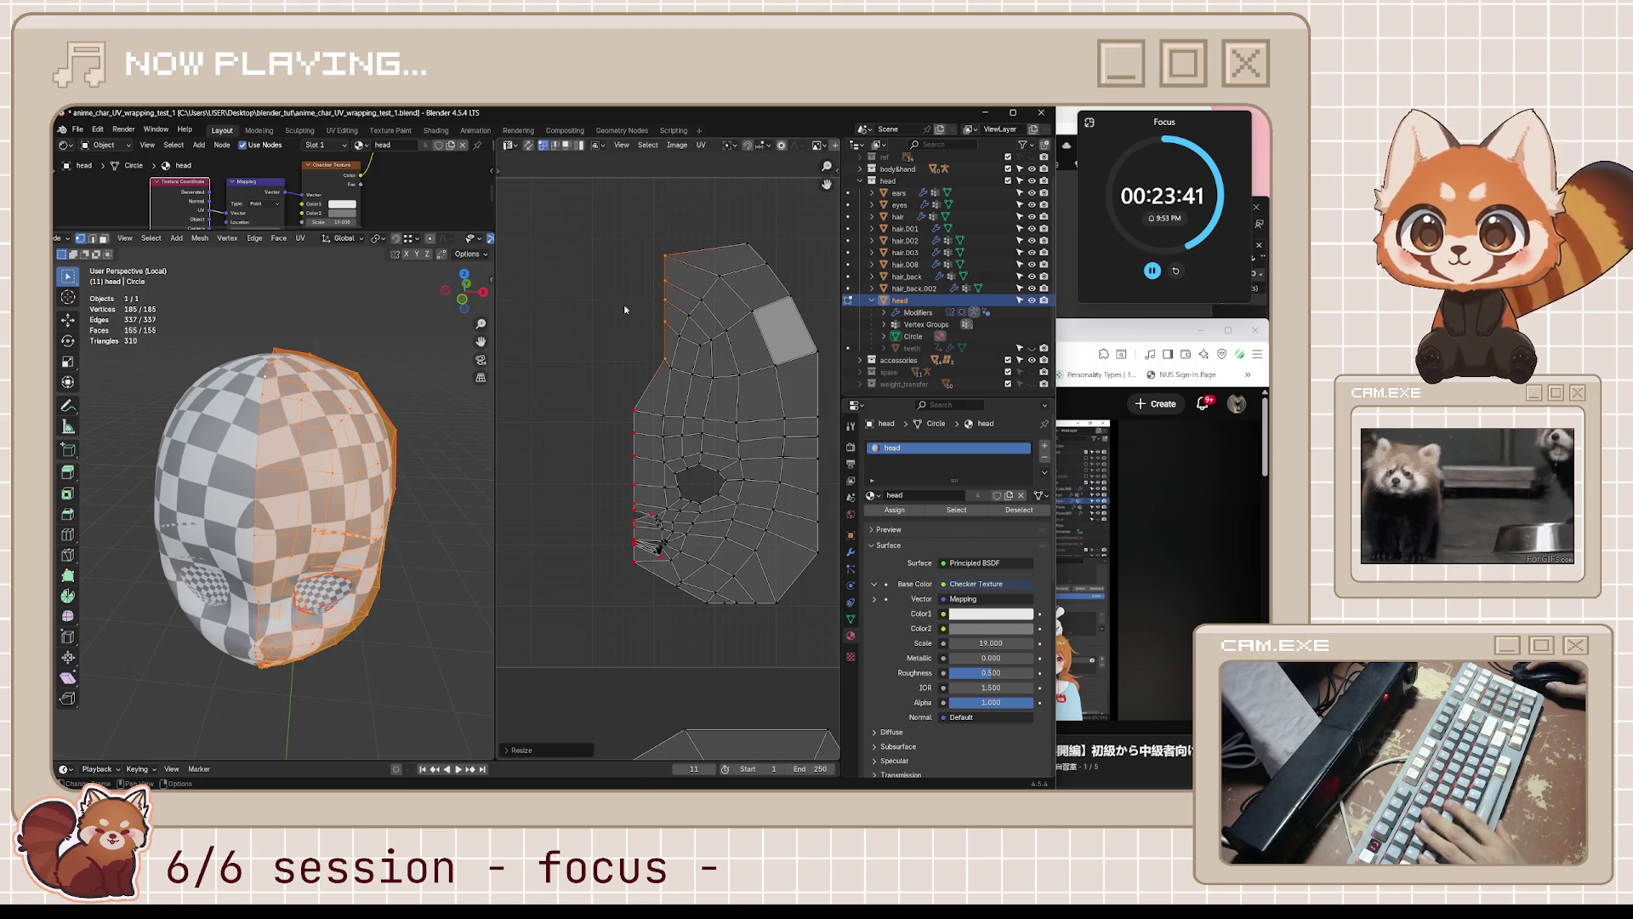
- Nudge the straightened left edge slightly left and up, then select the top-right UV vertex
key("g")
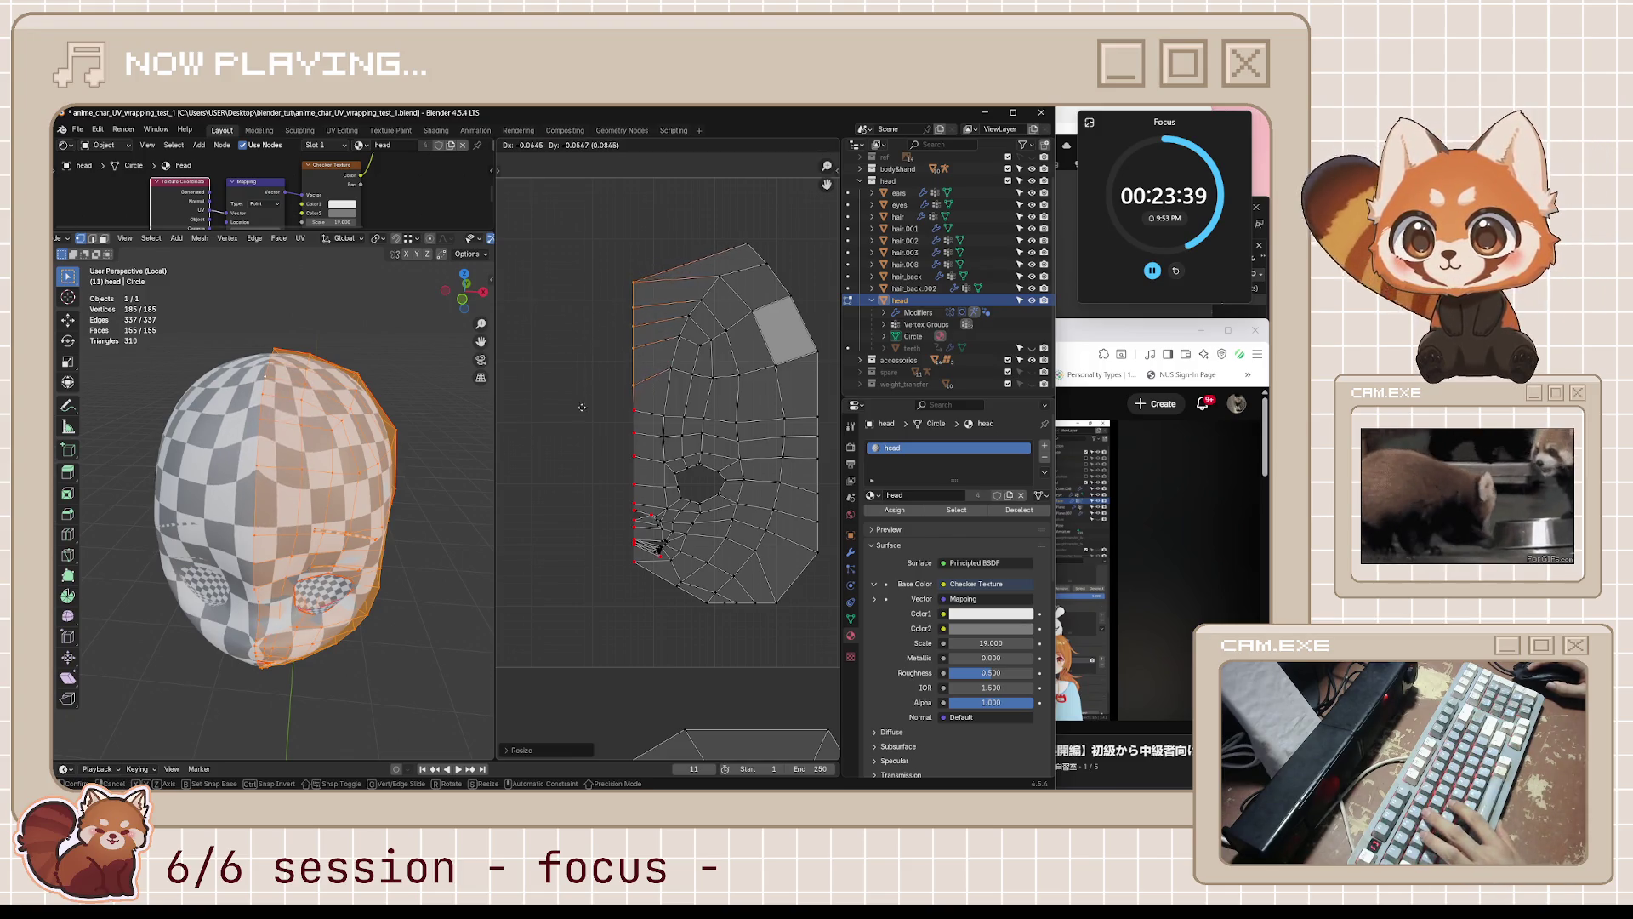
left_click(585, 394)
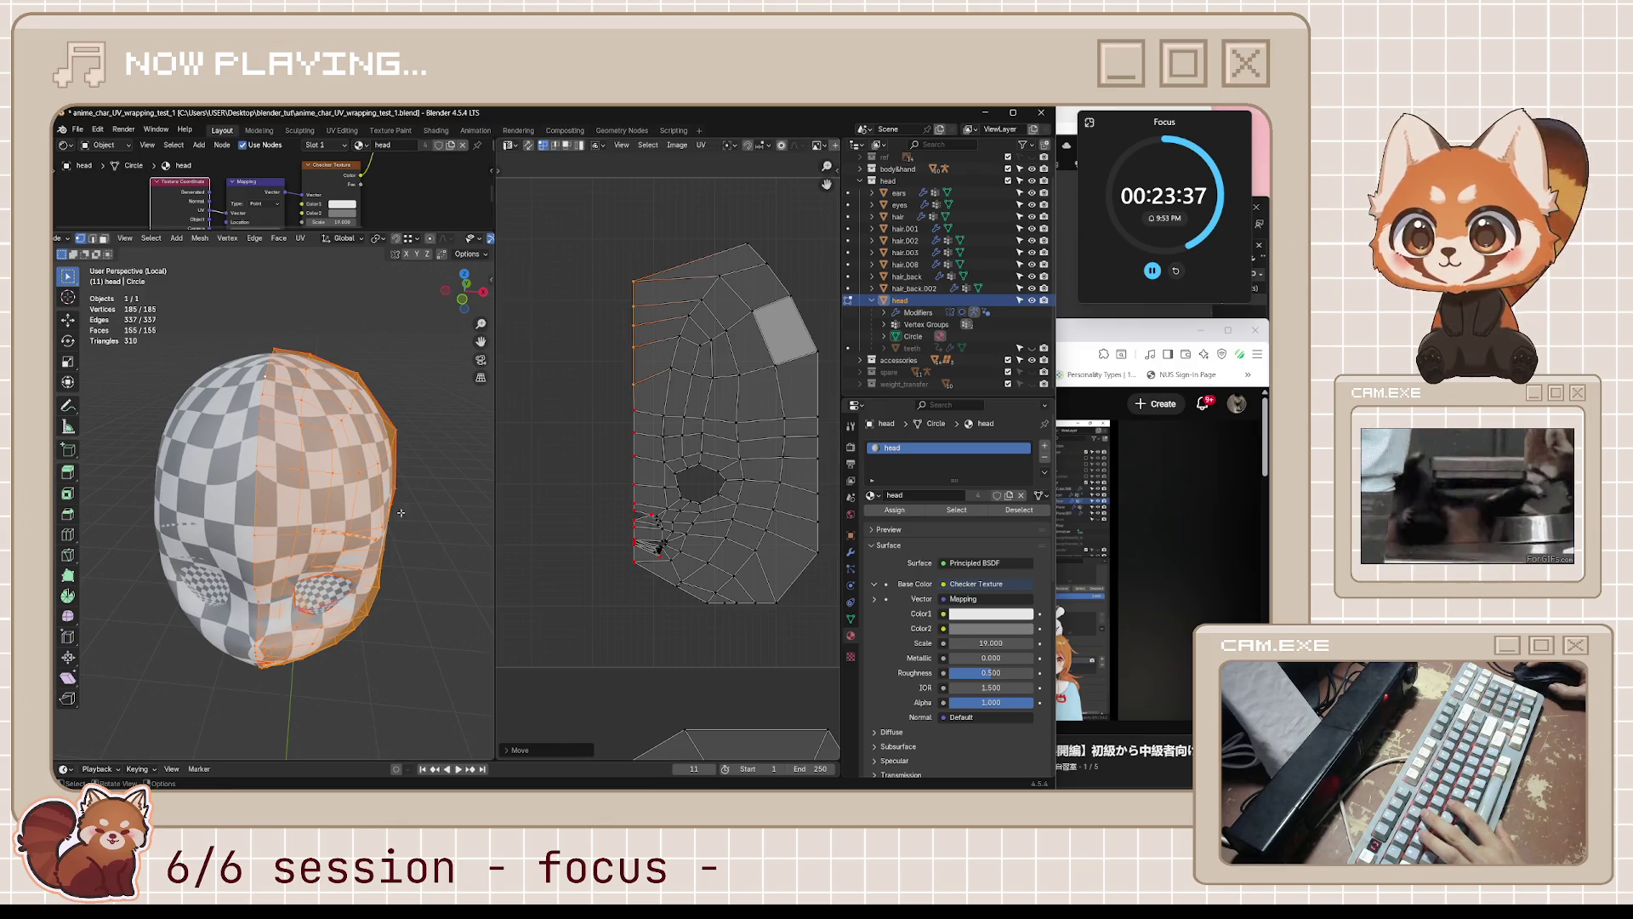
key("g")
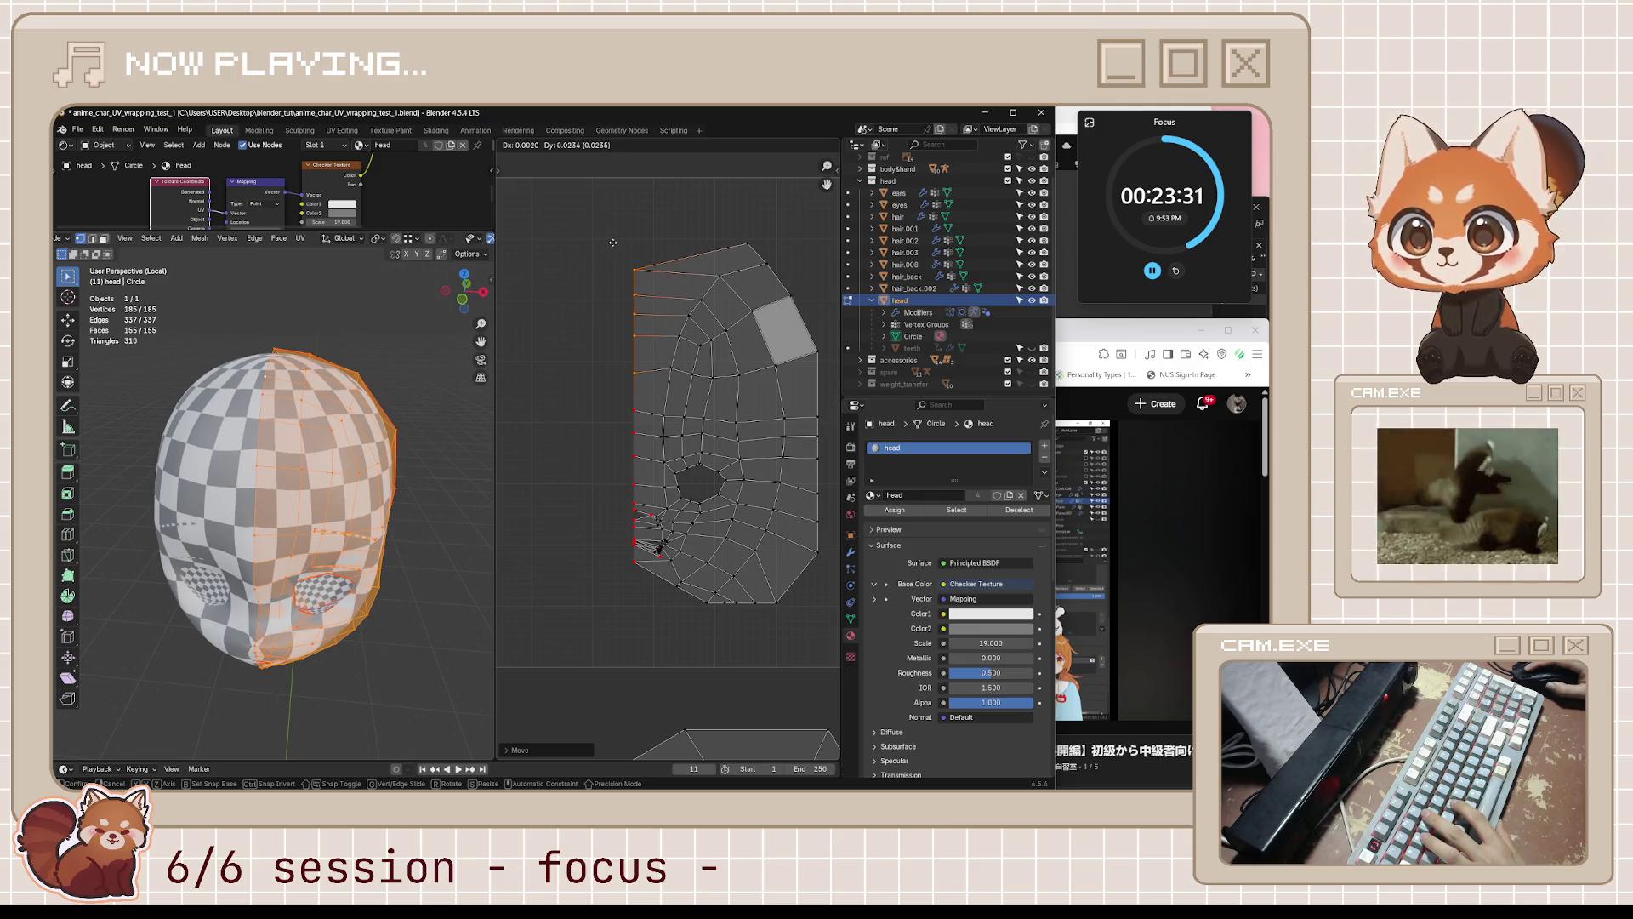
left_click(613, 243)
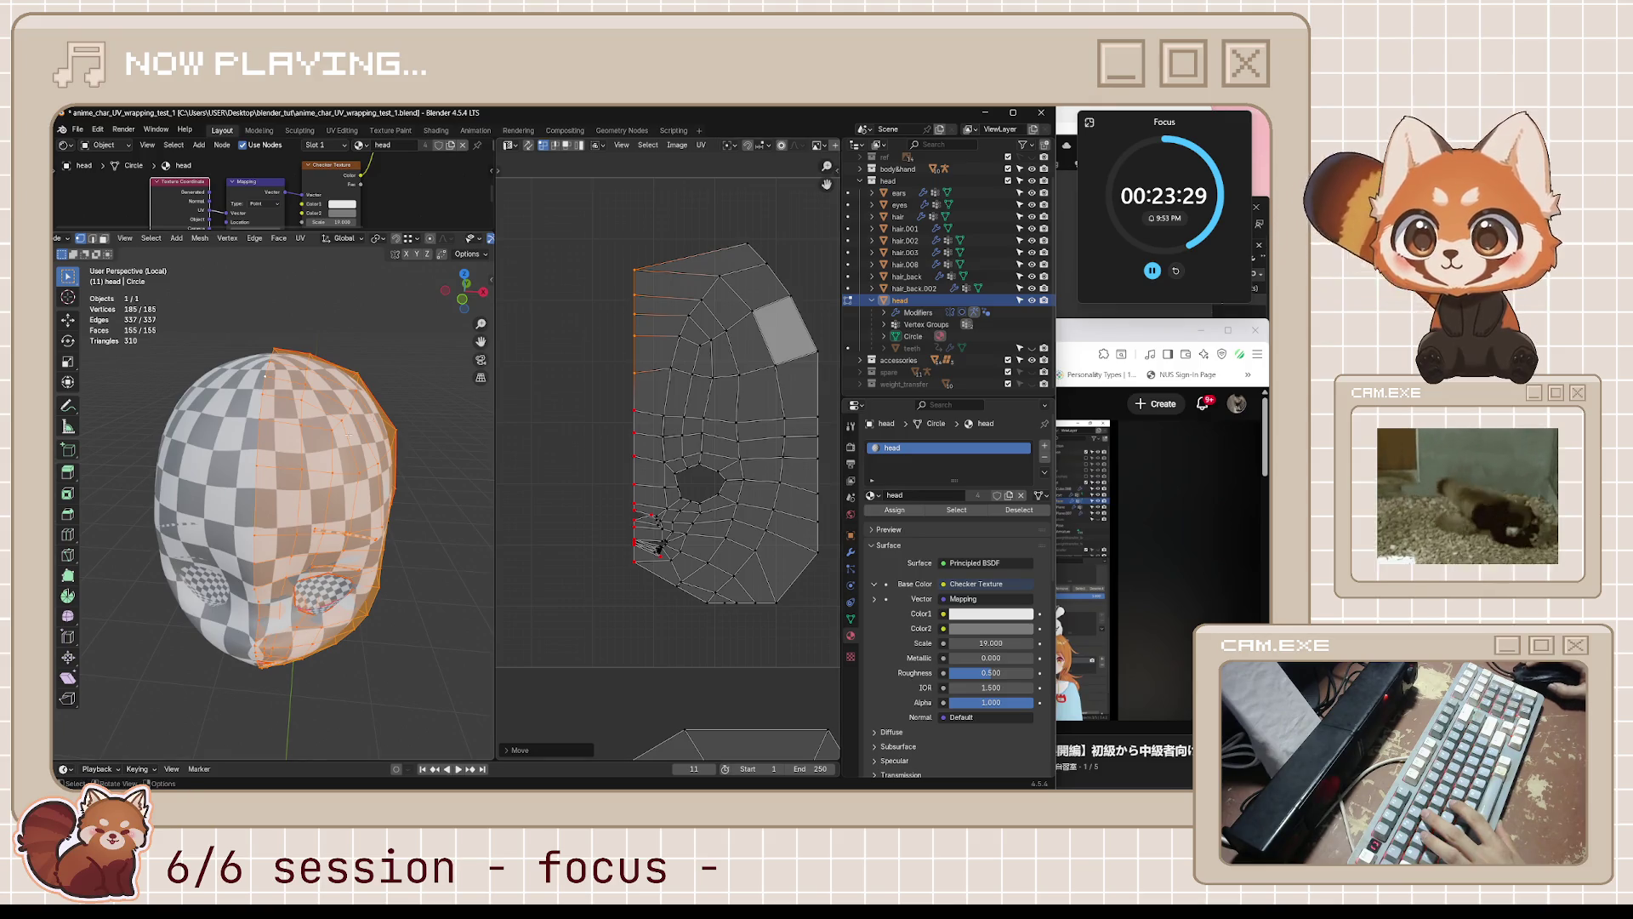
middle_click_drag(366, 409, 434, 502)
left_click(746, 244)
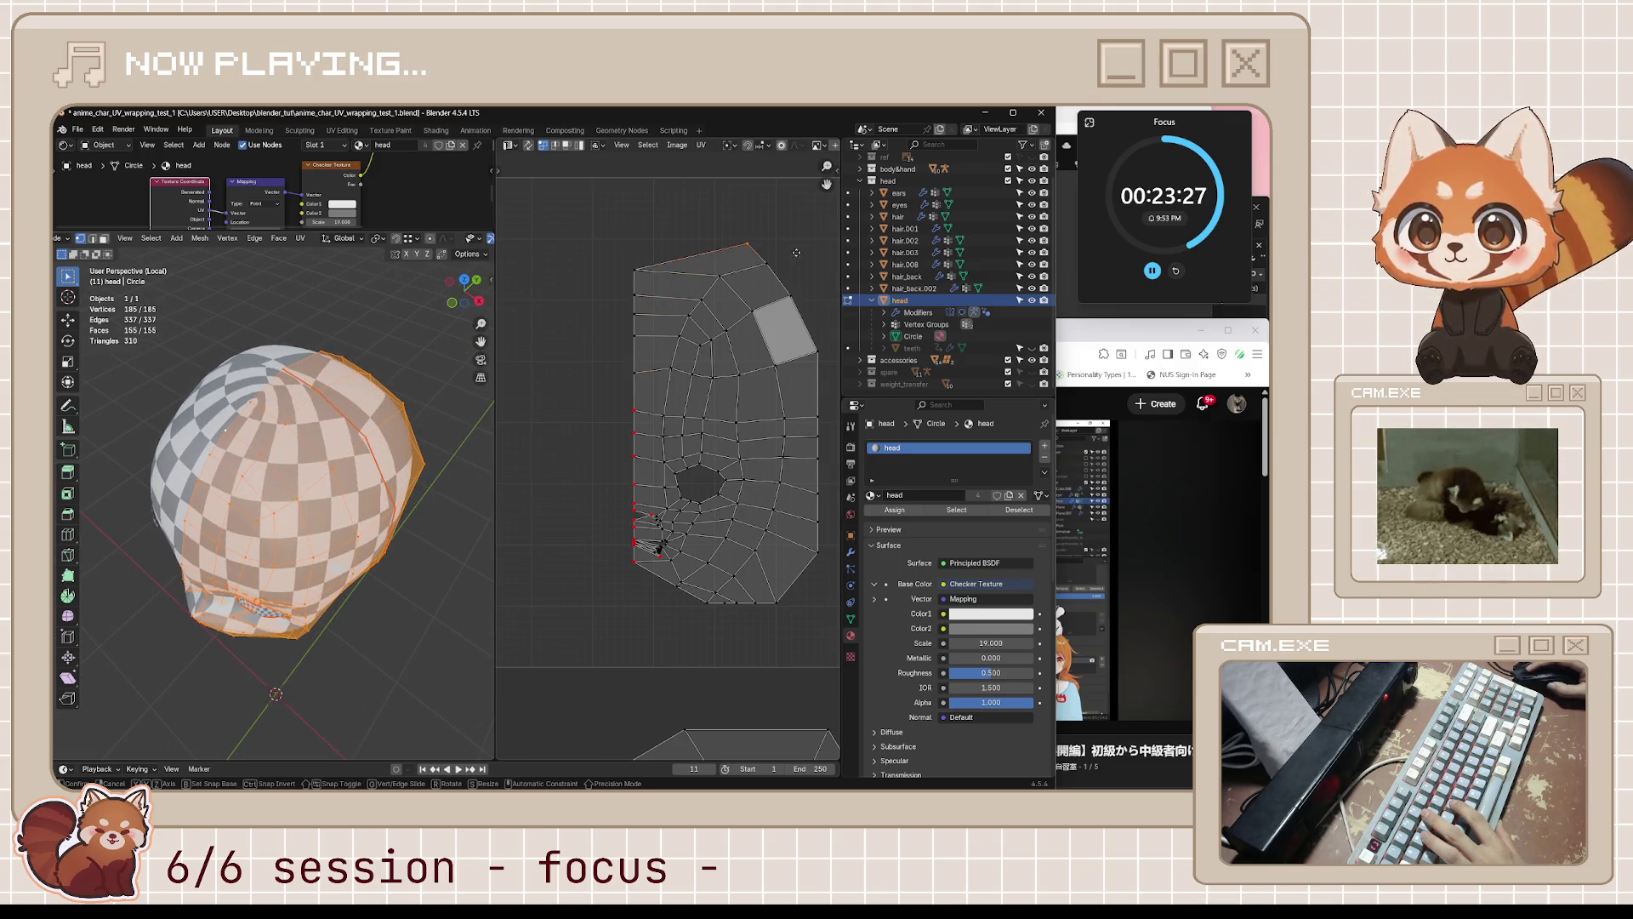
- Lower the top vertex of the face island by sliding it repeatedly along its edges
key("g")
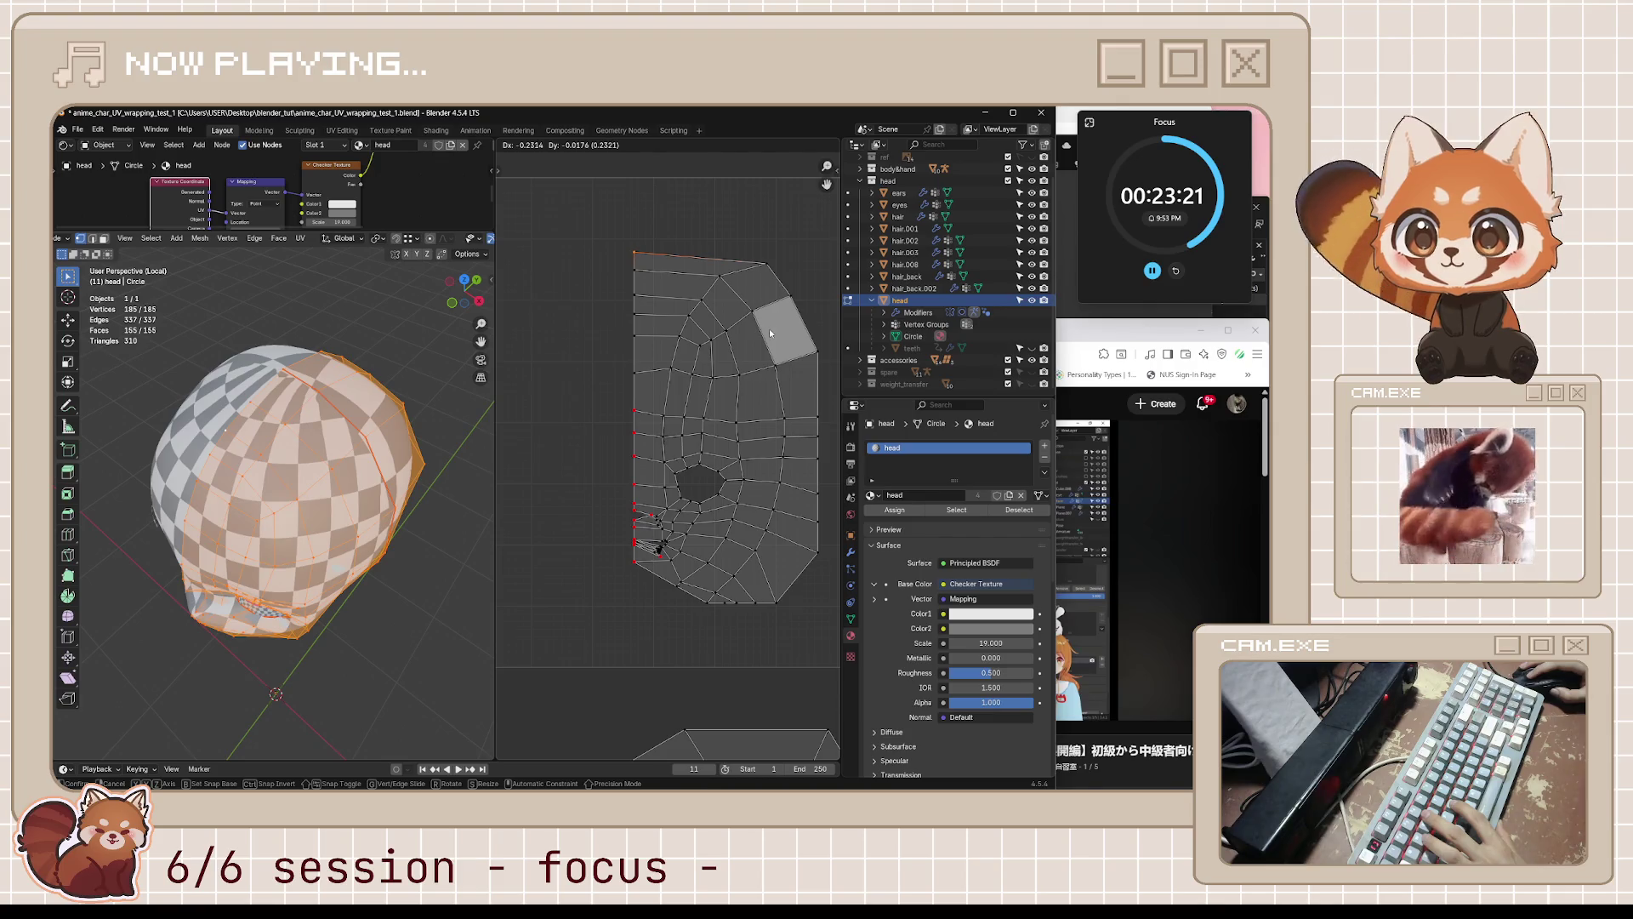
key("g")
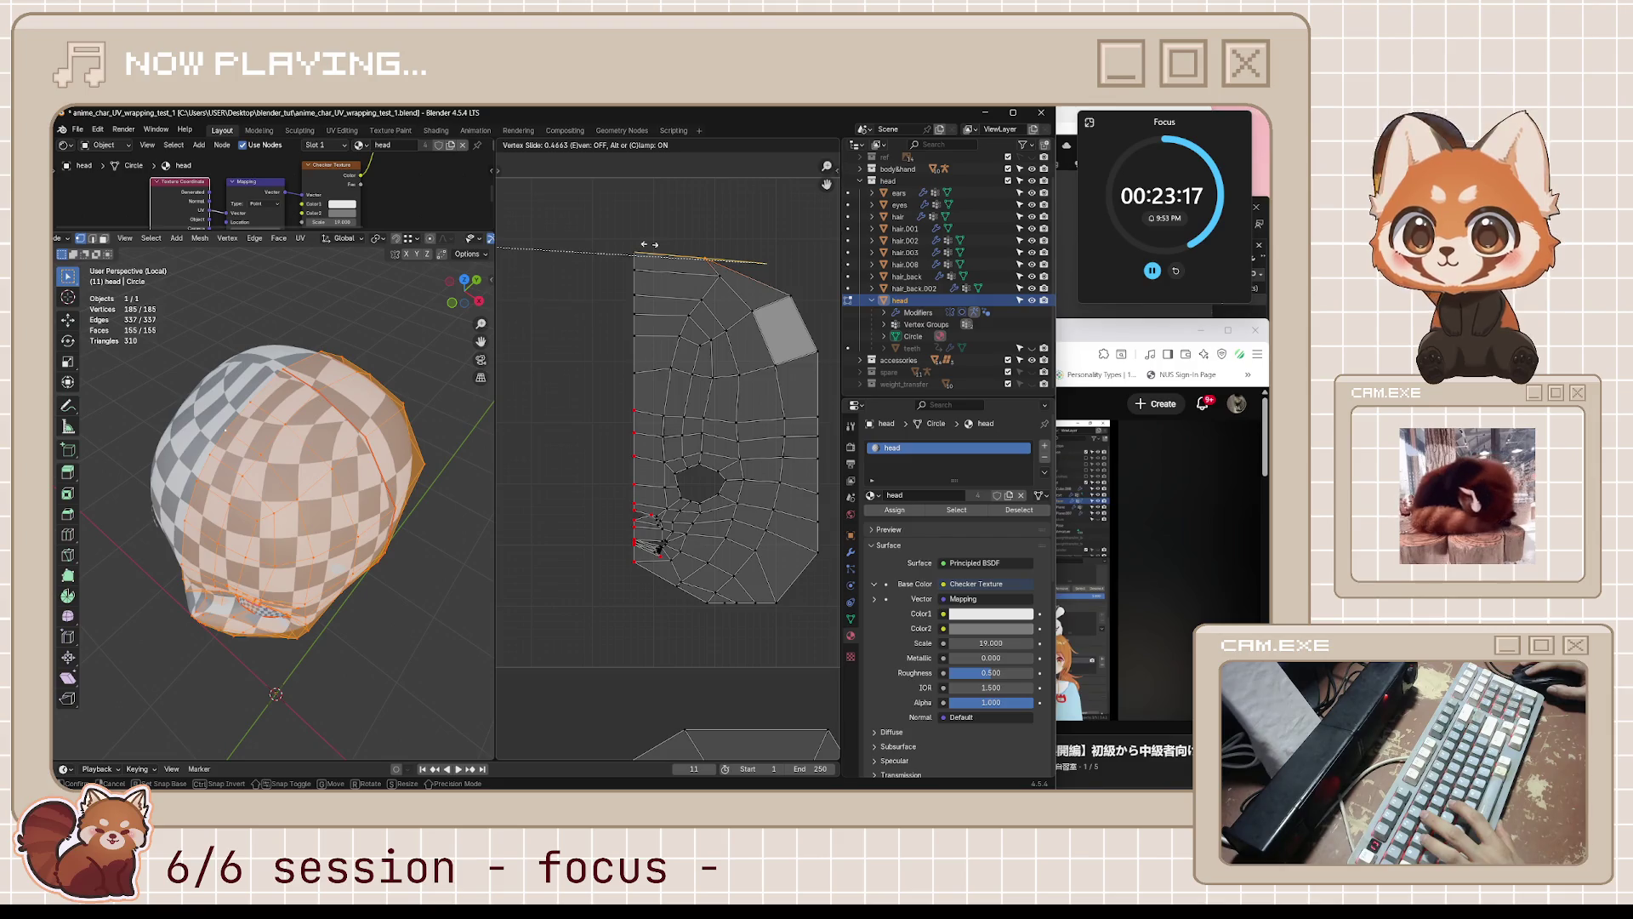
left_click(720, 254)
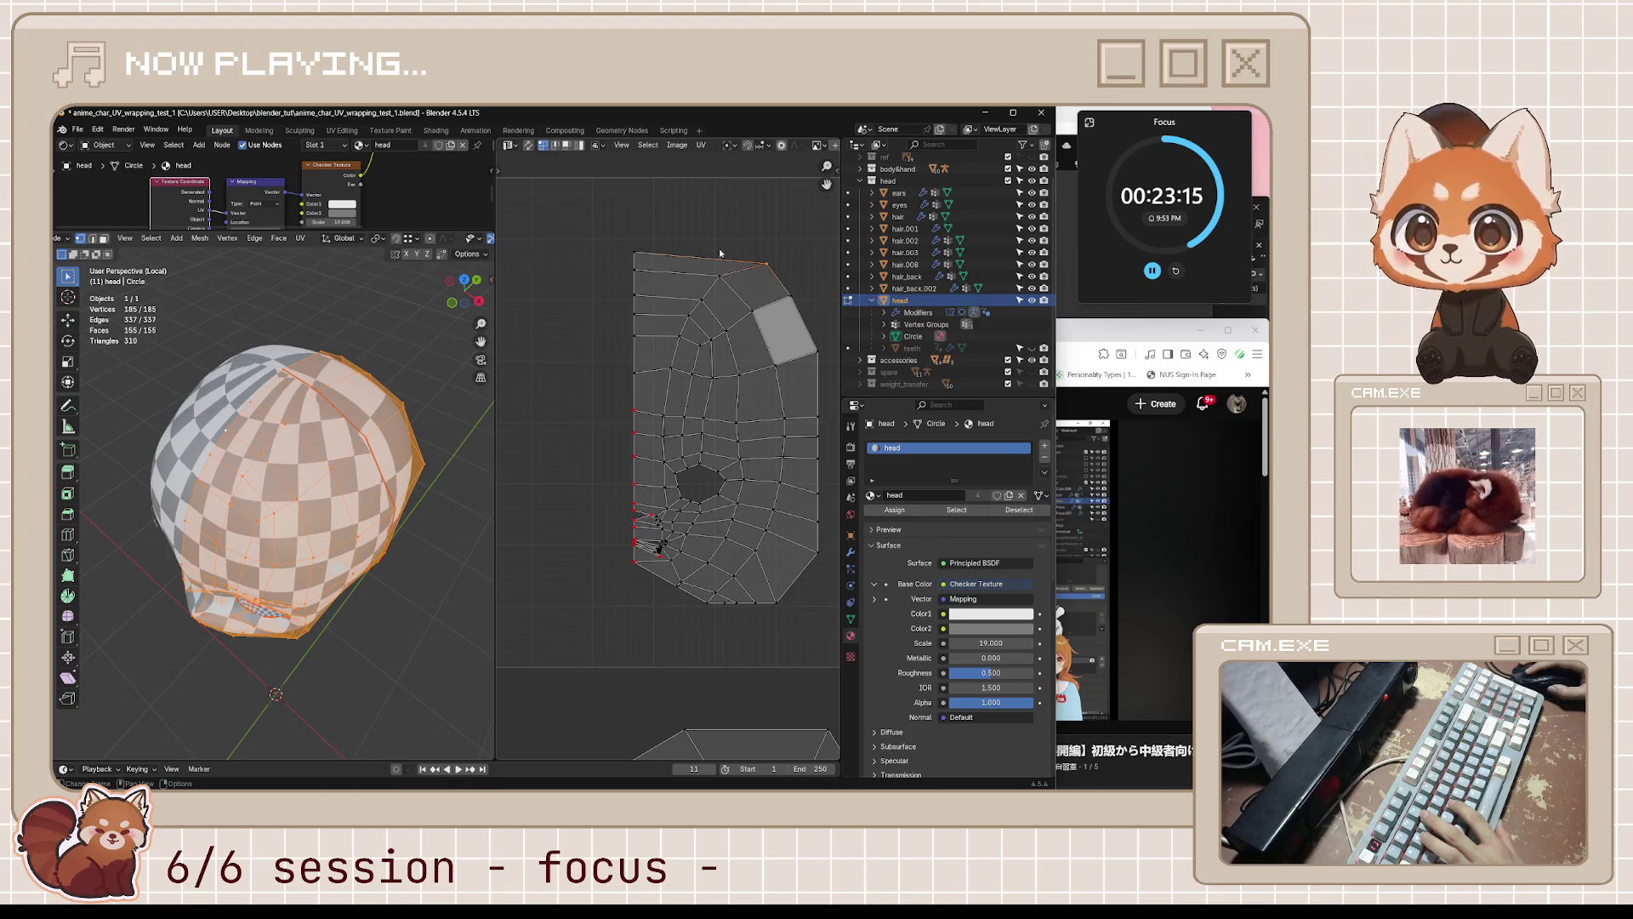
key("g")
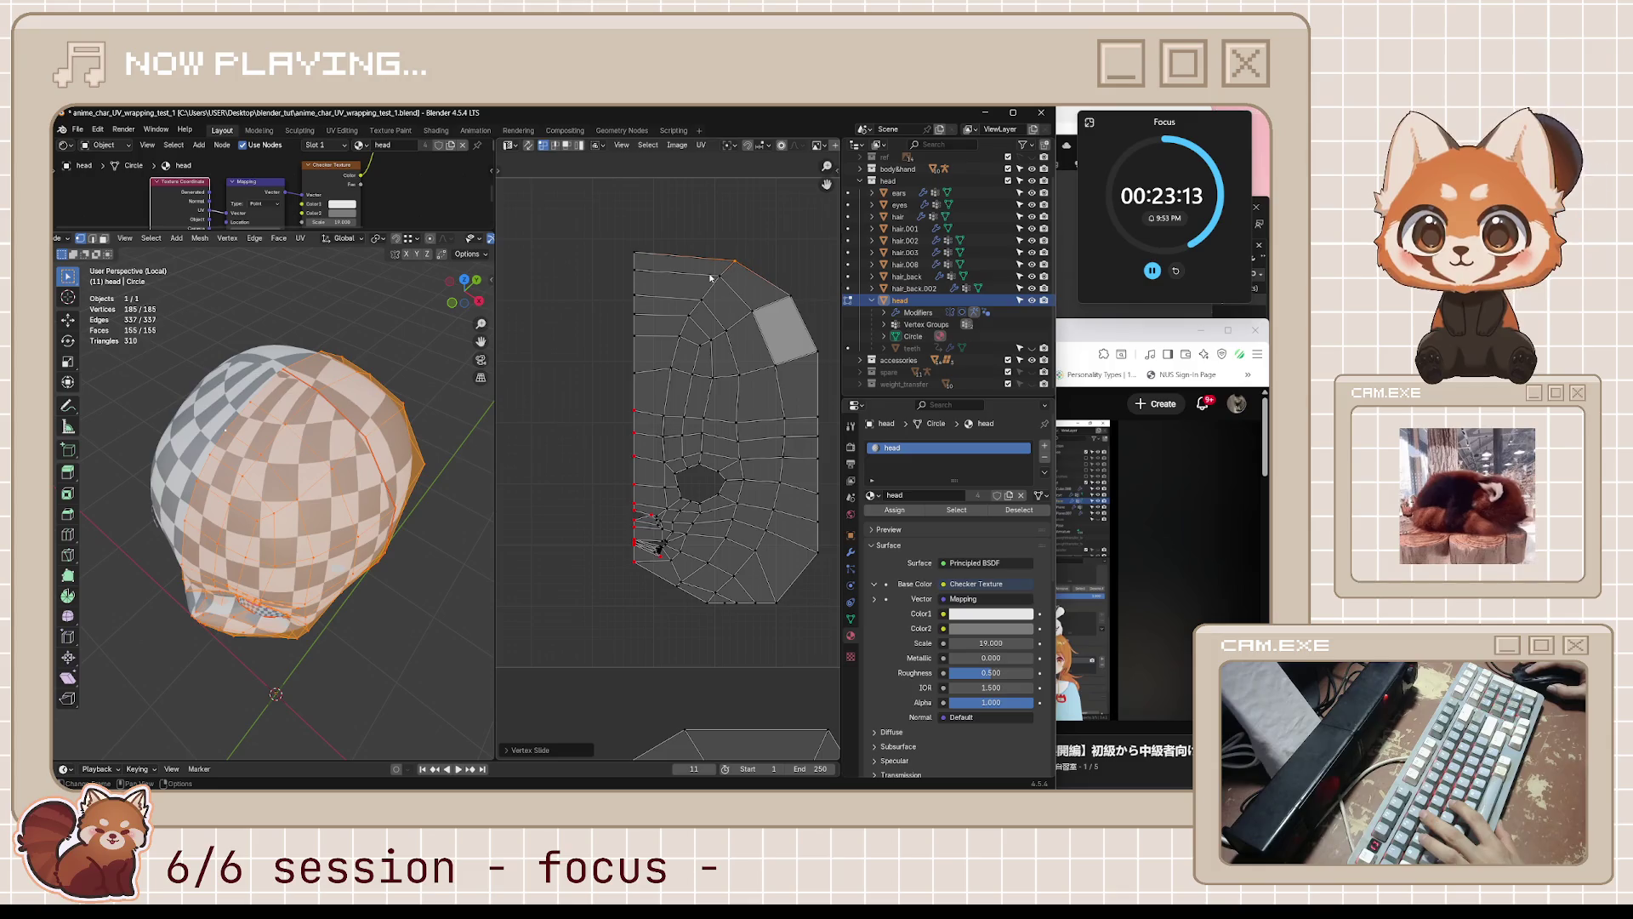
key("g")
left_click(667, 278)
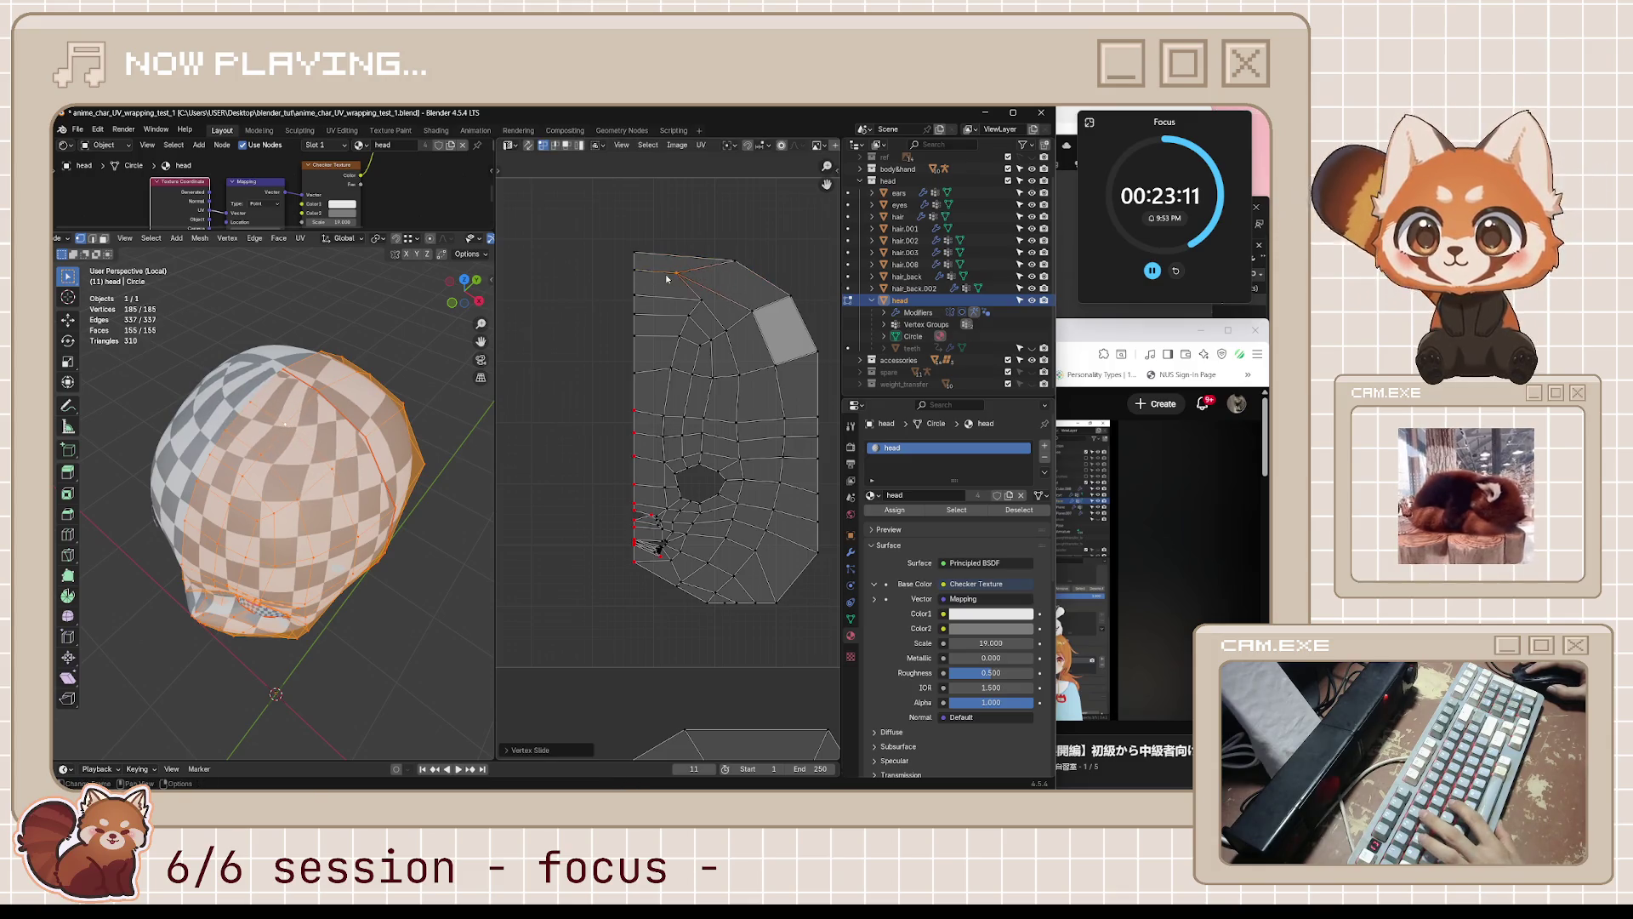
key("g")
key("g")
left_click(672, 308)
key("g")
key("g")
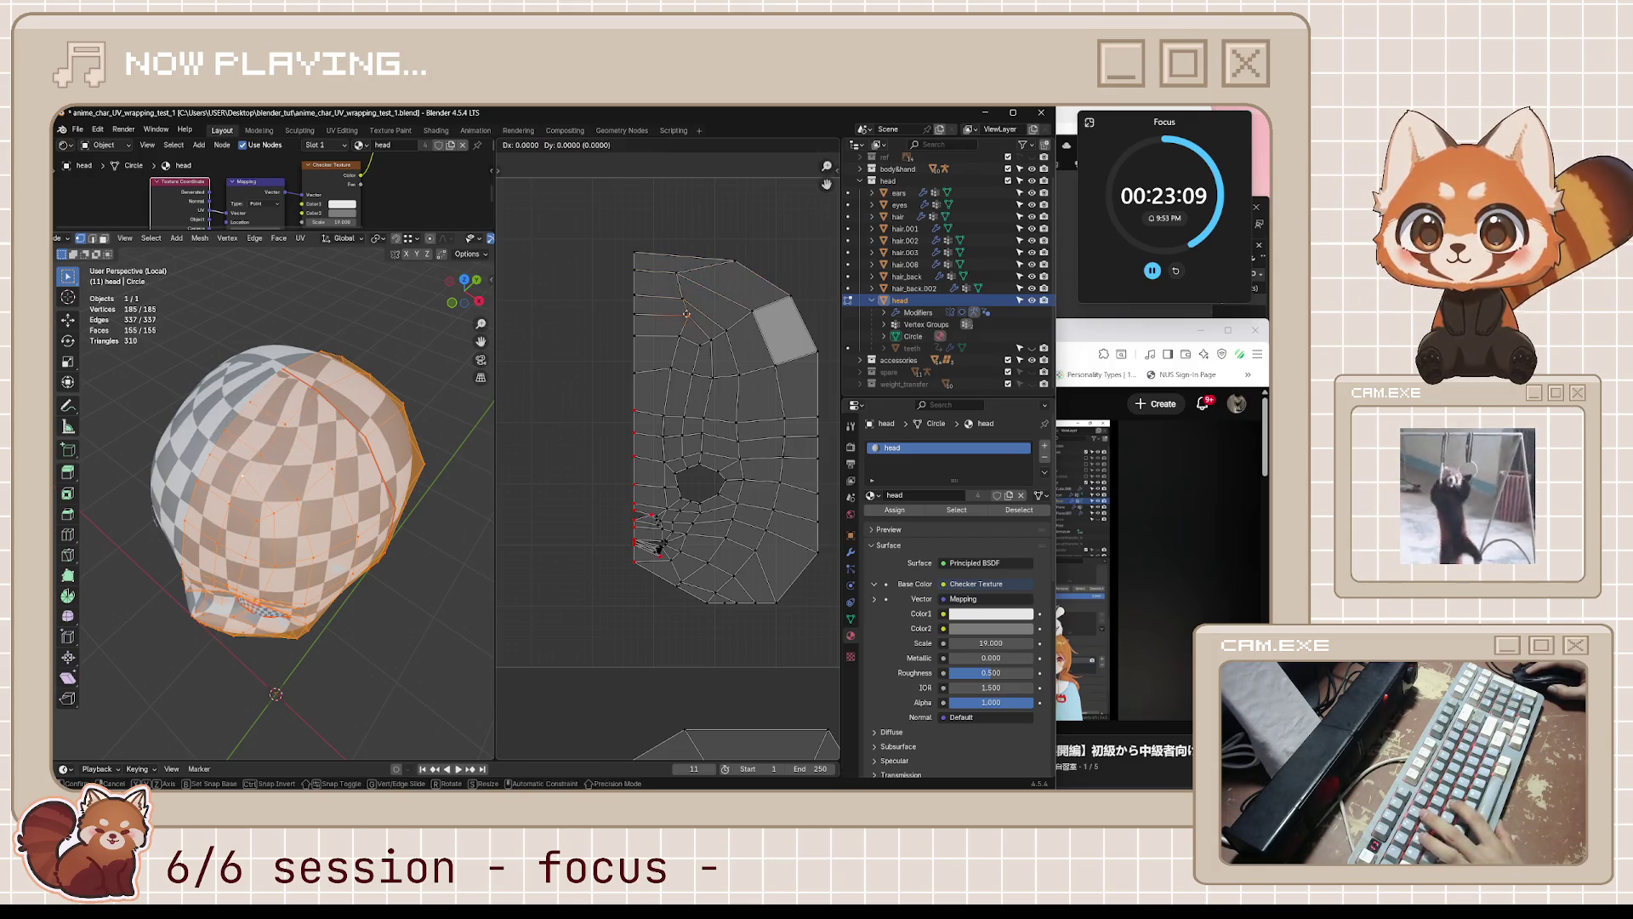
left_click(621, 321)
key("g")
key("g")
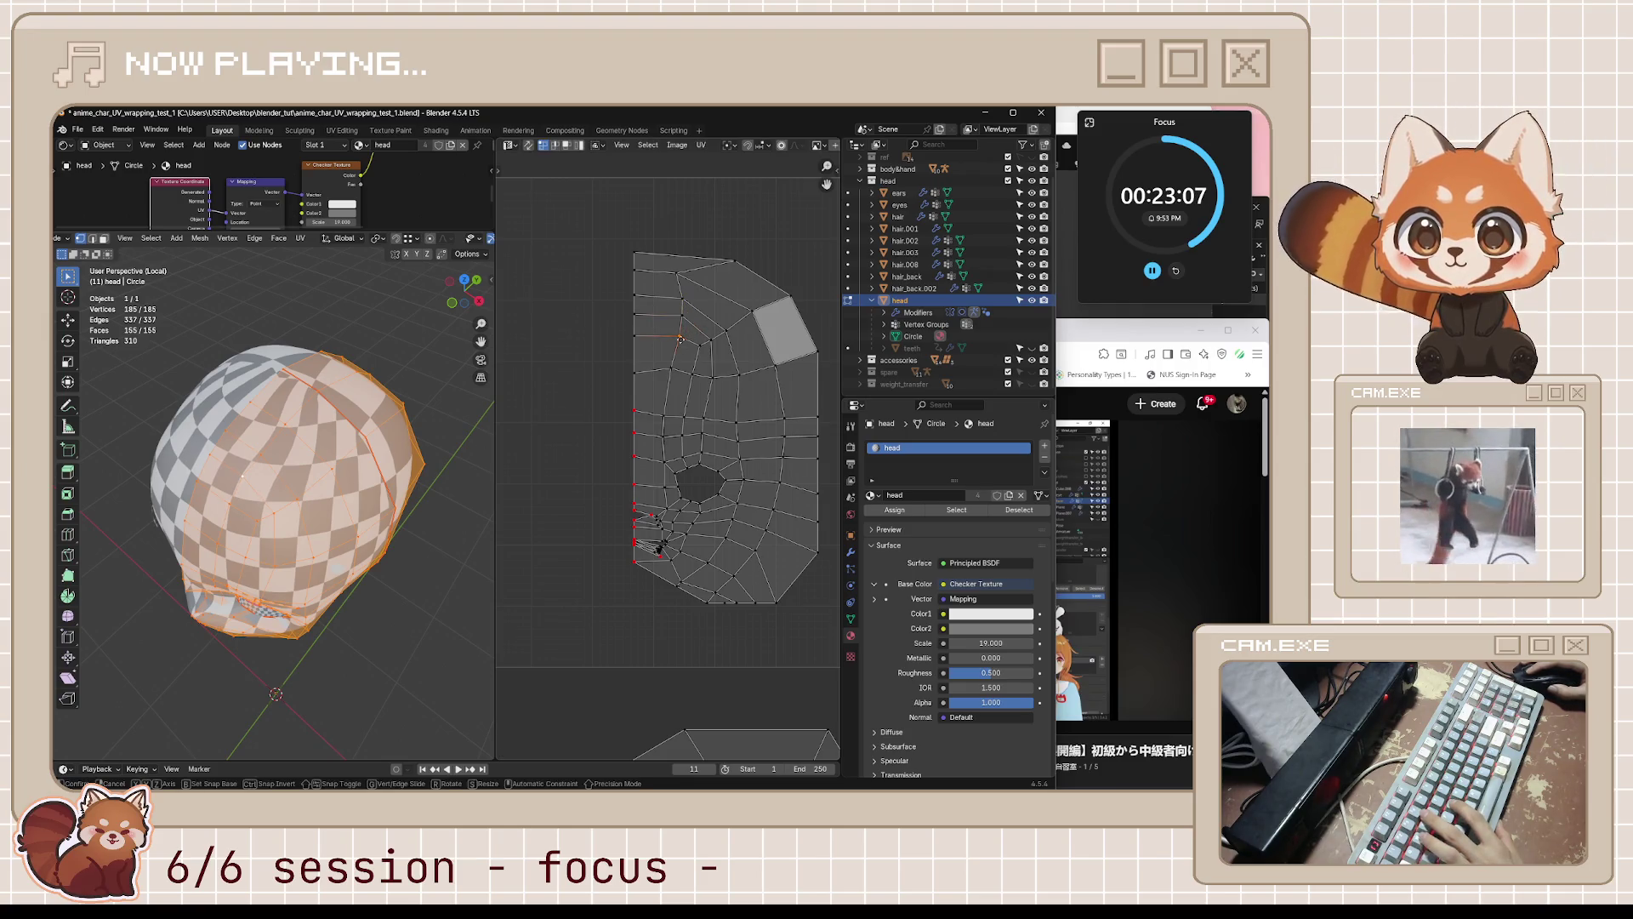
left_click(666, 362)
key("g")
key("g")
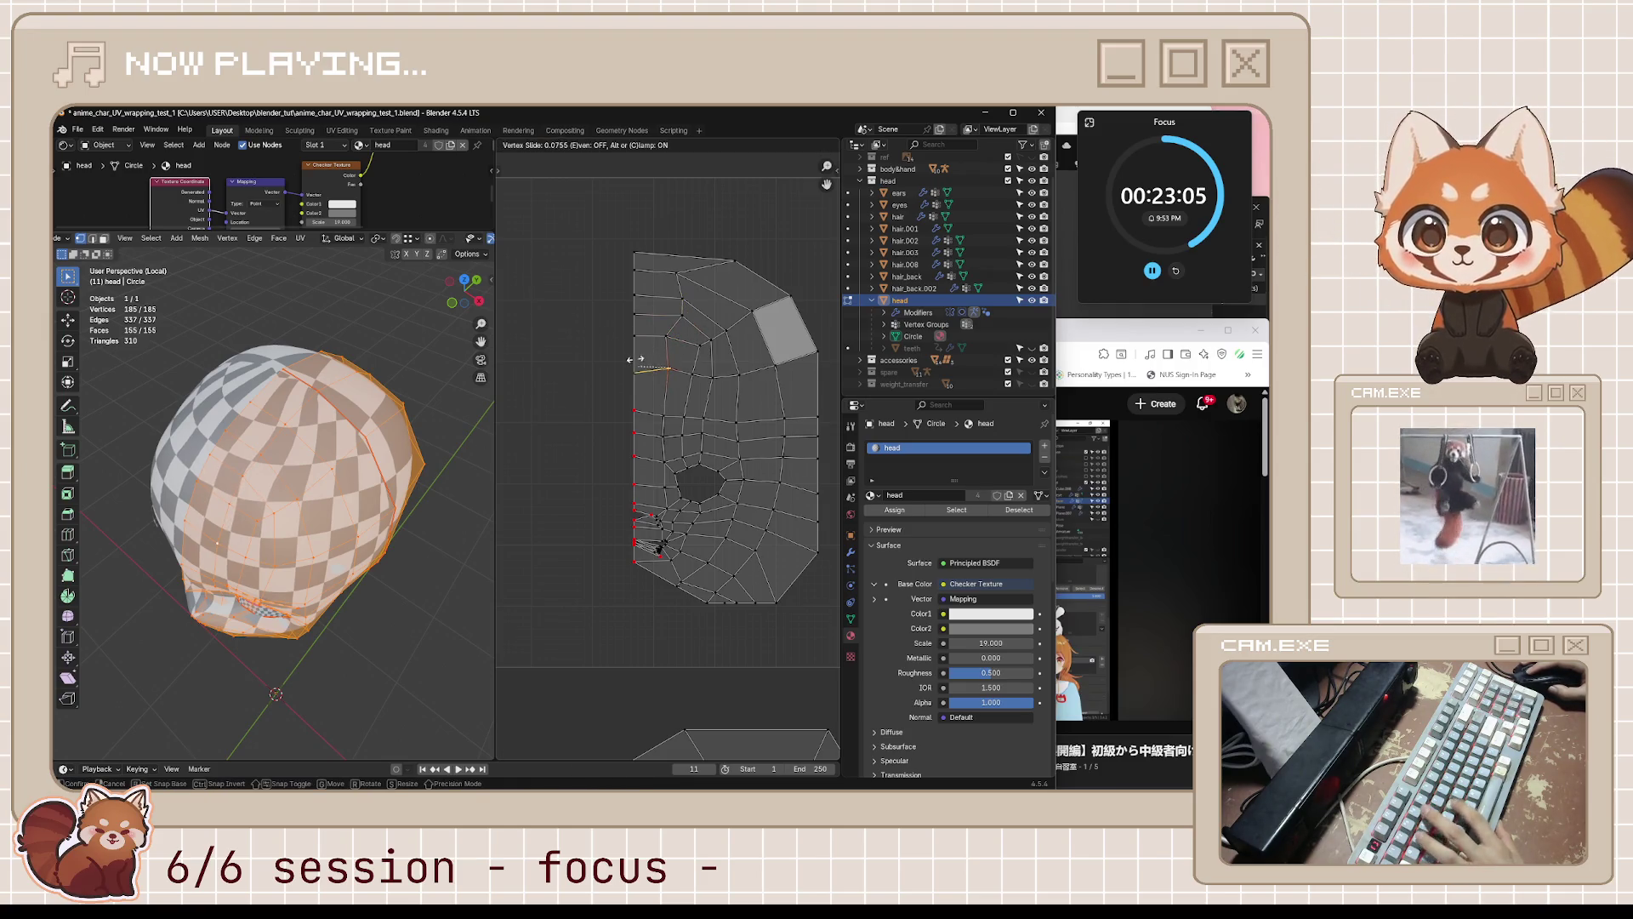
left_click(587, 350)
- Select further top-edge UV vertices and slide each along the top boundary
middle_click_drag(306, 477, 378, 438)
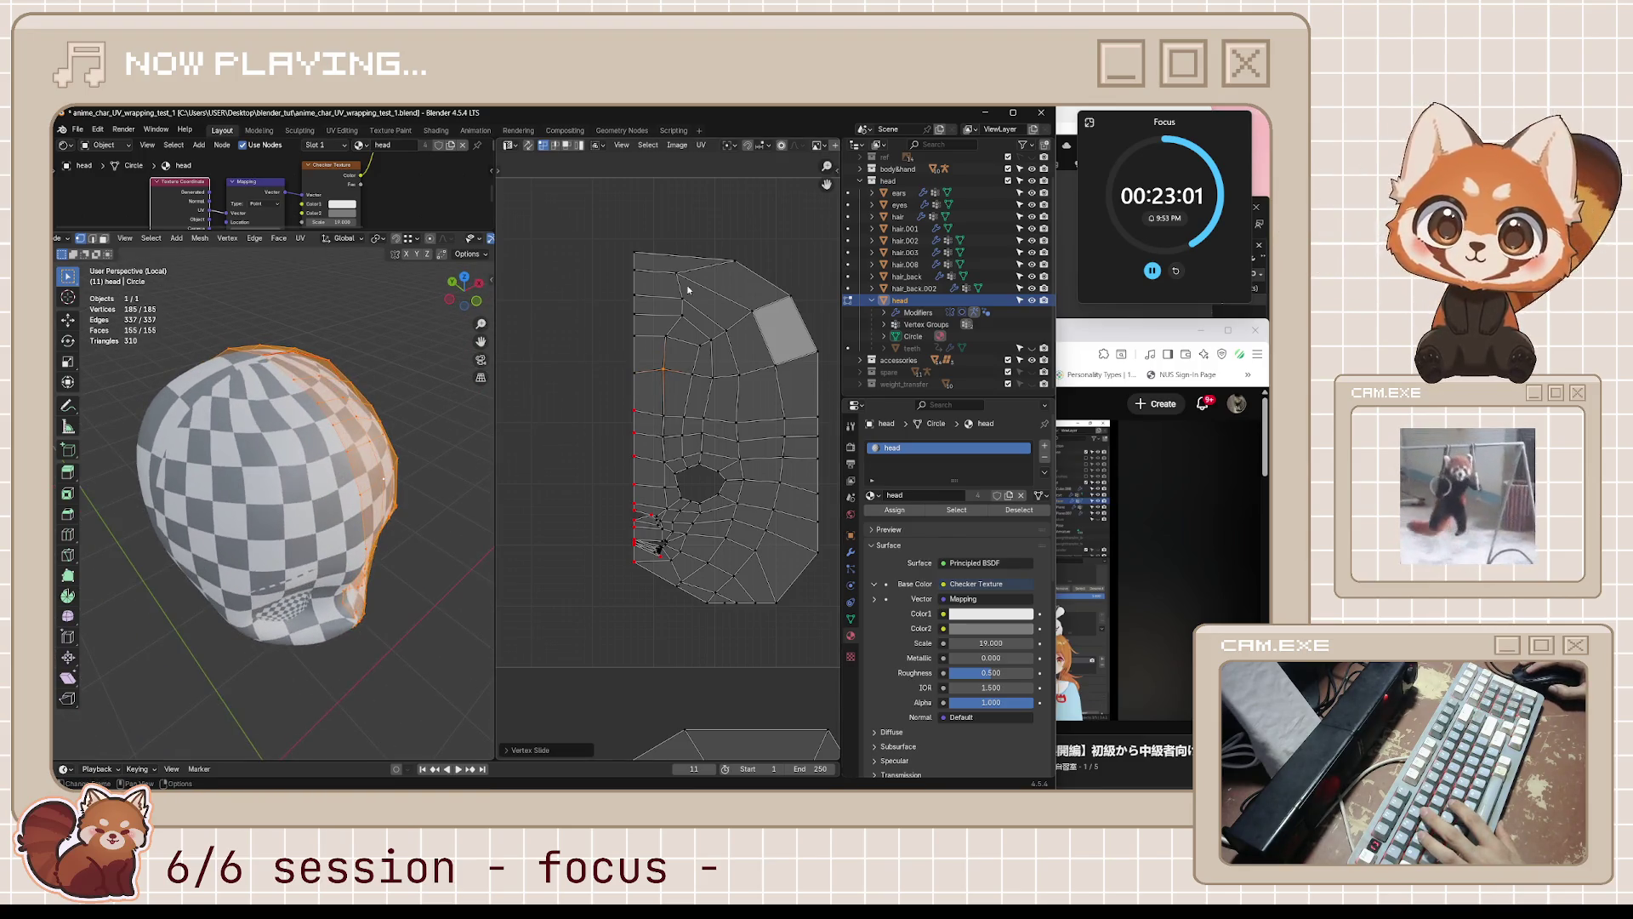
left_click(683, 317)
key("g")
key("g")
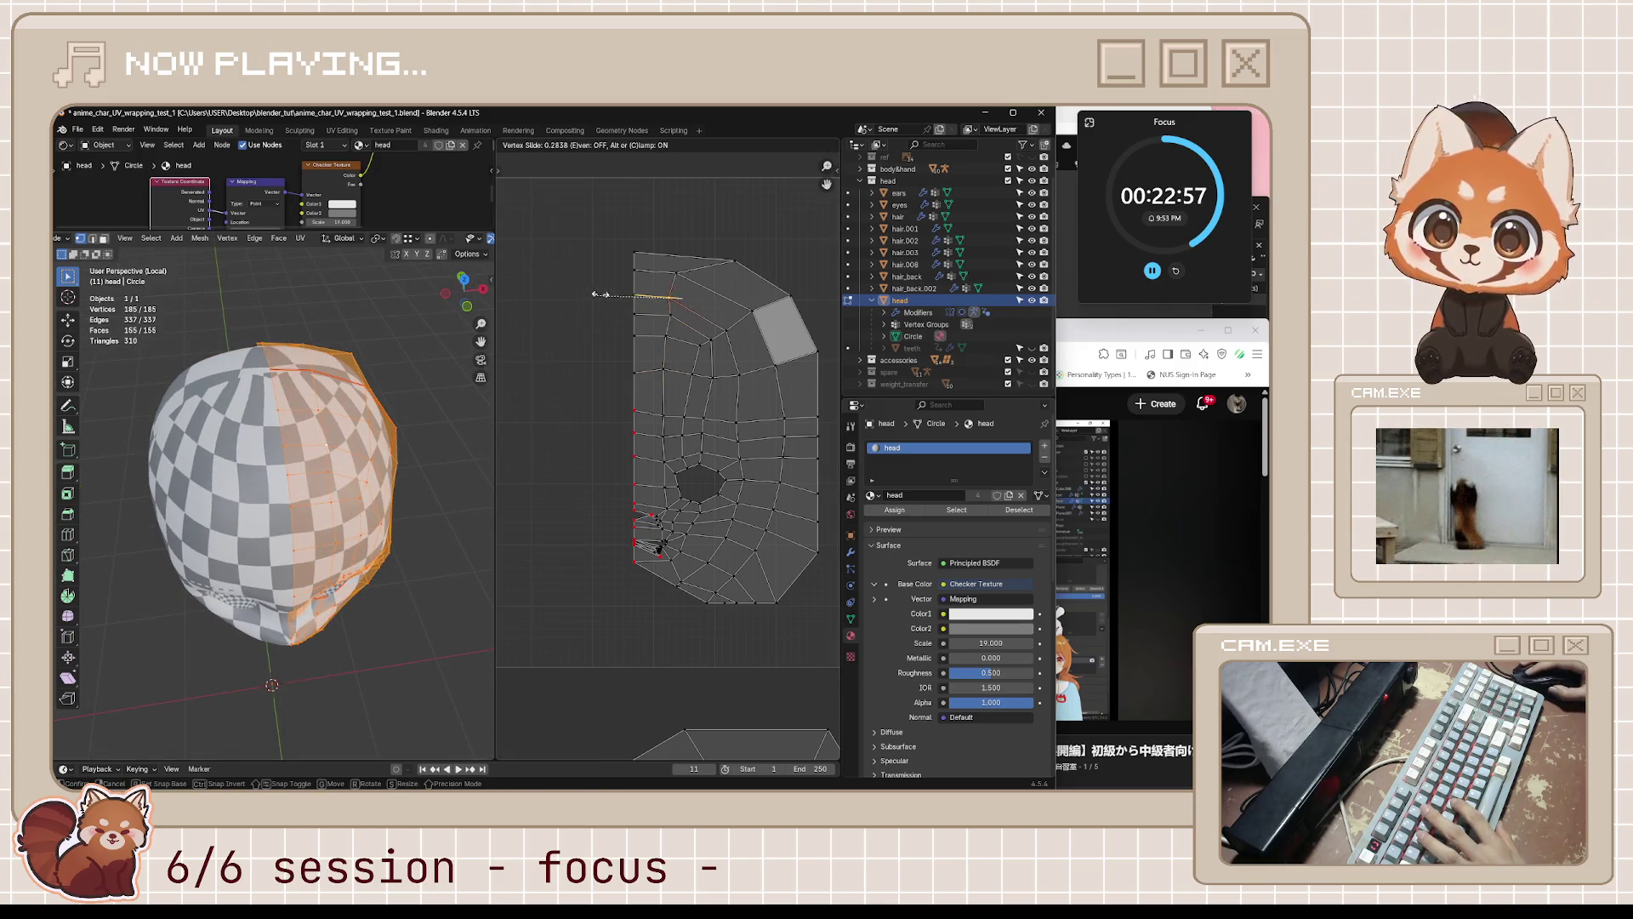
left_click(681, 281)
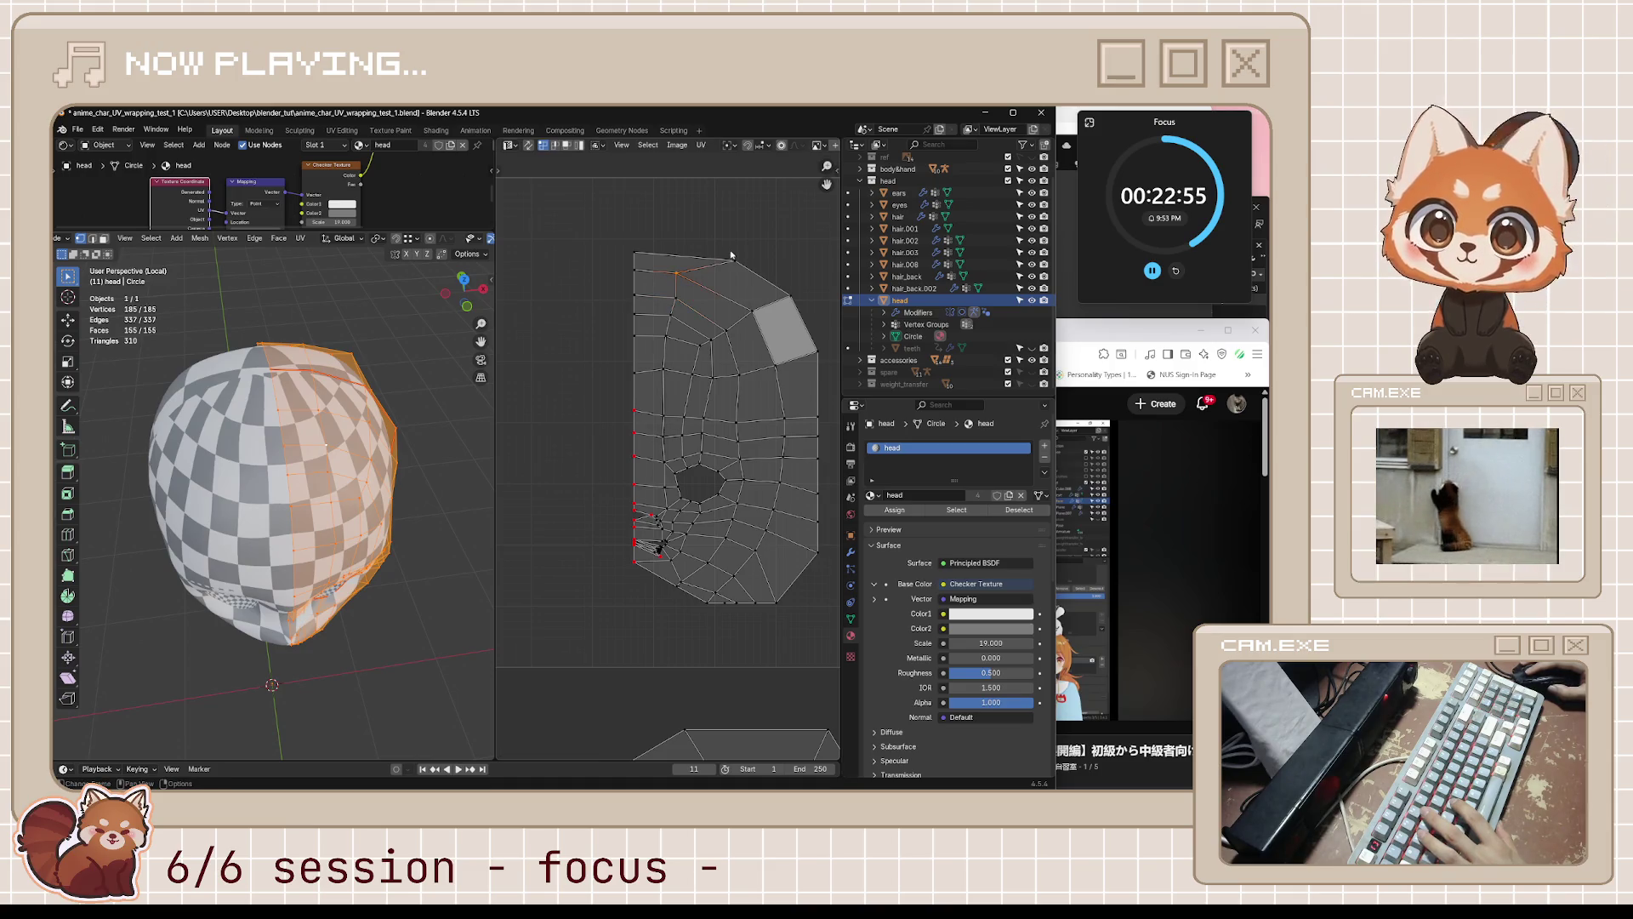
left_click(680, 274)
key("g")
key("g")
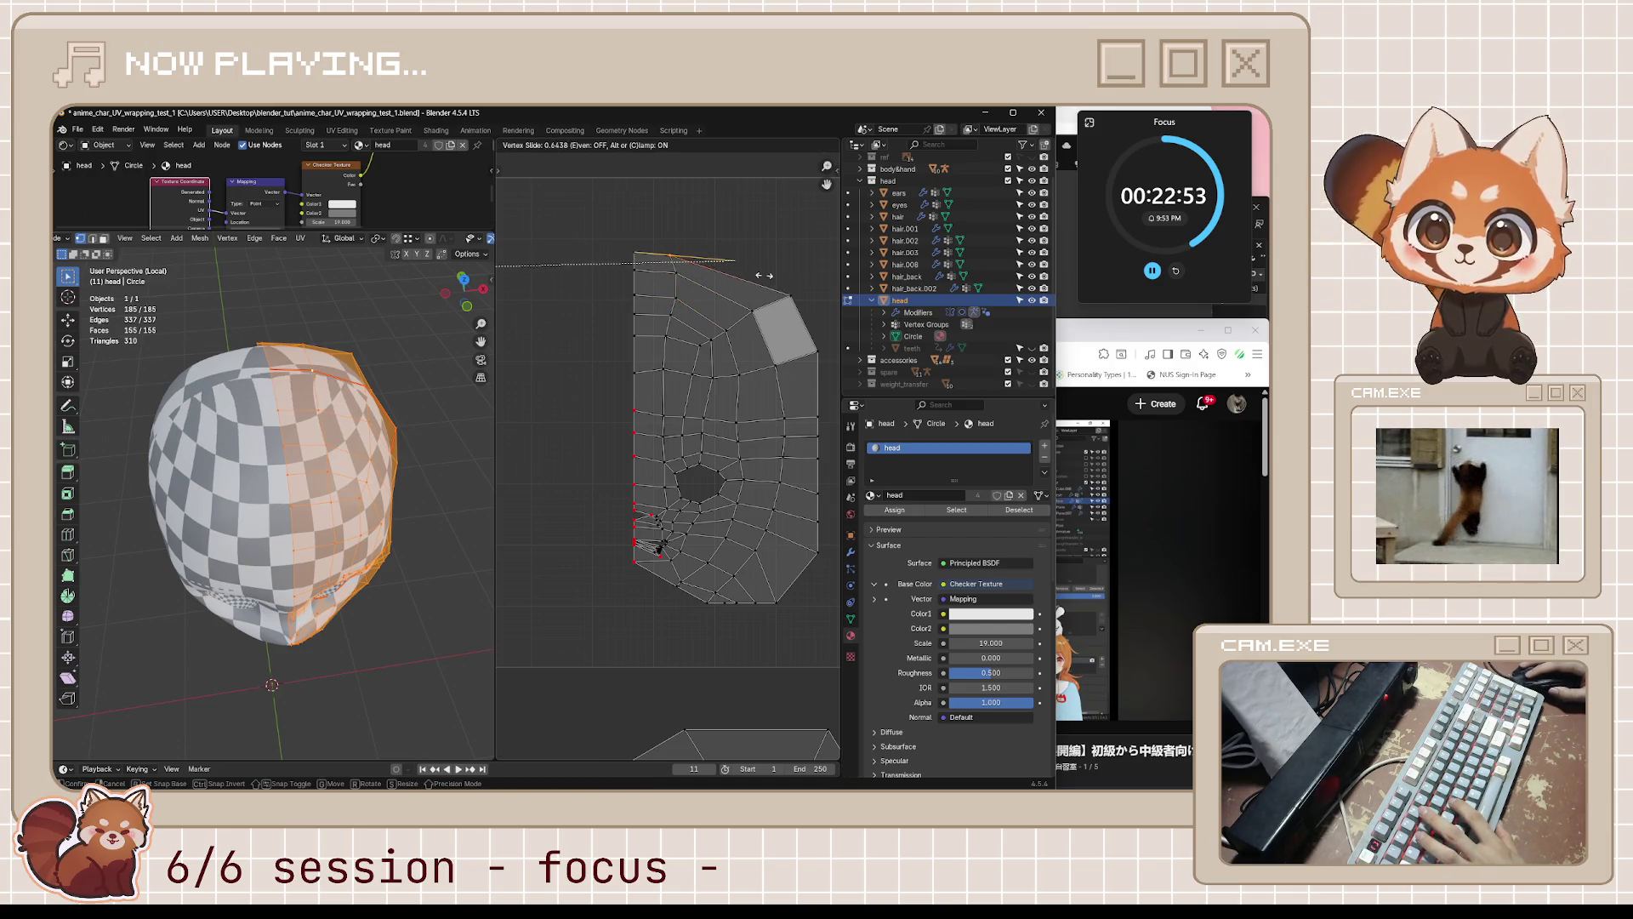
left_click(523, 272)
key("g")
key("g")
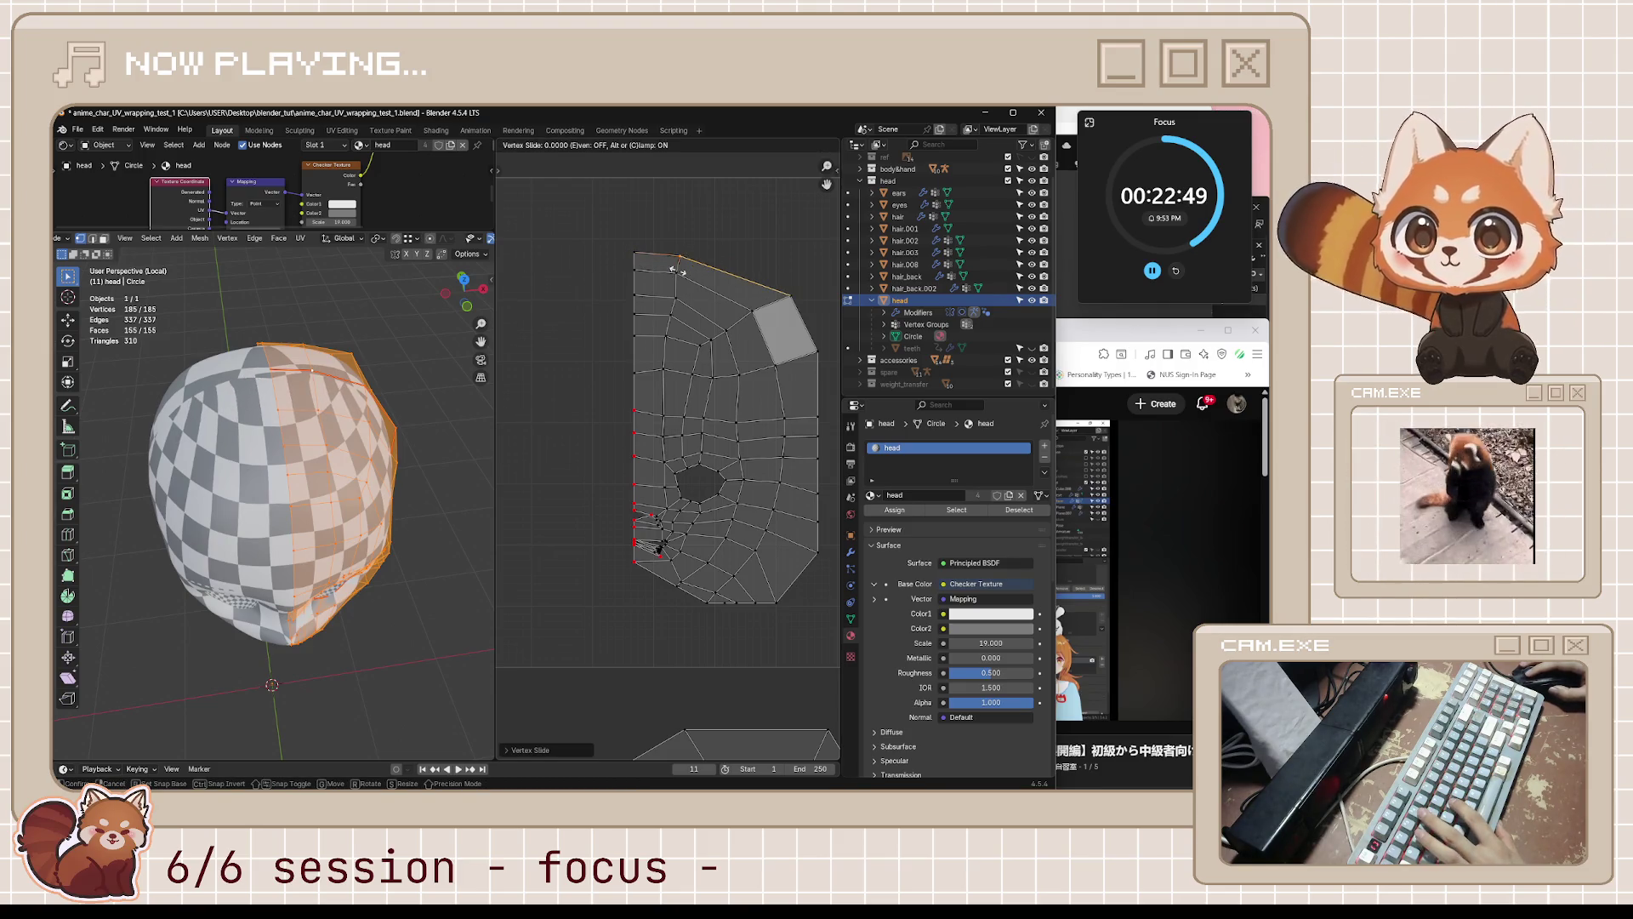
left_click(681, 270)
- Reposition another top-edge vertex freely, placing it slightly further left
key("g")
key("g")
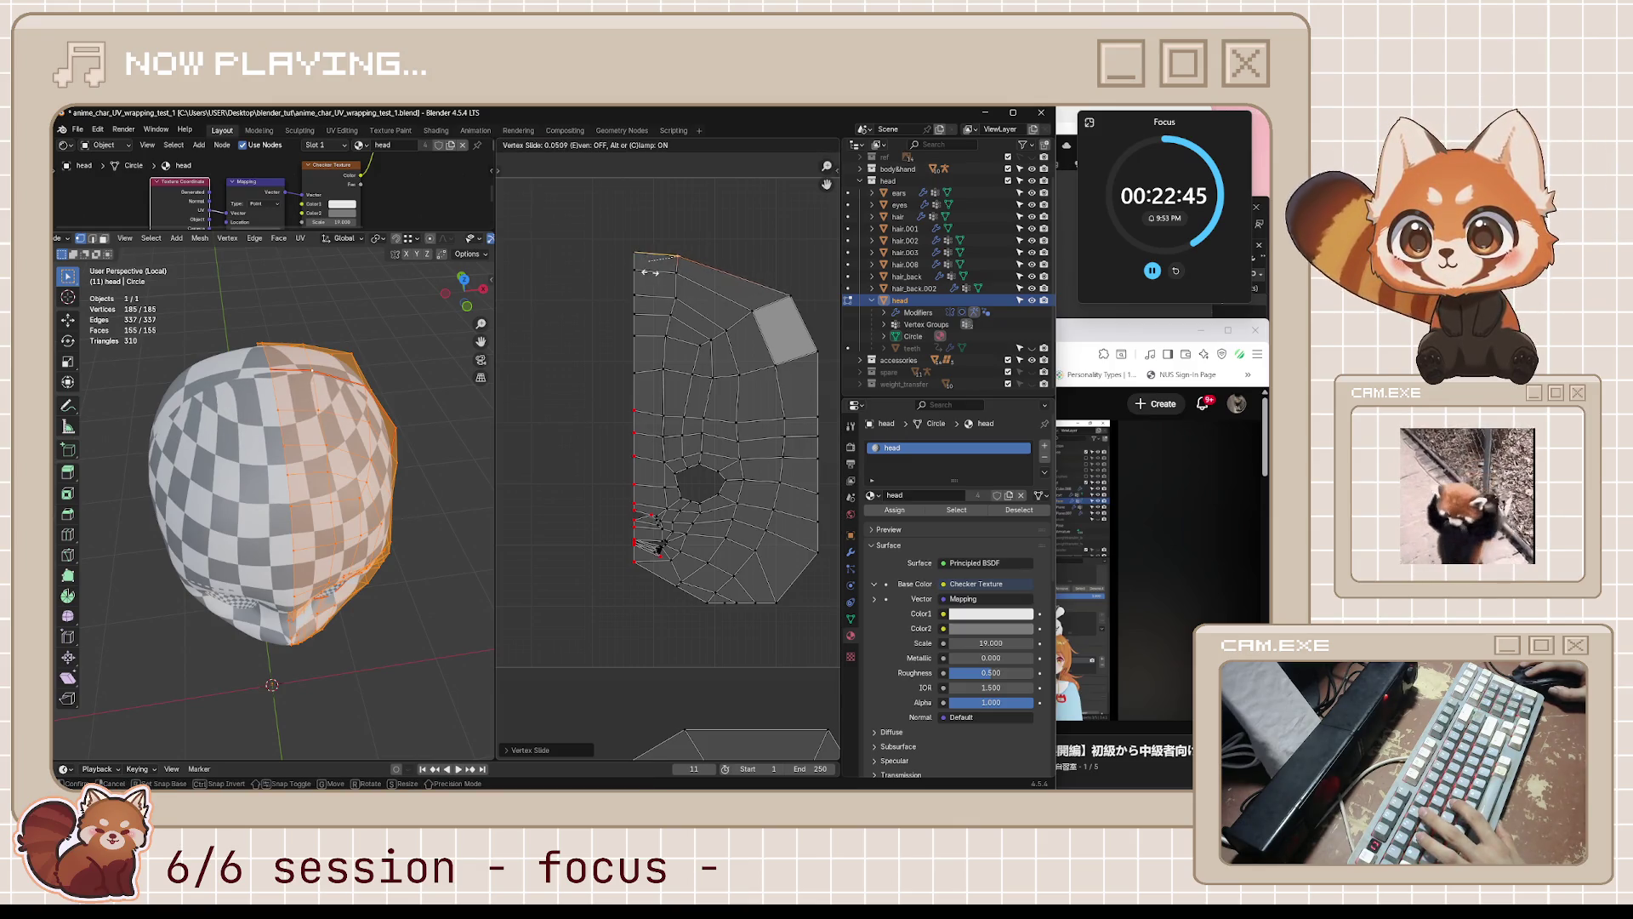
left_click(673, 279)
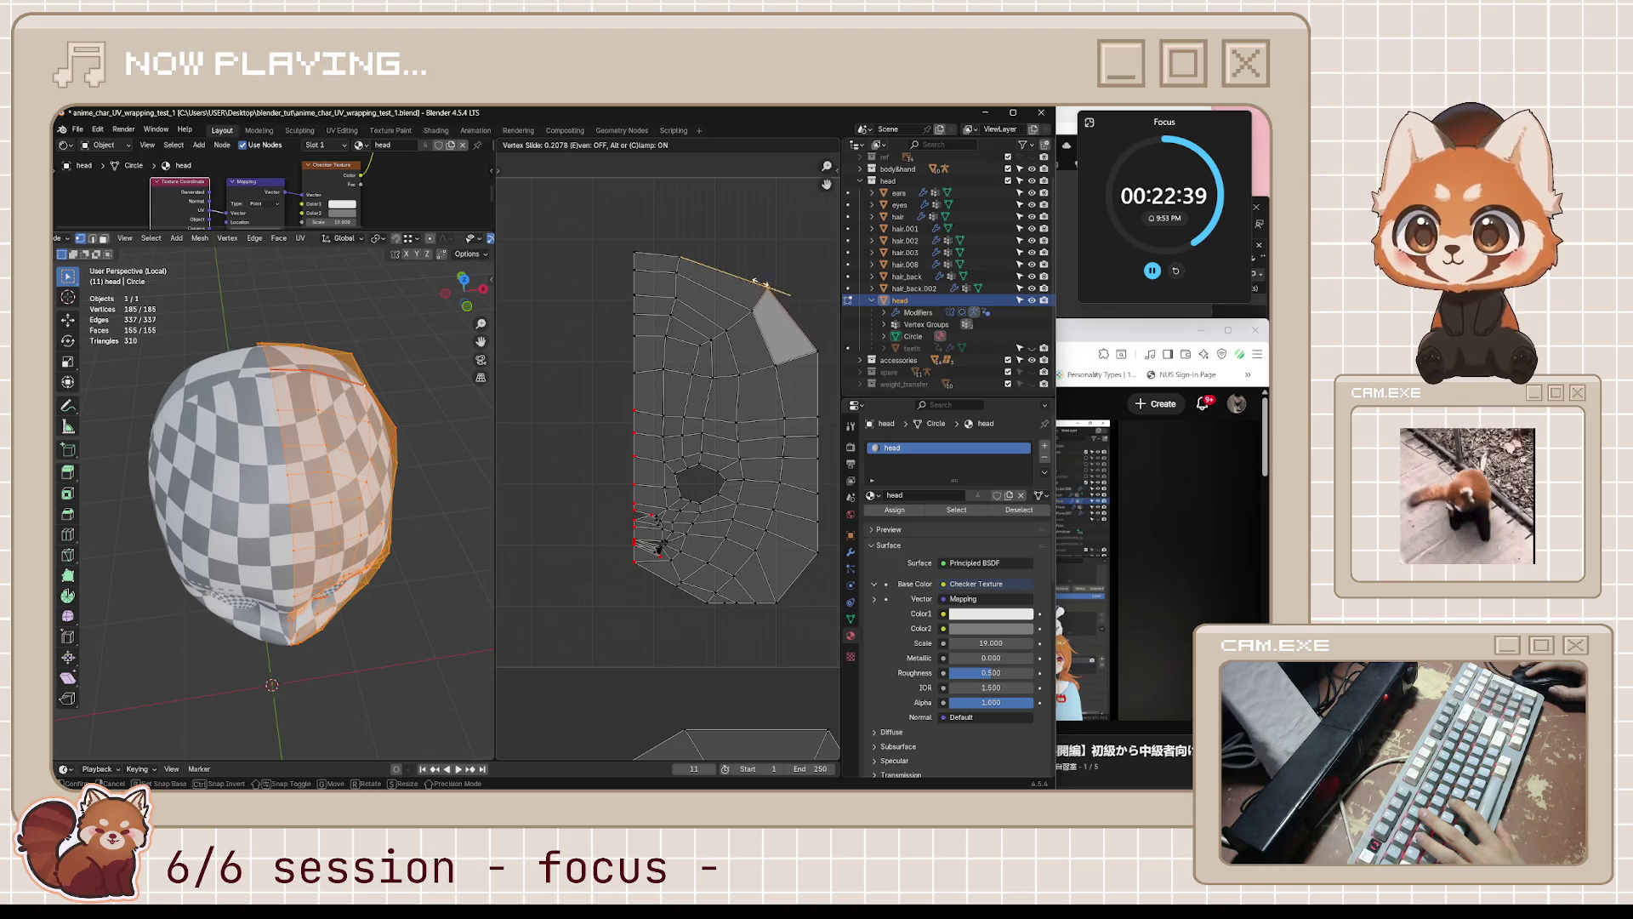
key("g")
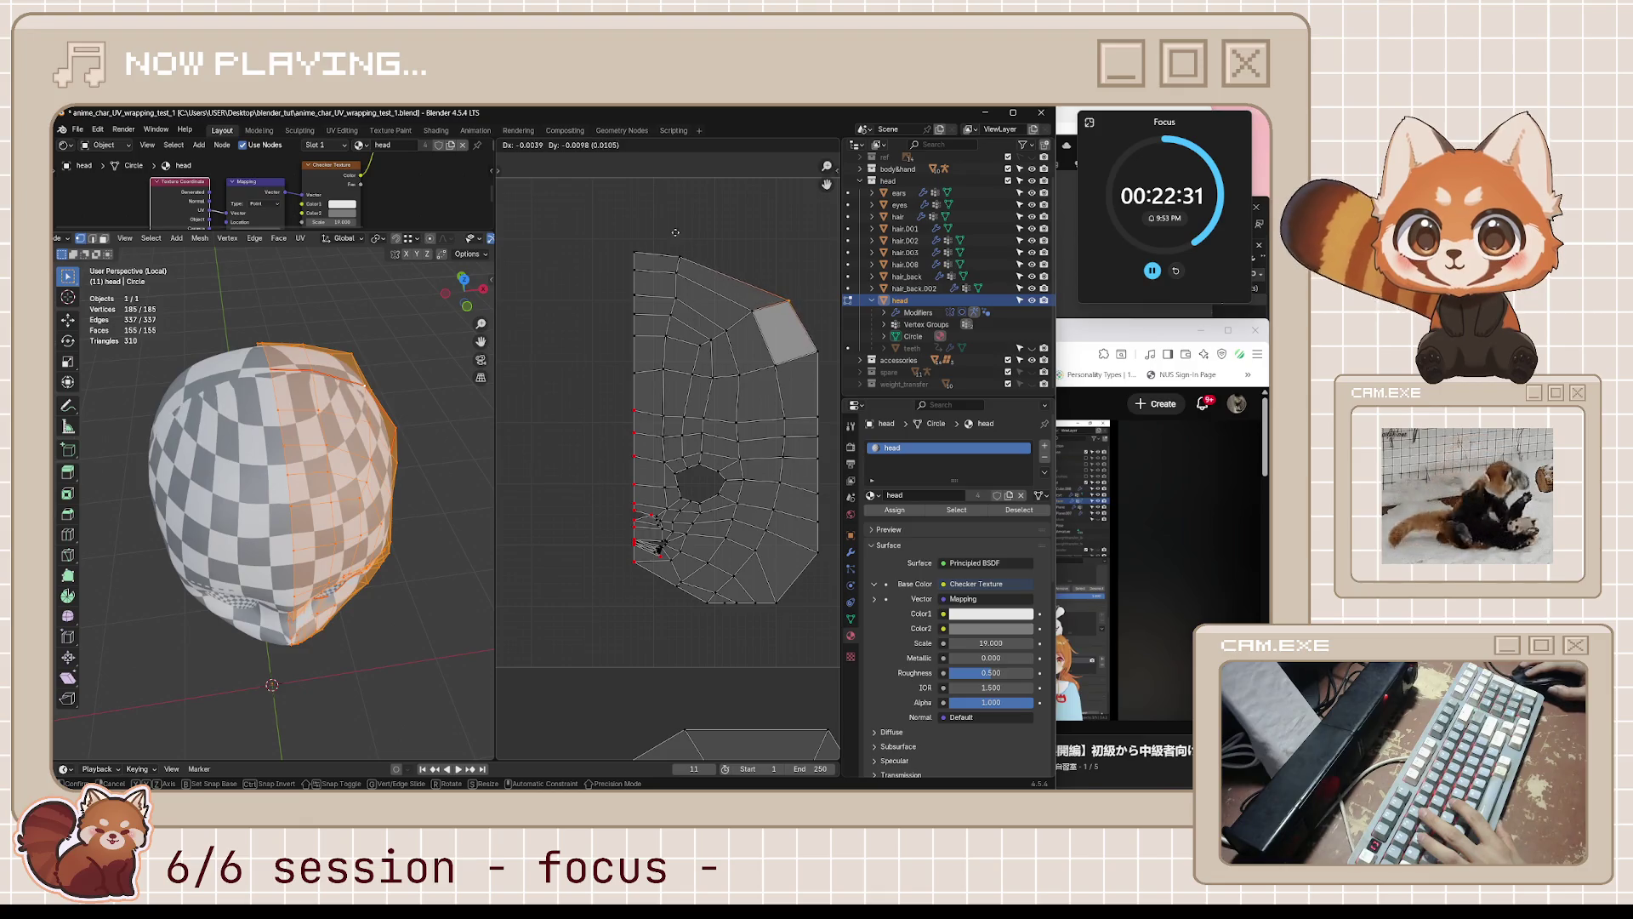
left_click(600, 227)
key("g")
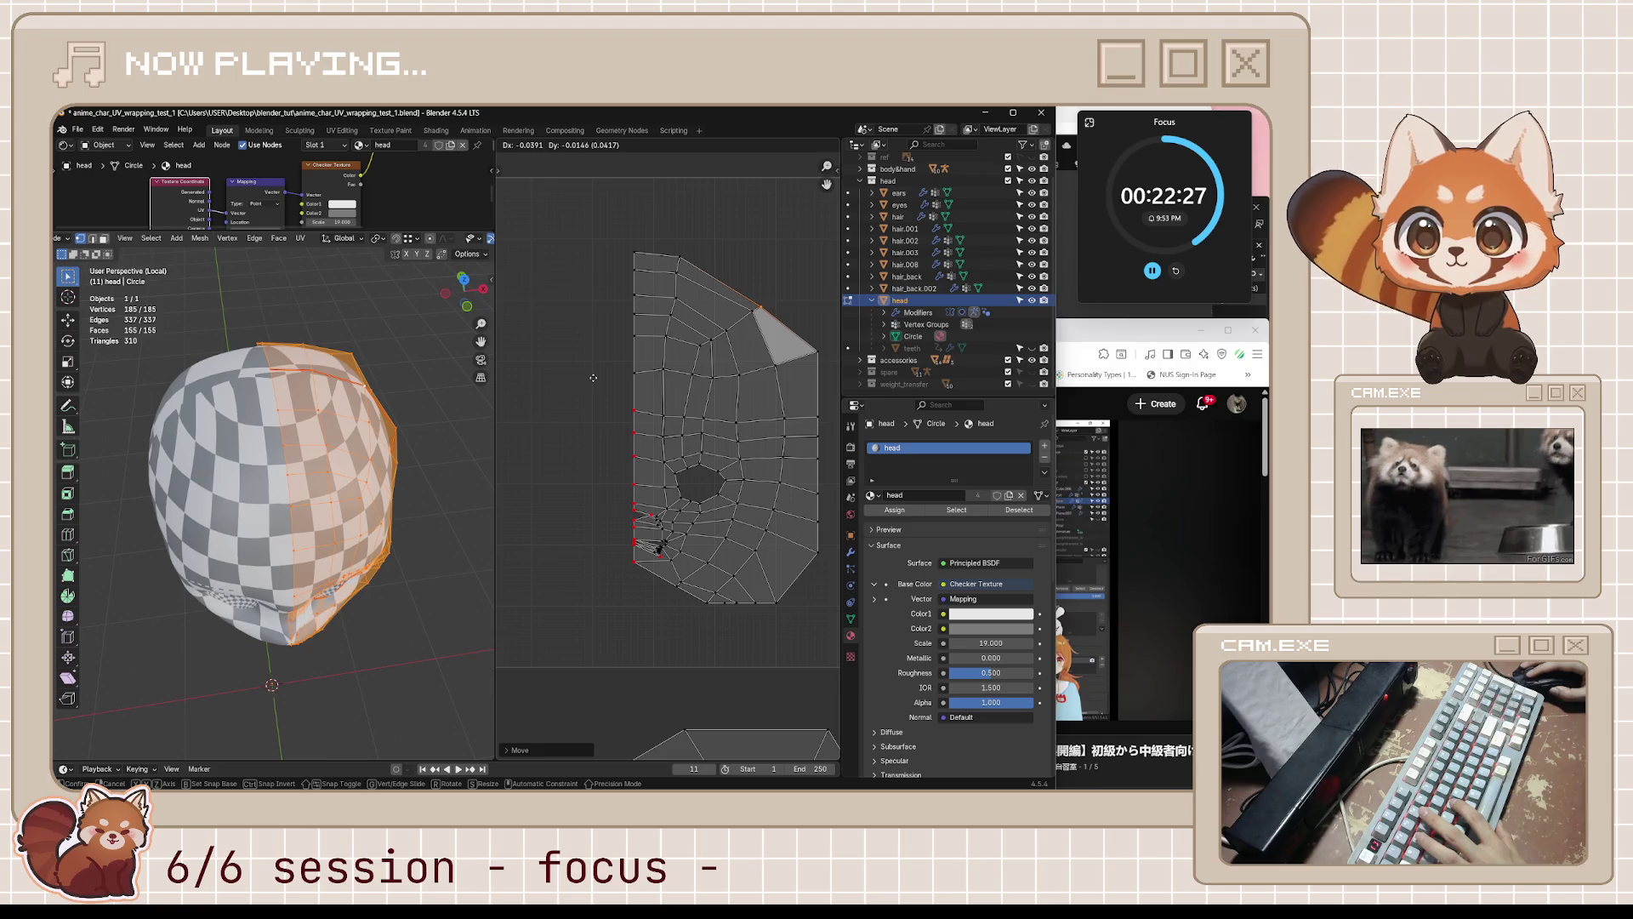
left_click(840, 354)
- Shift the right-edge column of UV vertices to the right and save the file
mouse_move(803, 336)
left_mouse_down()
mouse_move(837, 443)
mouse_move(838, 587)
left_mouse_up()
key("g")
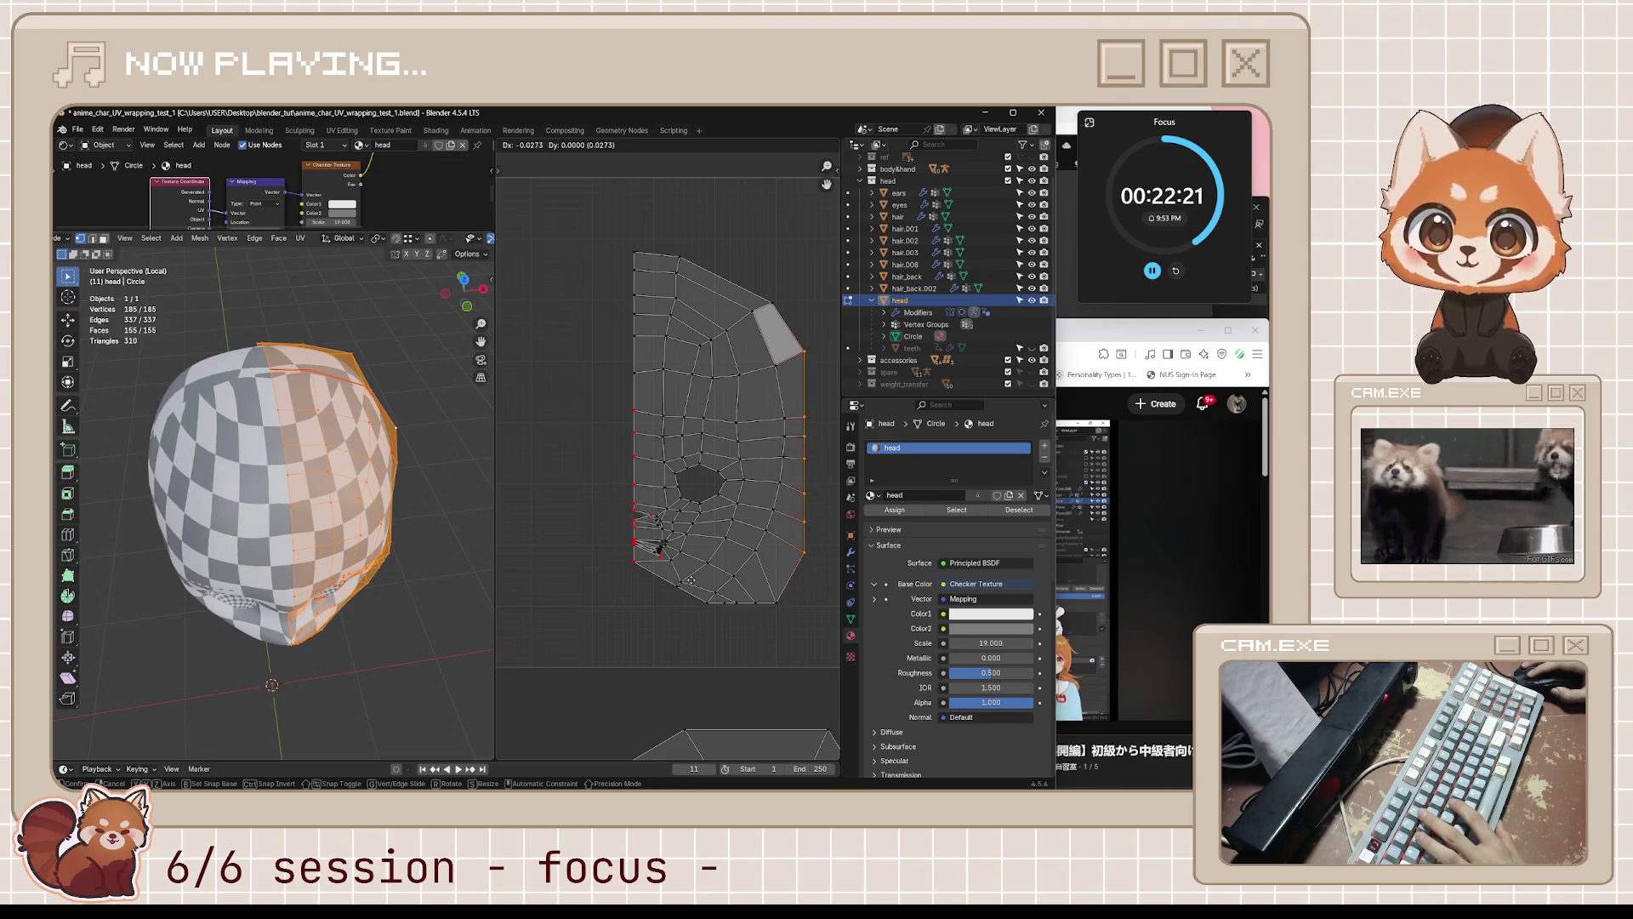
left_click(737, 581)
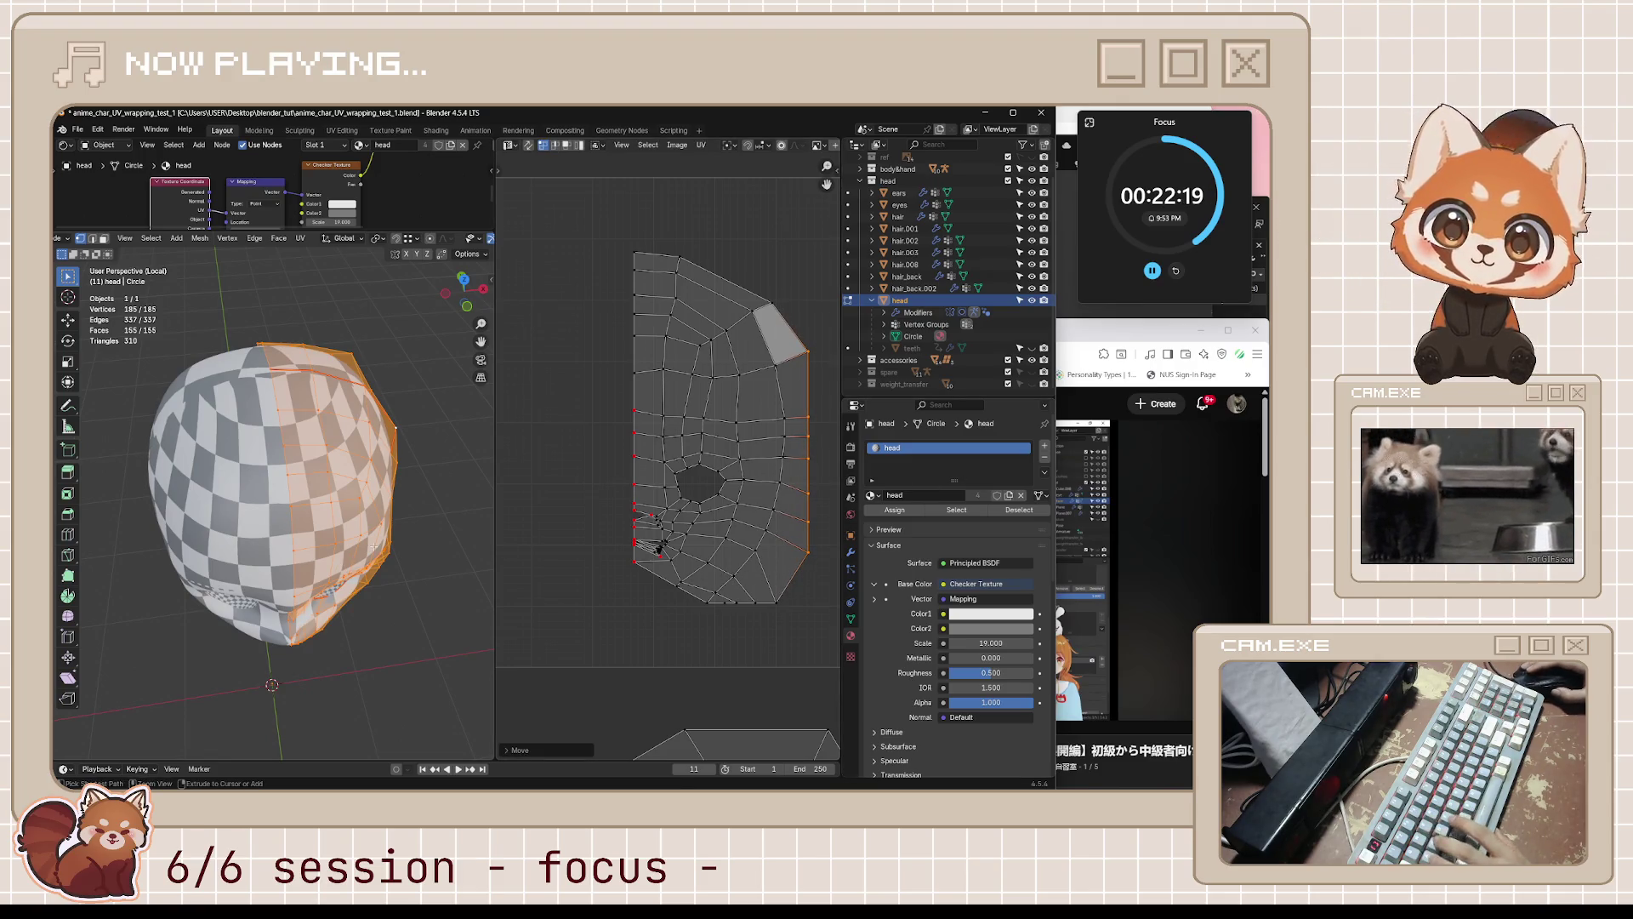
key("ctrl+s")
- Select the island's top boundary edges and move them into a new position
mouse_move(374, 546)
middle_mouse_down()
mouse_move(442, 503)
mouse_move(456, 515)
middle_mouse_up()
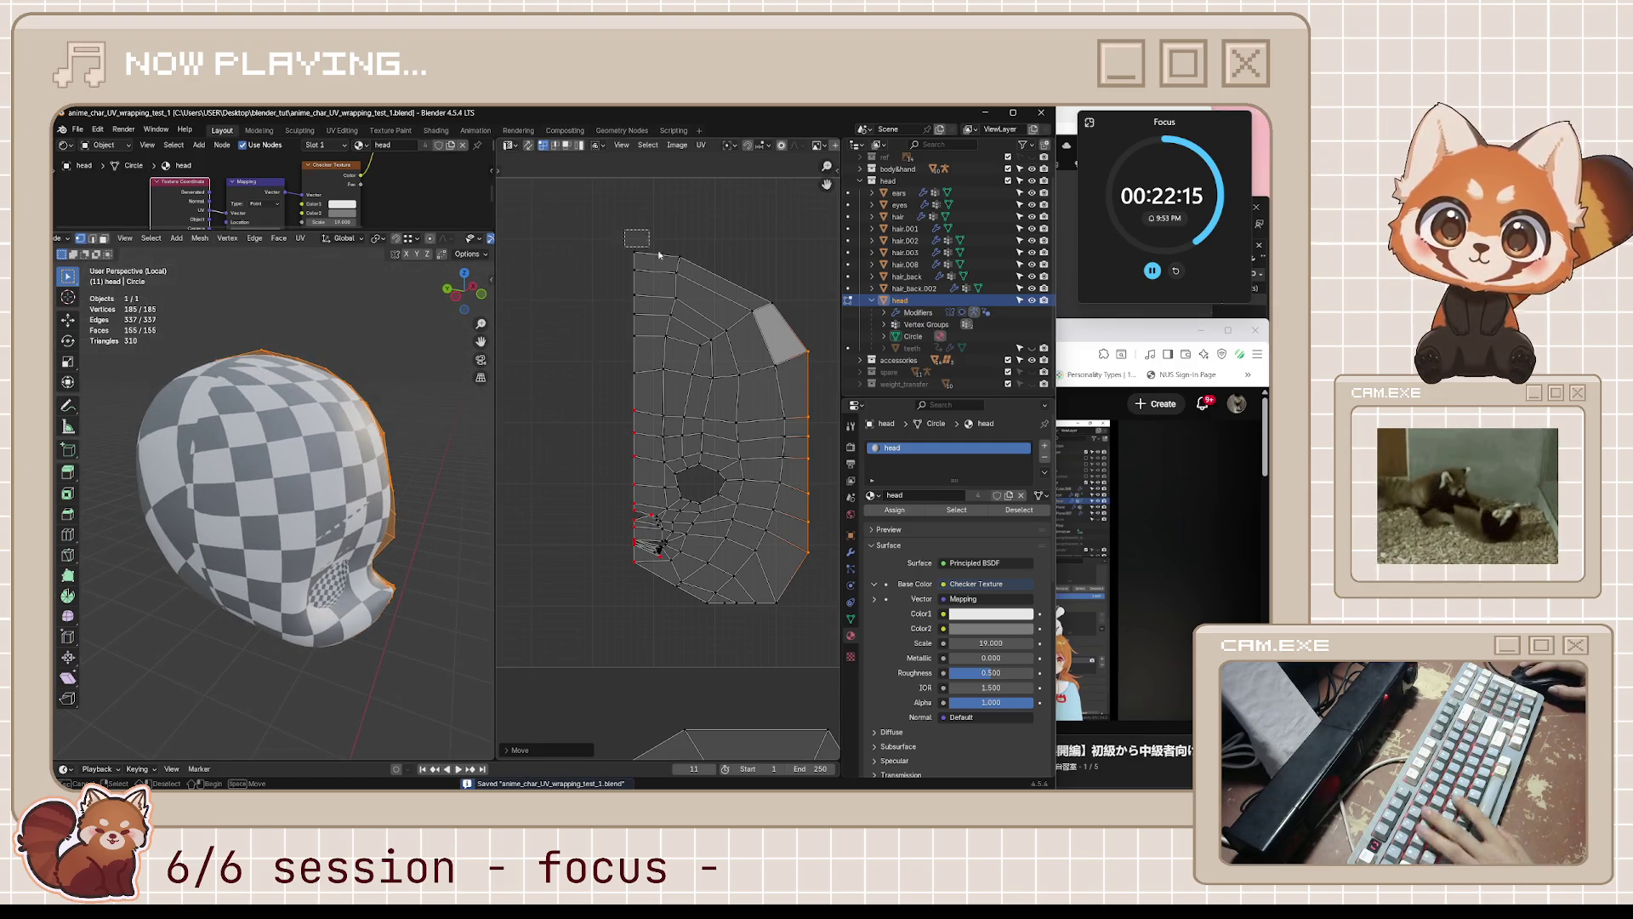
left_click(687, 260, "alt")
key("g")
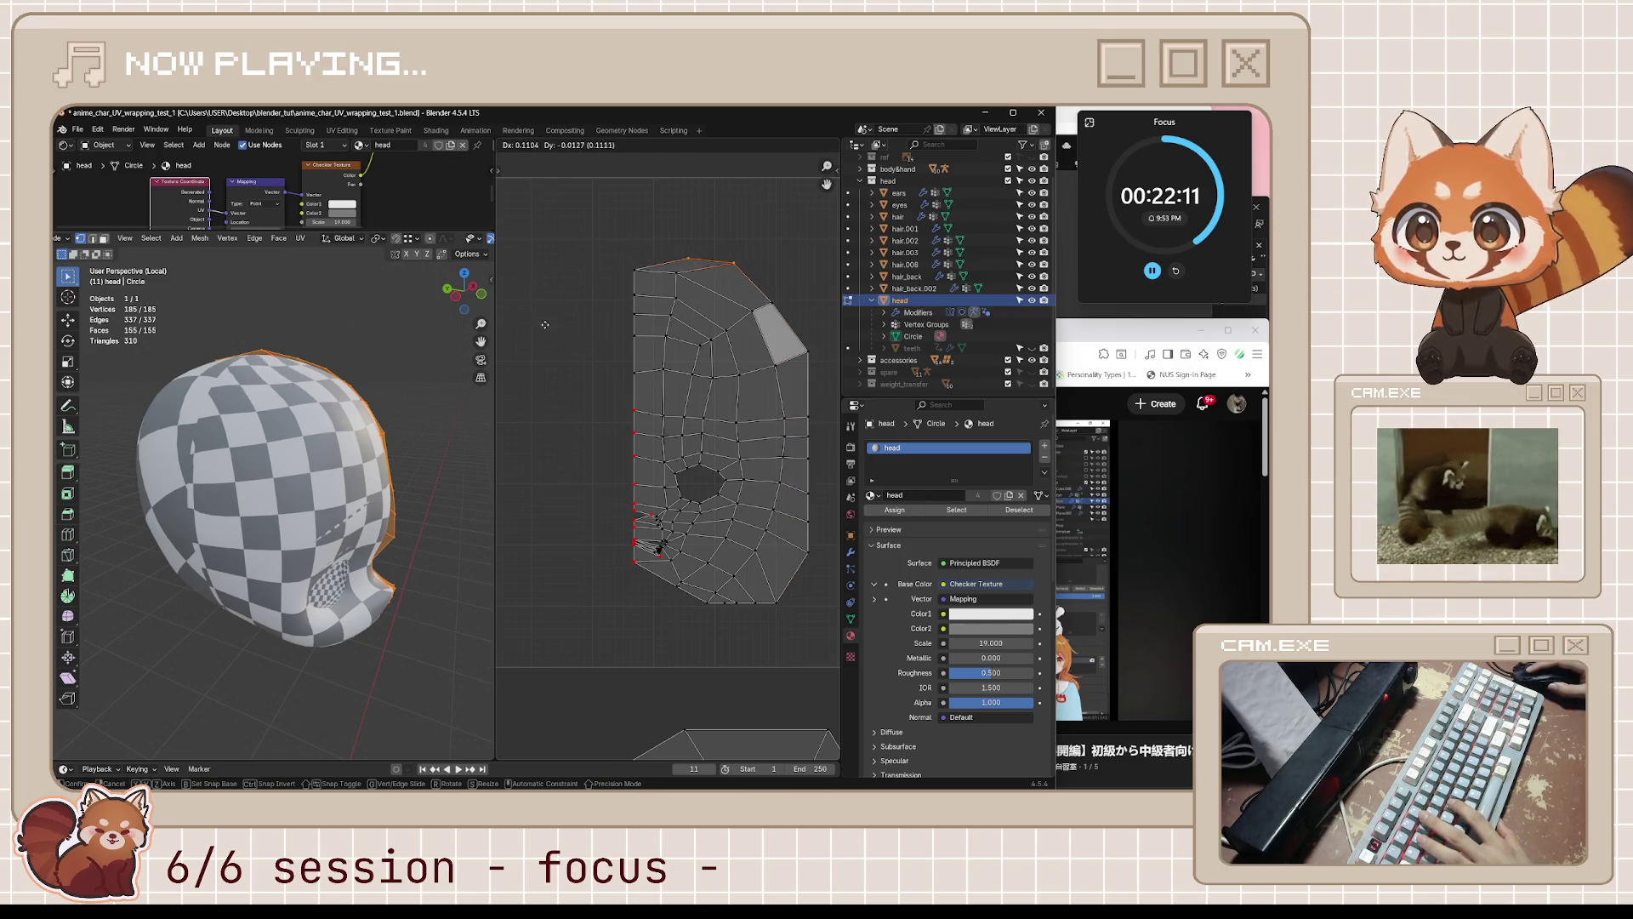
left_click(520, 322)
middle_click_drag(400, 289, 600, 254)
left_click(702, 278, "shift")
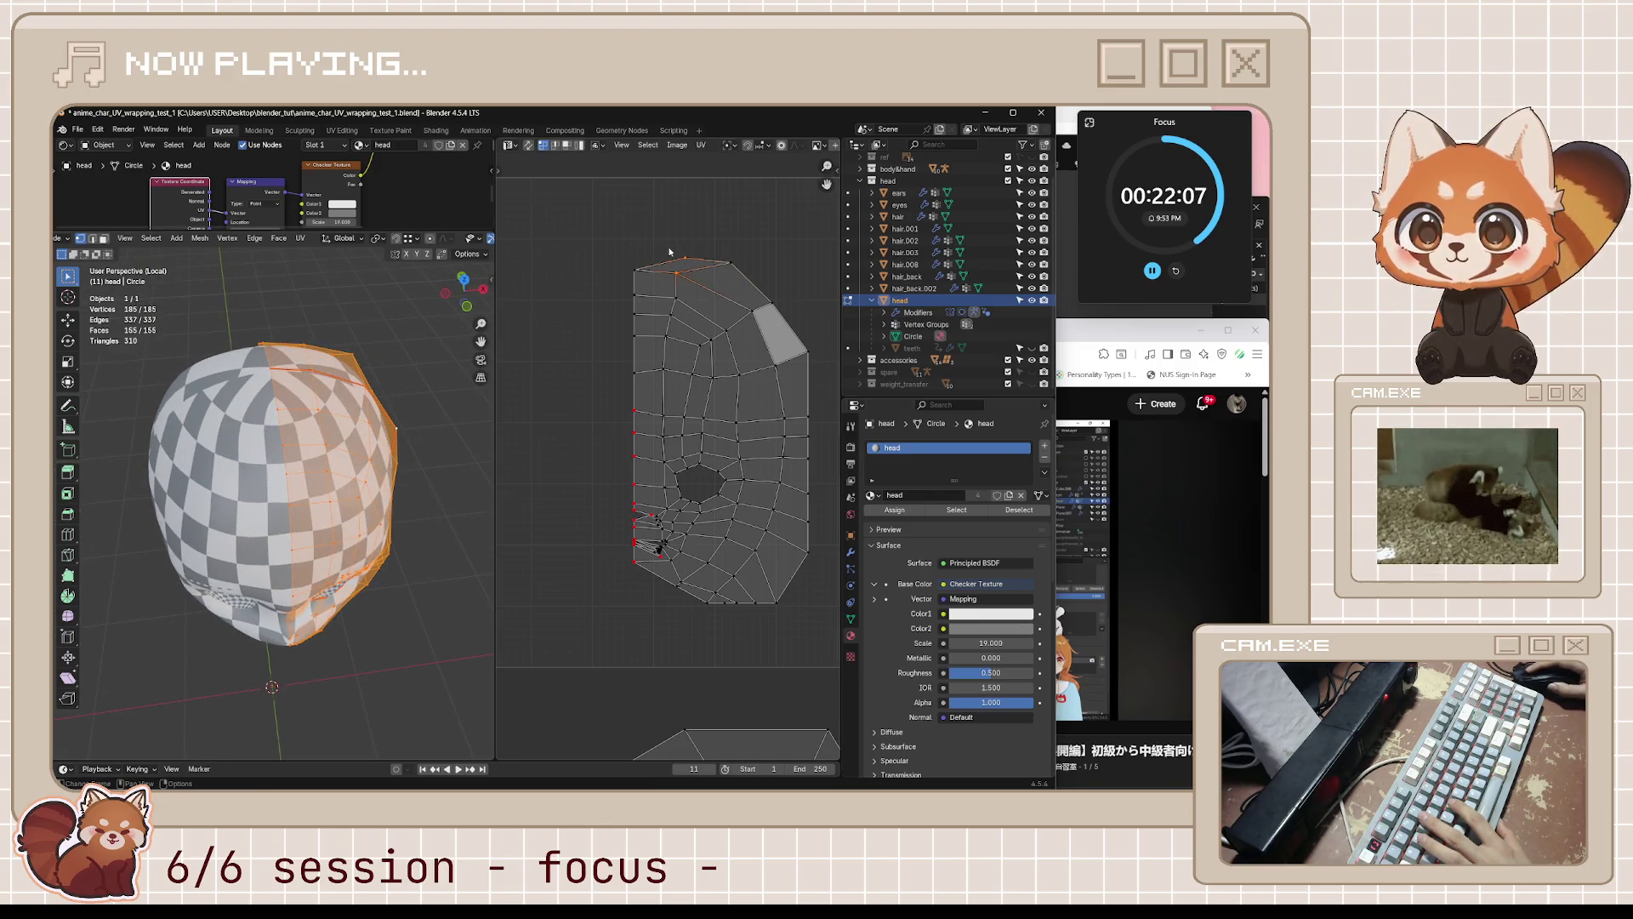
key("g")
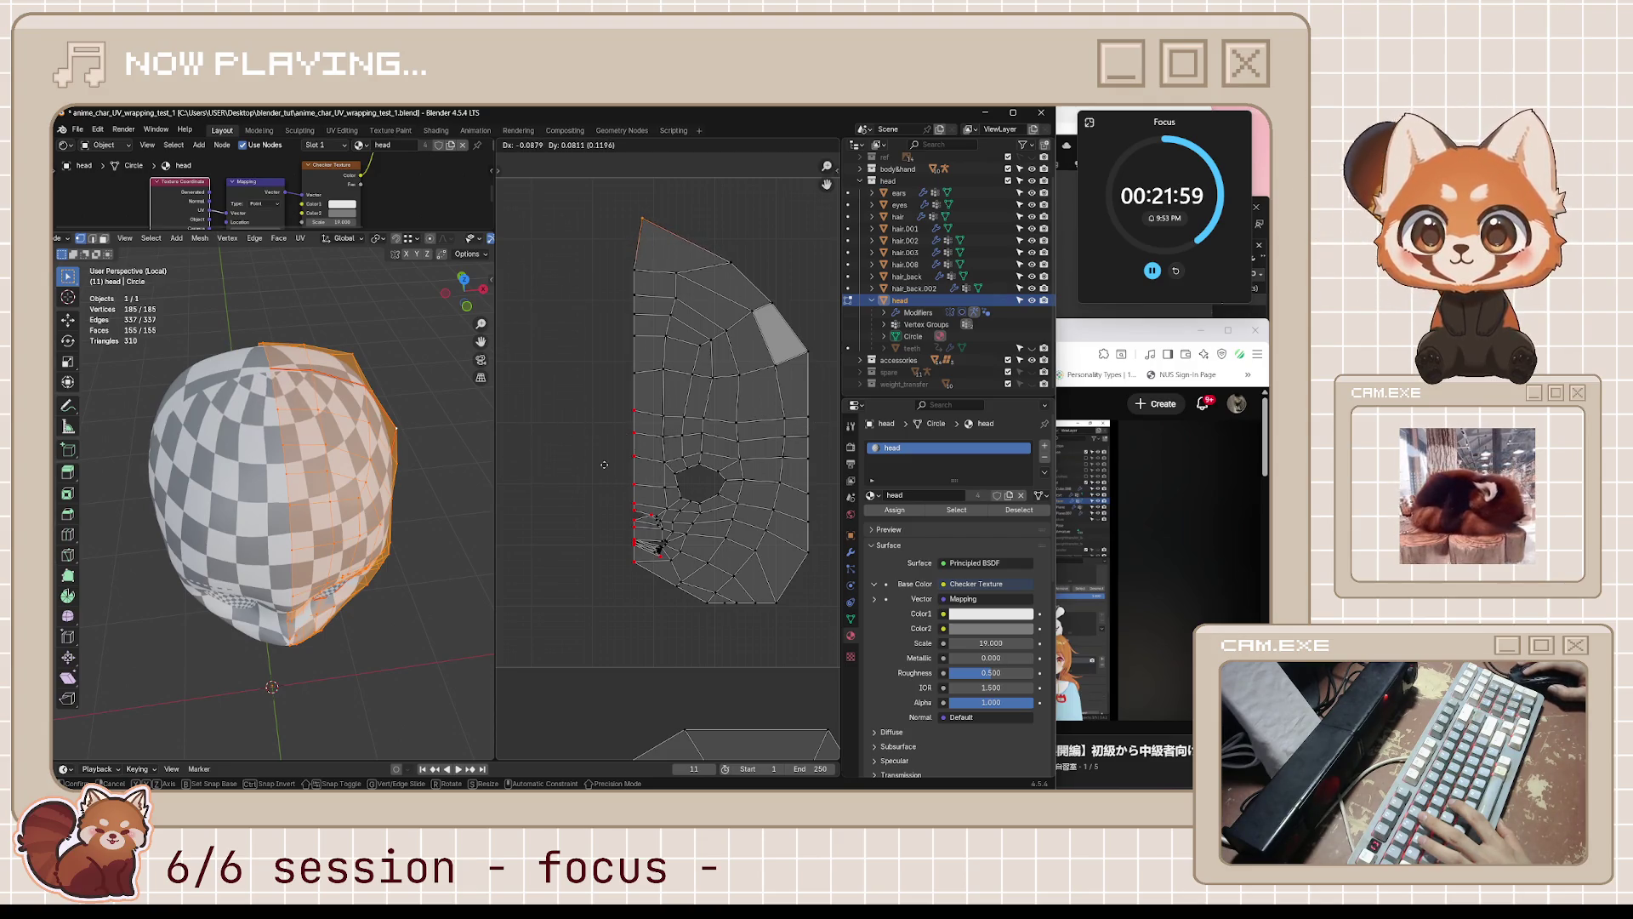
left_click(776, 421)
- Return the head to Object Mode, save the file, and bring up the tutorial video
mouse_move(374, 523)
middle_mouse_down()
mouse_move(409, 539)
mouse_move(430, 523)
mouse_move(331, 524)
middle_mouse_up()
key("Tab")
key("ctrl+s")
left_click(1151, 485)
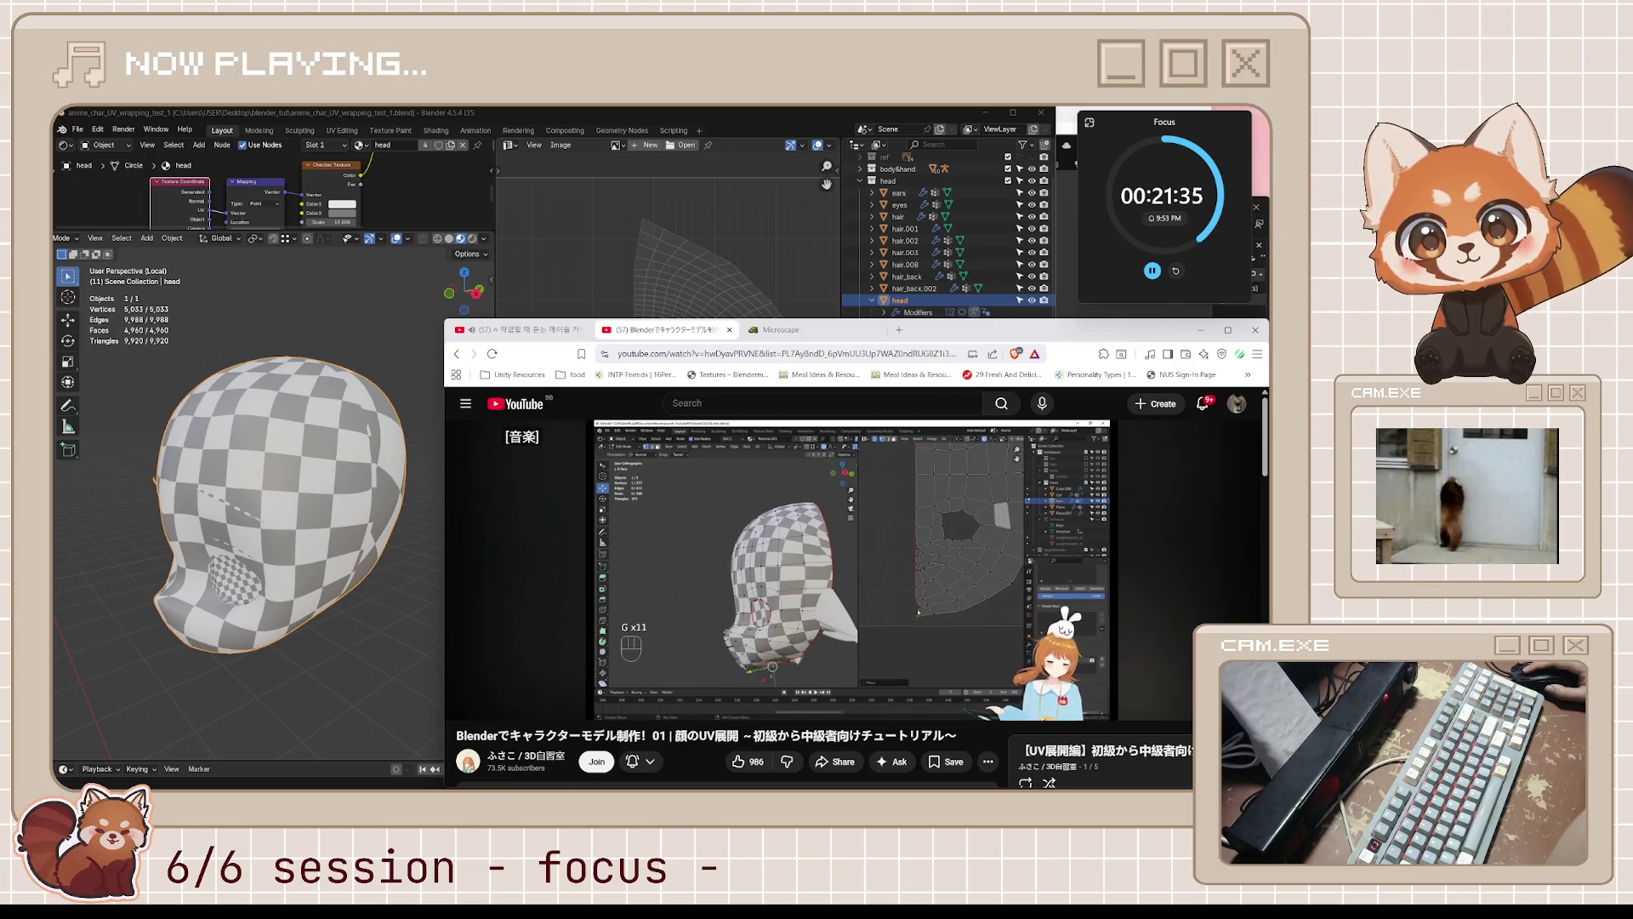
- Replay the tutorial section on pulling boundary vertices toward the centre, pausing at 11:26
left_click(840, 540)
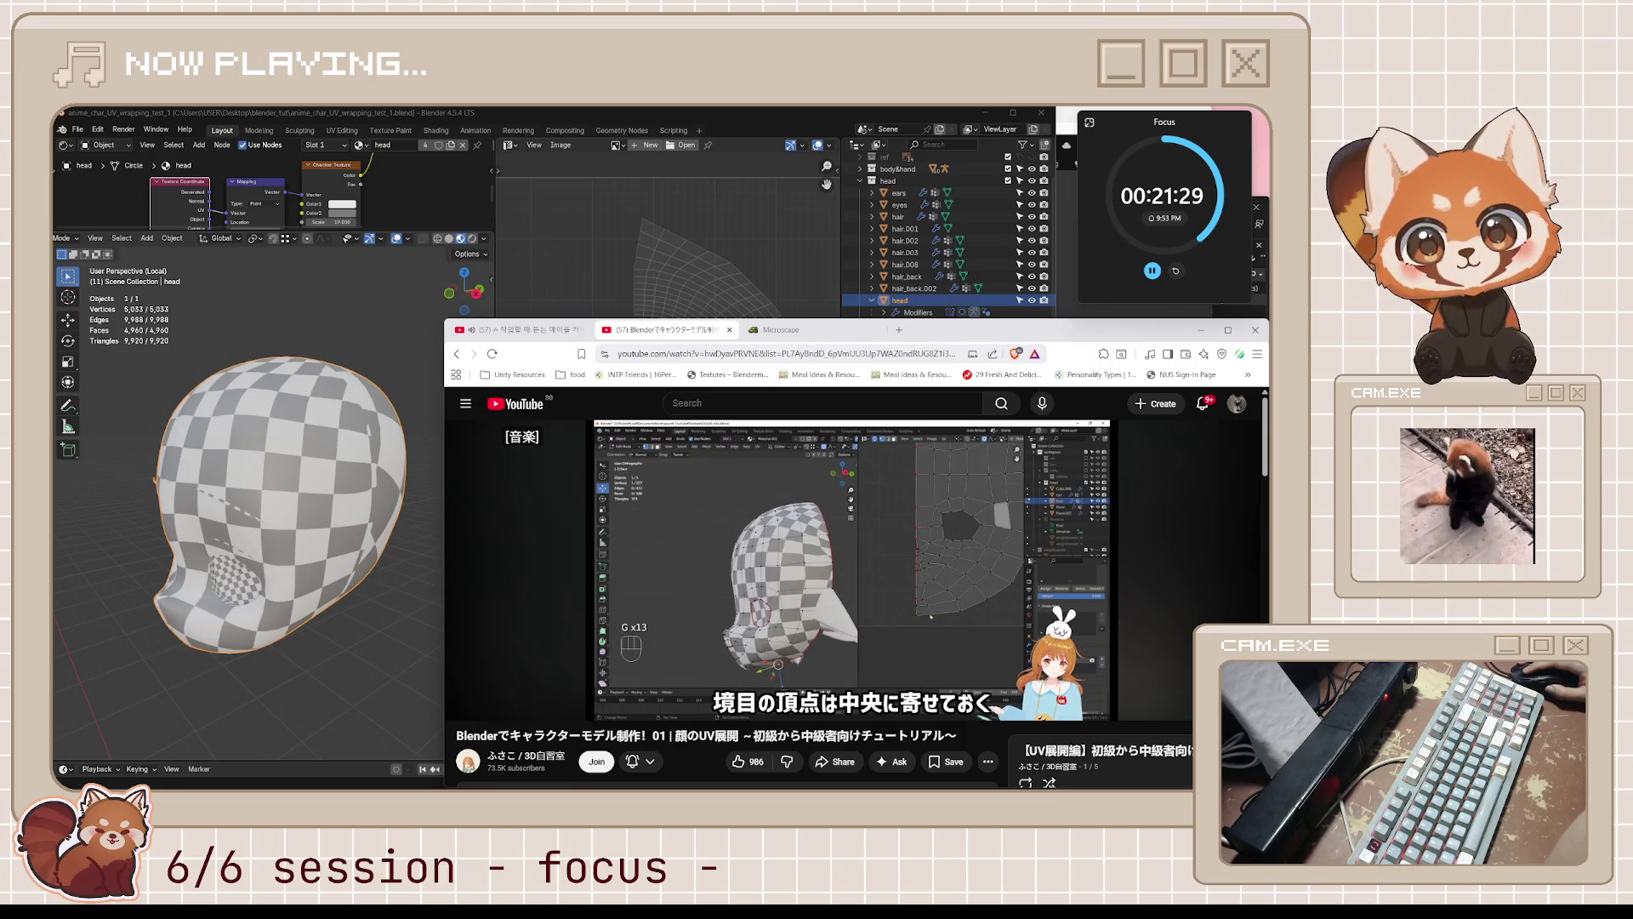
left_click(366, 570)
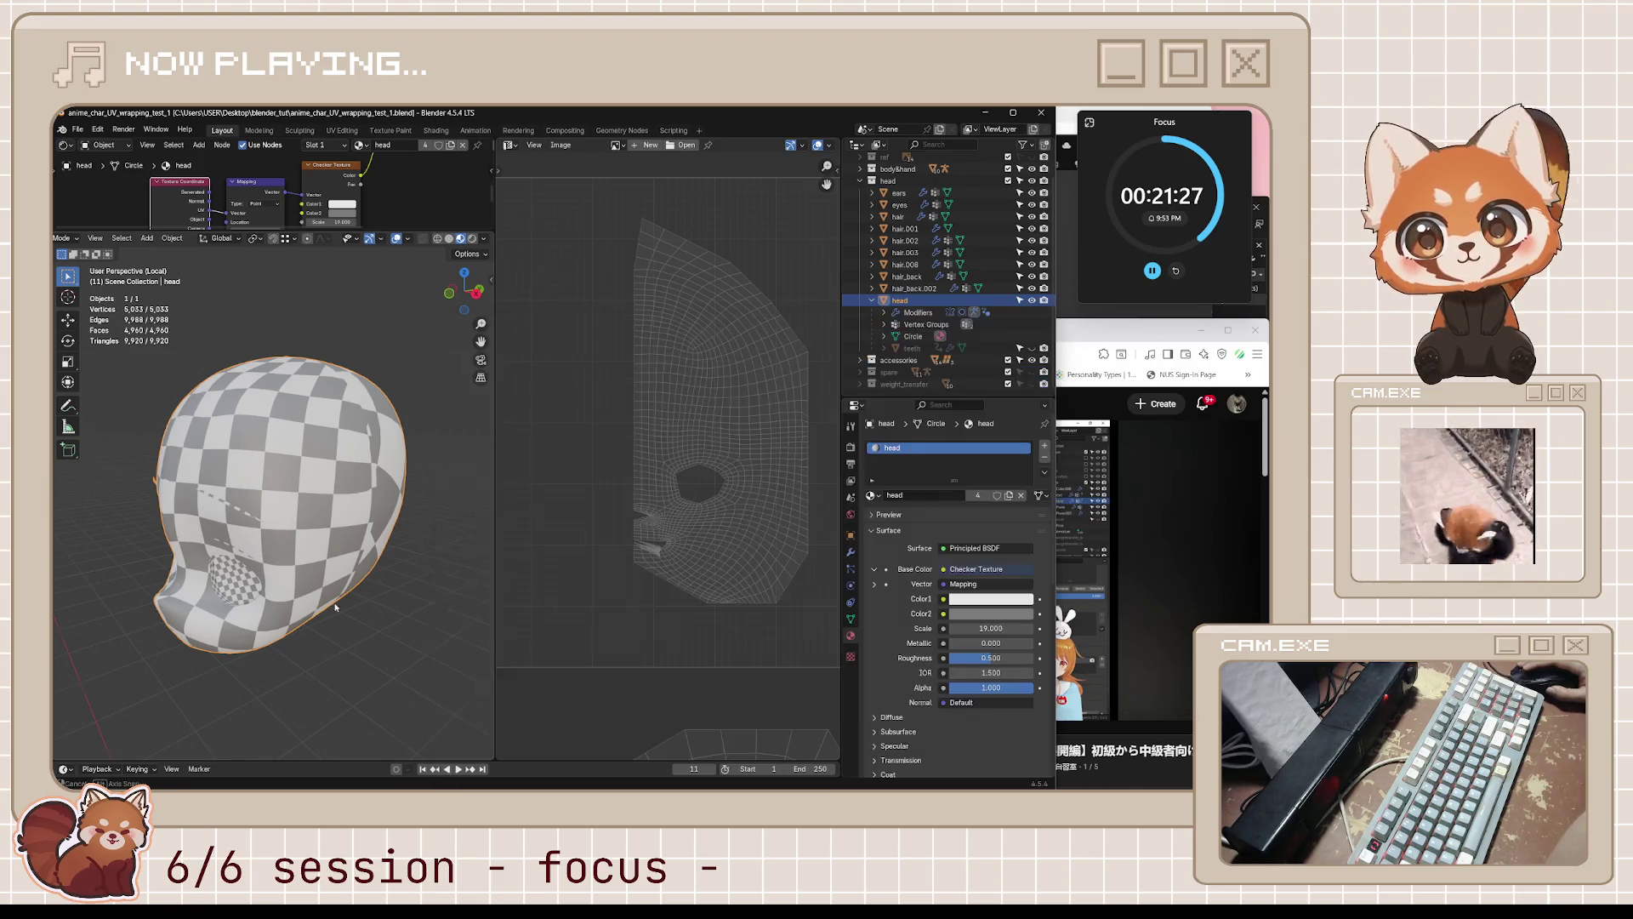
middle_click_drag(365, 570, 439, 573)
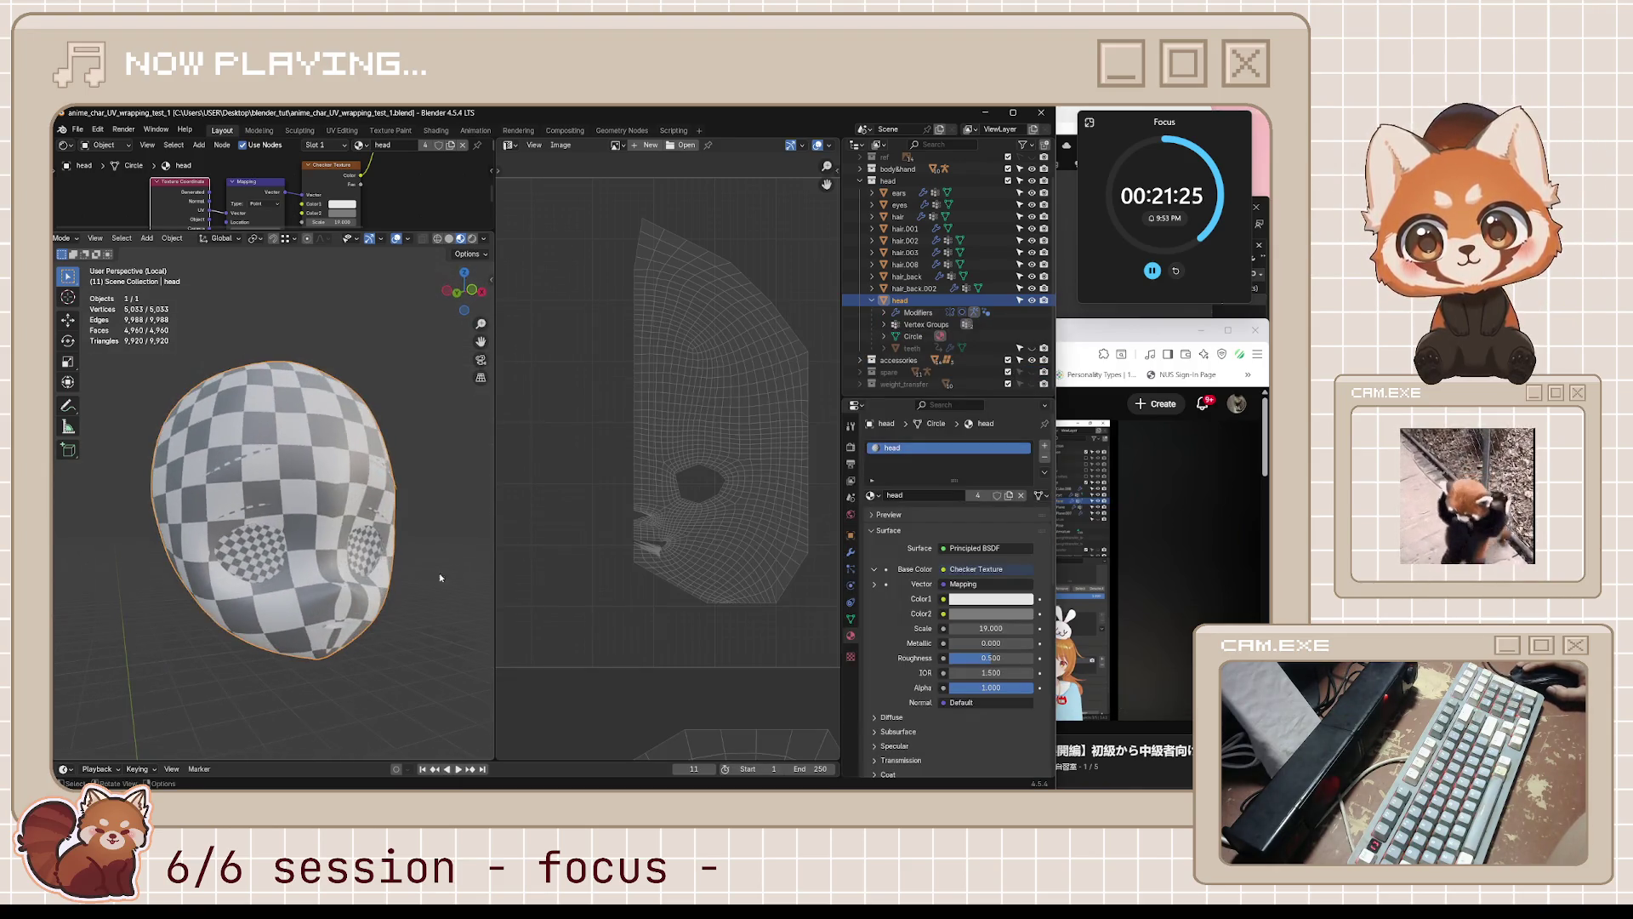
left_click(1155, 332)
left_click(992, 572)
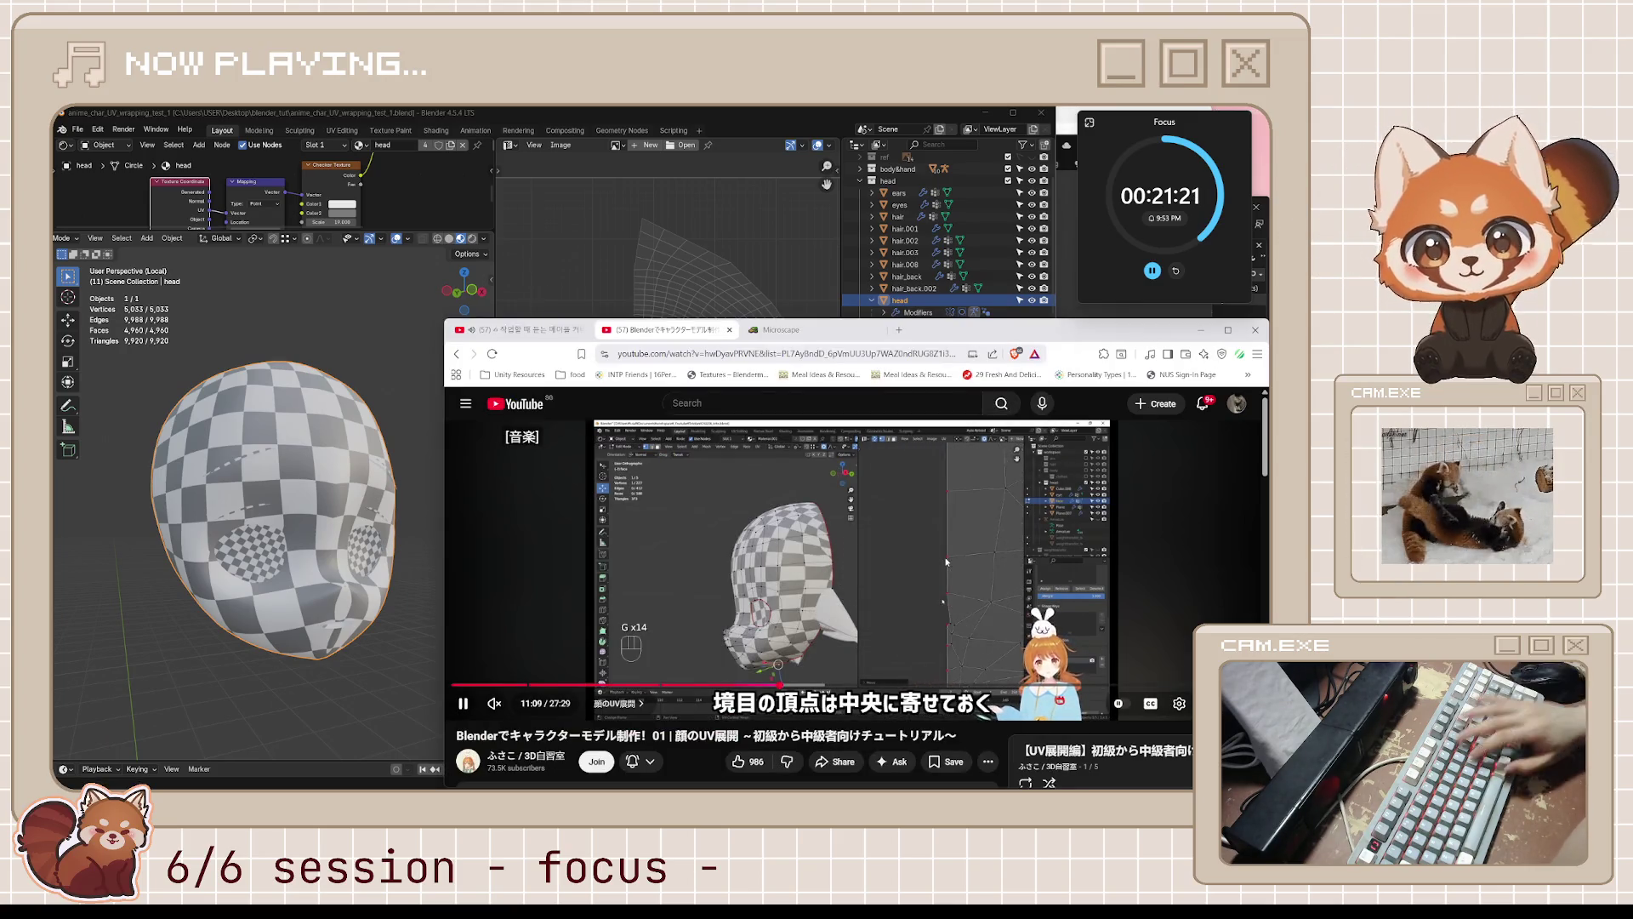
key("l")
key("j")
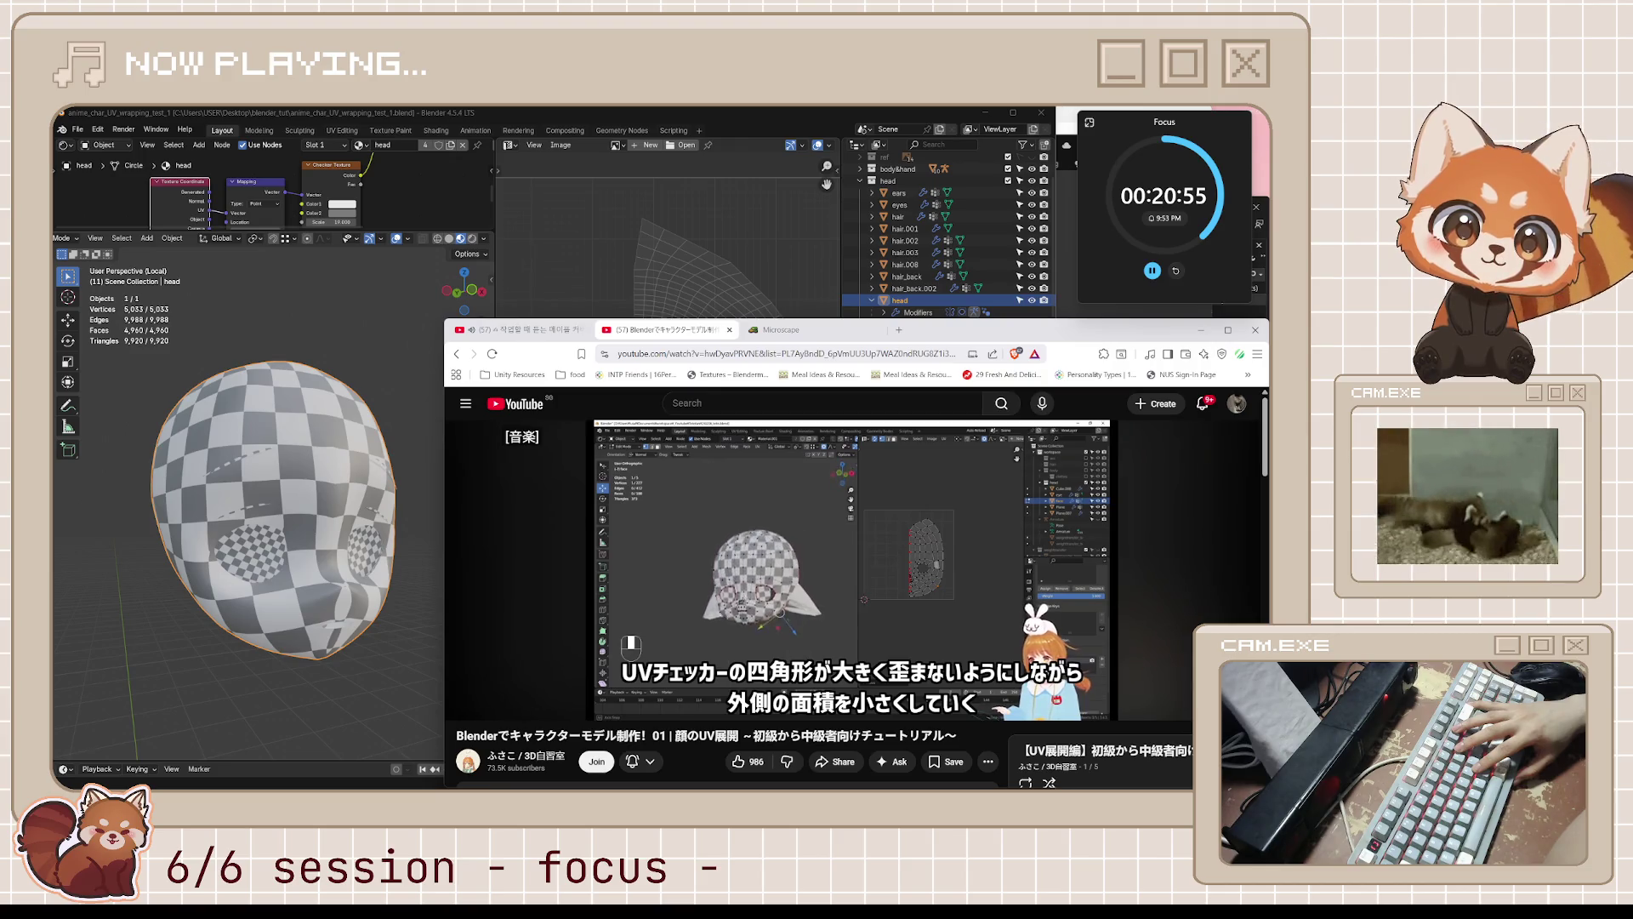
left_click(946, 561)
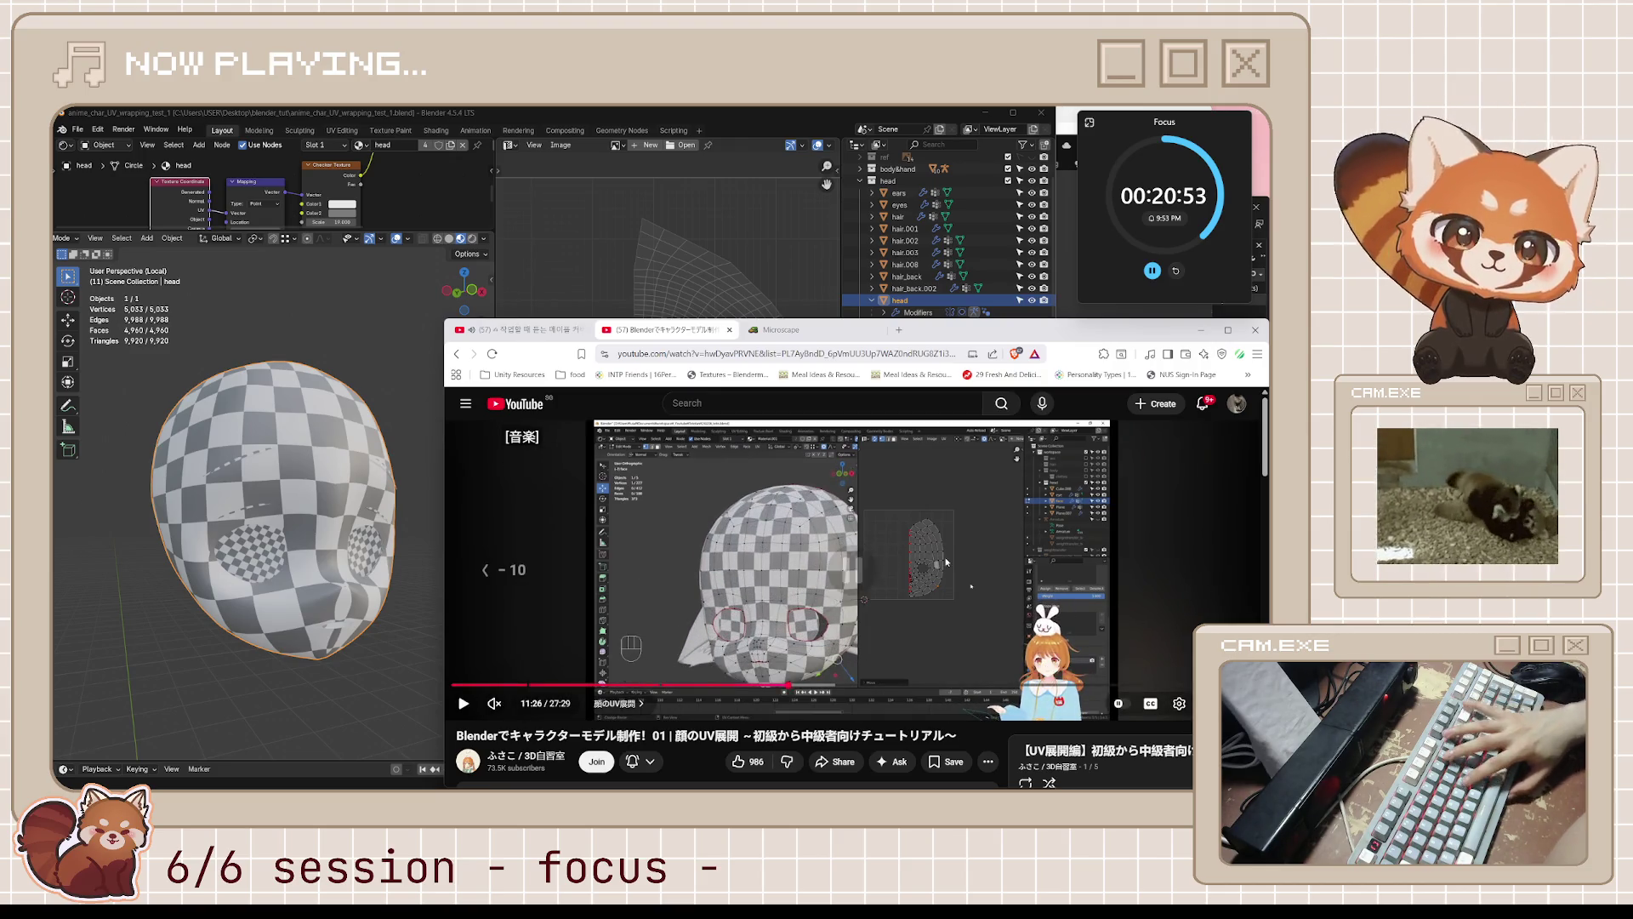
key("j")
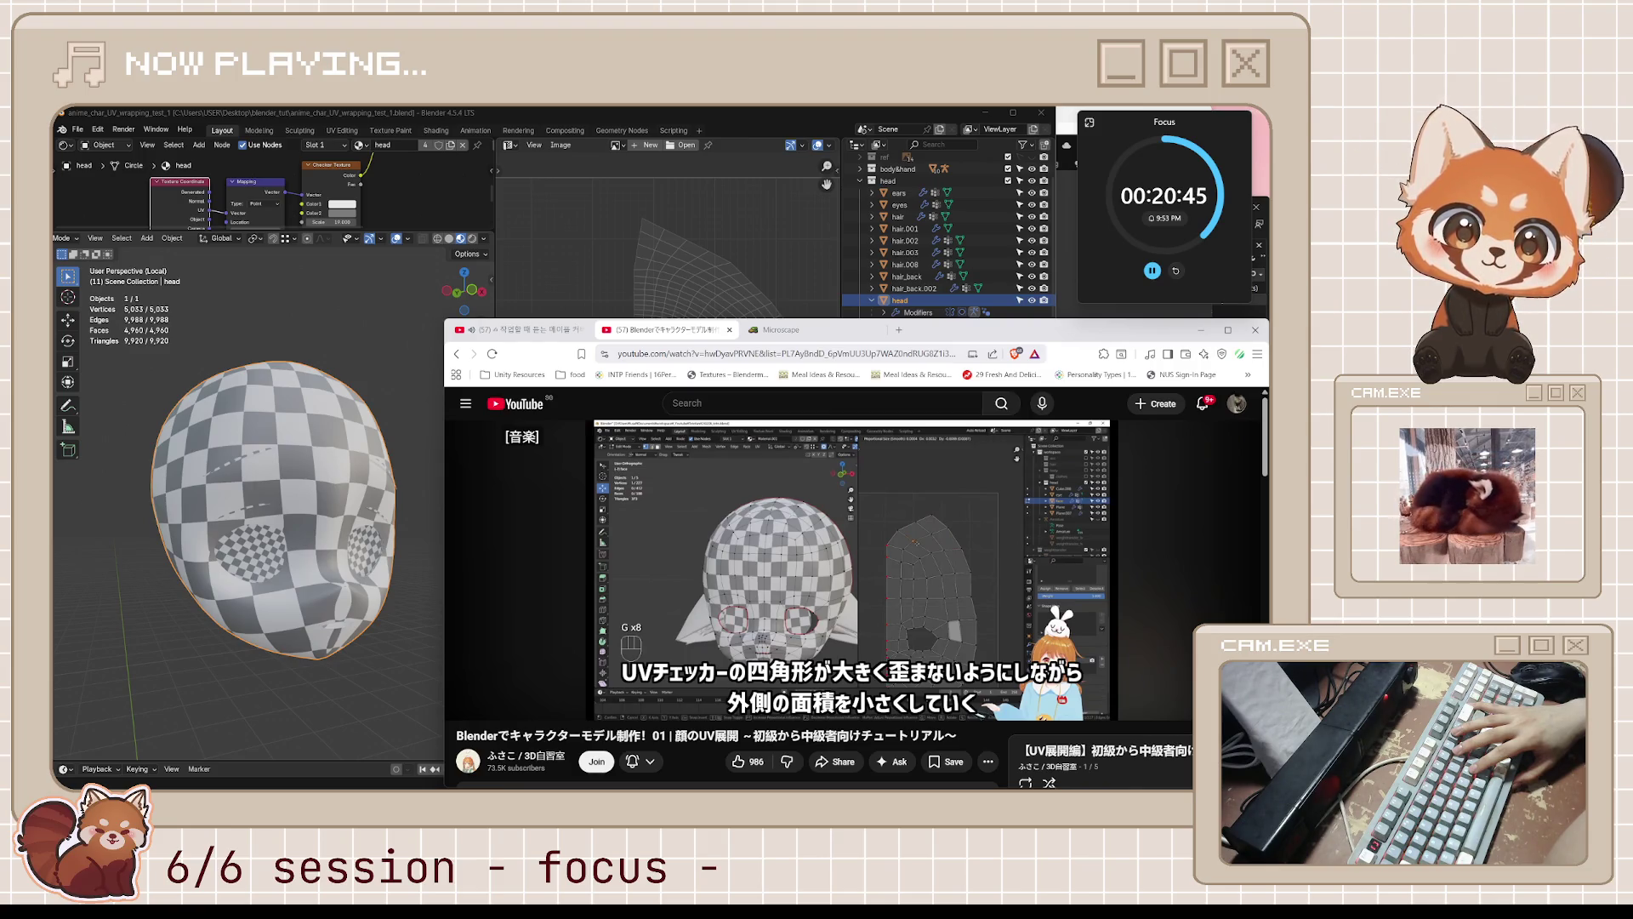
key("space")
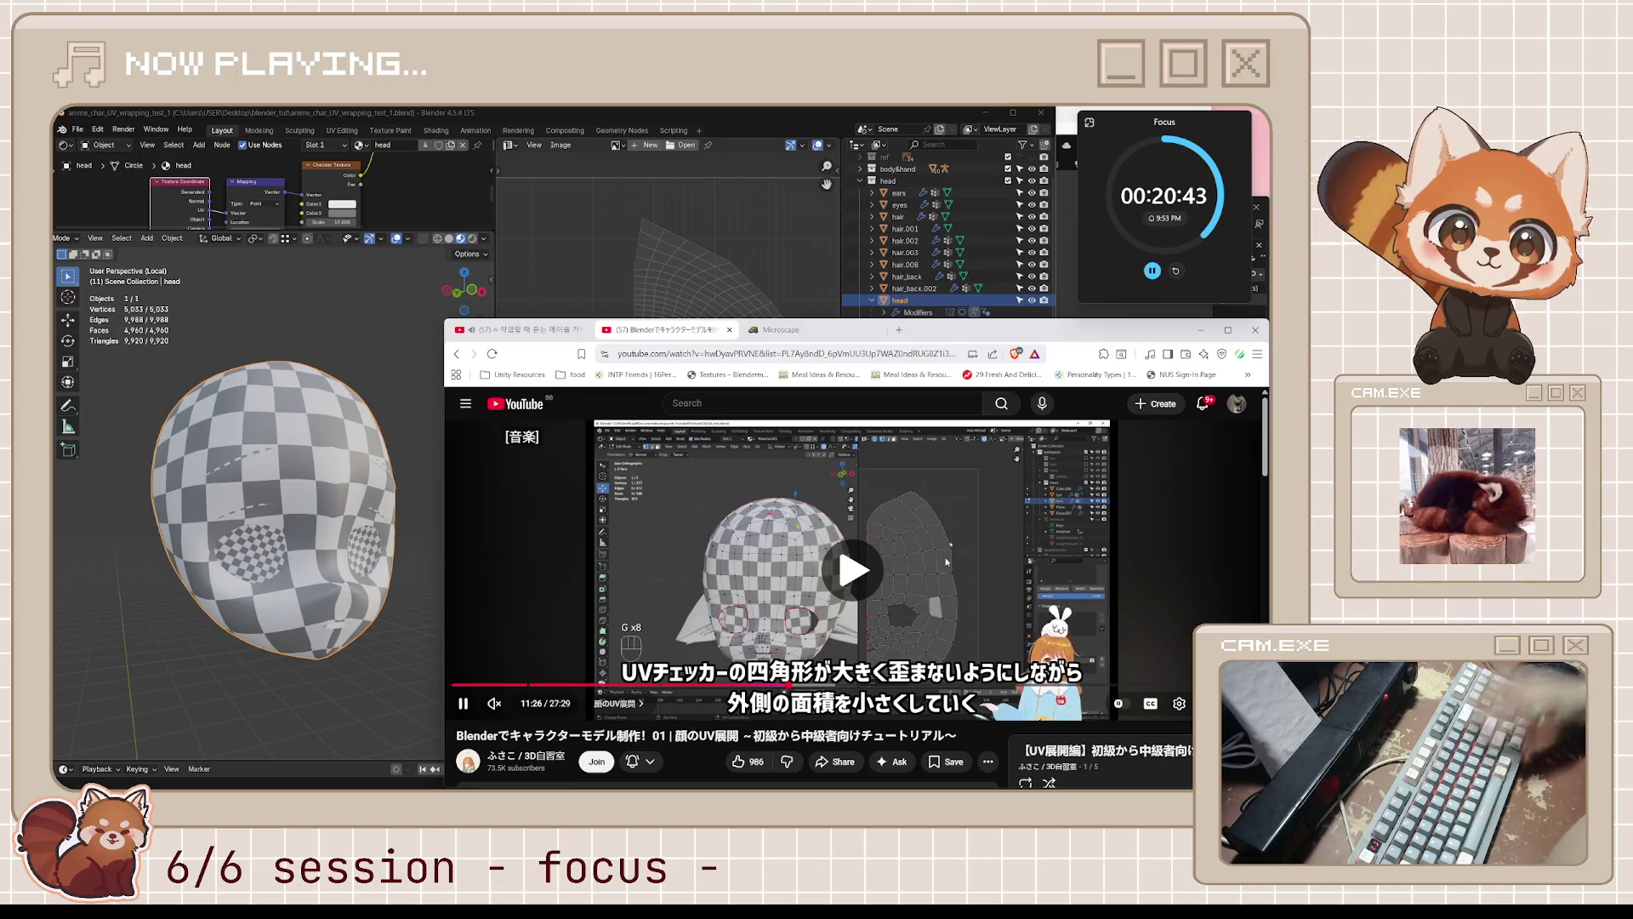
key("space")
- Switch back to Blender, view the head from the front, and enter Edit Mode
left_click(762, 119)
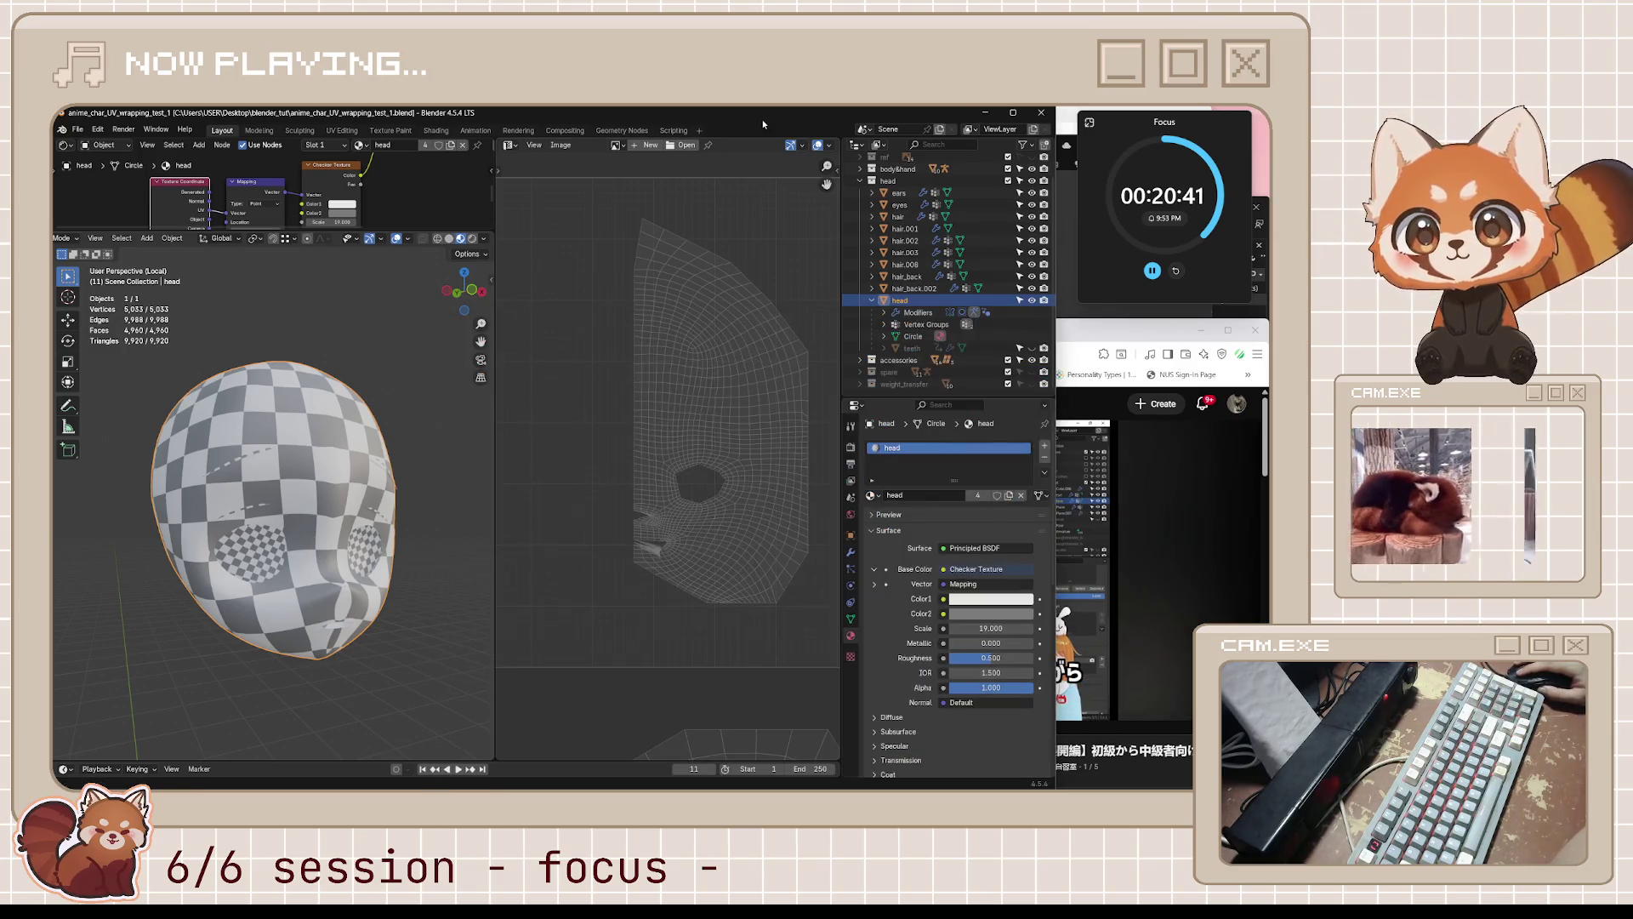
key("KP_1")
key("Tab")
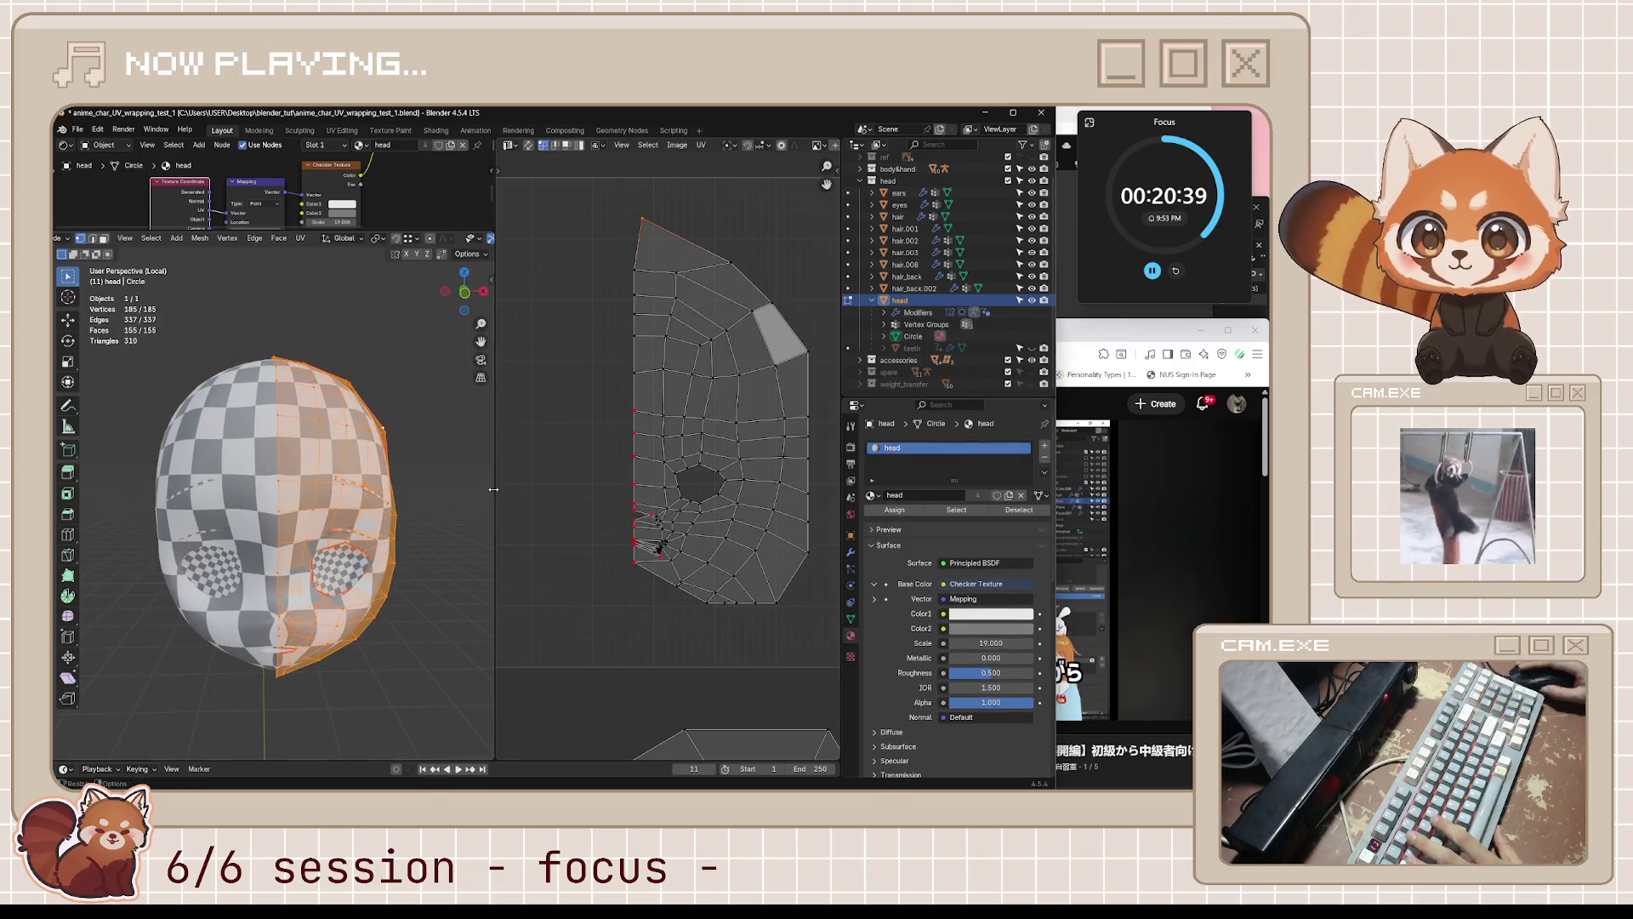
- Move a bottom face UV vertex left and pull the top UV vertex downward
middle_click_drag(459, 485, 477, 468)
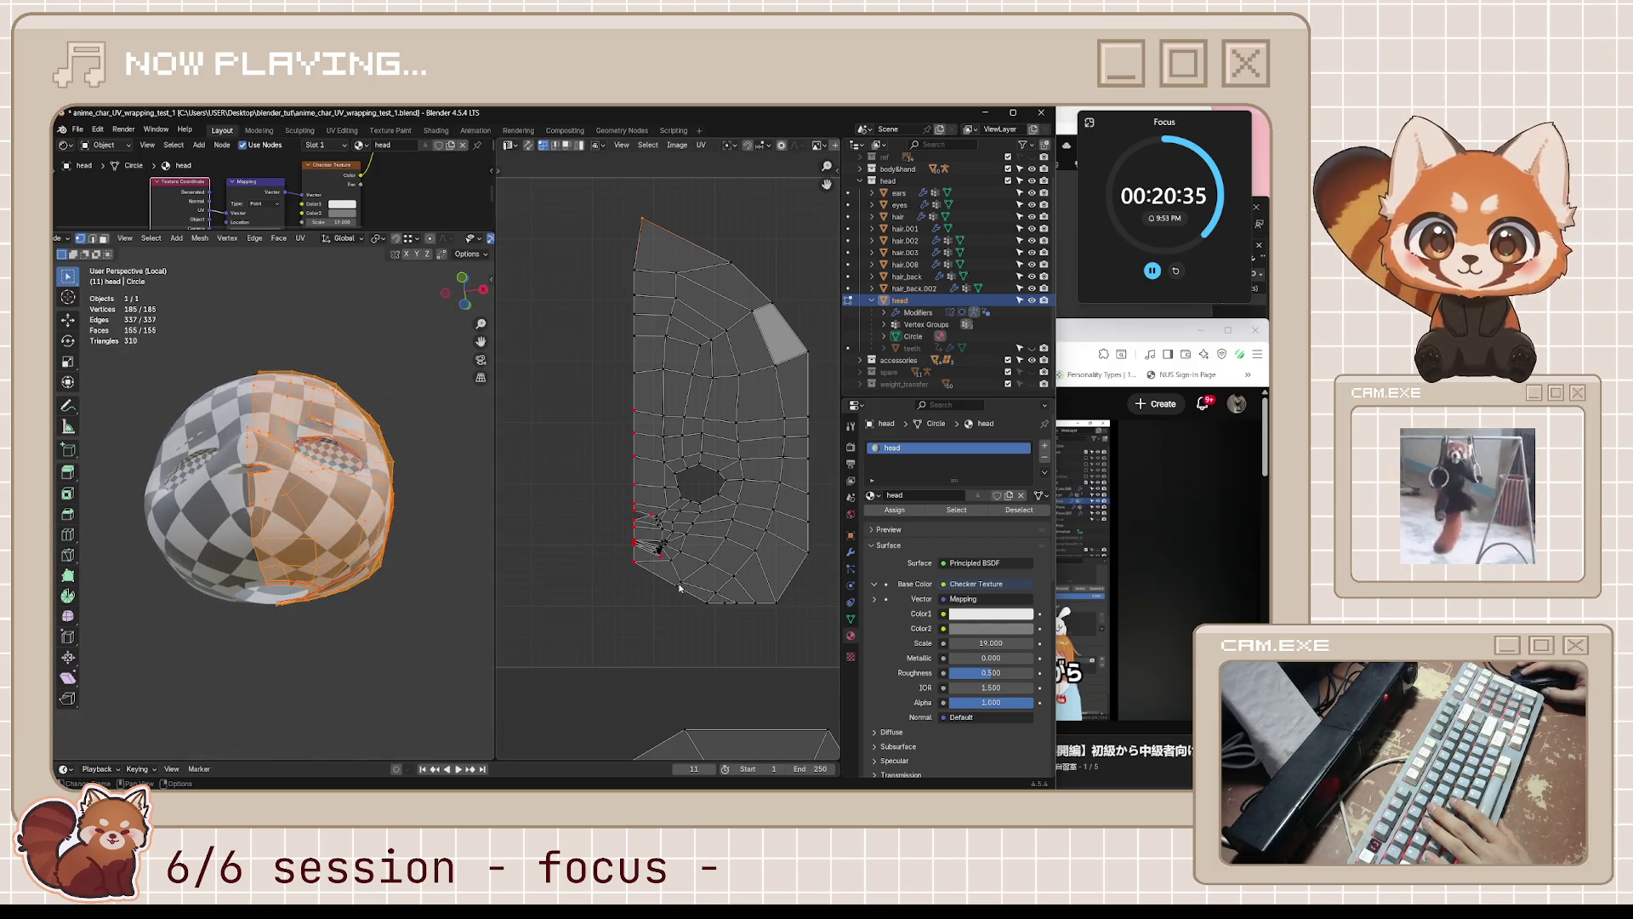
left_click_drag(680, 587, 641, 596)
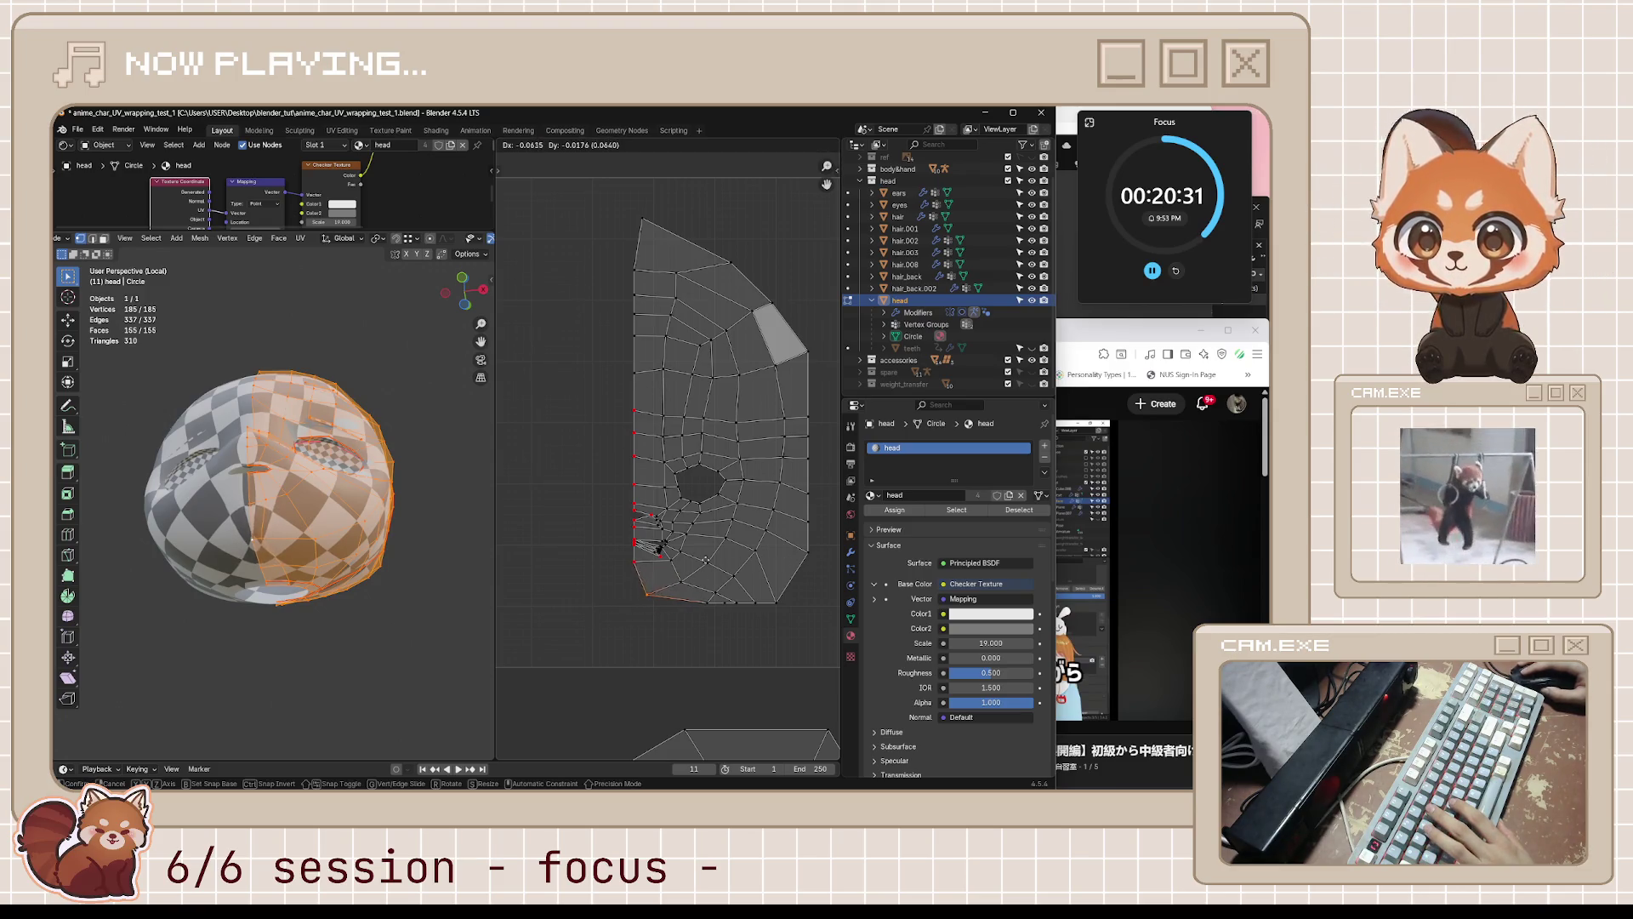
left_click(253, 550)
middle_click_drag(253, 550, 351, 545)
key("KP_1")
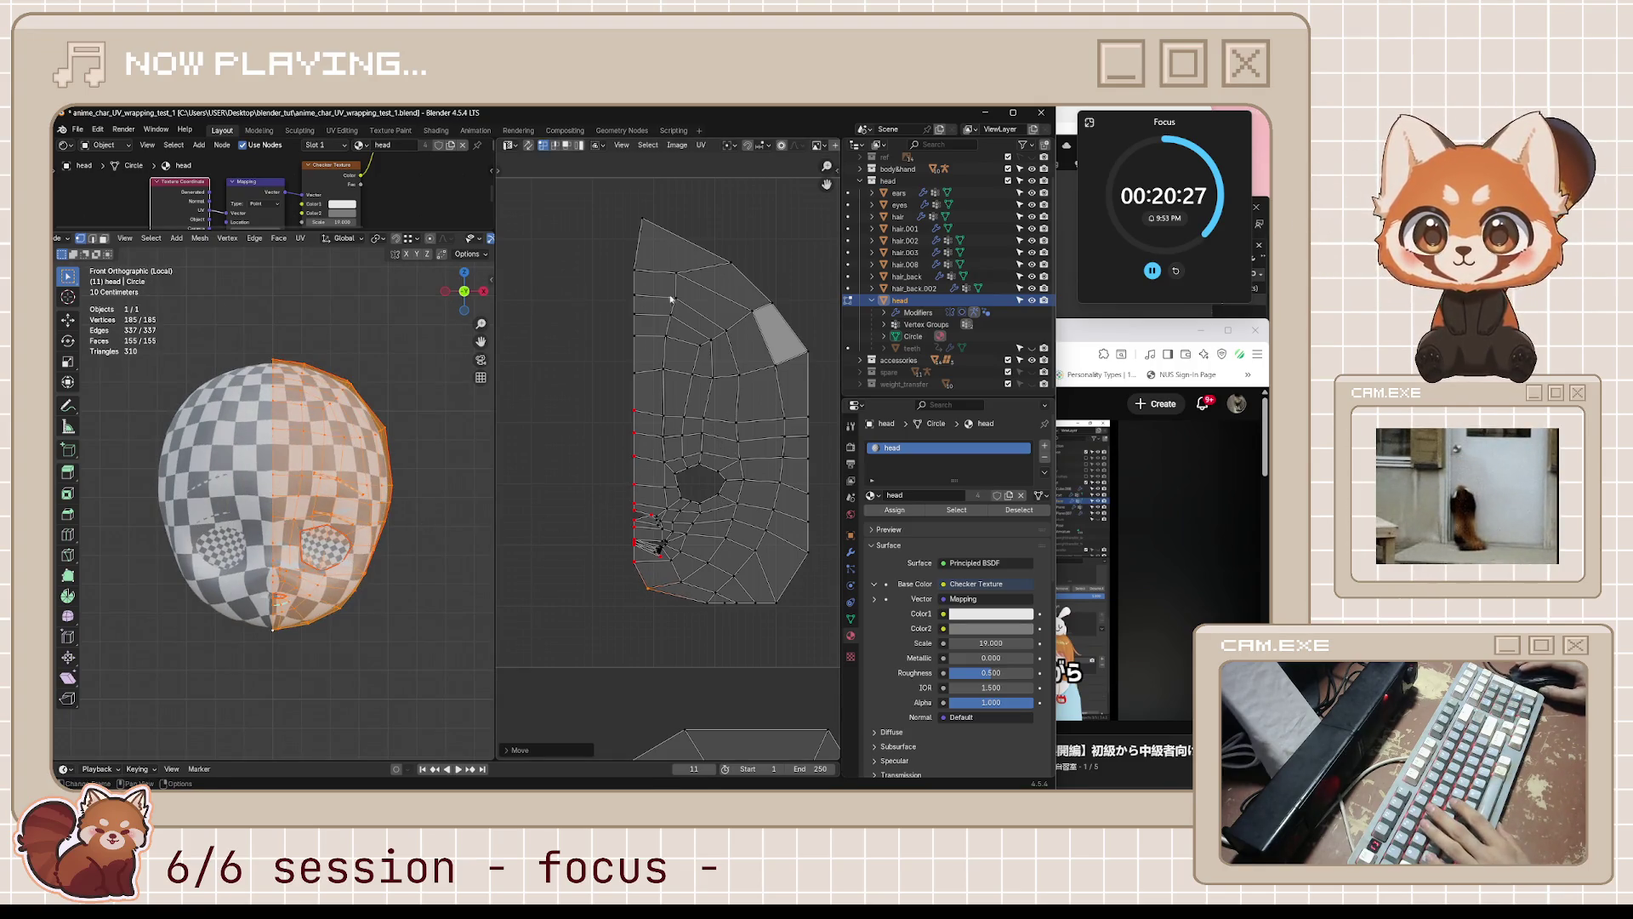
left_click_drag(646, 215, 644, 241)
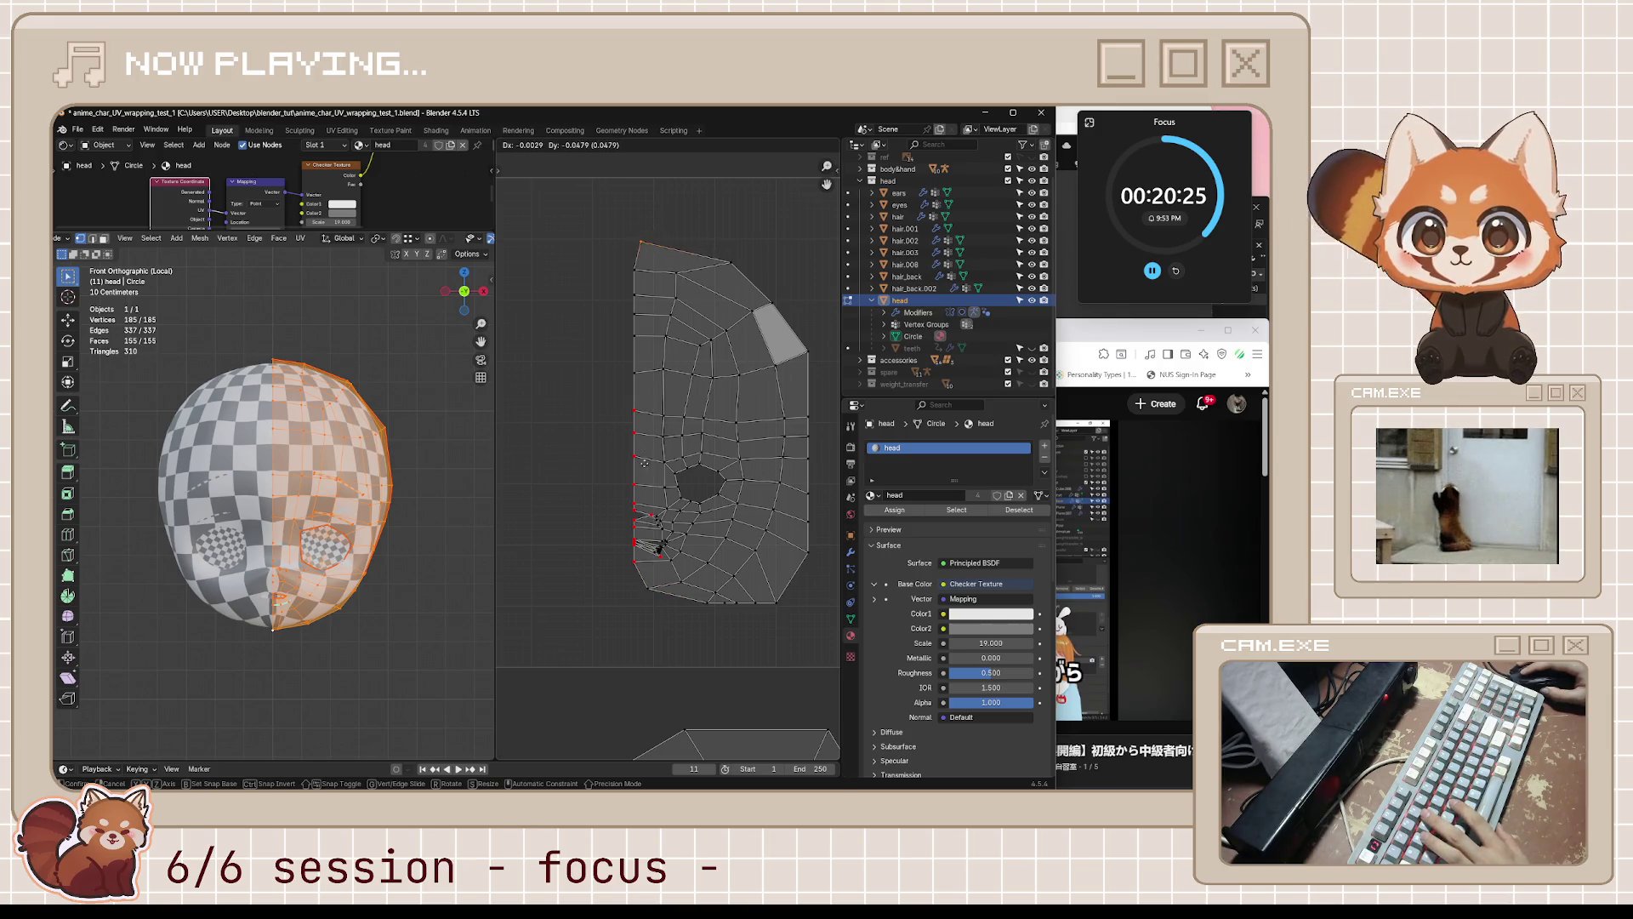
left_click(585, 516)
- Slide two right-border UV vertices along their edges, then return to Object Mode to inspect the checker
middle_click_drag(374, 481, 375, 460)
scroll(810, 374, "down", 6)
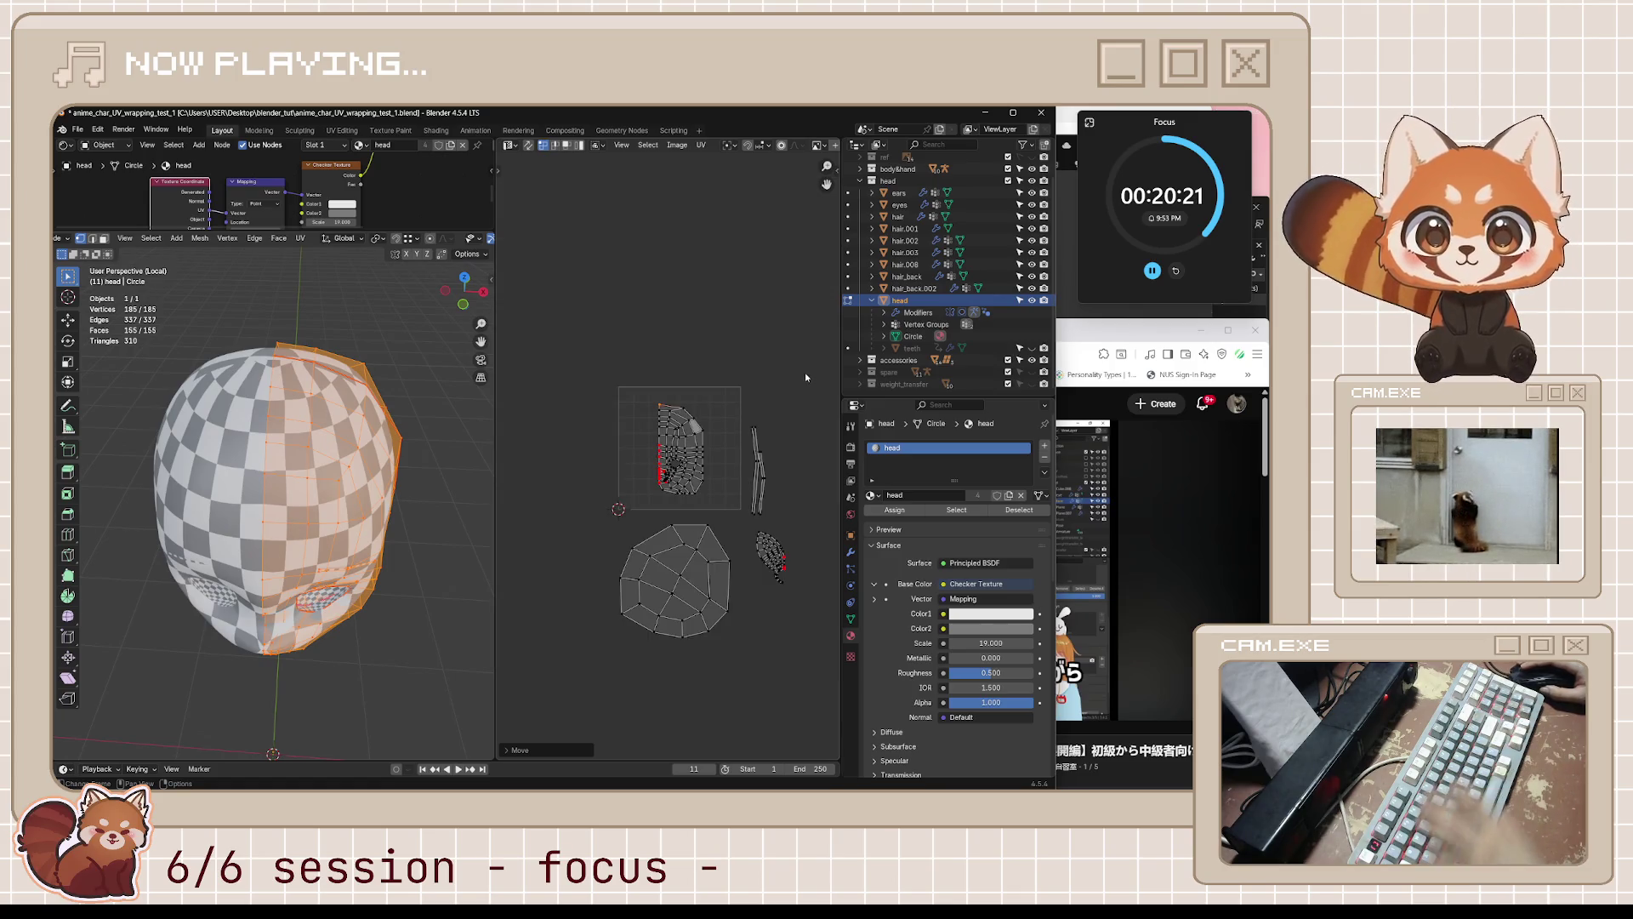
key("KP_1")
scroll(754, 572, "up", 6)
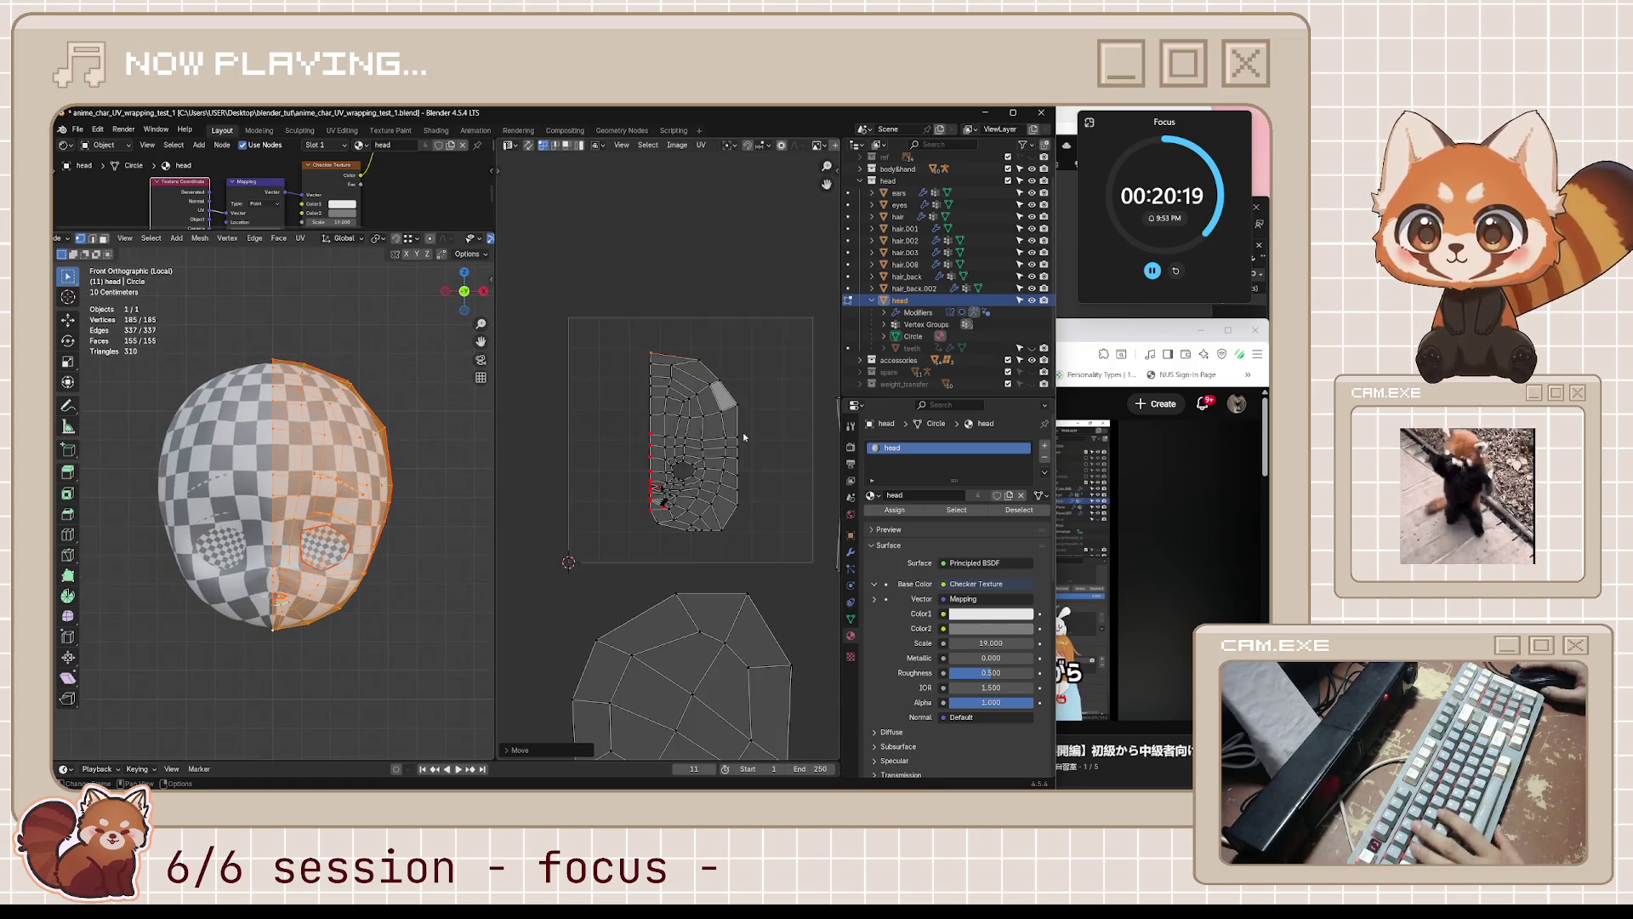
middle_click_drag(789, 578, 724, 546)
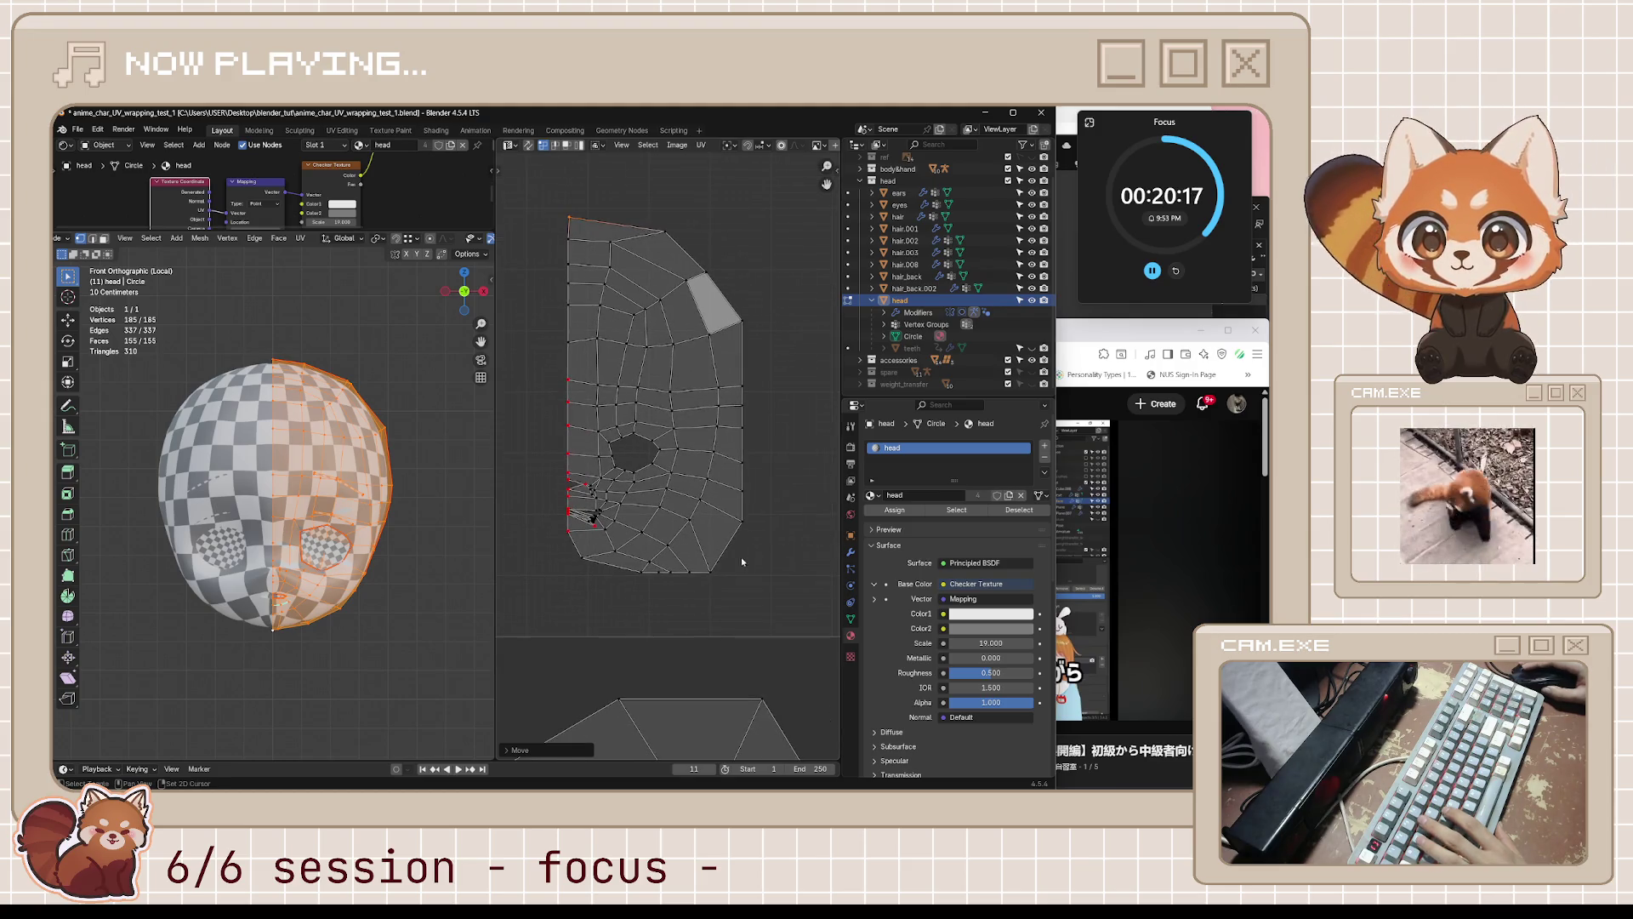
key("g")
key("g")
left_click(727, 491)
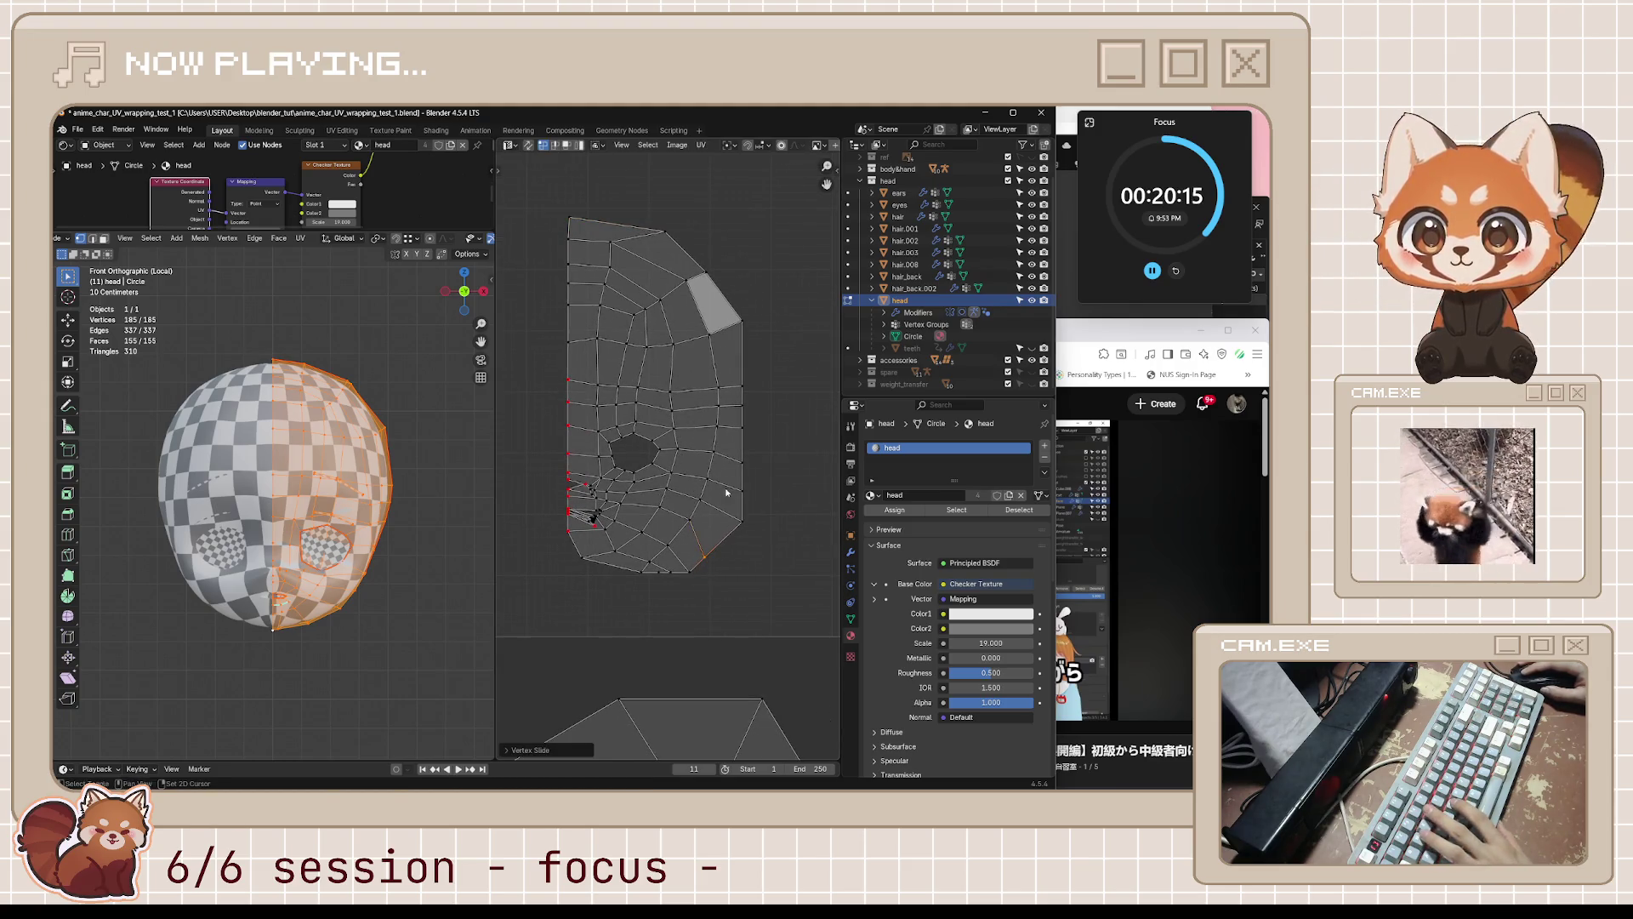
key("g")
key("g")
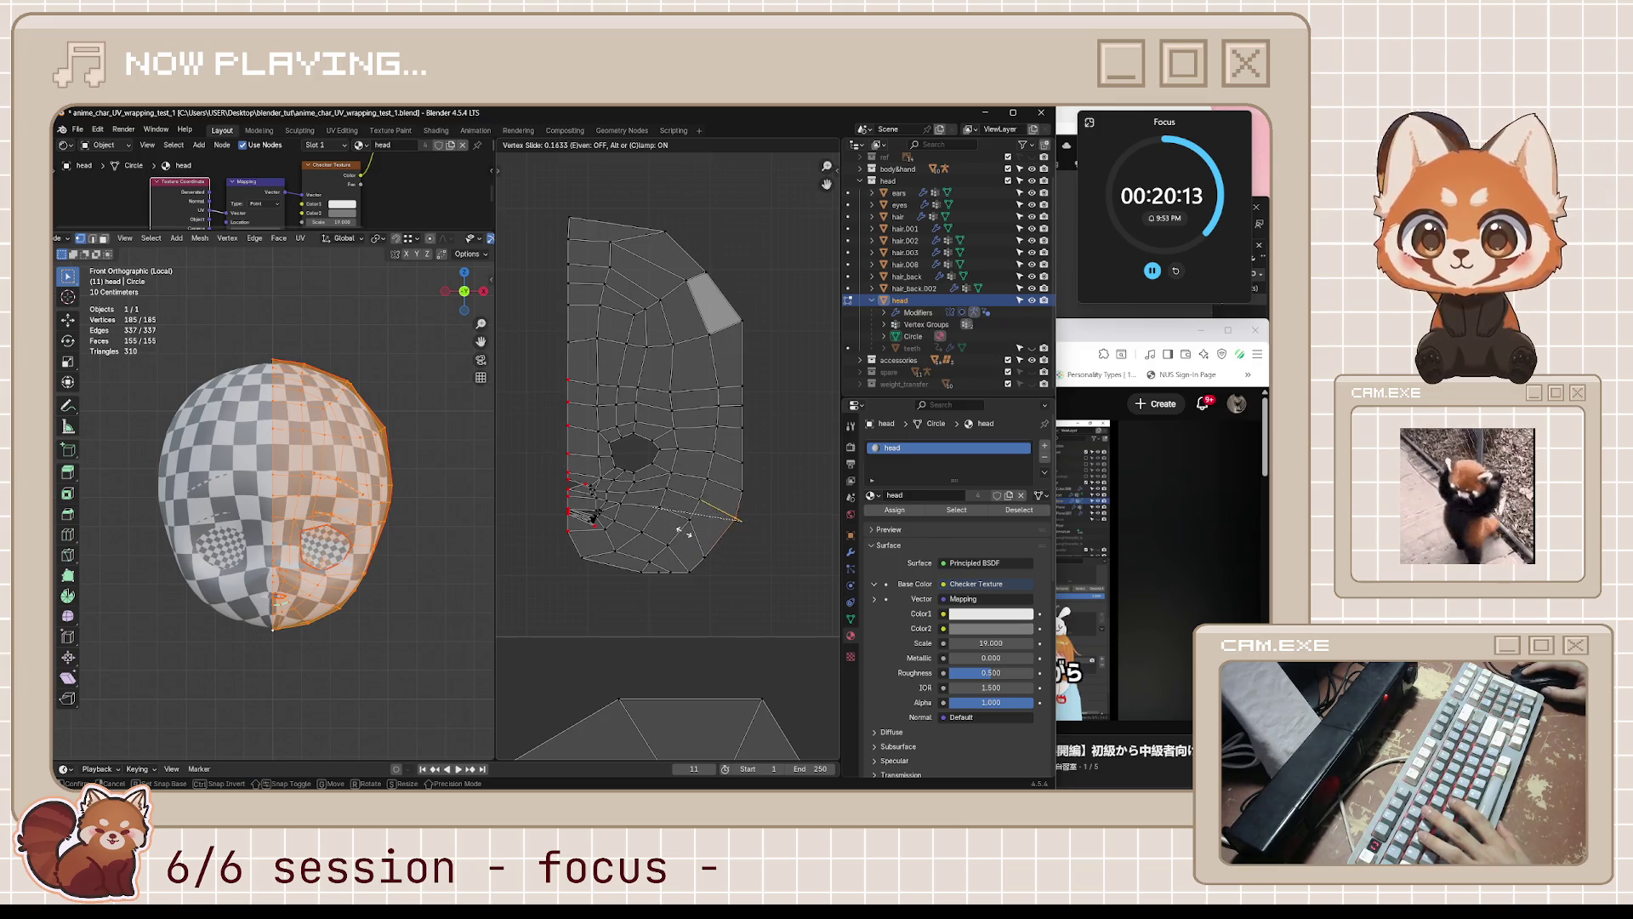
left_click(681, 530)
key("Tab")
mouse_move(425, 578)
middle_mouse_down()
mouse_move(450, 588)
mouse_move(374, 565)
mouse_move(477, 557)
middle_mouse_up()
- Back in edit mode, reposition the crowded mouth-corner UV vertex, including a Y-constrained move down
key("Tab")
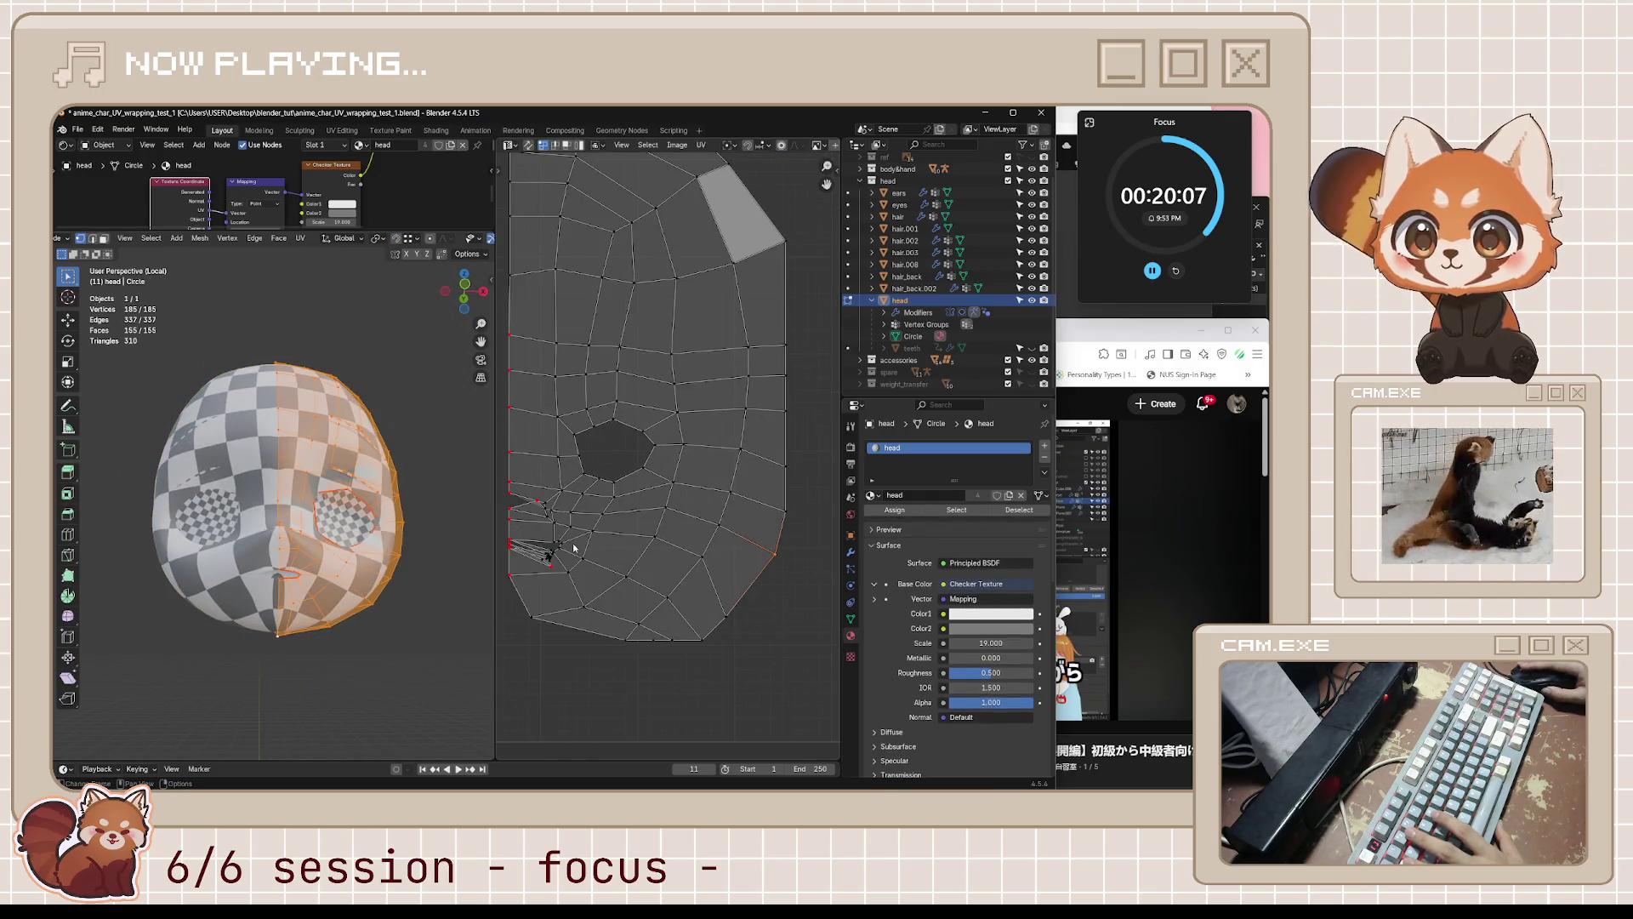
scroll(575, 548, "up", 4)
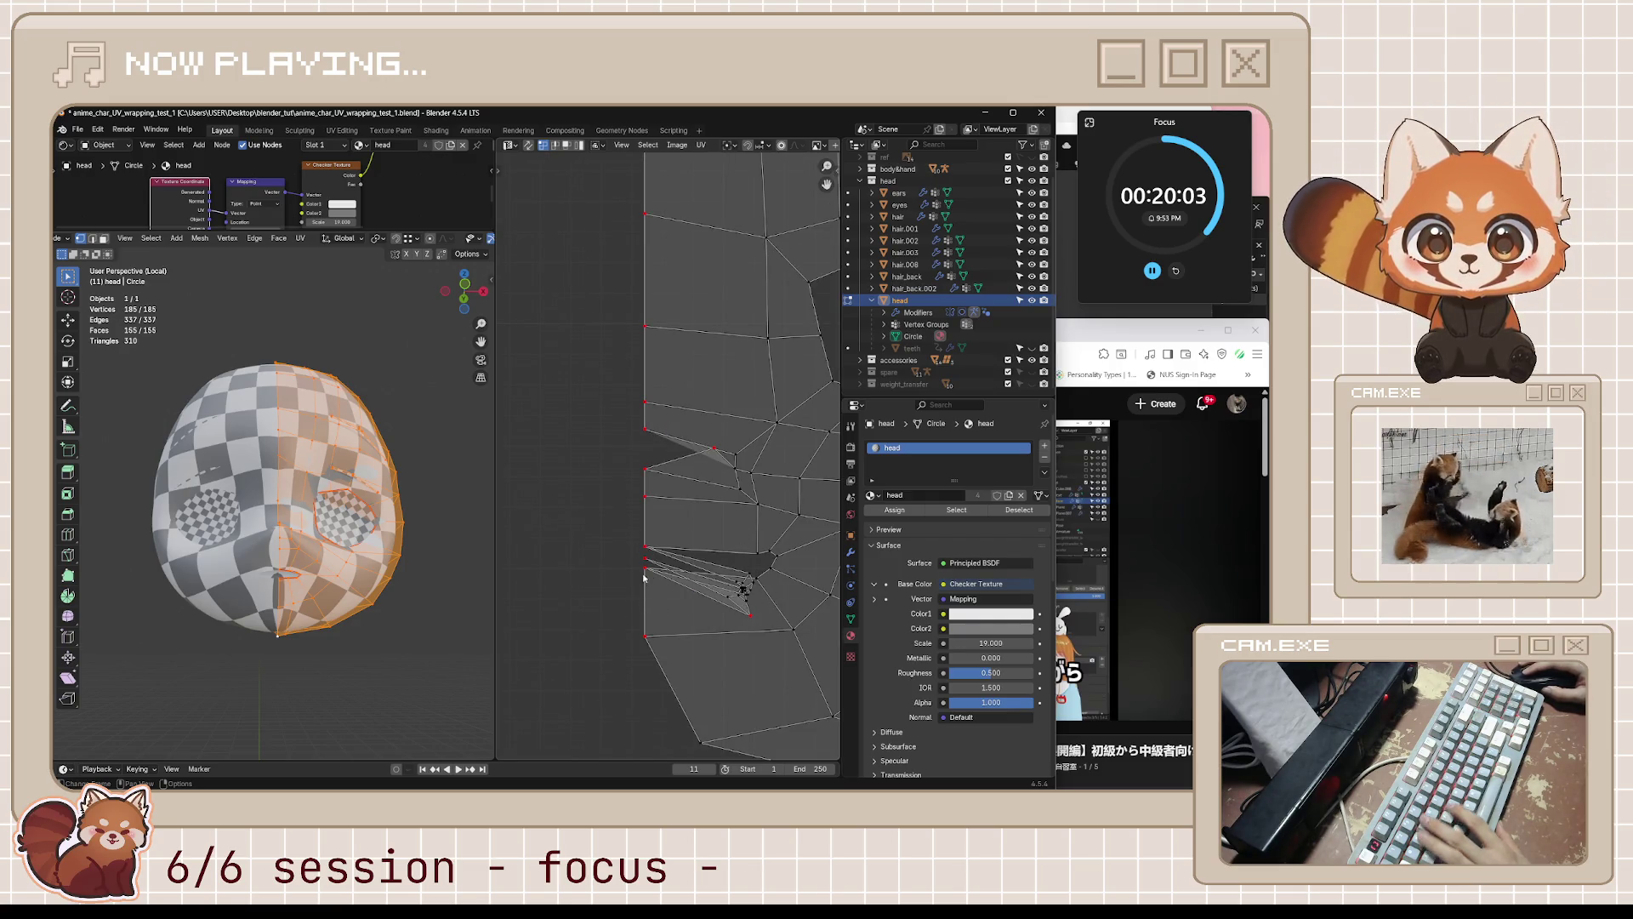
left_click(647, 569)
key("g")
key("y")
left_click(729, 611)
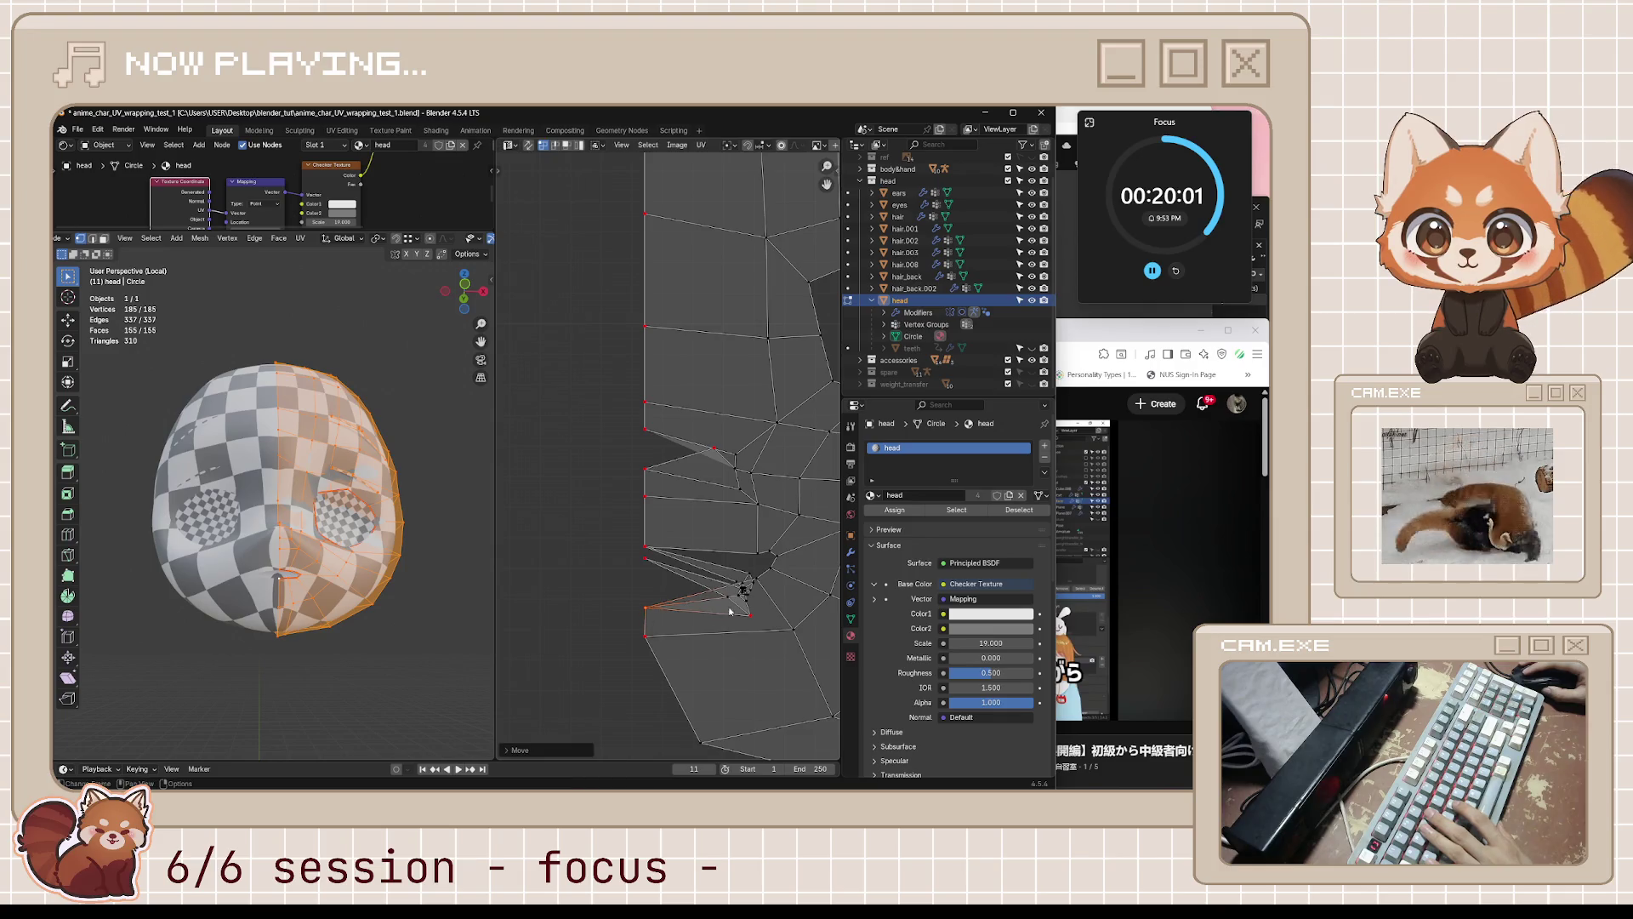
key("g")
right_click(731, 619)
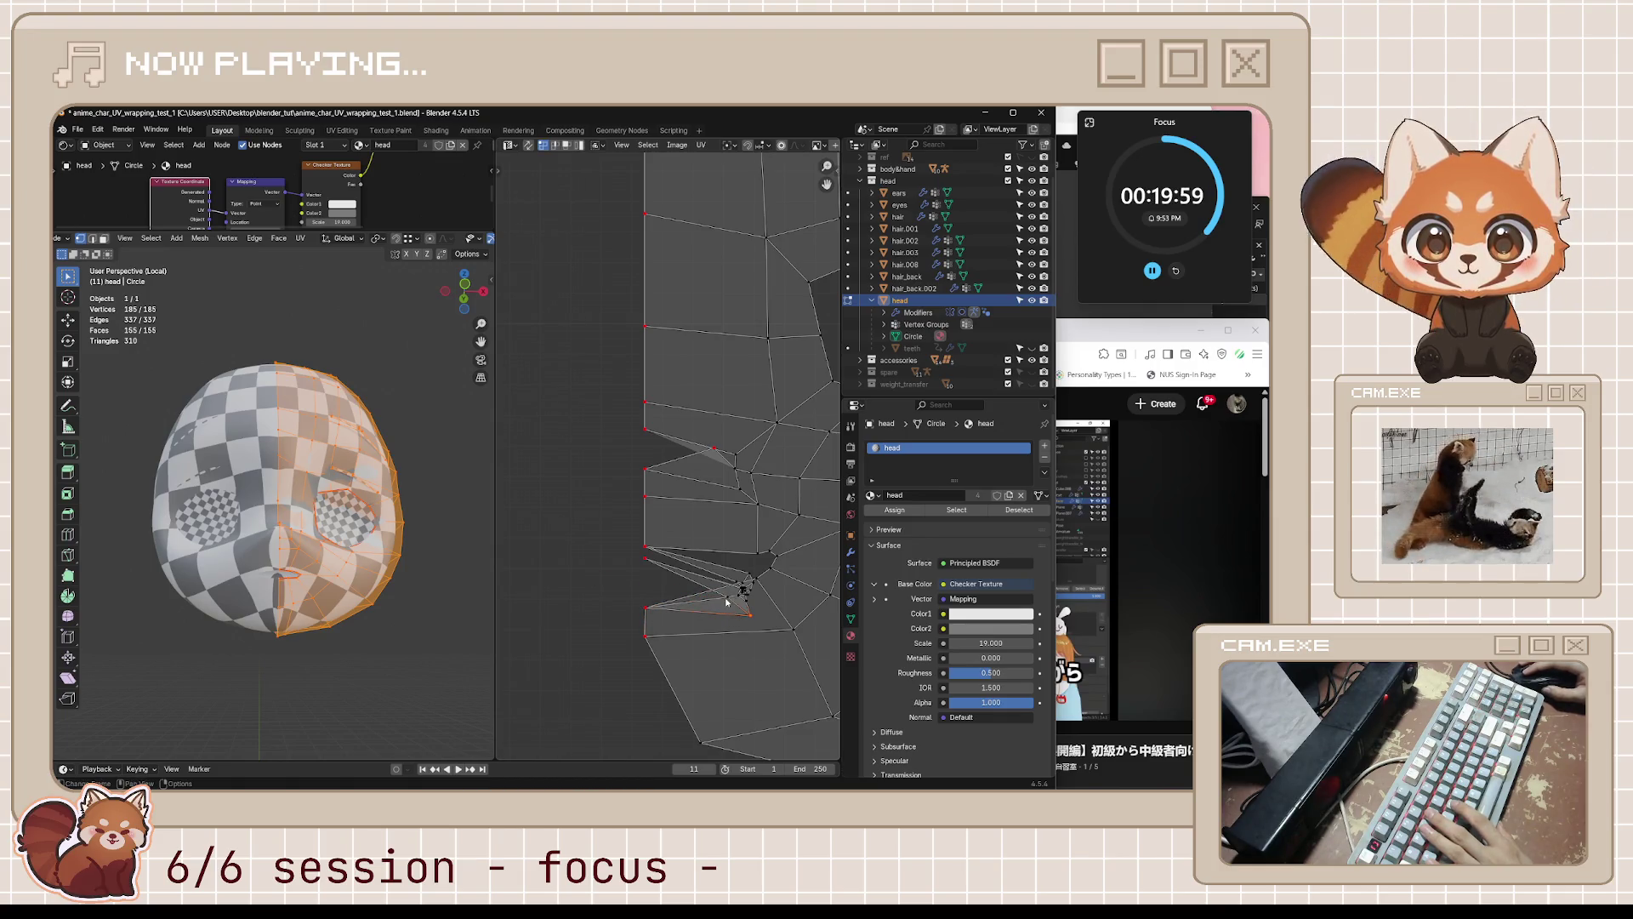
key("g")
left_click(710, 601)
key("g")
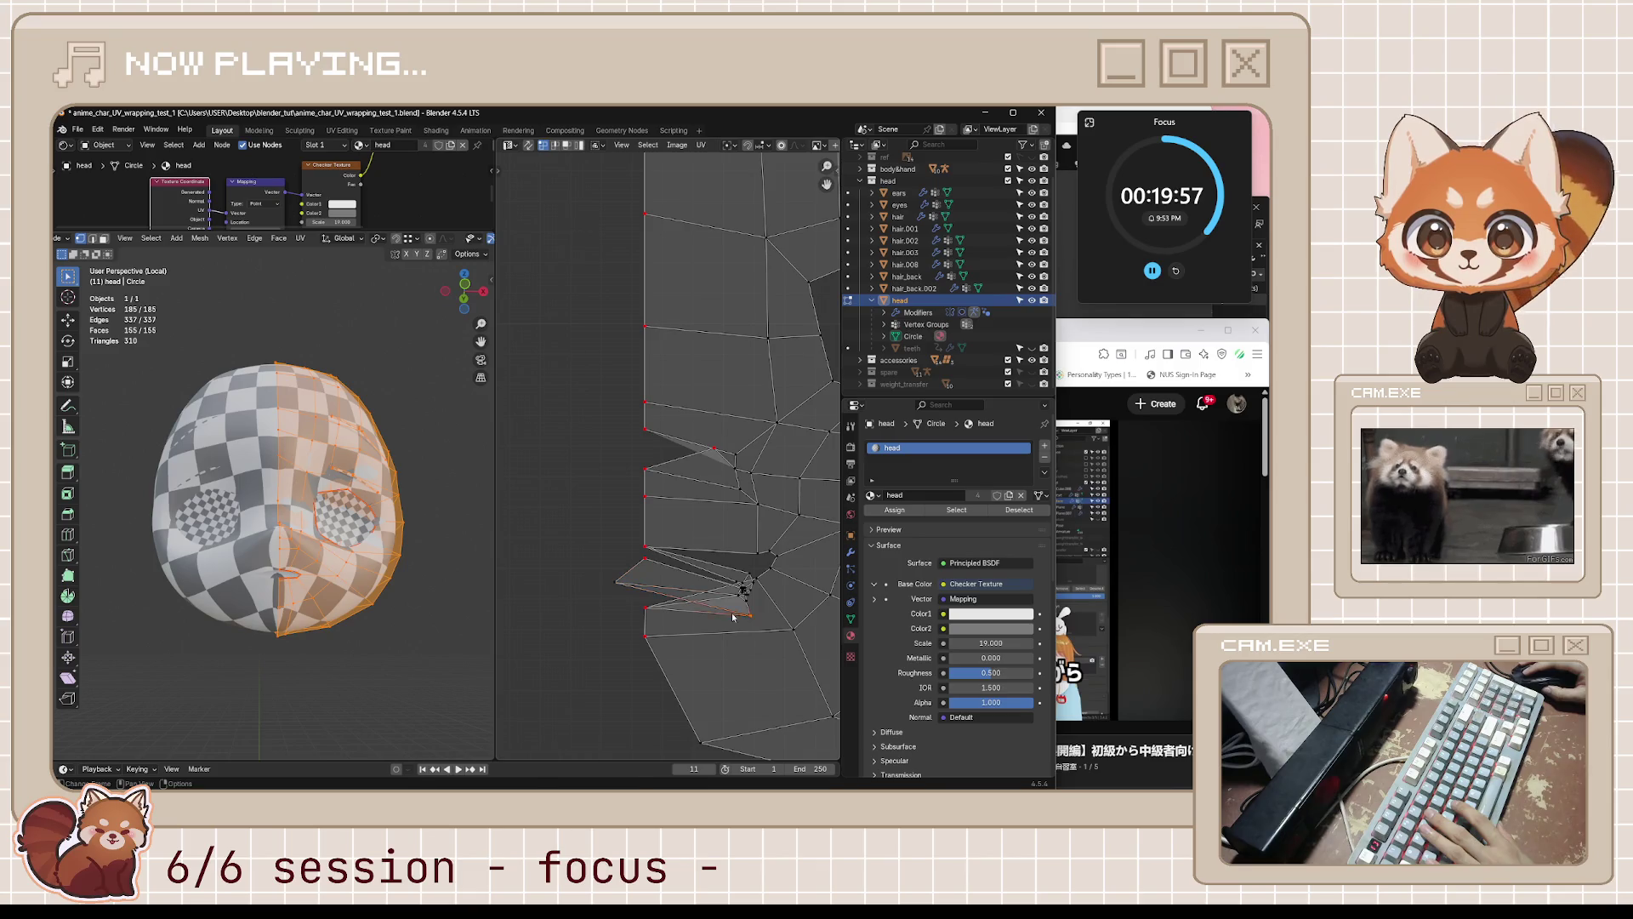
left_click(613, 596)
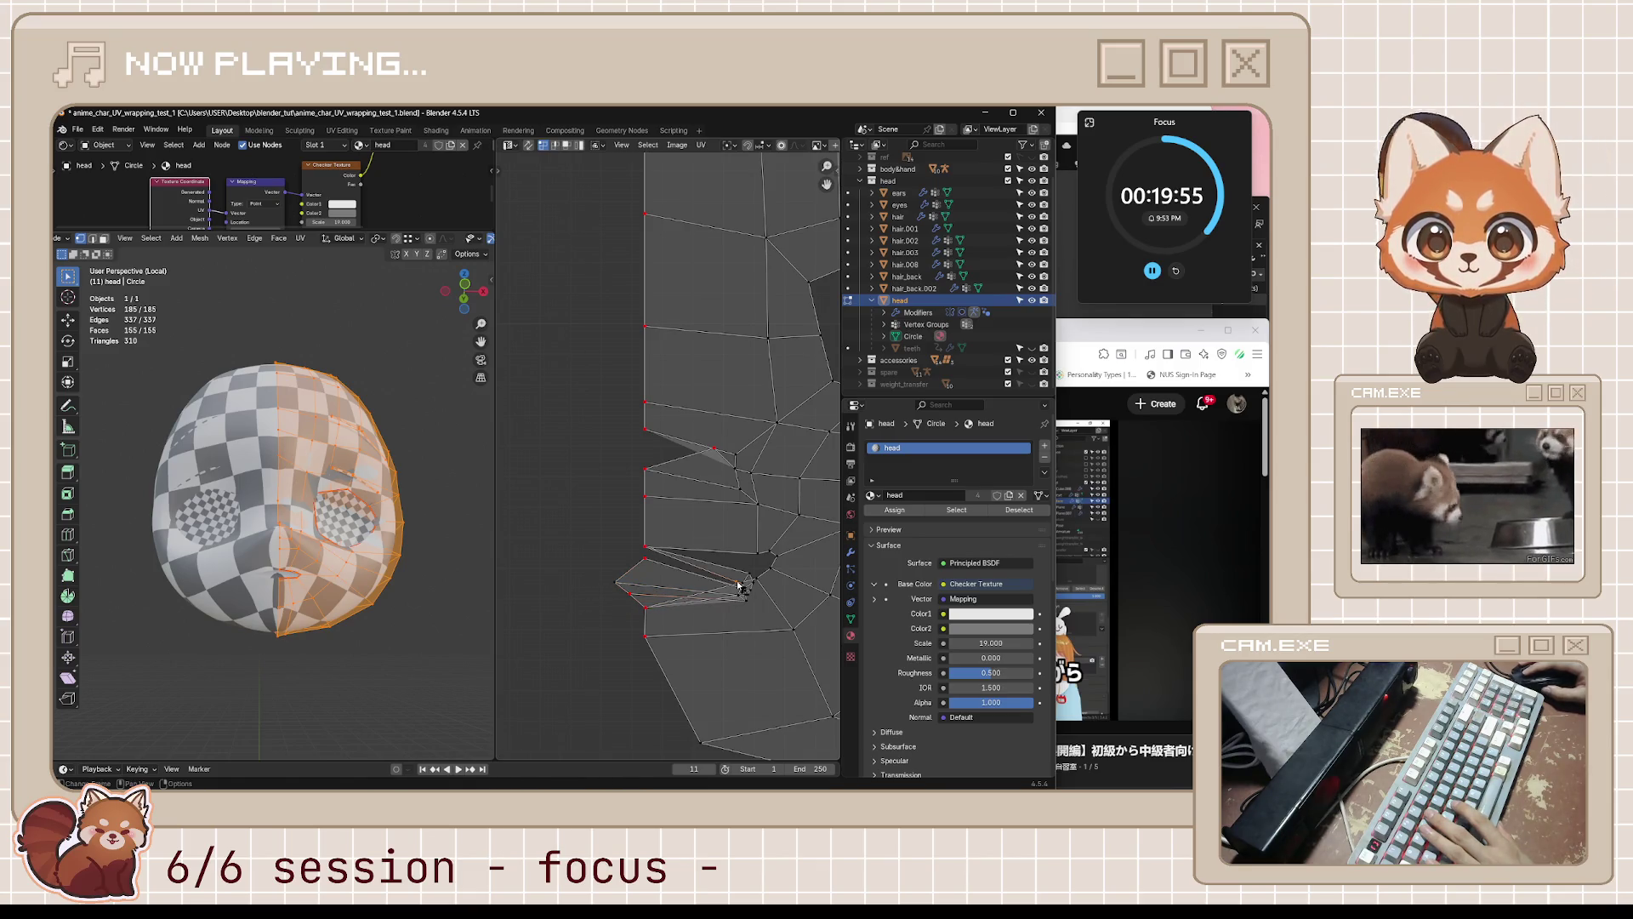
key("g")
left_click(696, 564)
key("g")
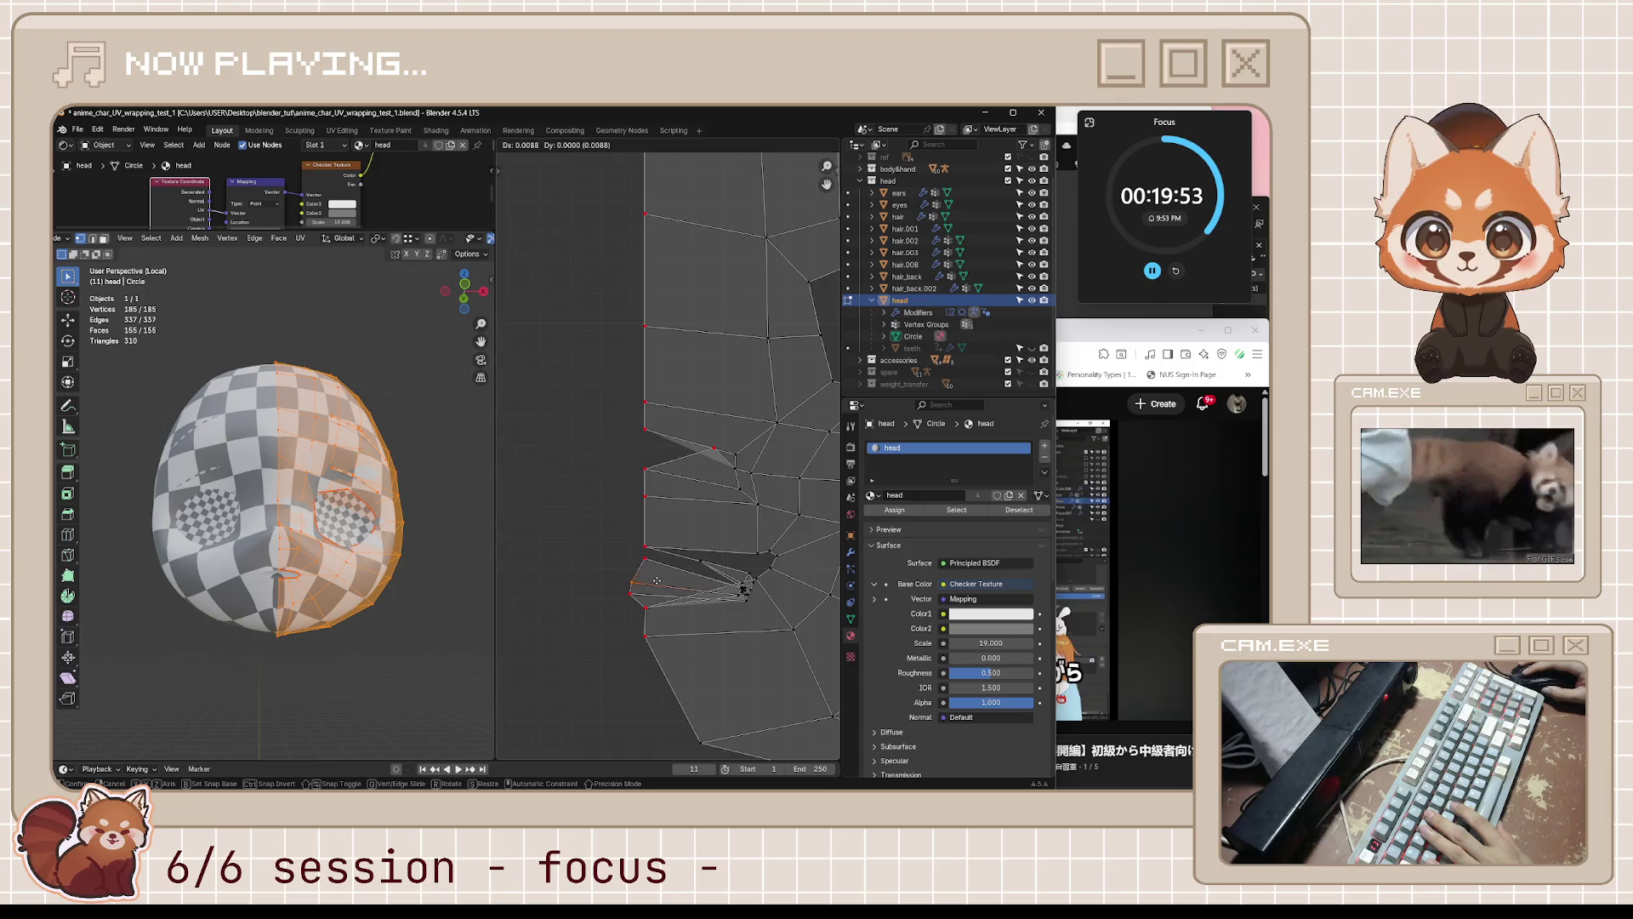
left_click(743, 589)
- Nudge the remaining crowded UV vertices around the mouth into less distorted positions
key("g")
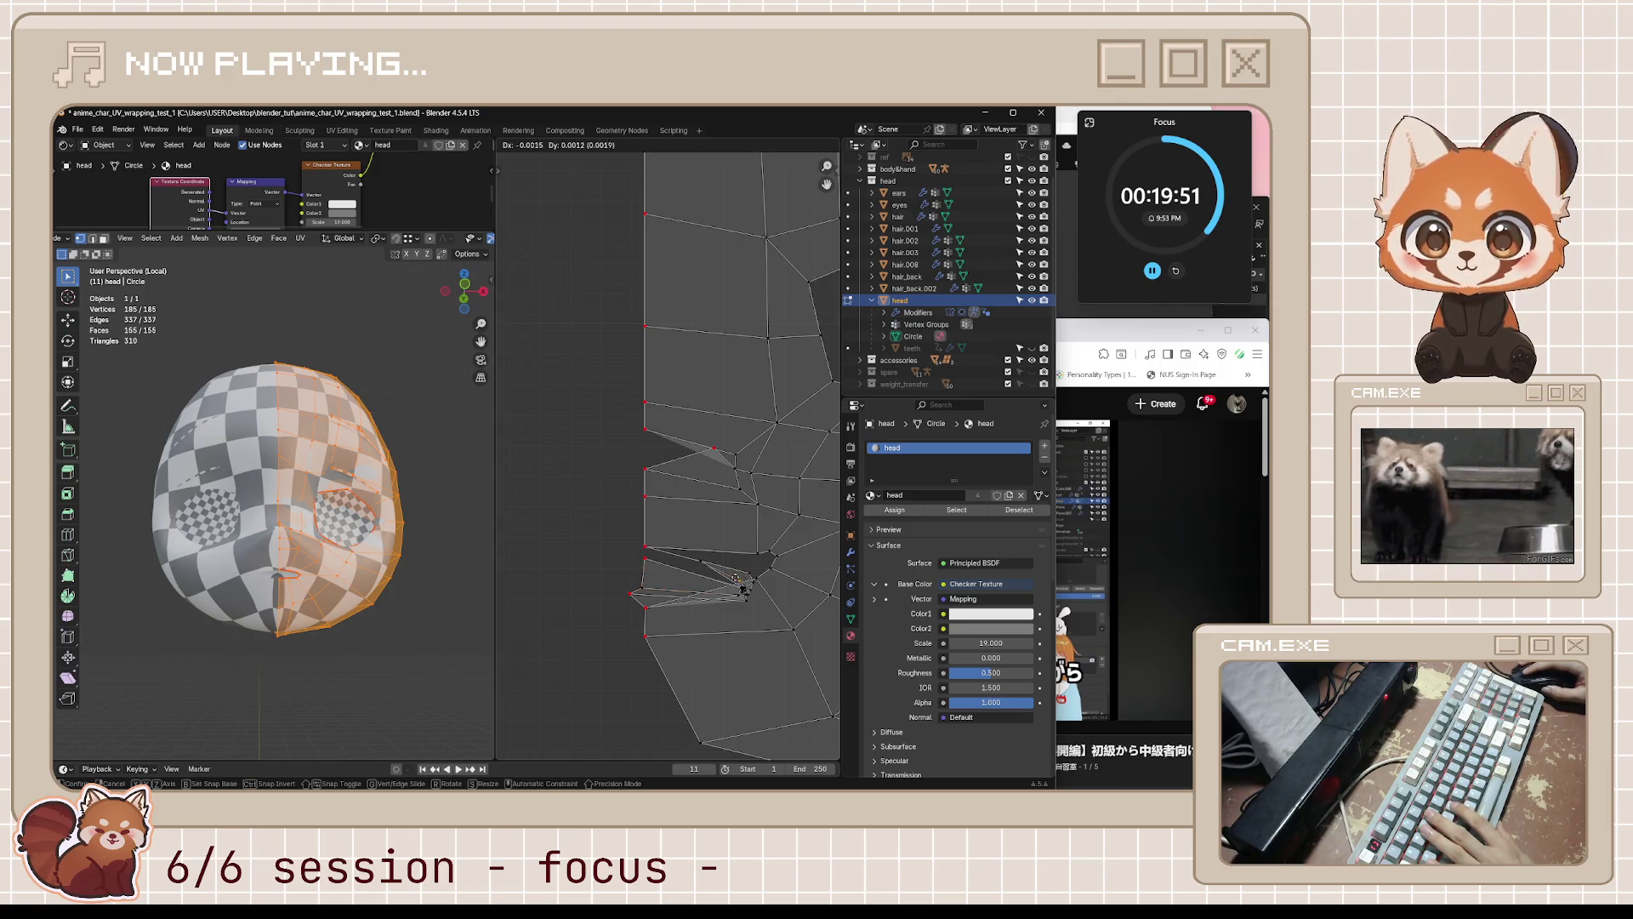
left_click(742, 589)
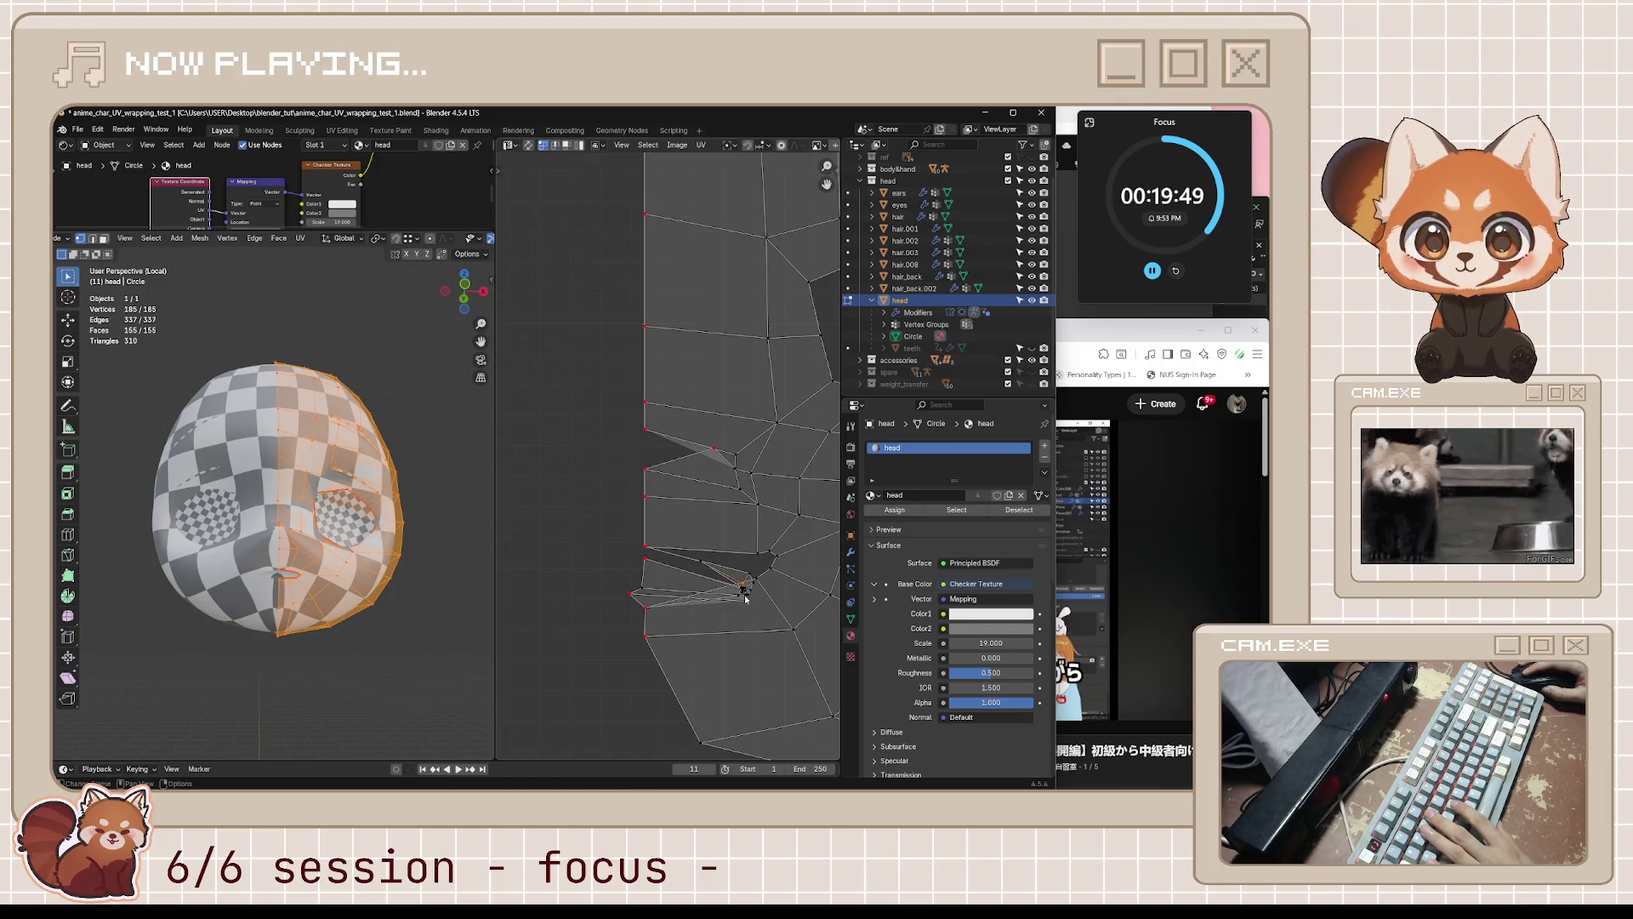
key("g")
left_click(743, 577)
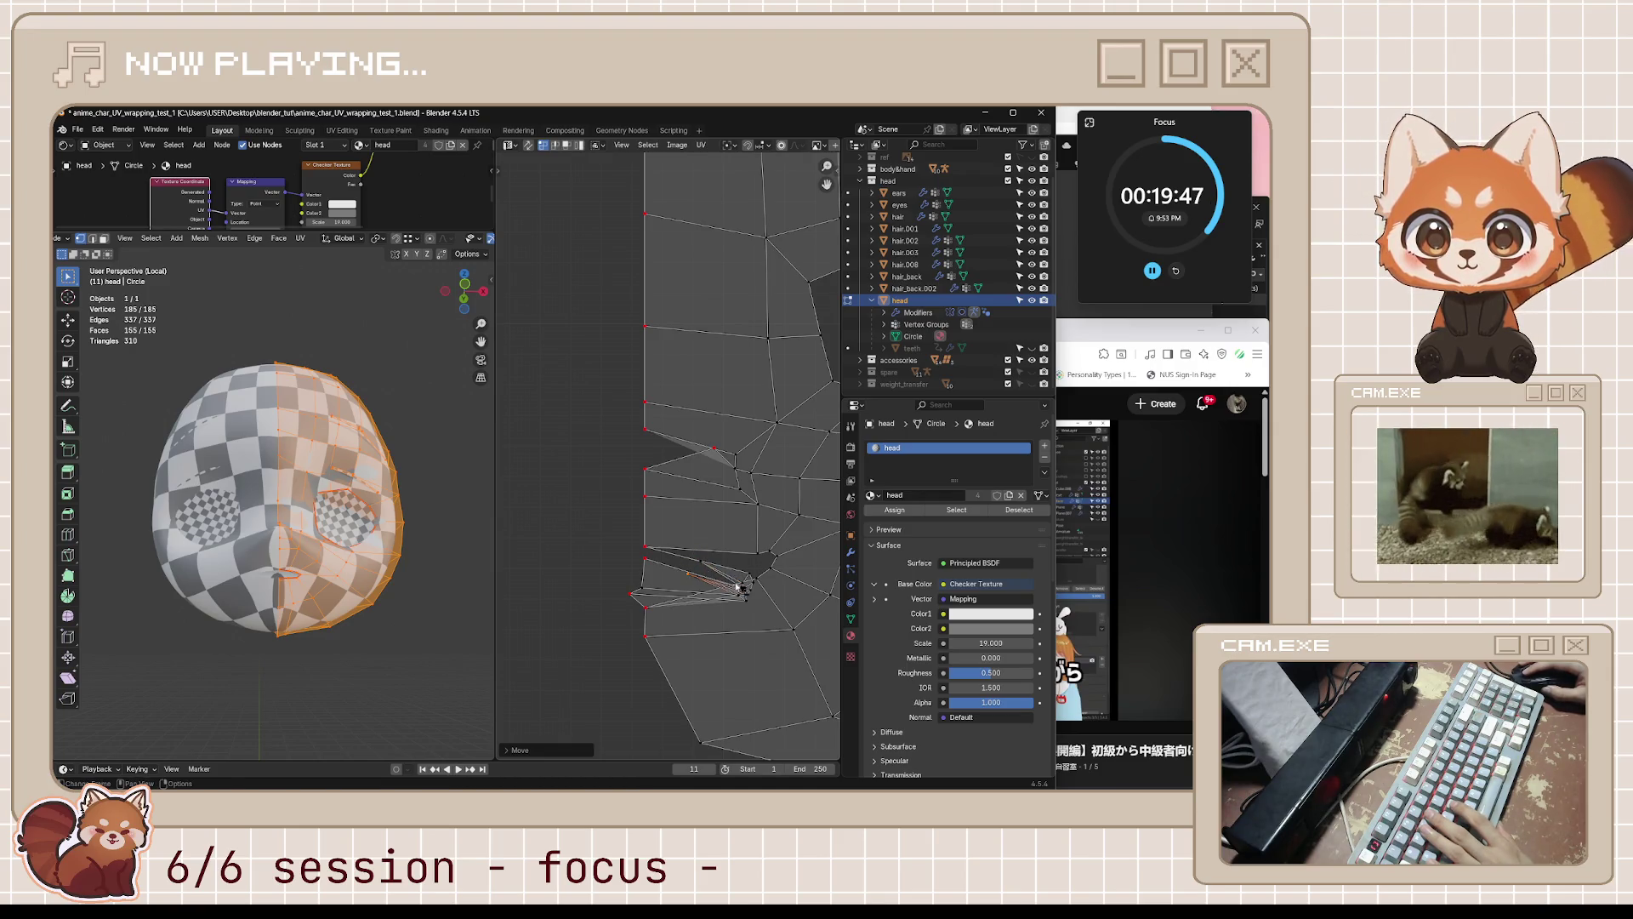
key("g")
left_click(802, 603)
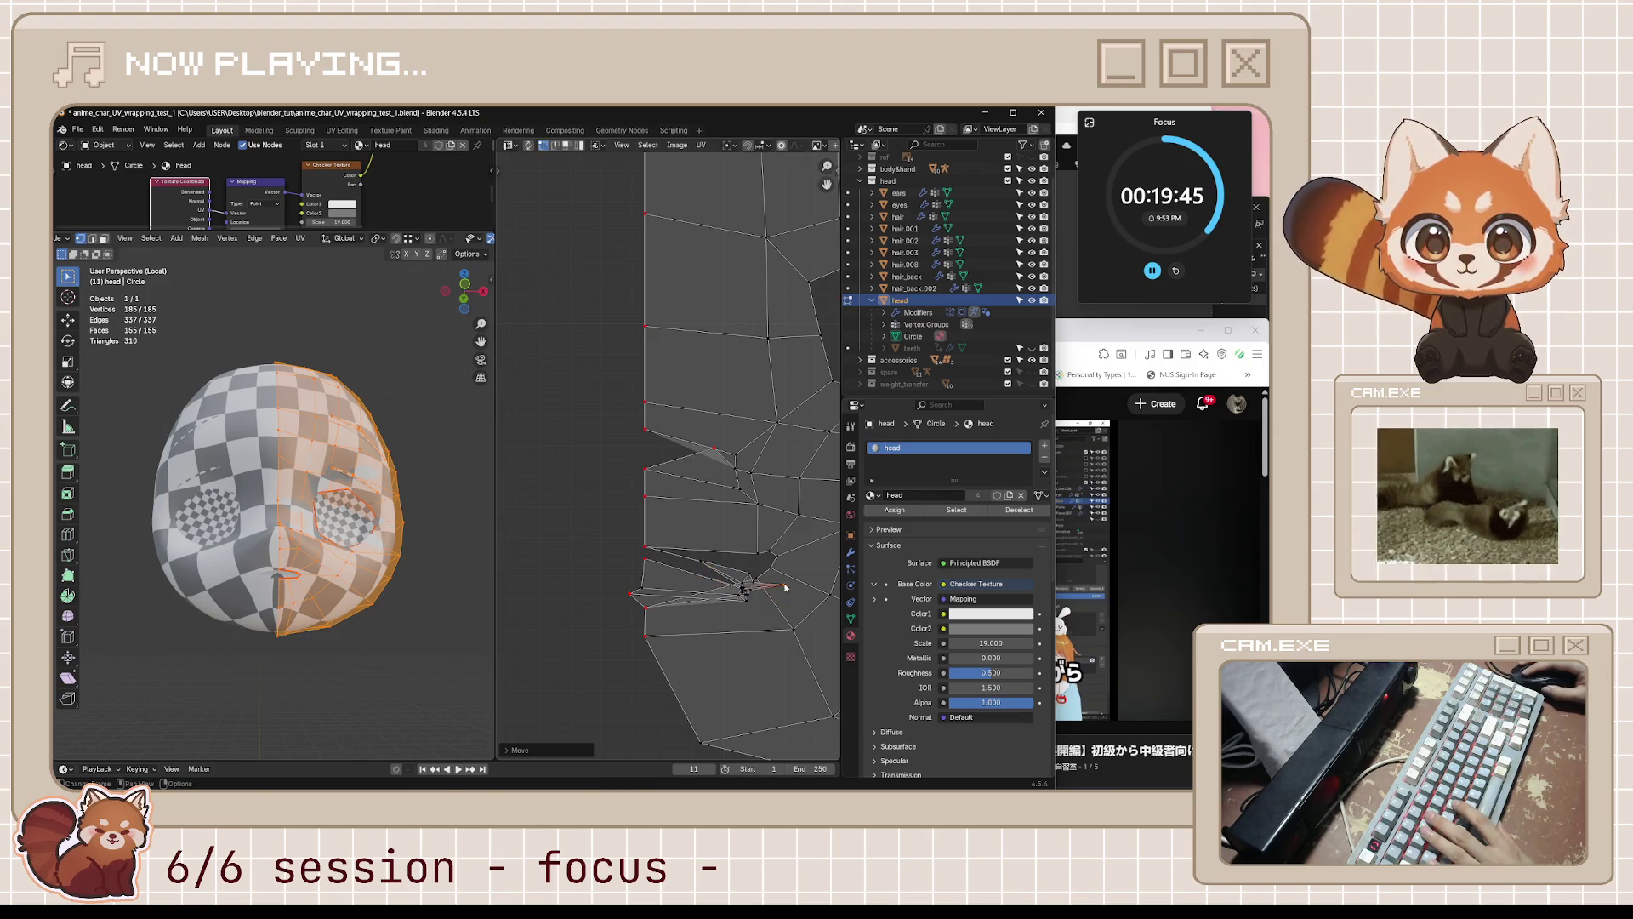
key("g")
left_click(740, 627)
key("g")
left_click(746, 600)
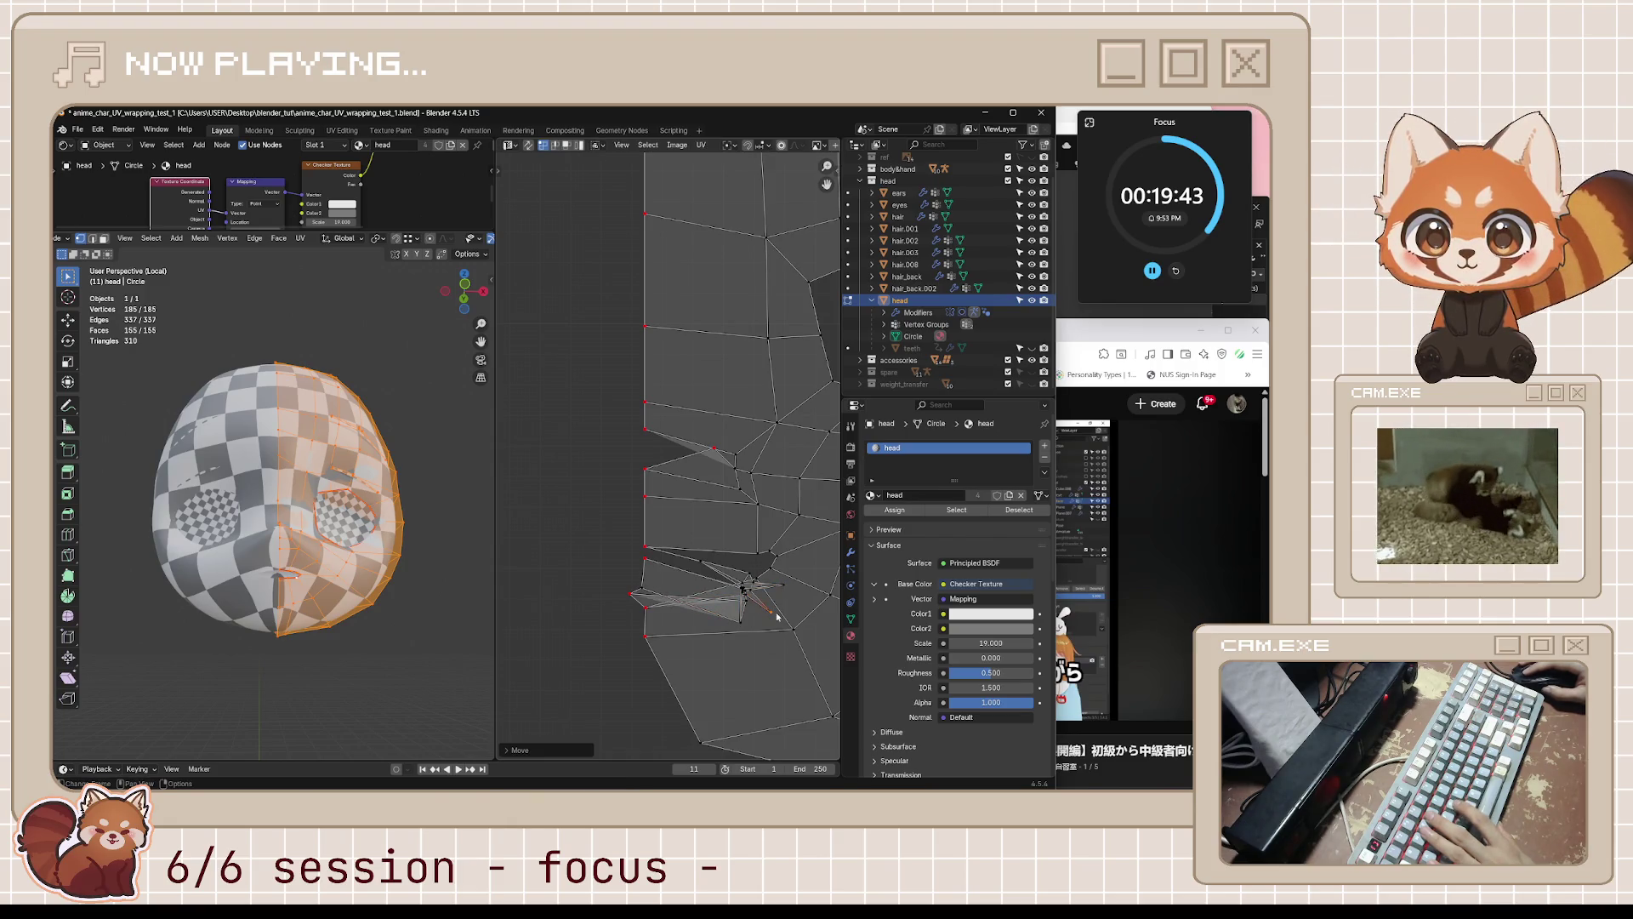
key("g")
left_click(728, 604)
key("g")
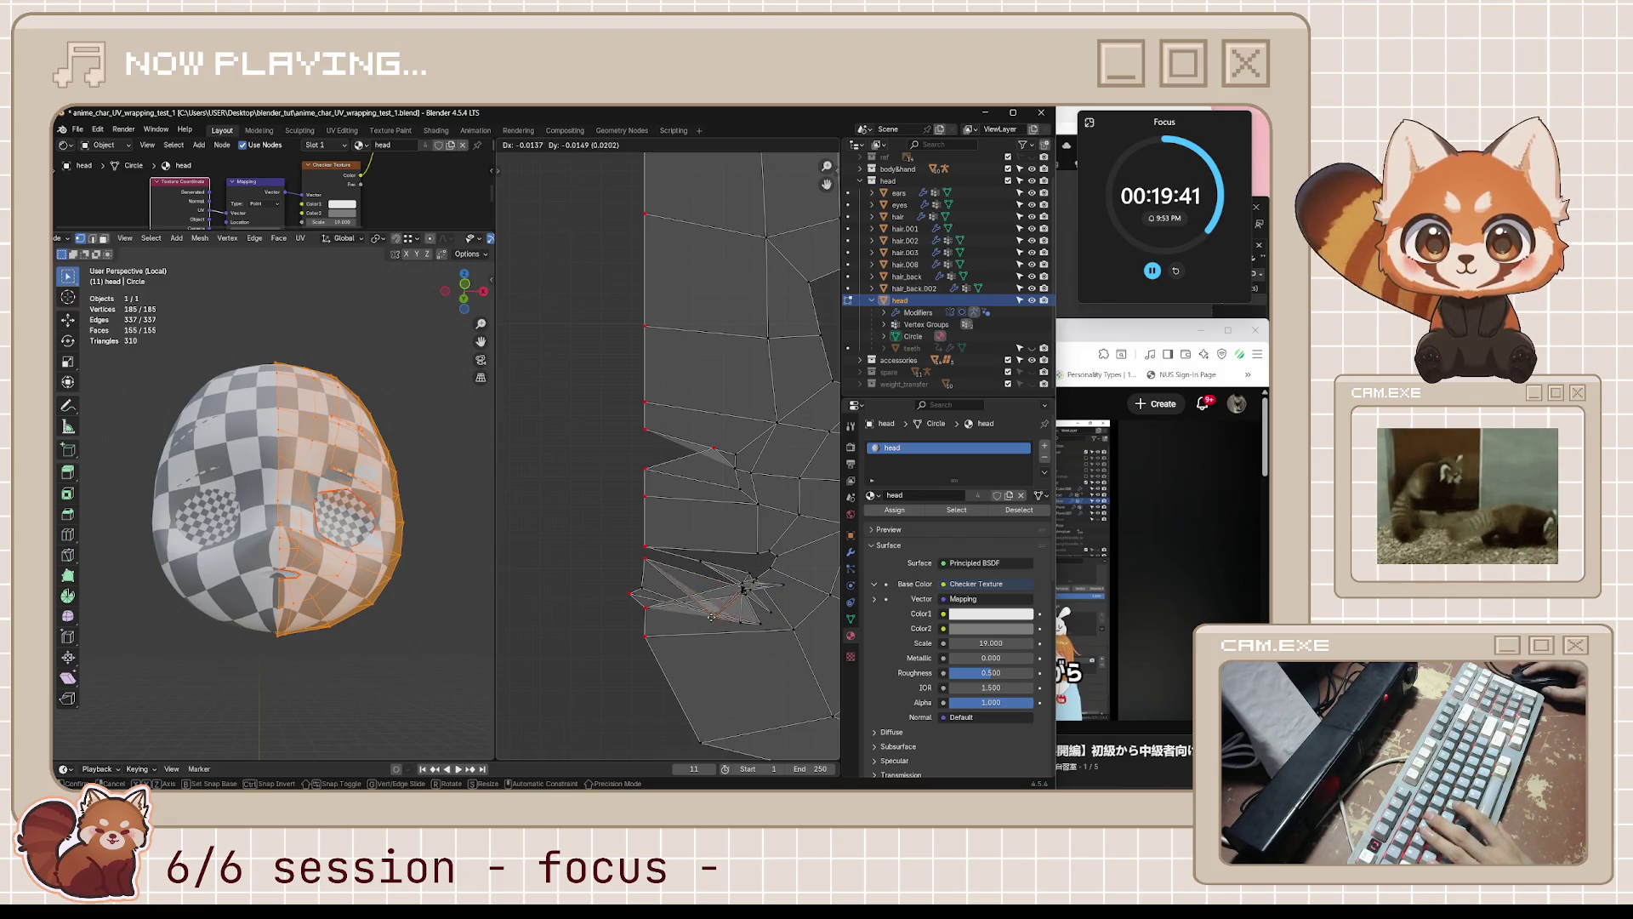
left_click(712, 578)
key("g")
left_click(755, 575)
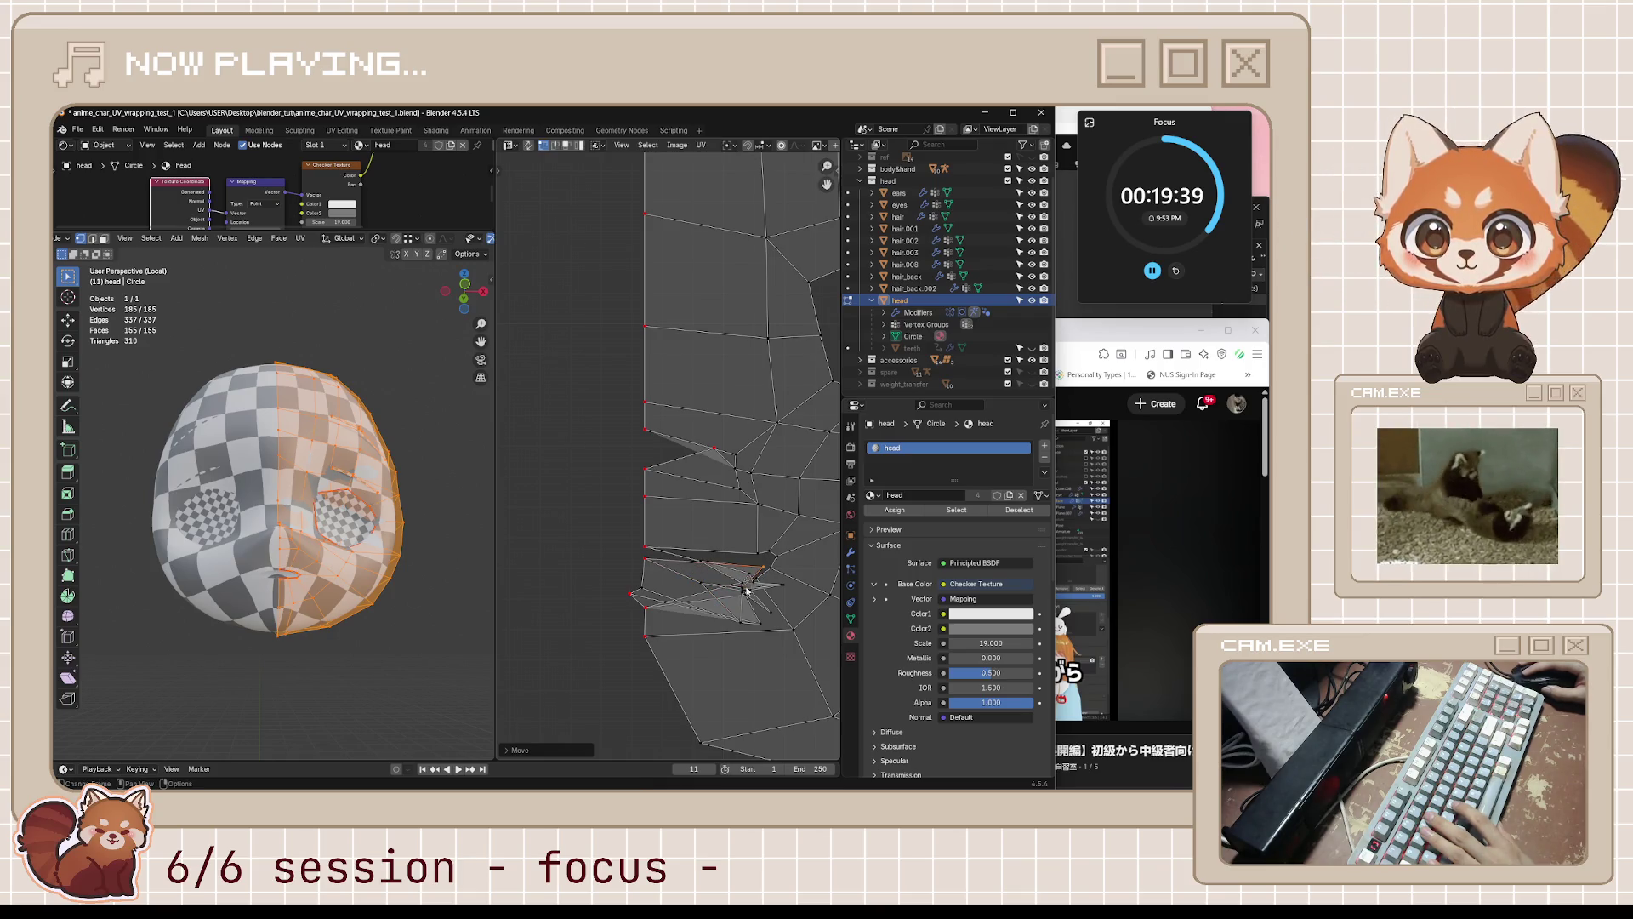
key("g")
left_click(800, 607)
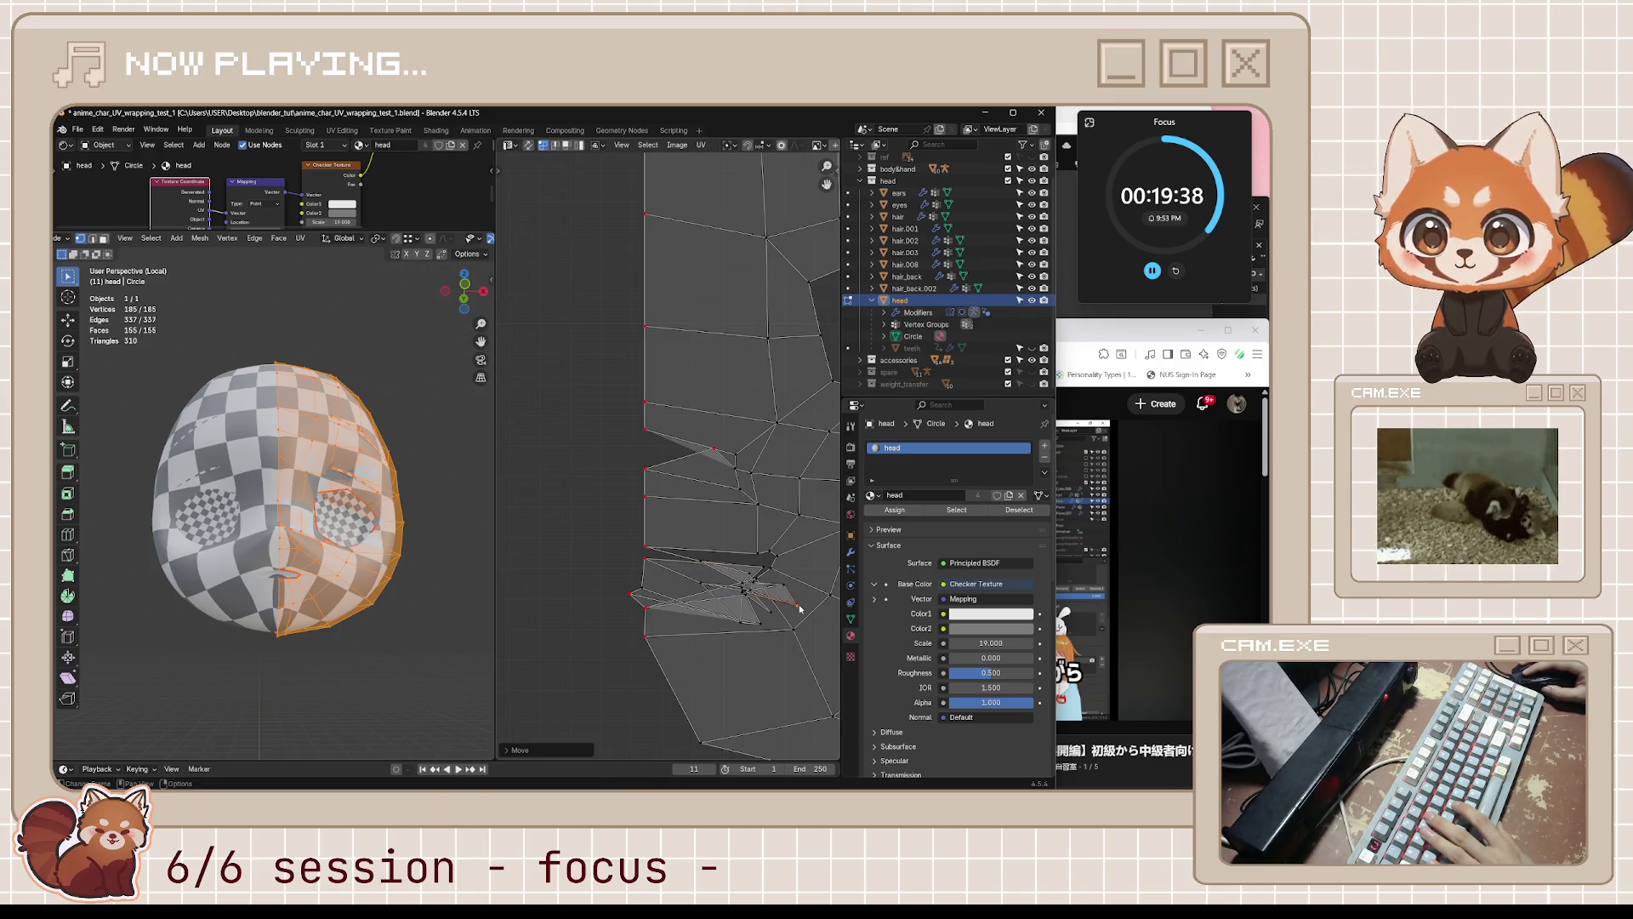
key("g")
left_click(749, 600)
key("g")
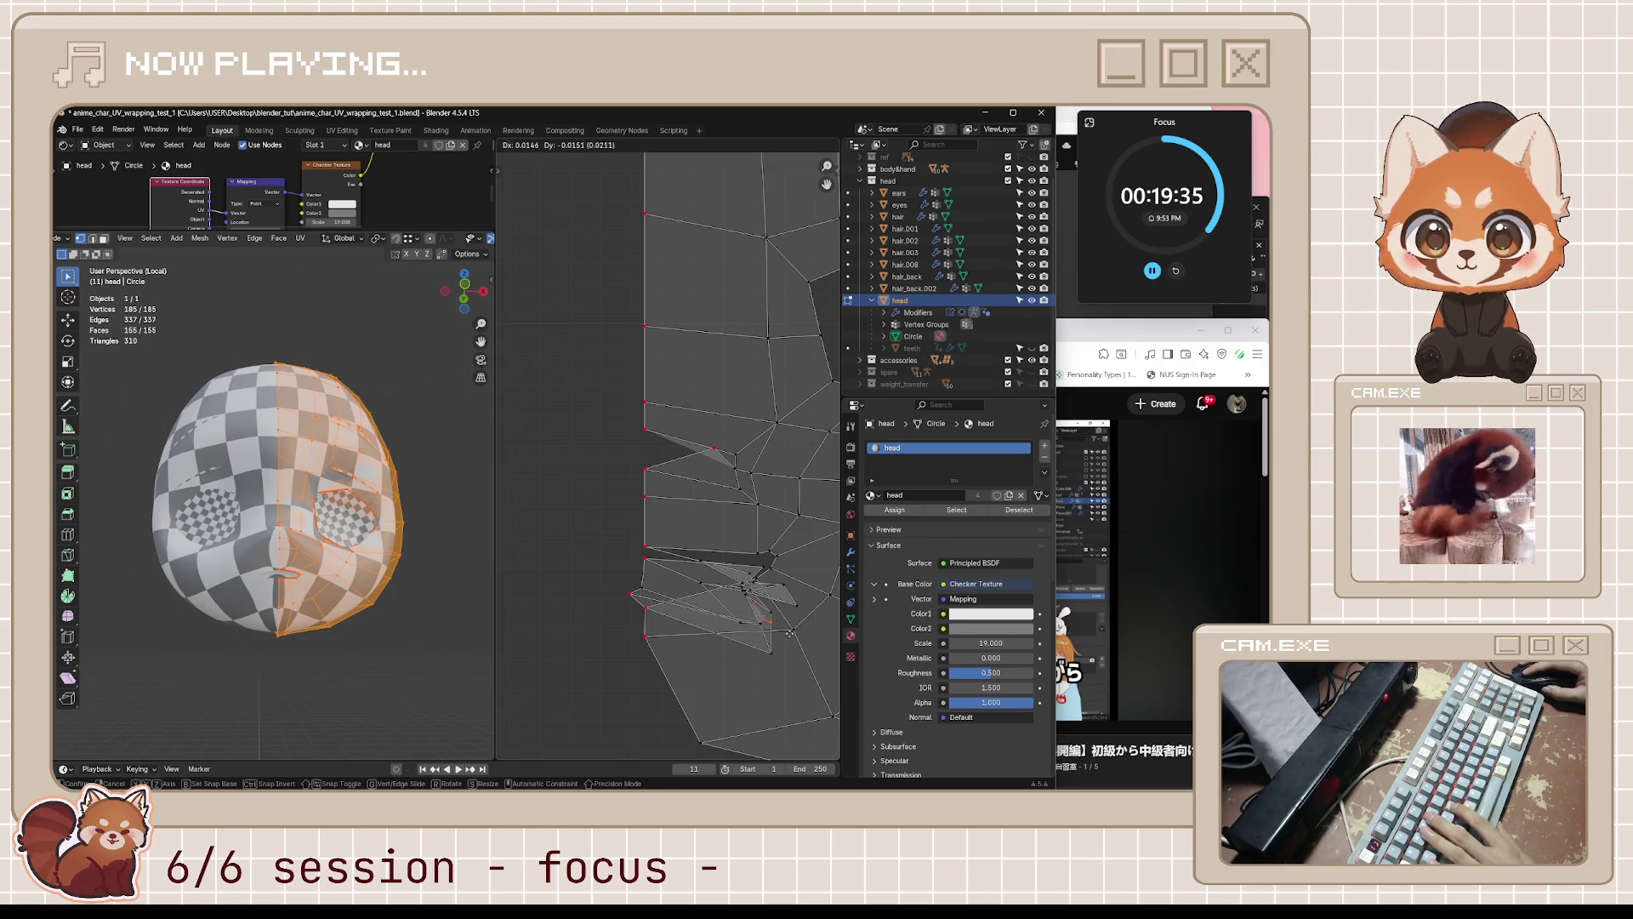
left_click(789, 633)
- Play the YouTube tutorial briefly, pause it, and return to Blender
left_click(1104, 344)
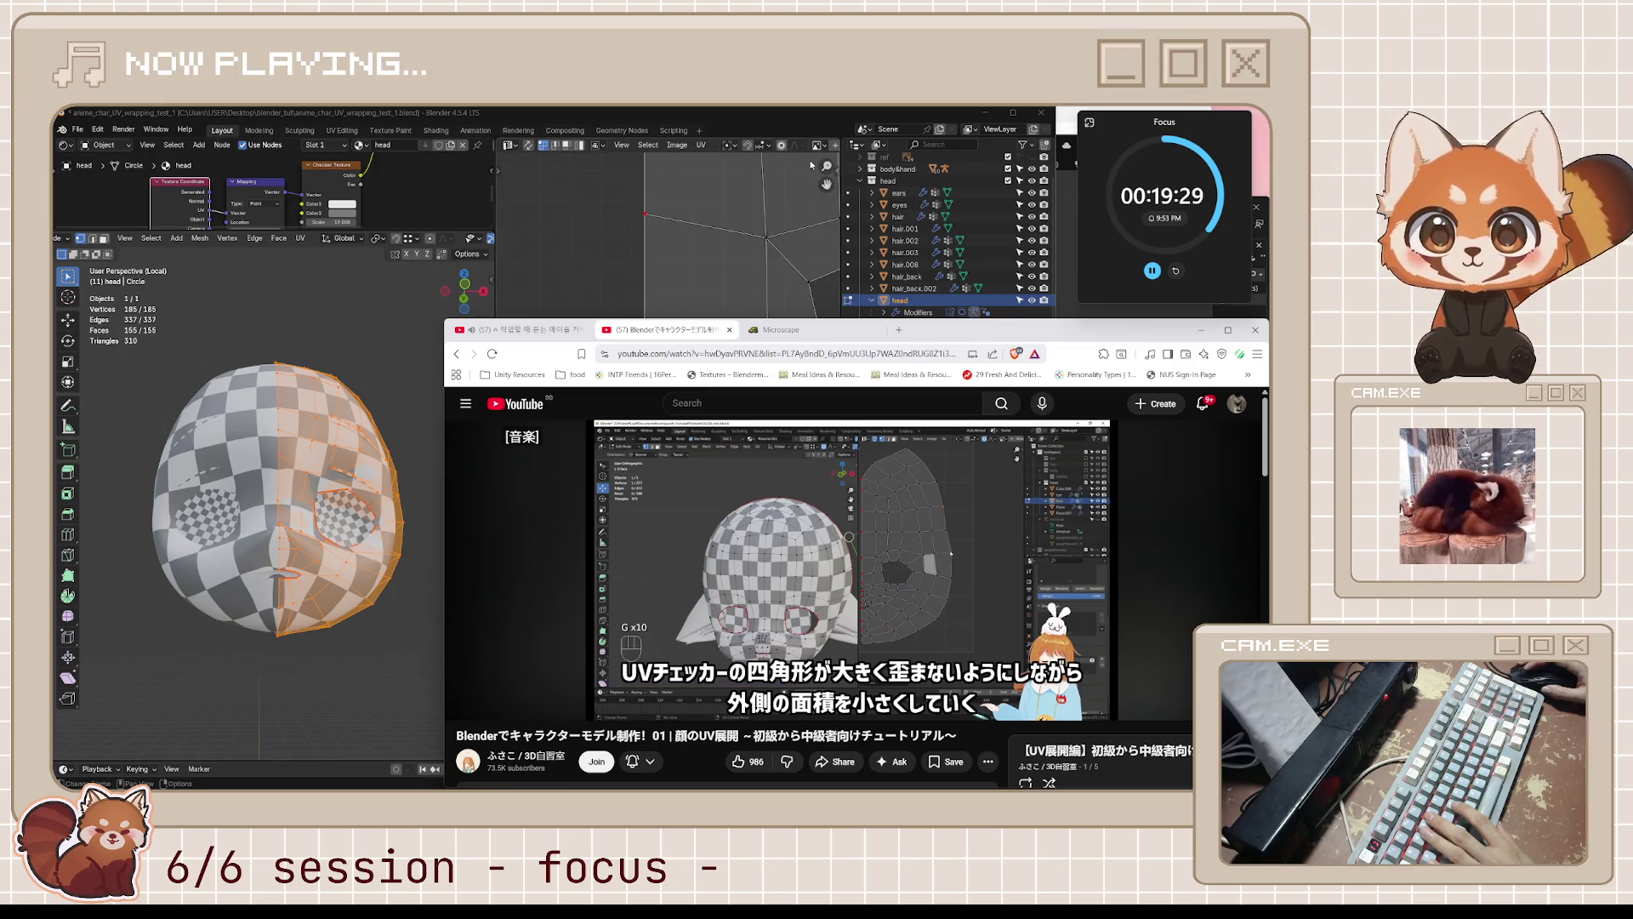
left_click(957, 598)
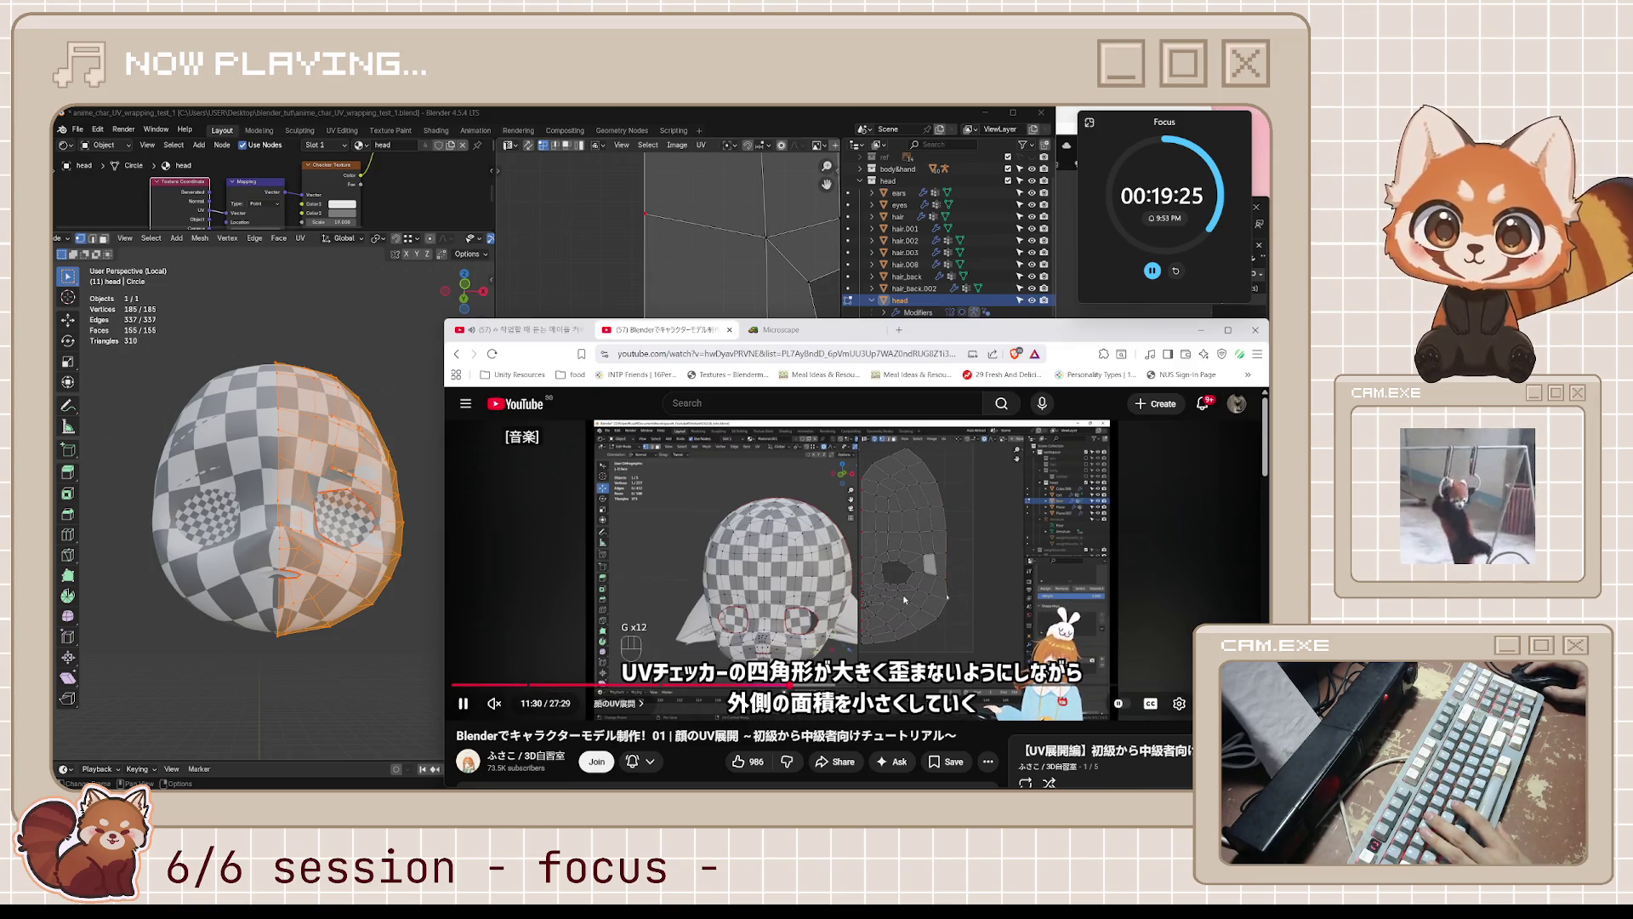
key("space")
left_click(587, 352)
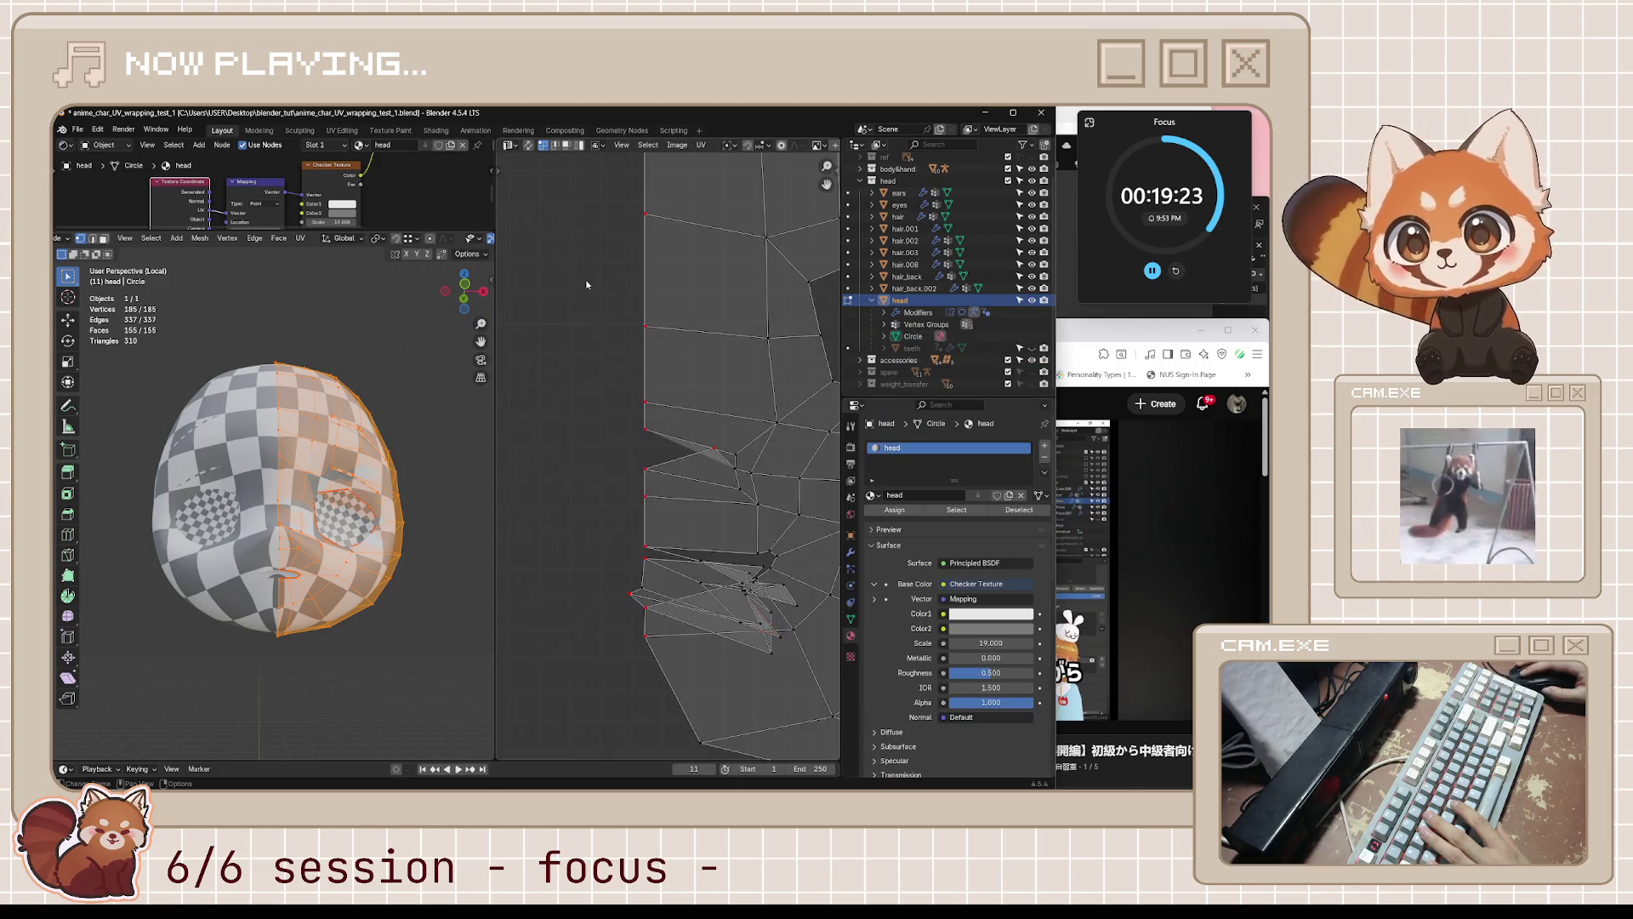
- Move a right-border edge and the top-right border vertex of the face island inward
scroll(587, 352, "down", 3)
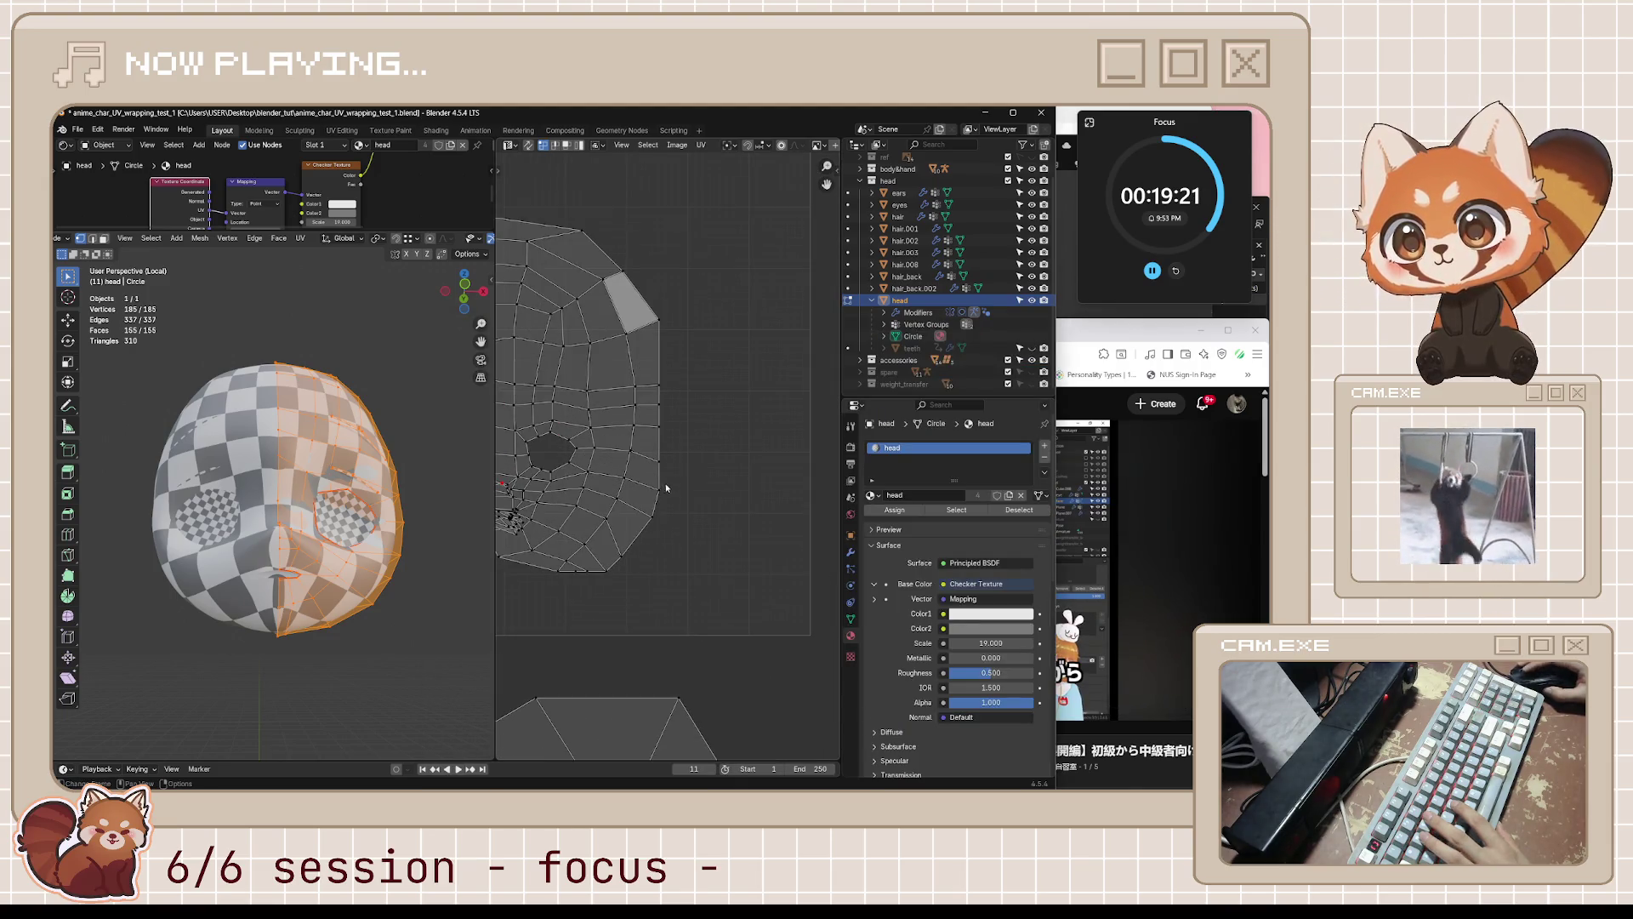
scroll(672, 511, "up", 2)
mouse_move(676, 529)
left_mouse_down()
mouse_move(634, 529)
mouse_move(662, 545)
left_mouse_up()
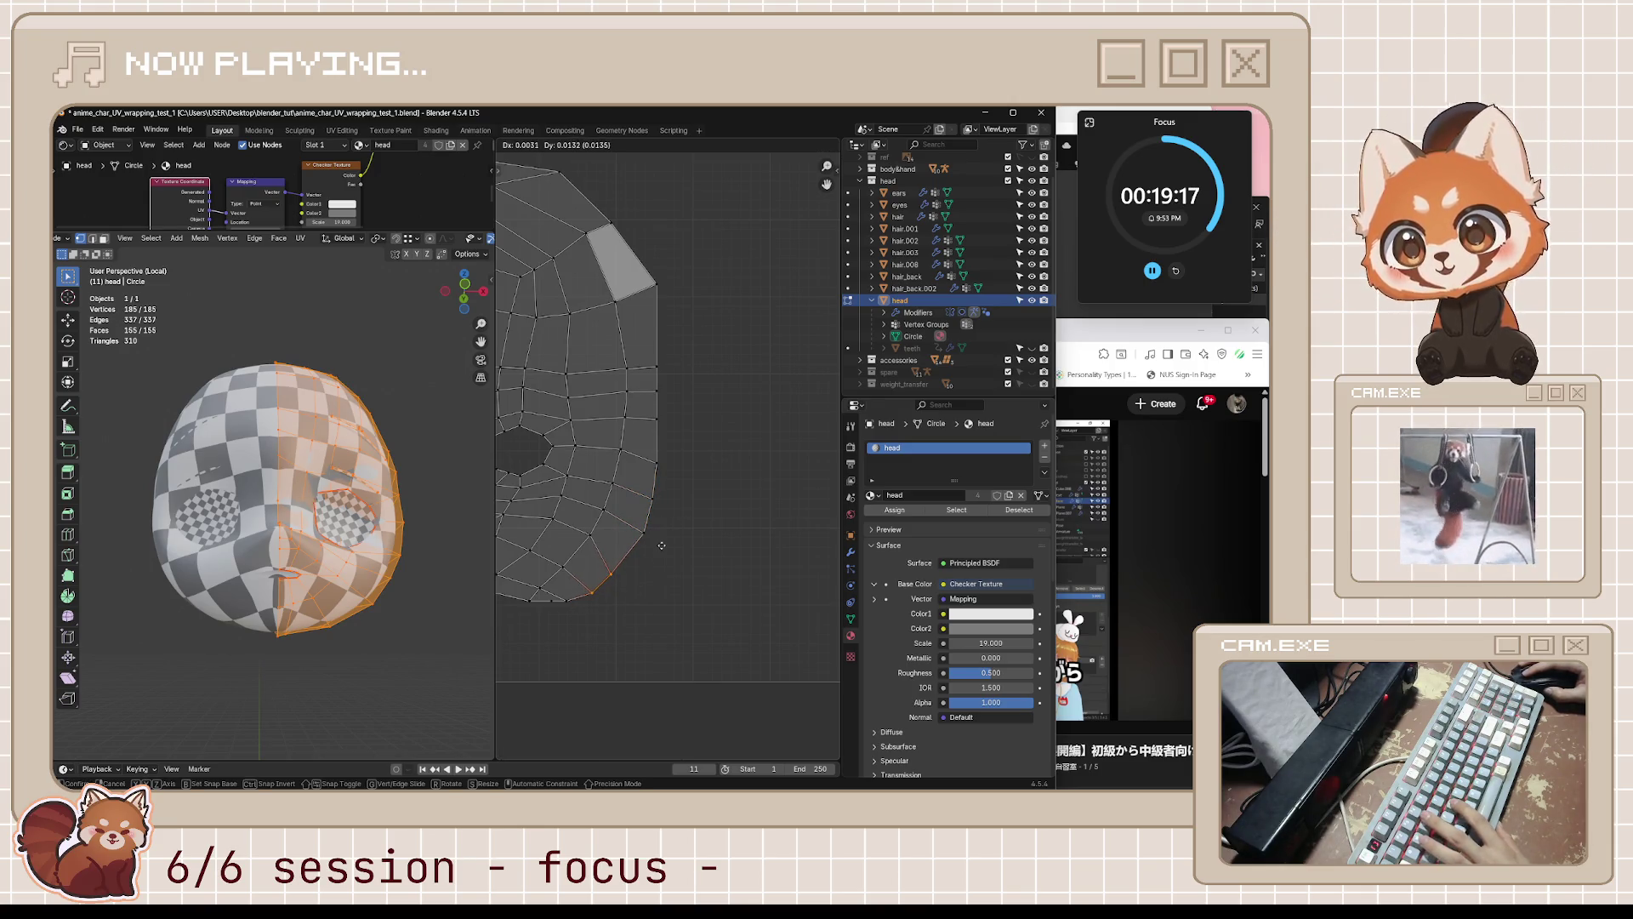
left_click(661, 545)
middle_click_drag(644, 259, 705, 399)
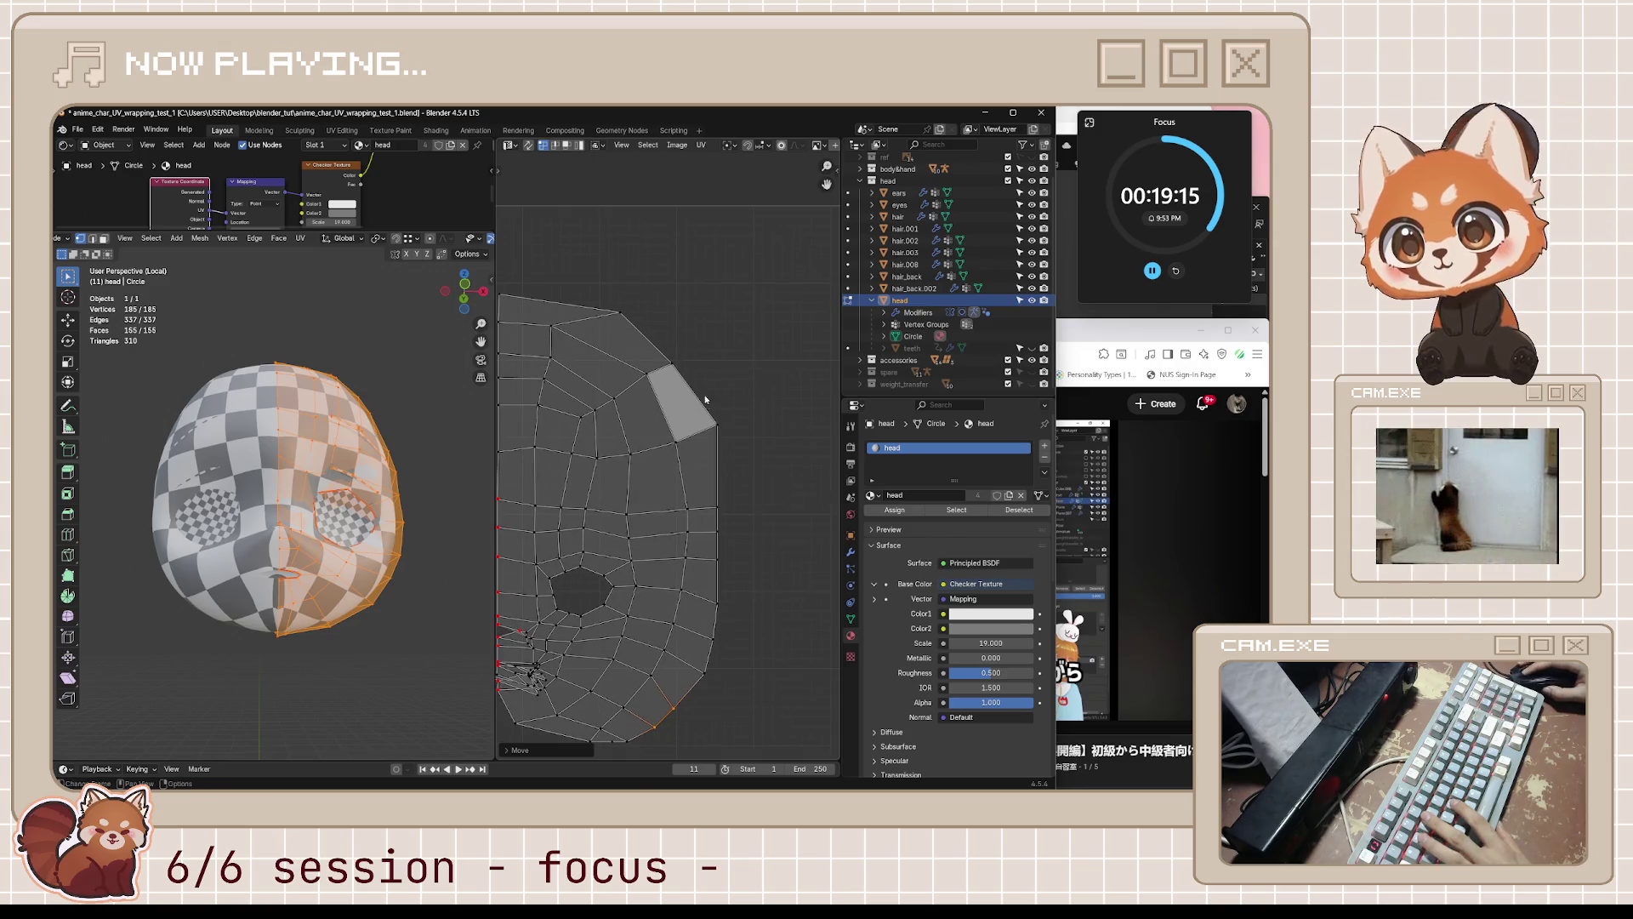
middle_click_drag(628, 321, 683, 308)
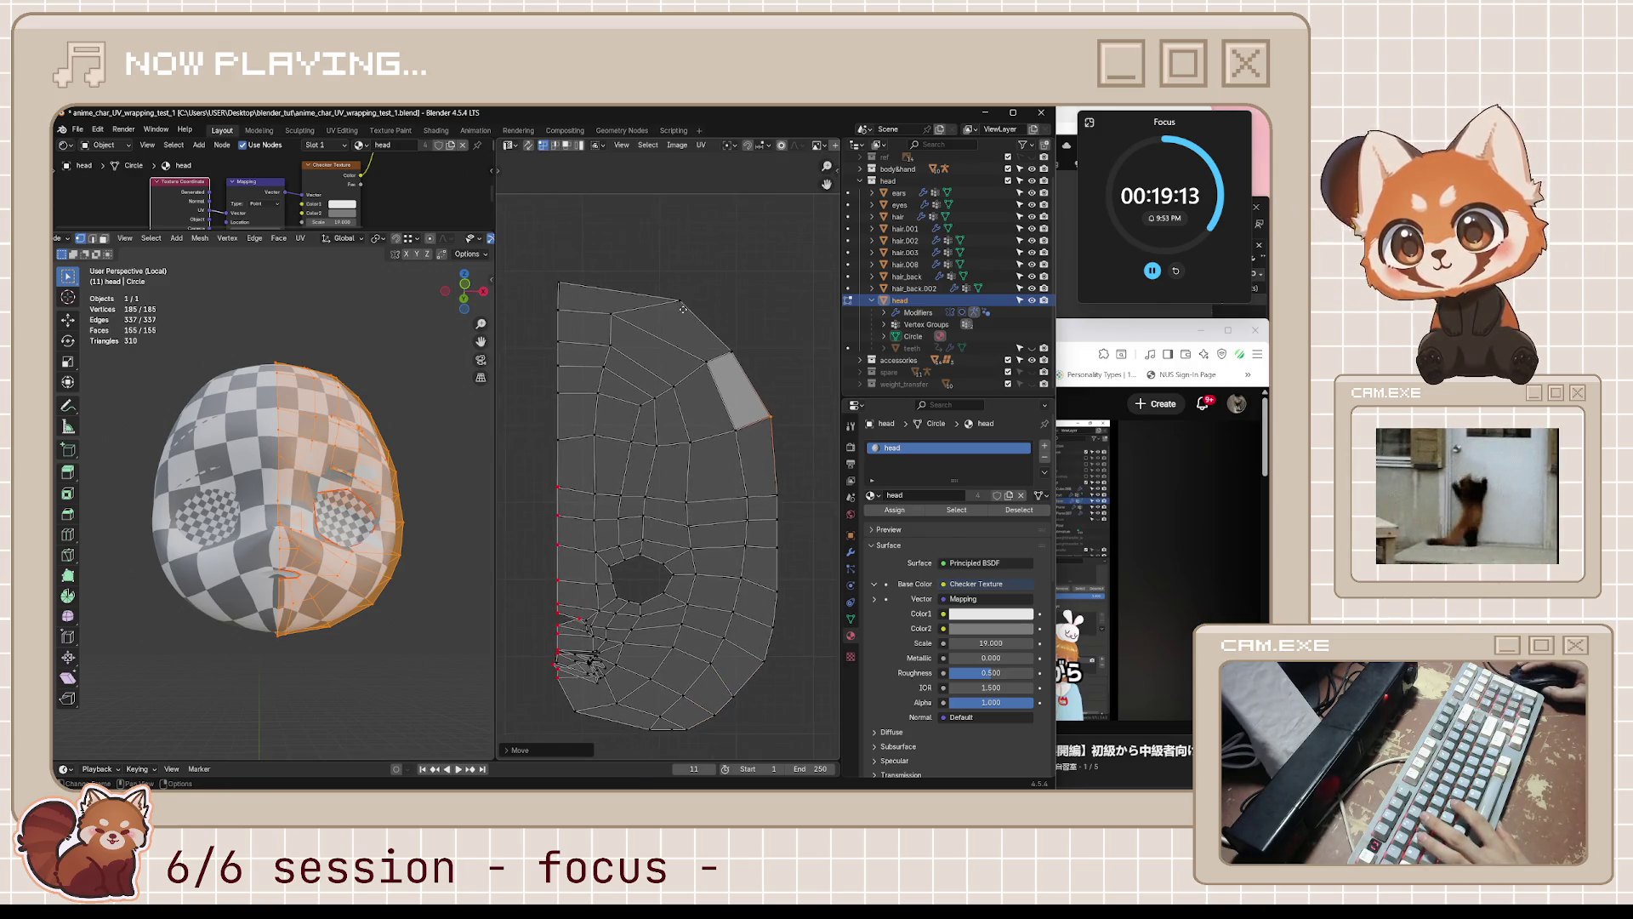
left_click_drag(683, 309, 651, 304)
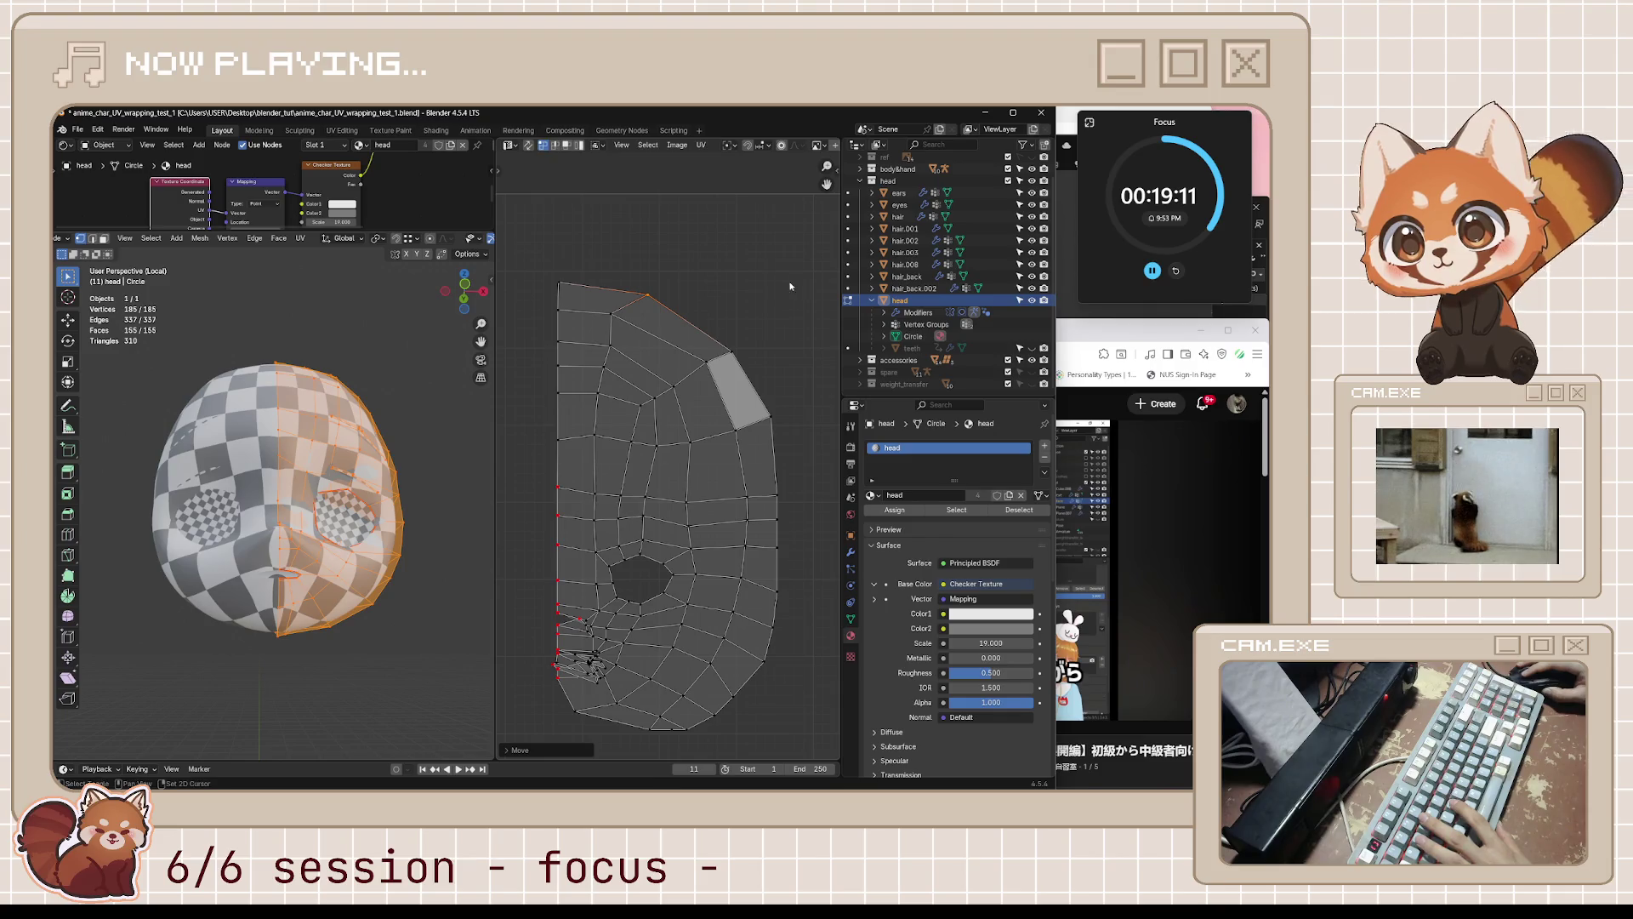
middle_click_drag(256, 545, 322, 628)
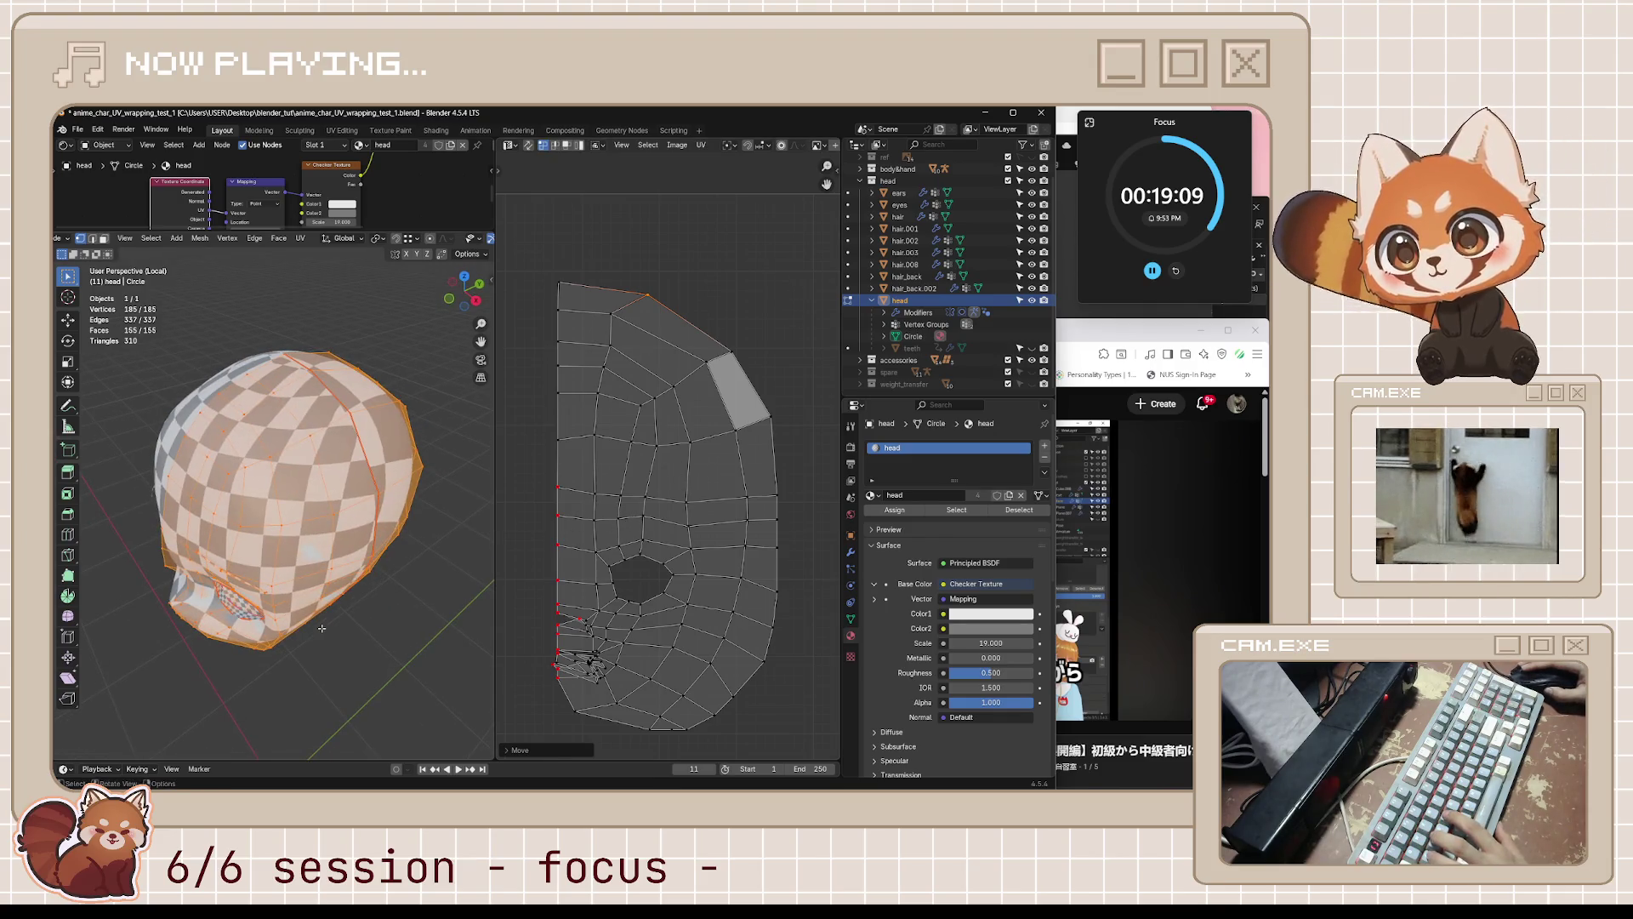
key("g")
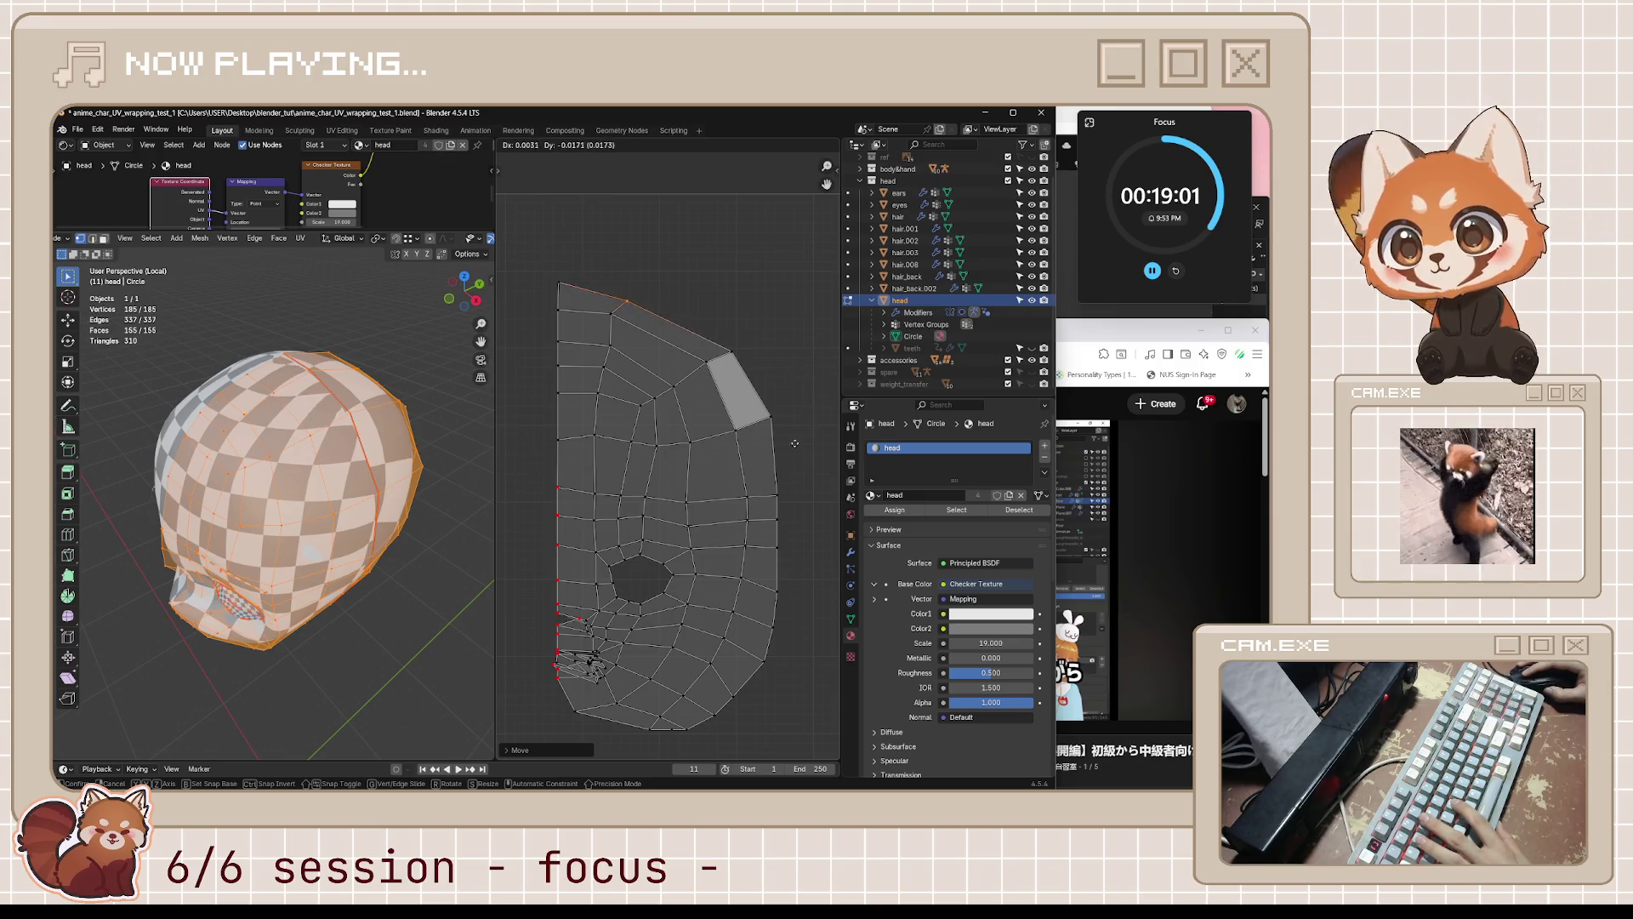
left_click(723, 287)
- Shift the box-selected right-border vertices inward, deselect, and switch the head to Object Mode
mouse_move(718, 419)
left_mouse_down()
mouse_move(744, 446)
mouse_move(750, 614)
left_mouse_up()
key("g")
left_click(752, 562)
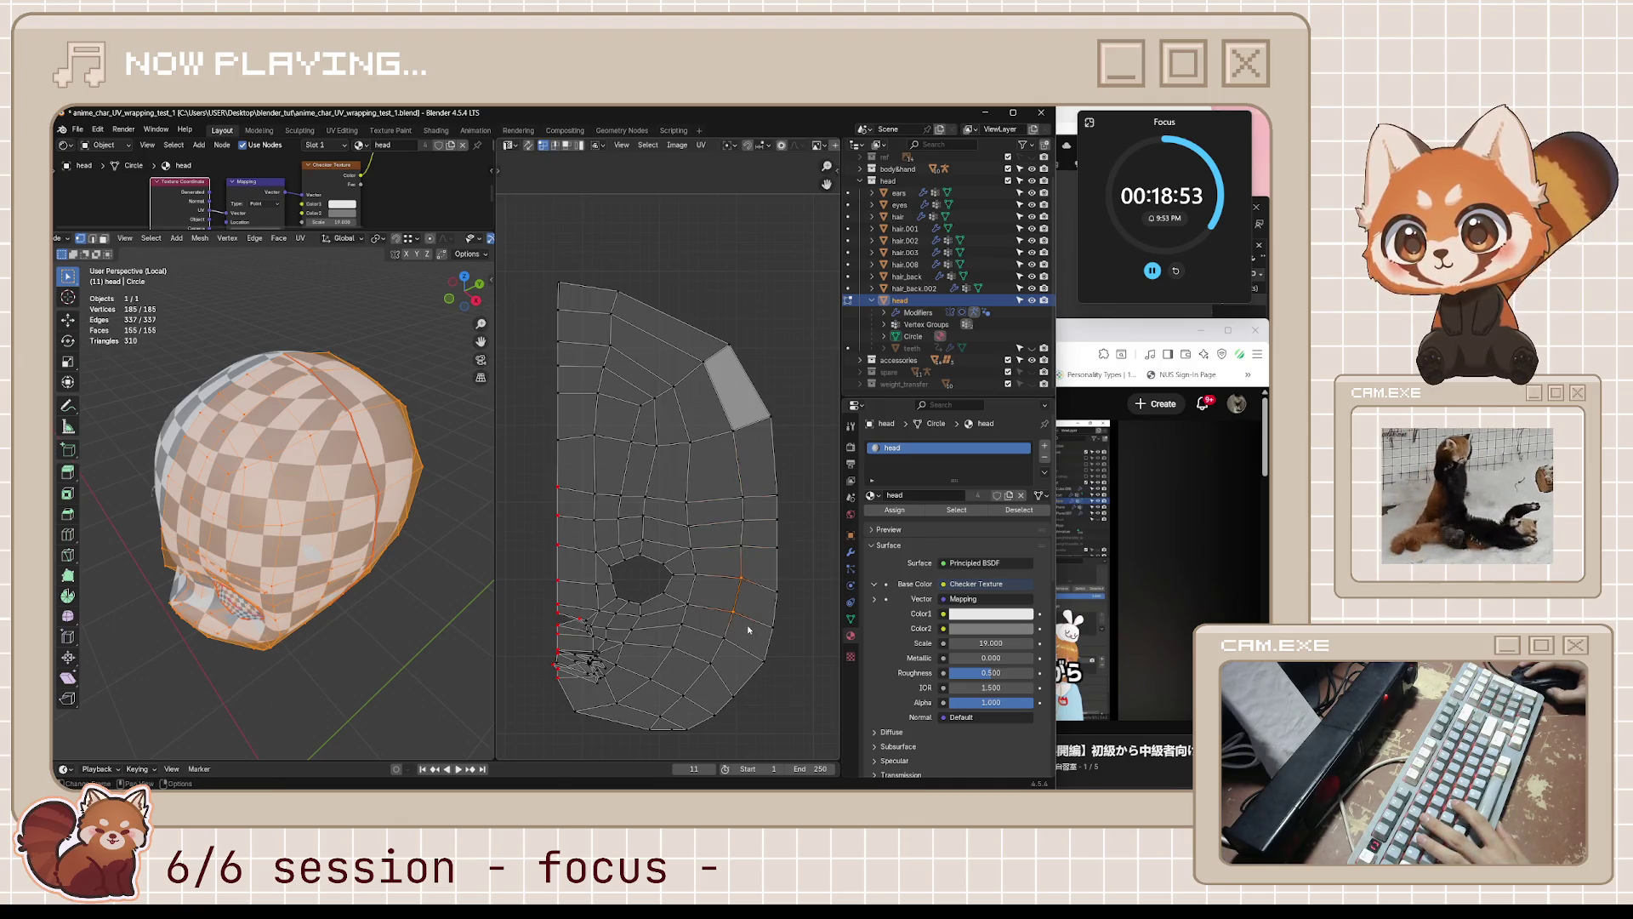
key("g")
left_click(768, 609)
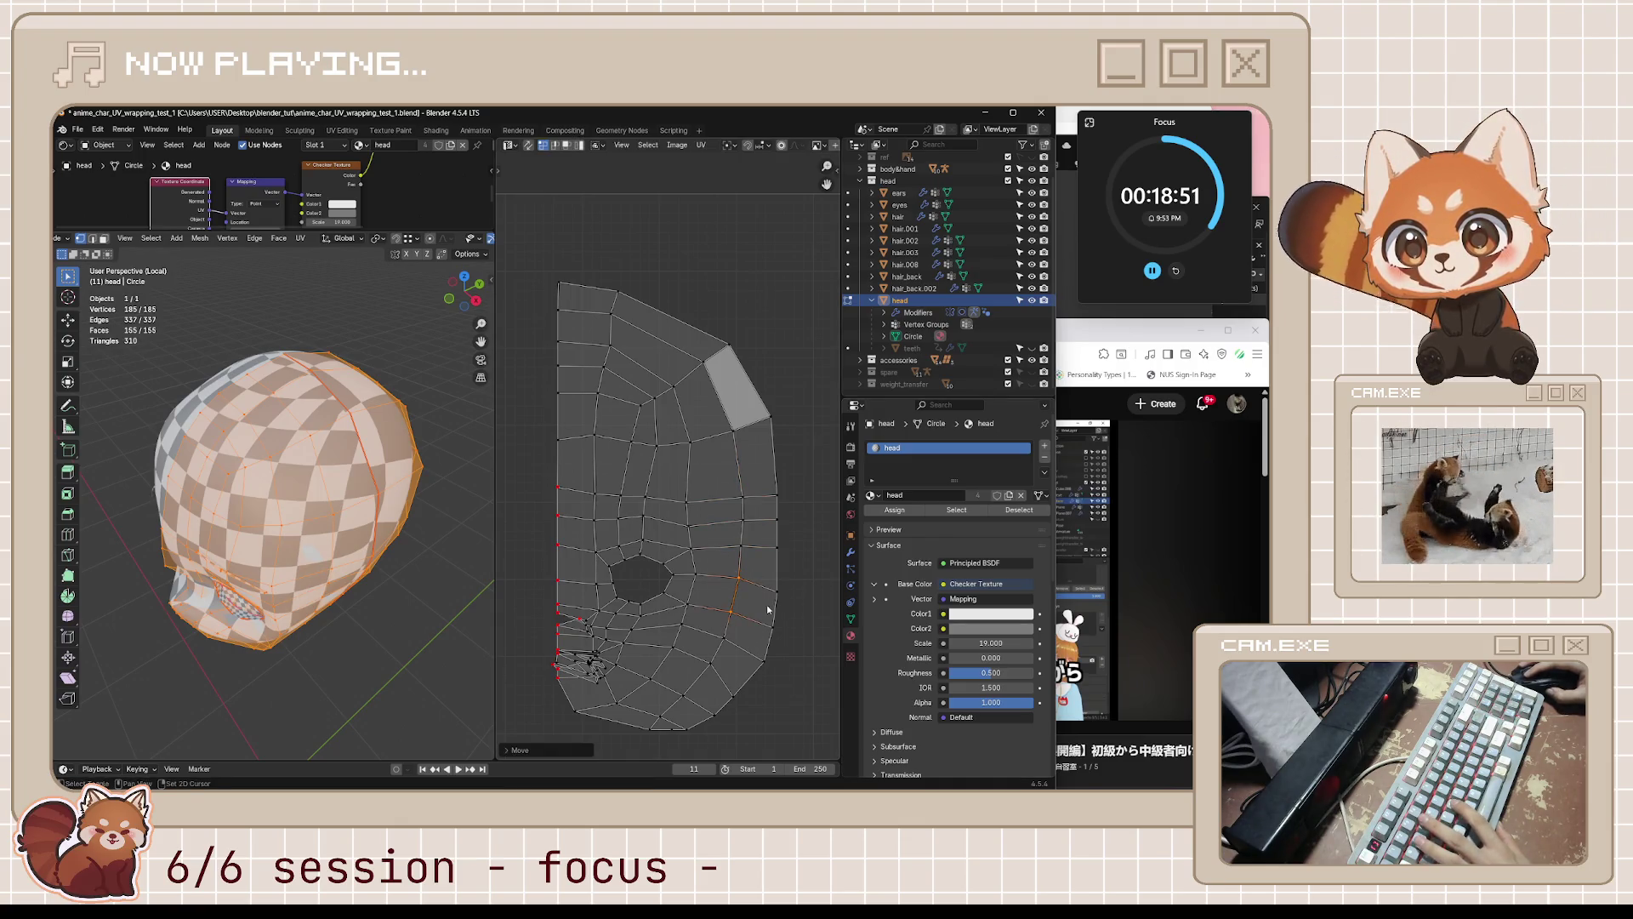
left_click(811, 634)
mouse_move(289, 536)
middle_mouse_down()
mouse_move(372, 538)
mouse_move(431, 504)
middle_mouse_up()
key("Tab")
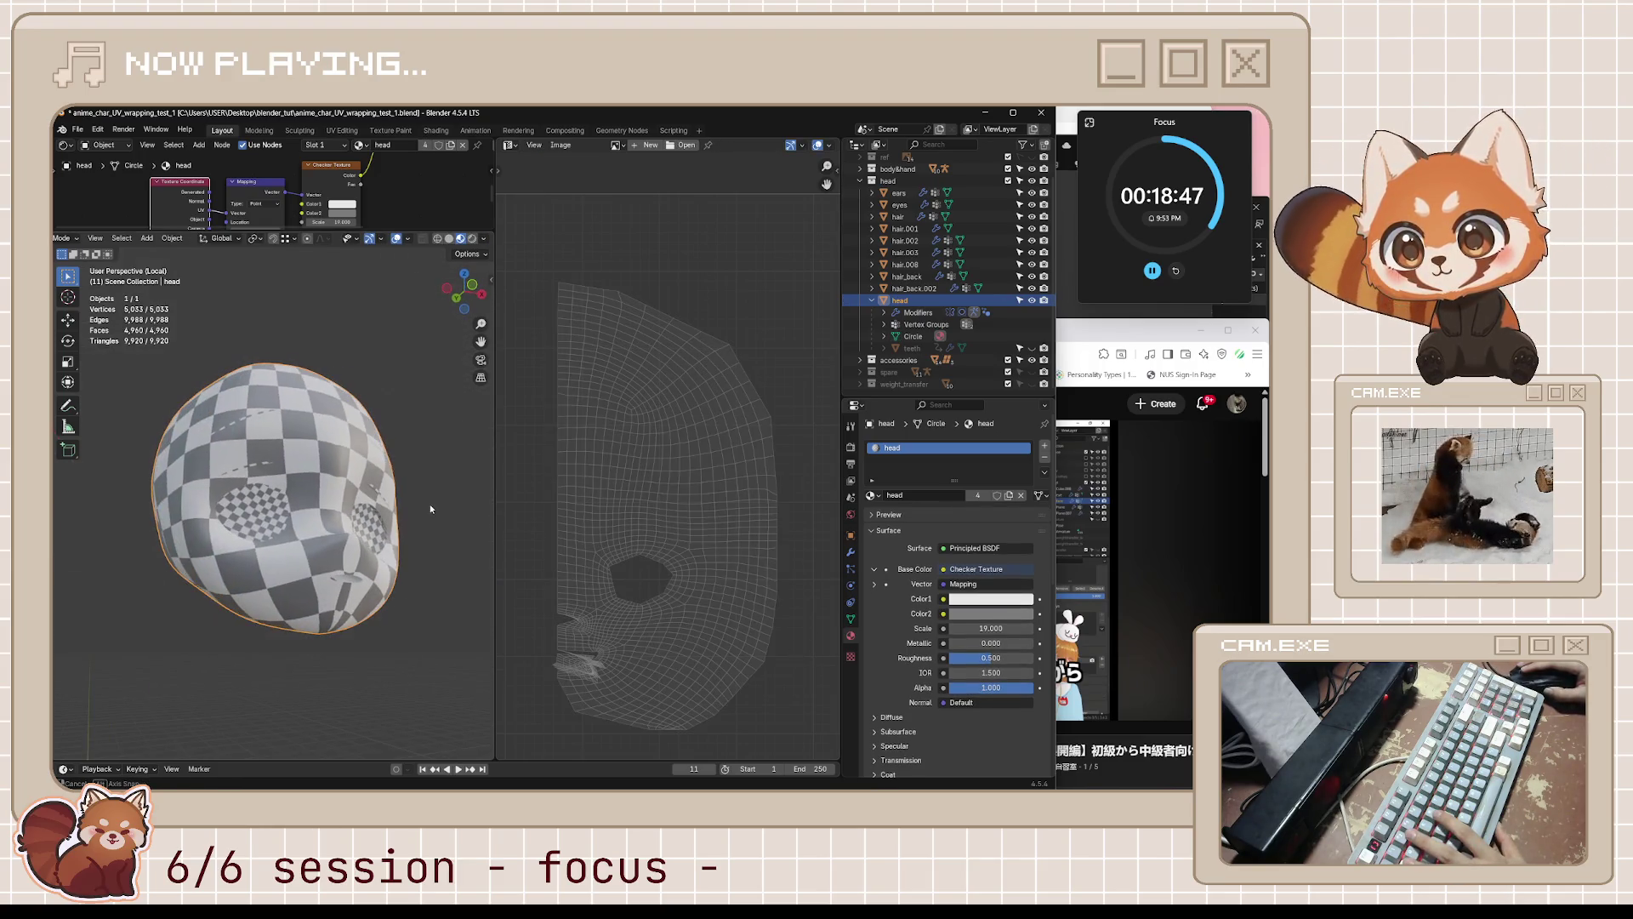
- Resume the YouTube tutorial briefly, then switch back to Blender
left_click(1126, 336)
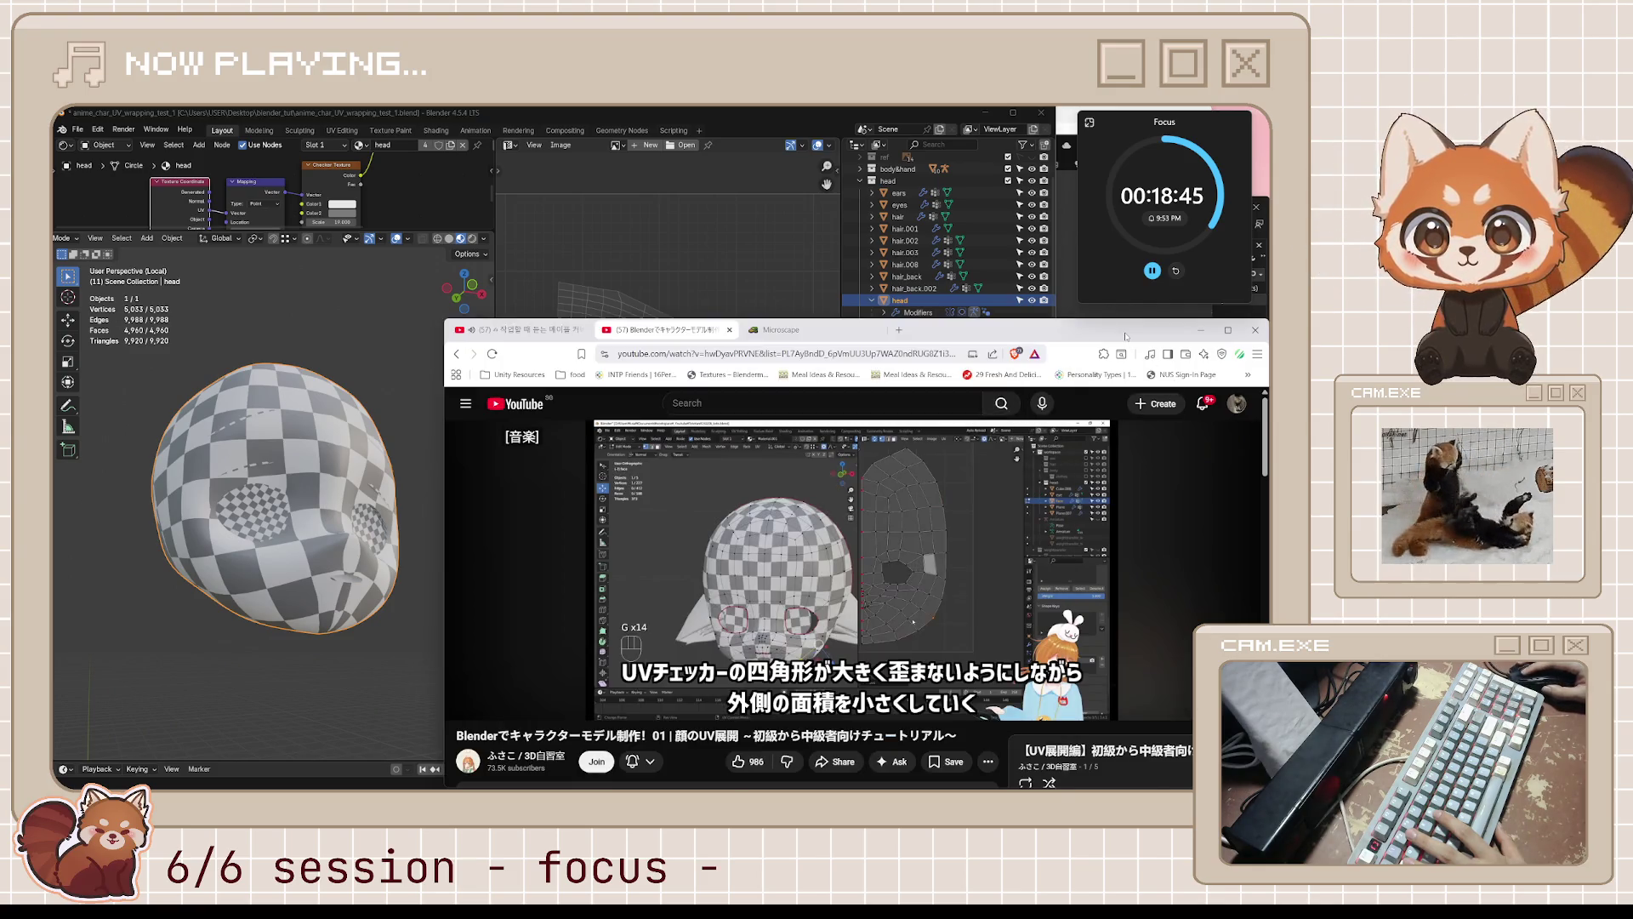
mouse_move(869, 581)
left_click(868, 612)
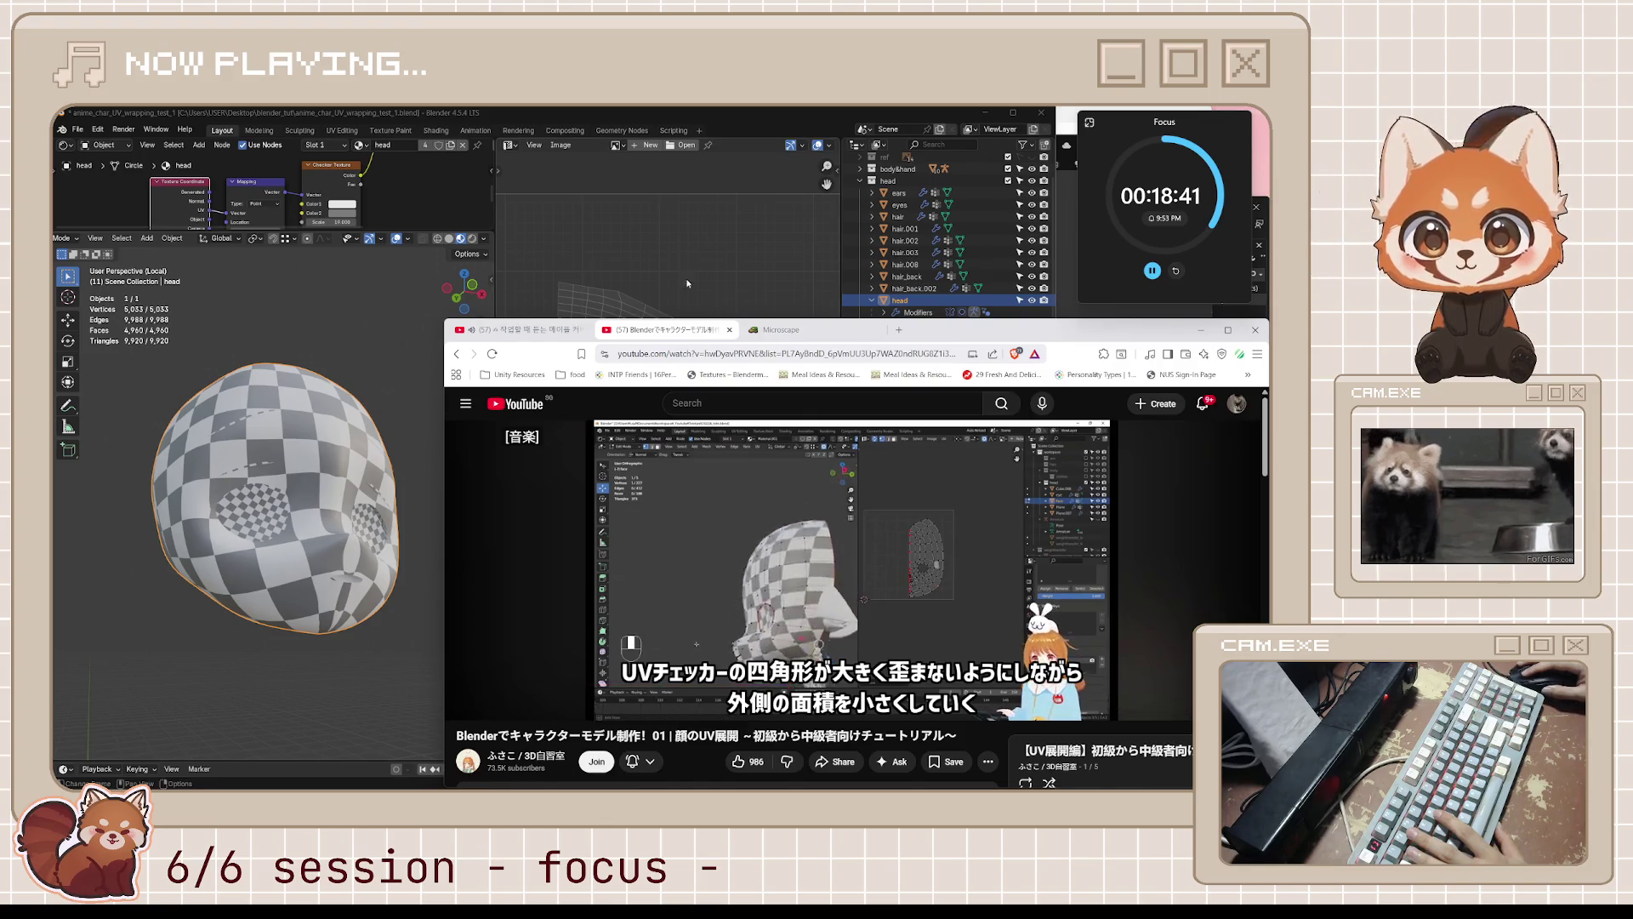
left_click(743, 120)
left_click(1164, 341)
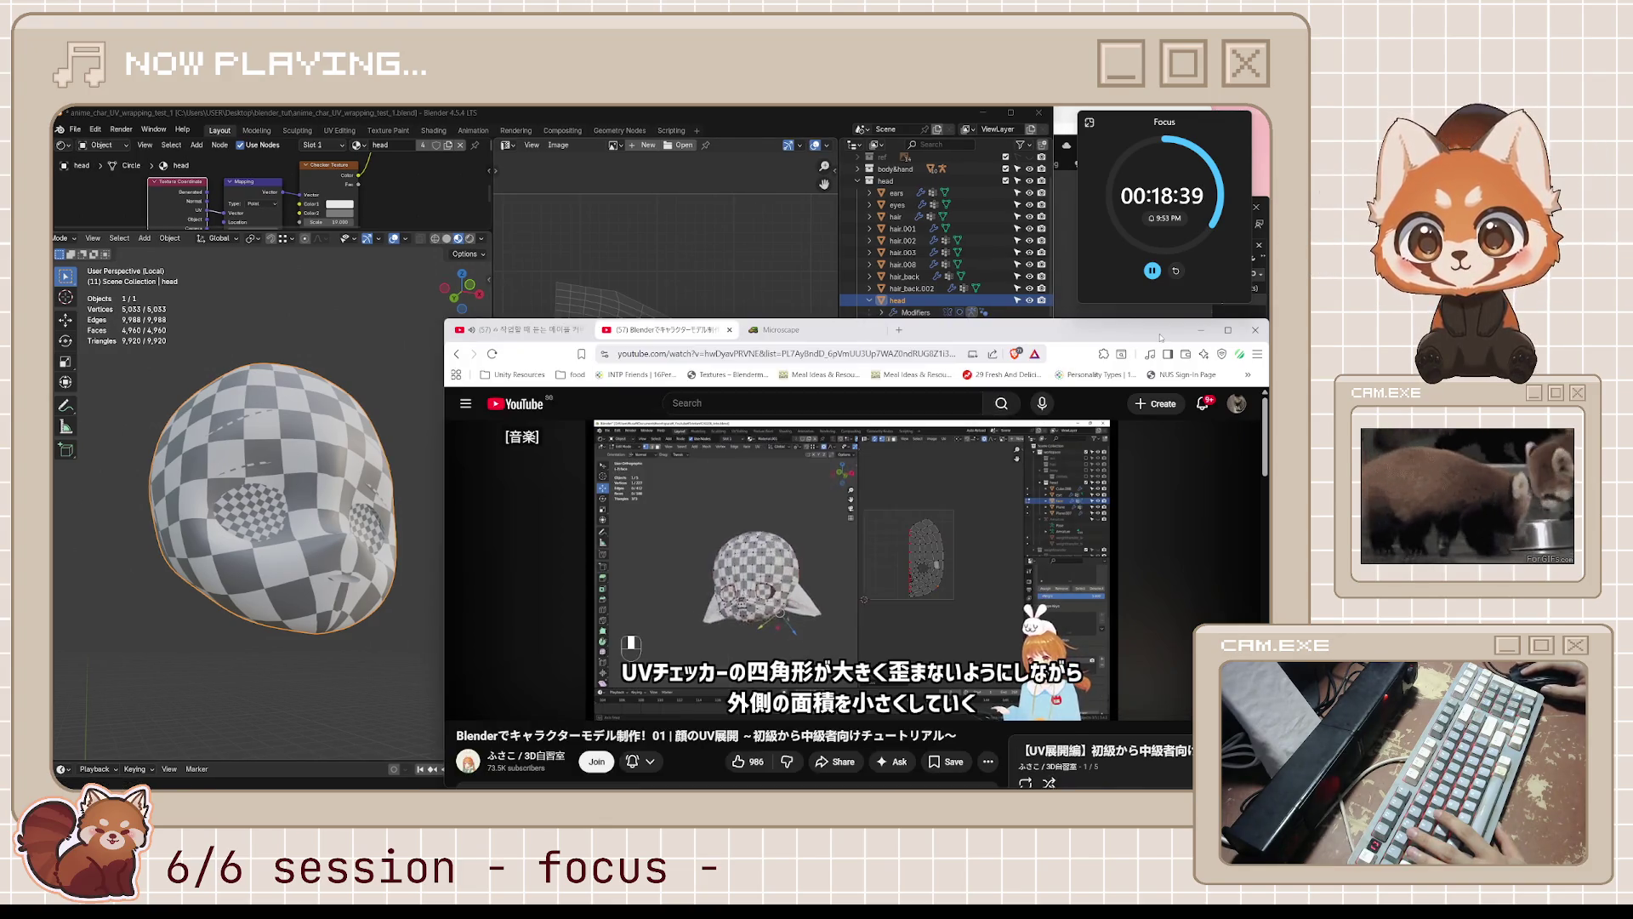
key("alt+Tab")
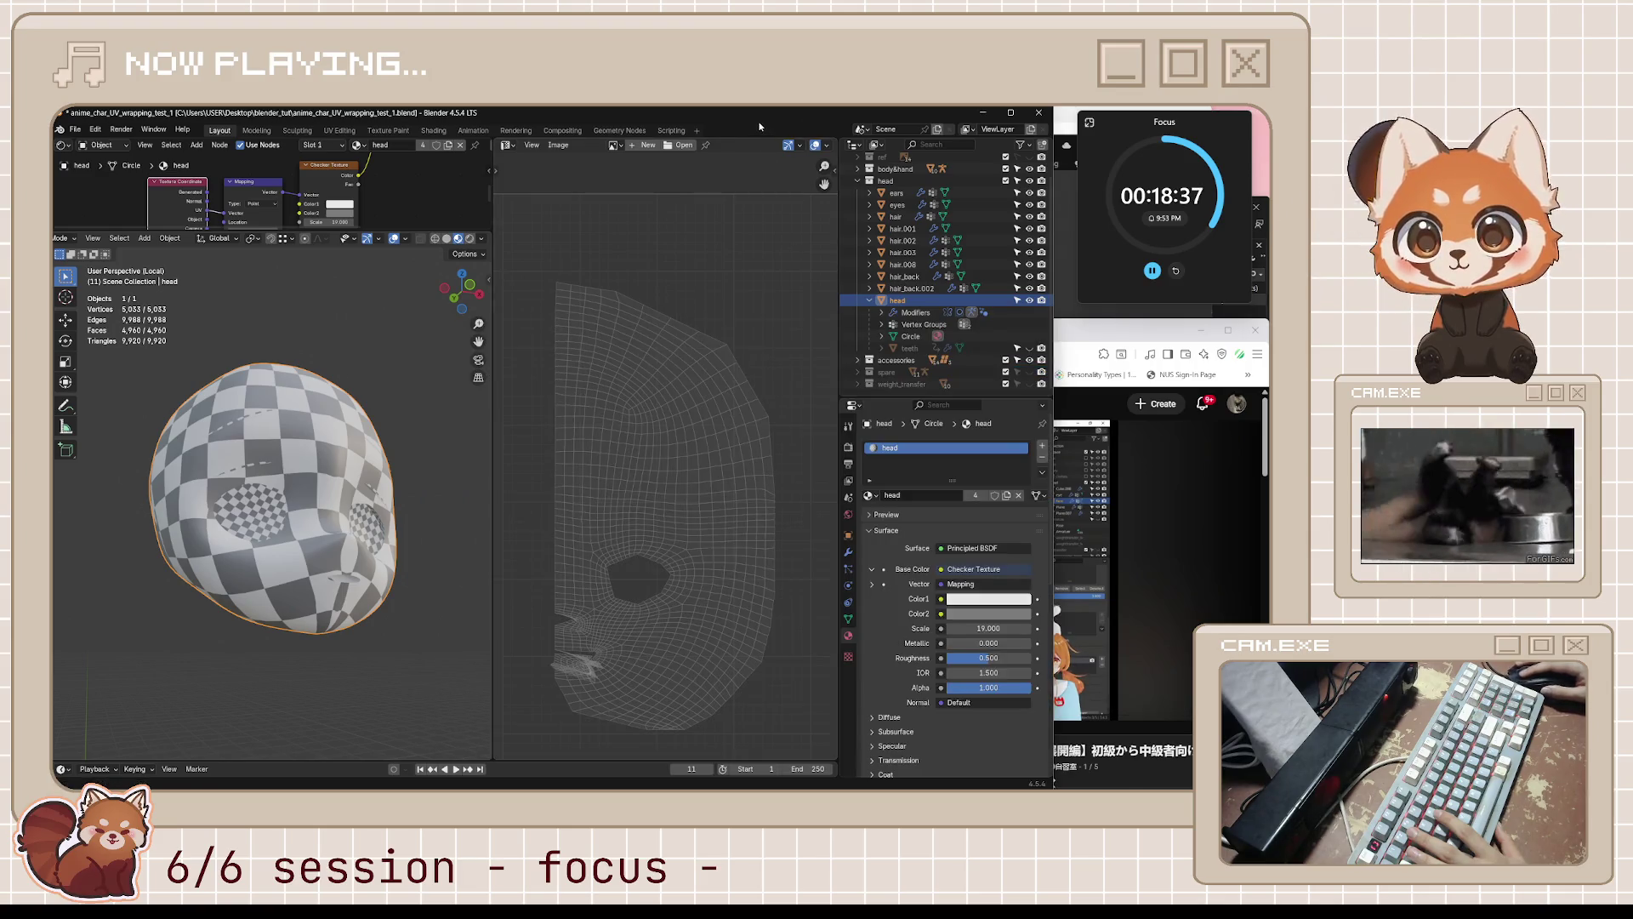
- In edit mode, box-select the face island's lower-right UV faces and shift them slightly
key("Tab")
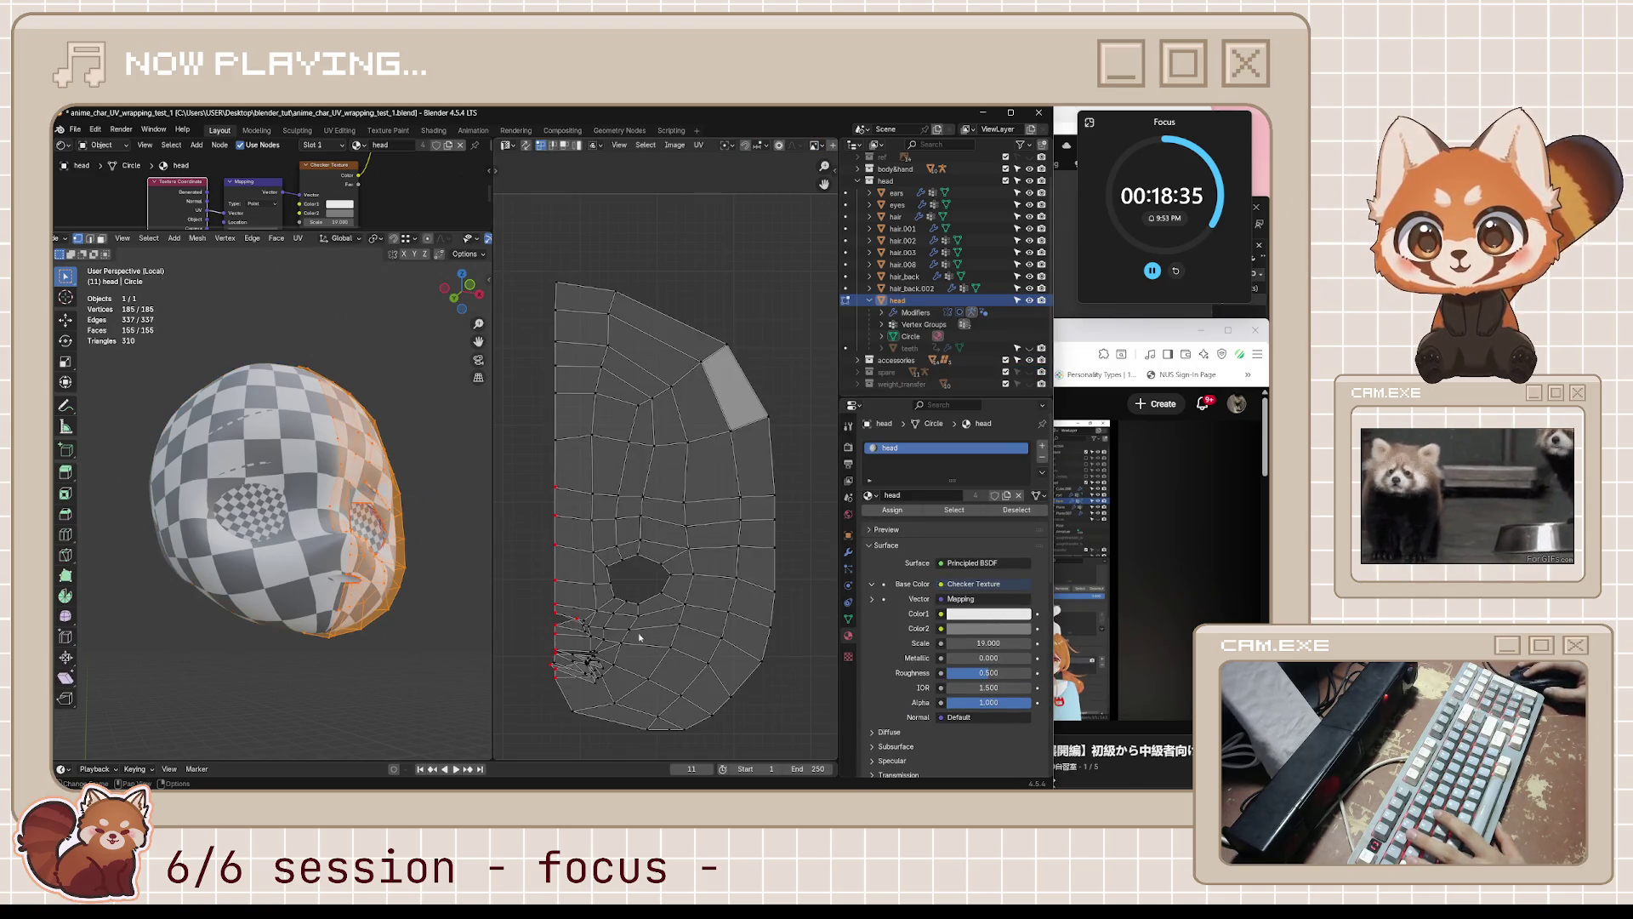
left_click_drag(644, 708, 766, 758)
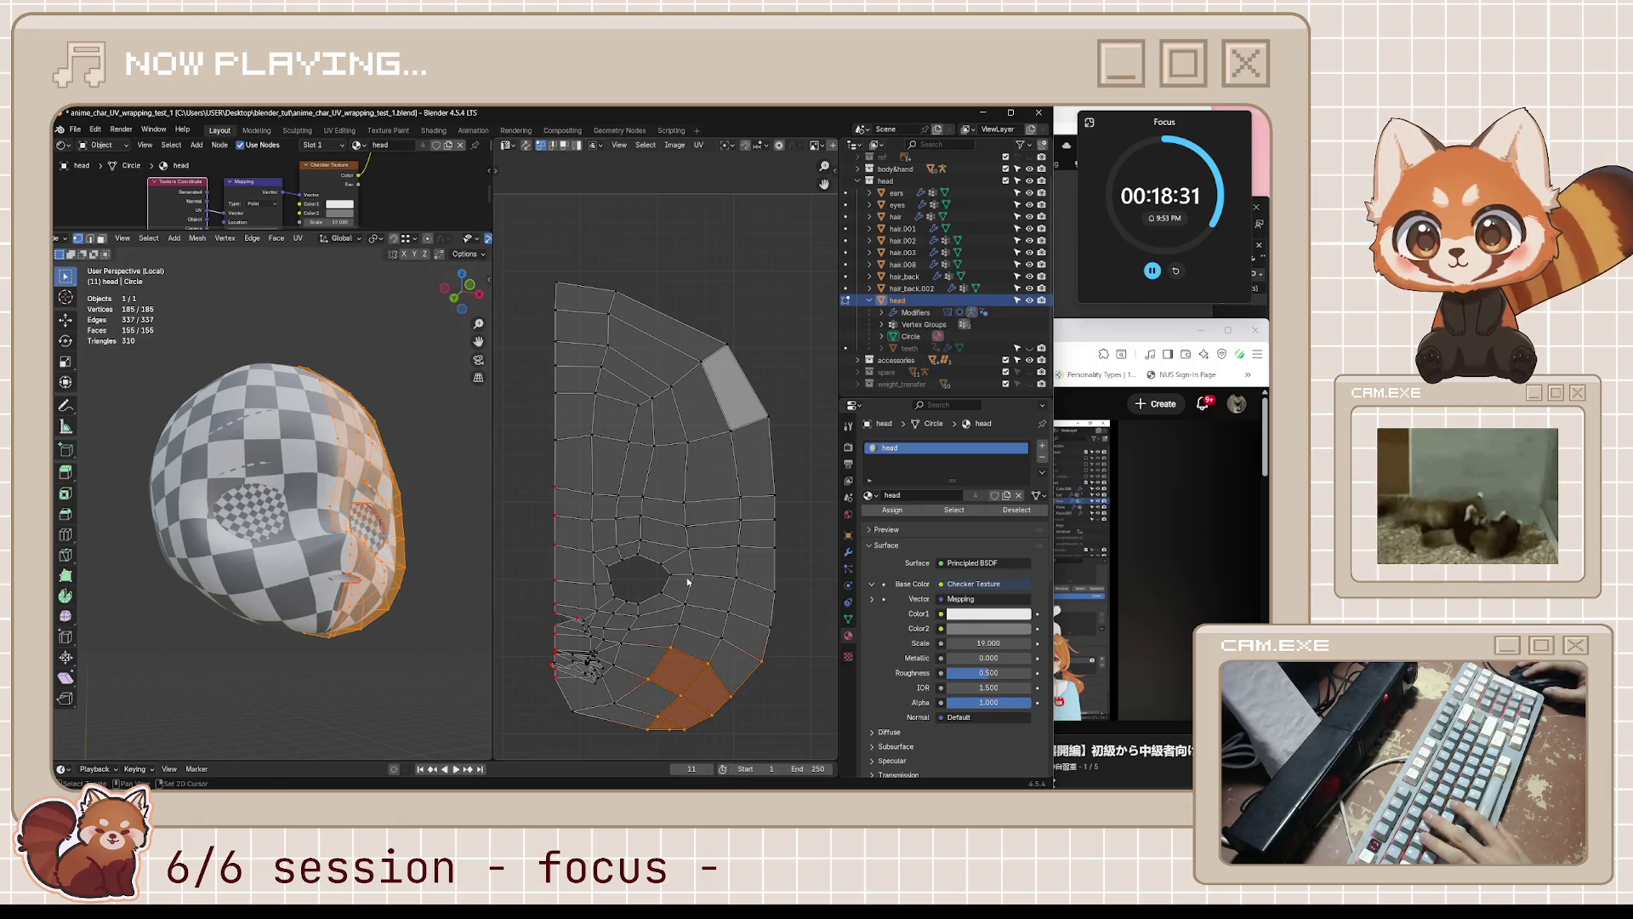
left_click_drag(674, 606, 837, 712, "shift")
key("g")
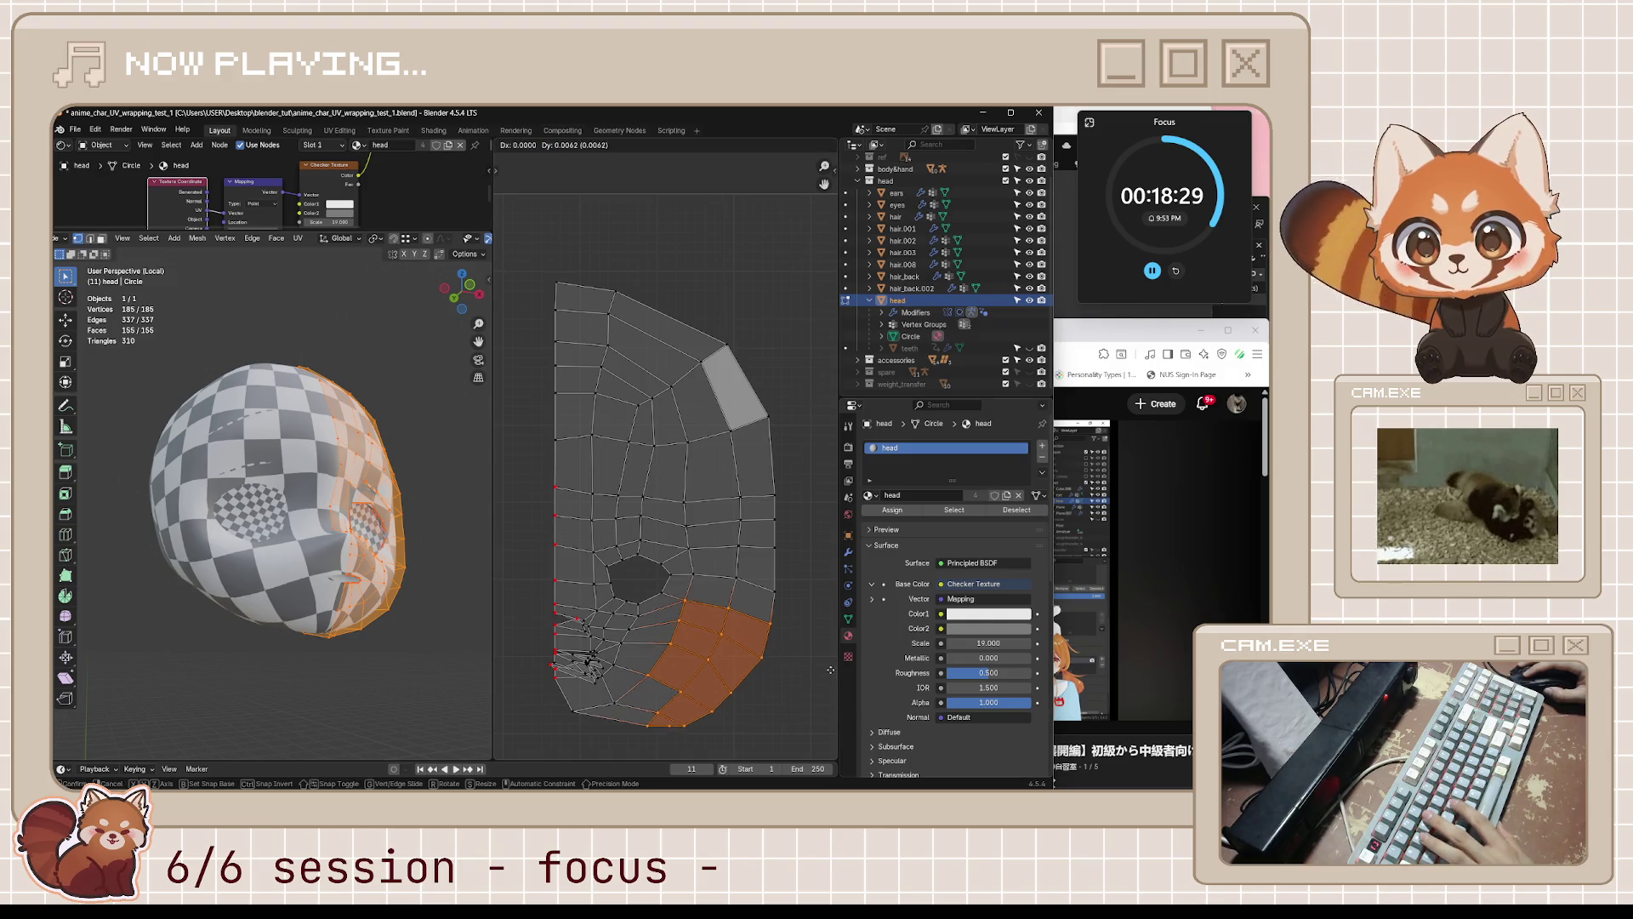
left_click(833, 656)
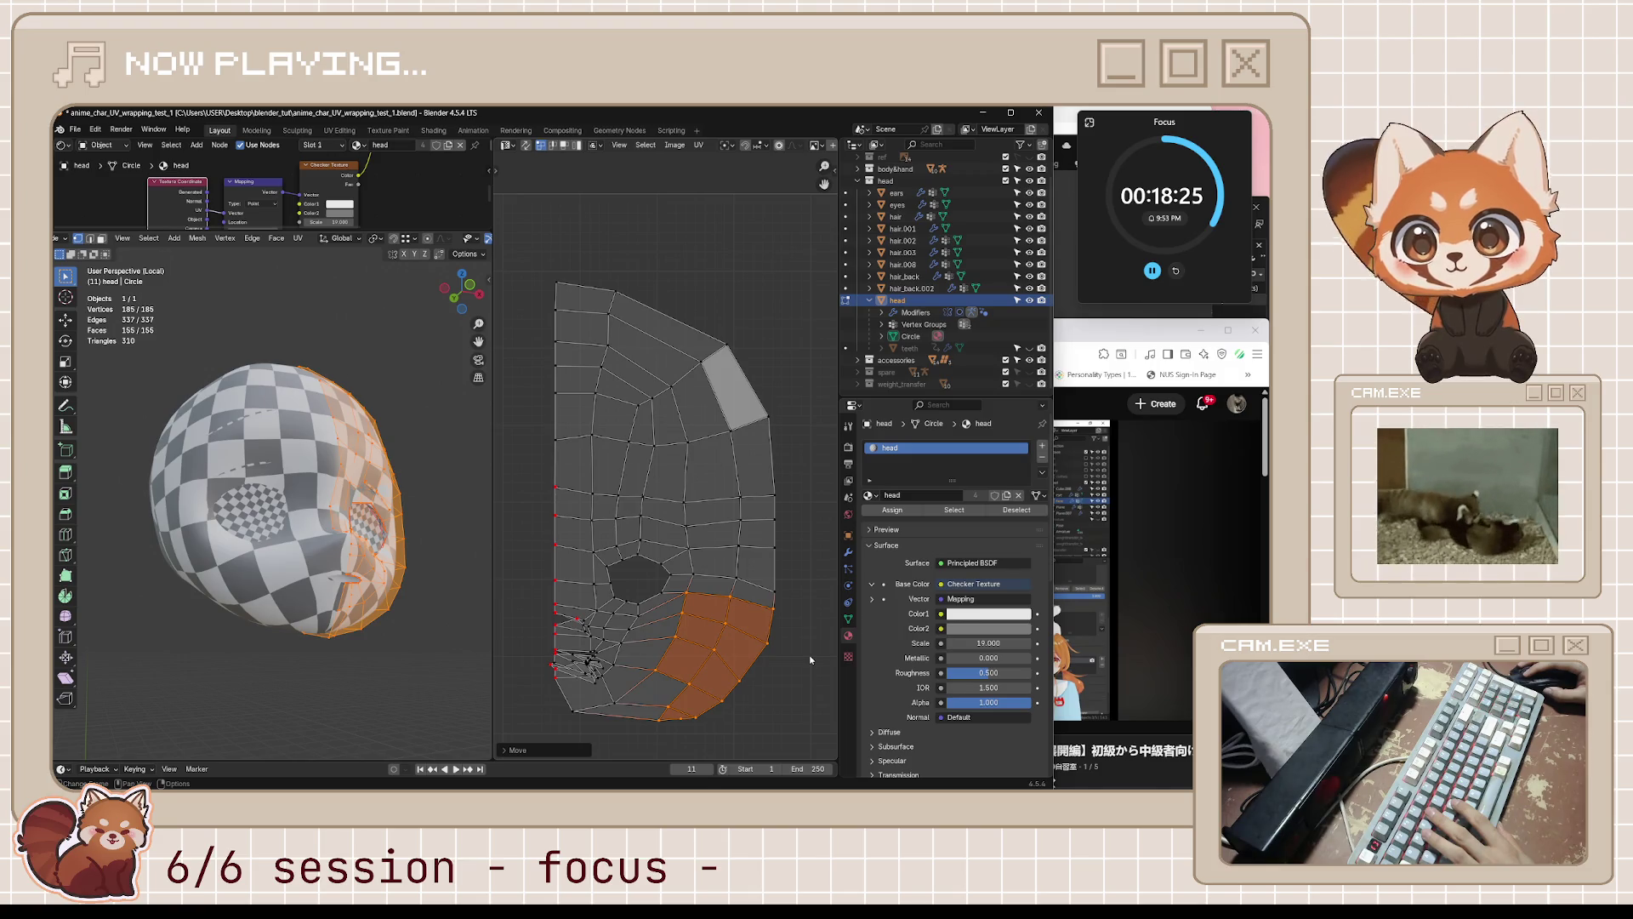
- Clear the UV selection and save anime_char_UV_wrapping_test_1.blend
key("alt+a")
key("ctrl+s")
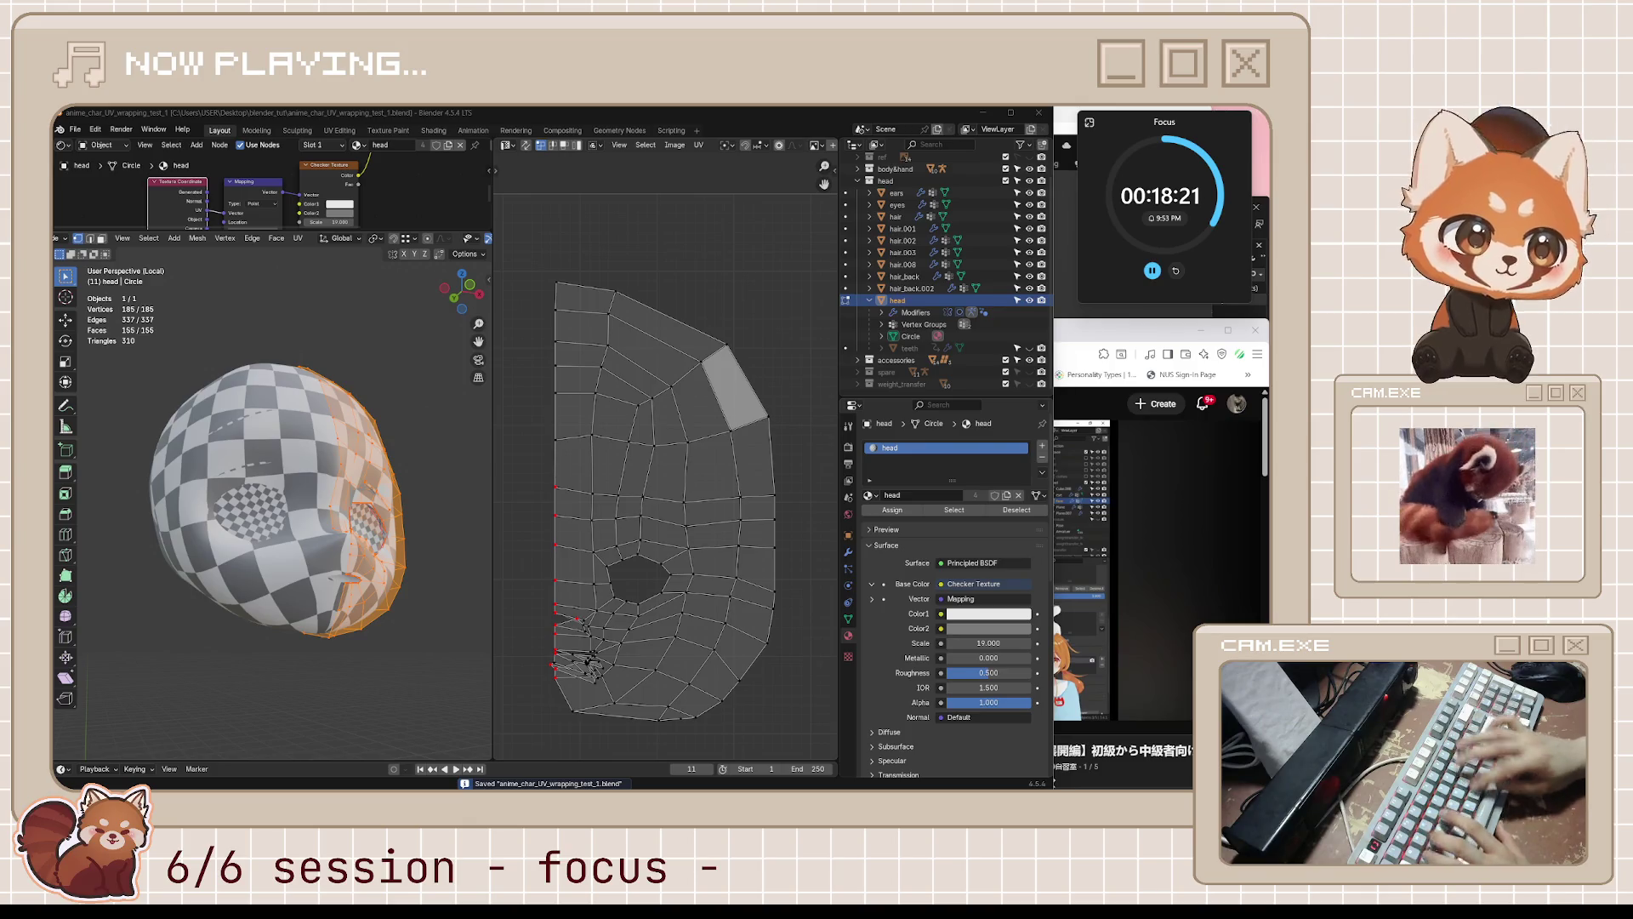
key("alt+a")
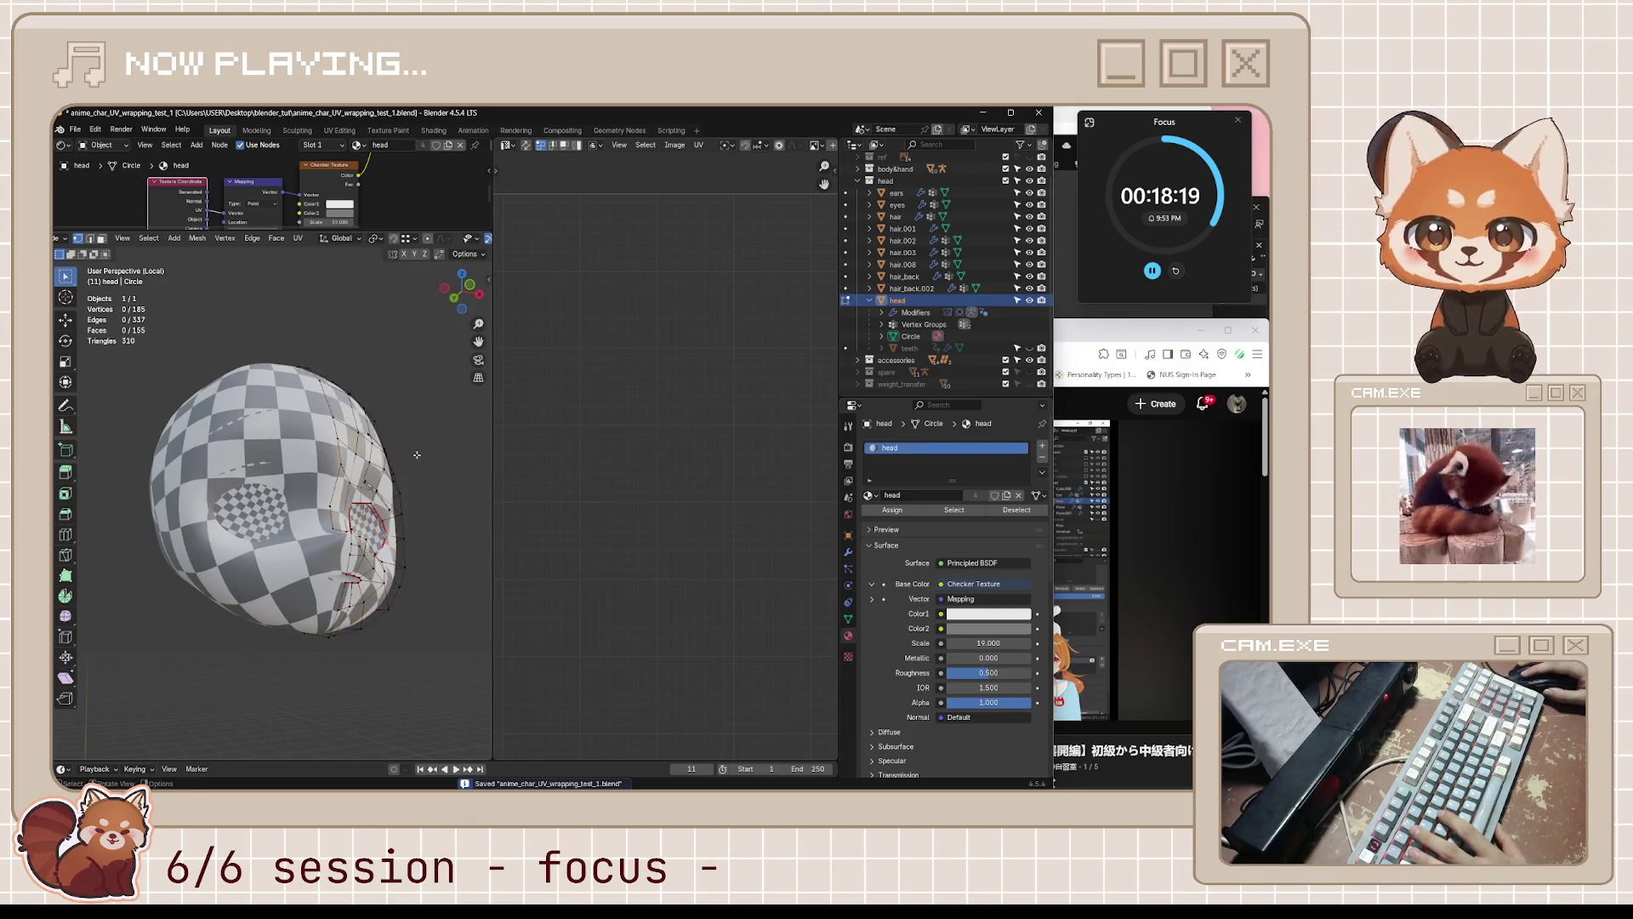
- Orbit around the head, then open Steam from the hidden system tray icons
mouse_move(400, 477)
middle_mouse_down()
mouse_move(412, 508)
mouse_move(235, 621)
mouse_move(857, 538)
middle_mouse_up()
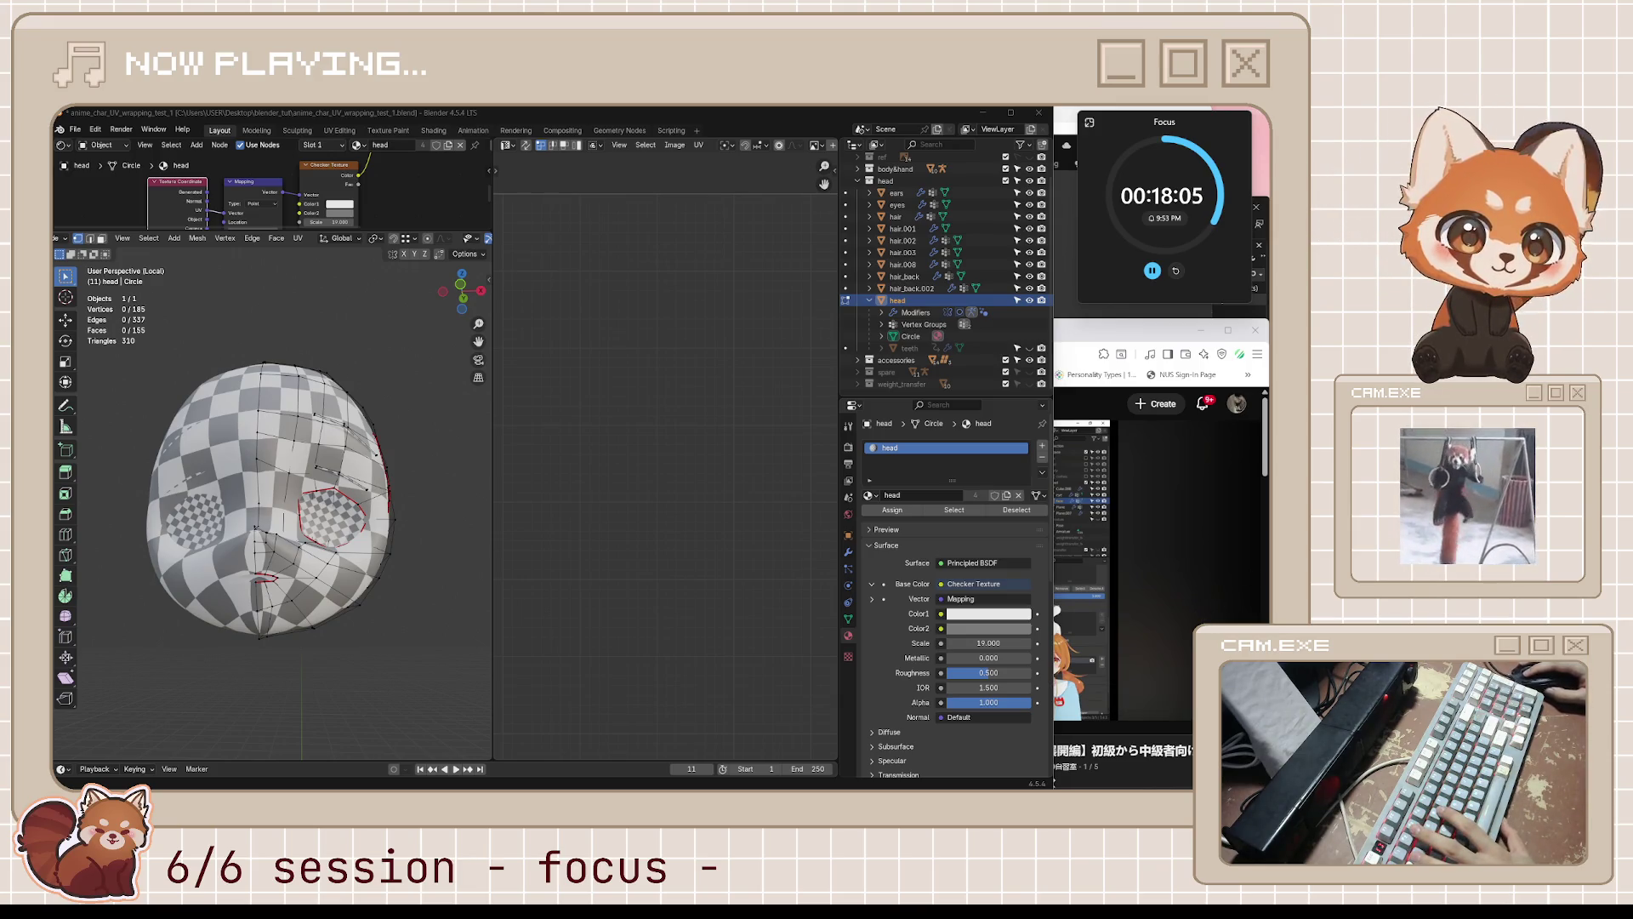
mouse_move(1036, 787)
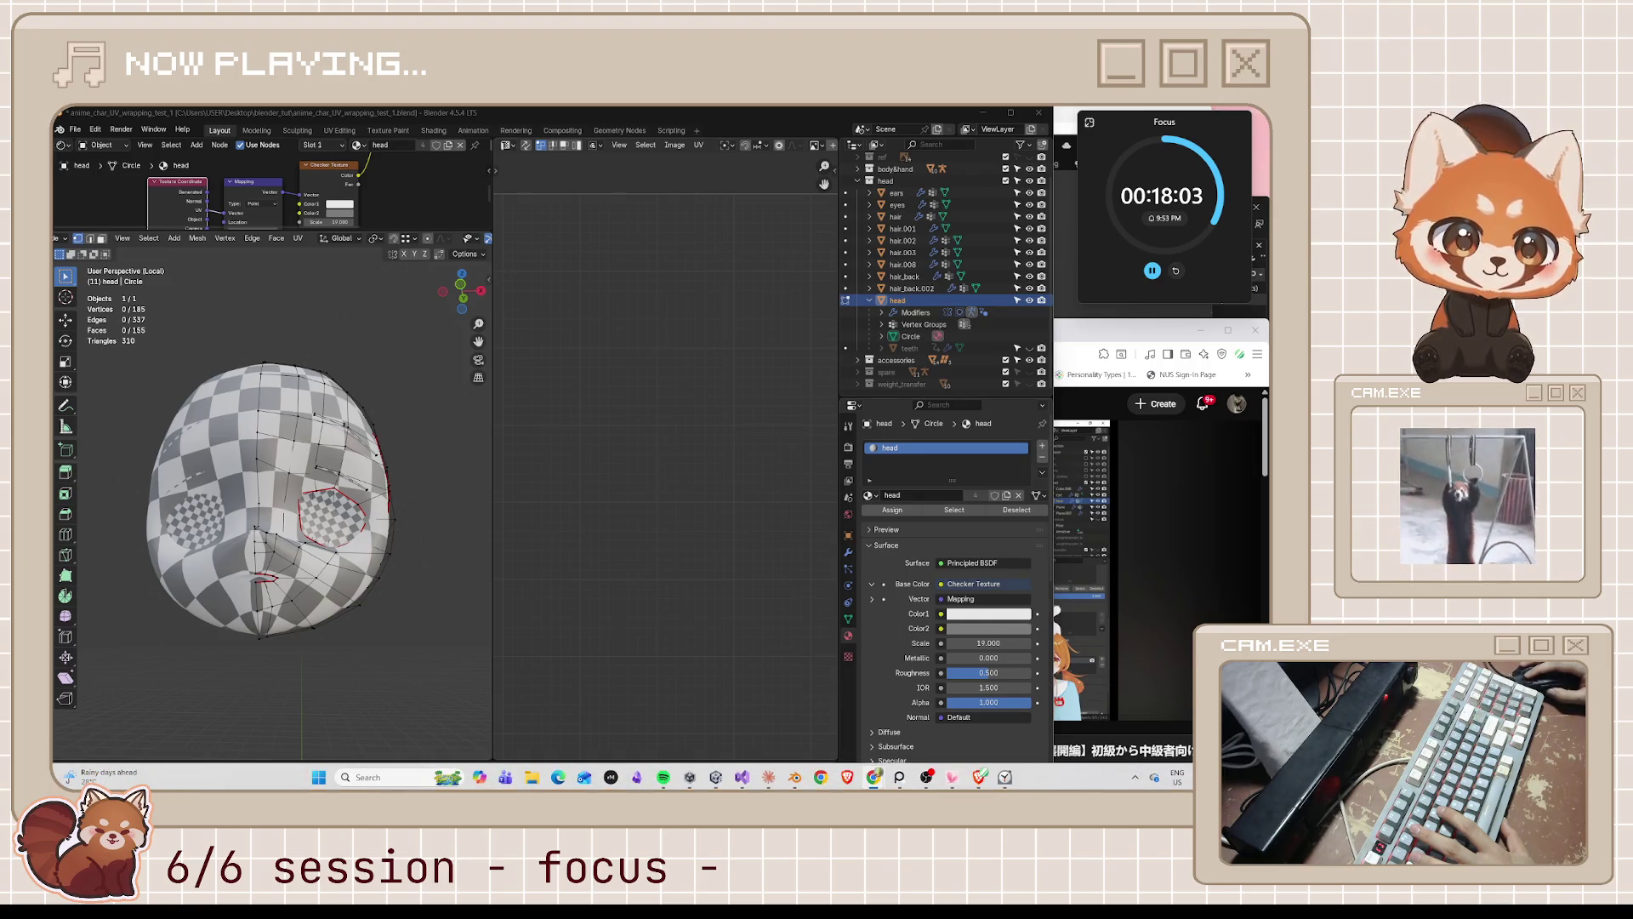
left_click(1134, 778)
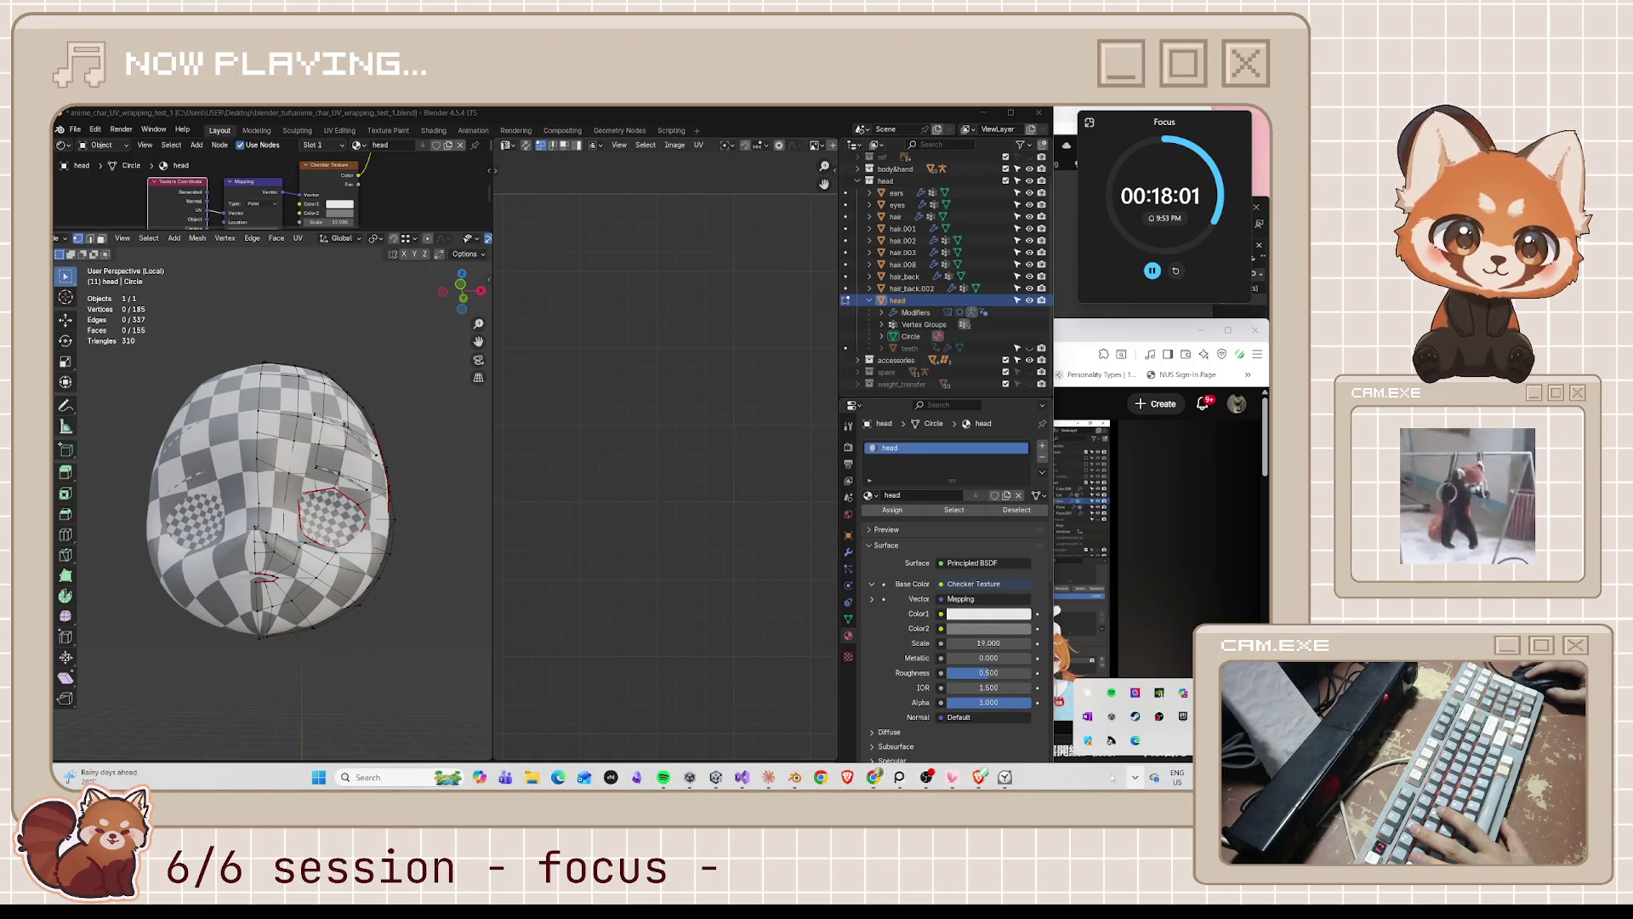
left_click(1135, 716)
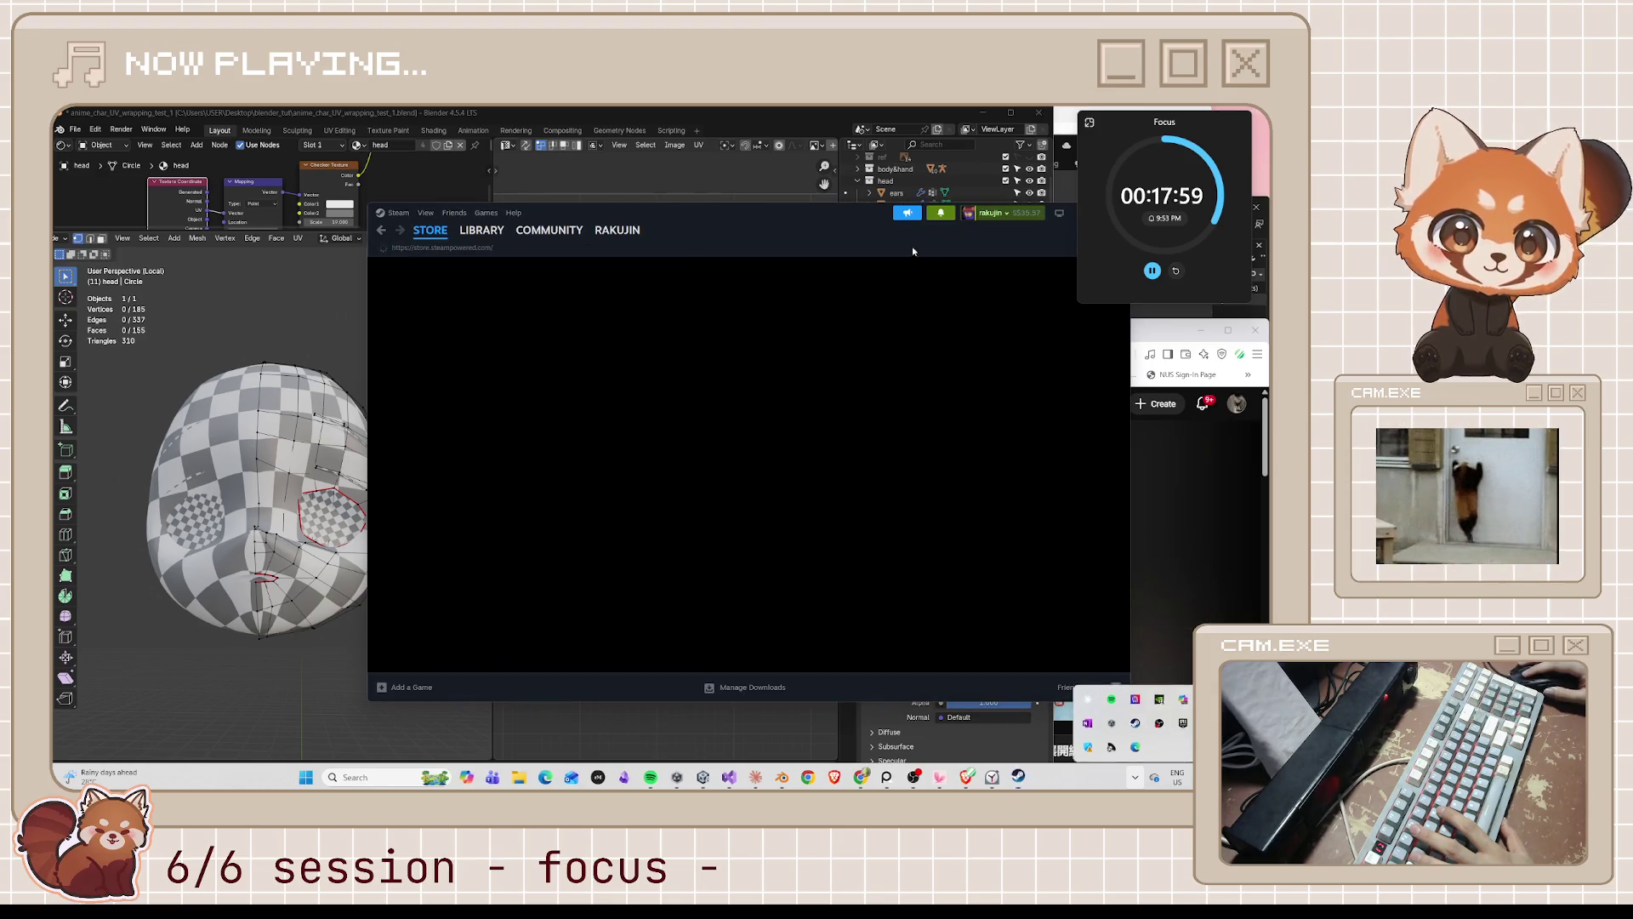
- Dismiss the Steam store window, leaving the Friends list open
key("alt+Tab")
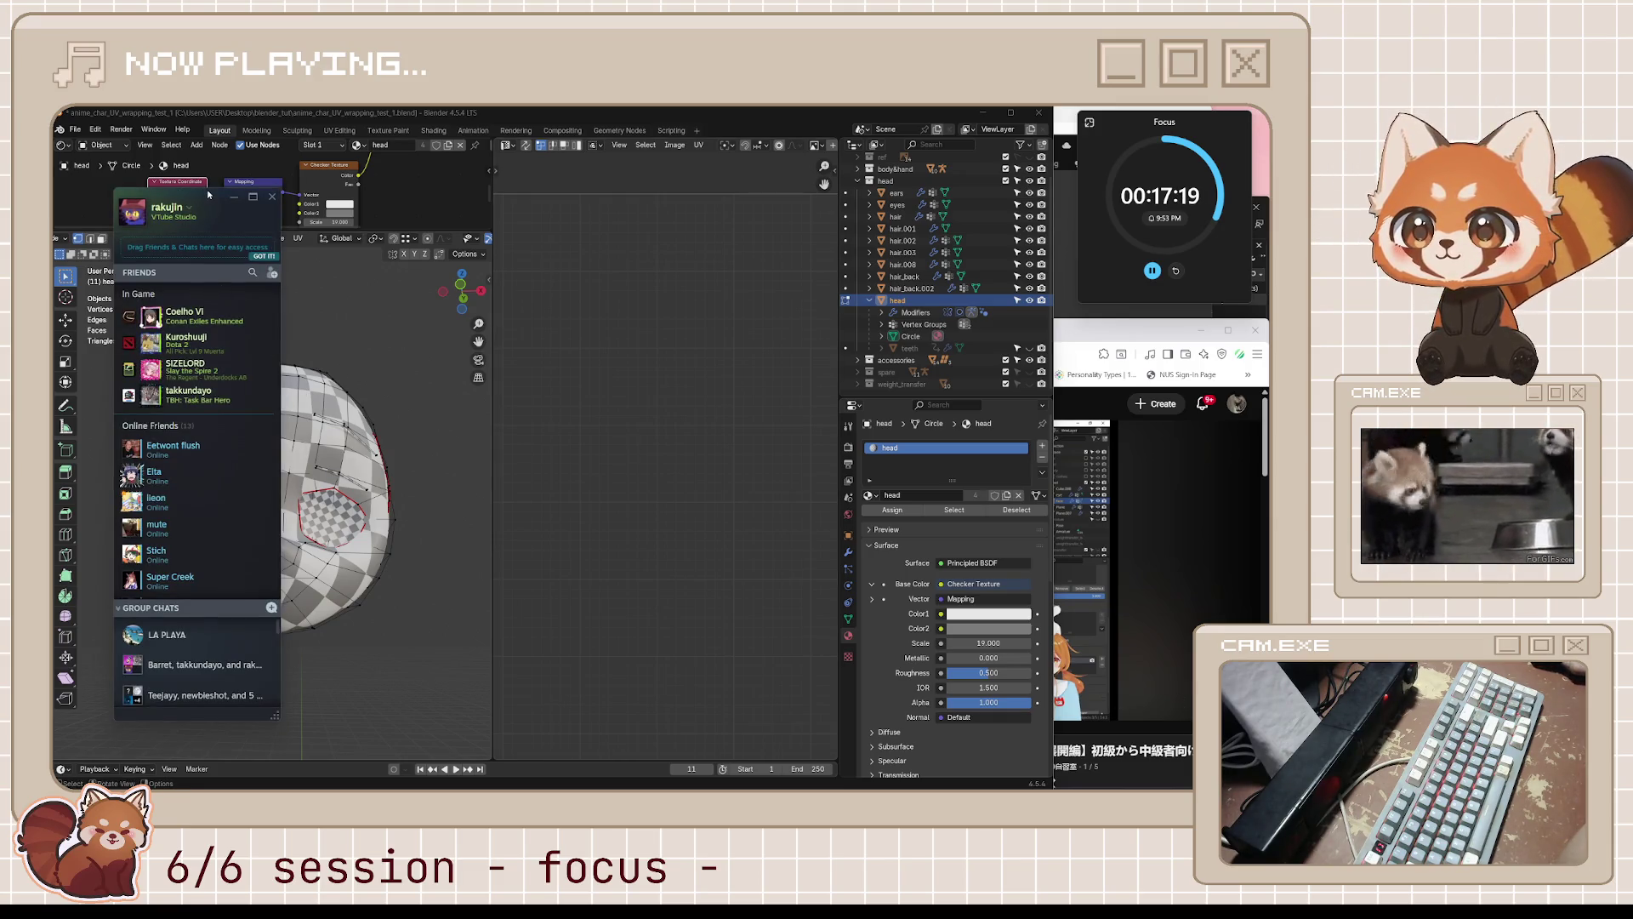
- Close the Steam Friends list and bring the YouTube tutorial in front of Blender
left_click(272, 196)
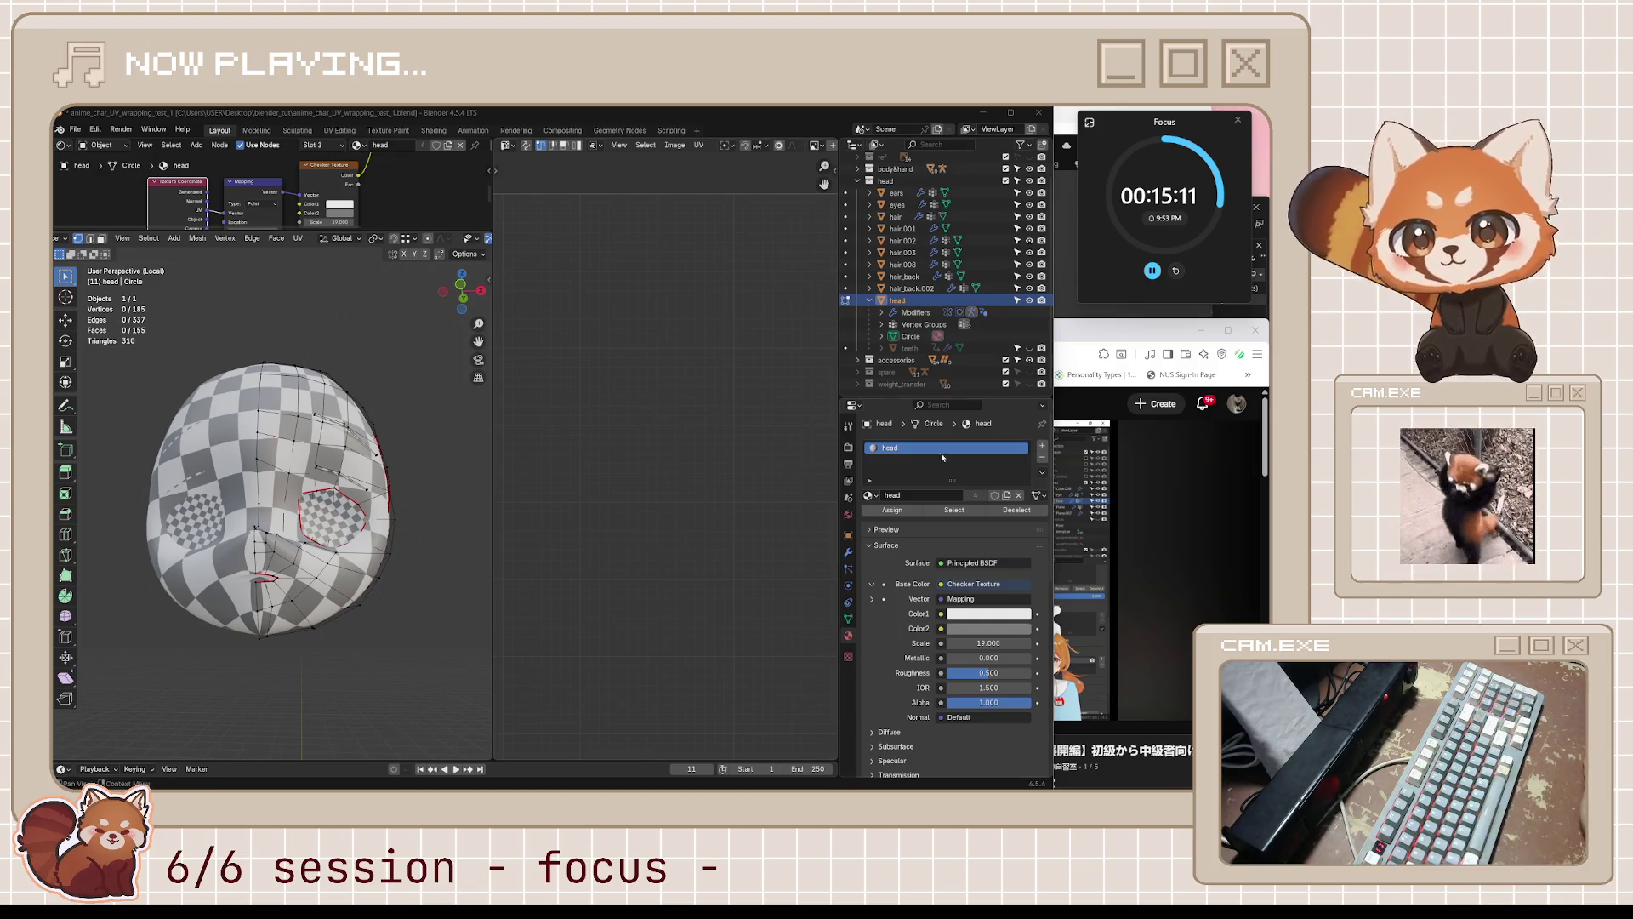
key("alt+Tab")
key("space")
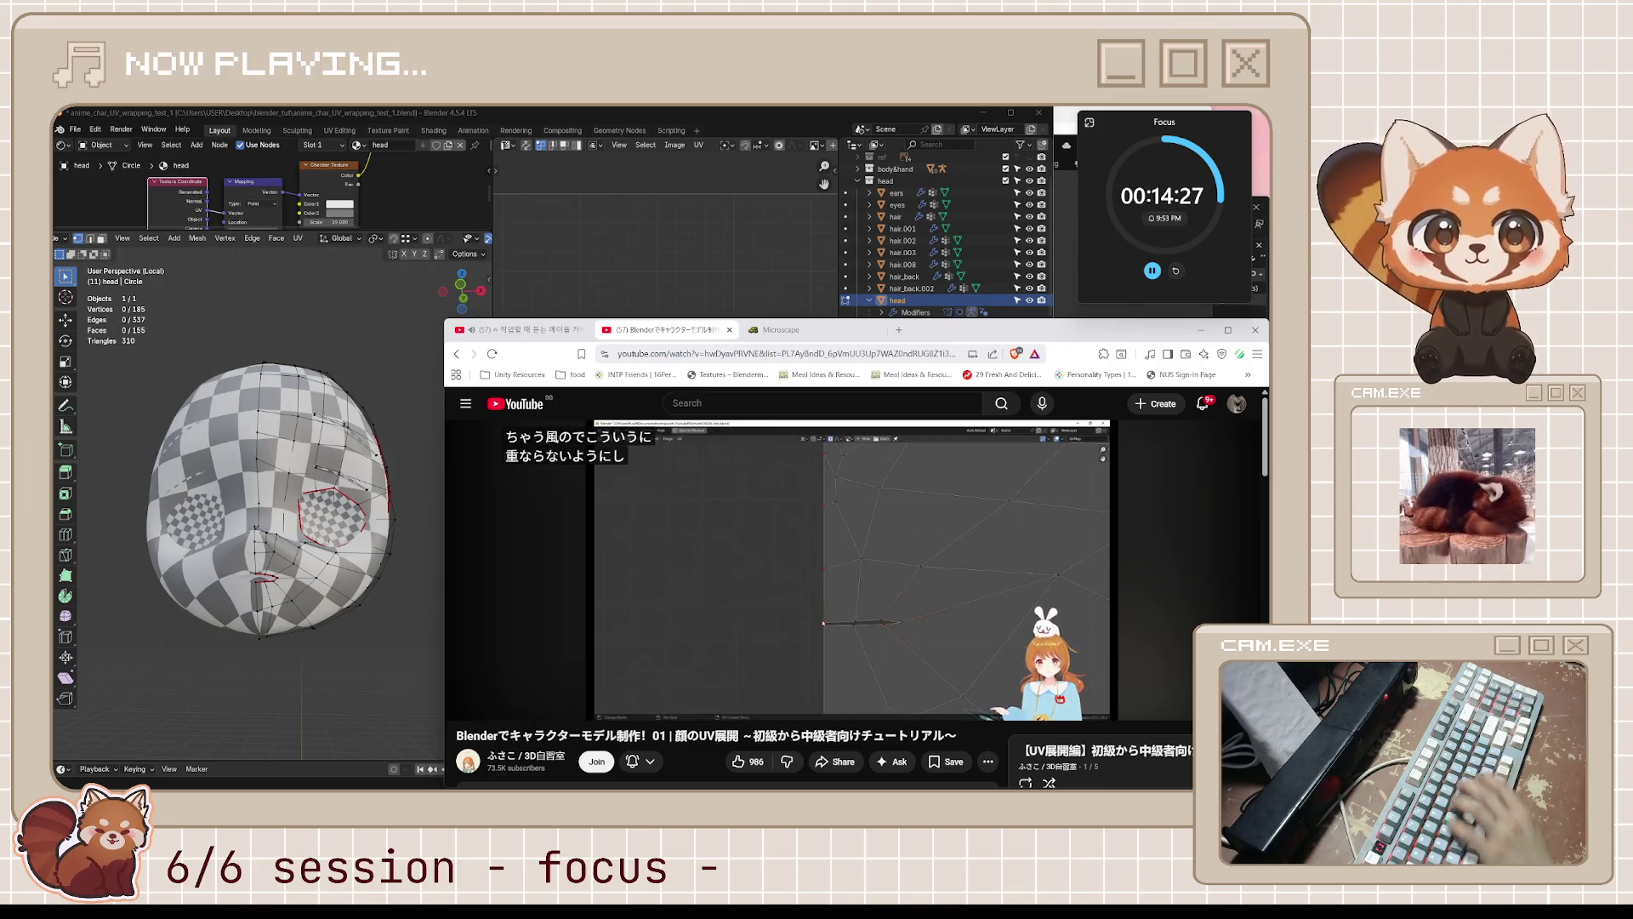
left_click(712, 547)
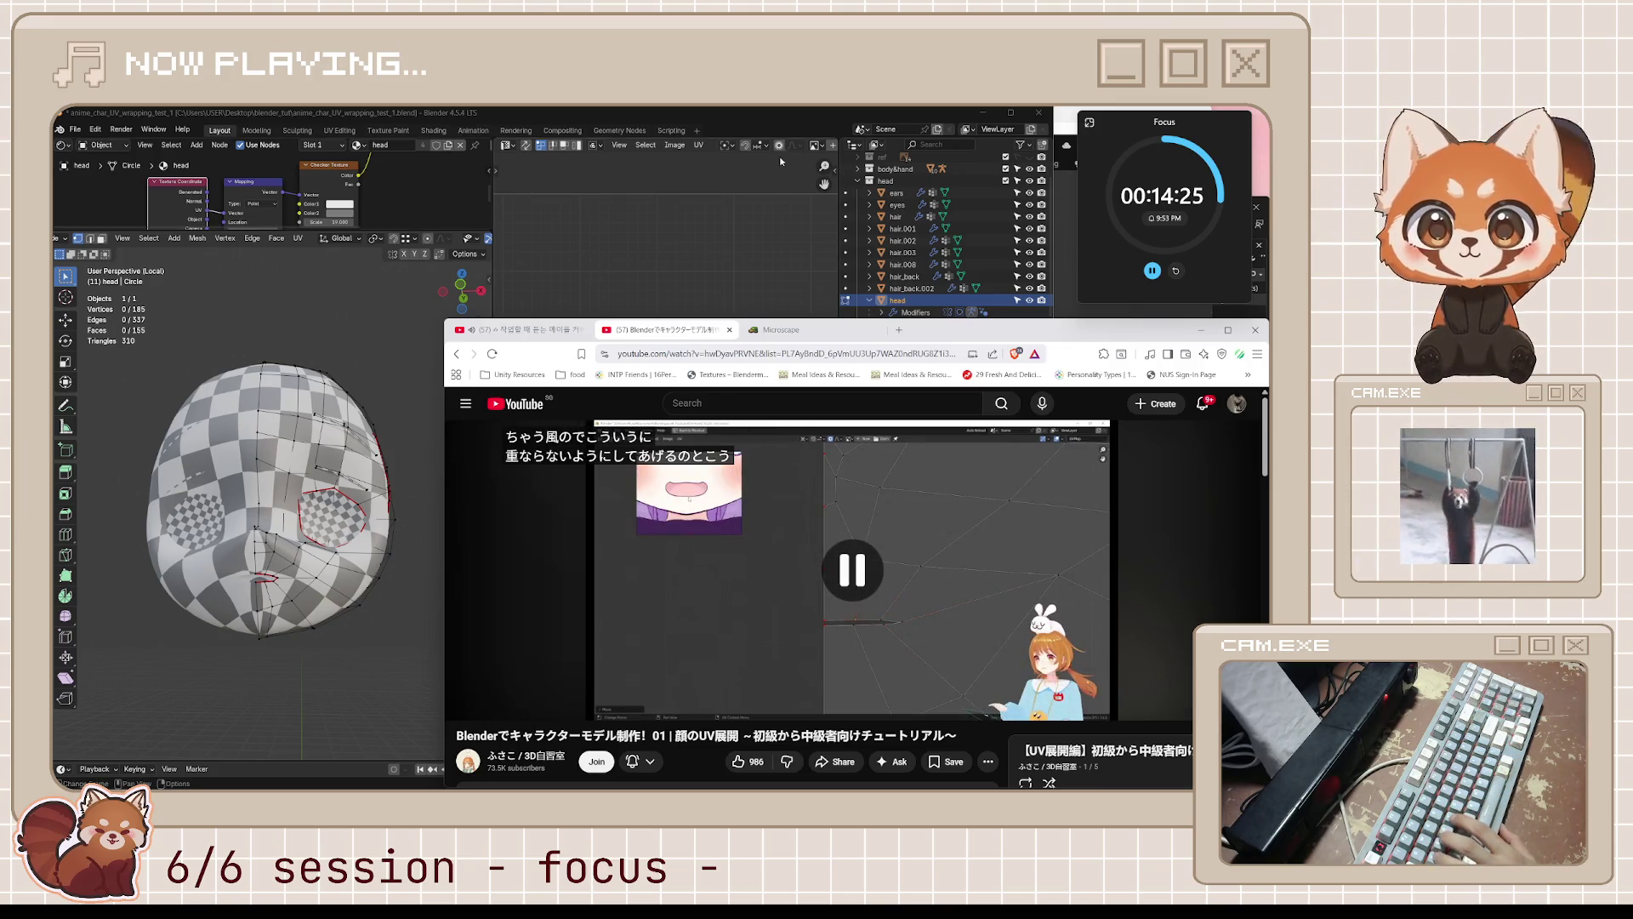
left_click(795, 121)
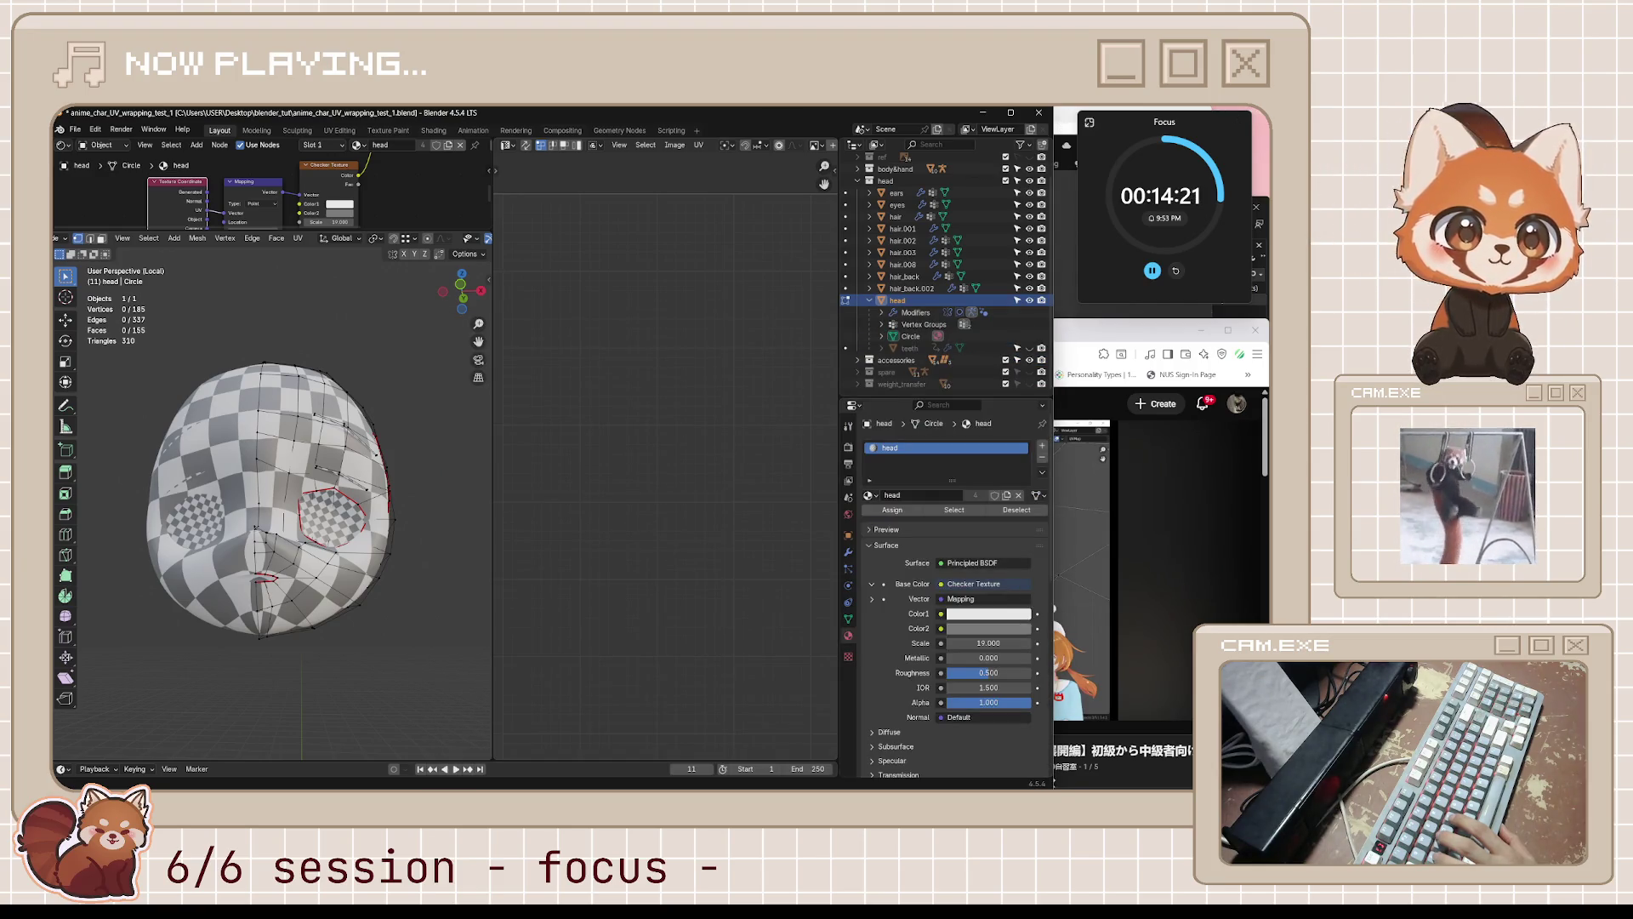
- Select the seam-bounded face island with Delimit Seam and re-unwrap it
key("Home")
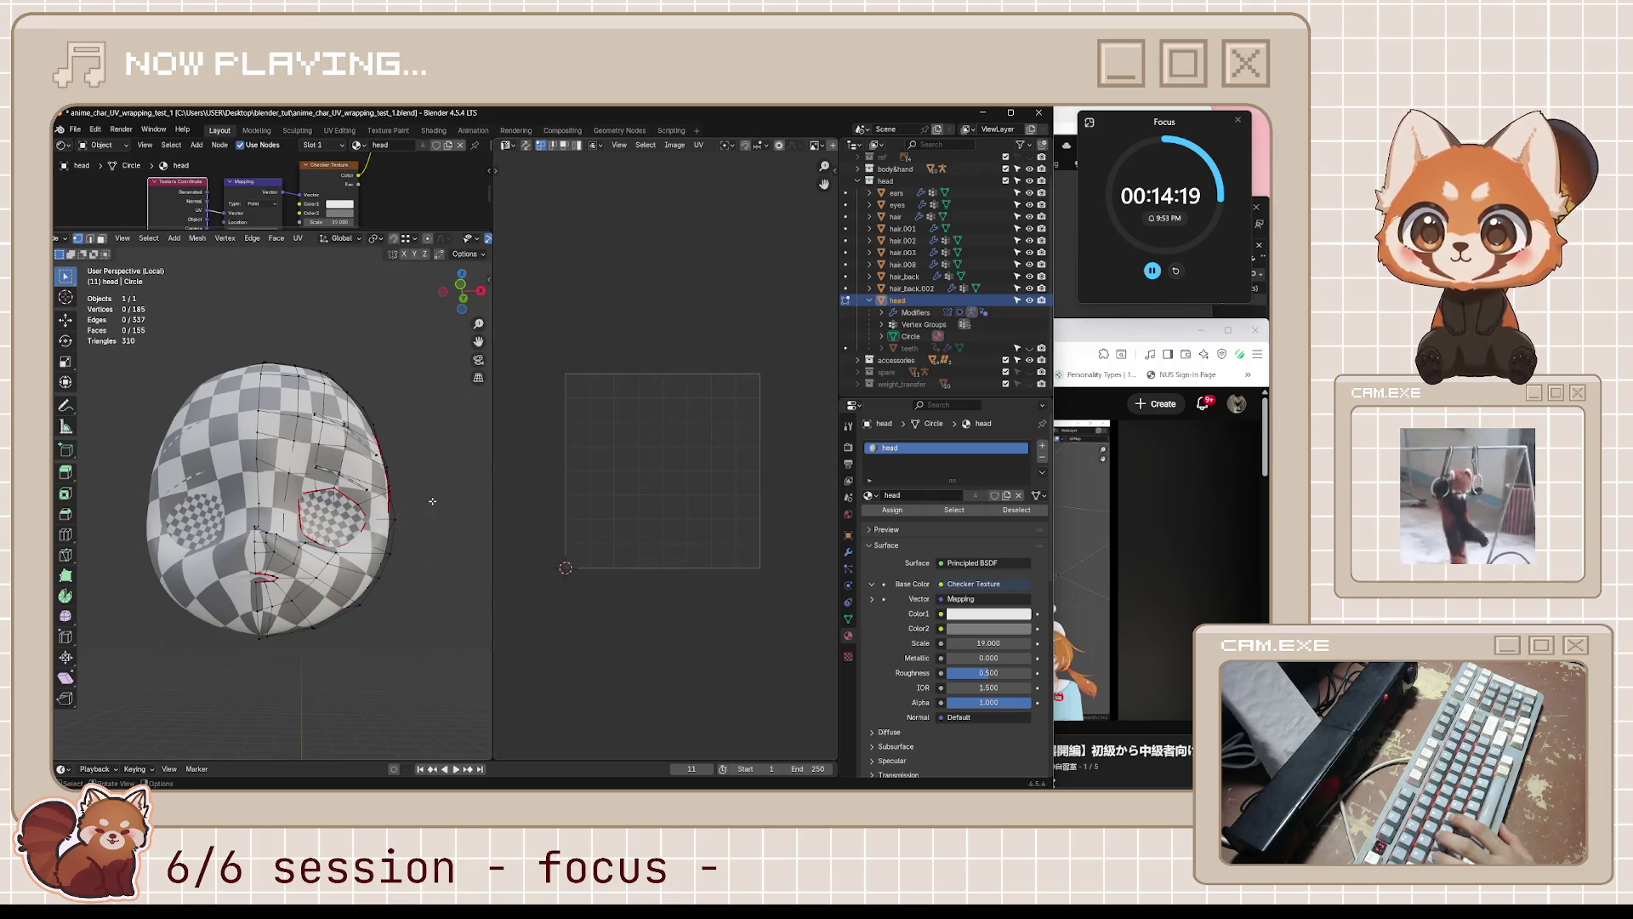
key("a")
middle_click_drag(432, 501, 416, 522)
scroll(671, 470, "up", 3)
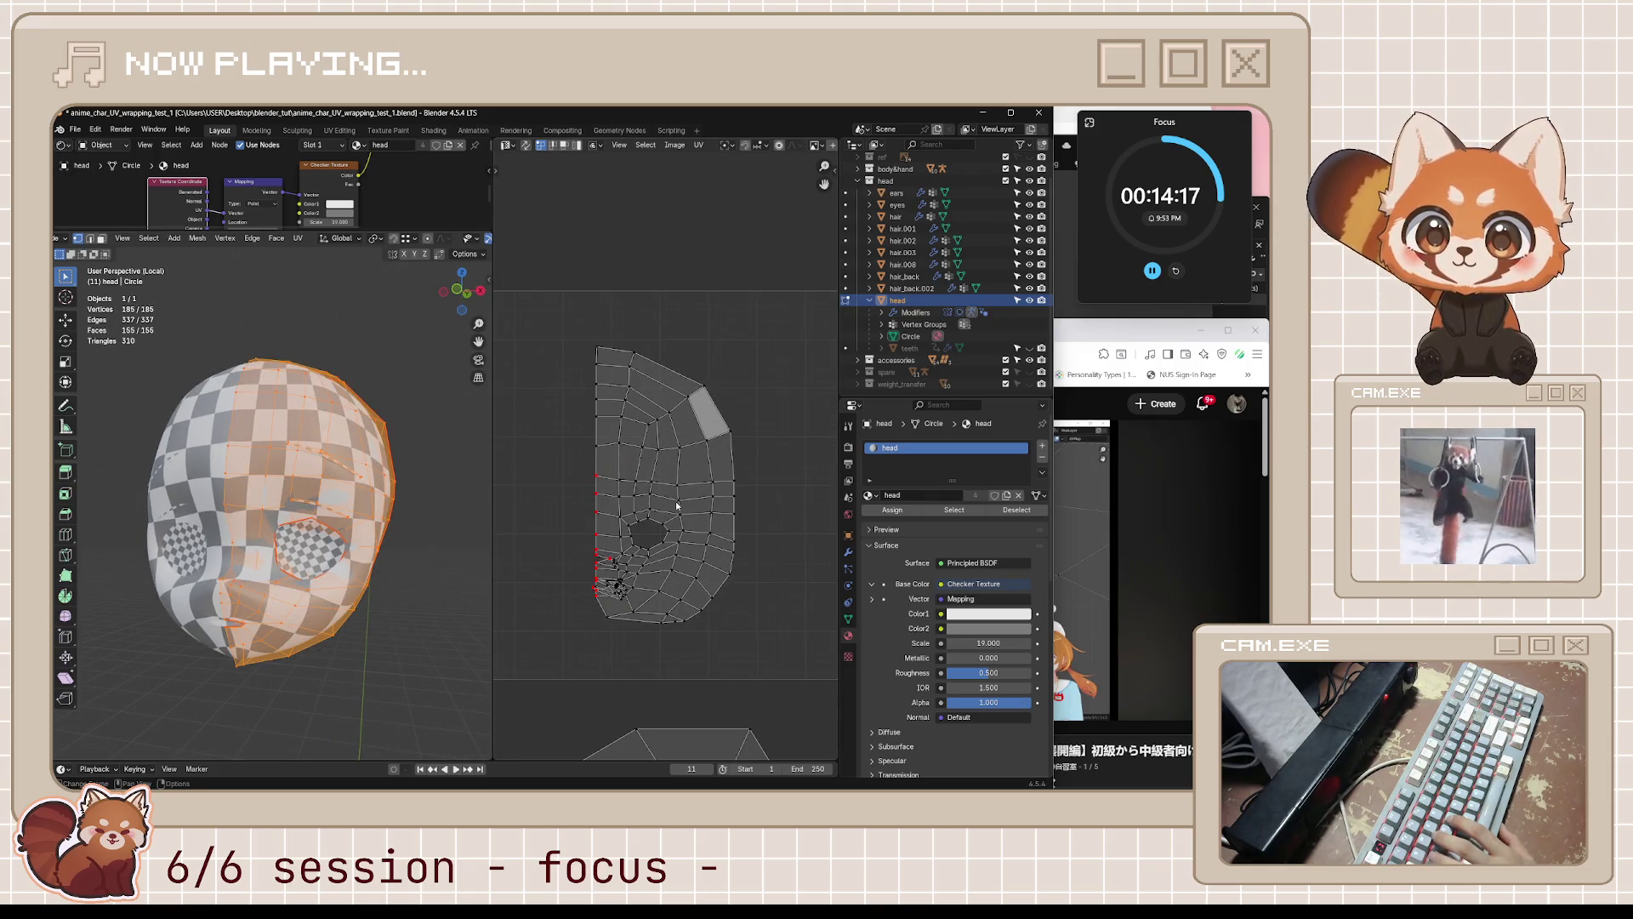
middle_click_drag(393, 552, 406, 552)
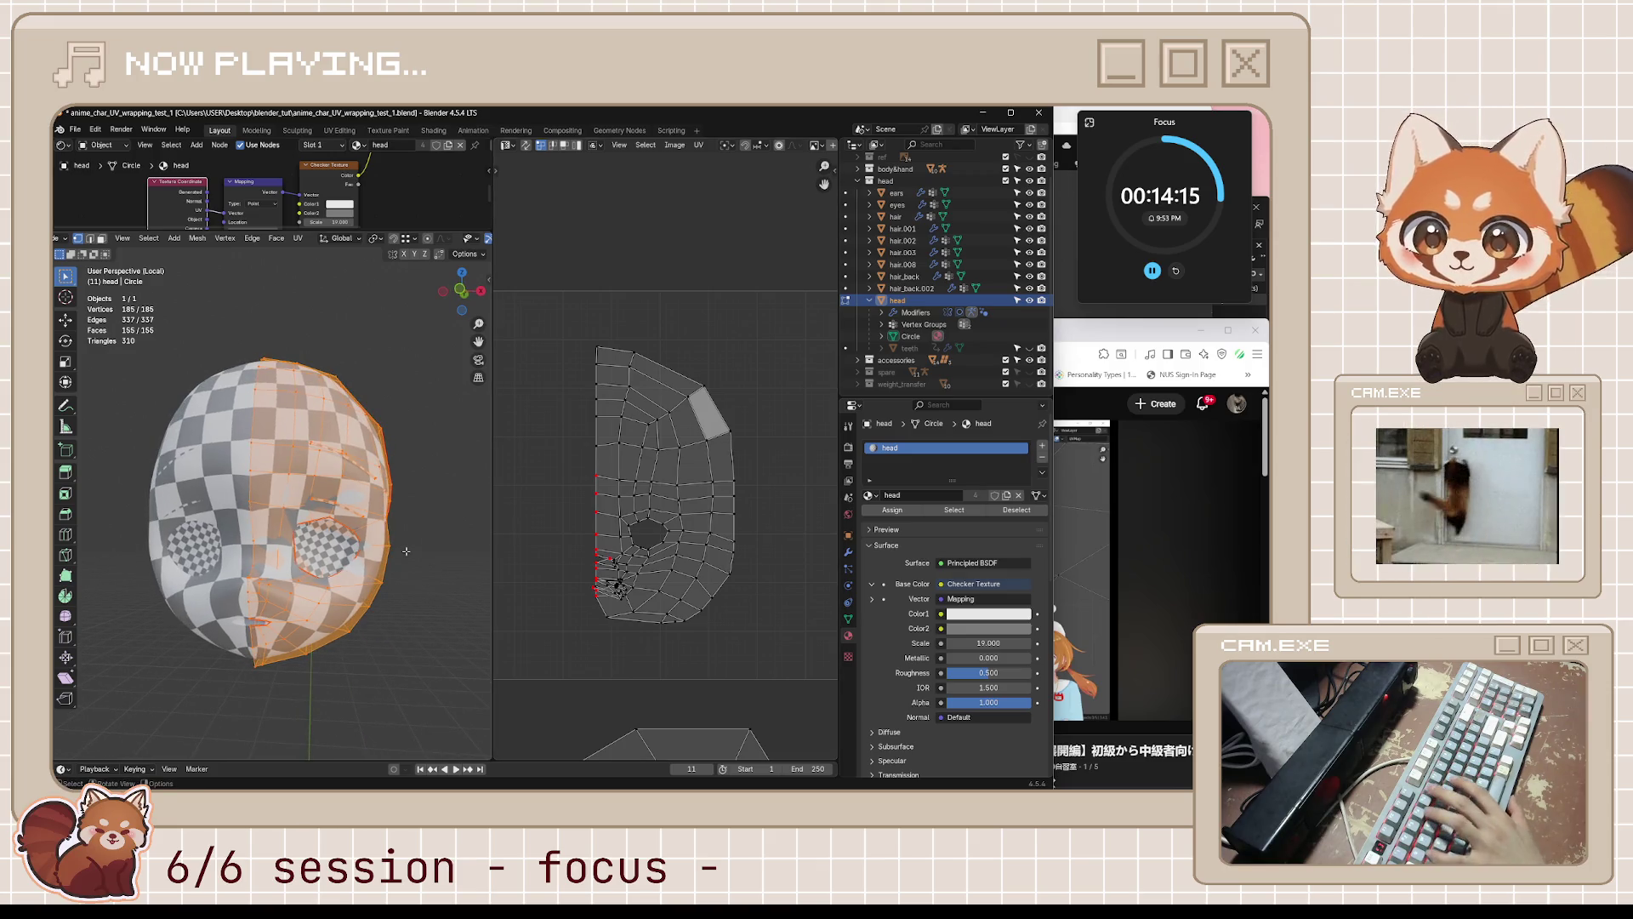
key("l")
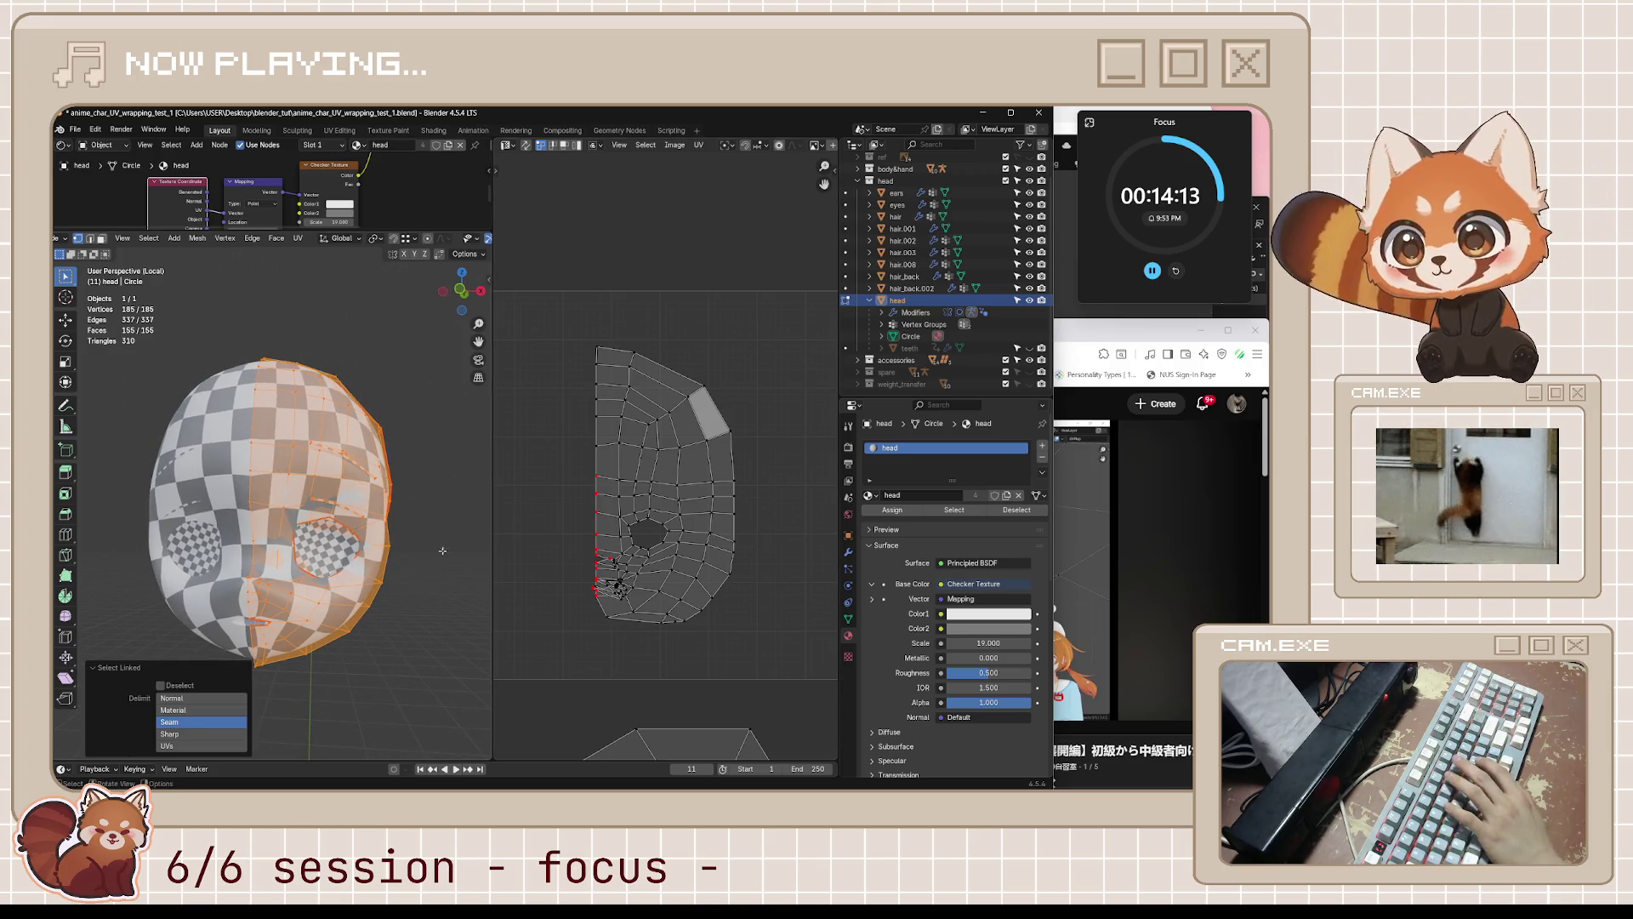
key("alt+a")
key("l")
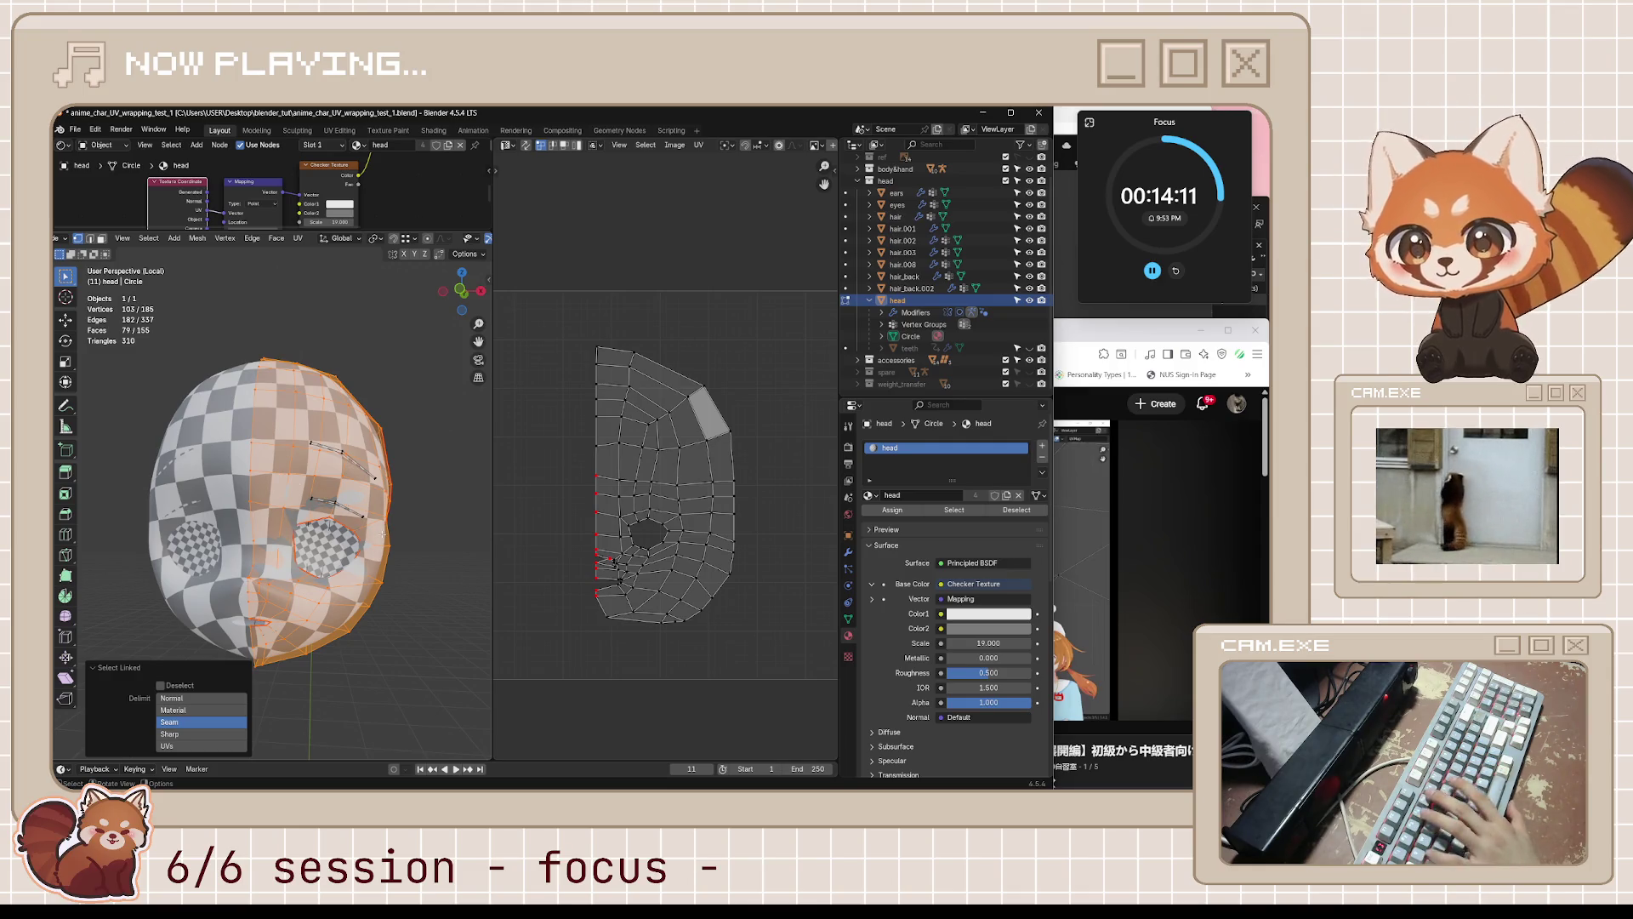
scroll(587, 589, "up", 2)
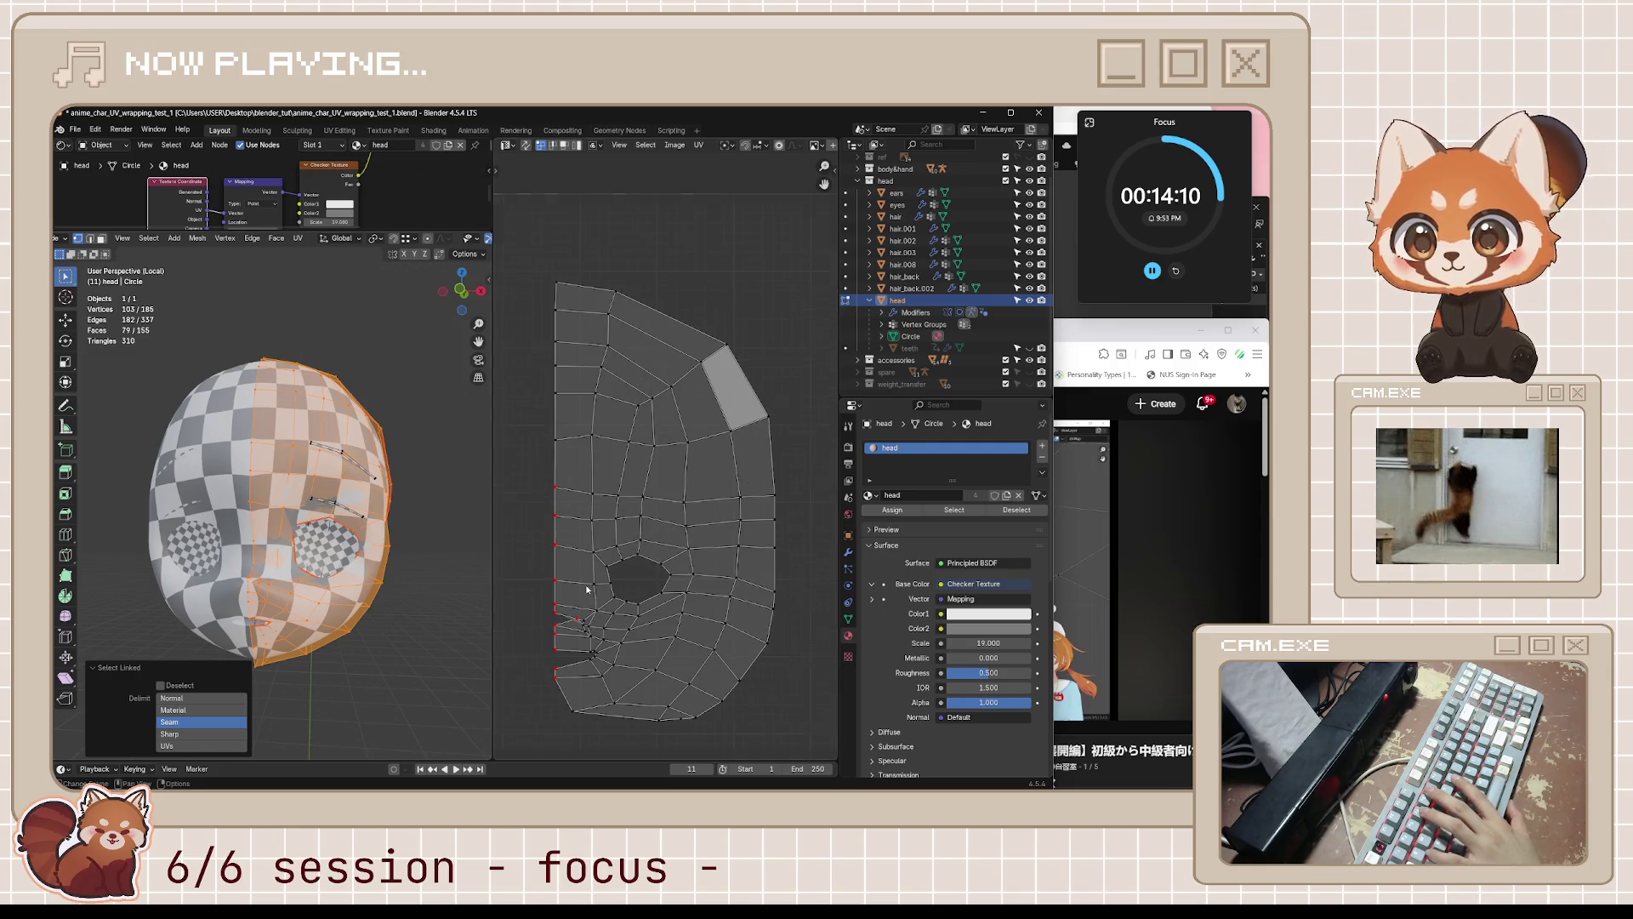
key("u")
left_click(396, 522)
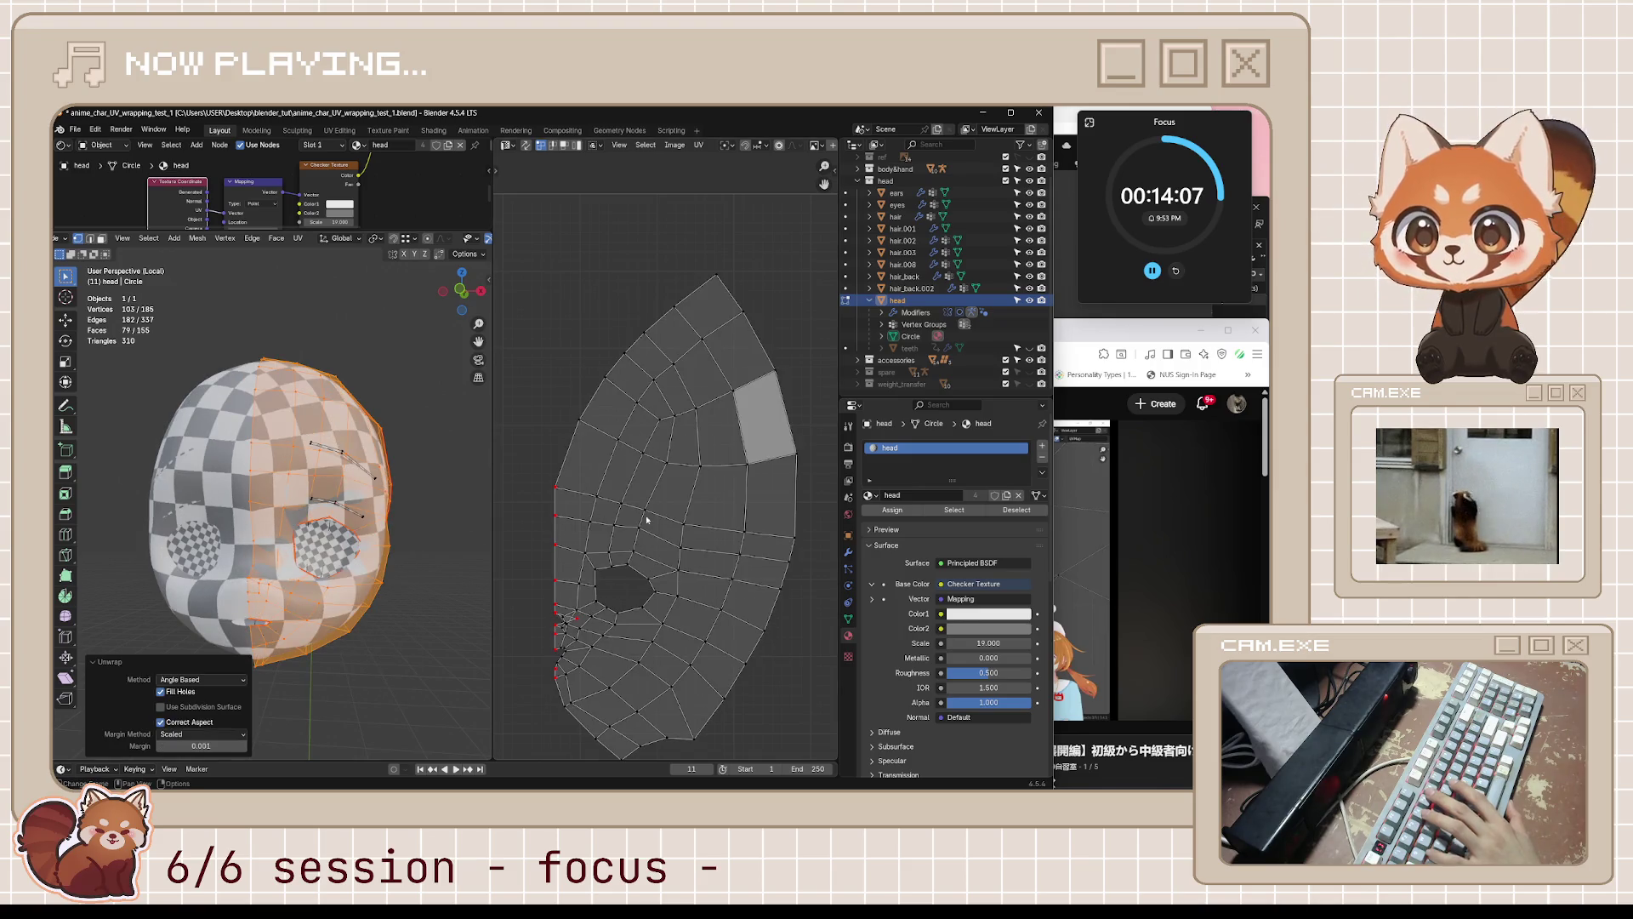
- Move two overlapping UV vertices near the mouth apart
scroll(636, 654, "up", 1)
scroll(610, 655, "up", 2)
middle_click_drag(609, 656, 734, 450)
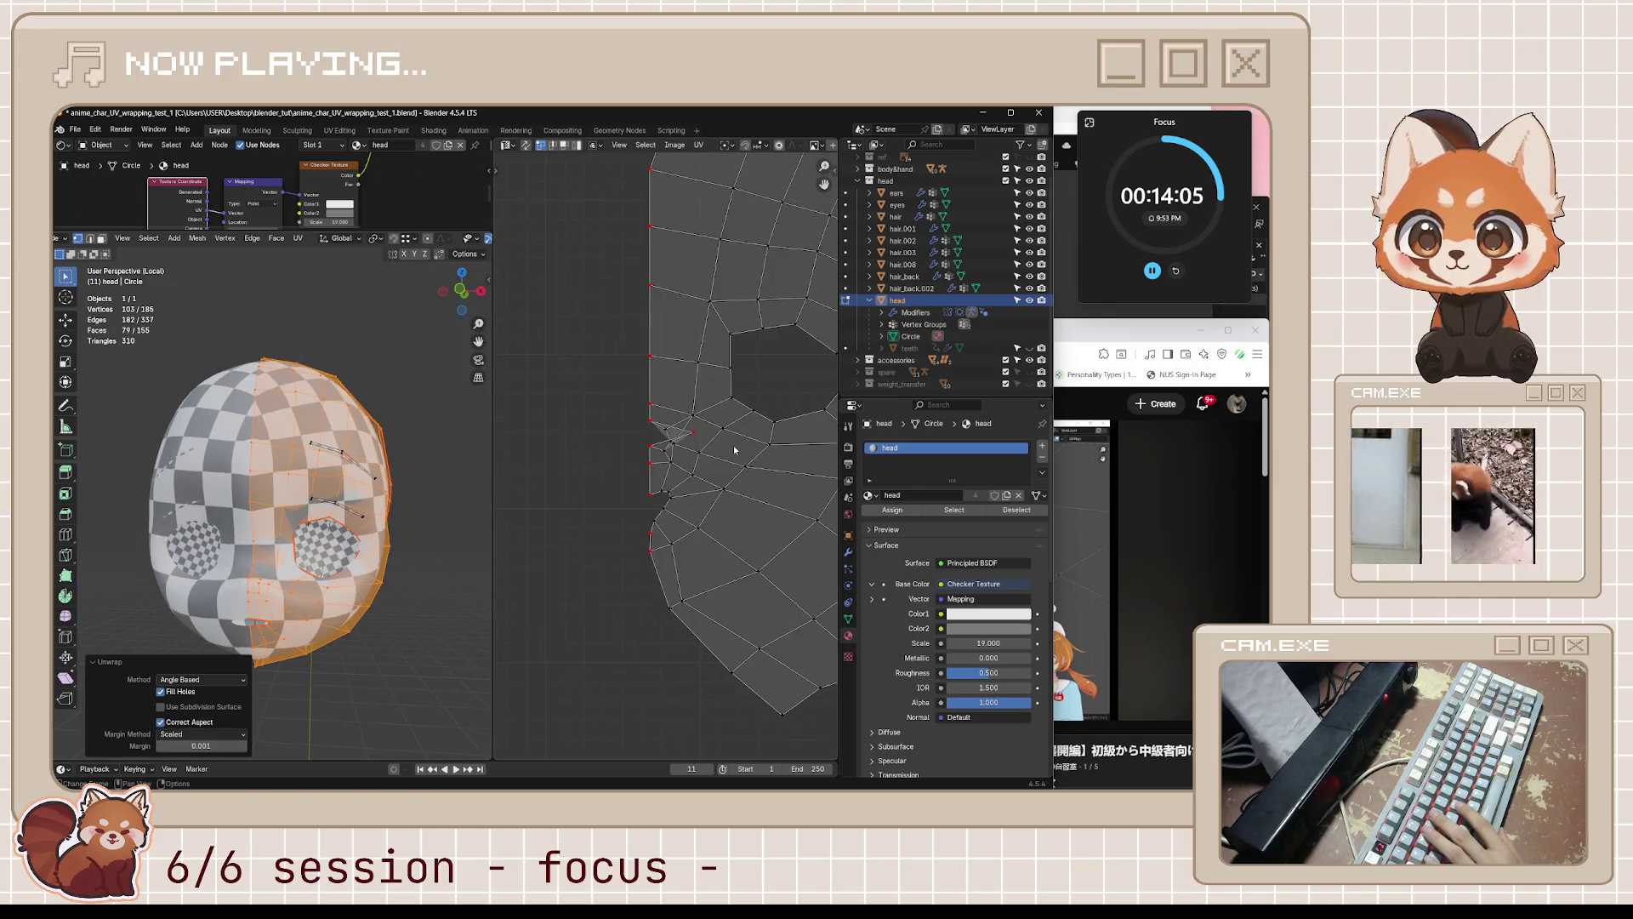
scroll(734, 450, "up", 1)
scroll(241, 579, "up", 5)
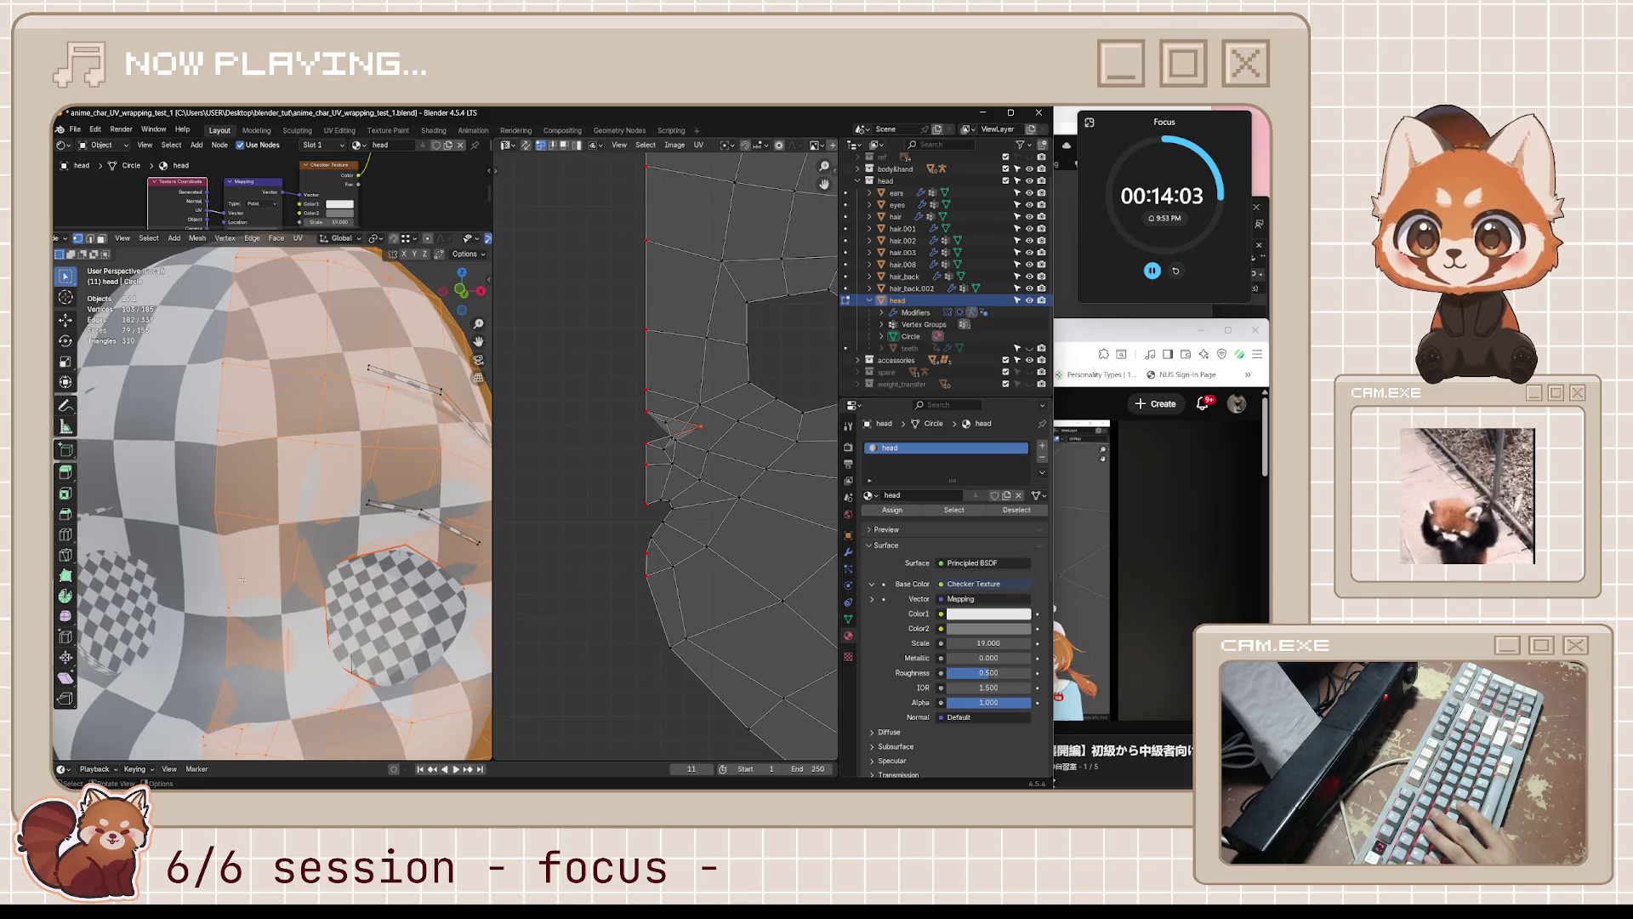
middle_click_drag(242, 579, 331, 582)
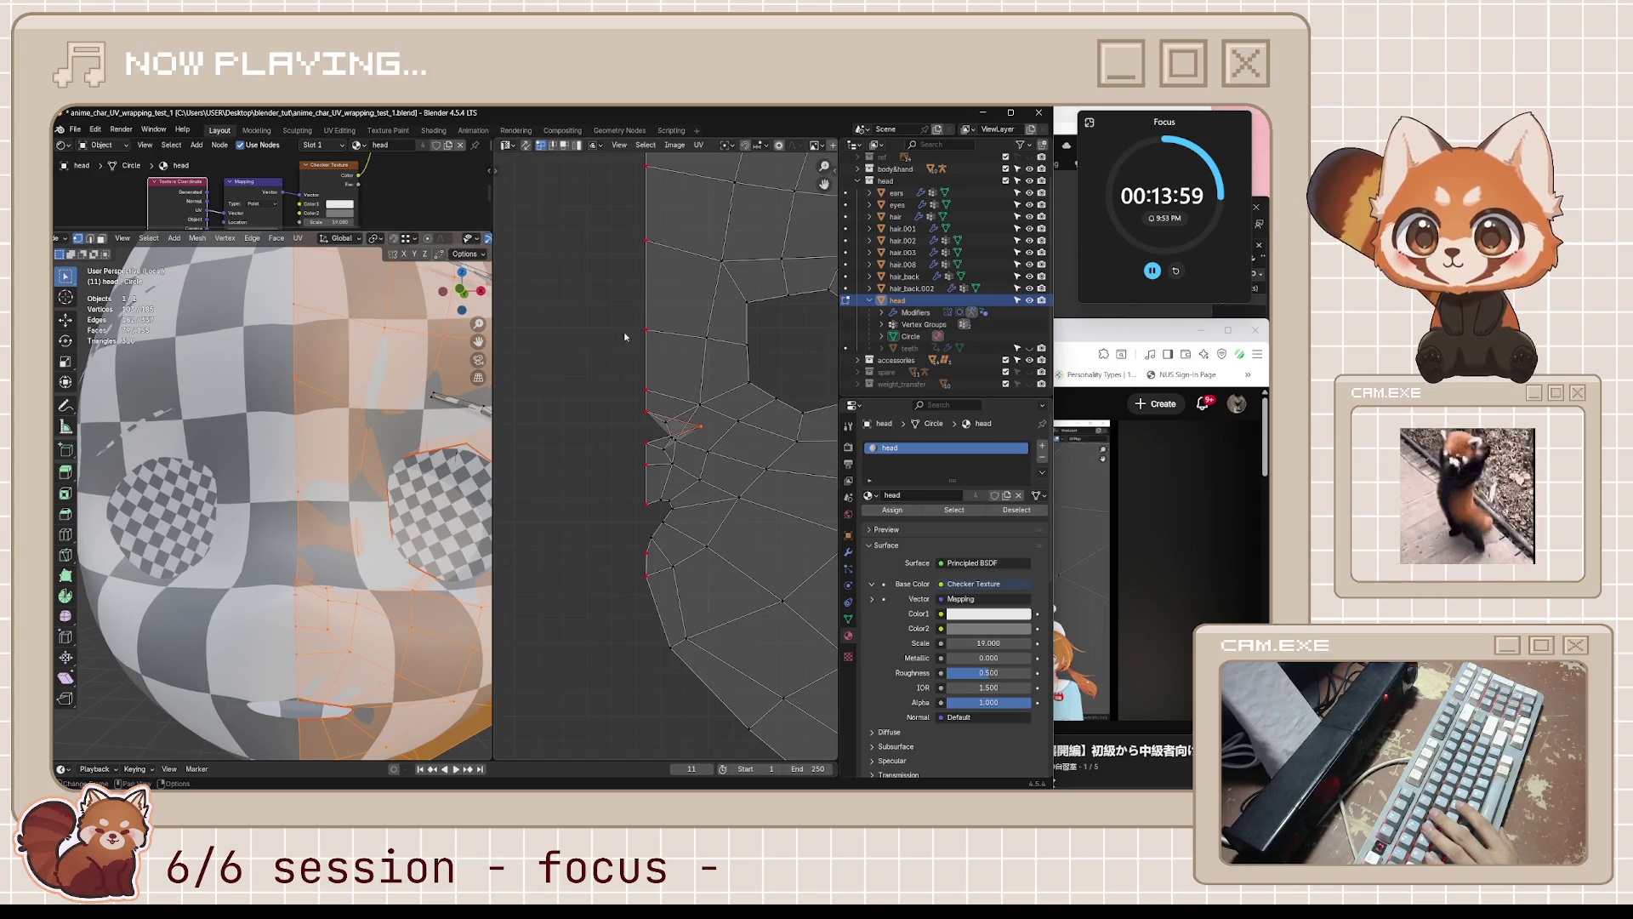
key("g")
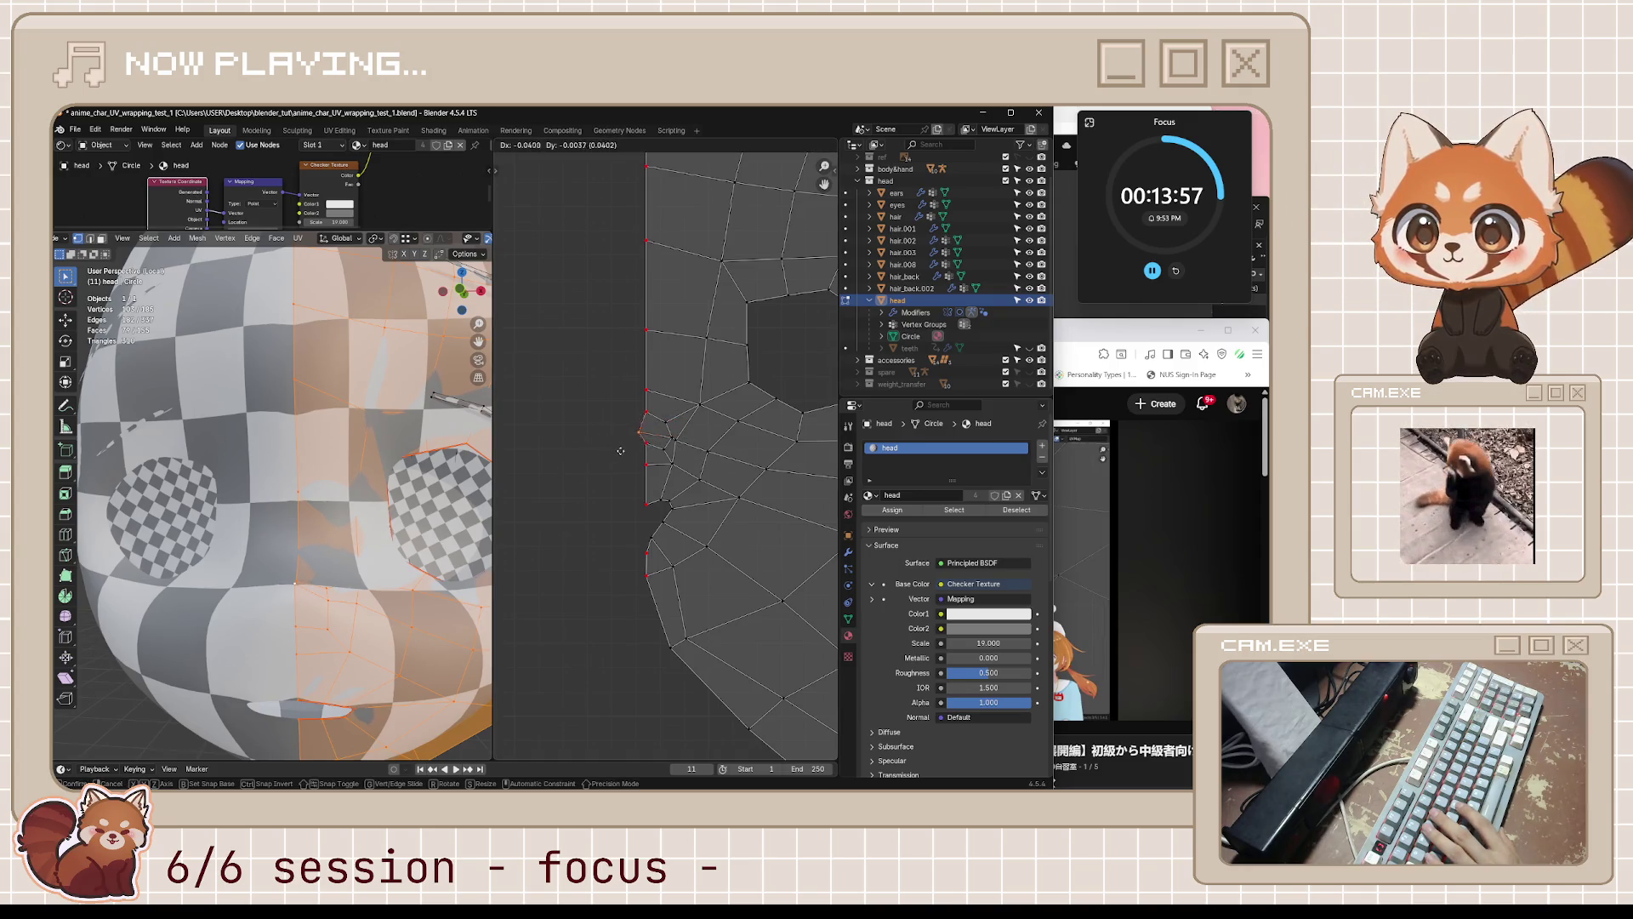
left_click(624, 447)
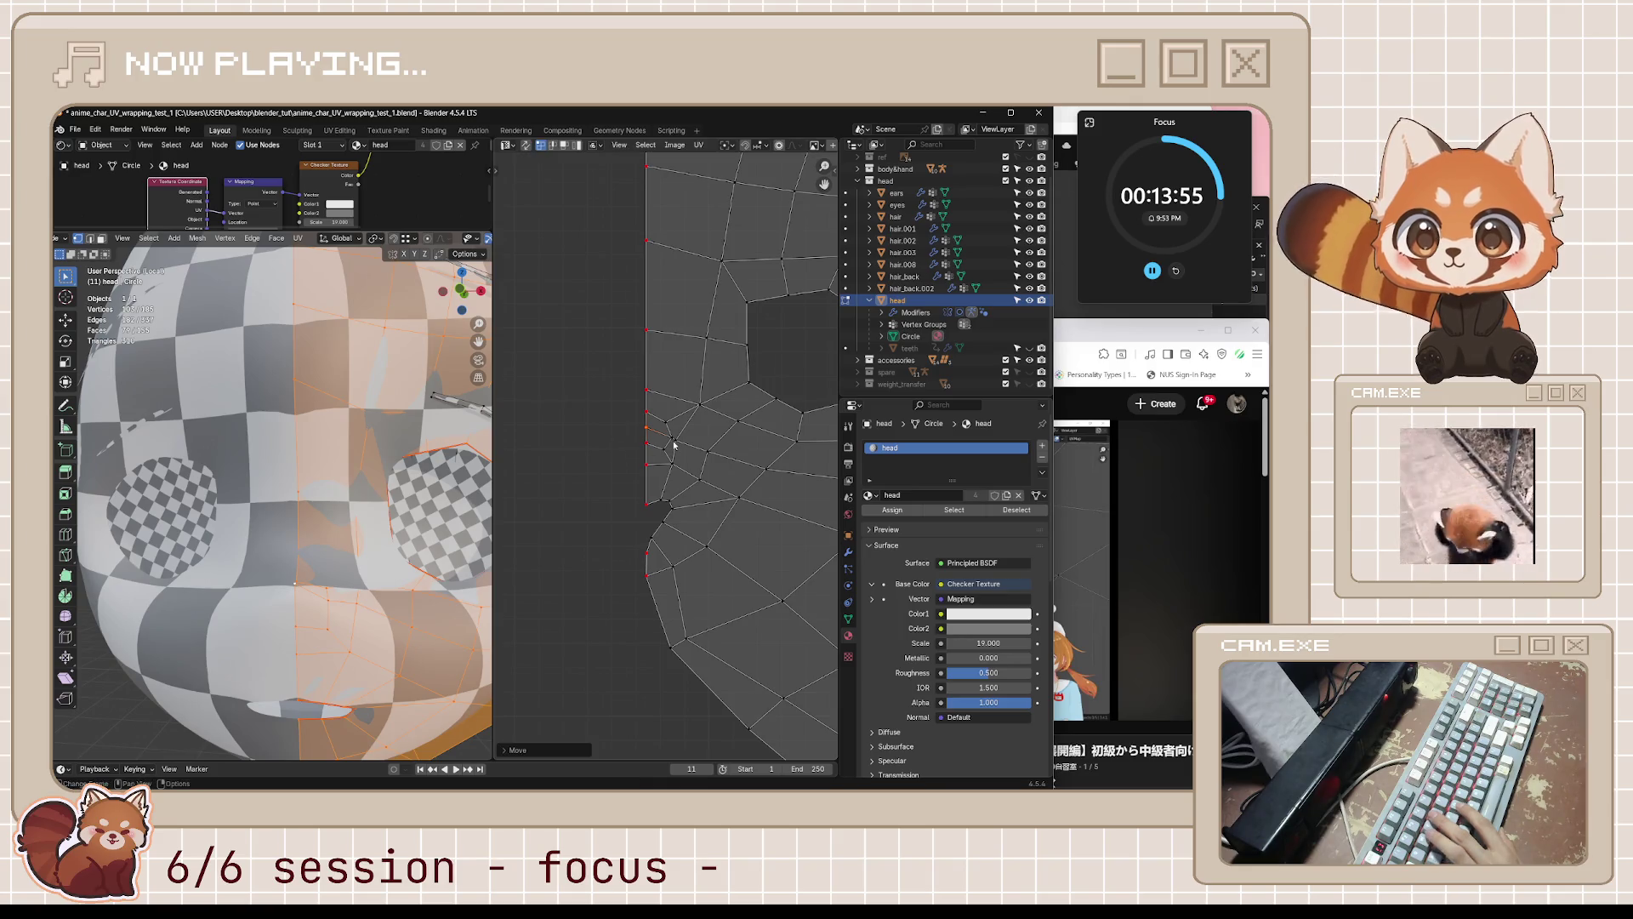
scroll(675, 451, "up", 2)
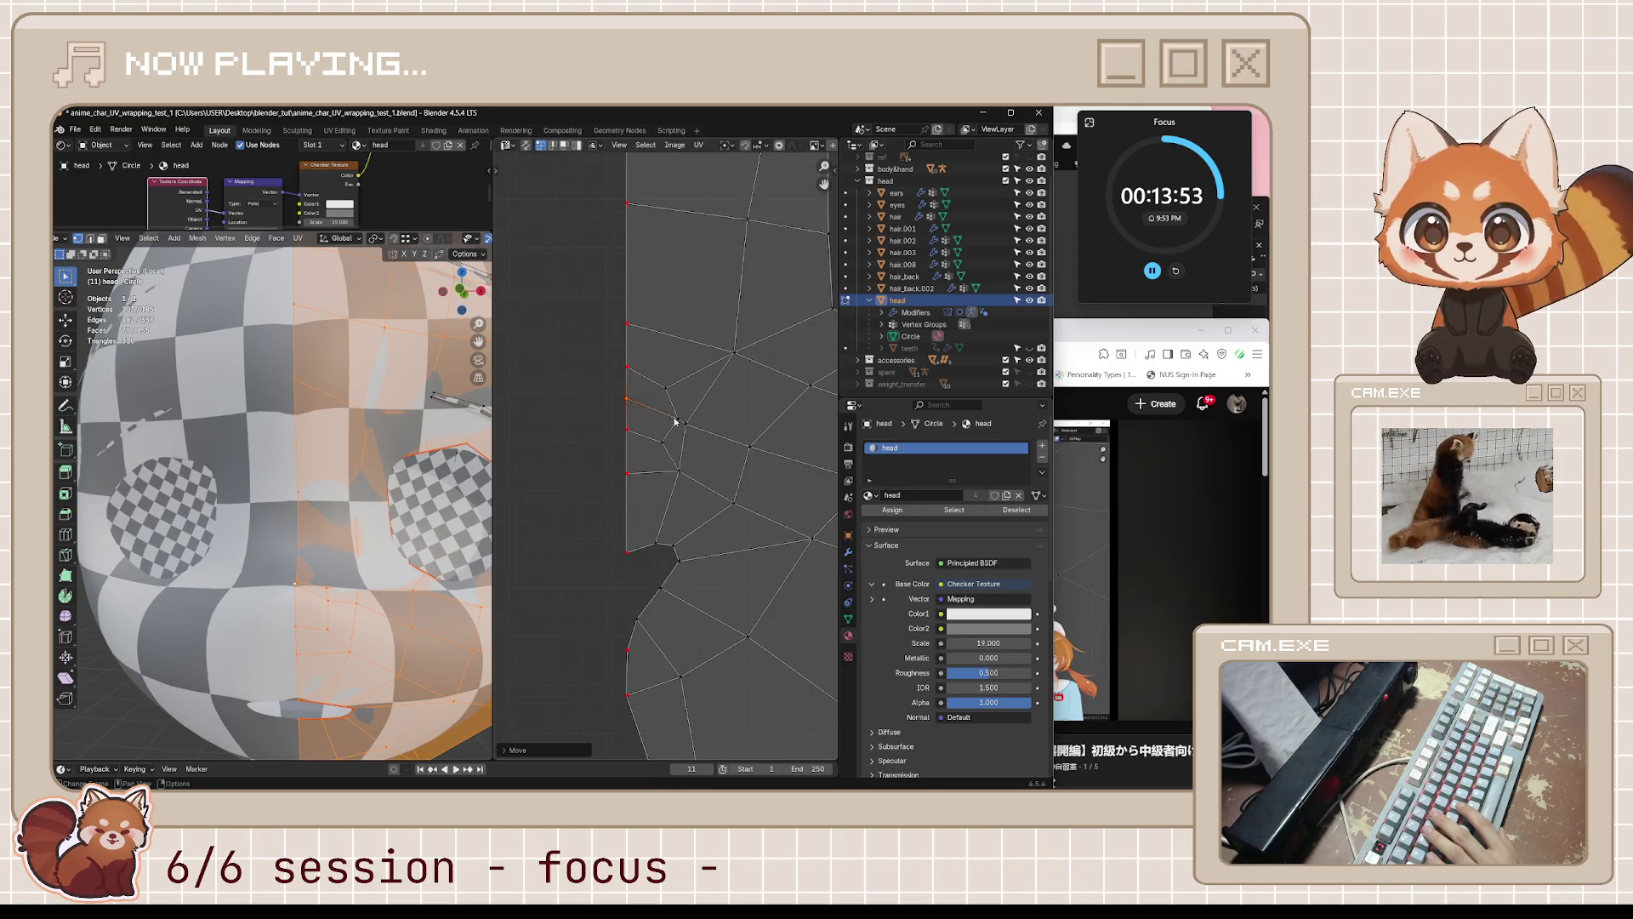
key("g")
left_click(665, 418)
scroll(672, 421, "down", 4)
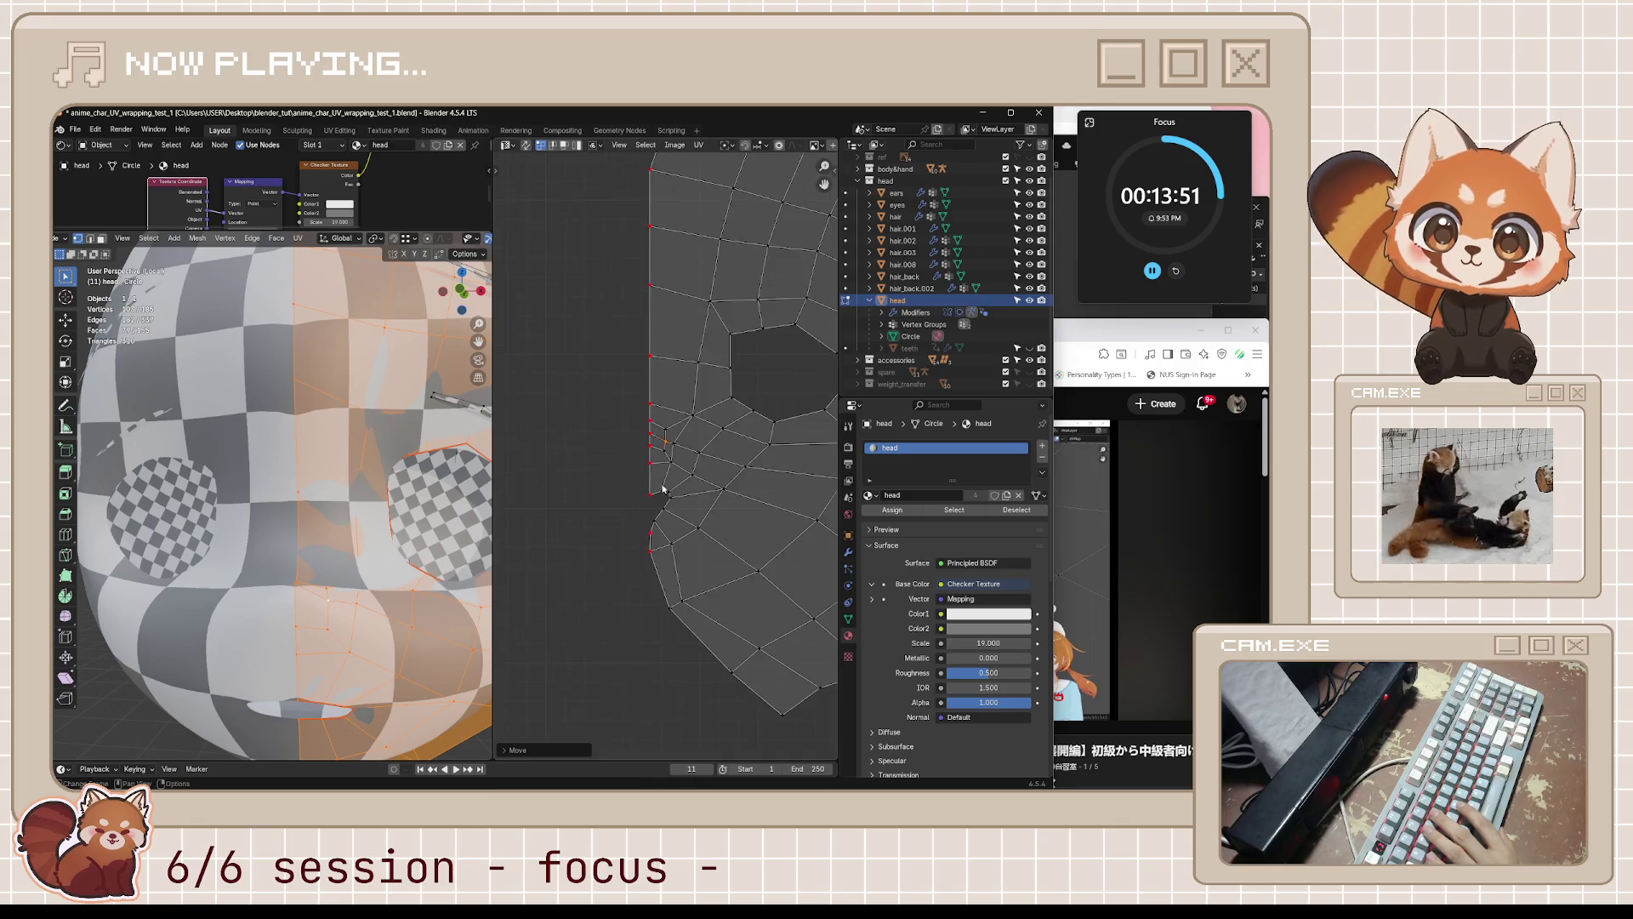
scroll(453, 461, "down", 5)
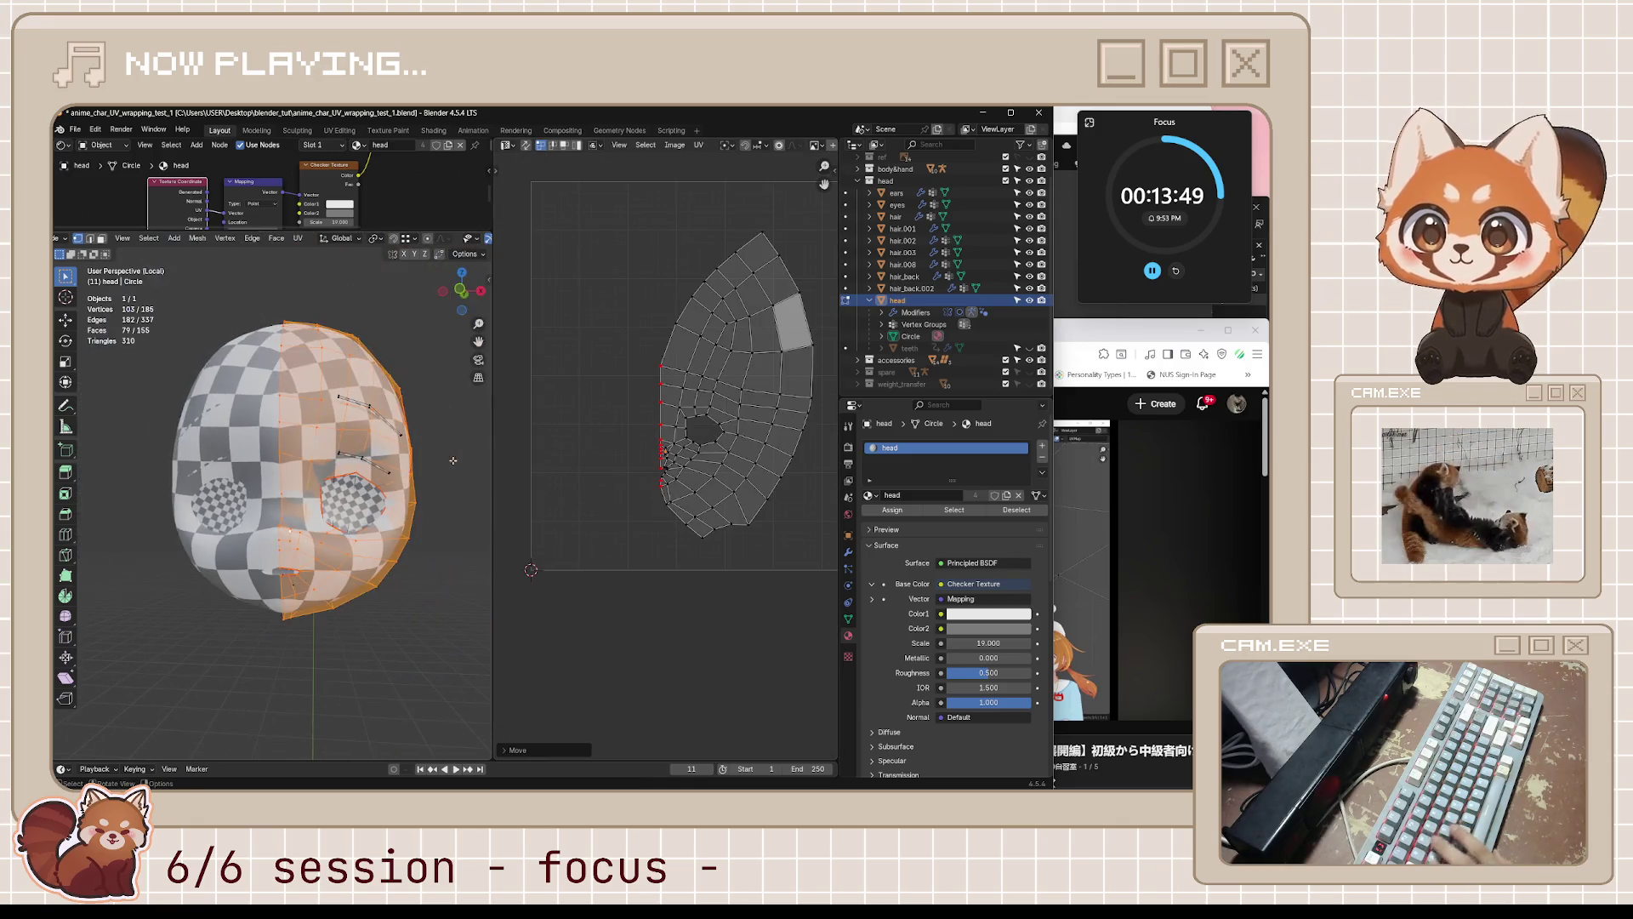
- Save the file, then rotate the whole face UV island a few degrees more upright
middle_click_drag(448, 463, 407, 536)
key("ctrl+s")
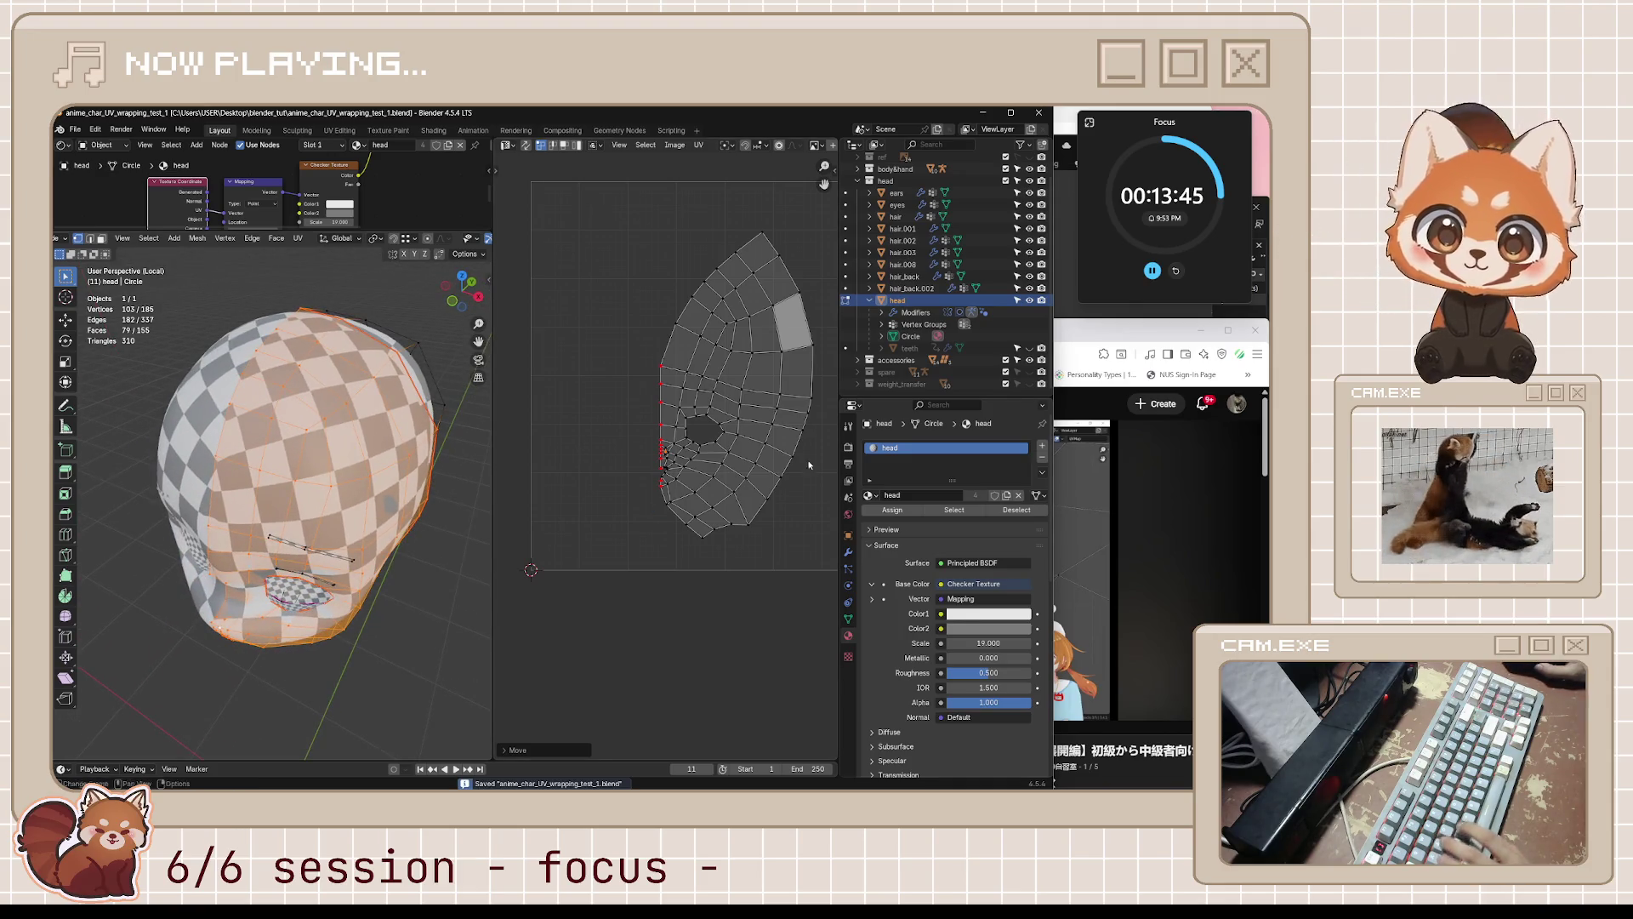
left_click_drag(649, 218, 702, 366)
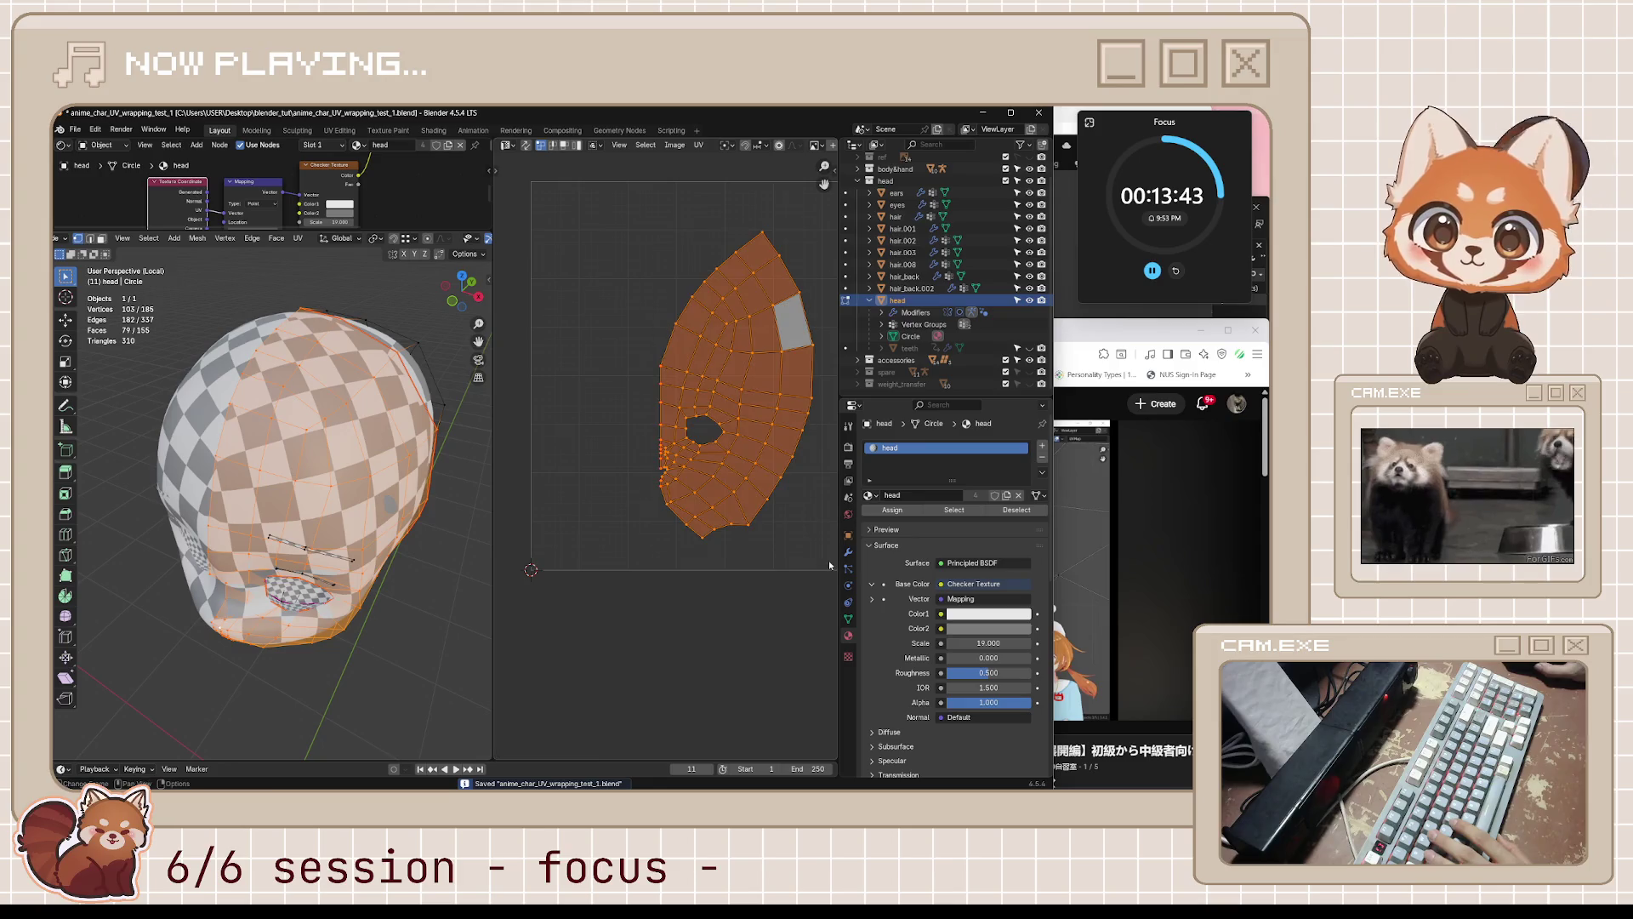
key("s")
left_click(813, 481)
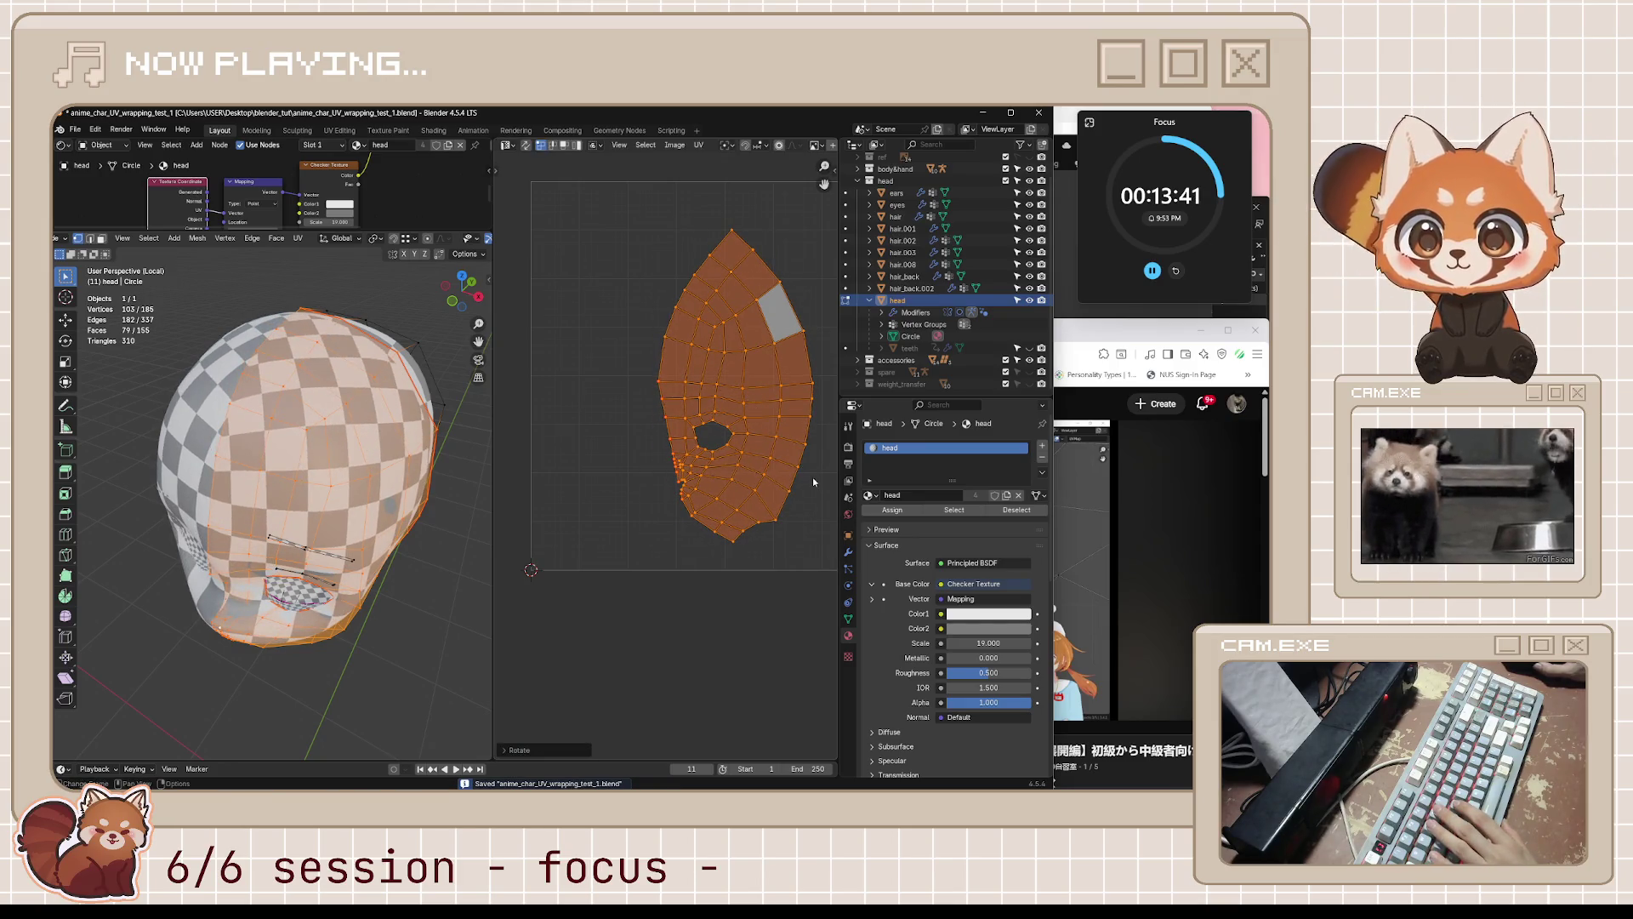
key("r")
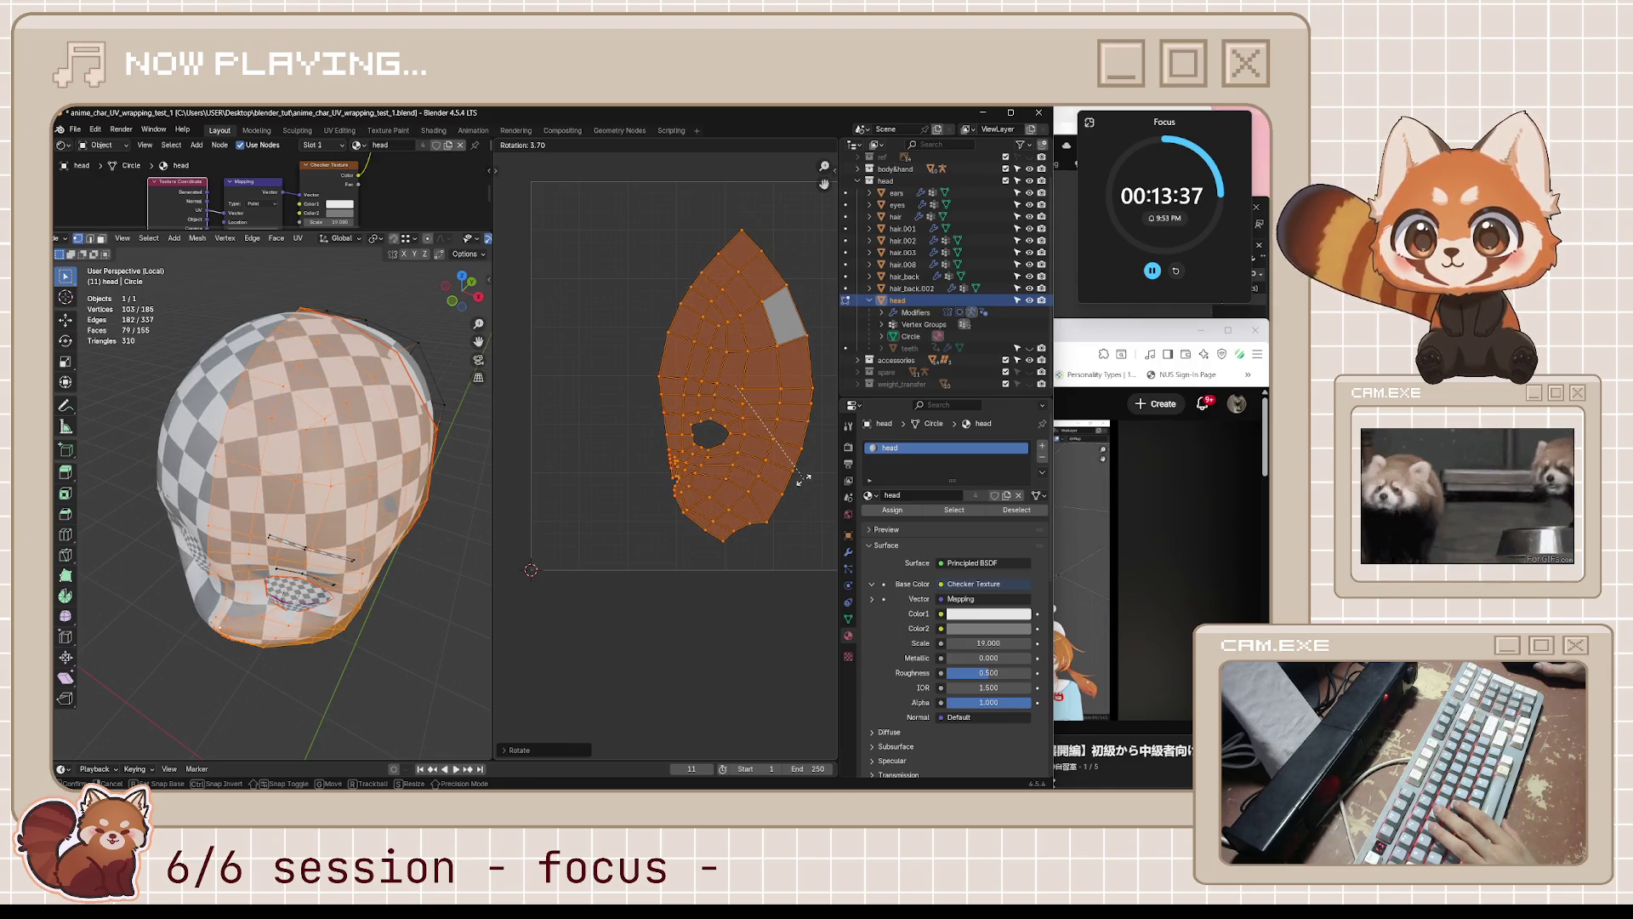
left_click(801, 482)
middle_click_drag(353, 616, 382, 572)
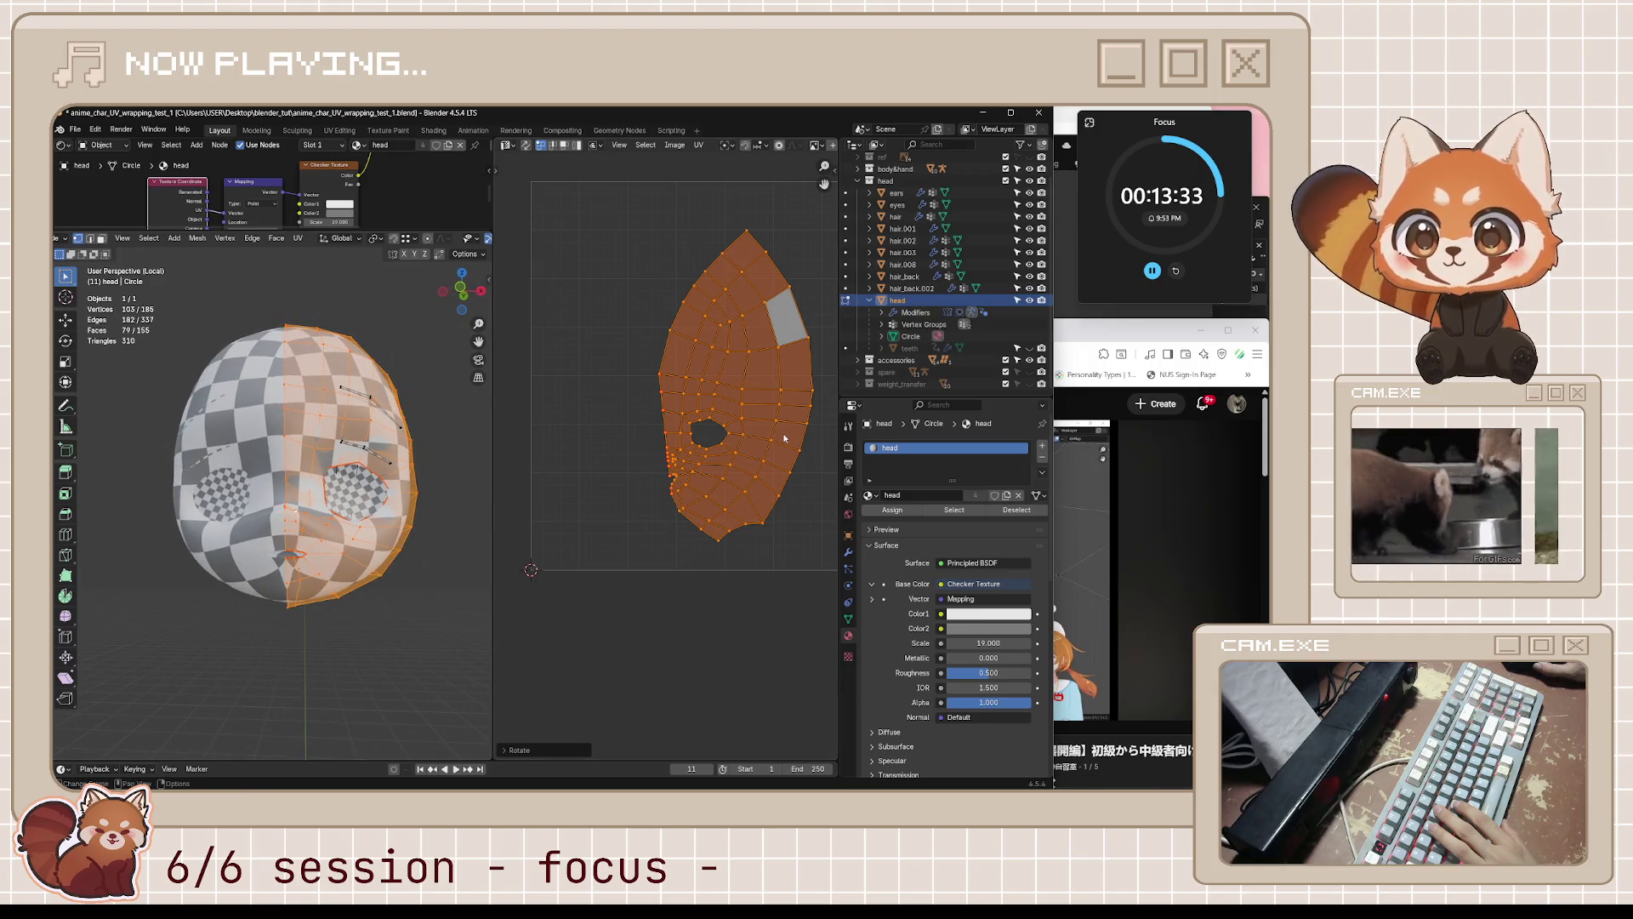
scroll(784, 438, "up", 5)
left_click(1113, 341)
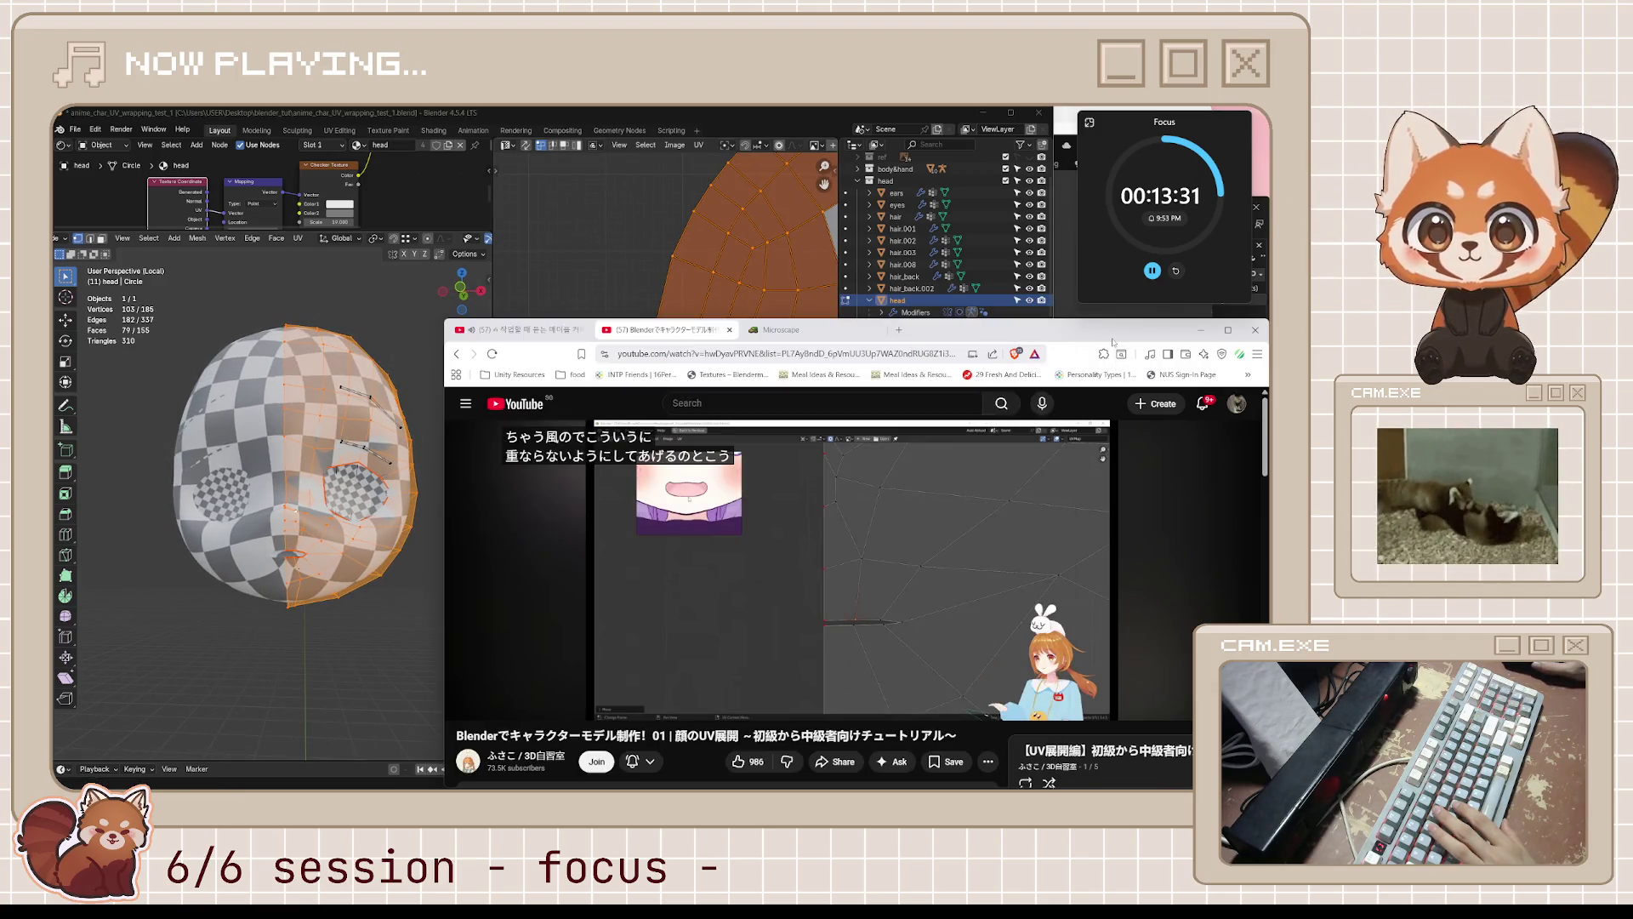
- Rewatch the tutorial around 12:30–12:53, skipping with L and J, then return to Blender
left_click(922, 555)
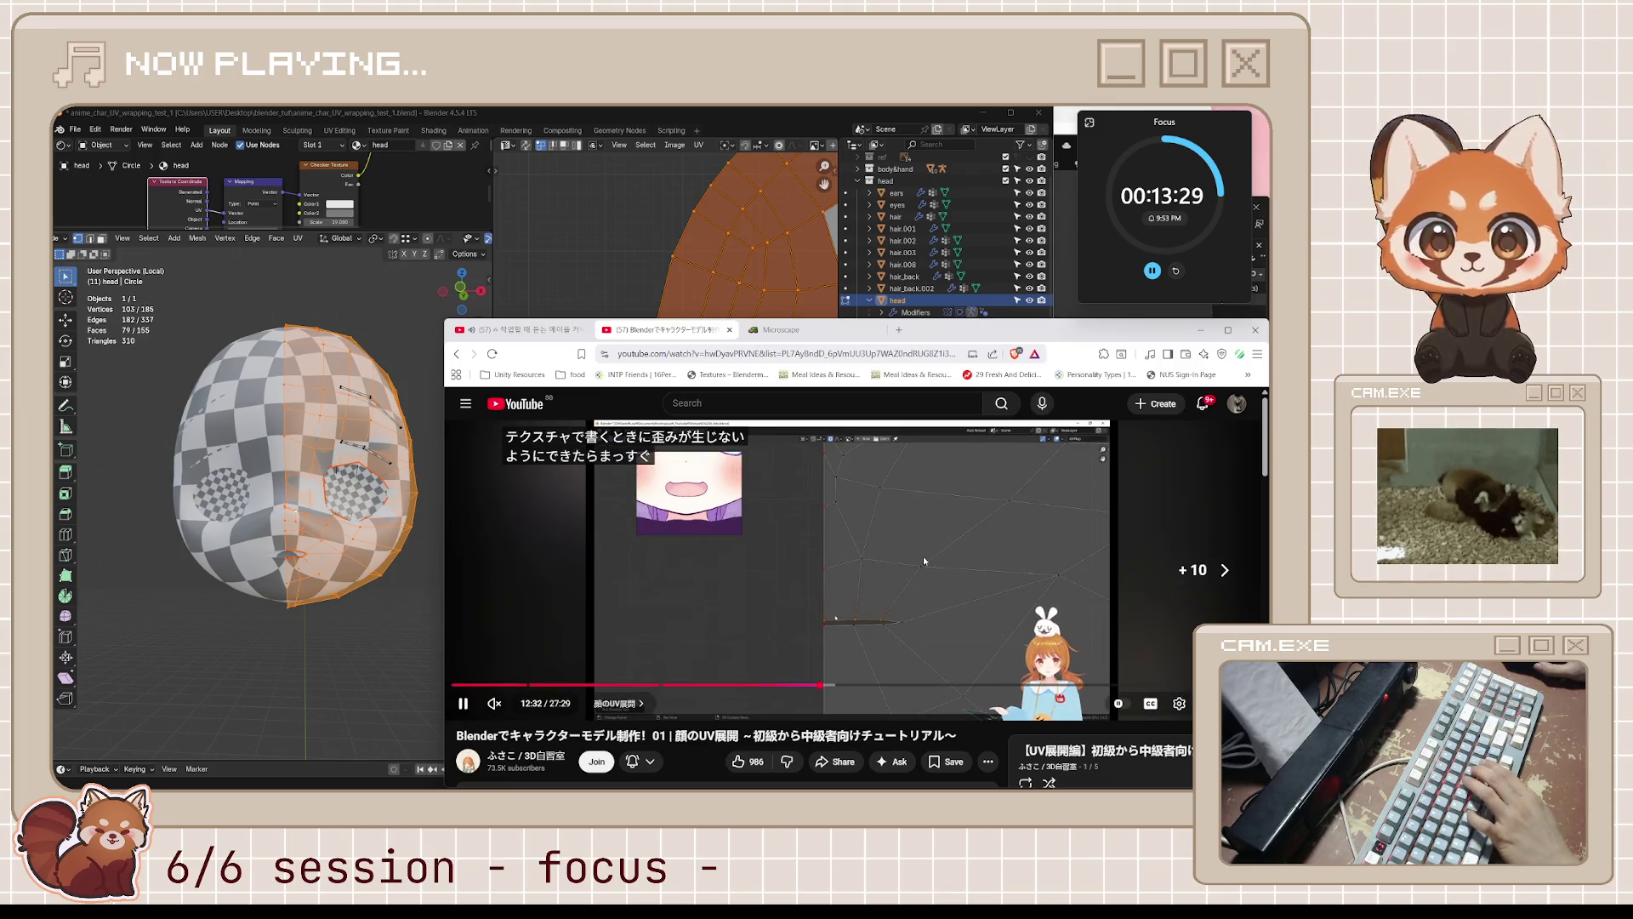
key("l")
key("l")
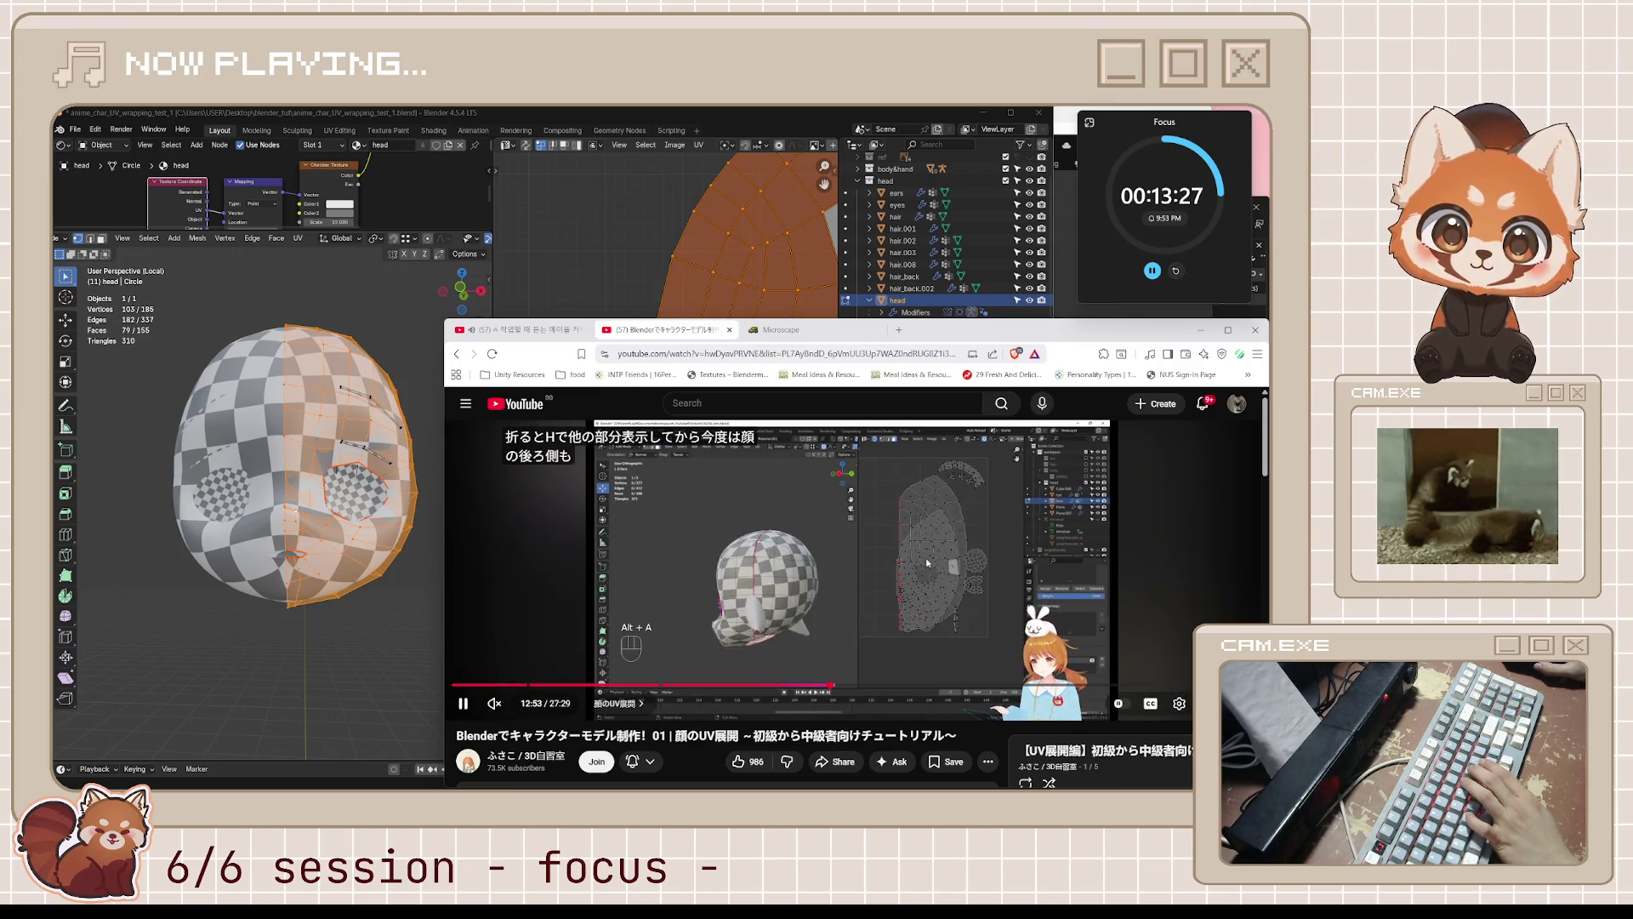
key("j")
key("k")
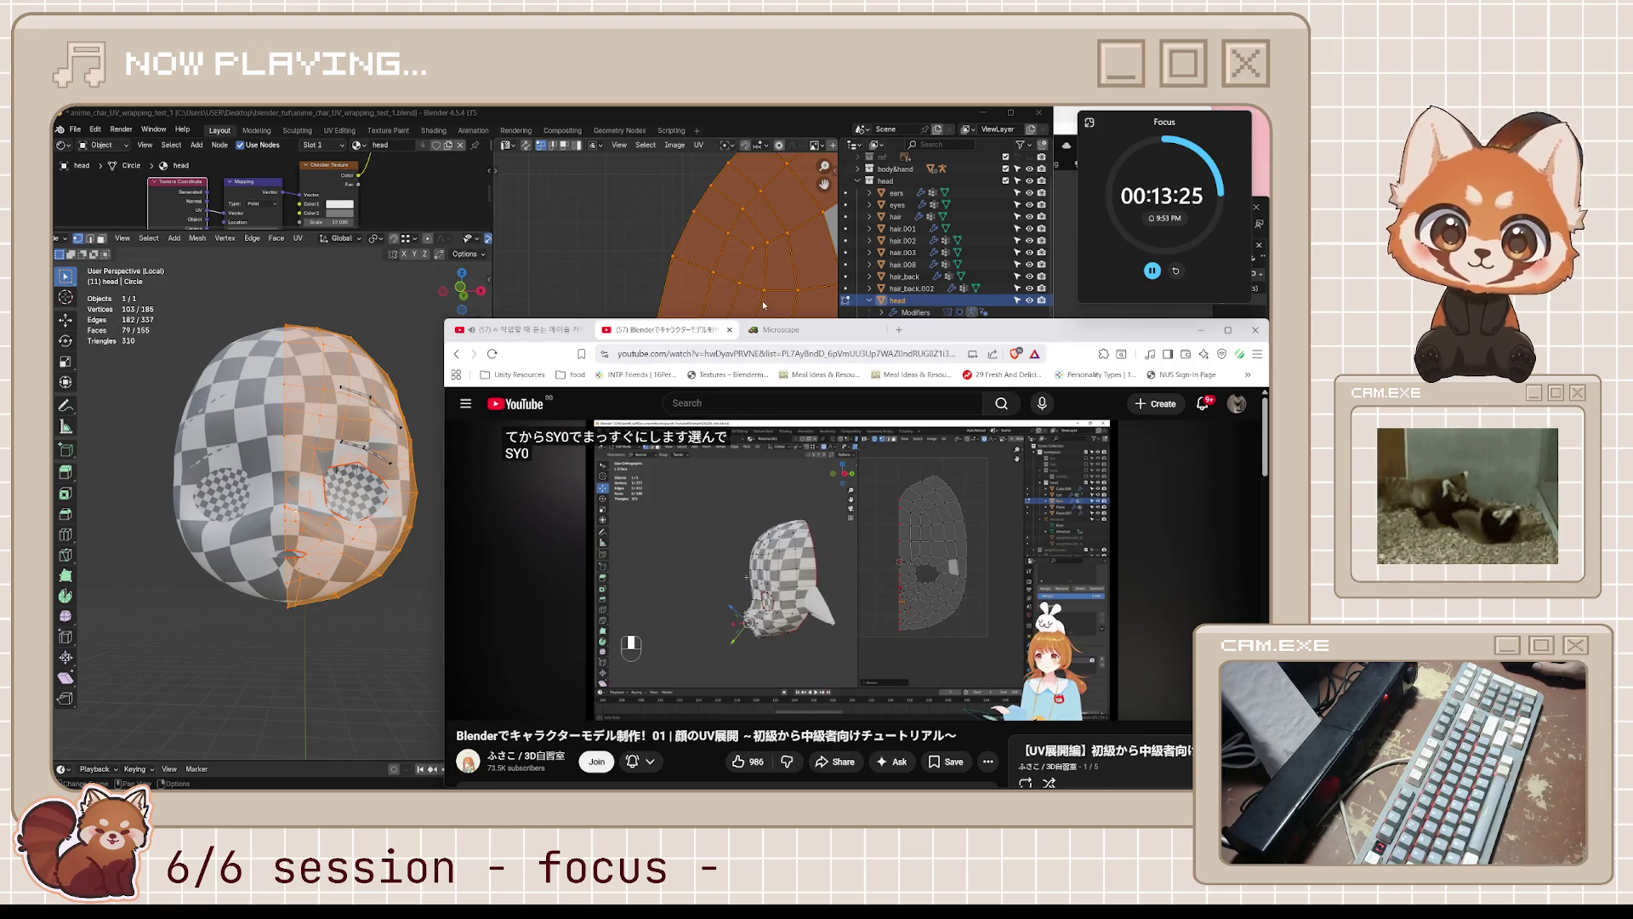
mouse_move(832, 552)
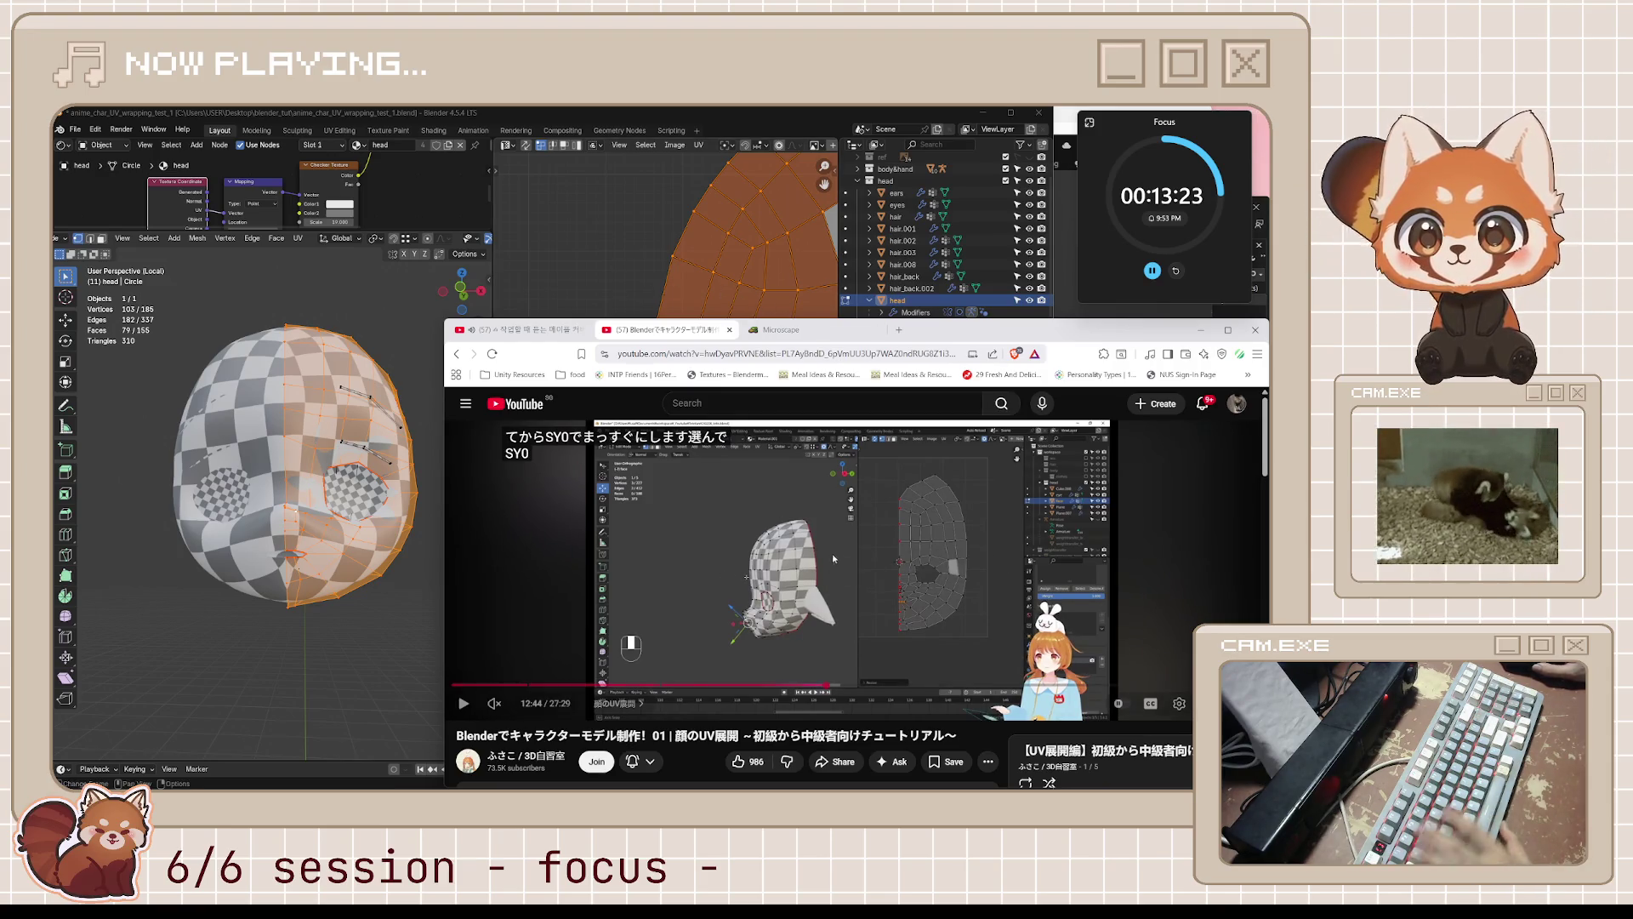
left_click(862, 587)
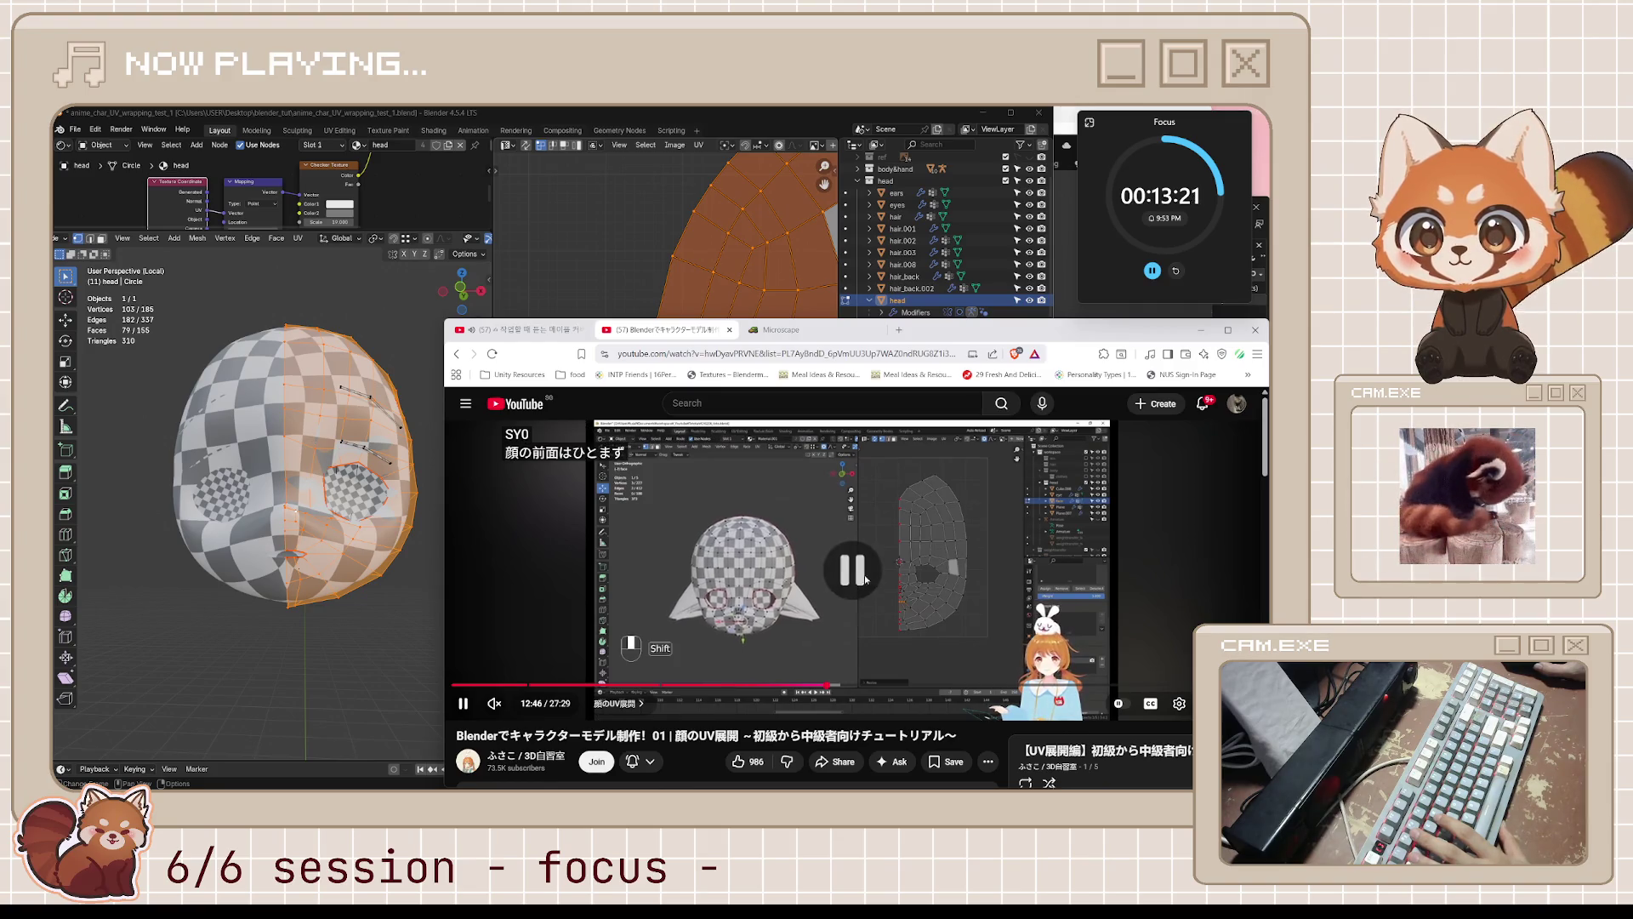
left_click(658, 269)
scroll(617, 272, "down", 3)
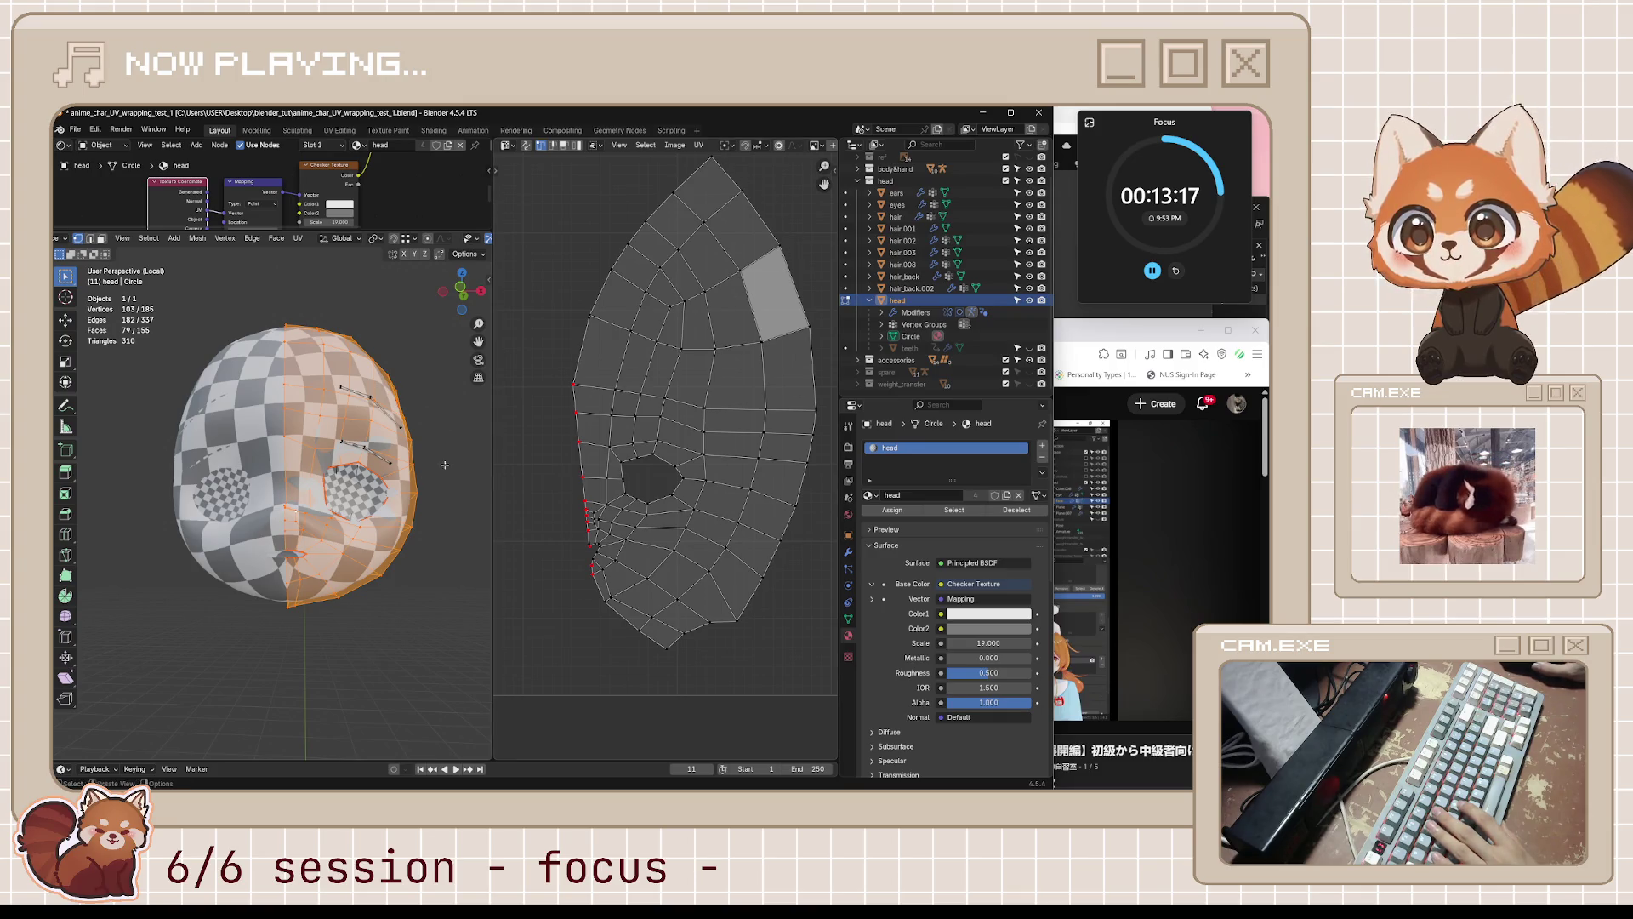
- Select the whole head, re-unwrap all 155 faces Angle Based, and pan to view the islands
mouse_move(445, 464)
middle_mouse_down()
mouse_move(331, 533)
mouse_move(474, 523)
mouse_move(437, 380)
mouse_move(193, 571)
mouse_move(219, 646)
mouse_move(253, 624)
middle_mouse_up()
scroll(634, 487, "down", 4)
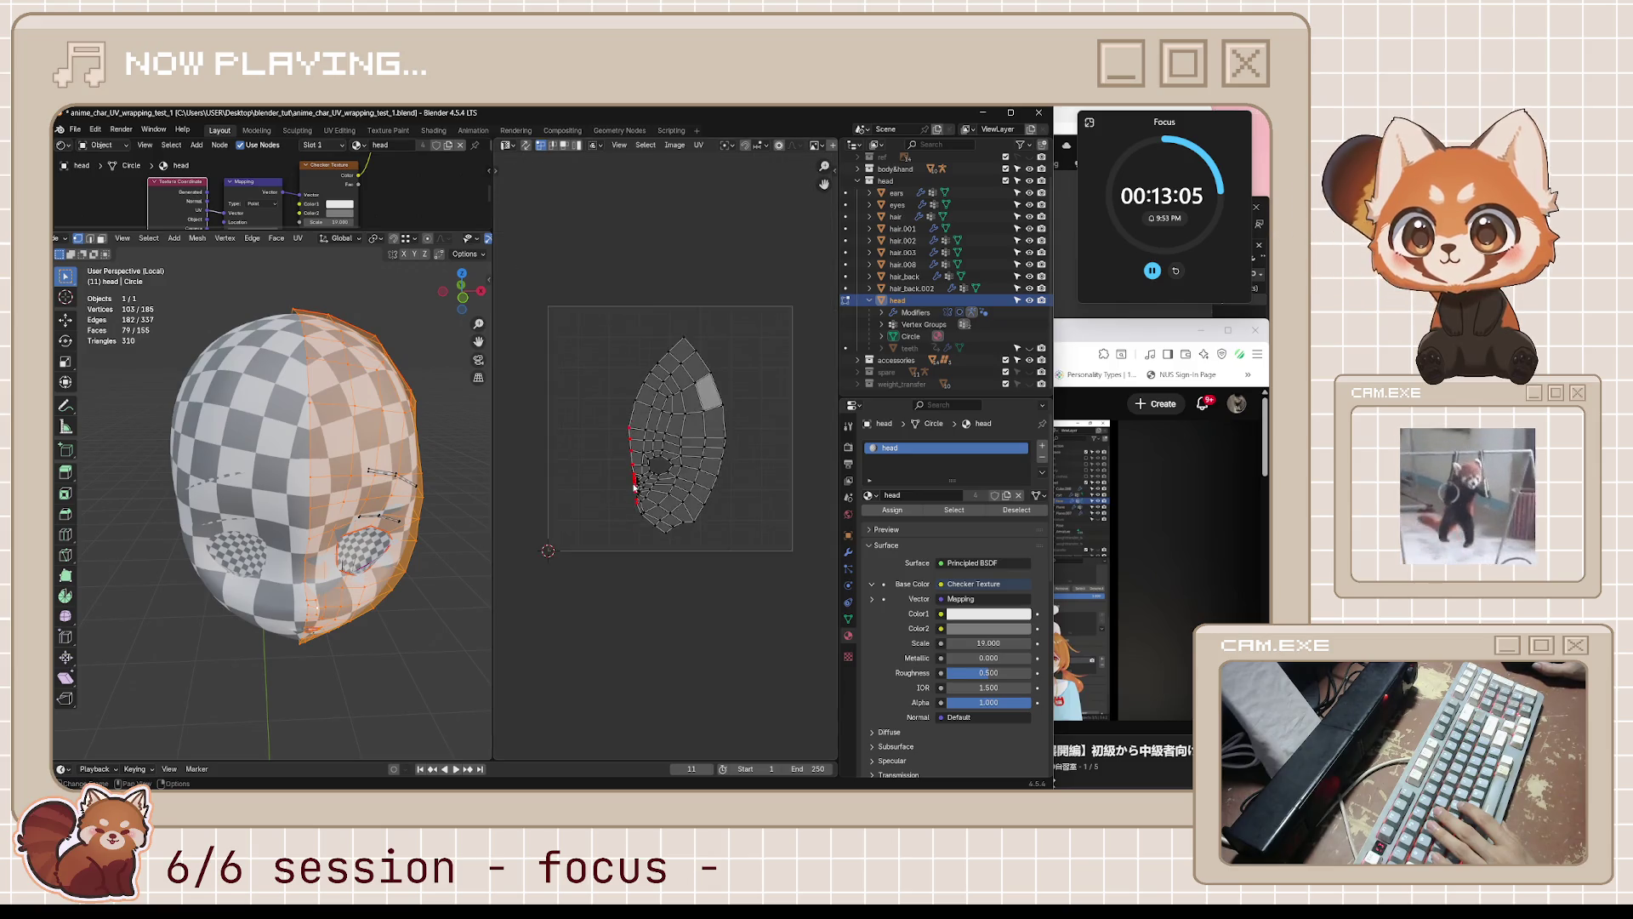
scroll(665, 534, "down", 3)
scroll(666, 534, "up", 2)
middle_click_drag(374, 561, 408, 568)
key("a")
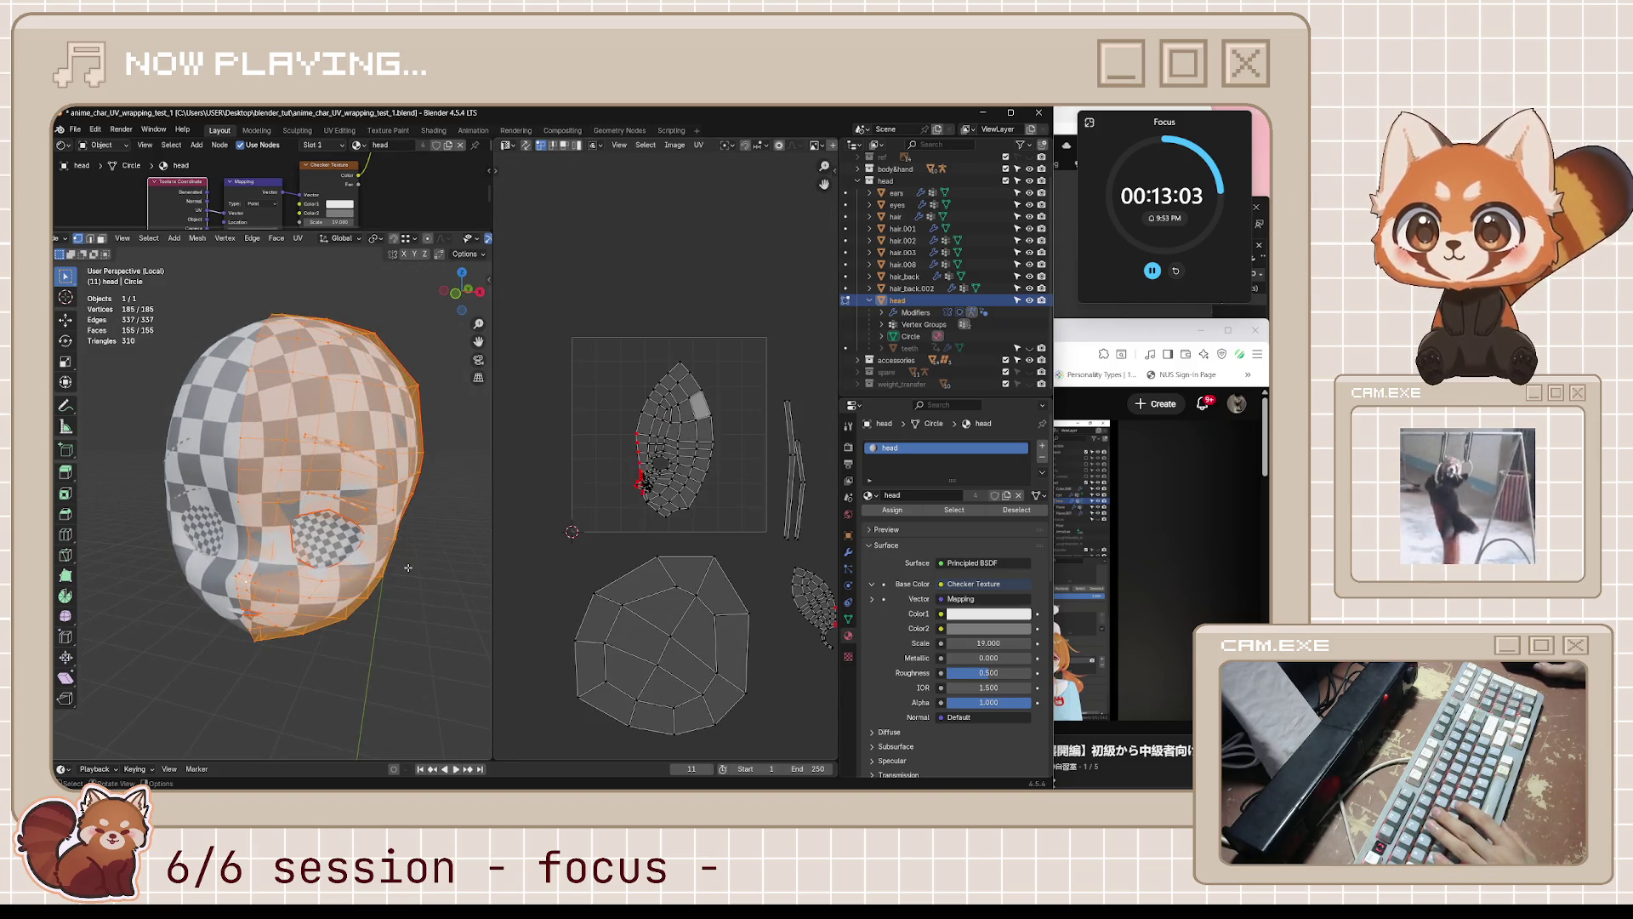
key("u")
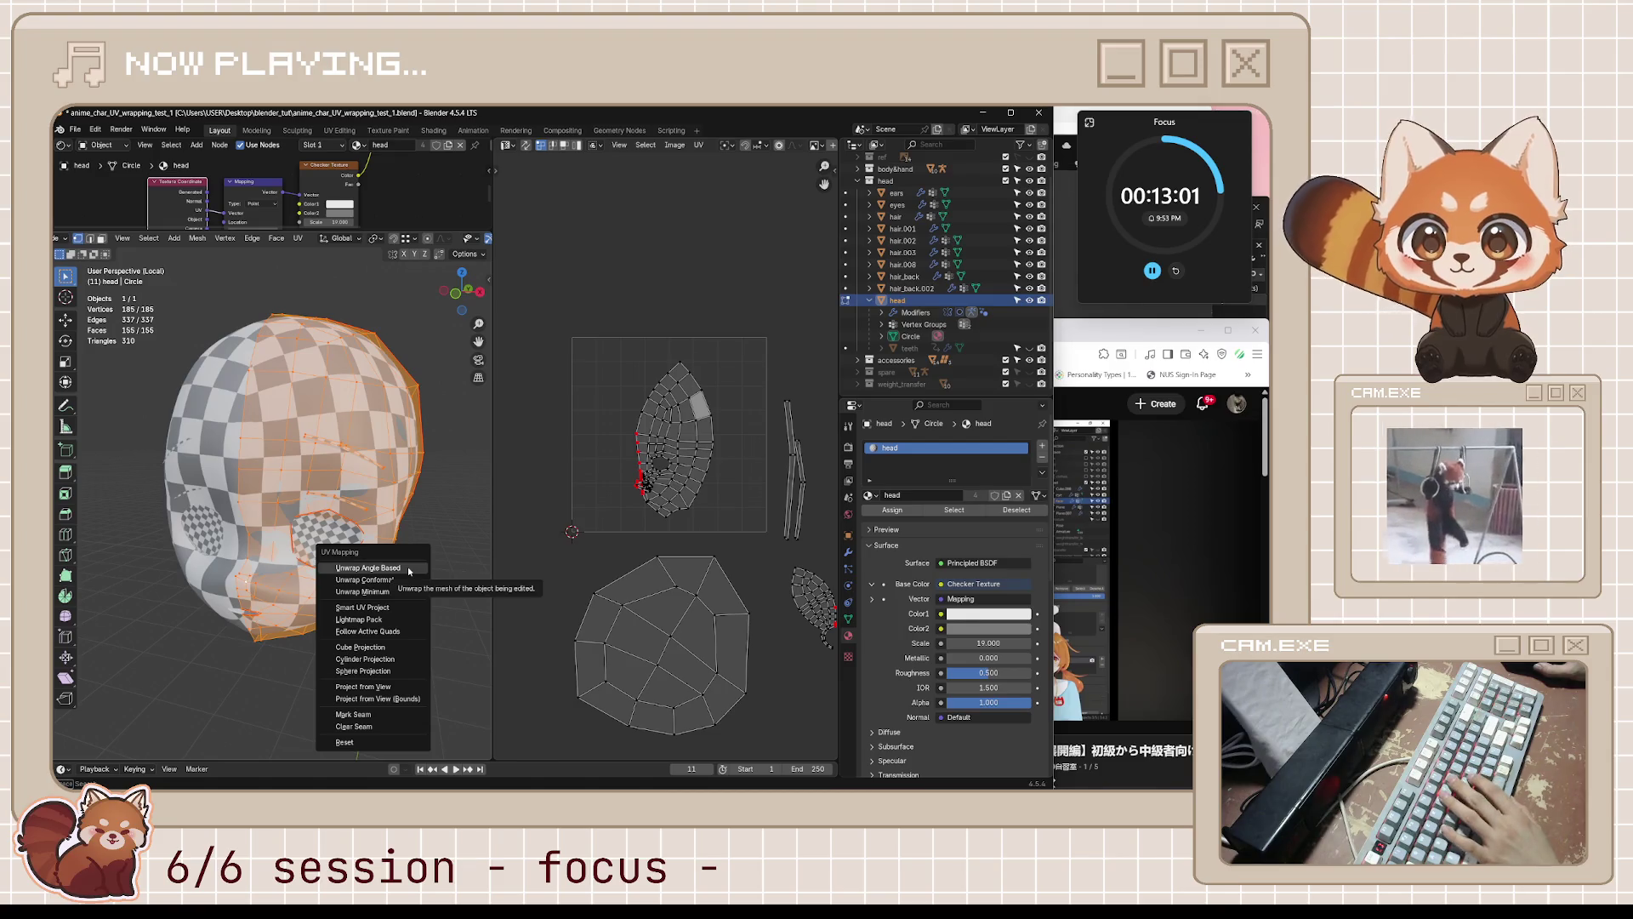
left_click(408, 568)
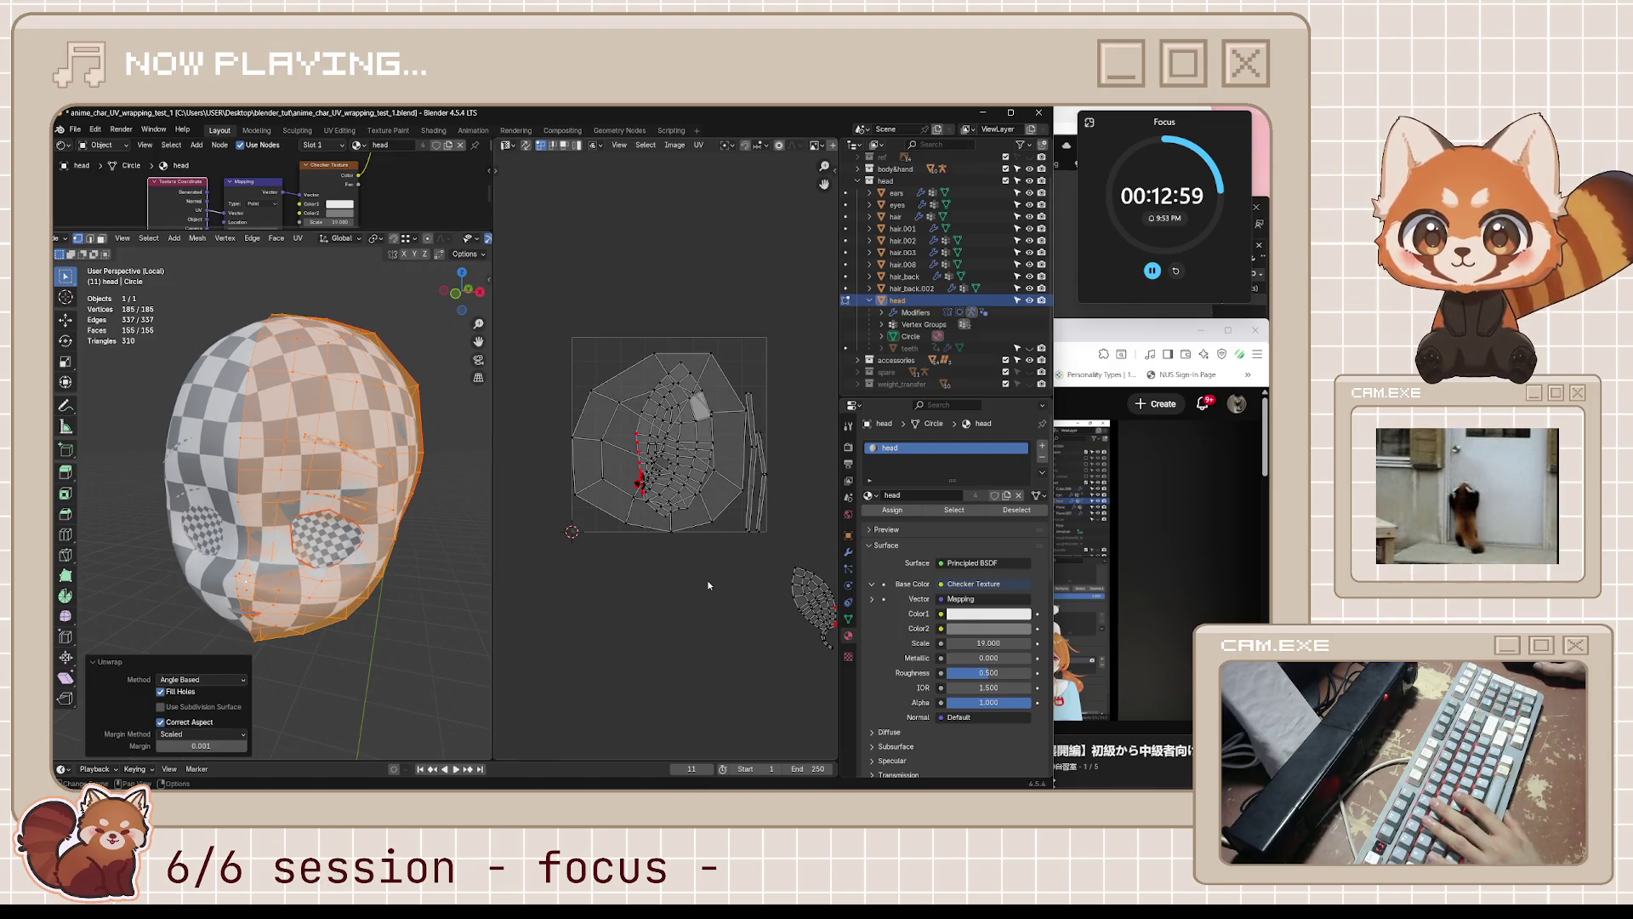
mouse_move(709, 586)
middle_mouse_down()
mouse_move(640, 527)
mouse_move(741, 547)
middle_mouse_up()
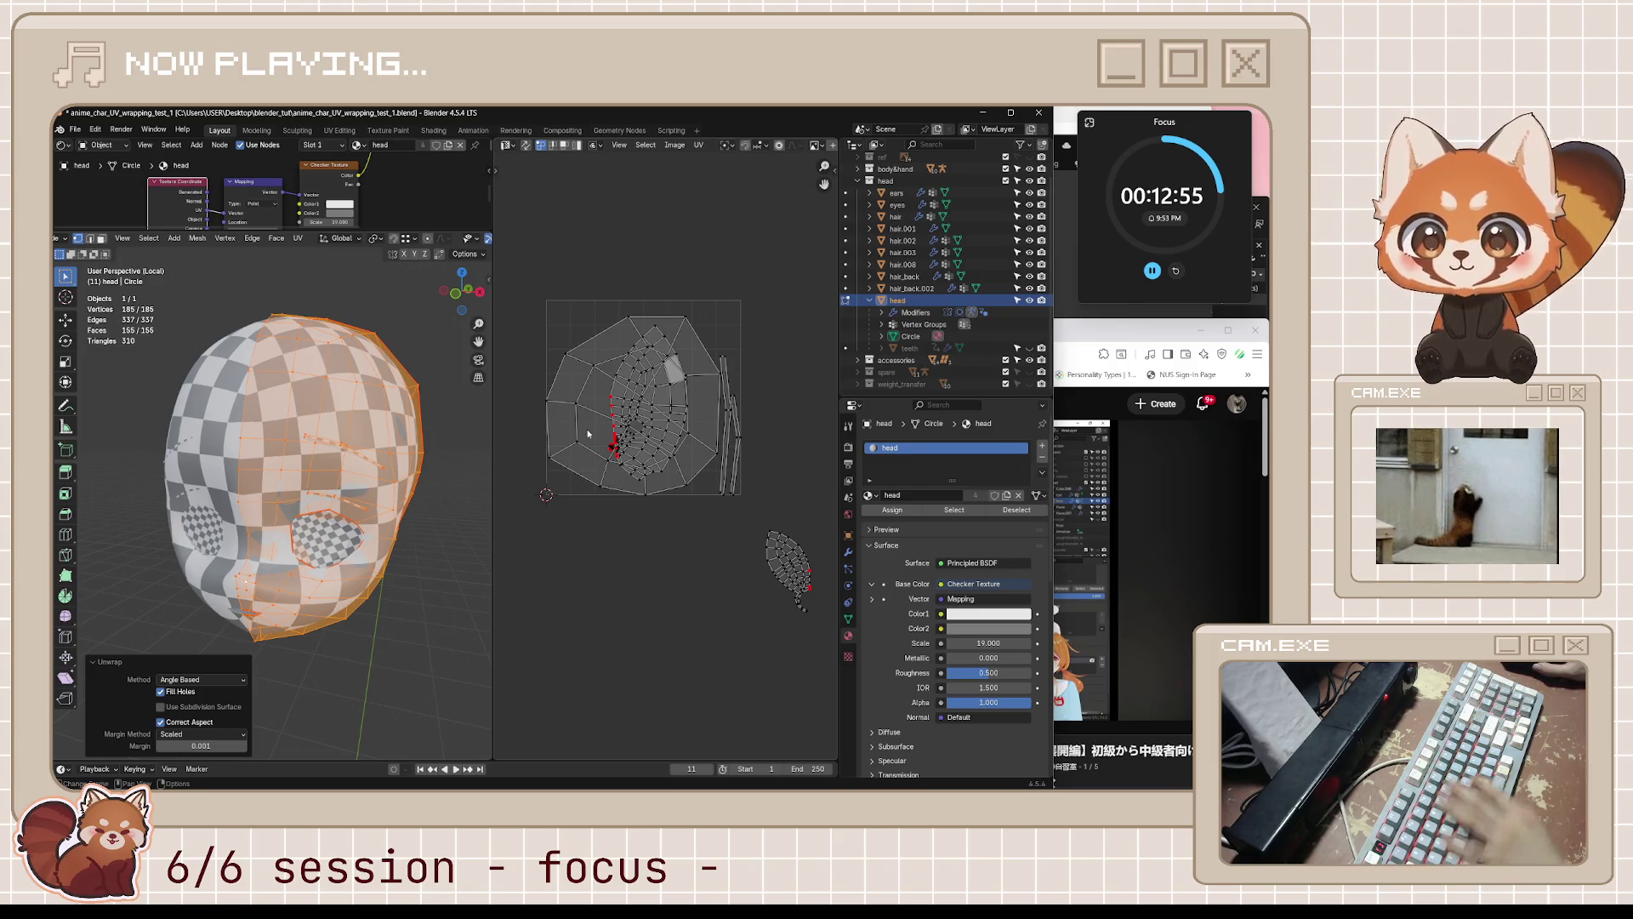
- Move the back-of-head UV island below the UV square so it no longer overlaps the face island
key("l")
key("g")
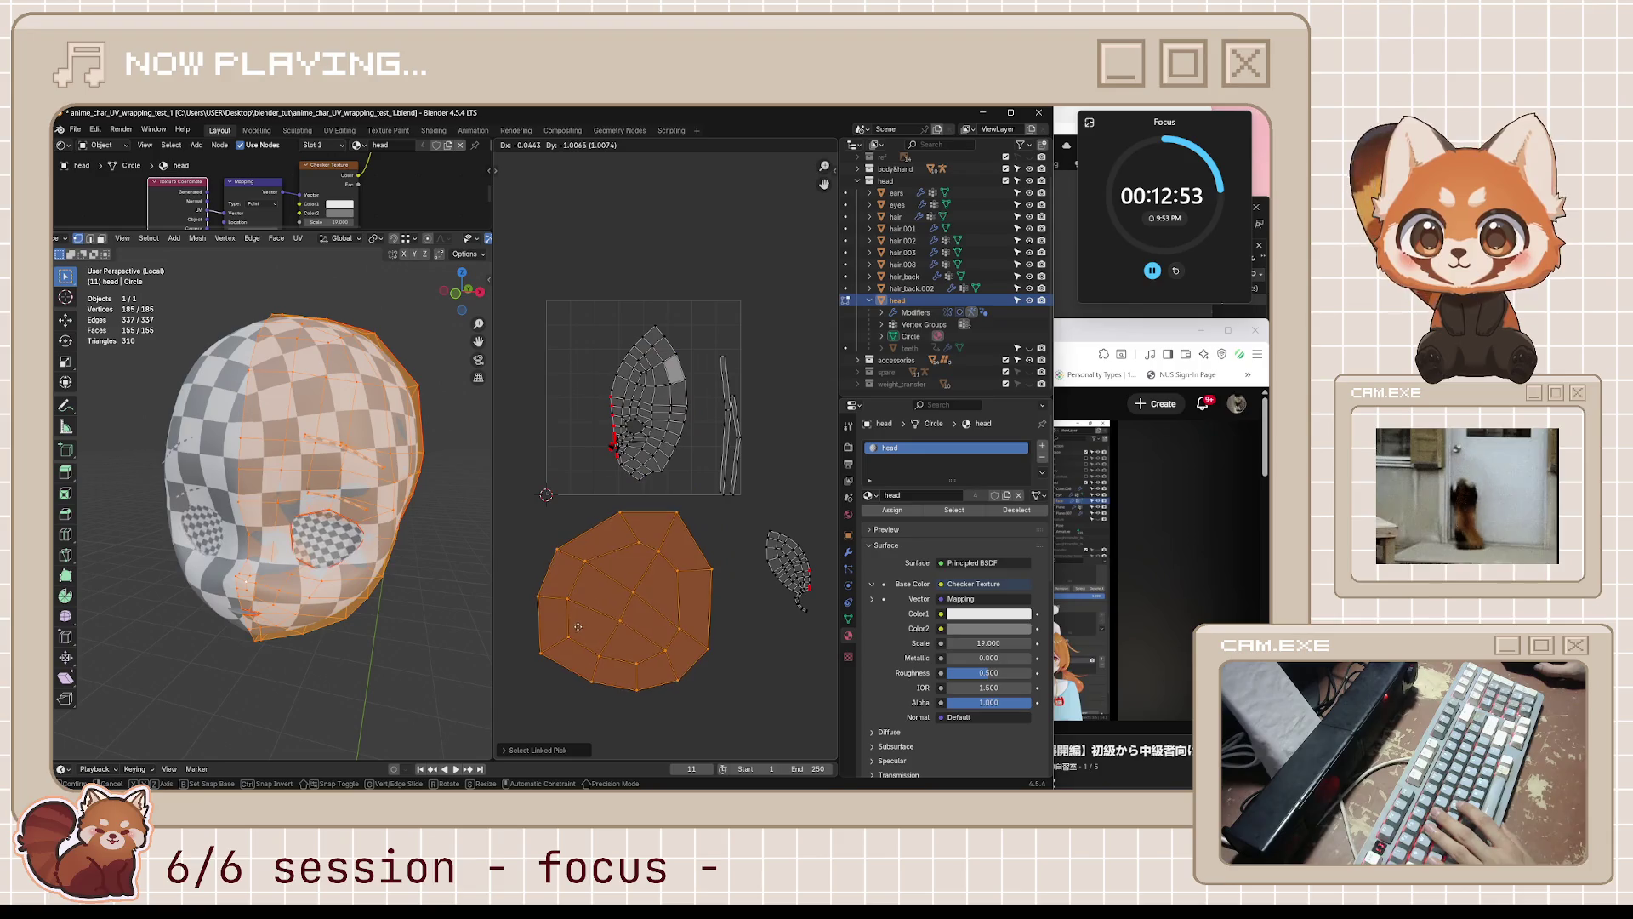
left_click(573, 629)
scroll(630, 425, "up", 10)
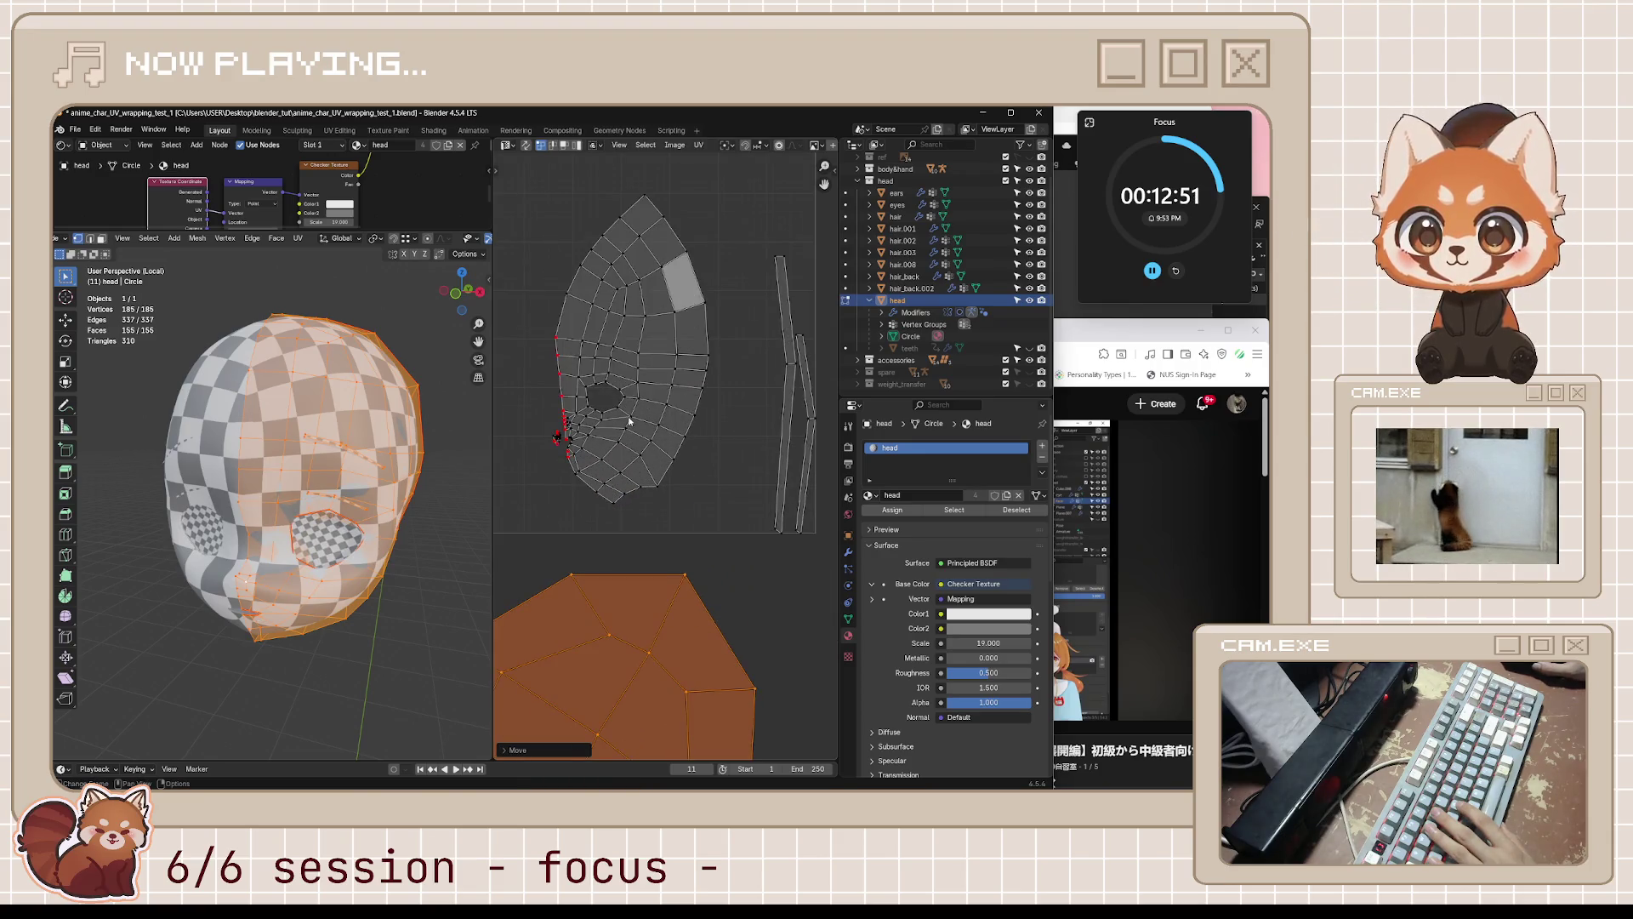
scroll(699, 497, "up", 3)
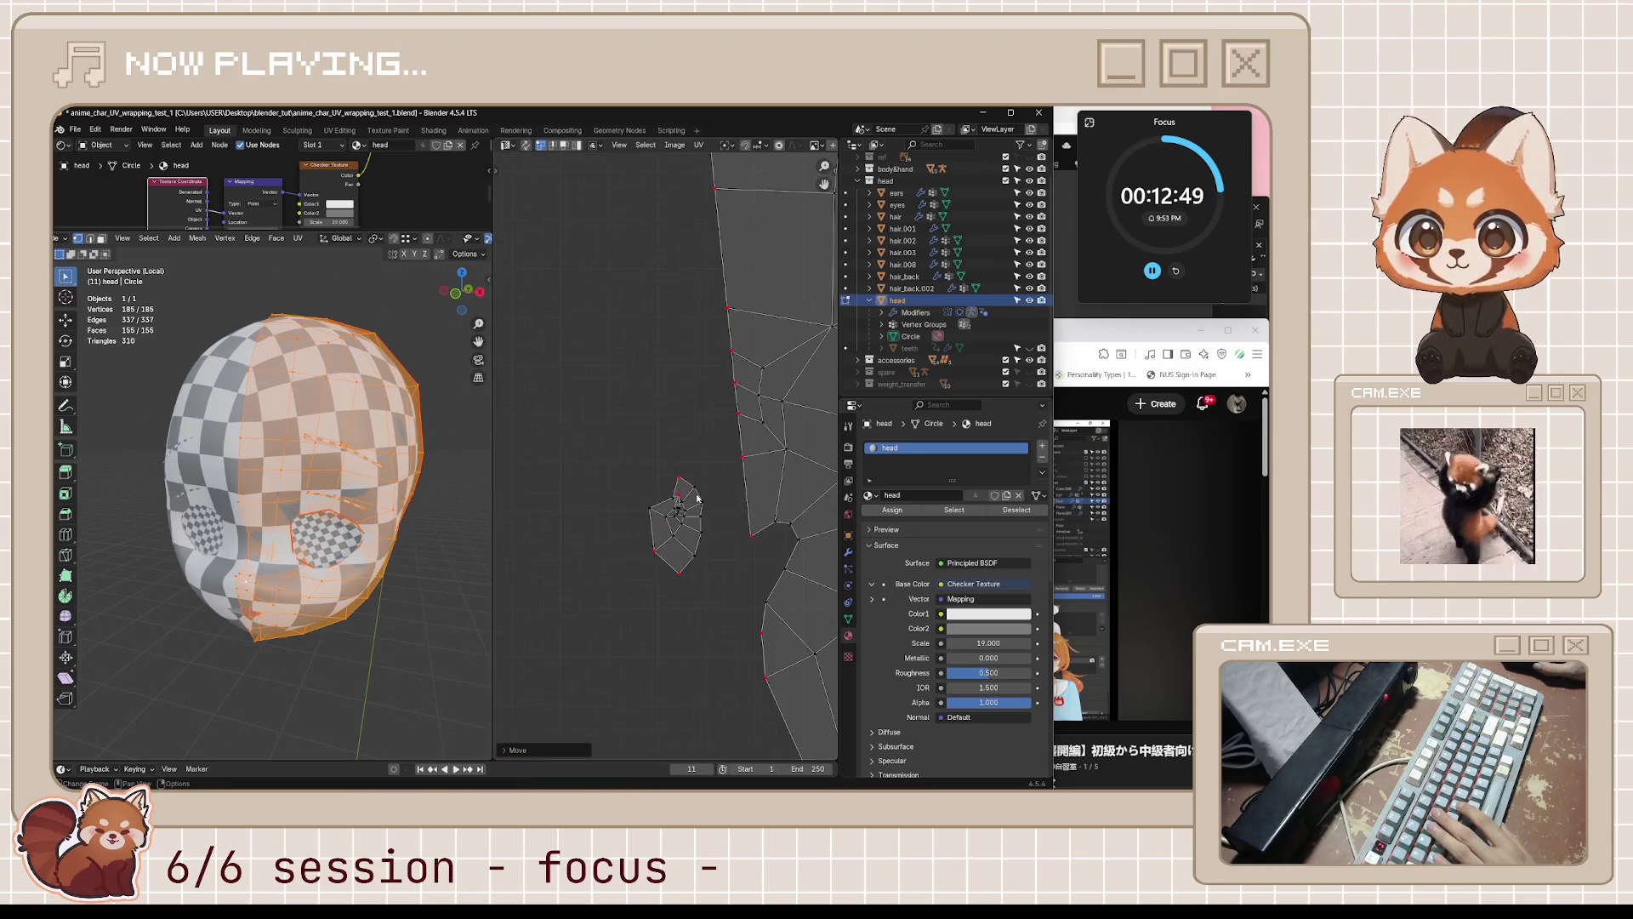
- Try moving the small island beside the face edge, cancelling both attempts
key("l")
key("g")
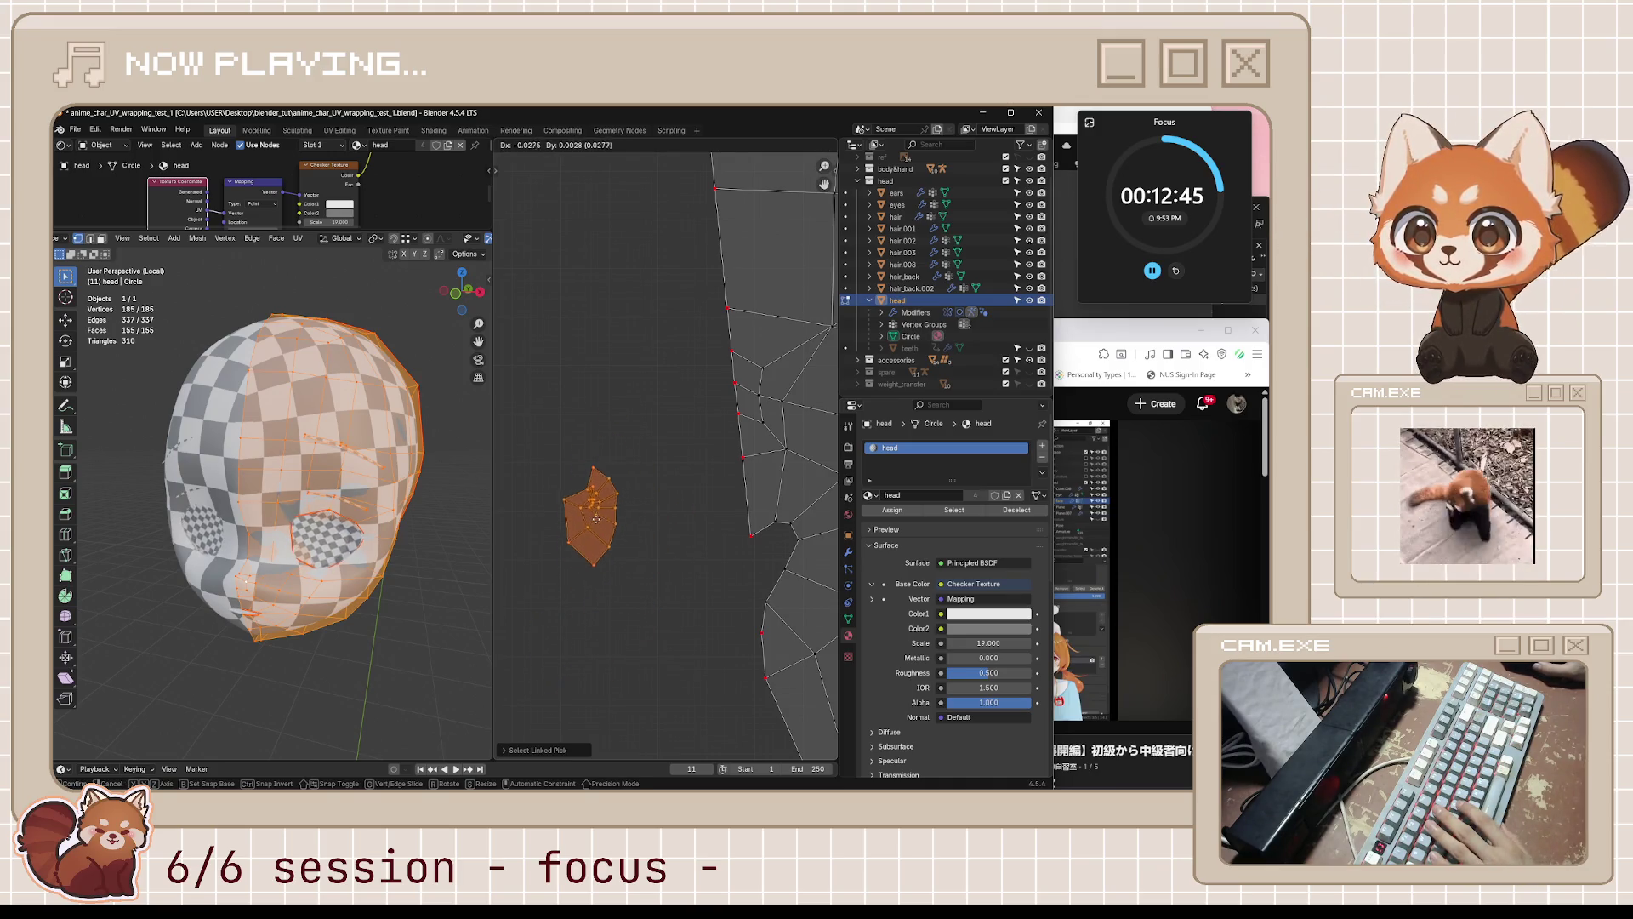
key("Escape")
middle_click_drag(277, 627, 221, 621)
key("g")
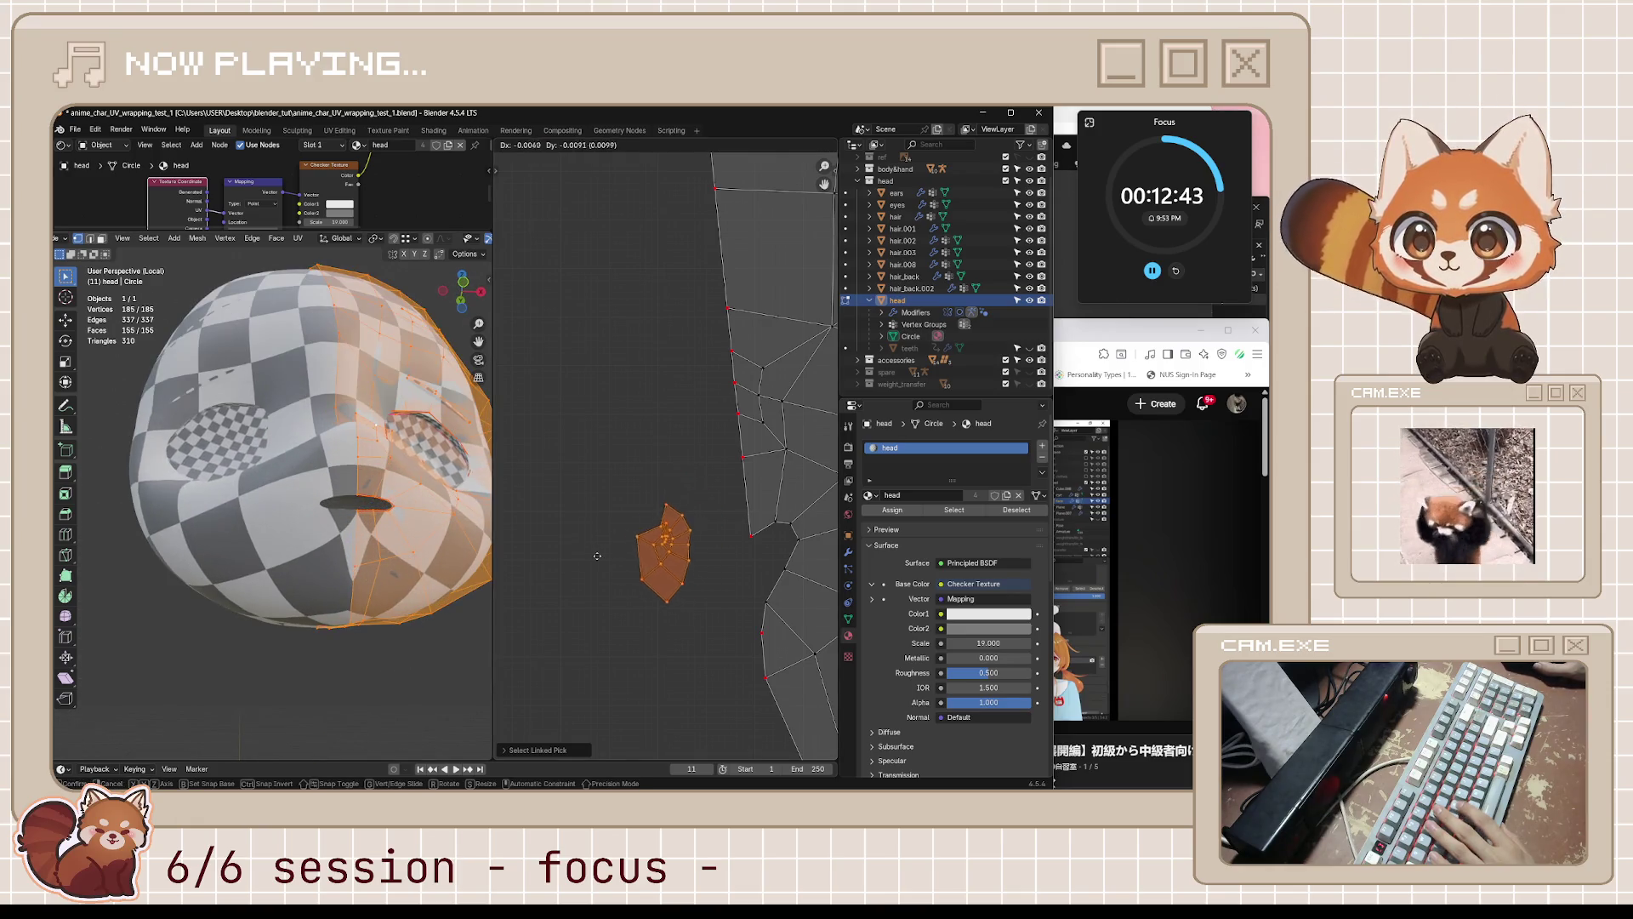
key("Escape")
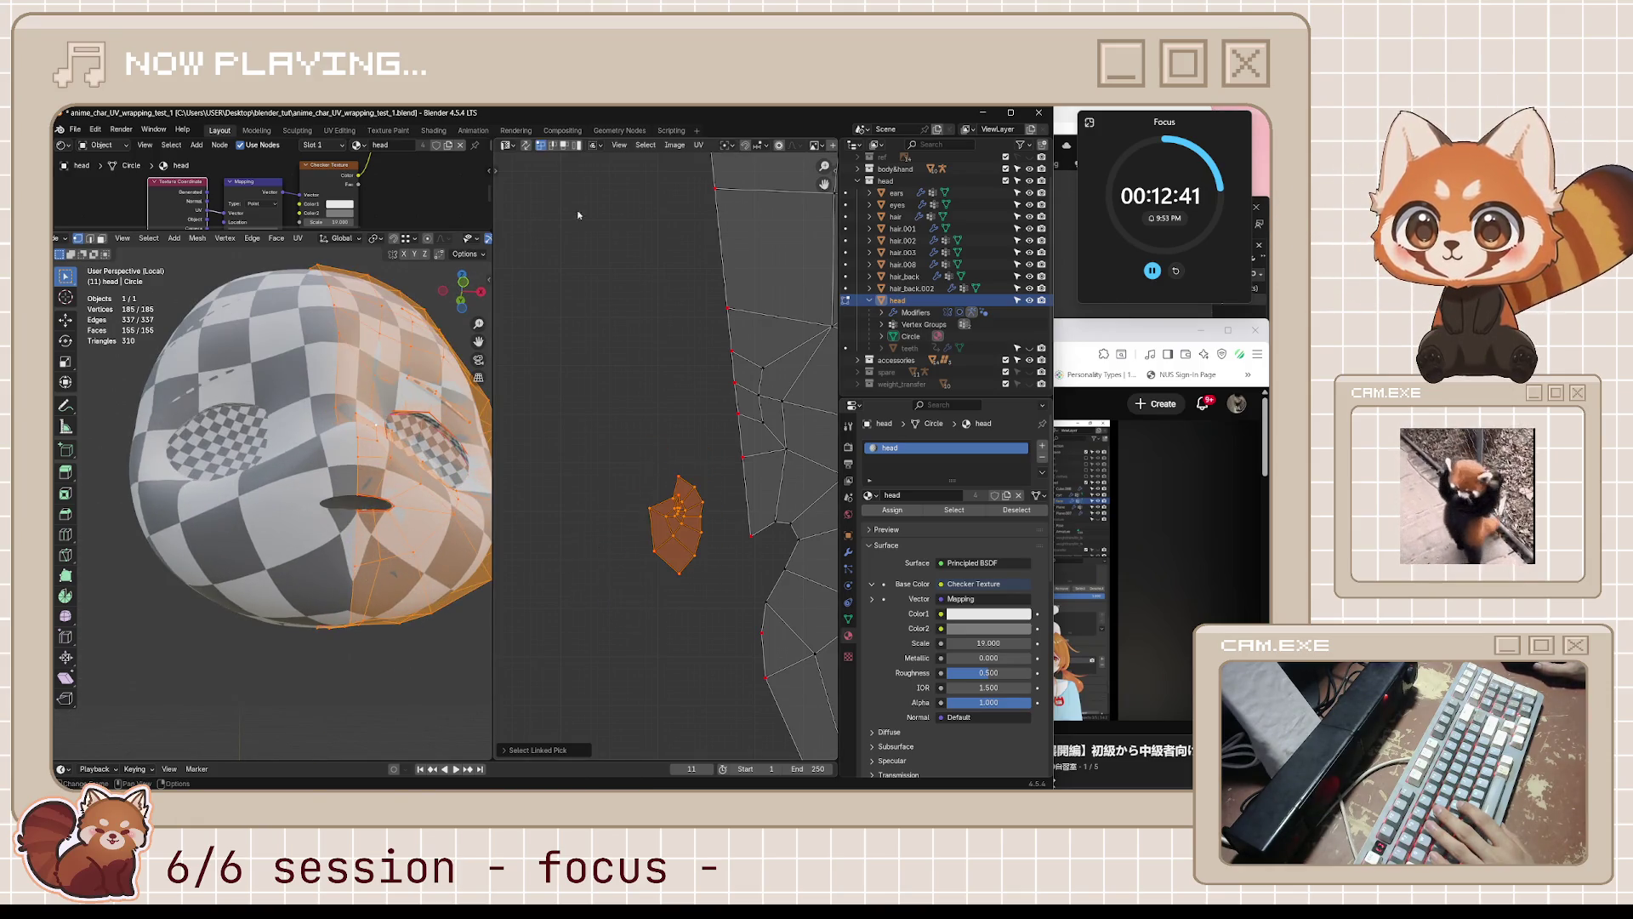
- Zoom in on the small island and select one of its corner vertices
scroll(624, 330, "down", 3)
scroll(625, 329, "down", 3)
scroll(748, 492, "up", 3)
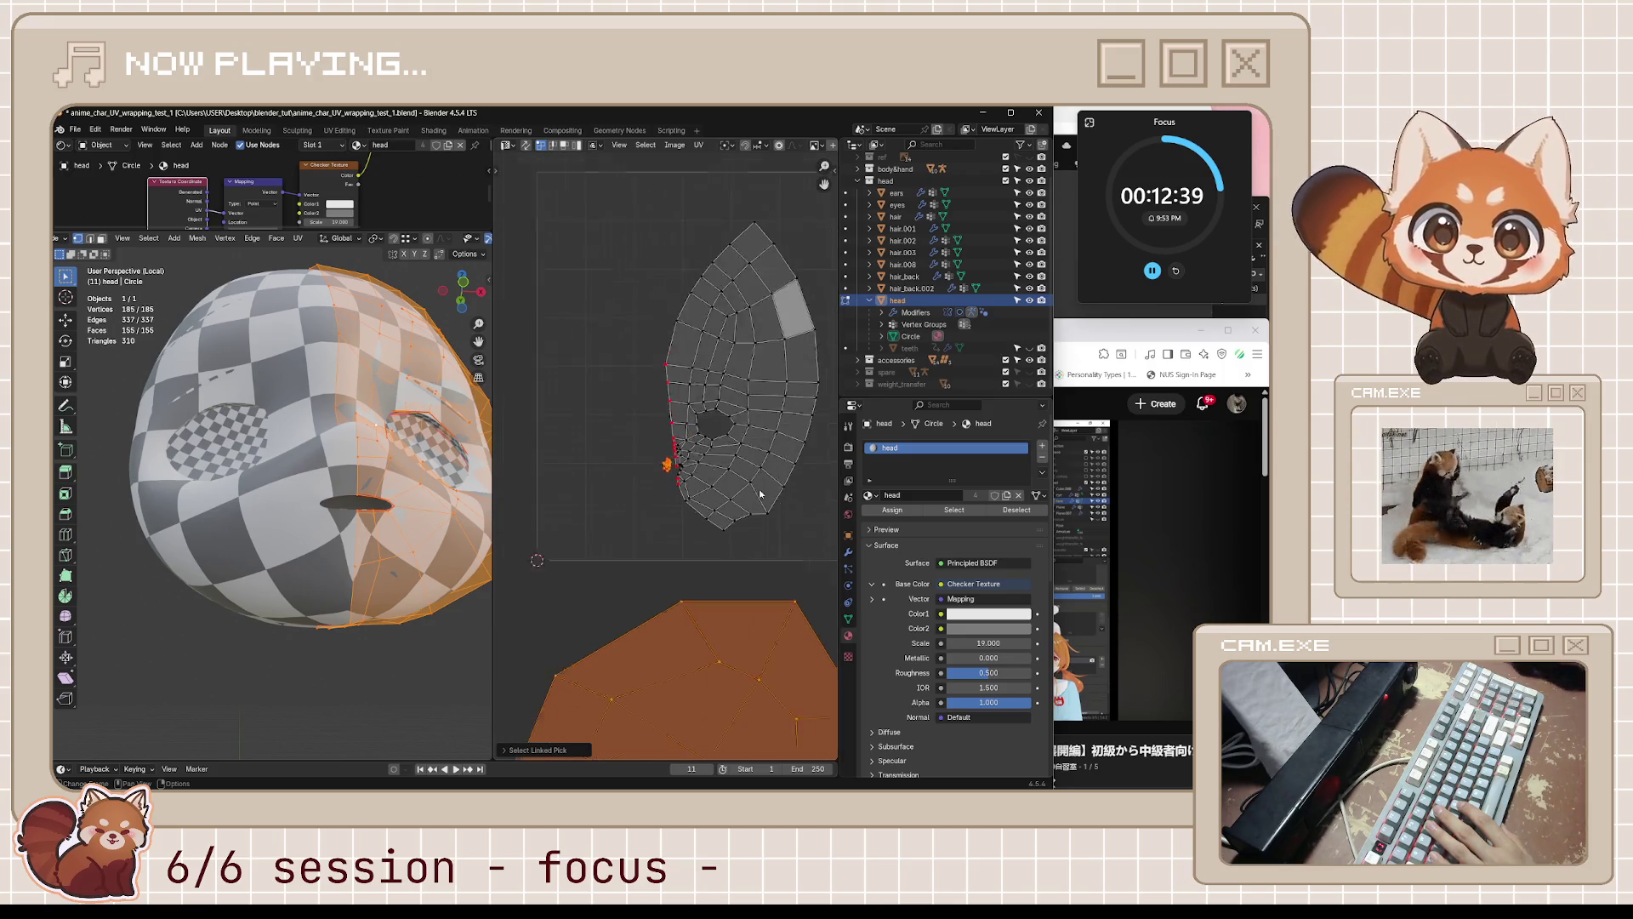
scroll(749, 491, "down", 6)
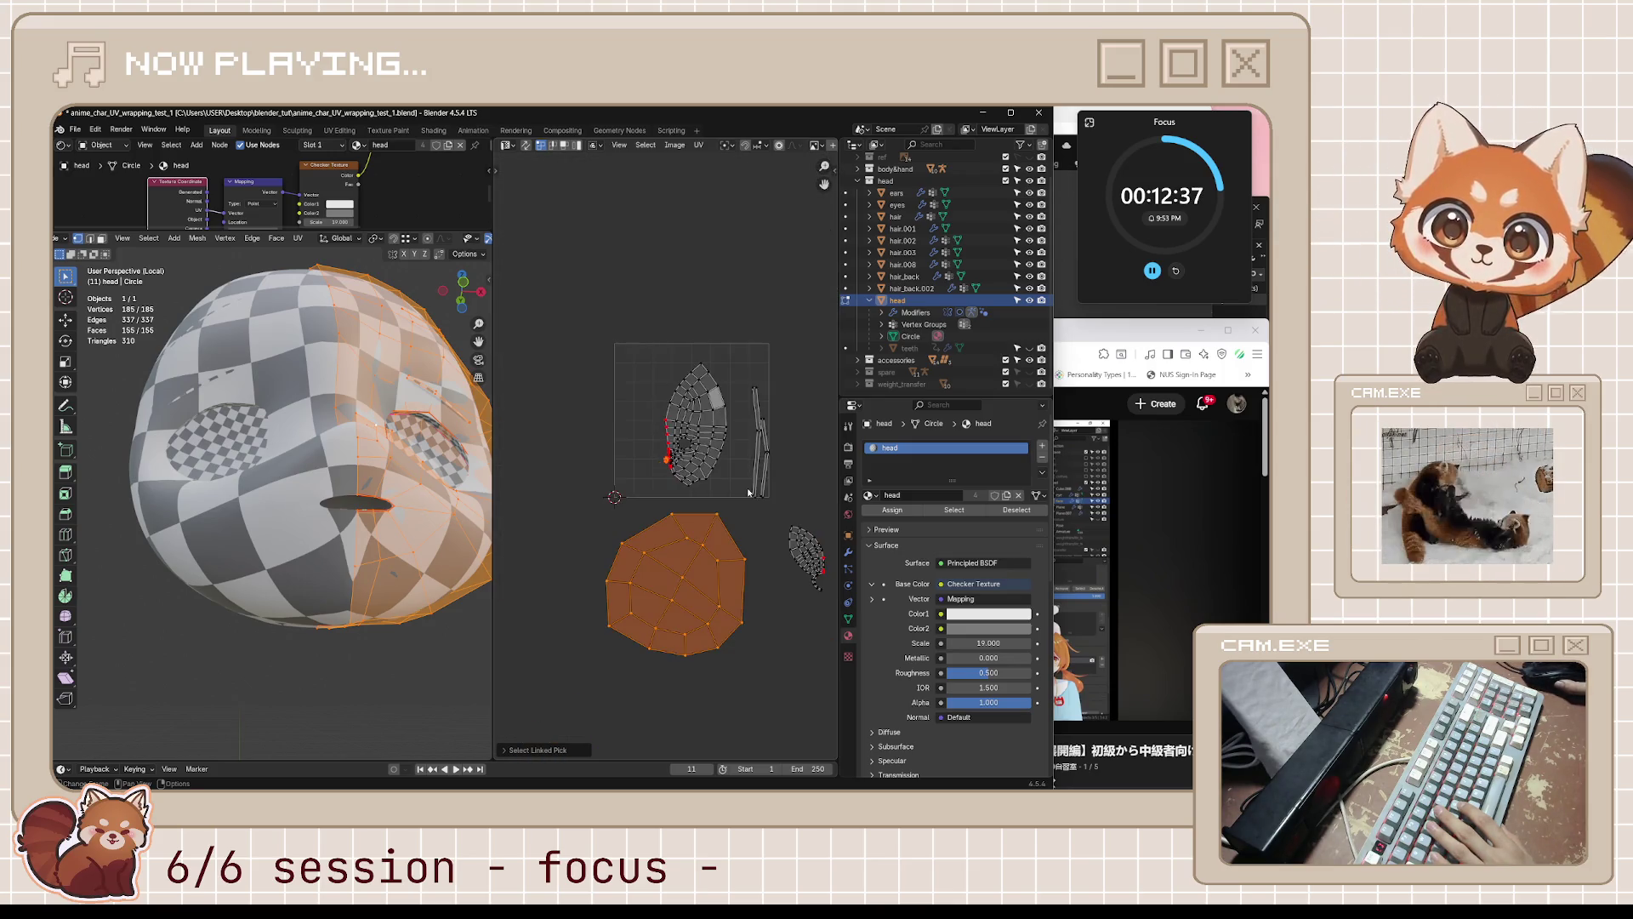
scroll(718, 473, "up", 5)
scroll(646, 421, "up", 2)
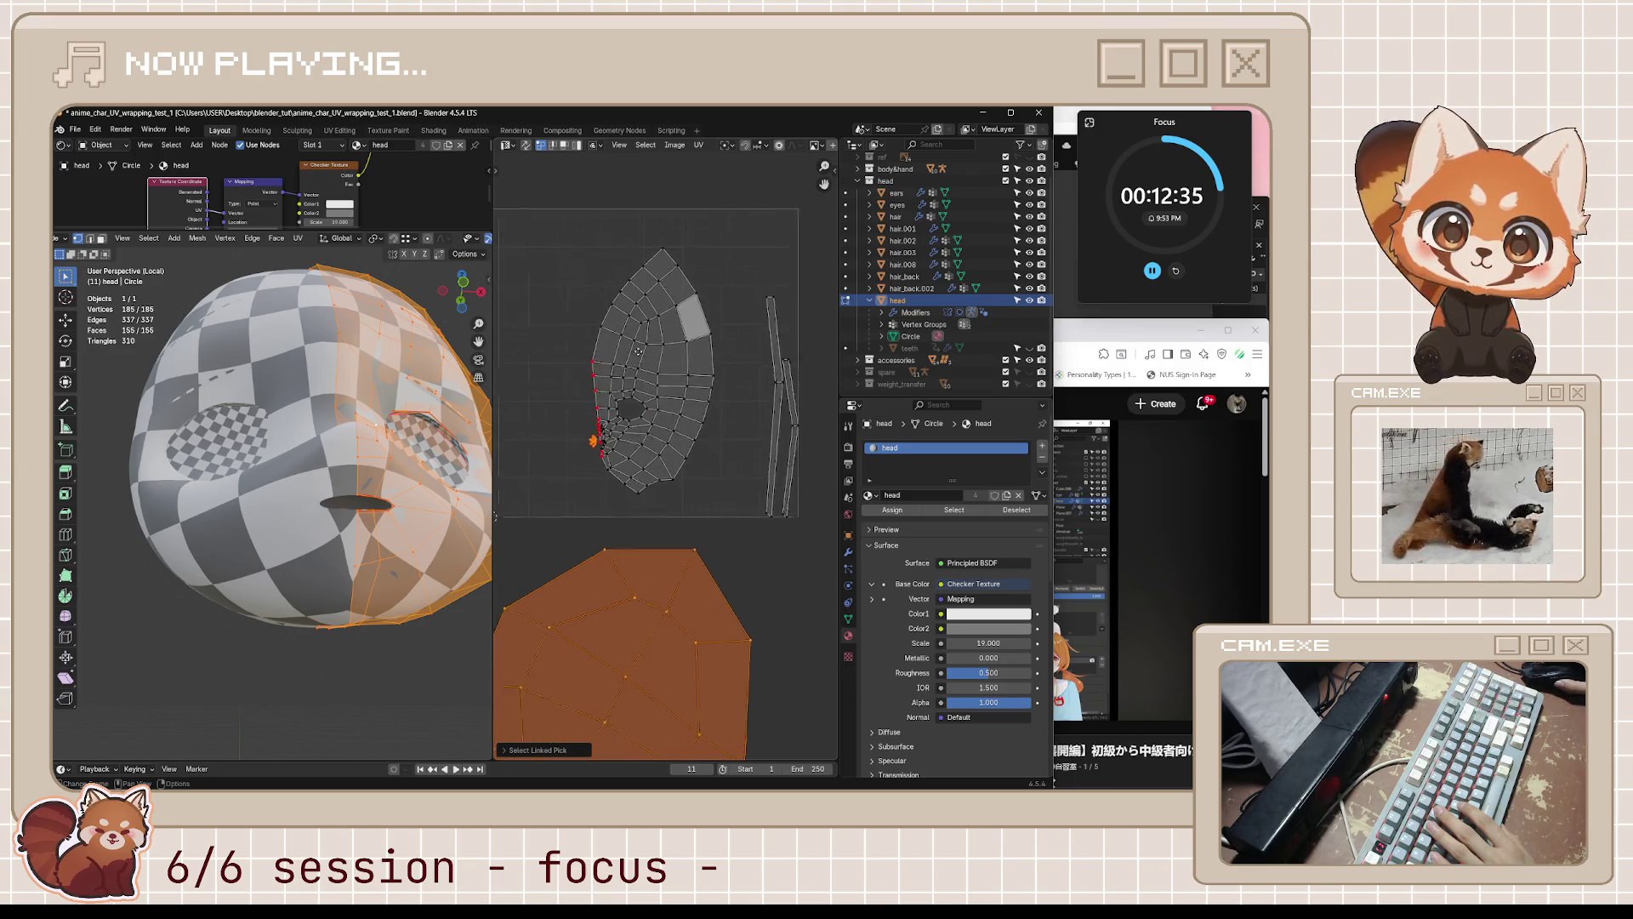
scroll(646, 420, "up", 2)
scroll(616, 430, "up", 3)
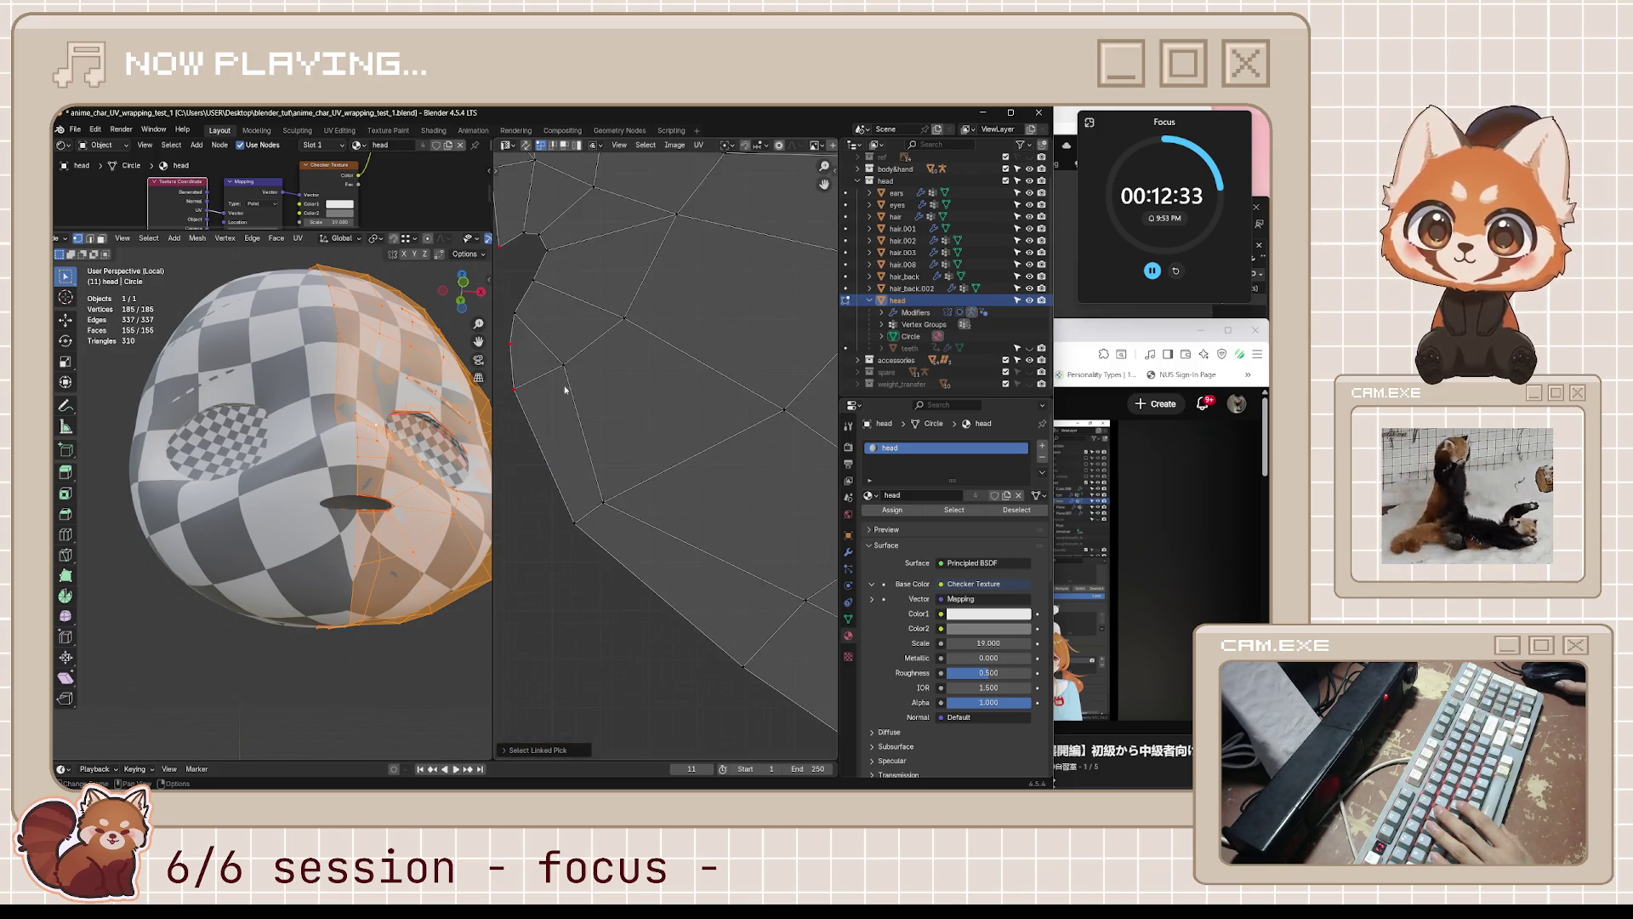
scroll(565, 313, "up", 3)
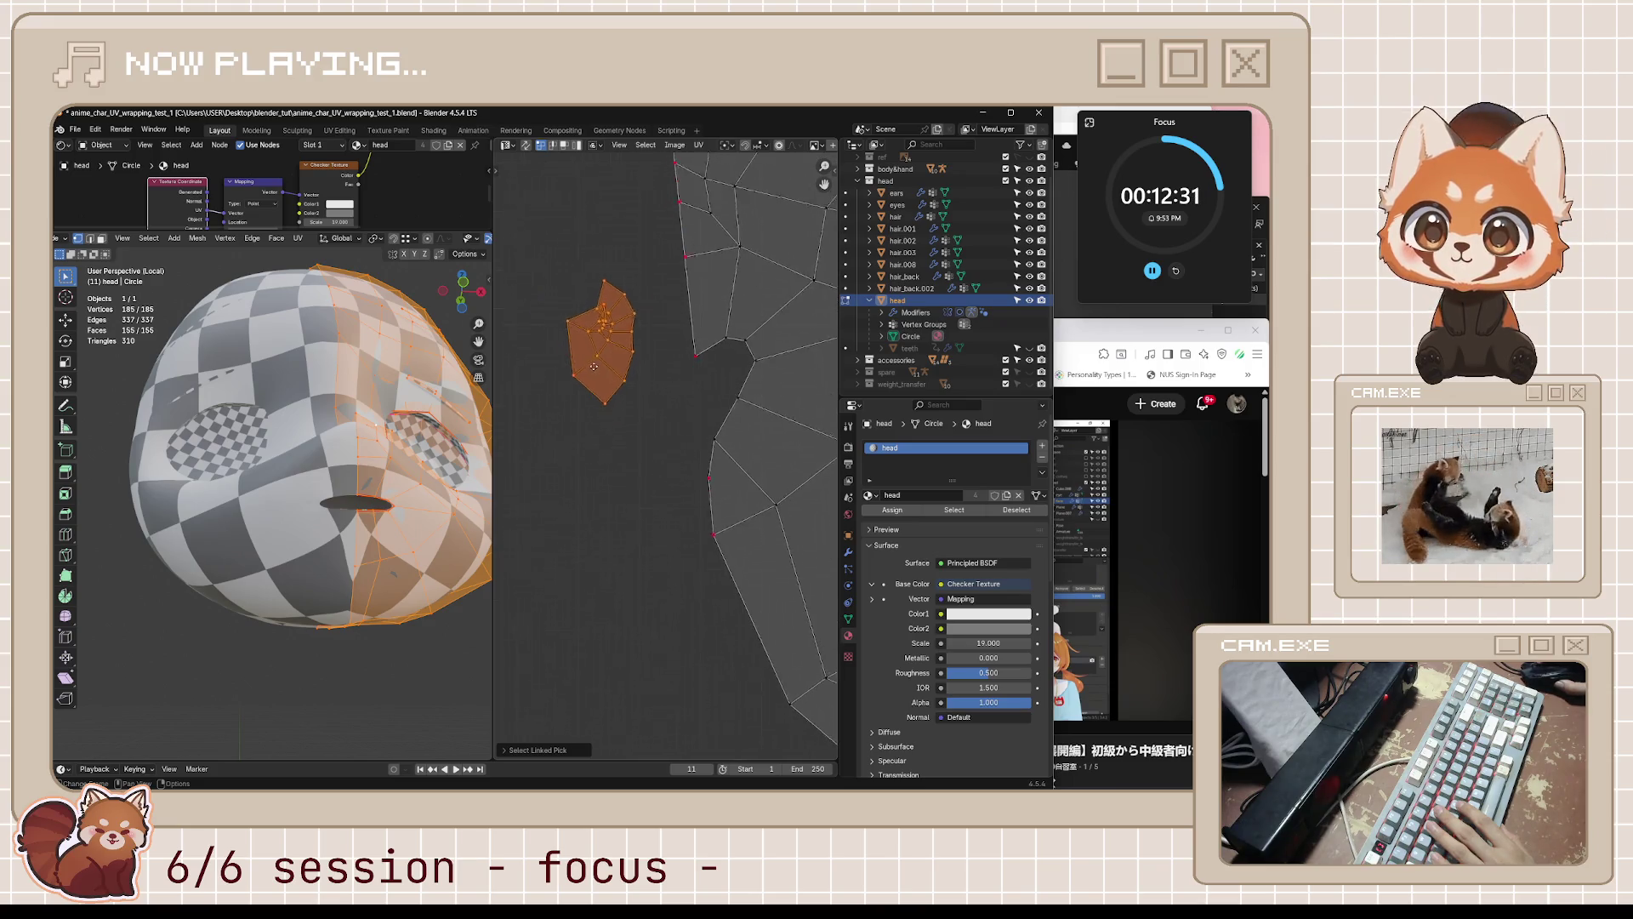
left_click(571, 340)
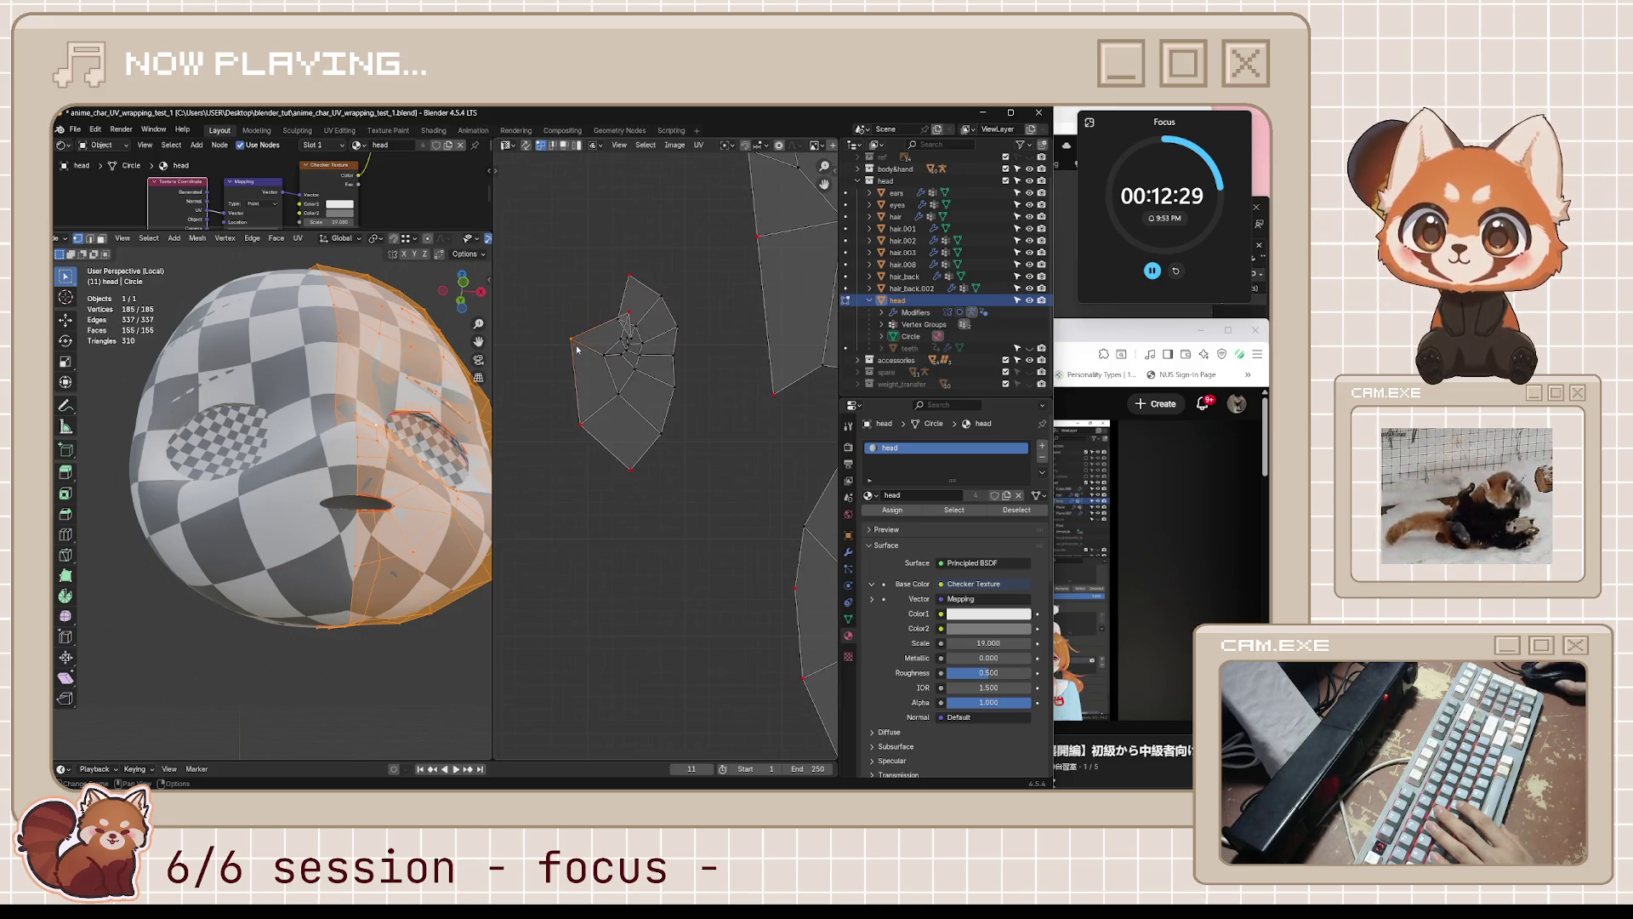
- Pull the small island's corner vertices outward toward its upper-left
key("g")
left_click(616, 324)
key("g")
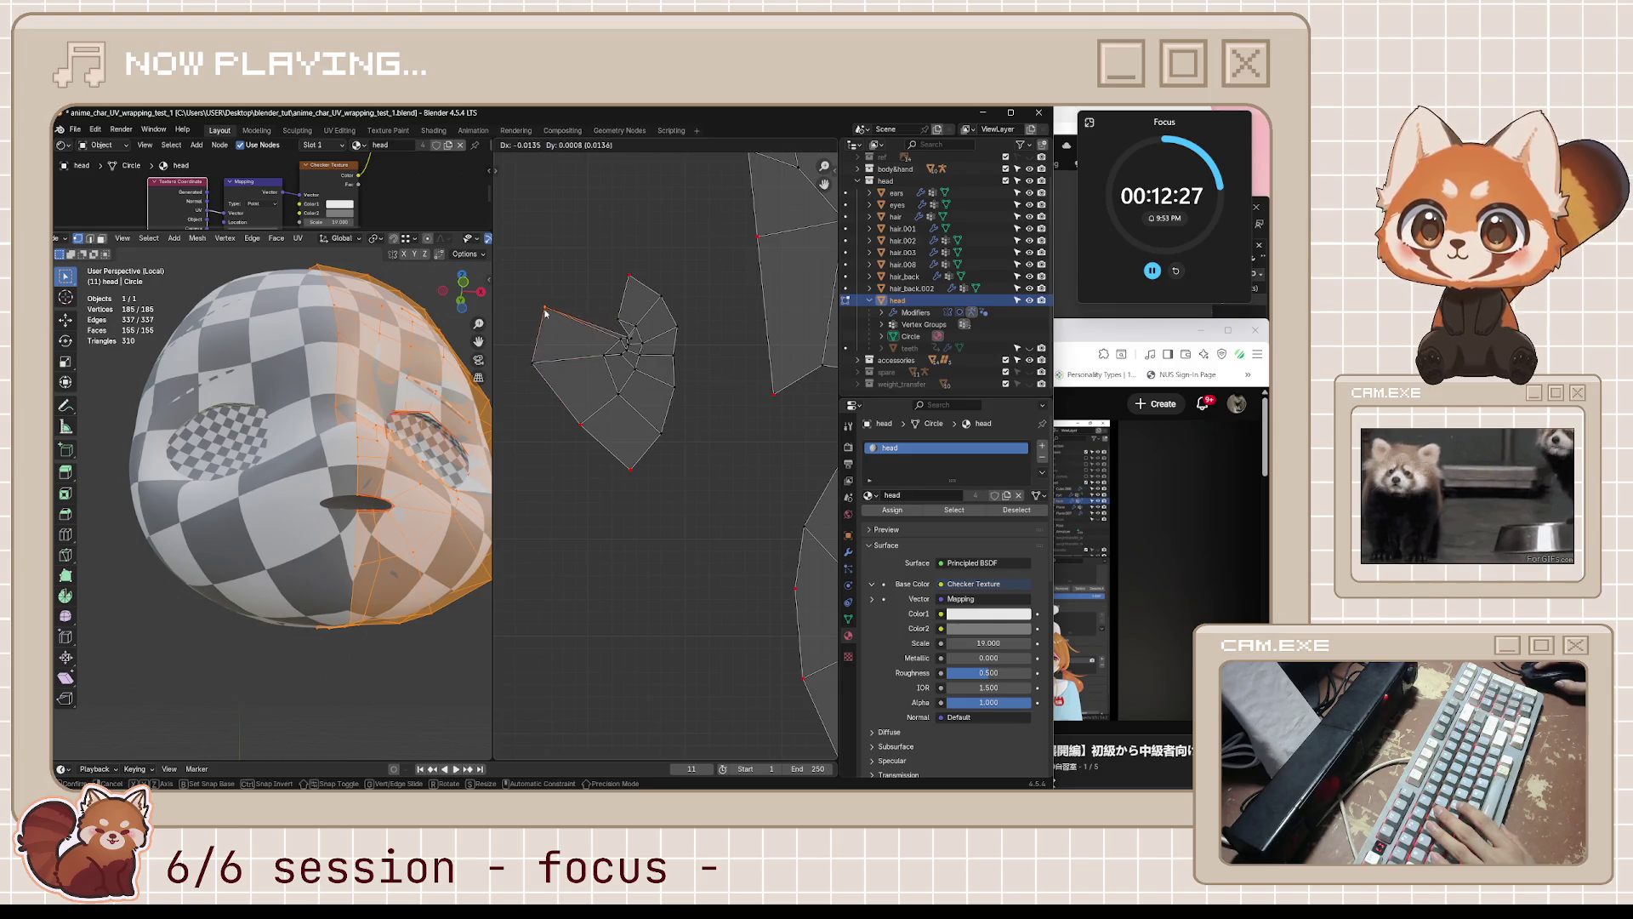
left_click(548, 313)
key("g")
left_click(627, 338)
key("g")
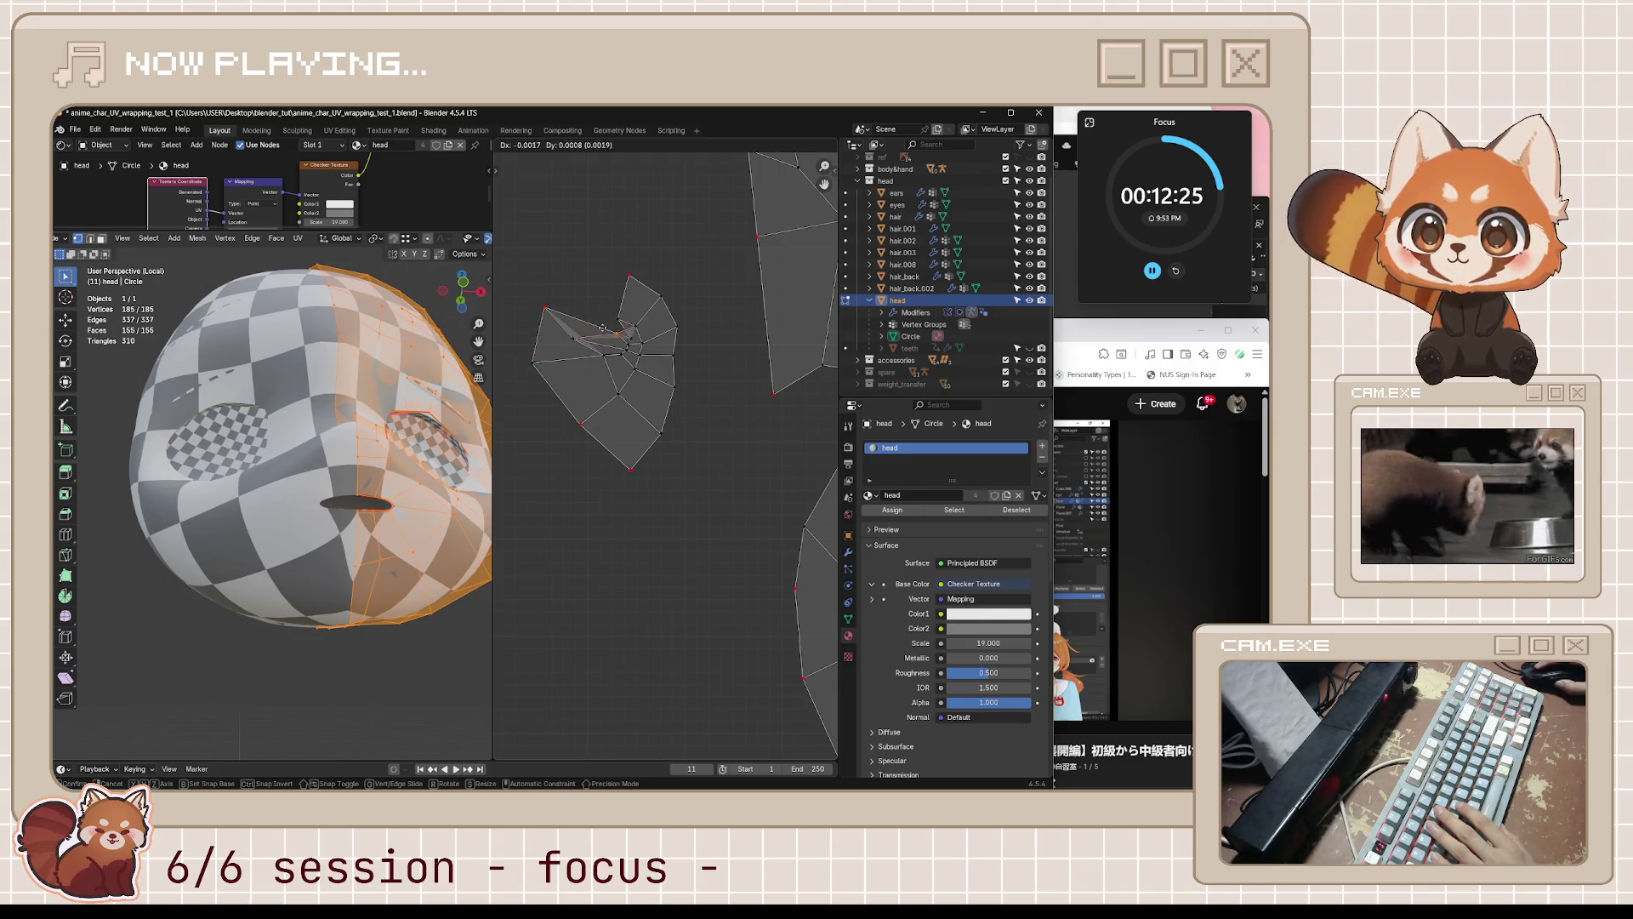
left_click(630, 341)
- Fine-tune the remaining small-island vertices with short left and up-right nudges
key("g")
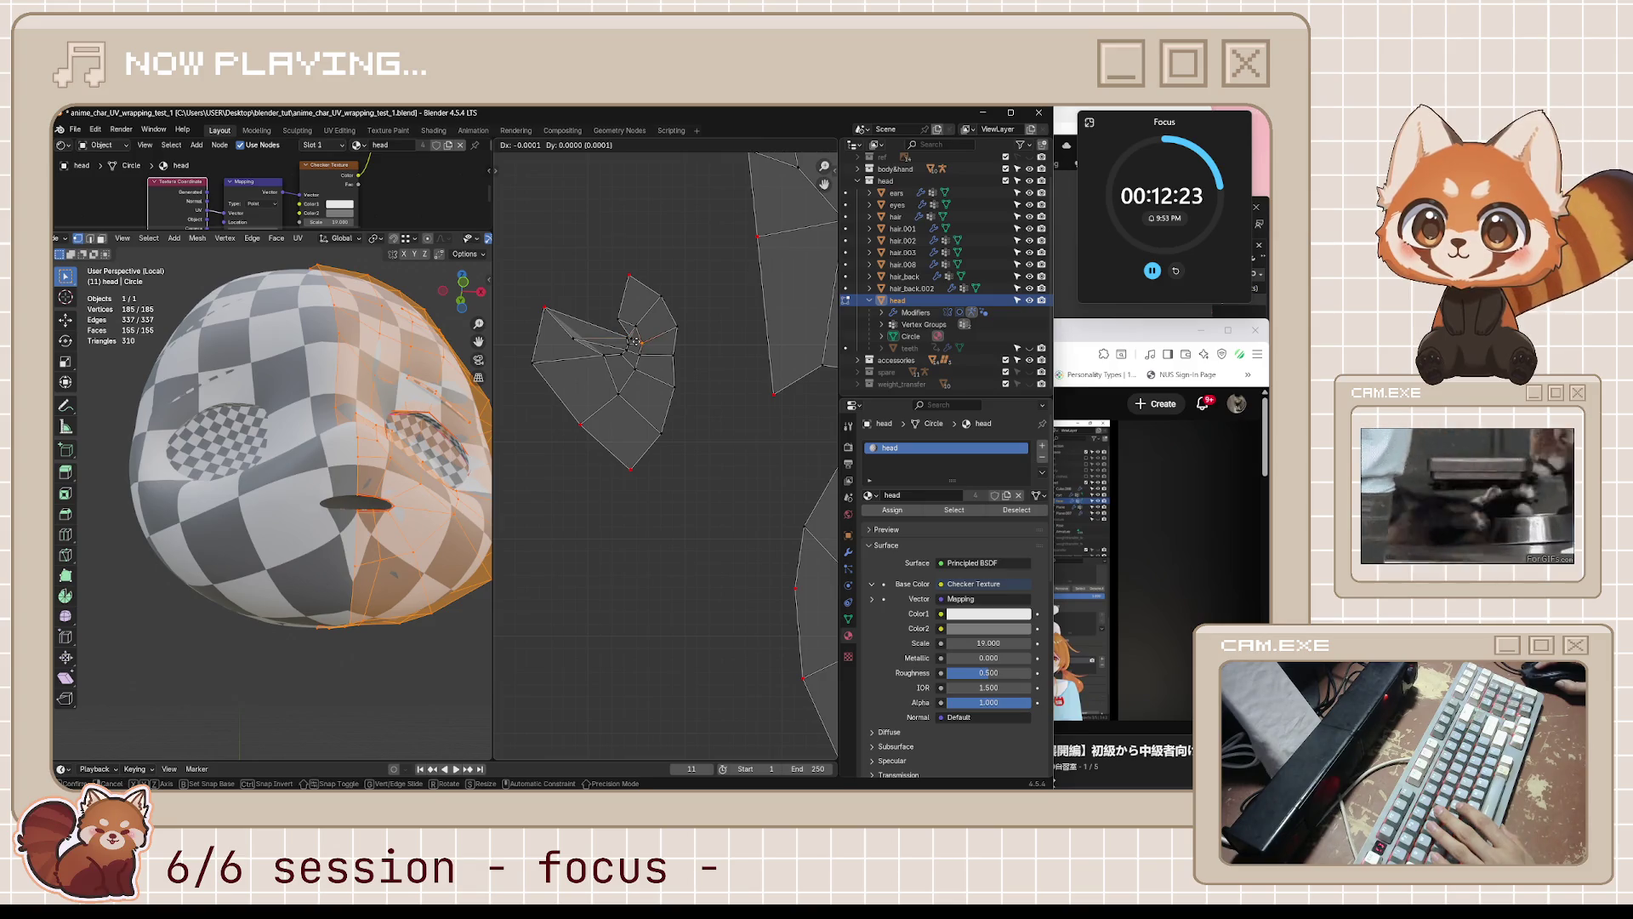
left_click(632, 340)
key("g")
left_click(592, 327)
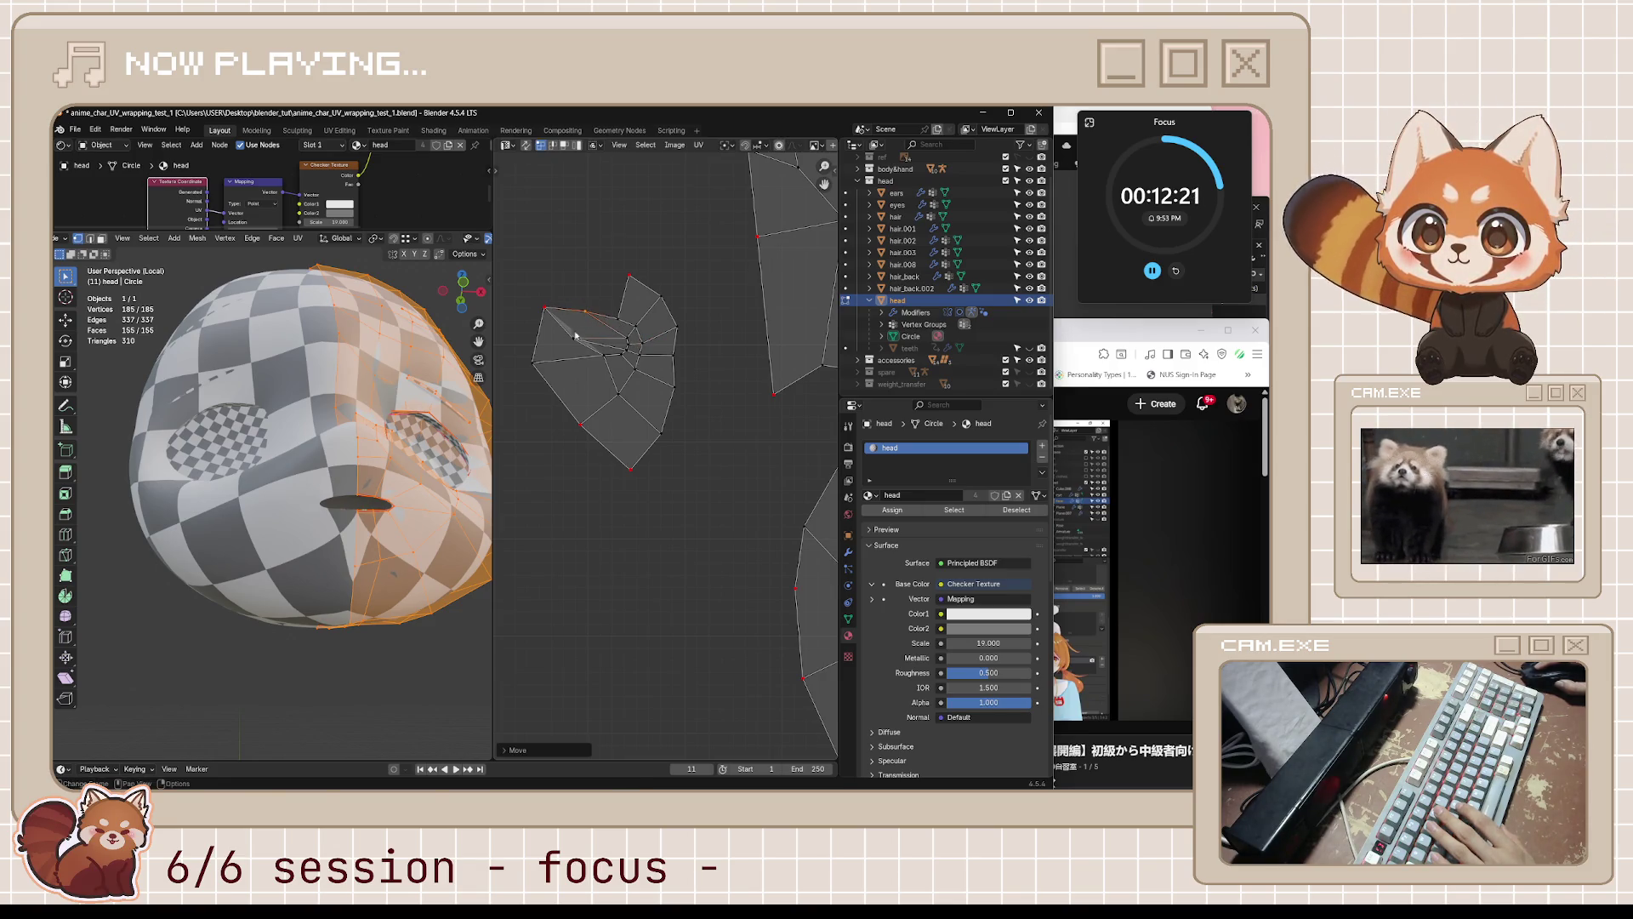
key("g")
left_click(580, 339)
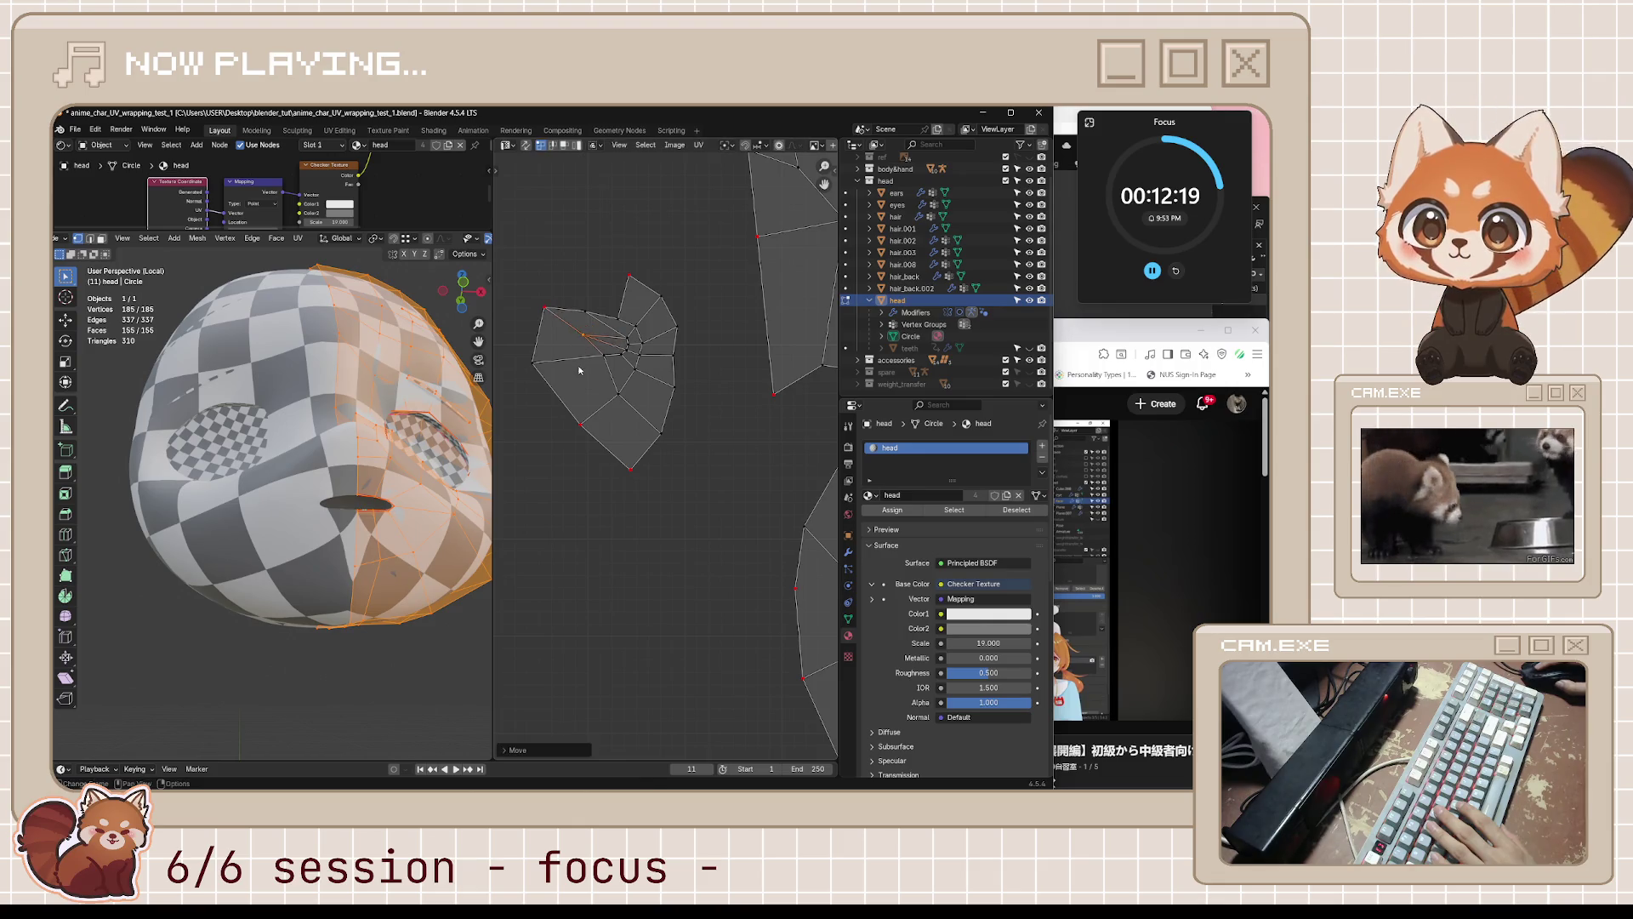
key("g")
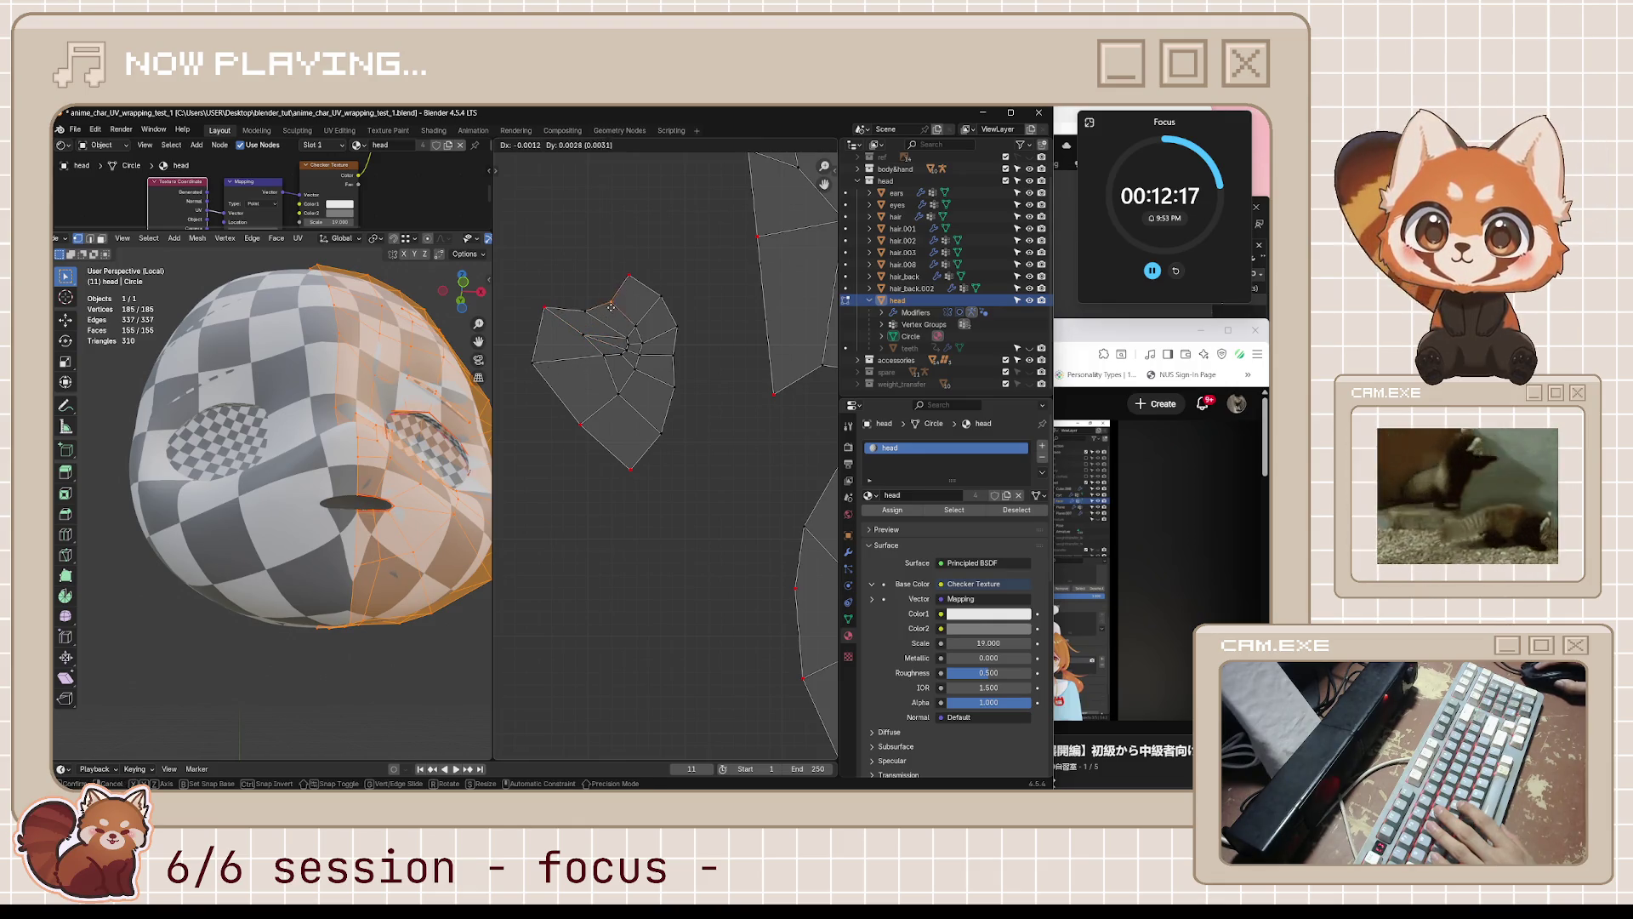
left_click(634, 316)
- Move the whole small UV island to a higher position
key("l")
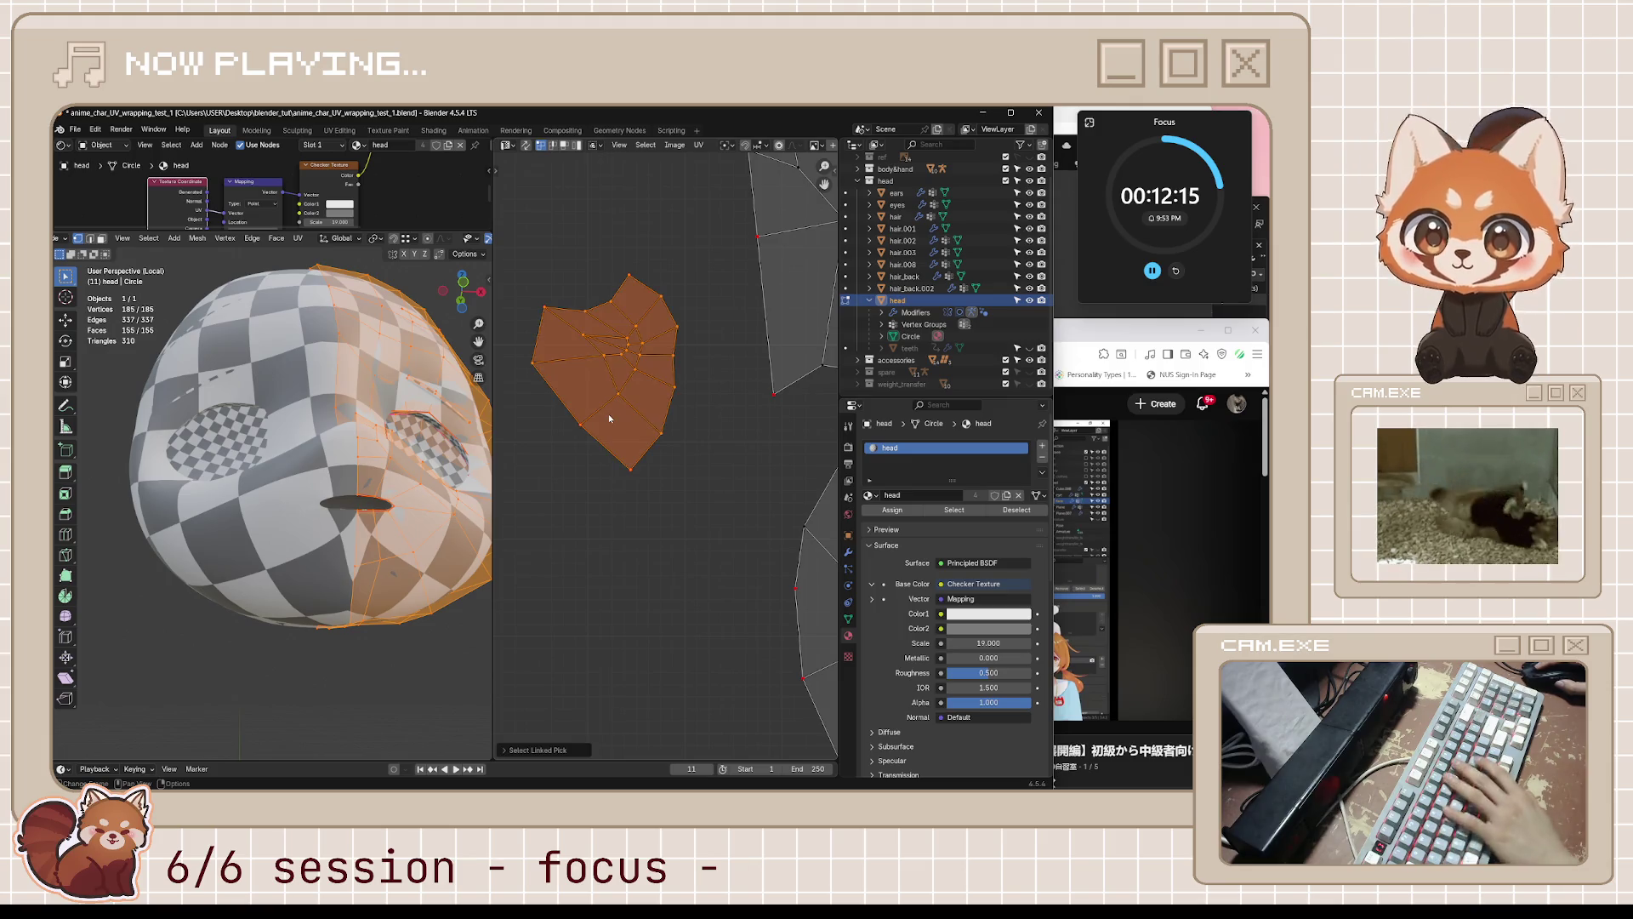
key("g")
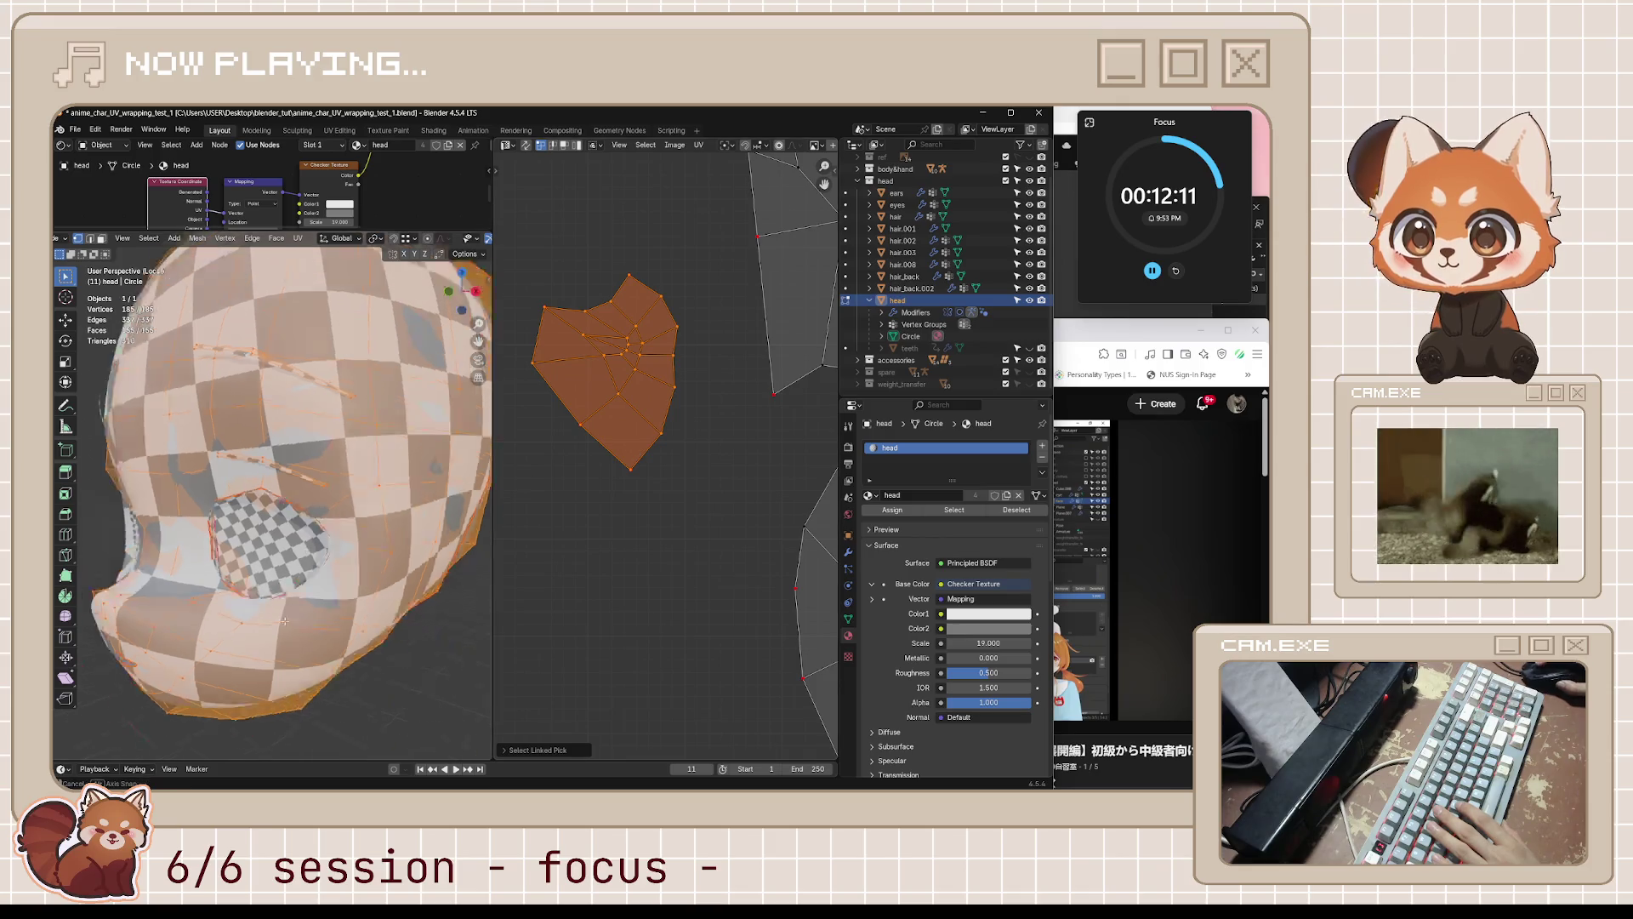
left_click(632, 397)
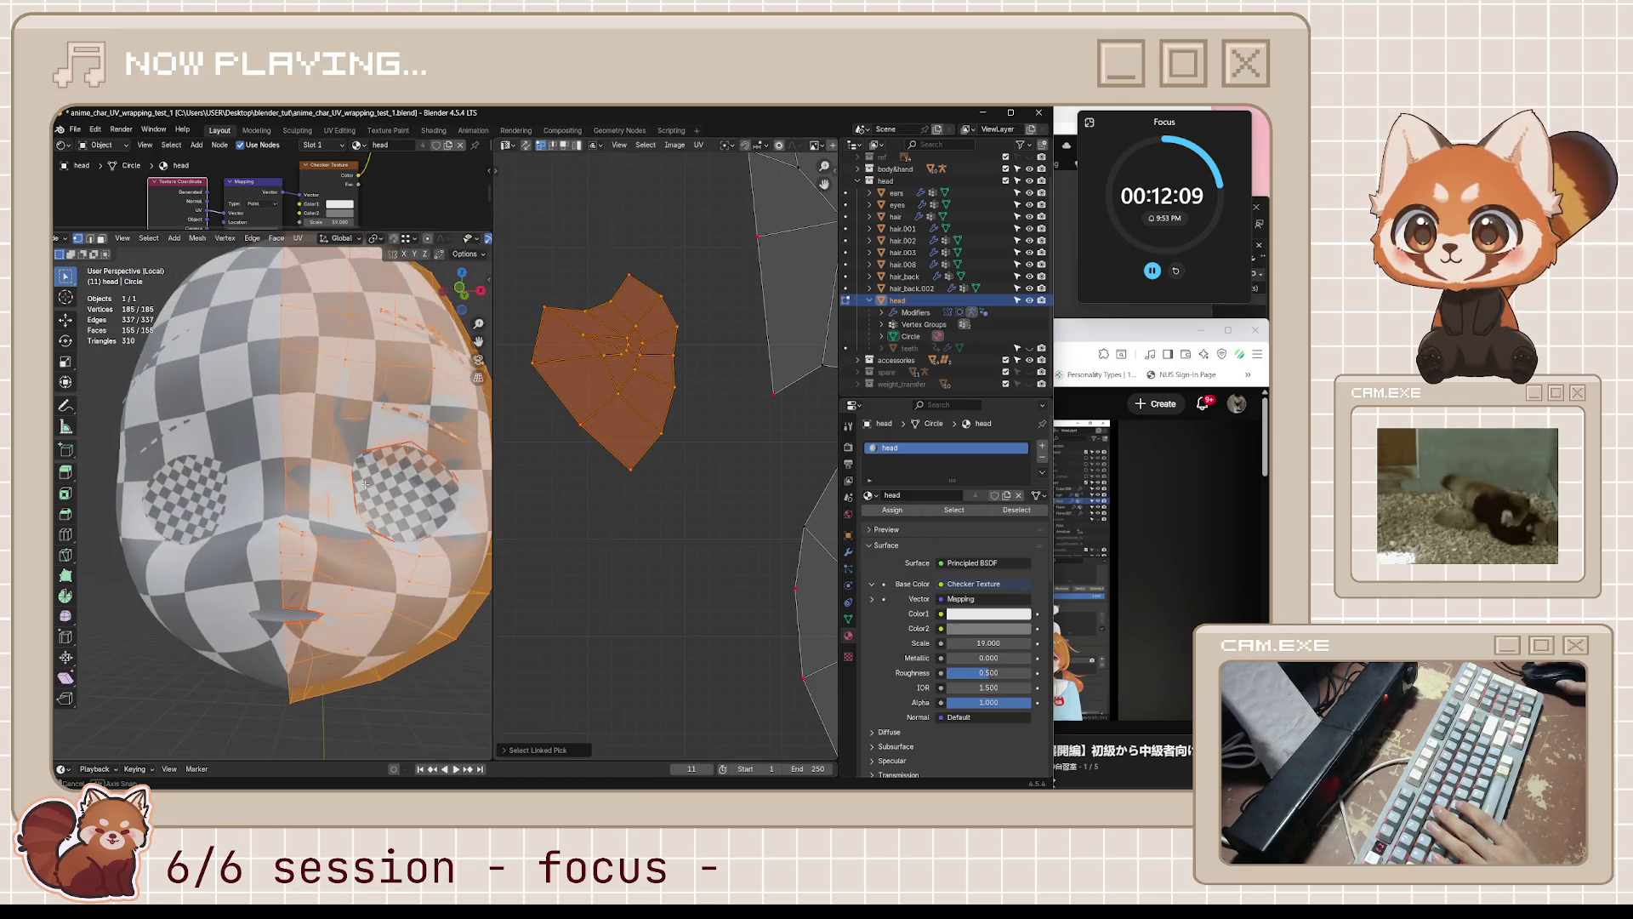
- Enable UV Sync Selection and box-select the whole small island
left_click(525, 152)
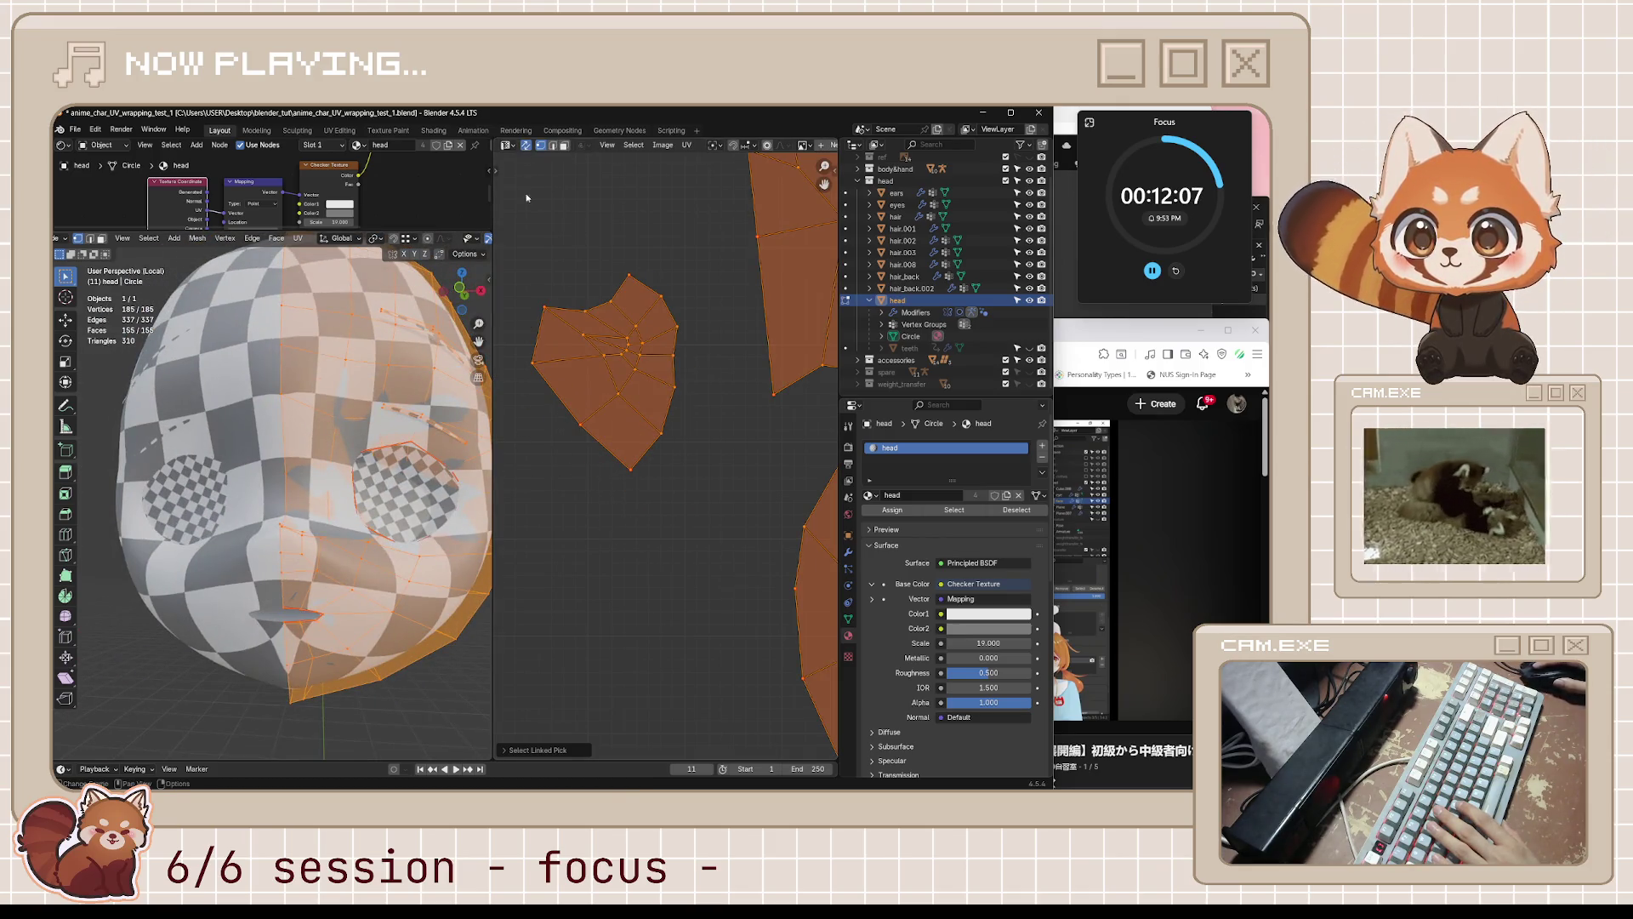
left_click(536, 246)
left_click_drag(536, 246, 680, 453)
left_click_drag(528, 249, 689, 509)
scroll(687, 508, "down", 4)
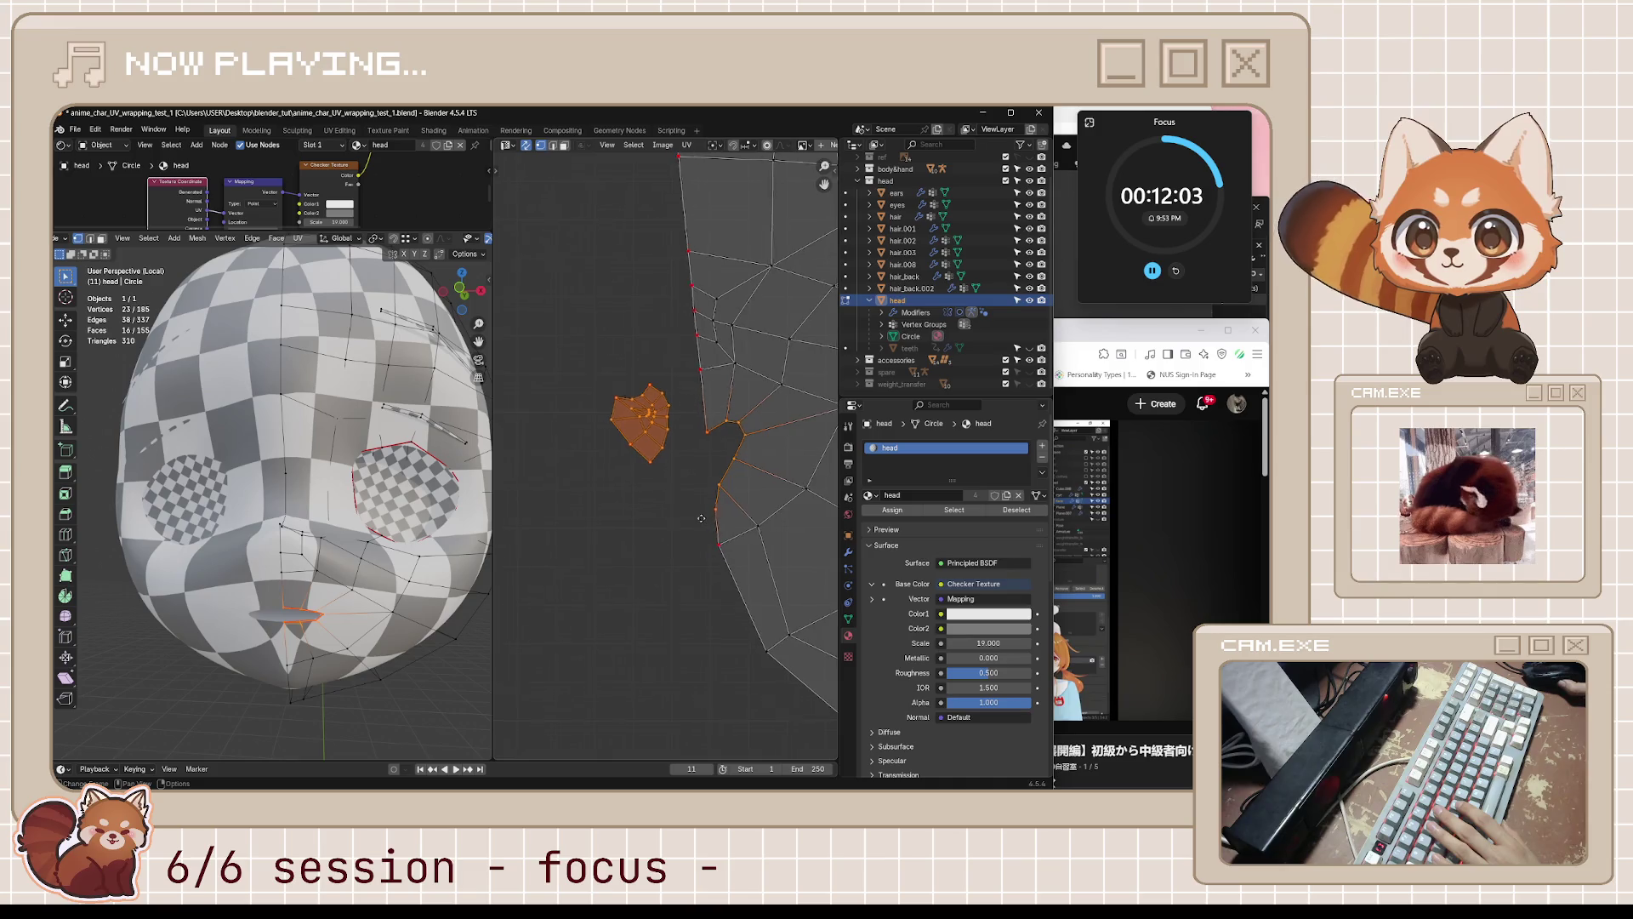
scroll(648, 431, "up", 3)
middle_click_drag(572, 344, 576, 347)
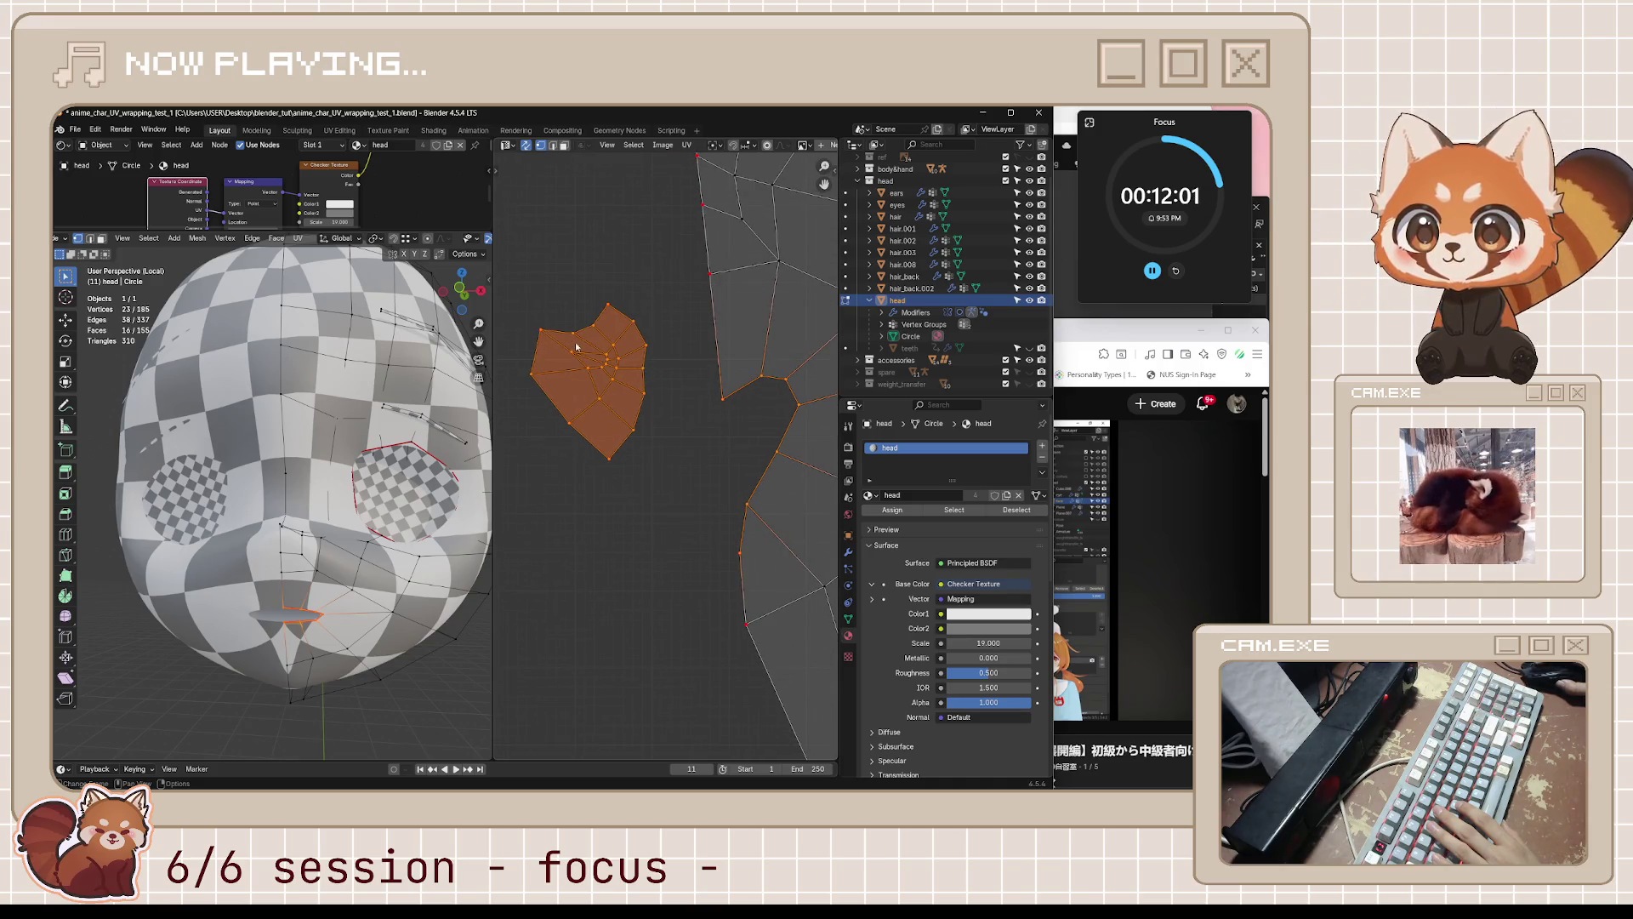
- Pull the island's top-left vertex further left, select its side edges, and save anime_char_UV_wrapping_test_1.blend
key("alt+a")
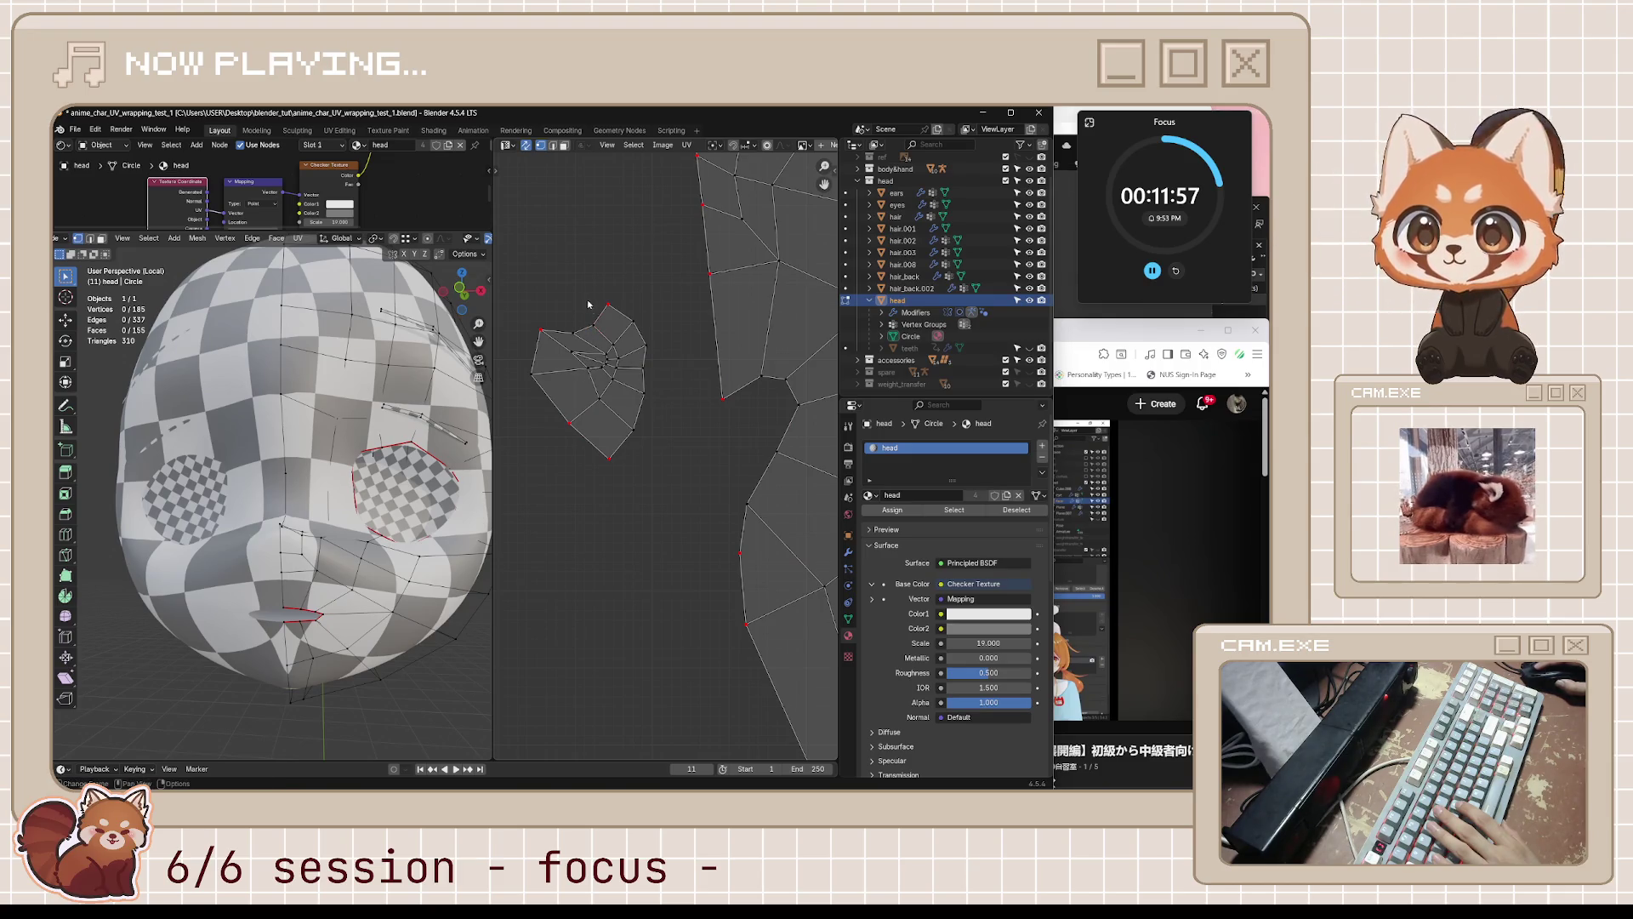
left_click_drag(598, 325, 559, 321)
left_click(587, 373)
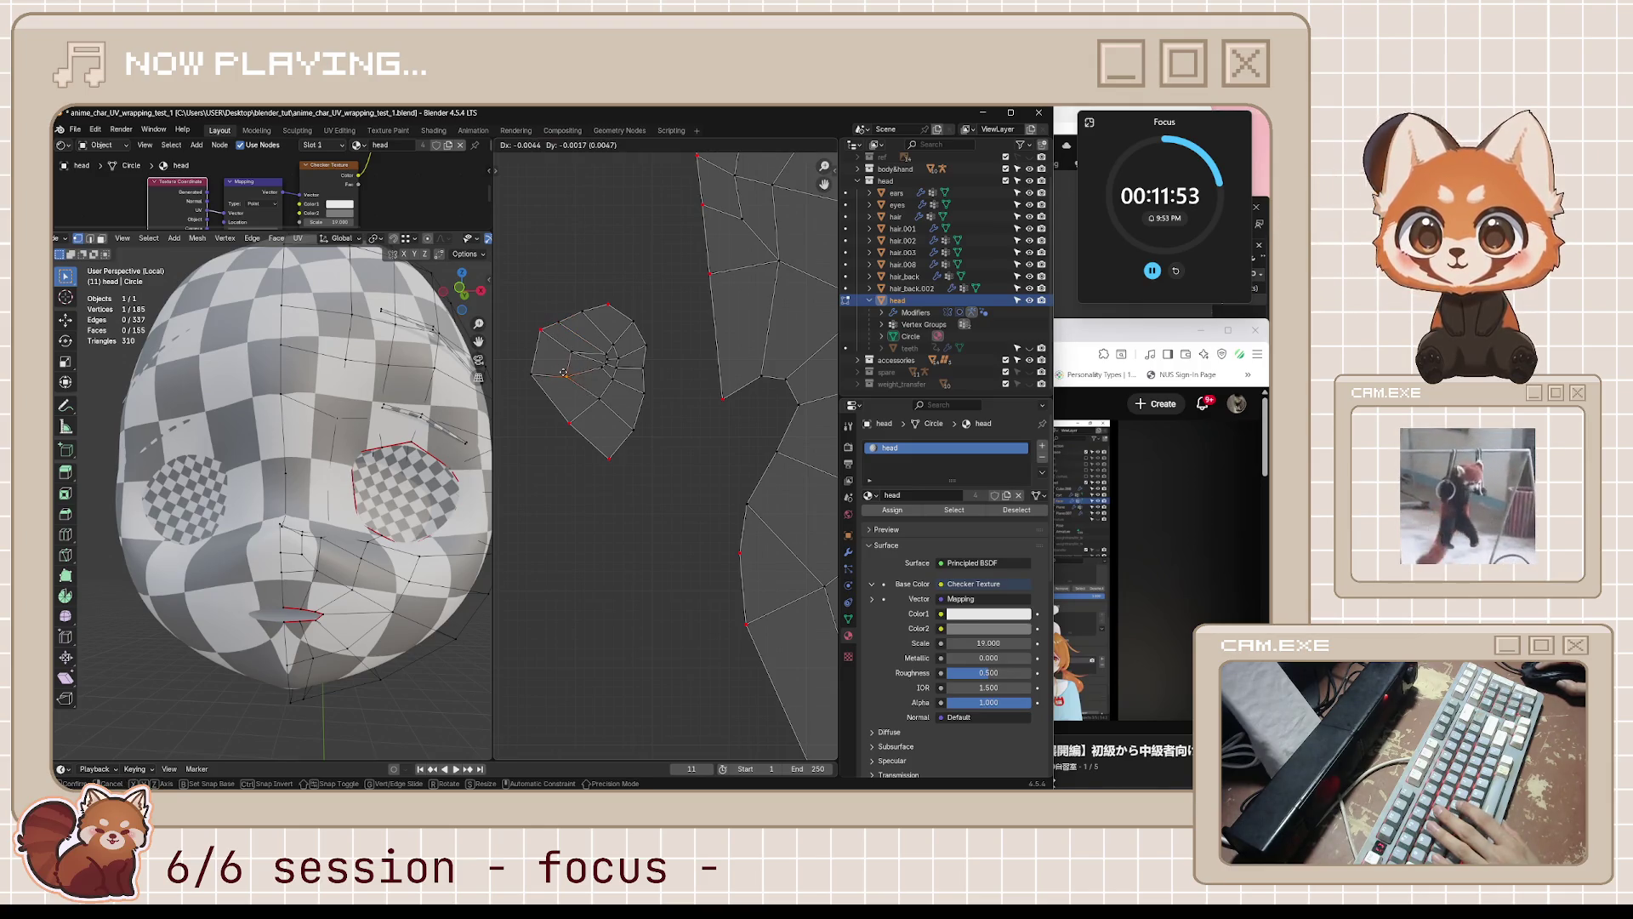
left_click(600, 370)
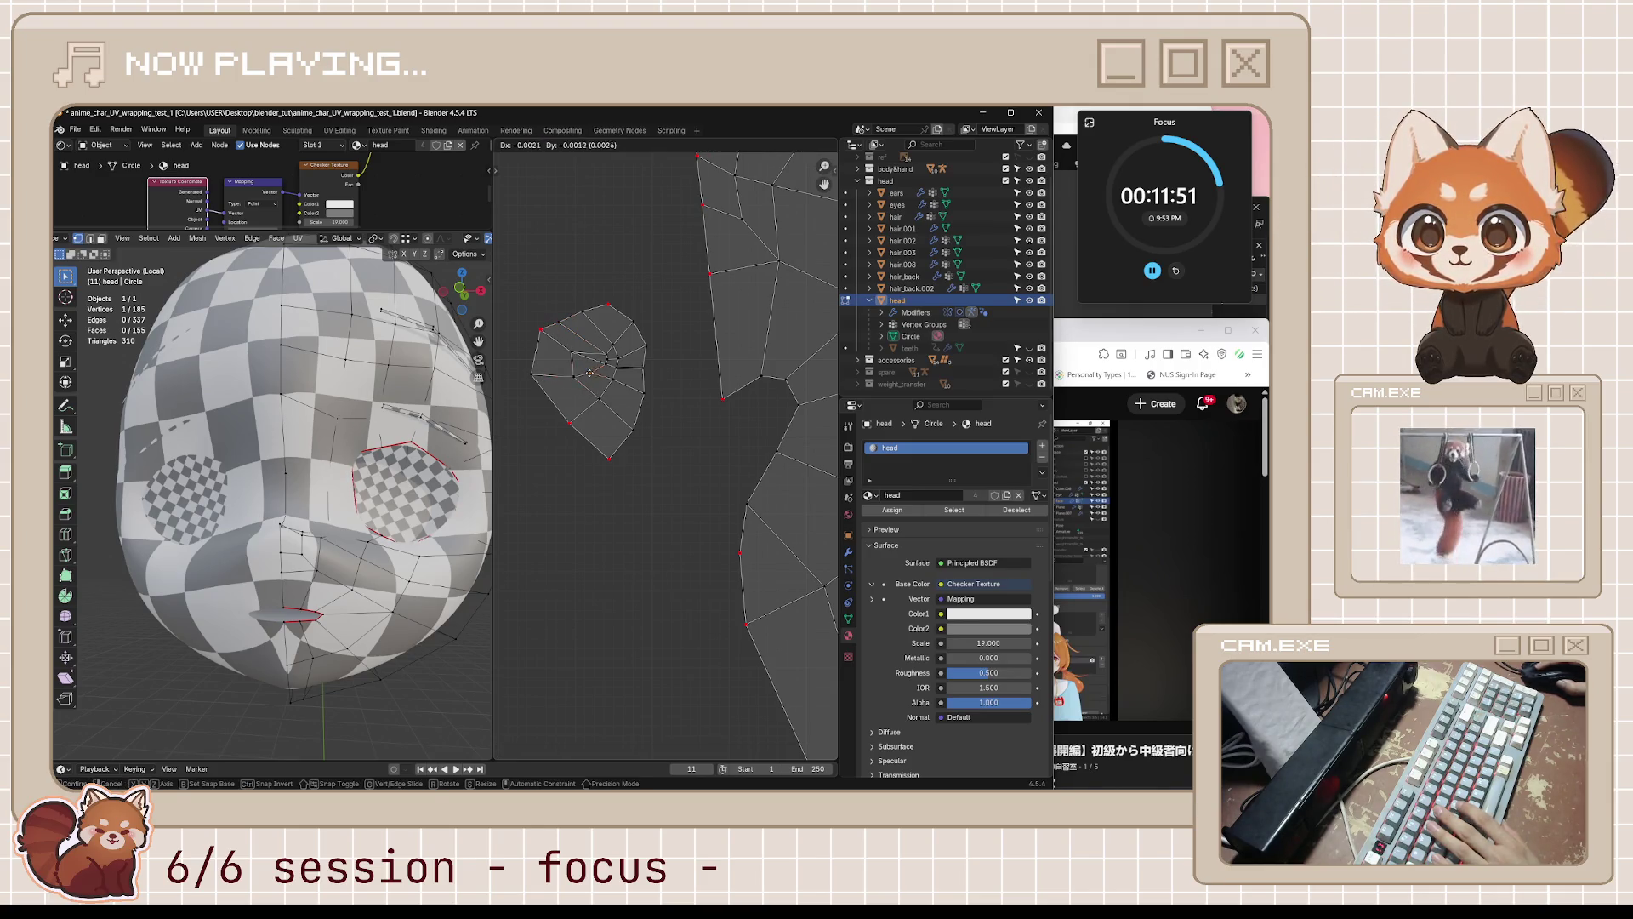
left_click(617, 376)
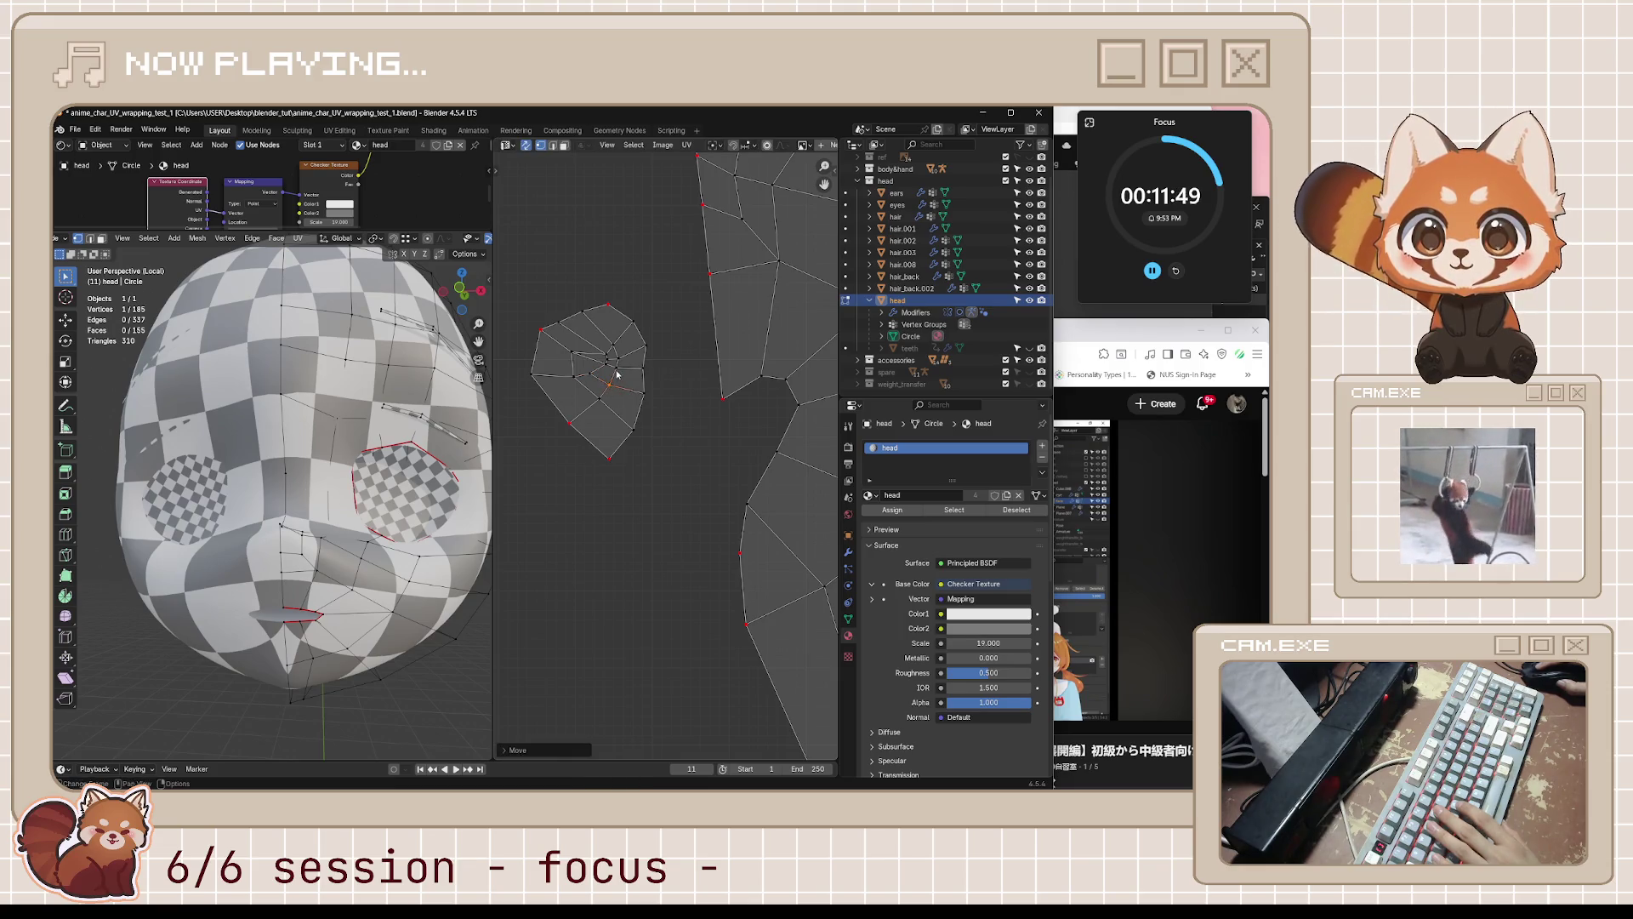
key("ctrl+s")
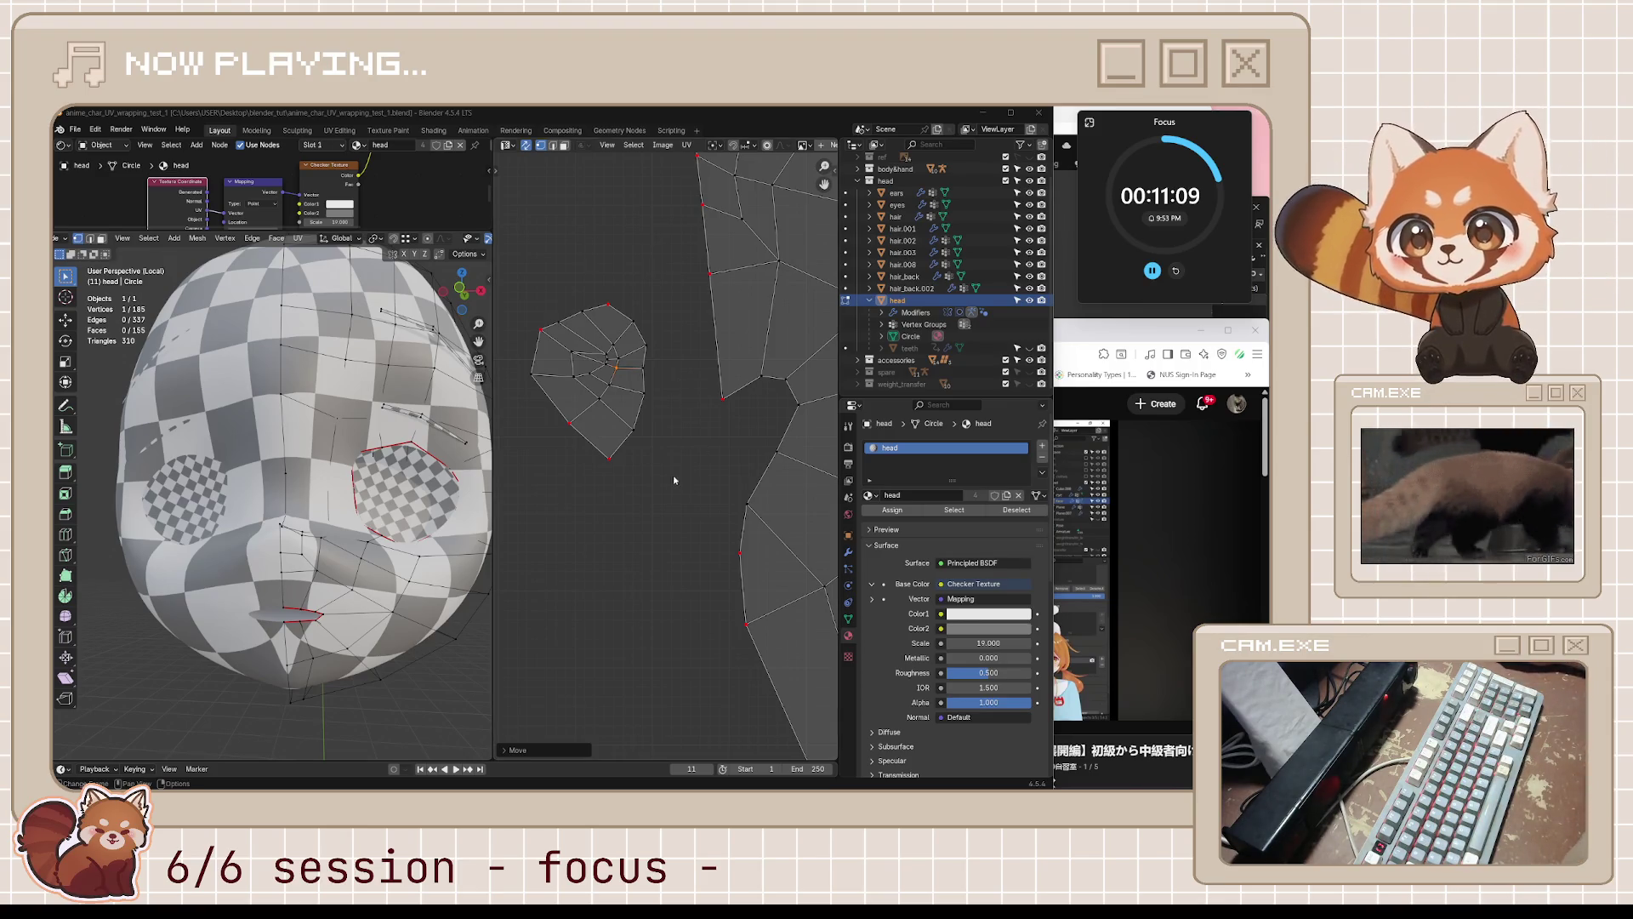
- Orbit the head and zoom and pan the UV Editor to the leaf-shaped back-of-head island
mouse_move(281, 510)
middle_mouse_down()
mouse_move(255, 498)
mouse_move(315, 510)
mouse_move(267, 505)
middle_mouse_up()
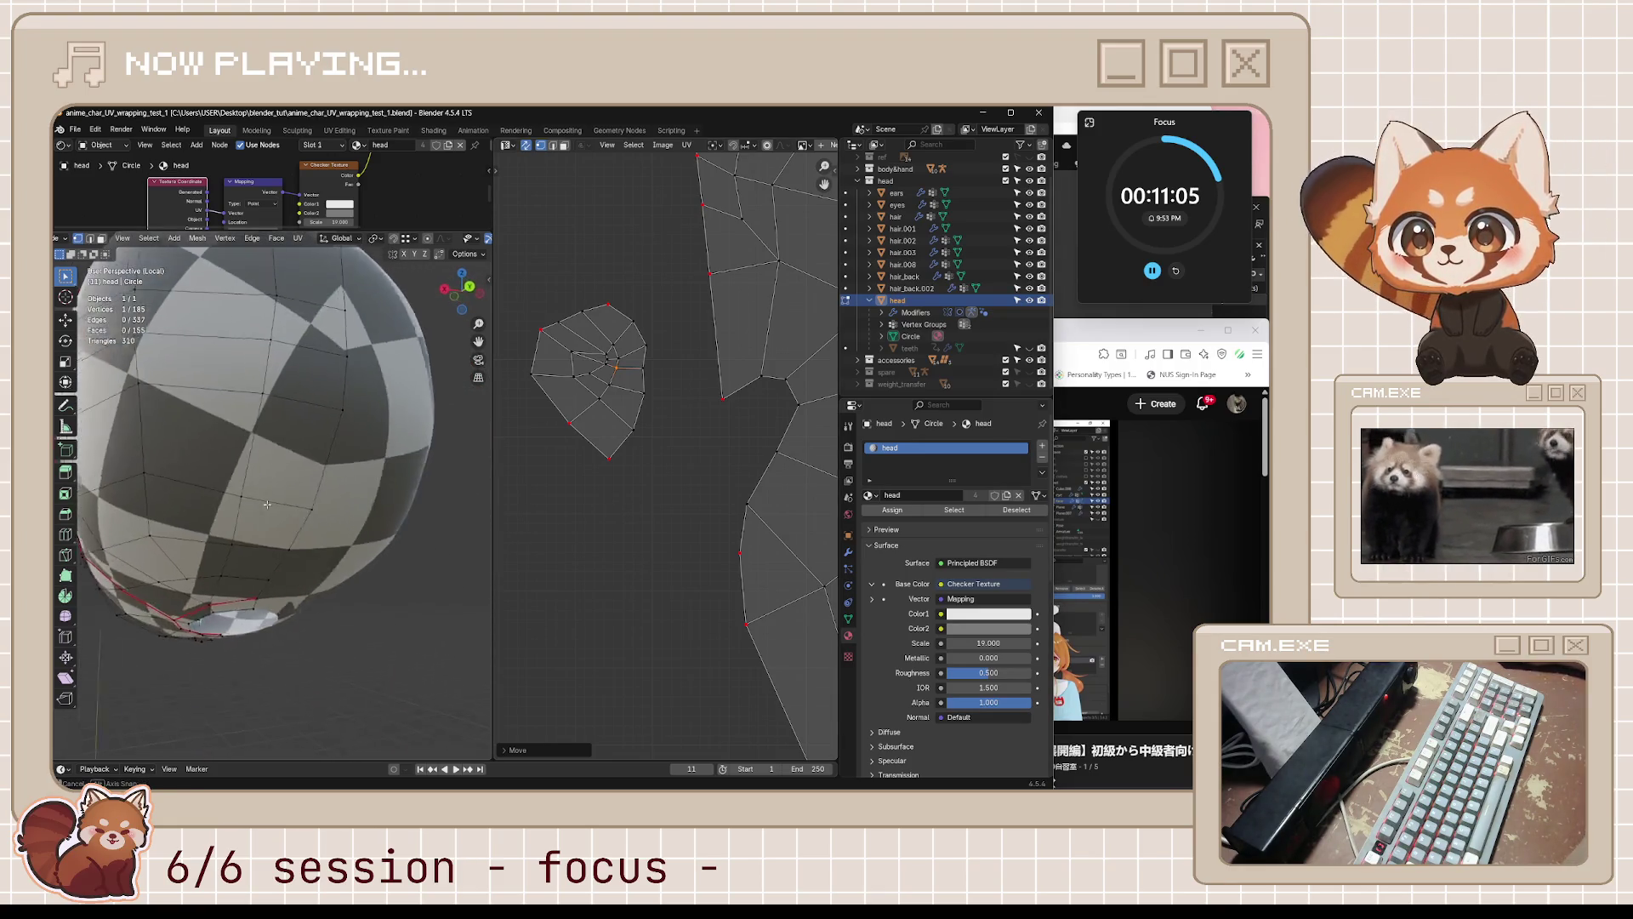
scroll(267, 504, "down", 5)
scroll(761, 491, "down", 4)
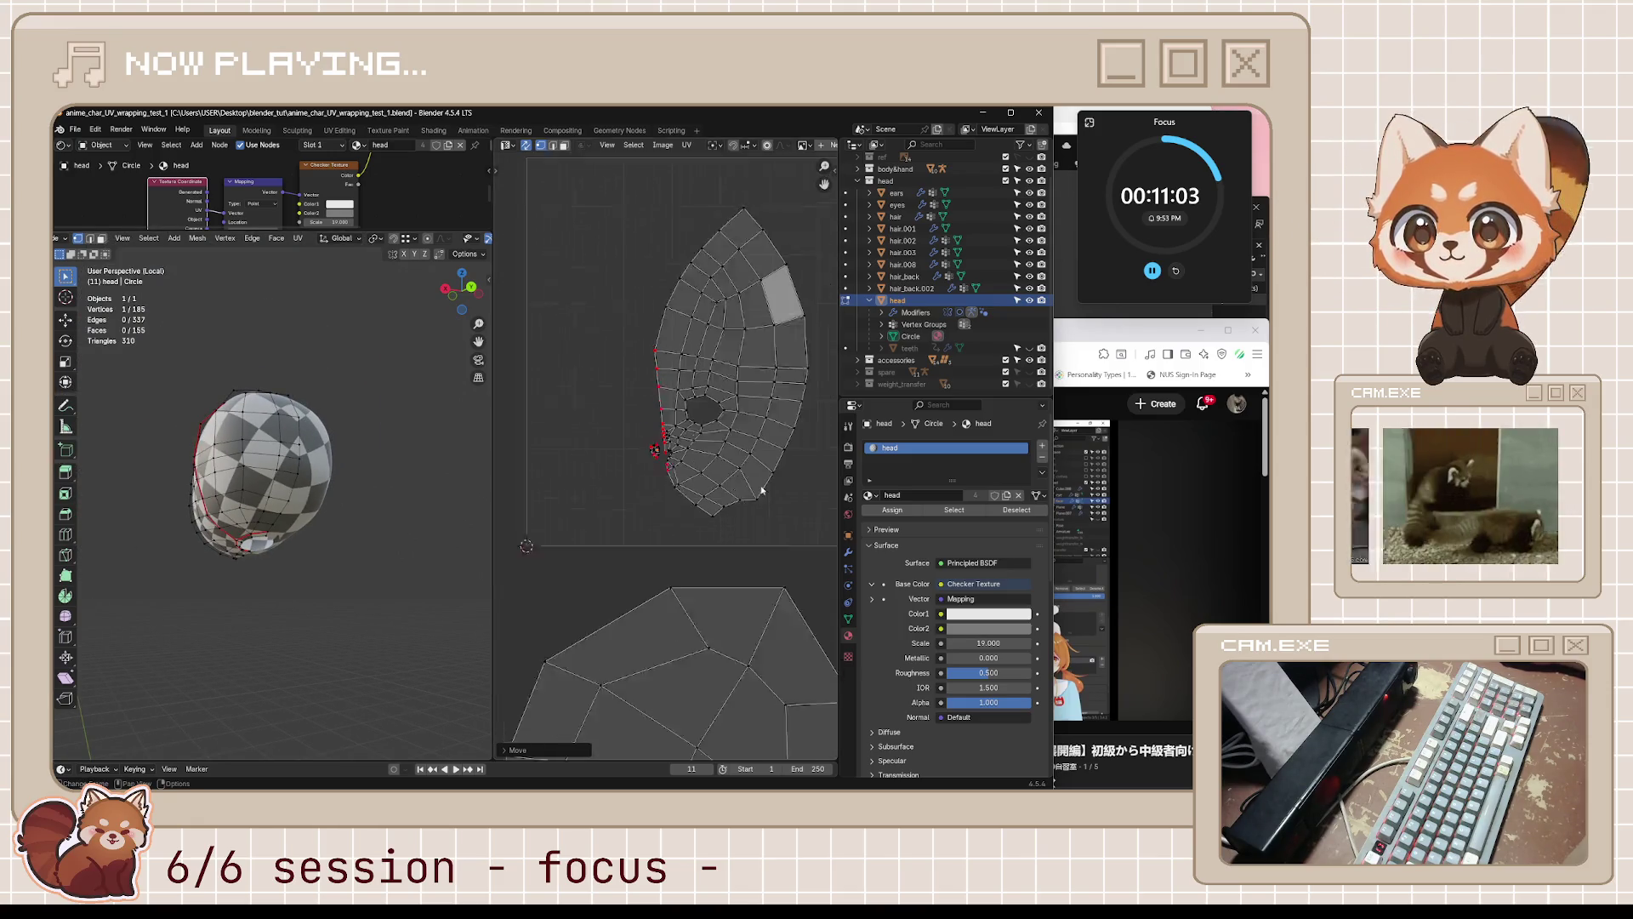
mouse_move(761, 491)
middle_mouse_down()
mouse_move(678, 547)
mouse_move(758, 682)
mouse_move(715, 547)
middle_mouse_up()
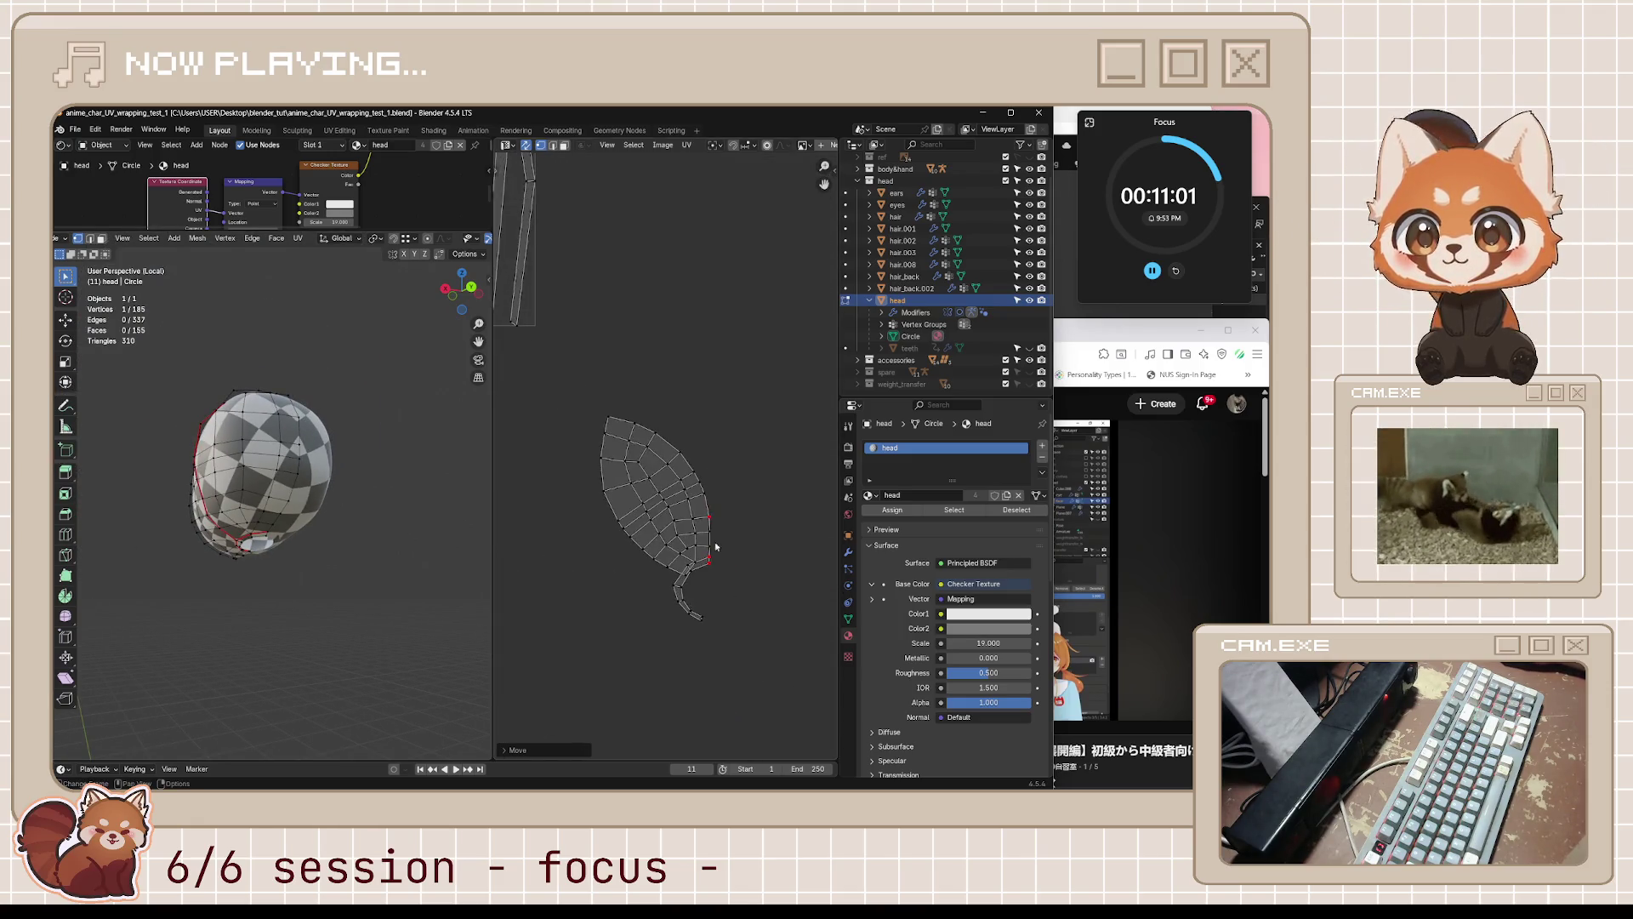
scroll(715, 547, "up", 4)
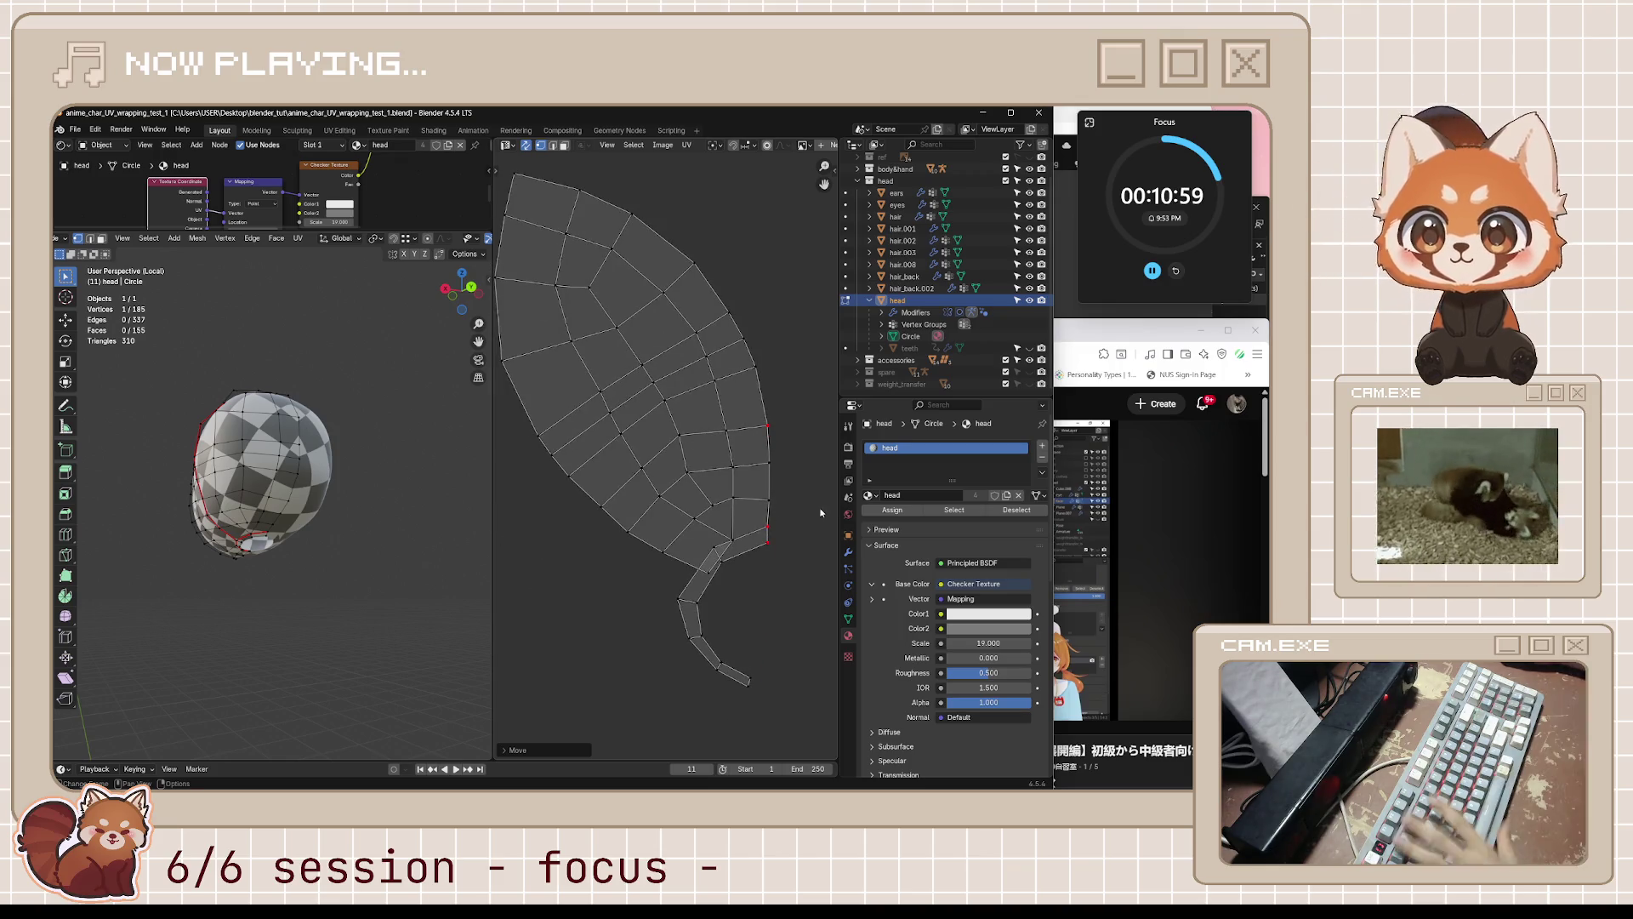
middle_click_drag(340, 536, 371, 543)
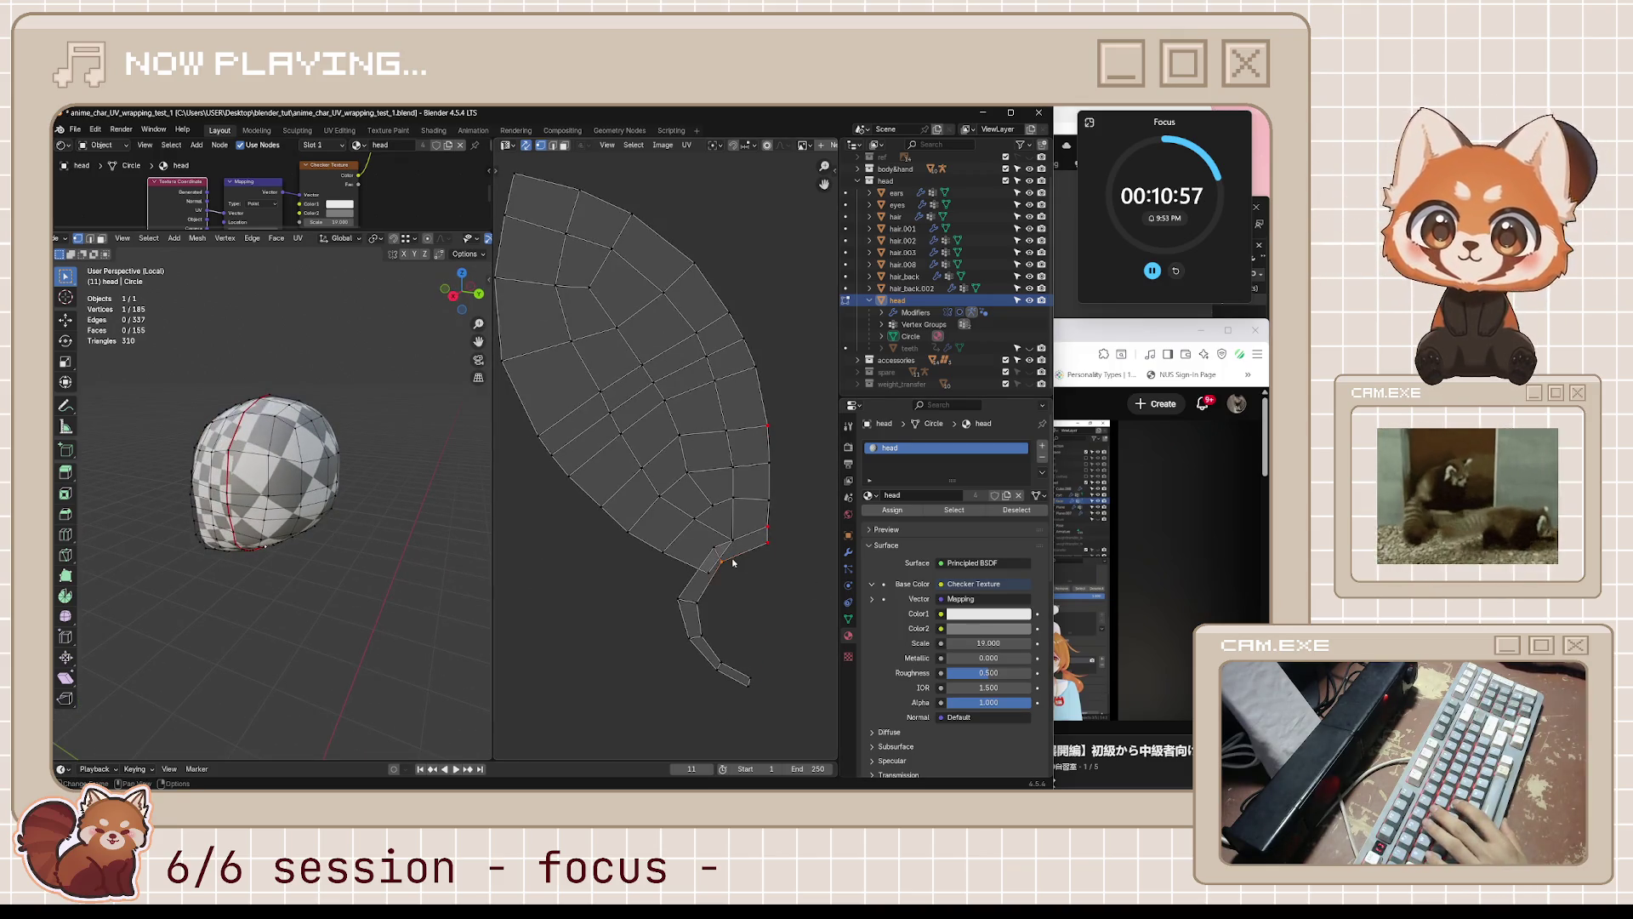
- Select the stem strip at the leaf's bottom tip and bend it off to the right
left_click_drag(720, 545, 722, 559)
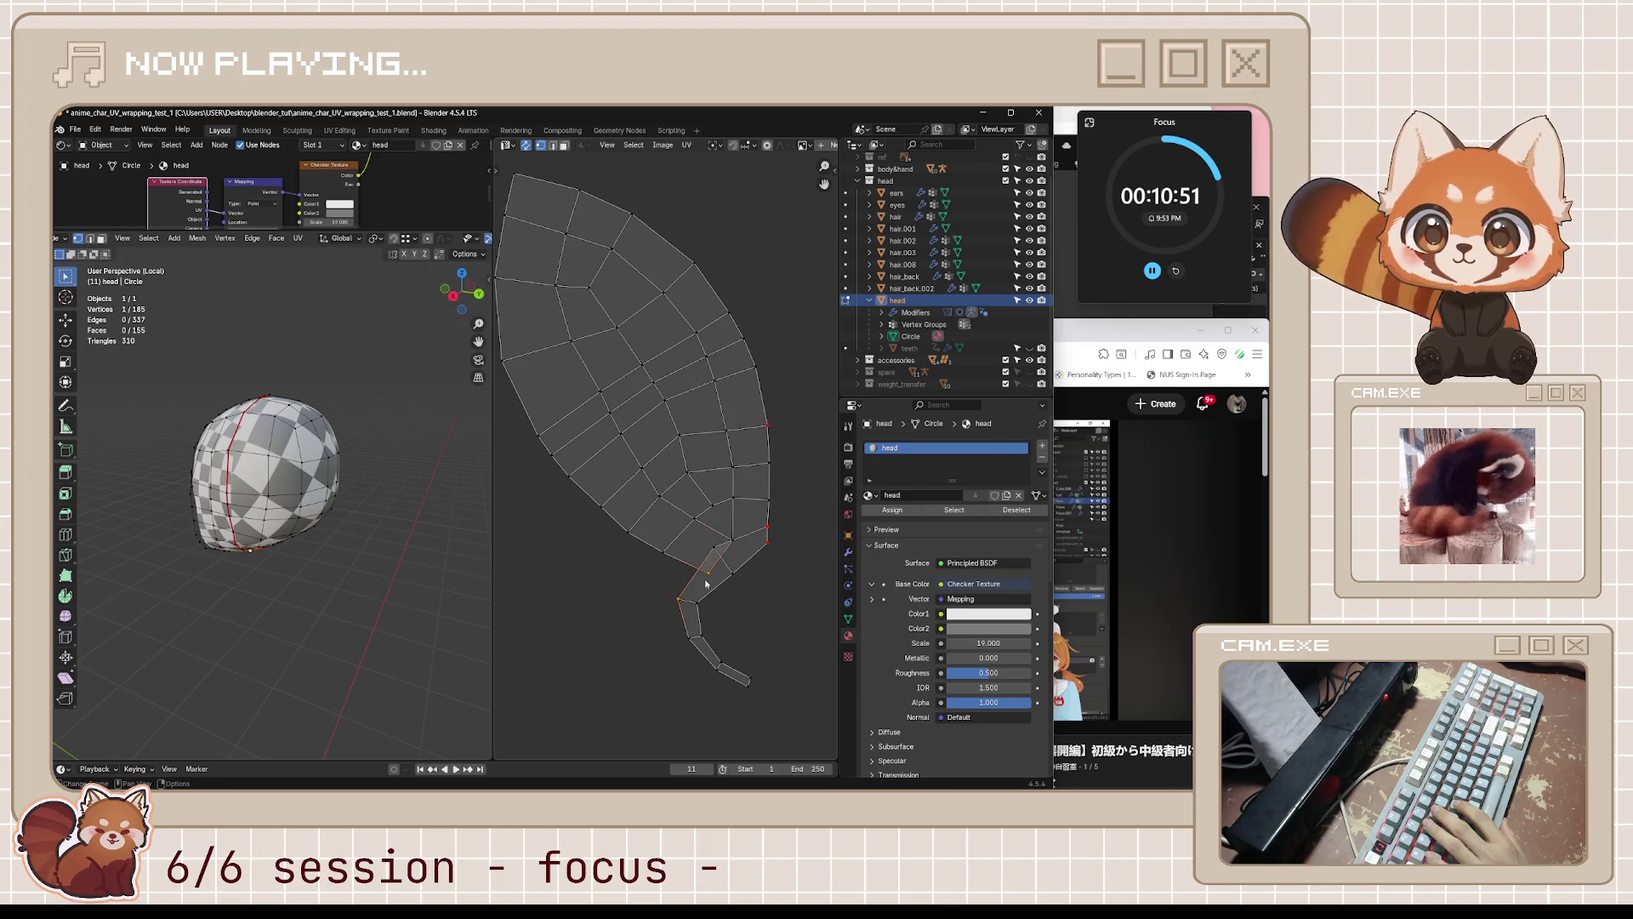
key("g")
key("Escape")
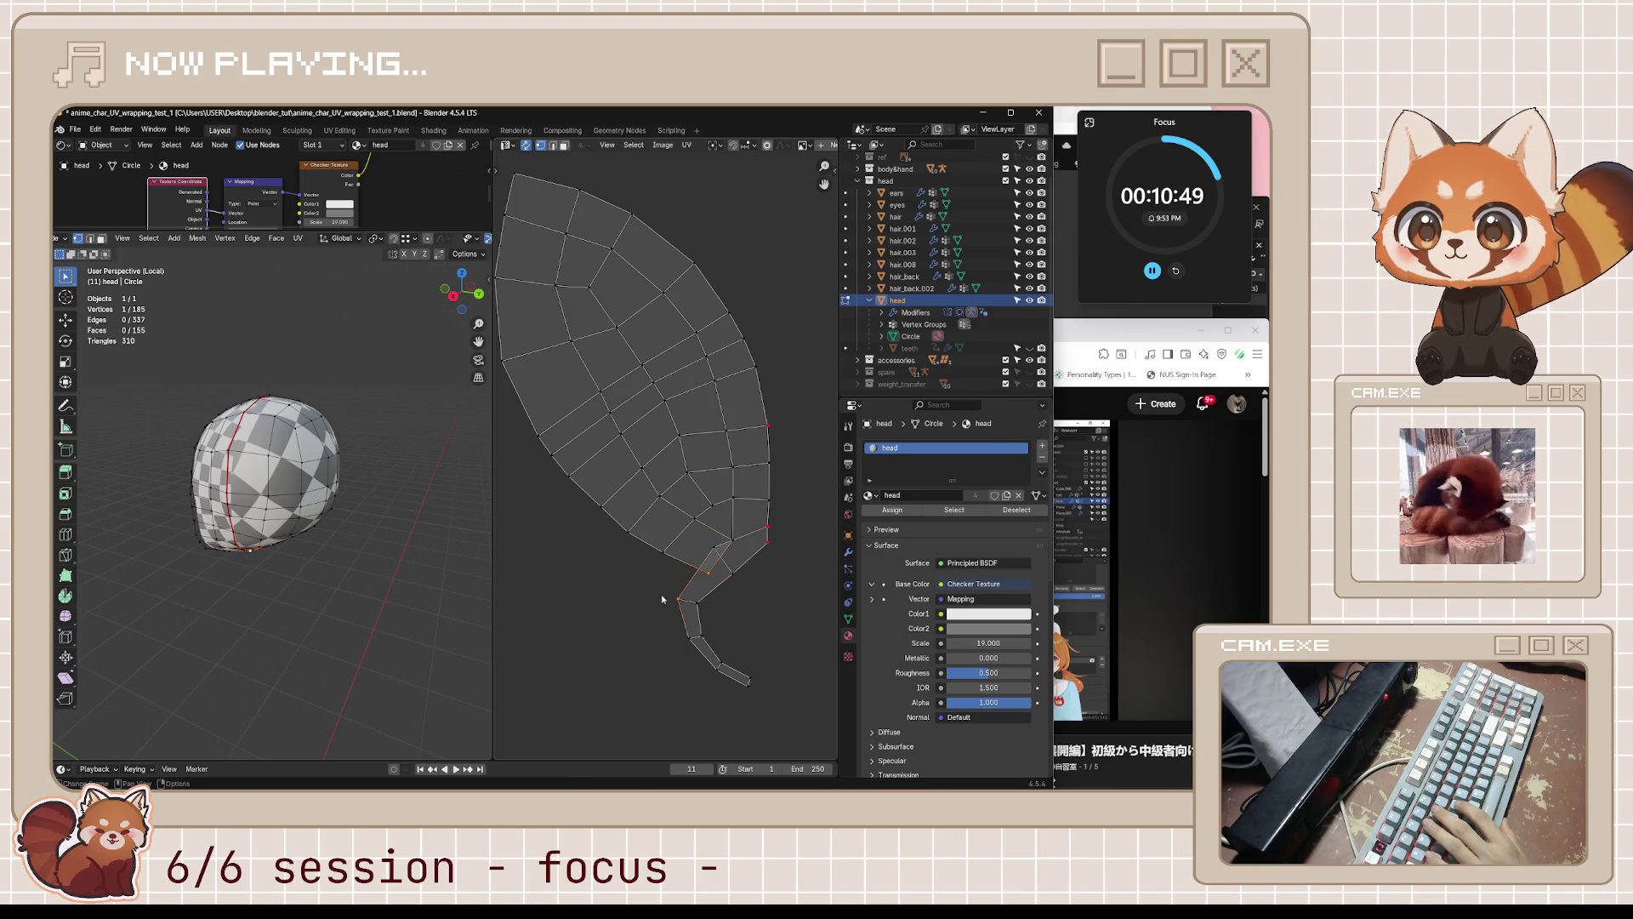
key("l")
key("g")
left_click(782, 661)
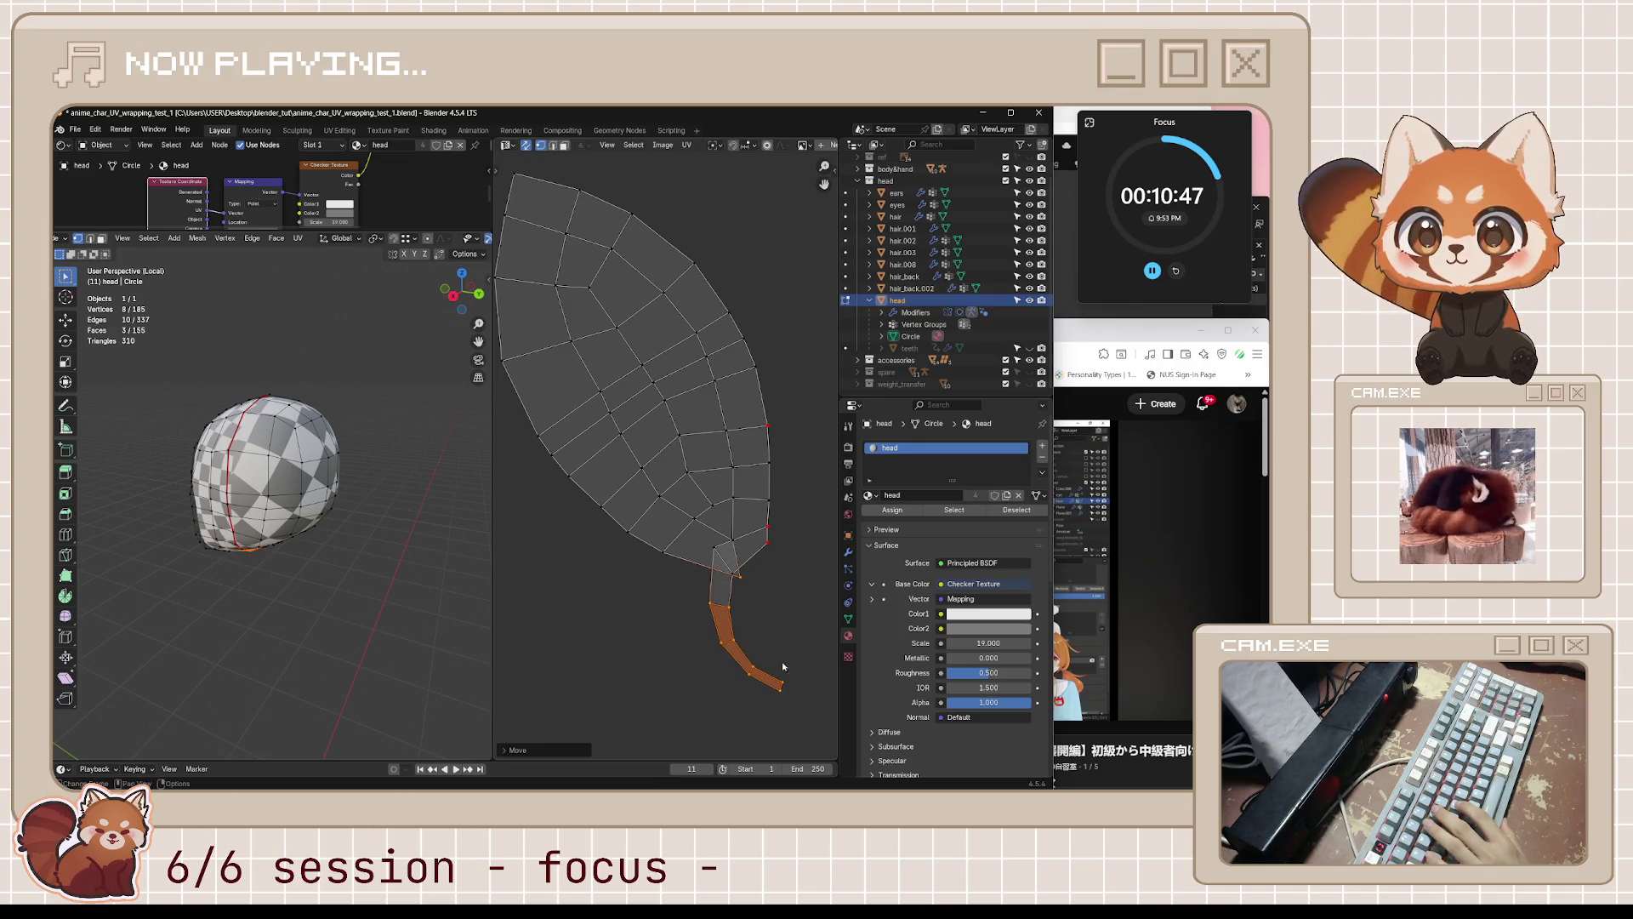
- Move a stem vertex downward and reposition a neighbouring vertex near the stem base
left_click_drag(703, 529, 764, 585)
key("l")
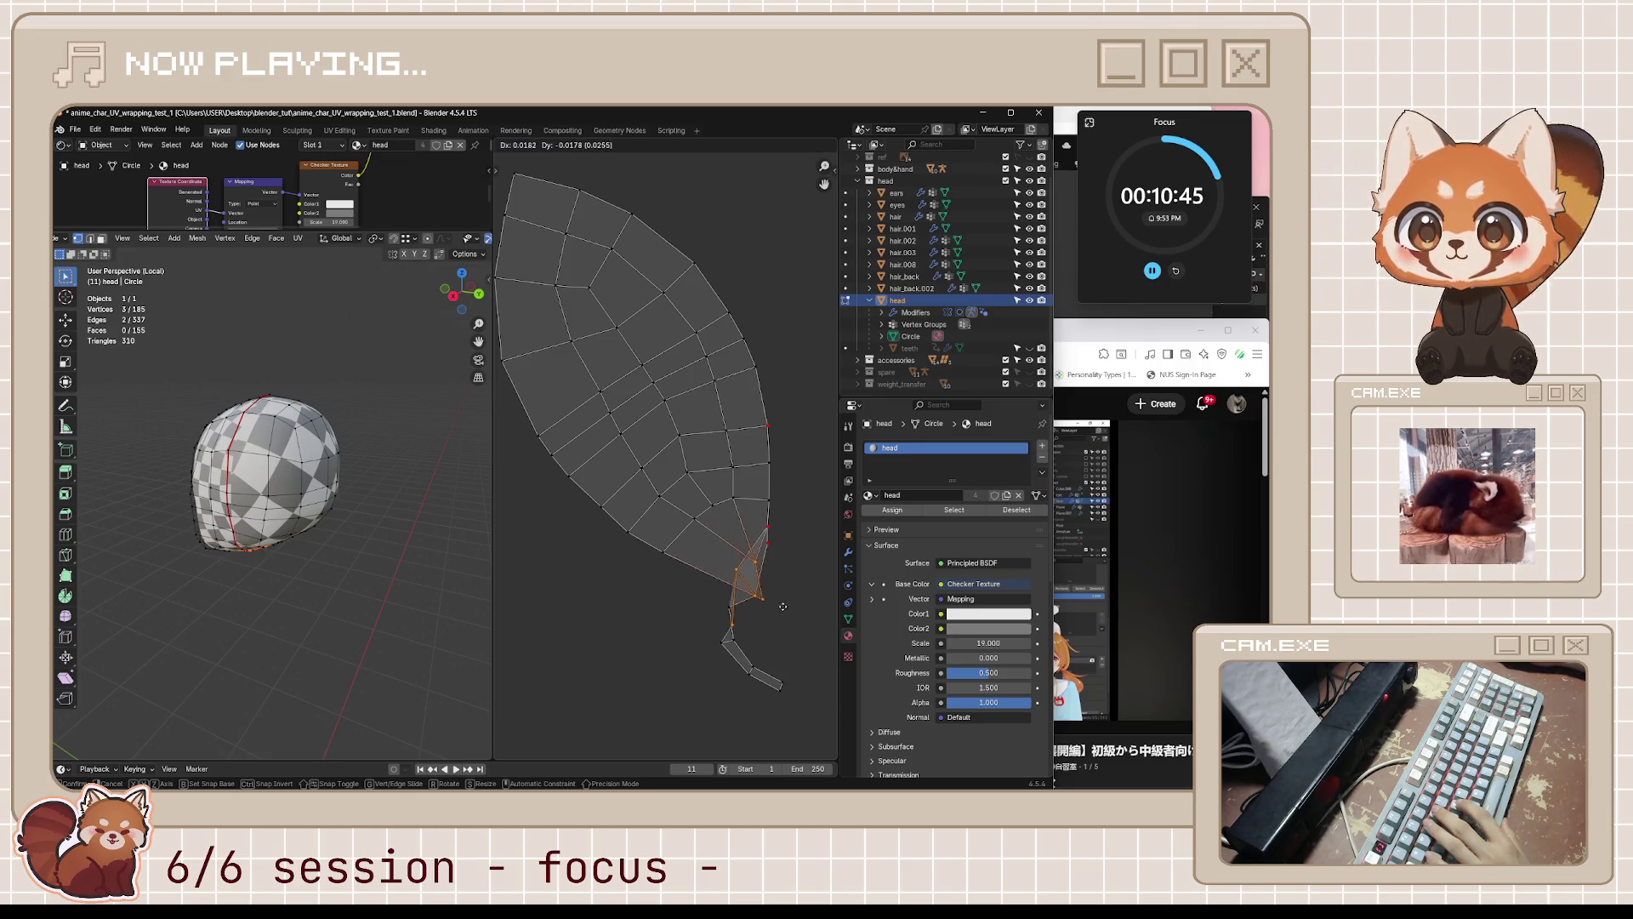
left_click(771, 553)
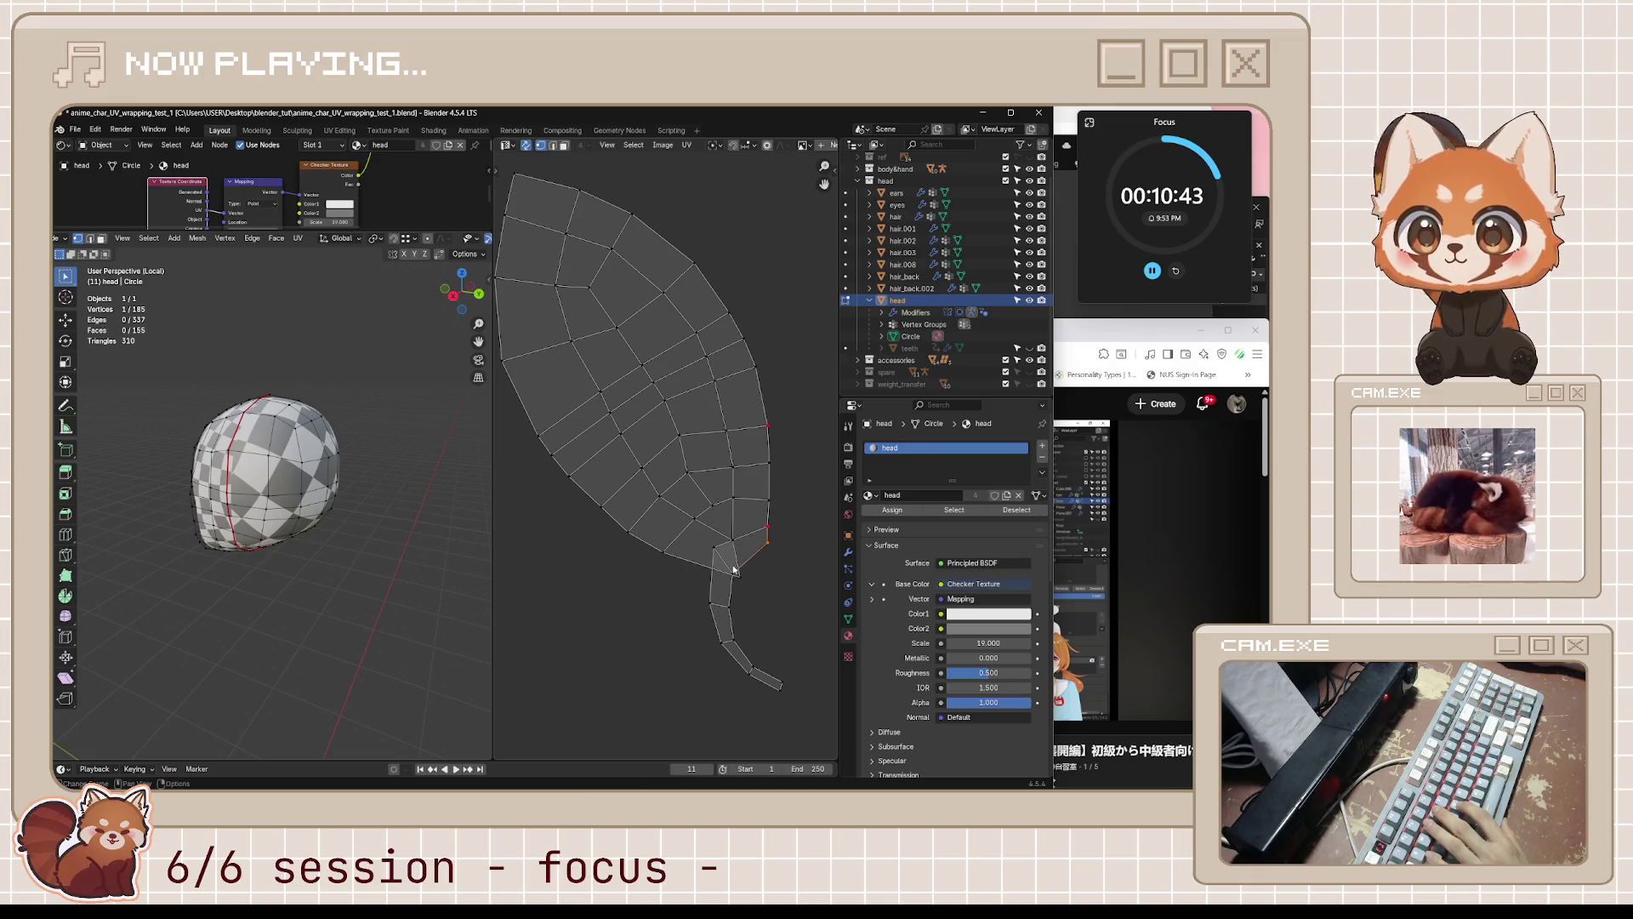
key("g")
left_click(797, 612)
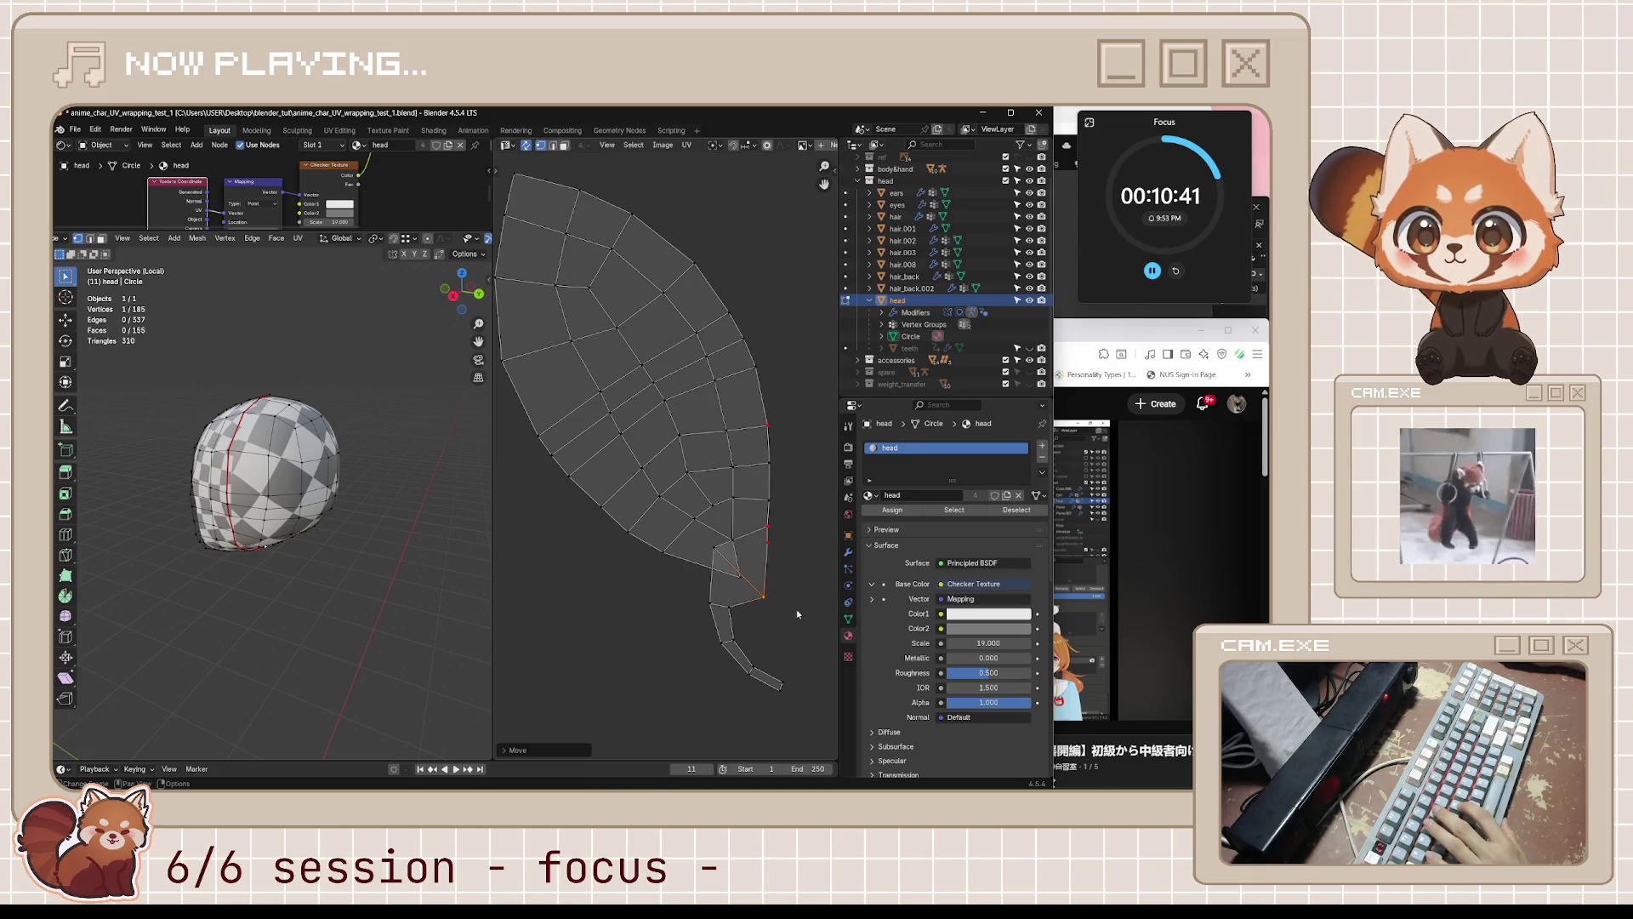
left_click(726, 555)
key("g")
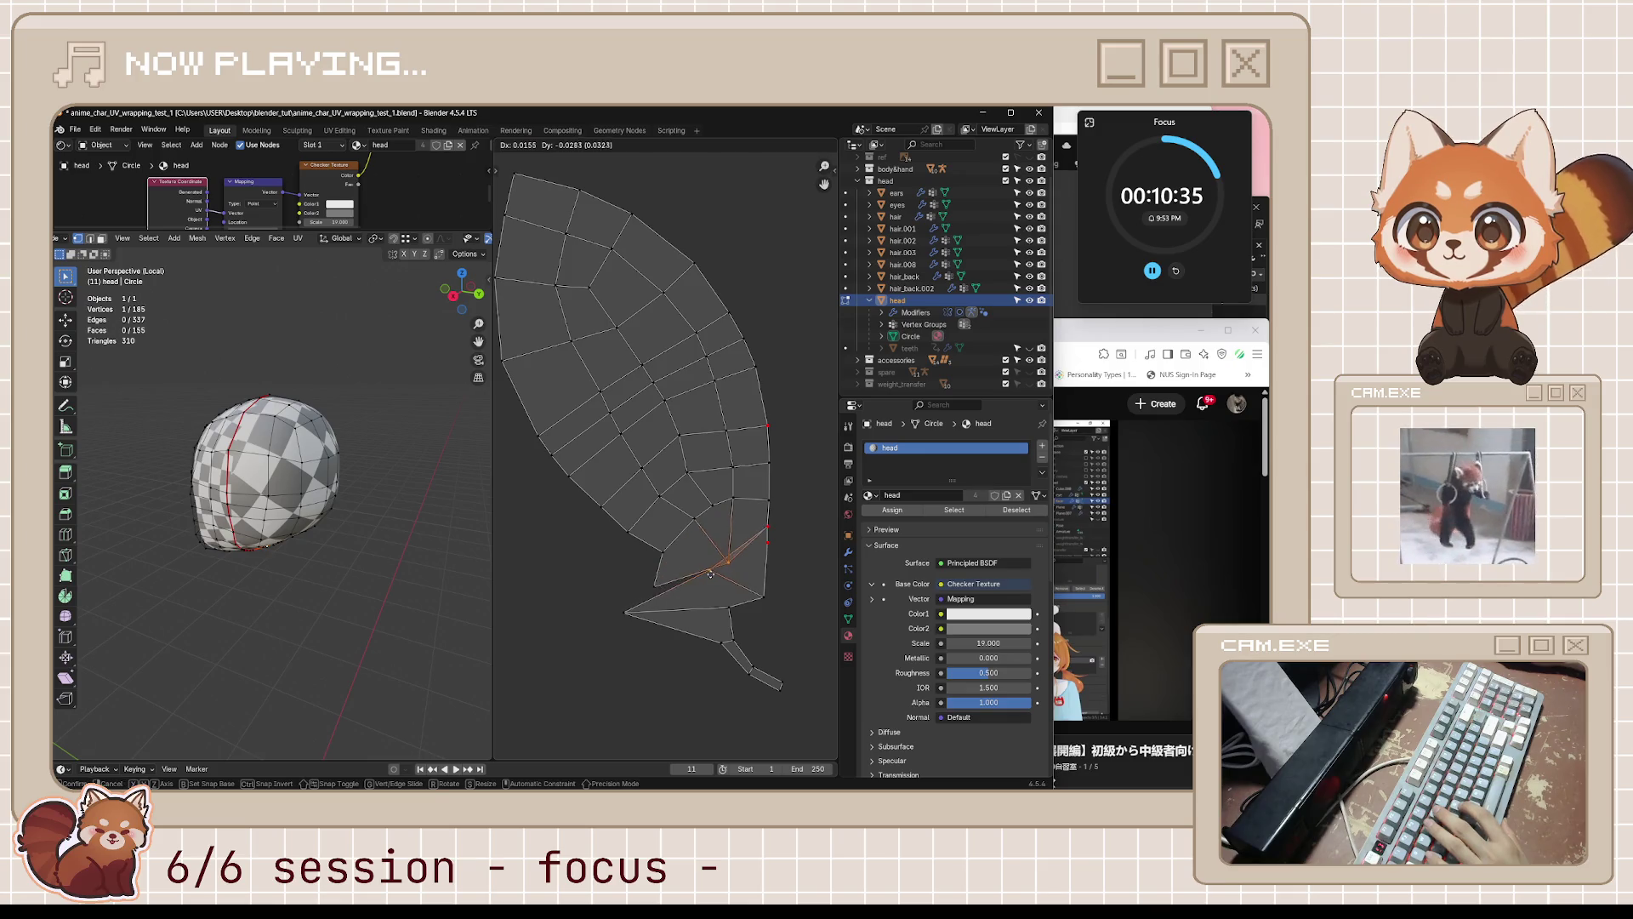
left_click(710, 574)
- Shift another tip vertex, cancel one attempted move, and reposition the lower stem strip
left_click(668, 572)
key("g")
left_click(691, 572)
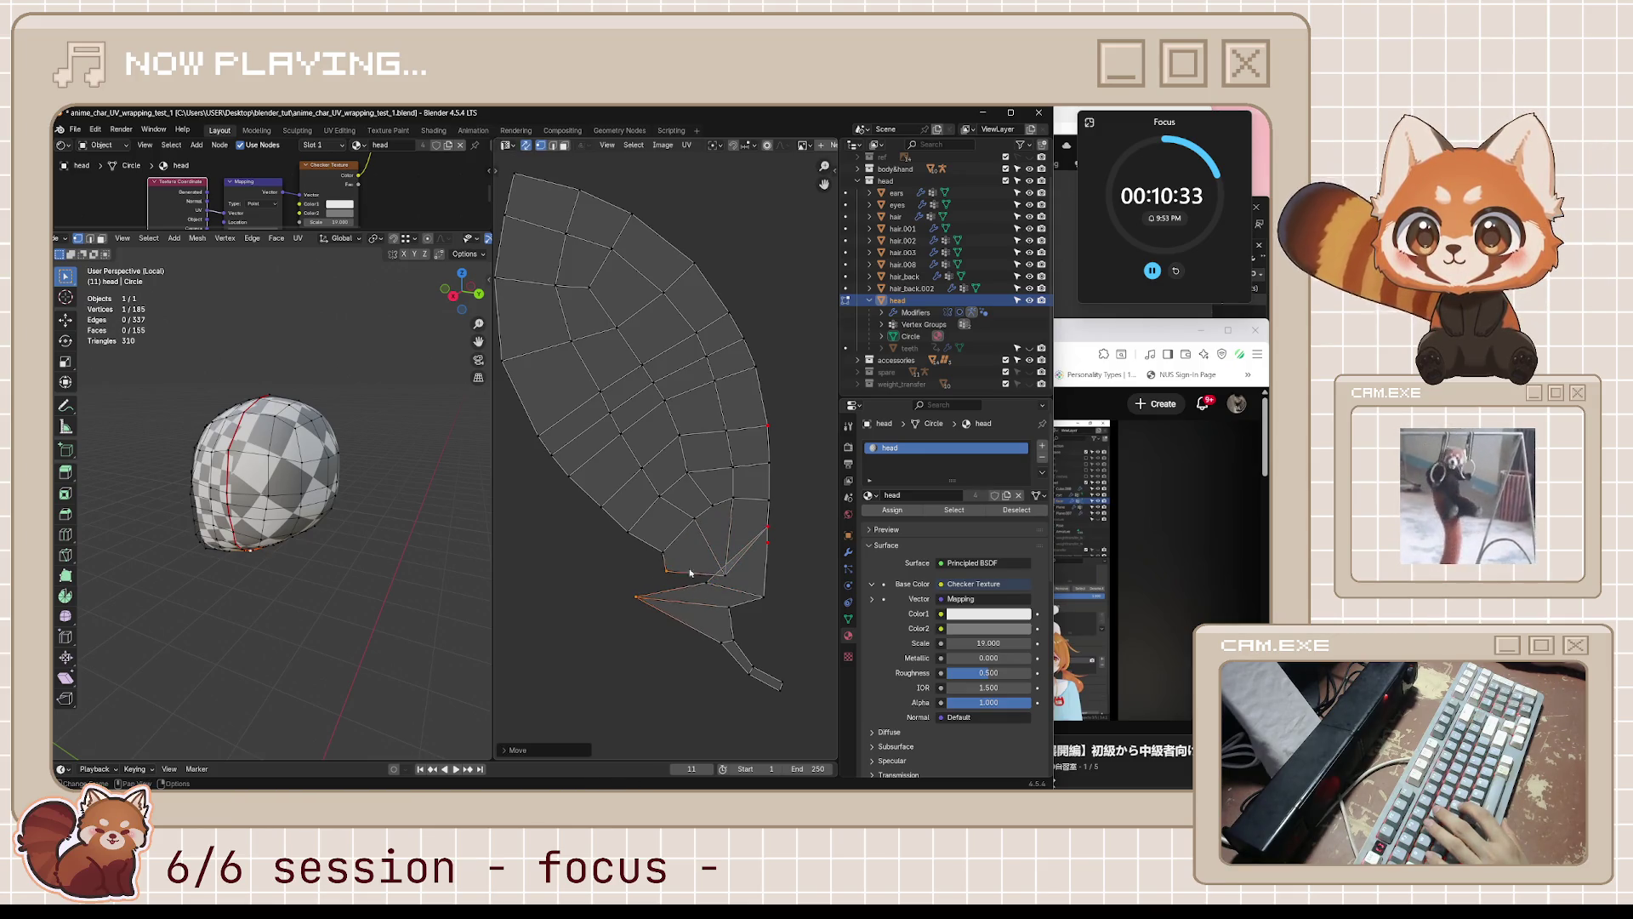
left_click(723, 574)
key("g")
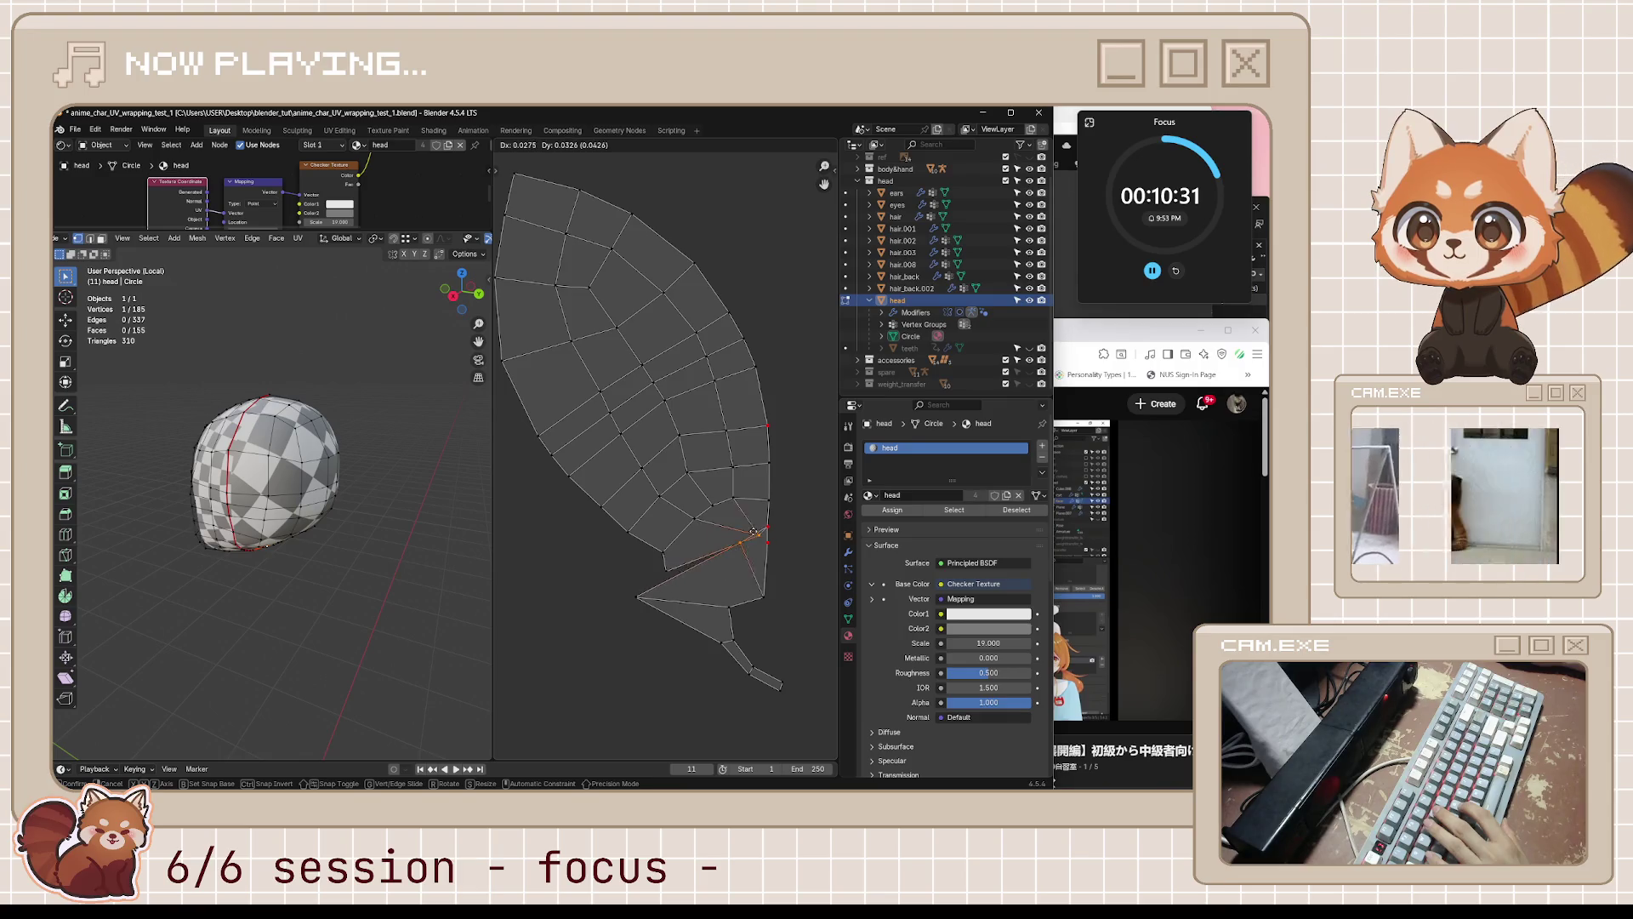
right_click(733, 549)
left_click_drag(620, 589, 815, 722)
key("g")
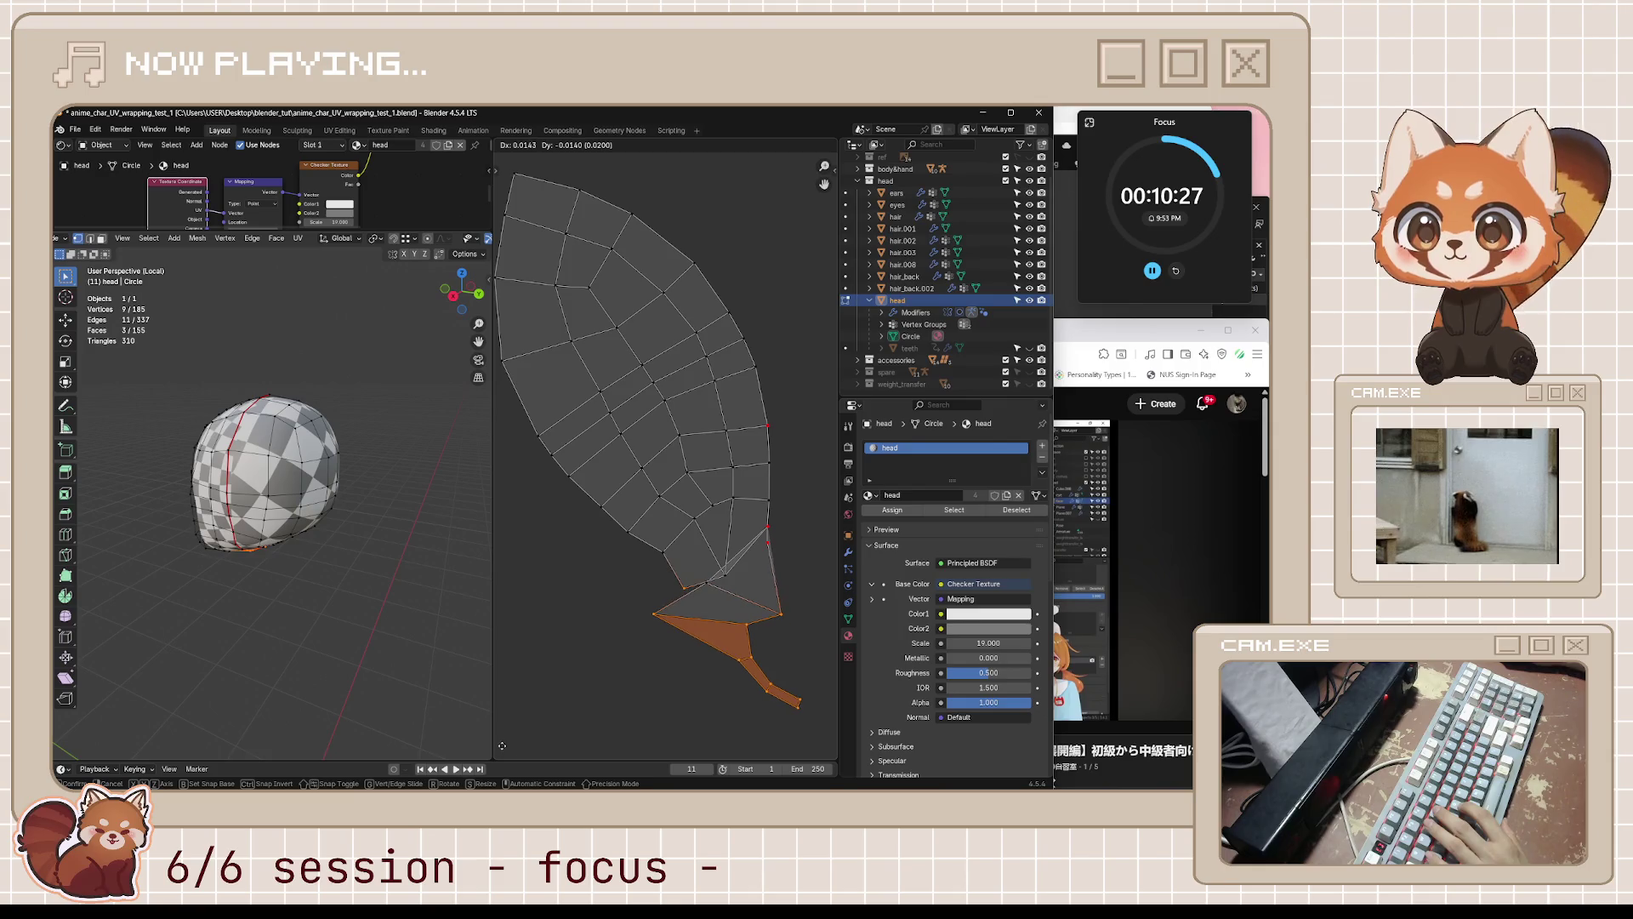
left_click(511, 746)
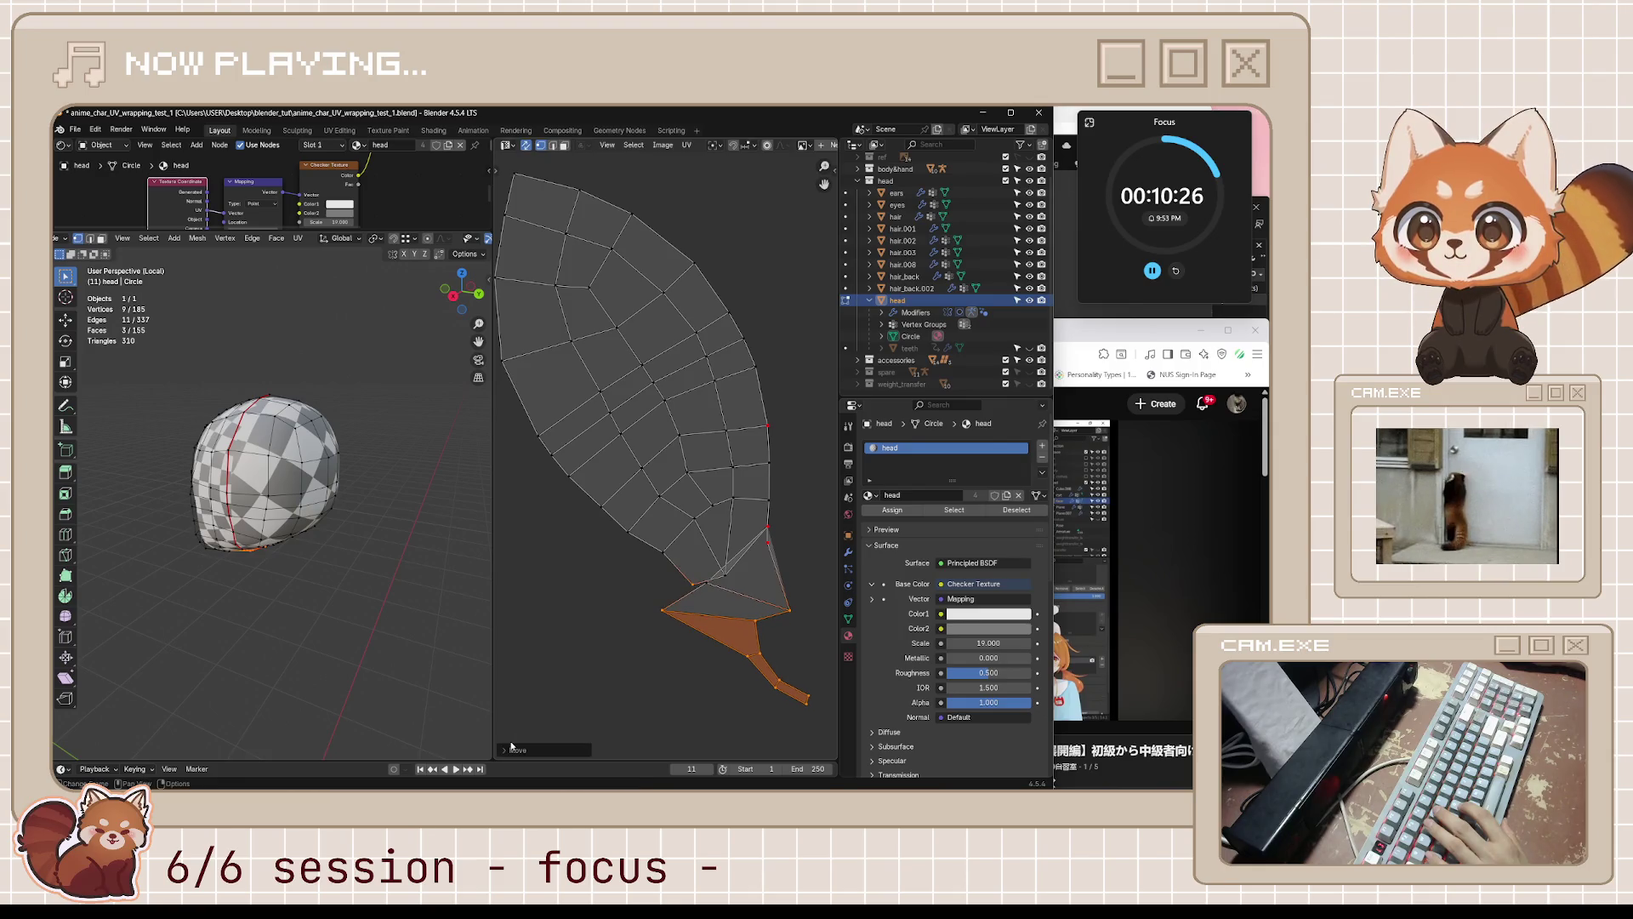
- Reposition two vertices at the island tip, then check the checker texture on the head
left_click(722, 578)
key("g")
left_click(692, 557)
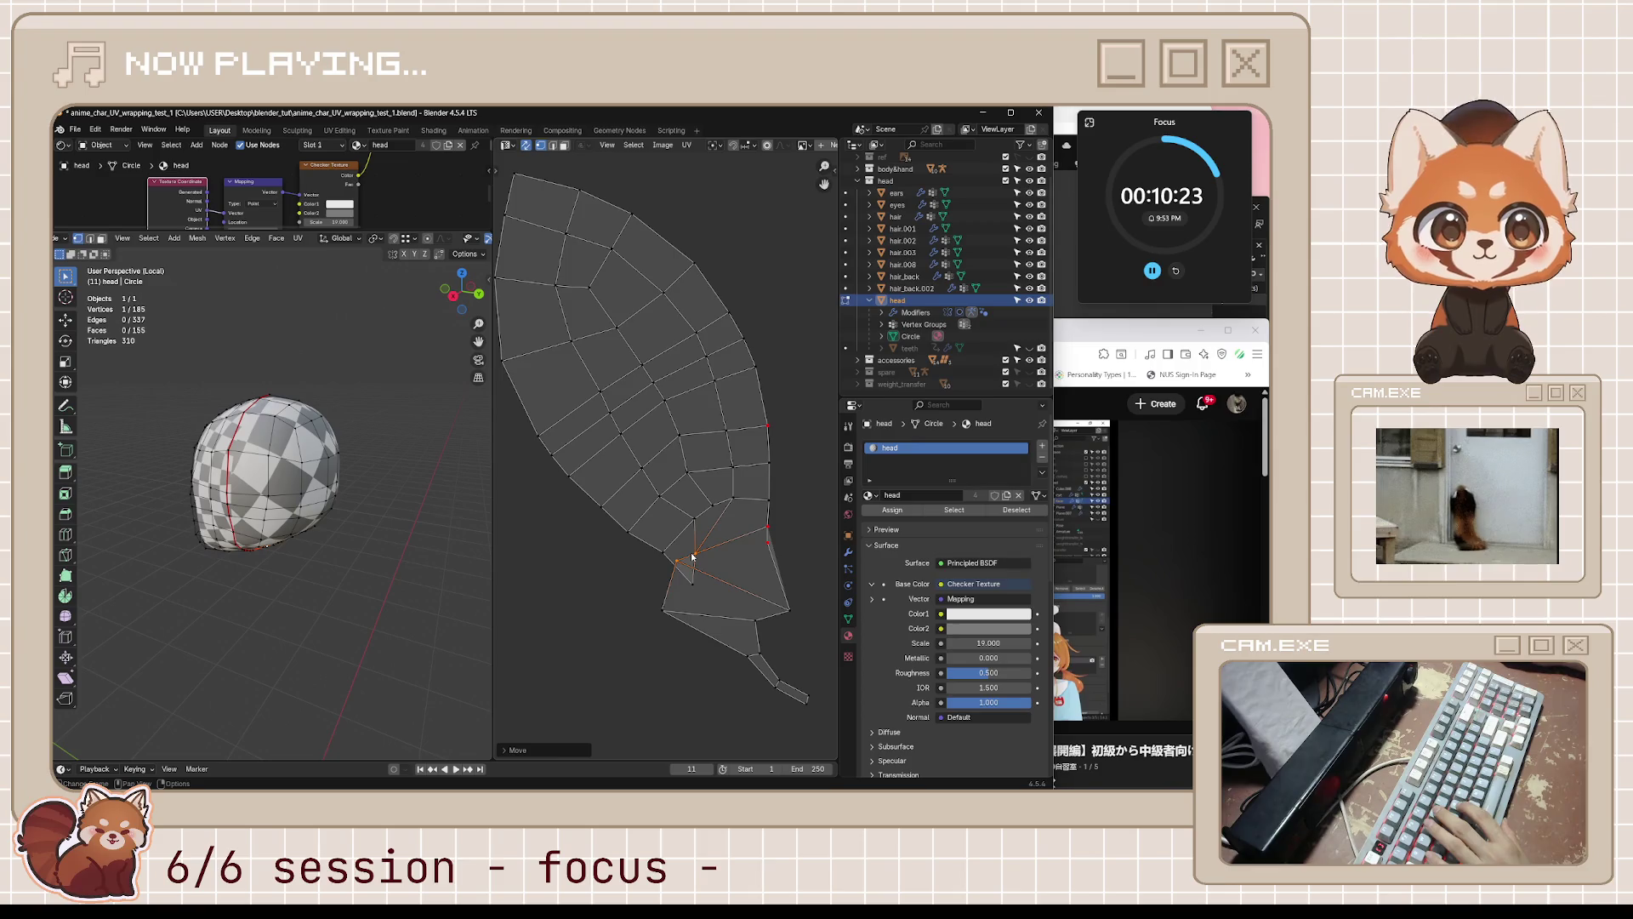
left_click(703, 576)
key("g")
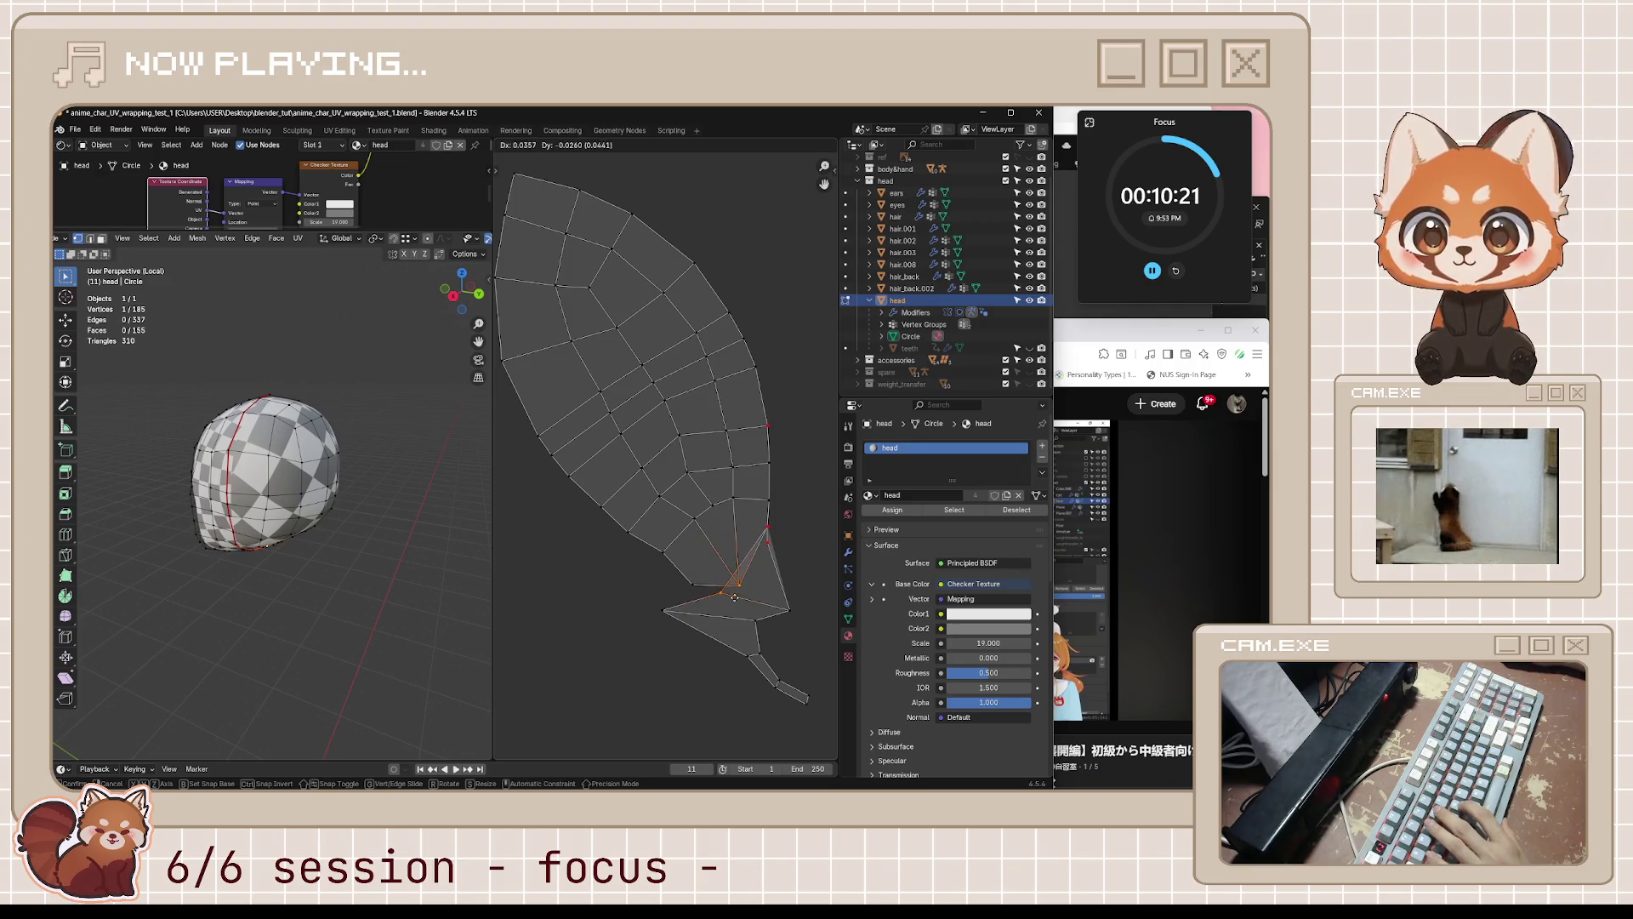
left_click(727, 598)
mouse_move(332, 481)
middle_mouse_down()
mouse_move(366, 487)
mouse_move(312, 548)
mouse_move(490, 547)
middle_mouse_up()
scroll(365, 486, "up", 5)
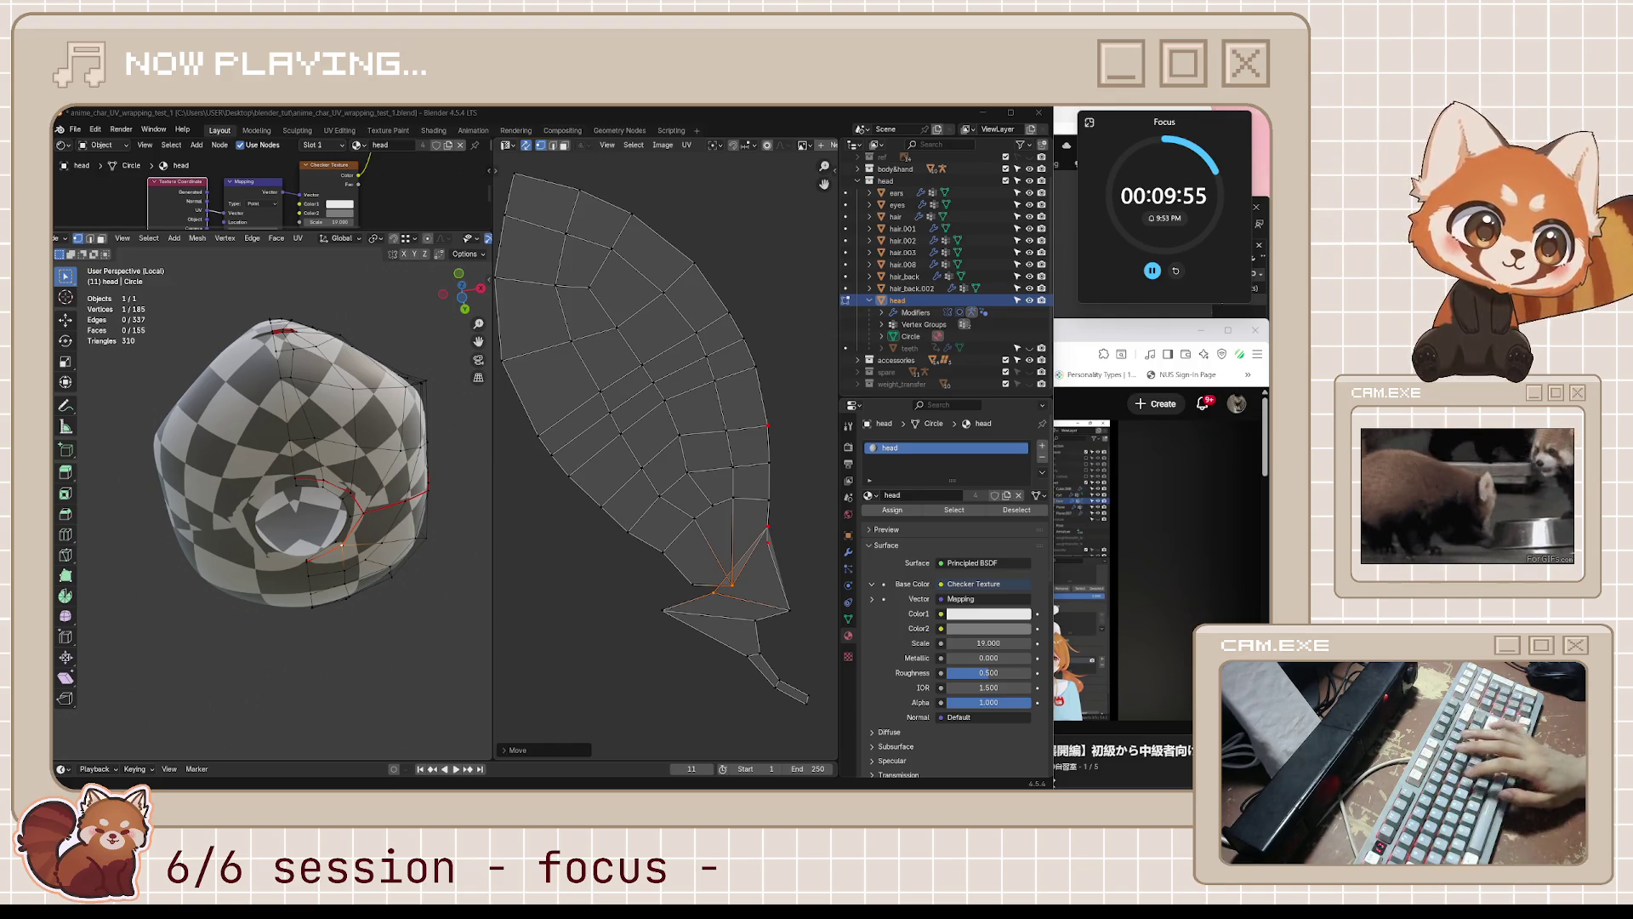
- Select every UV of the head, pin them with P, then deselect all
scroll(737, 605, "down", 8)
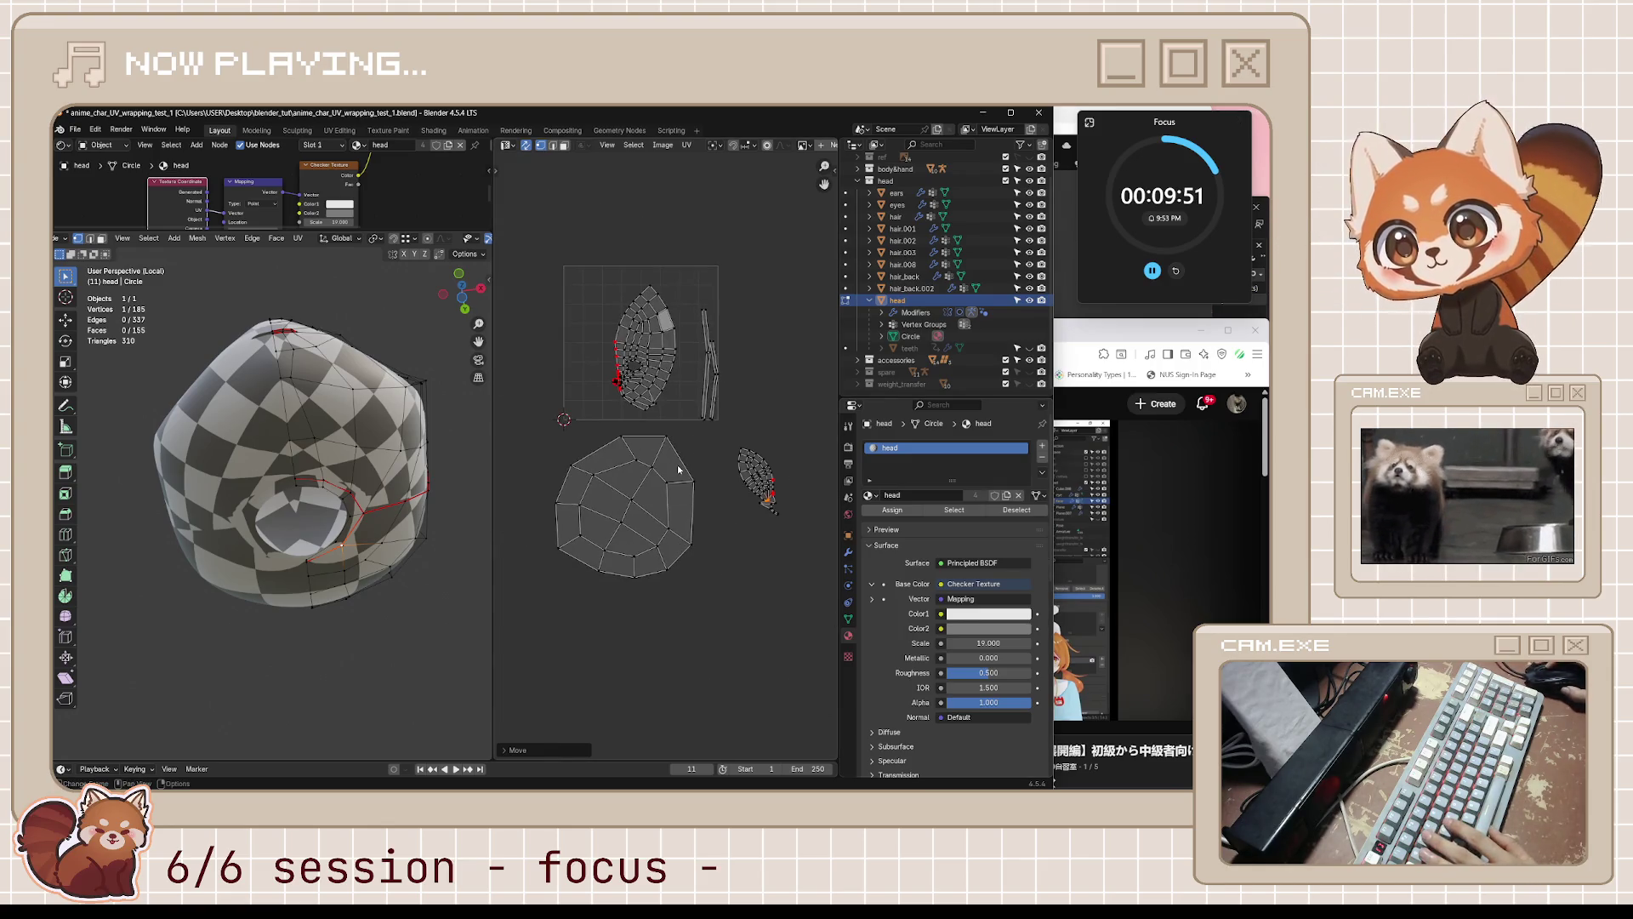
scroll(679, 469, "up", 5)
middle_click_drag(418, 516, 400, 601)
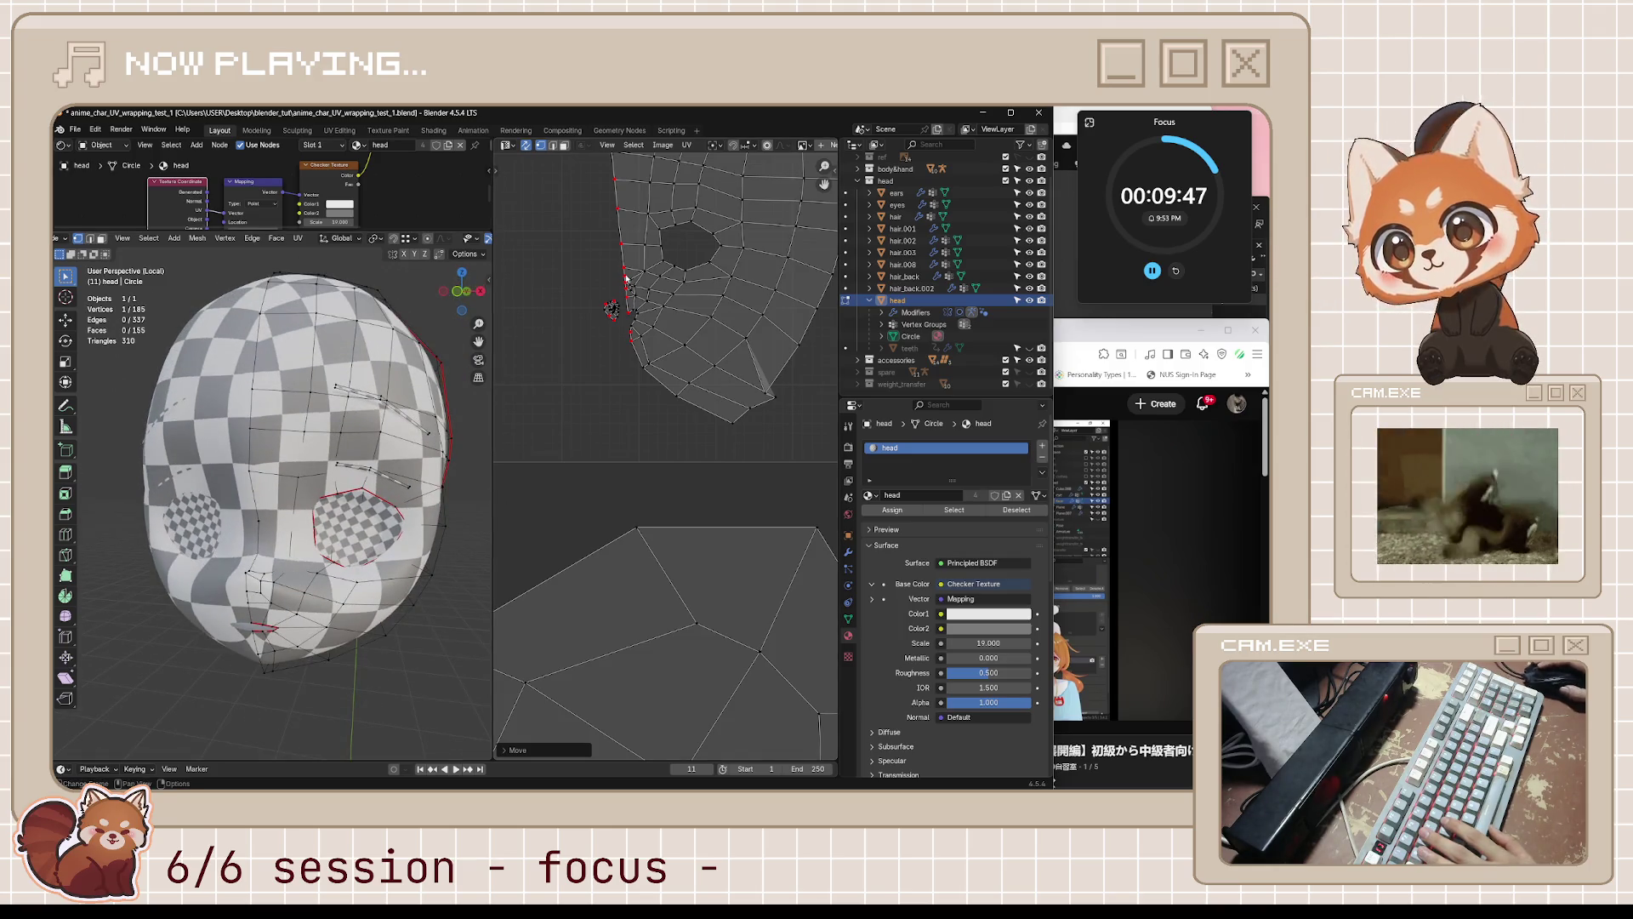
scroll(625, 277, "down", 5)
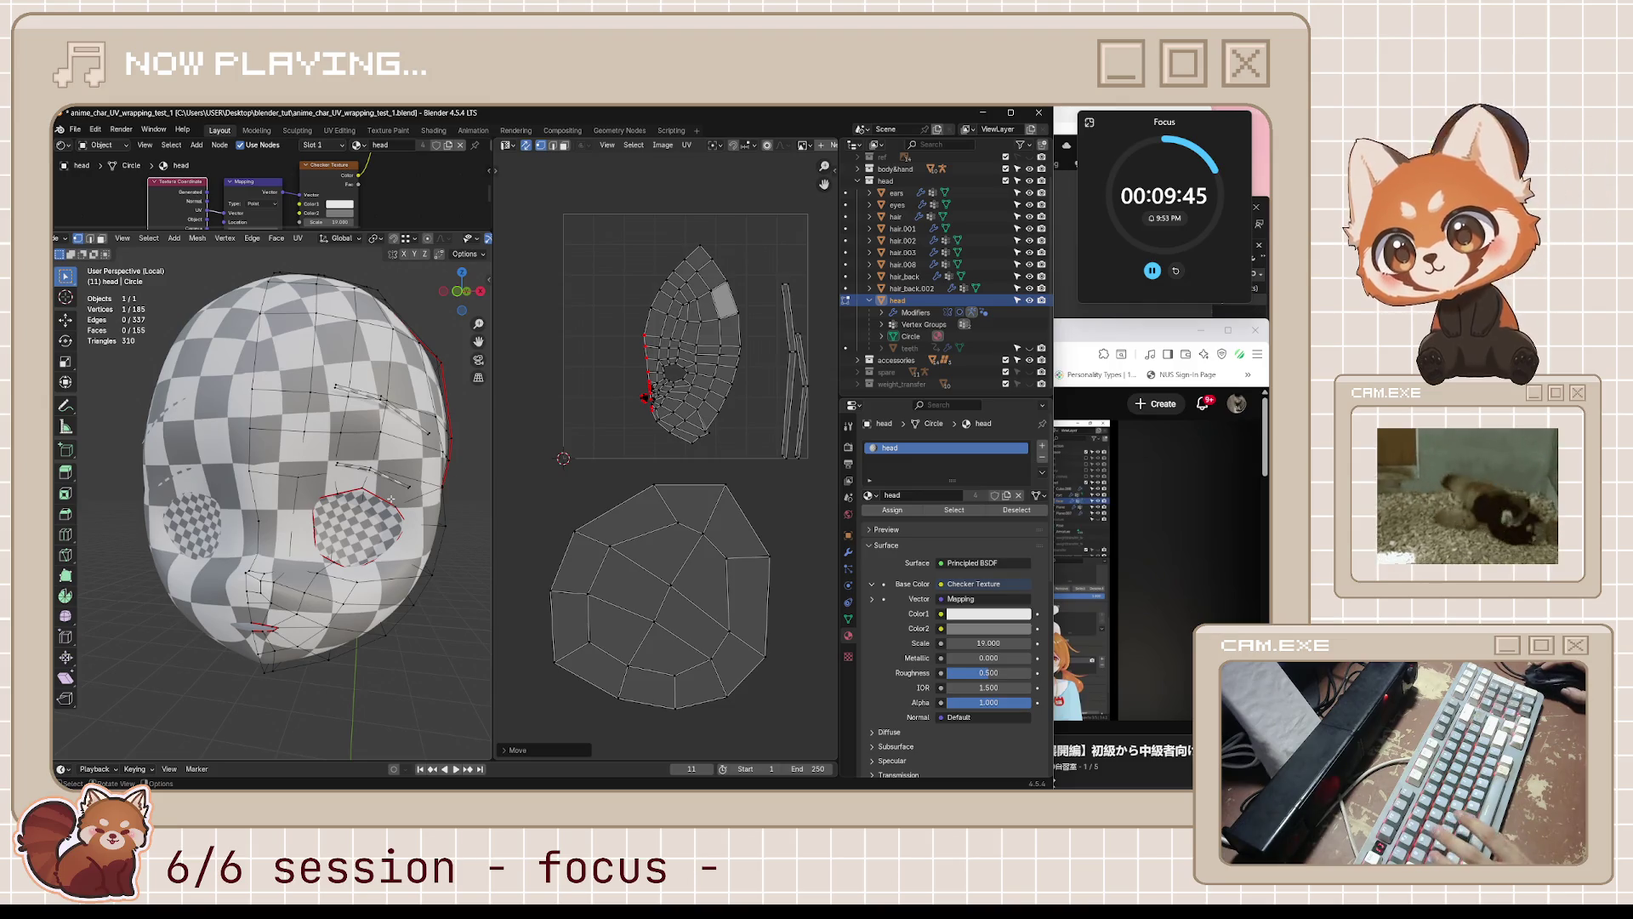
key("a")
key("alt+a")
key("a")
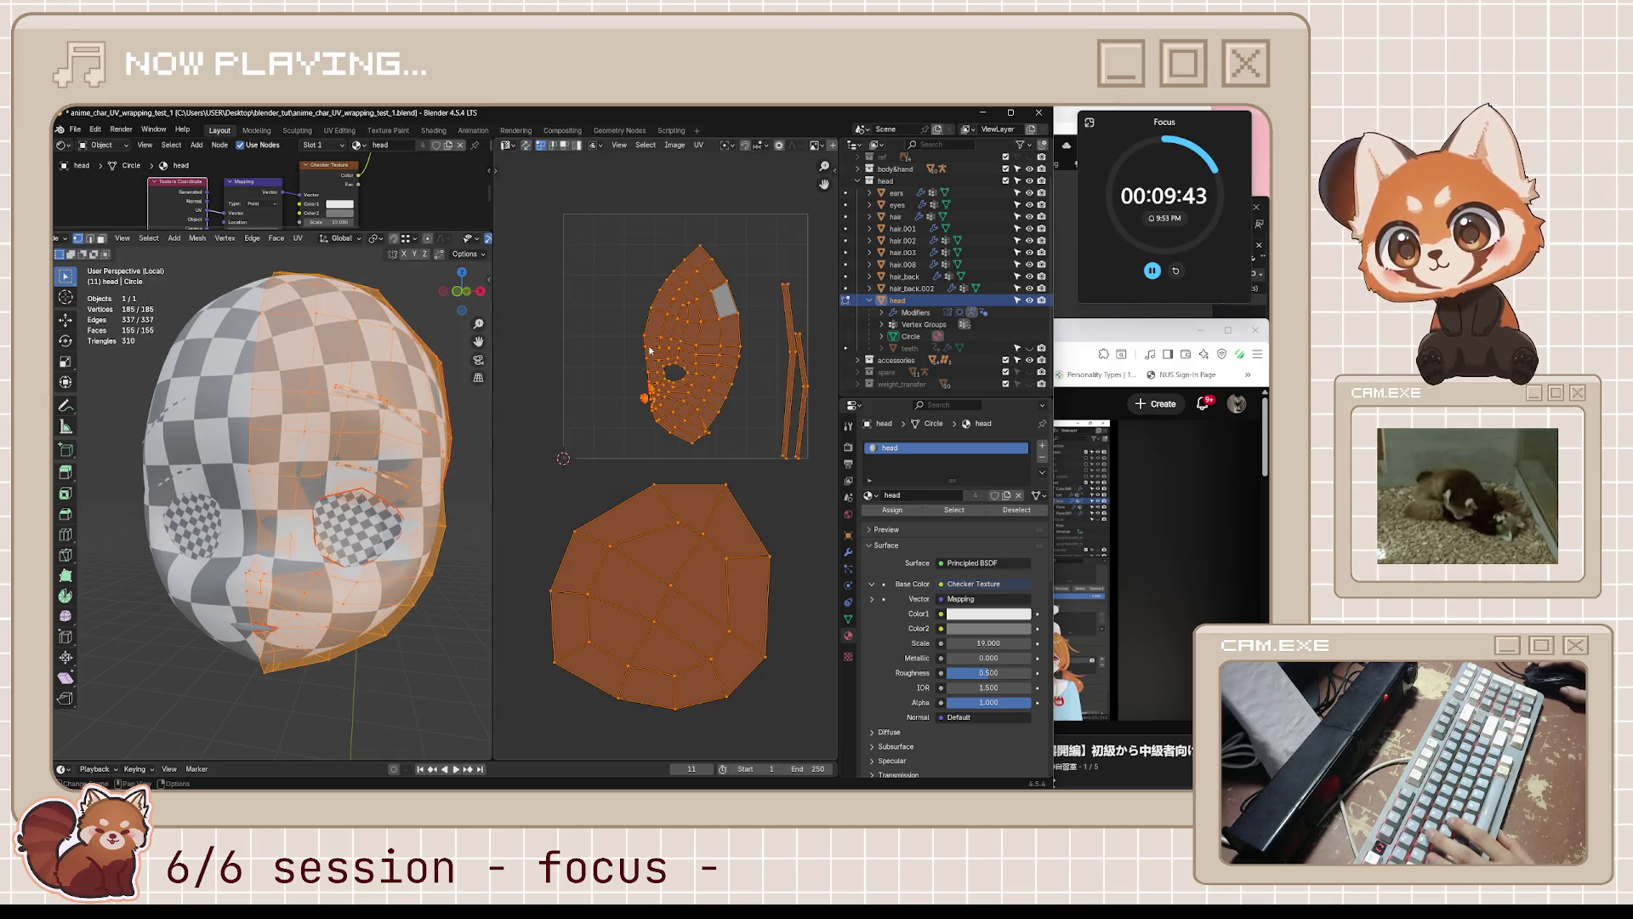
right_click(636, 381)
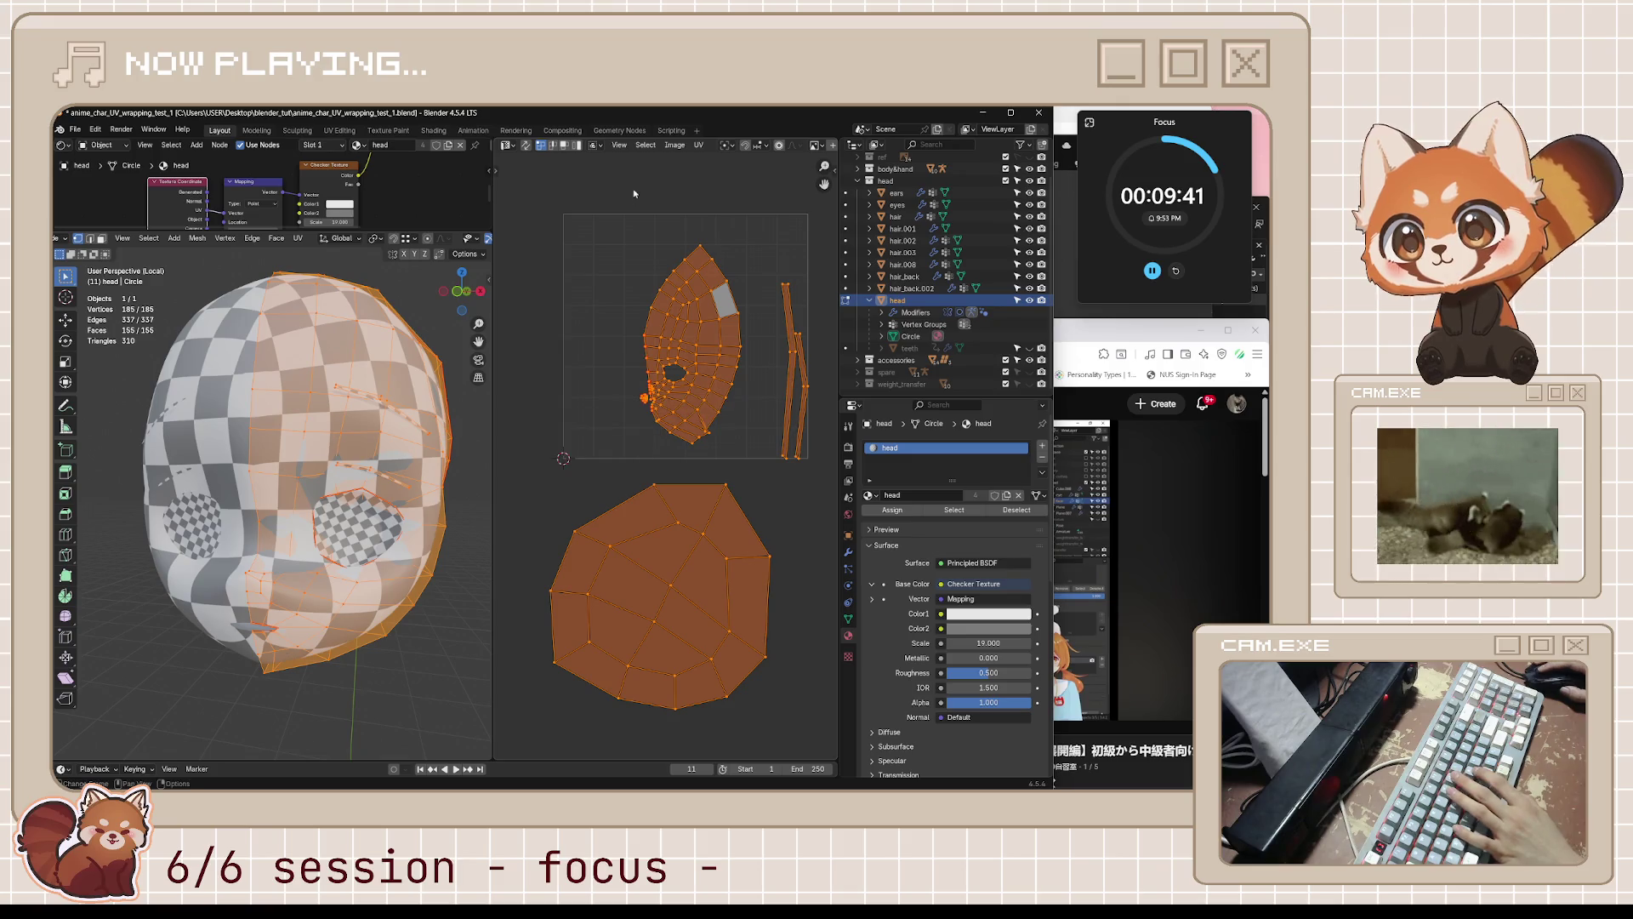
key("p")
left_click(530, 747)
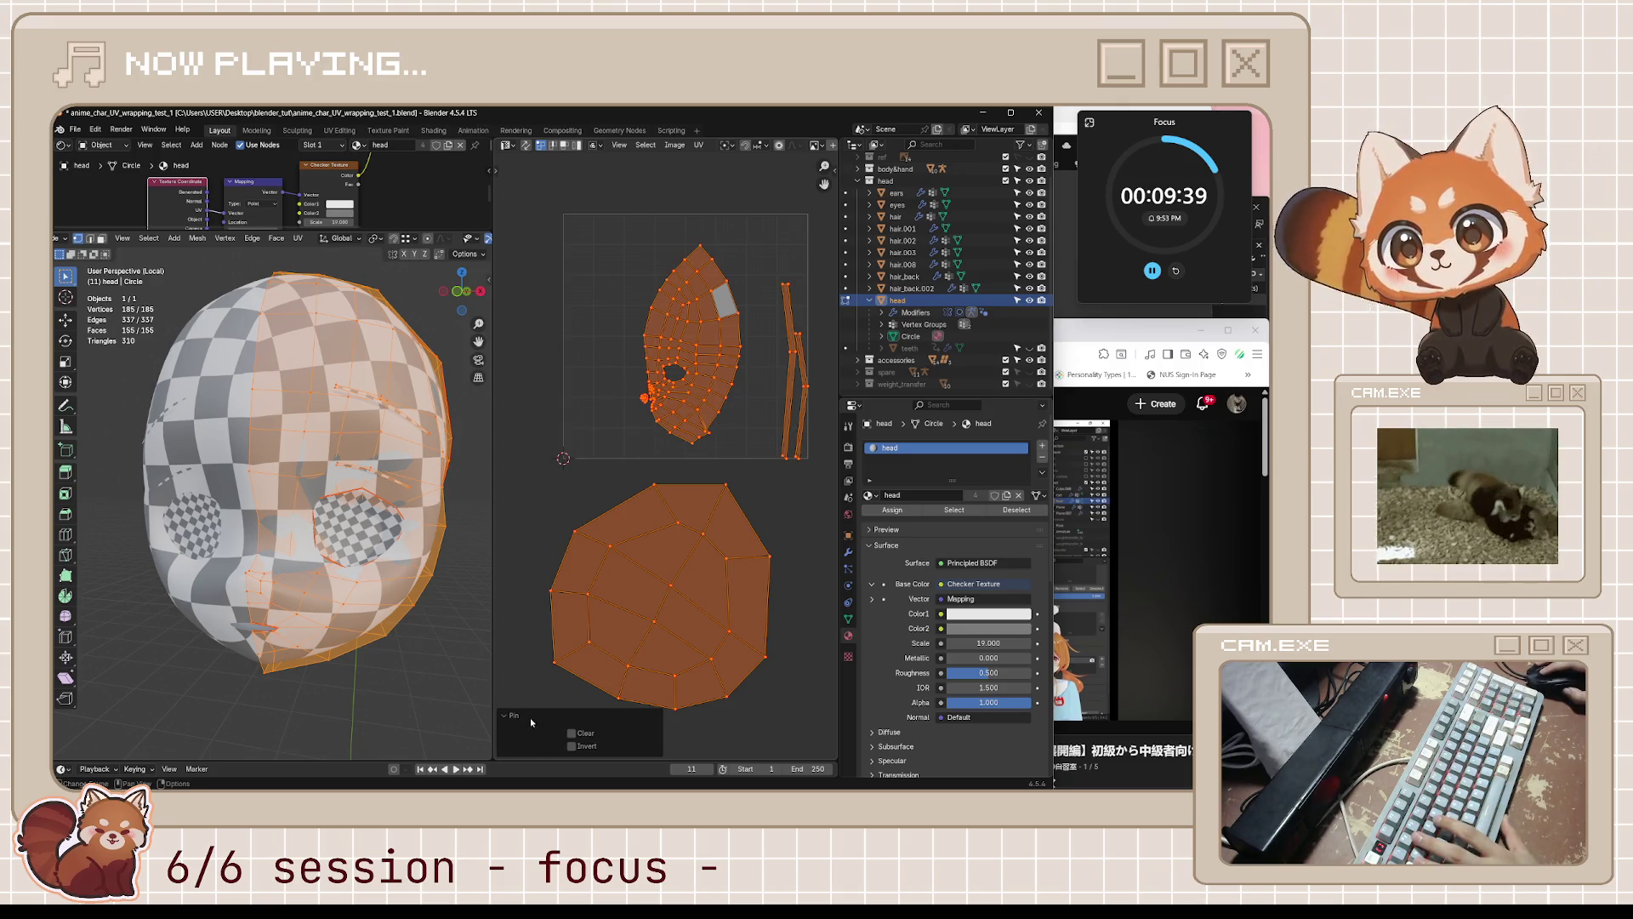
key("alt+a")
scroll(517, 402, "up", 2)
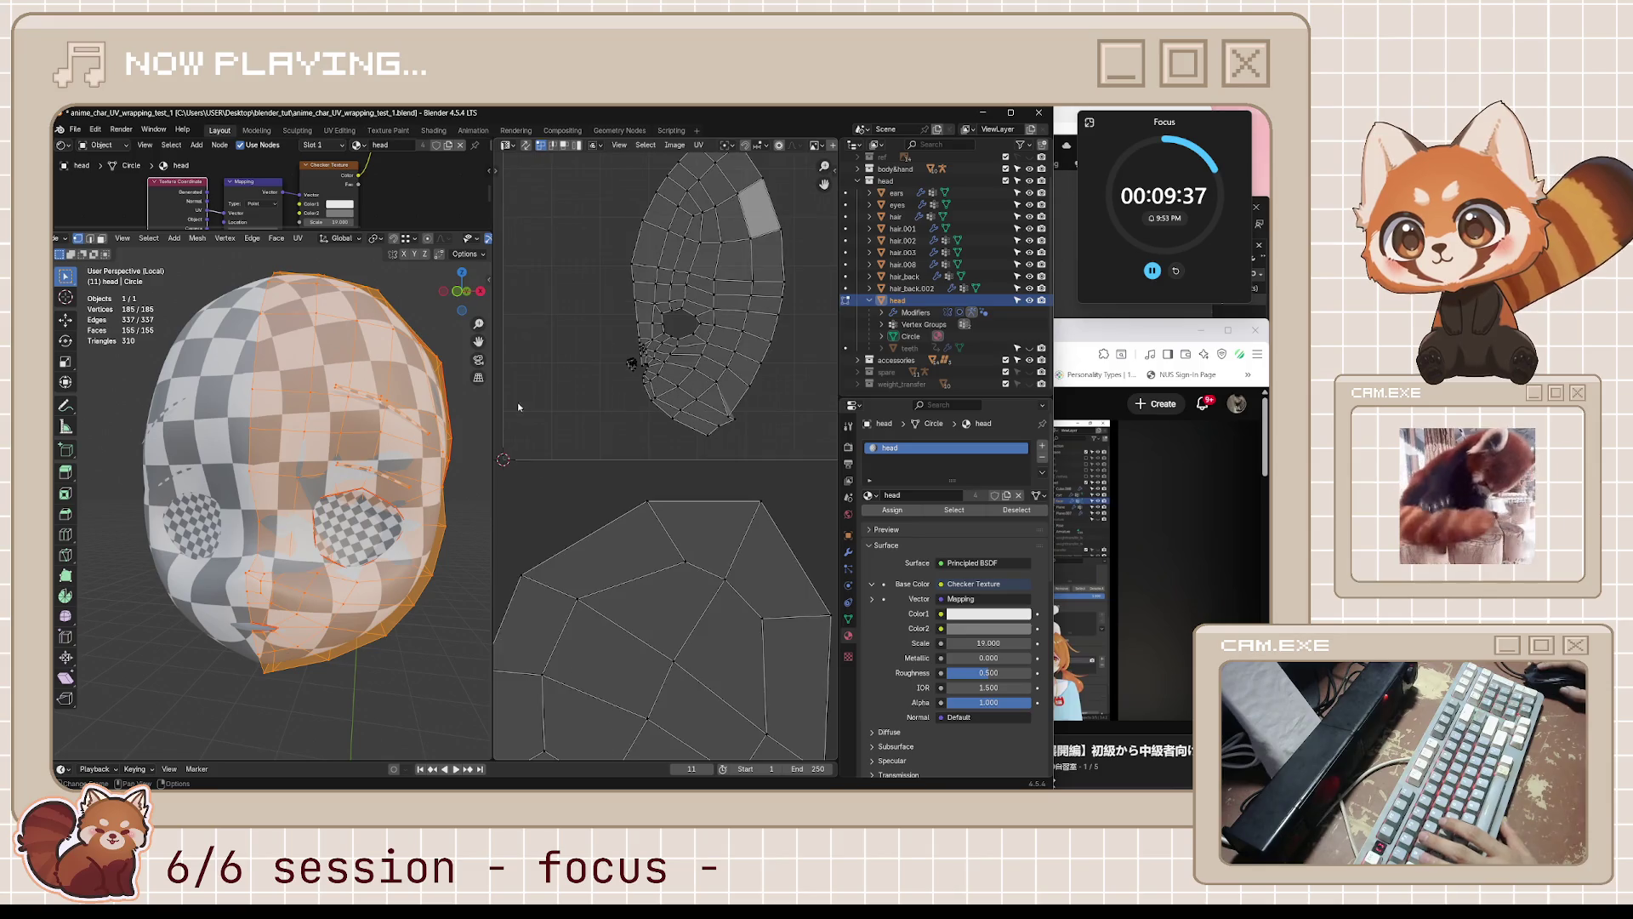
- Unwrap the head mesh with Angle Based into new face and back-of-head islands
middle_click_drag(451, 527, 408, 564)
key("u")
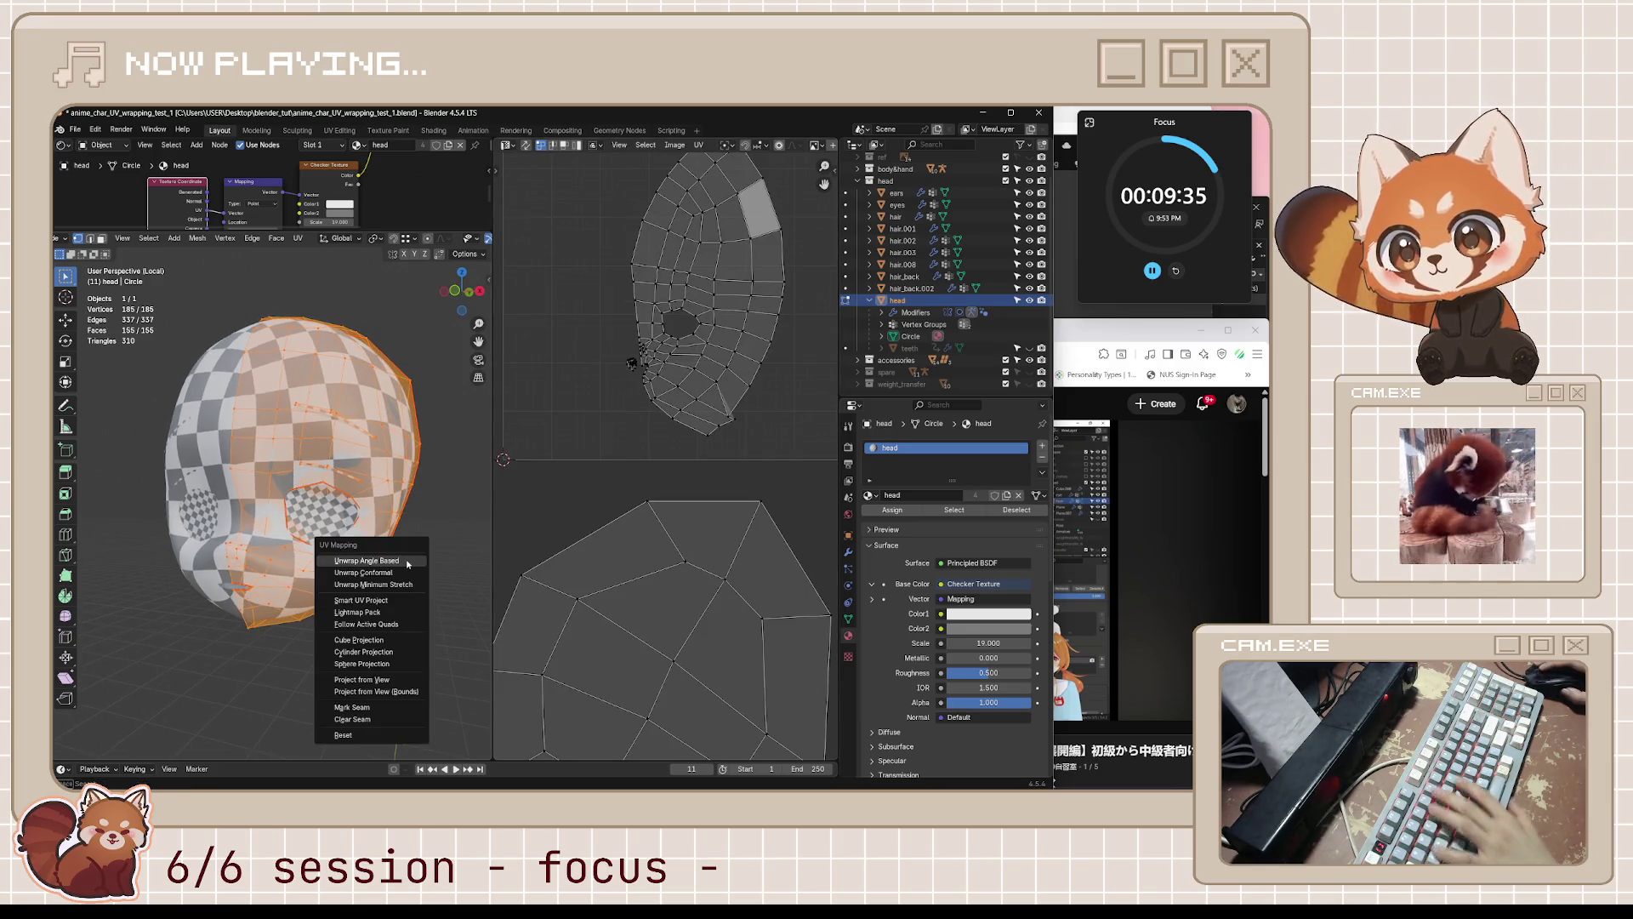
left_click(408, 564)
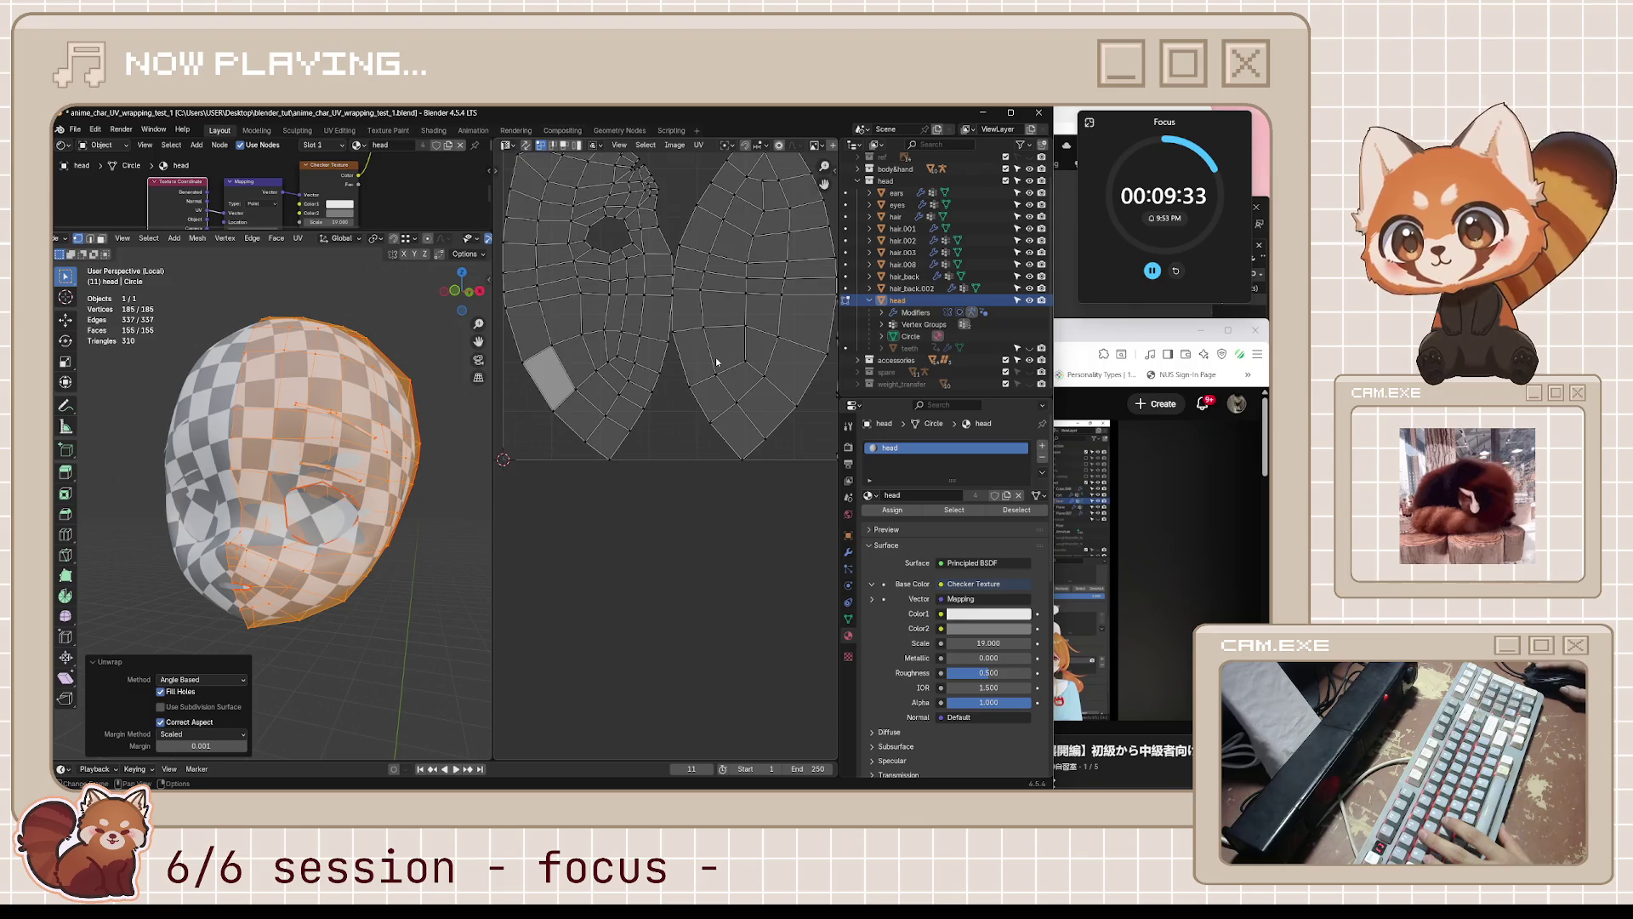
key("alt+a")
- Save the blend file and resume the tutorial video
mouse_move(281, 511)
middle_mouse_down()
mouse_move(349, 511)
mouse_move(459, 557)
middle_mouse_up()
key("ctrl+s")
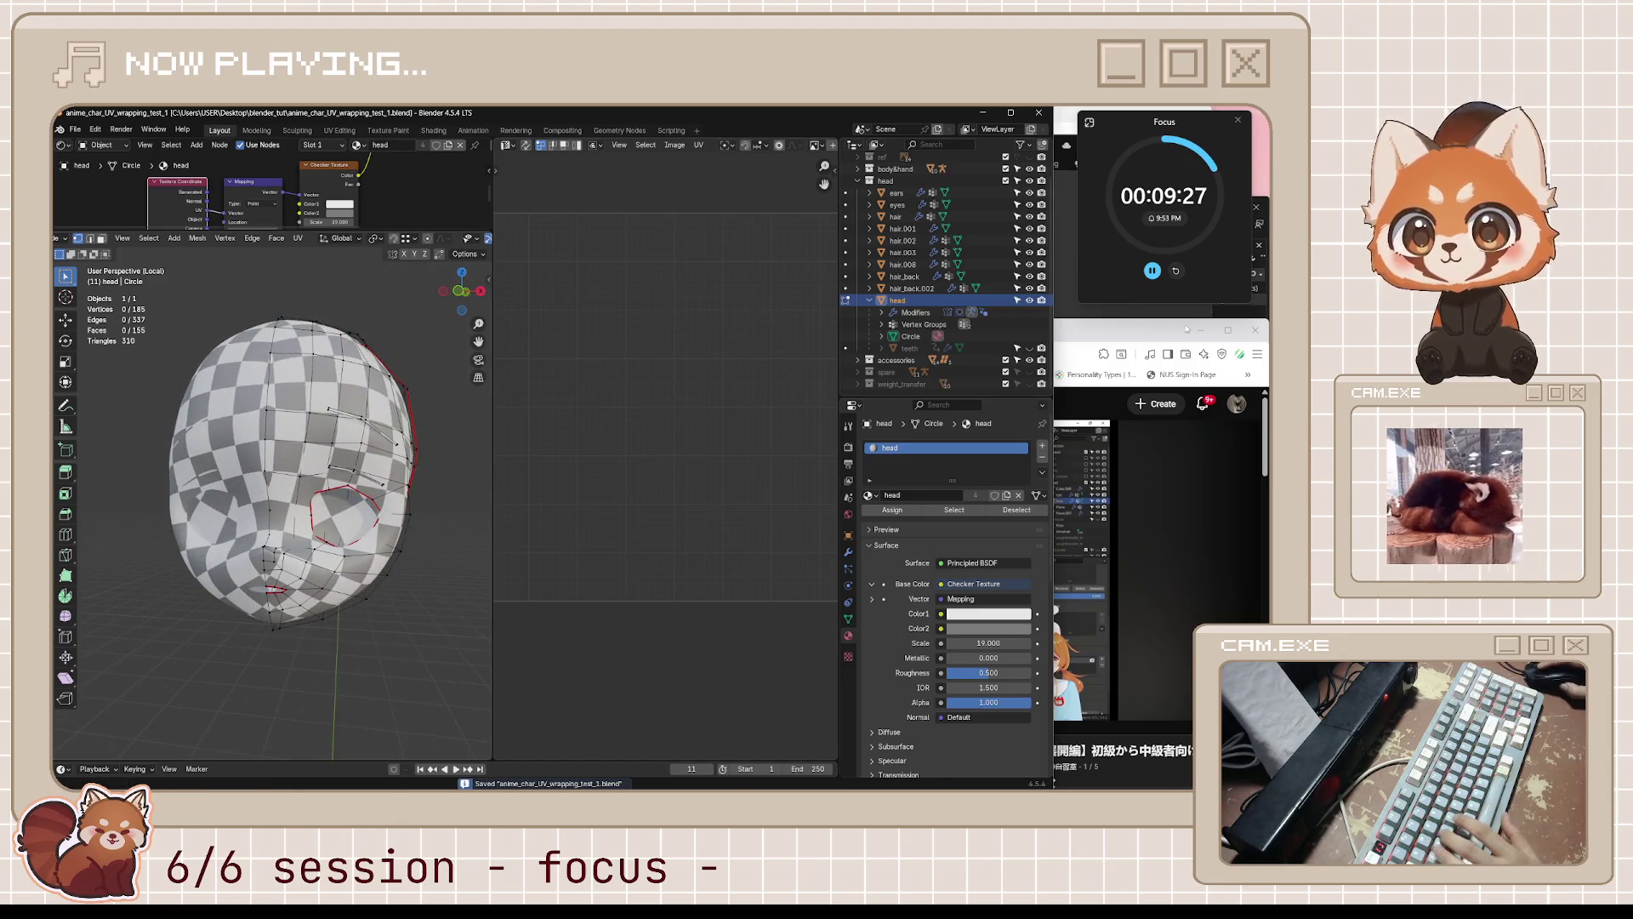
key("alt+Tab")
key("space")
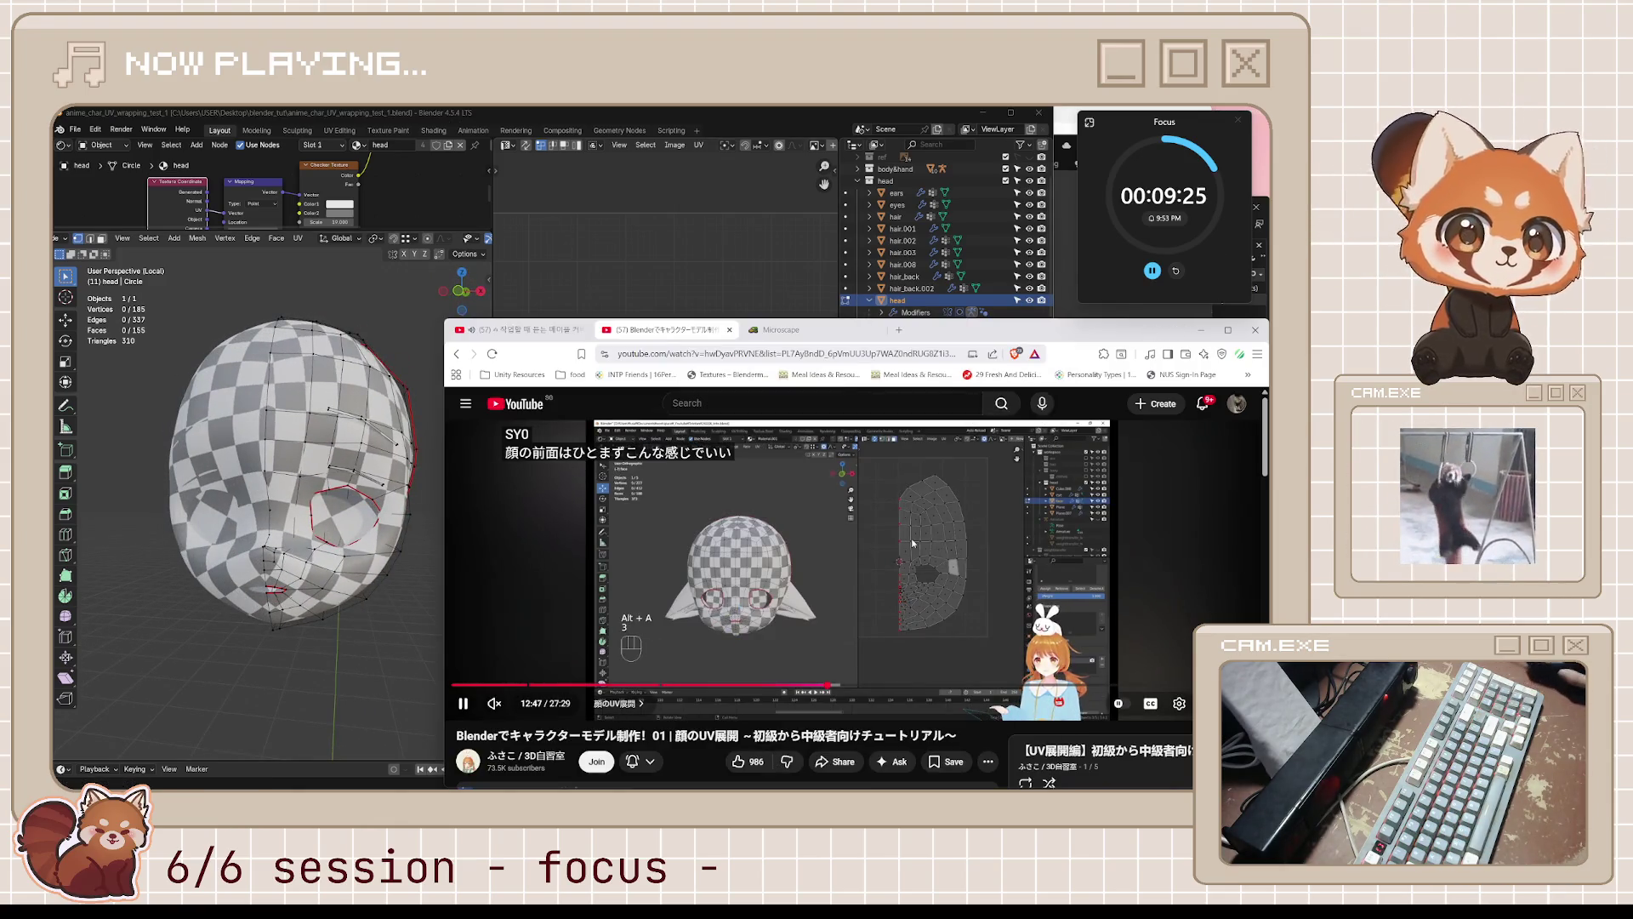
- Skip the tutorial ahead, rewind to about 12:45 for the pinning section, and pause
key("l")
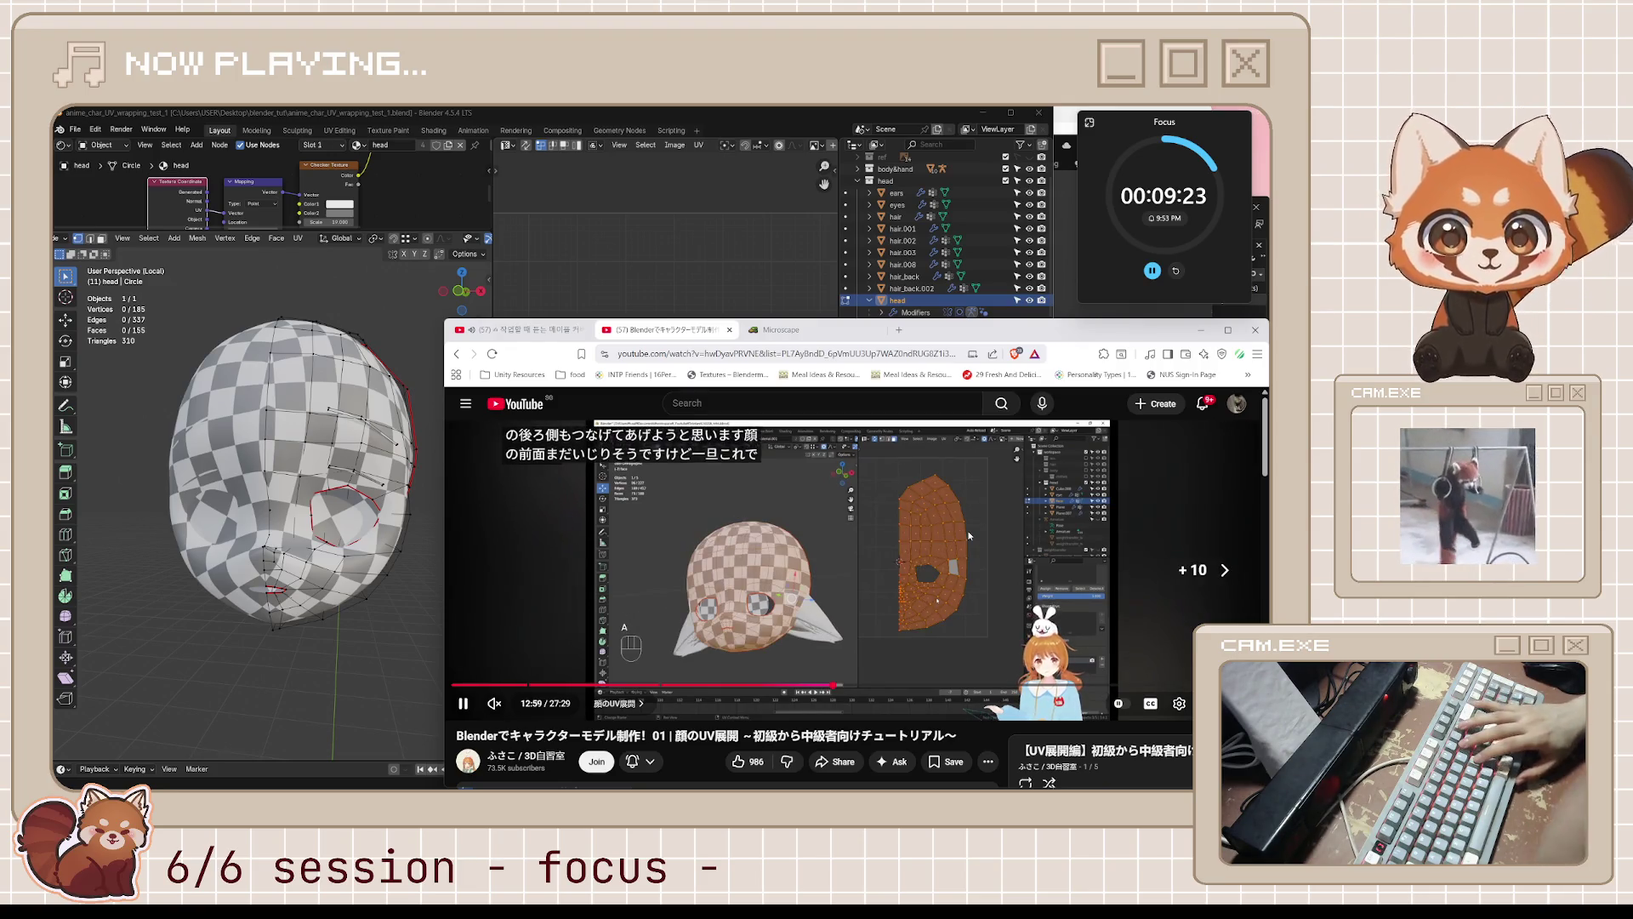
key("l")
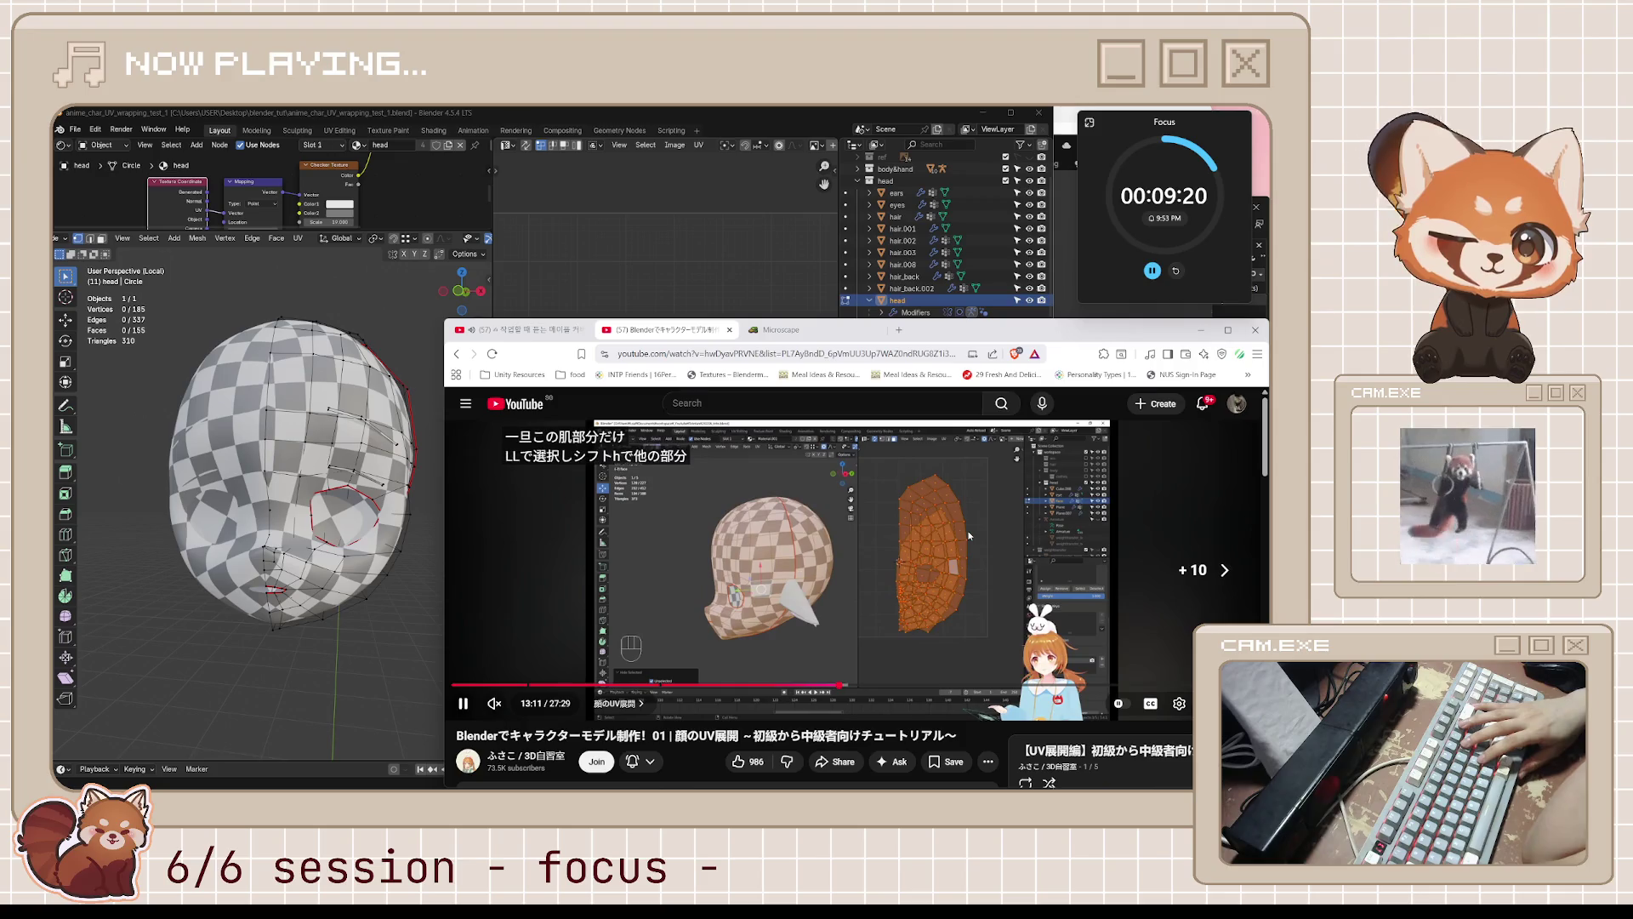
key("l")
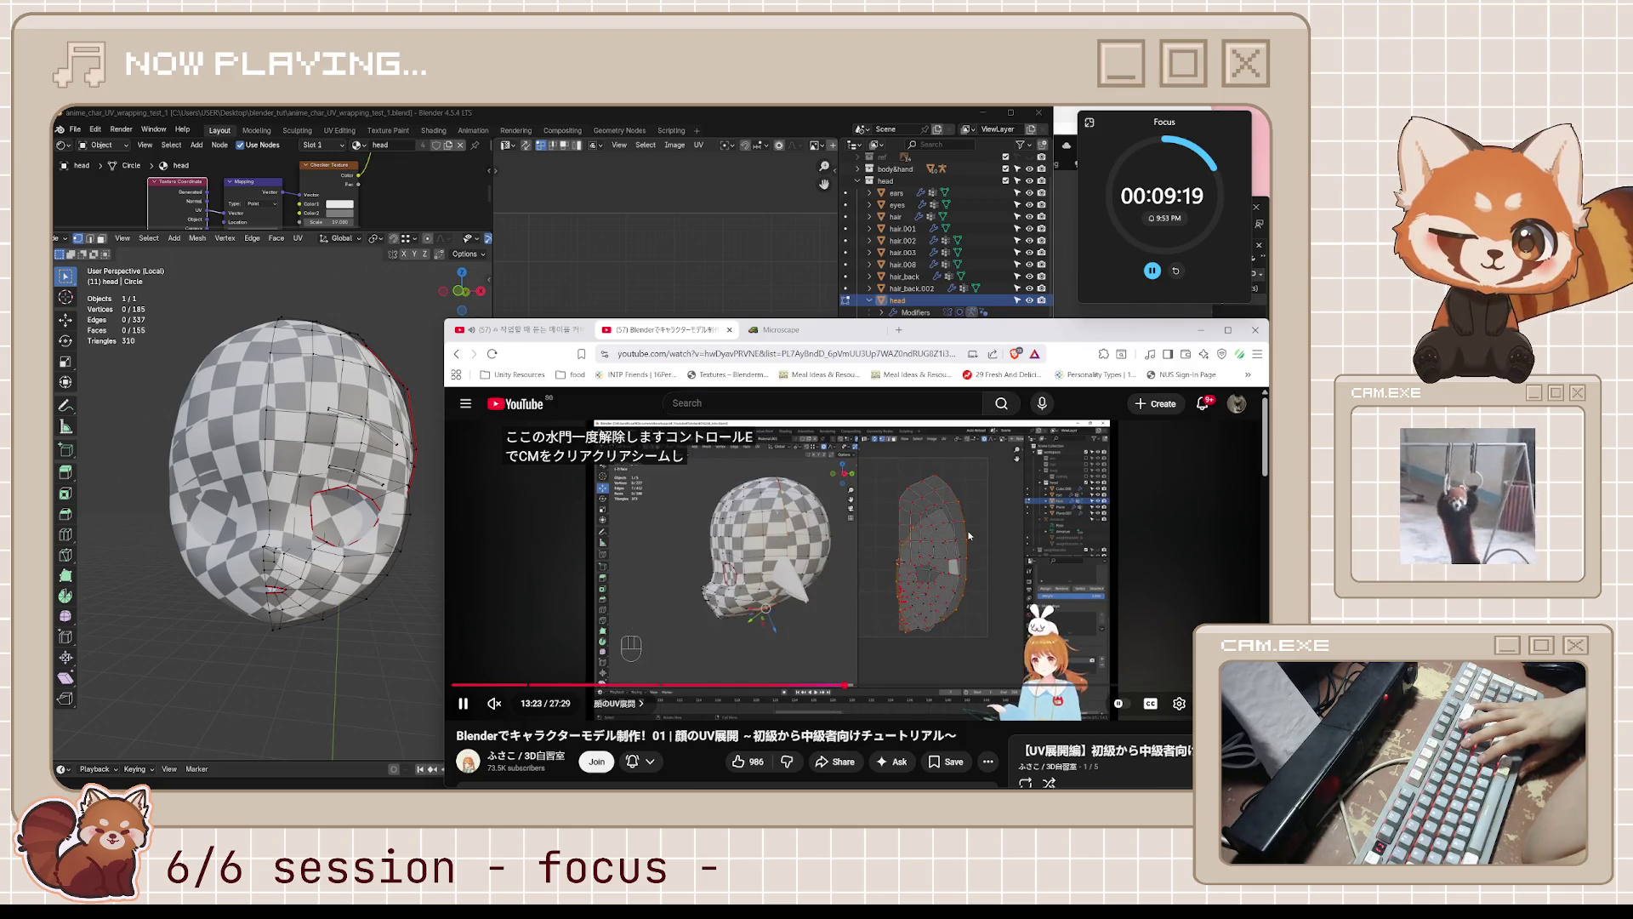
key("l")
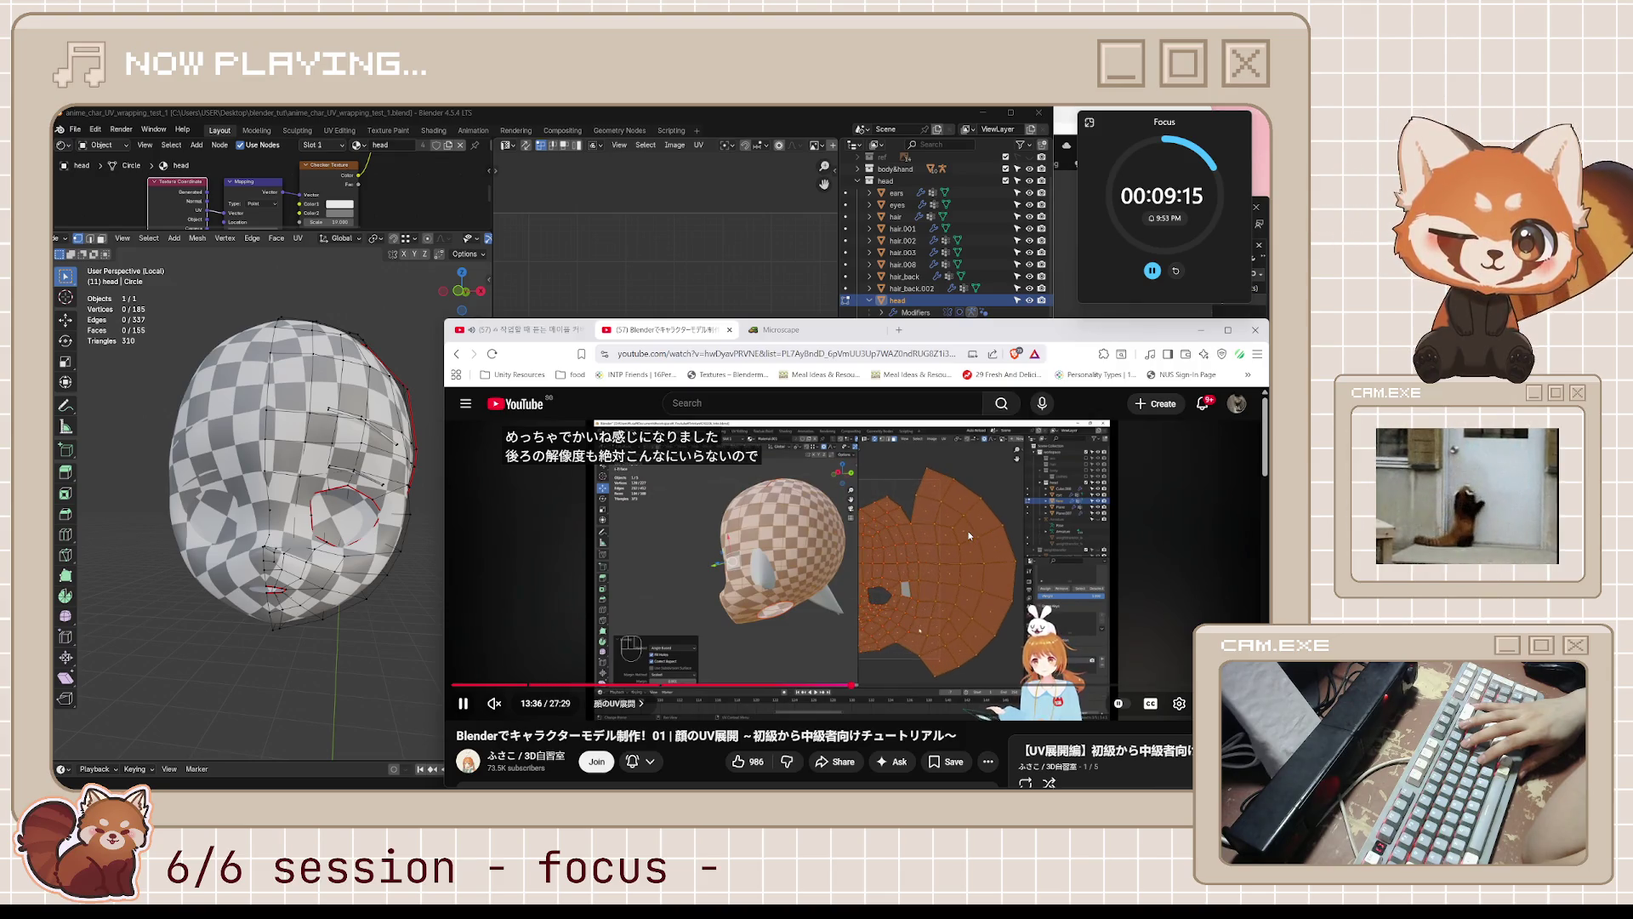
key("j")
key("j")
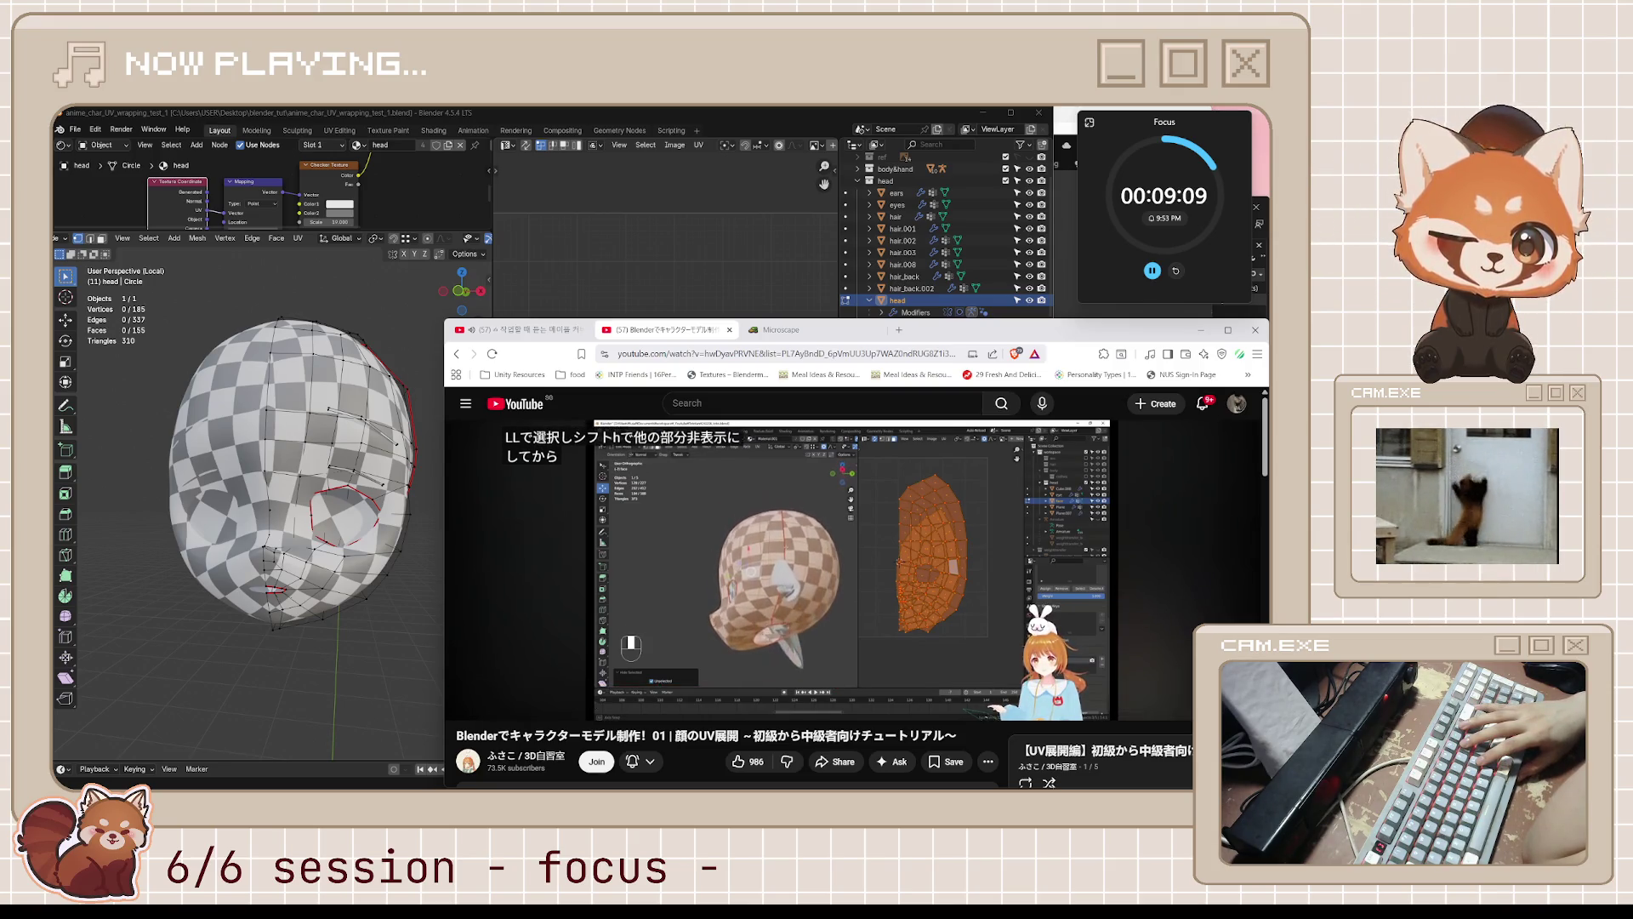
key("Left")
key("Left")
key("Left")
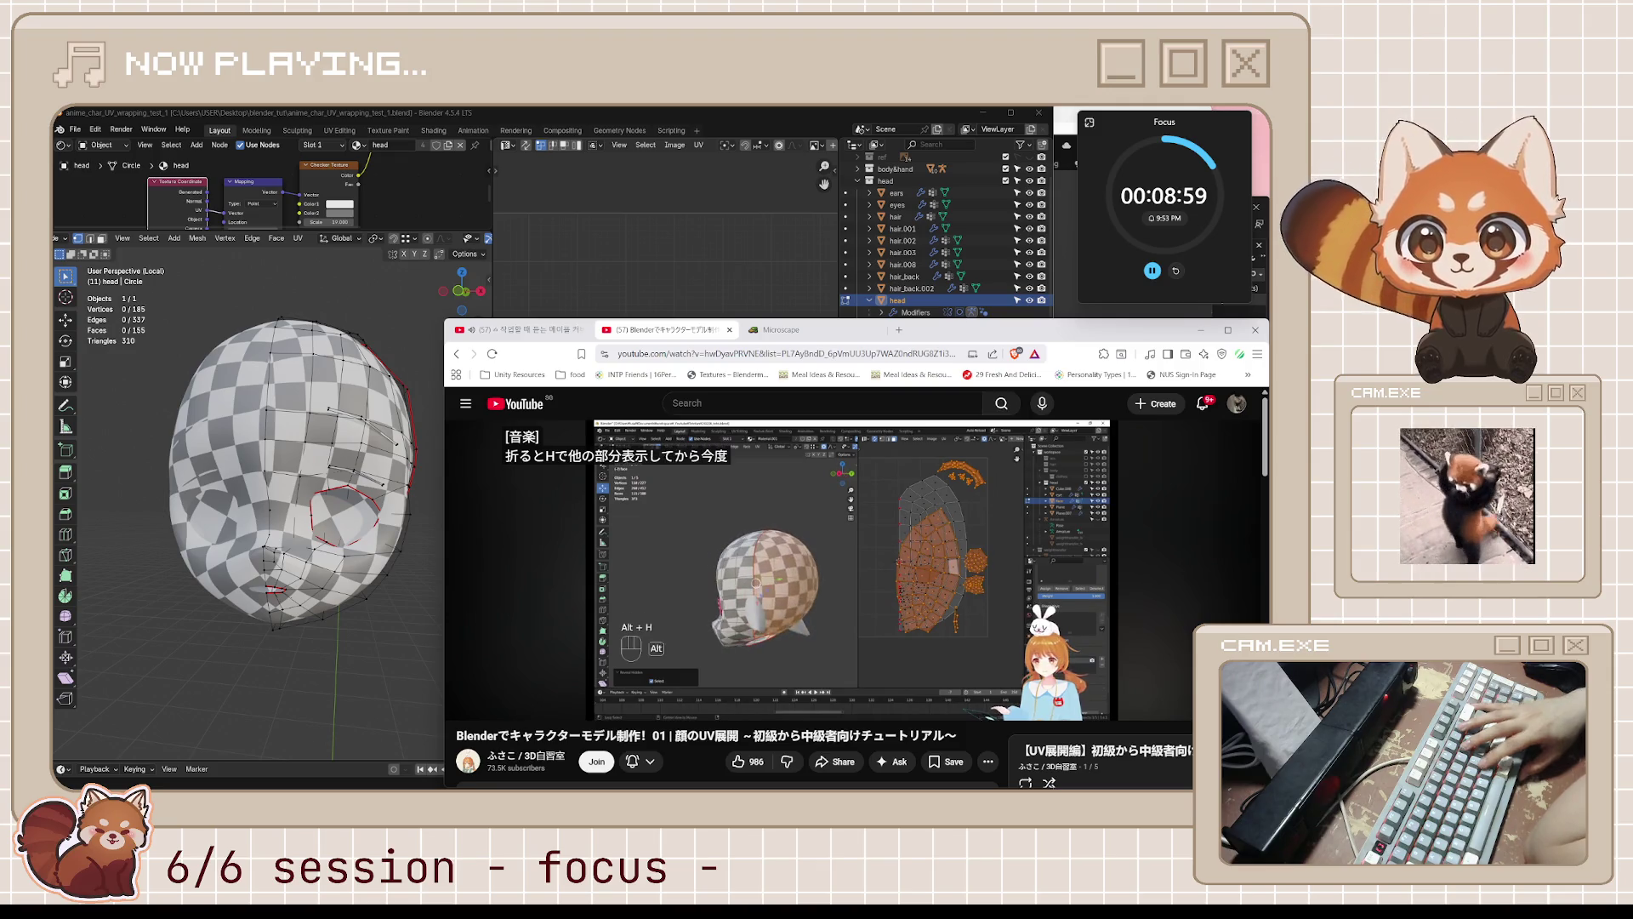
key("space")
key("space")
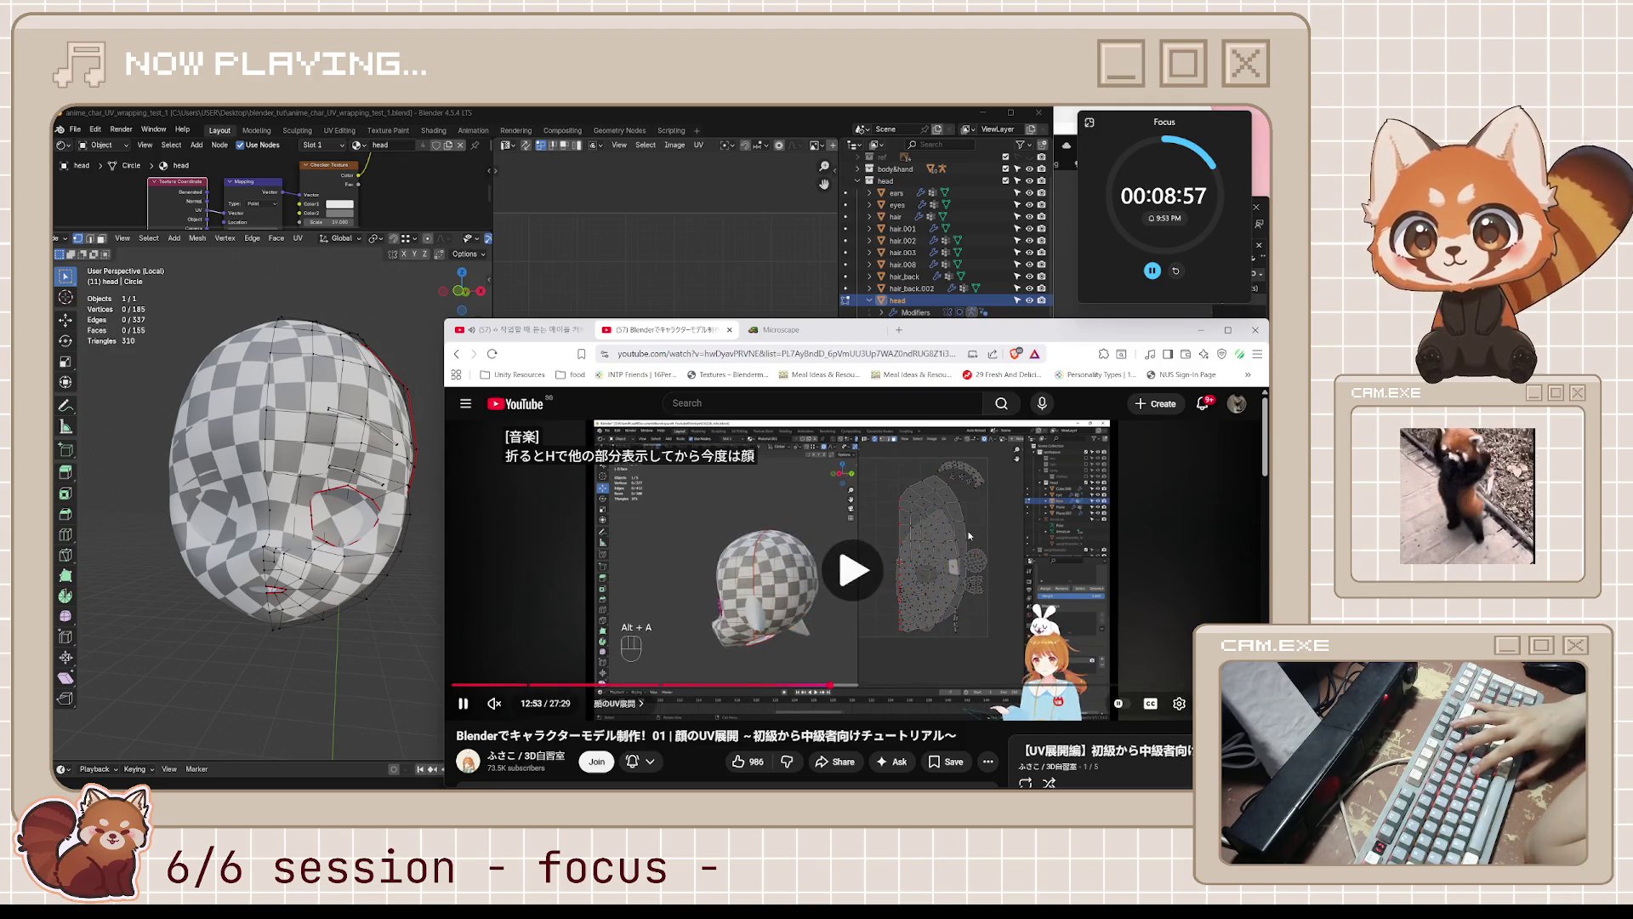
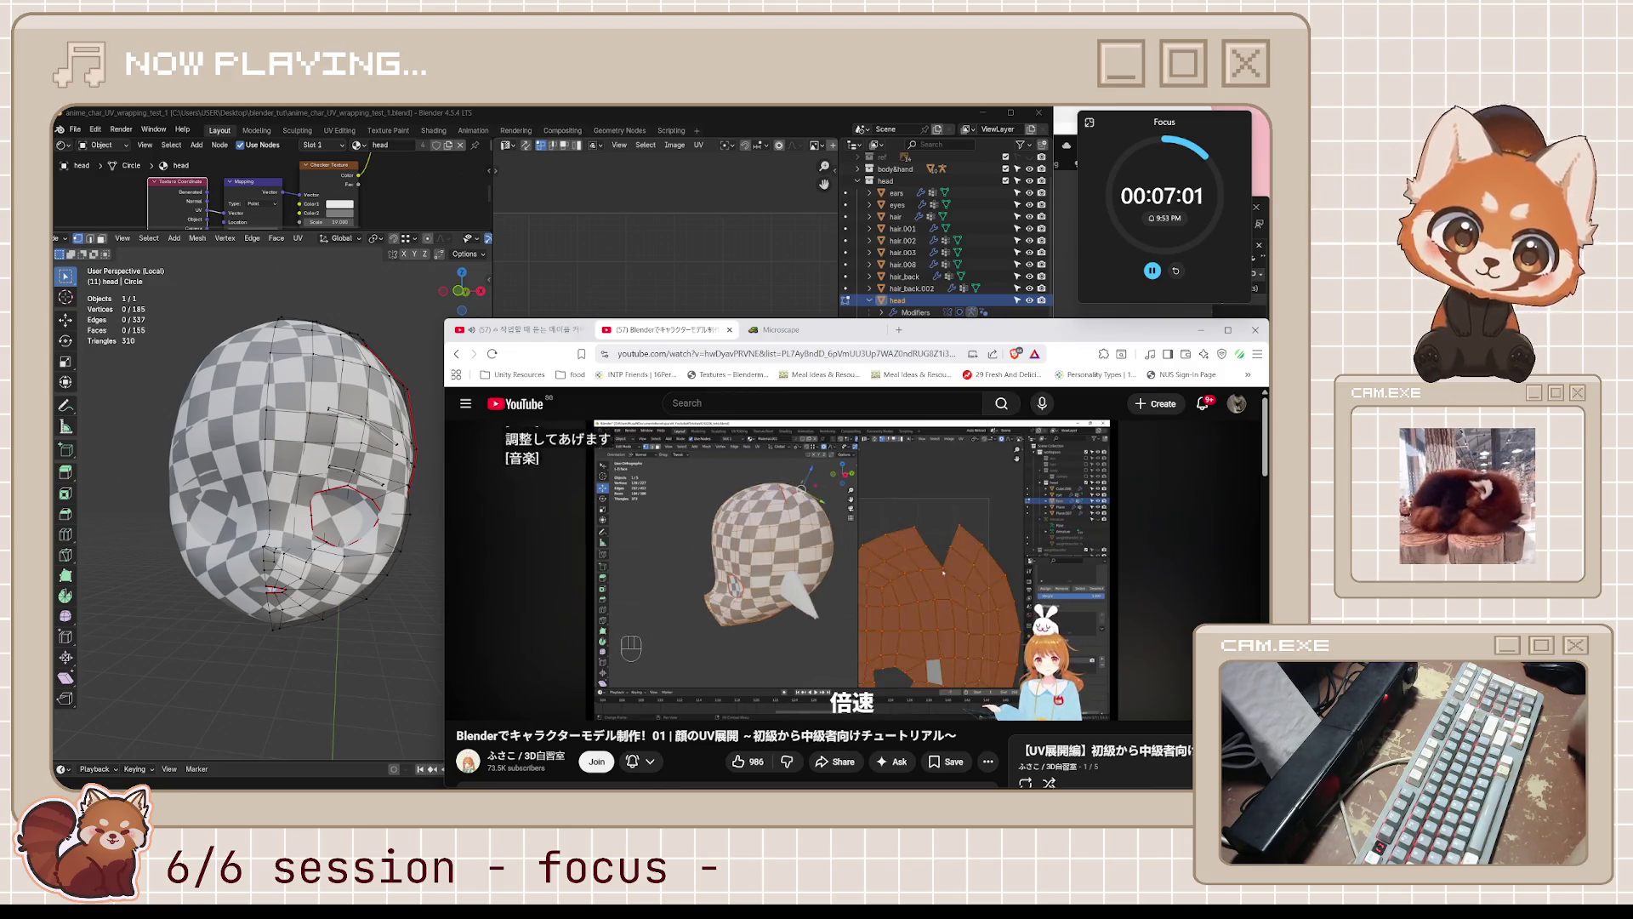
- Skip the UV tutorial ahead in 10-second jumps from 14:51 and pause it at 16:01
key("space")
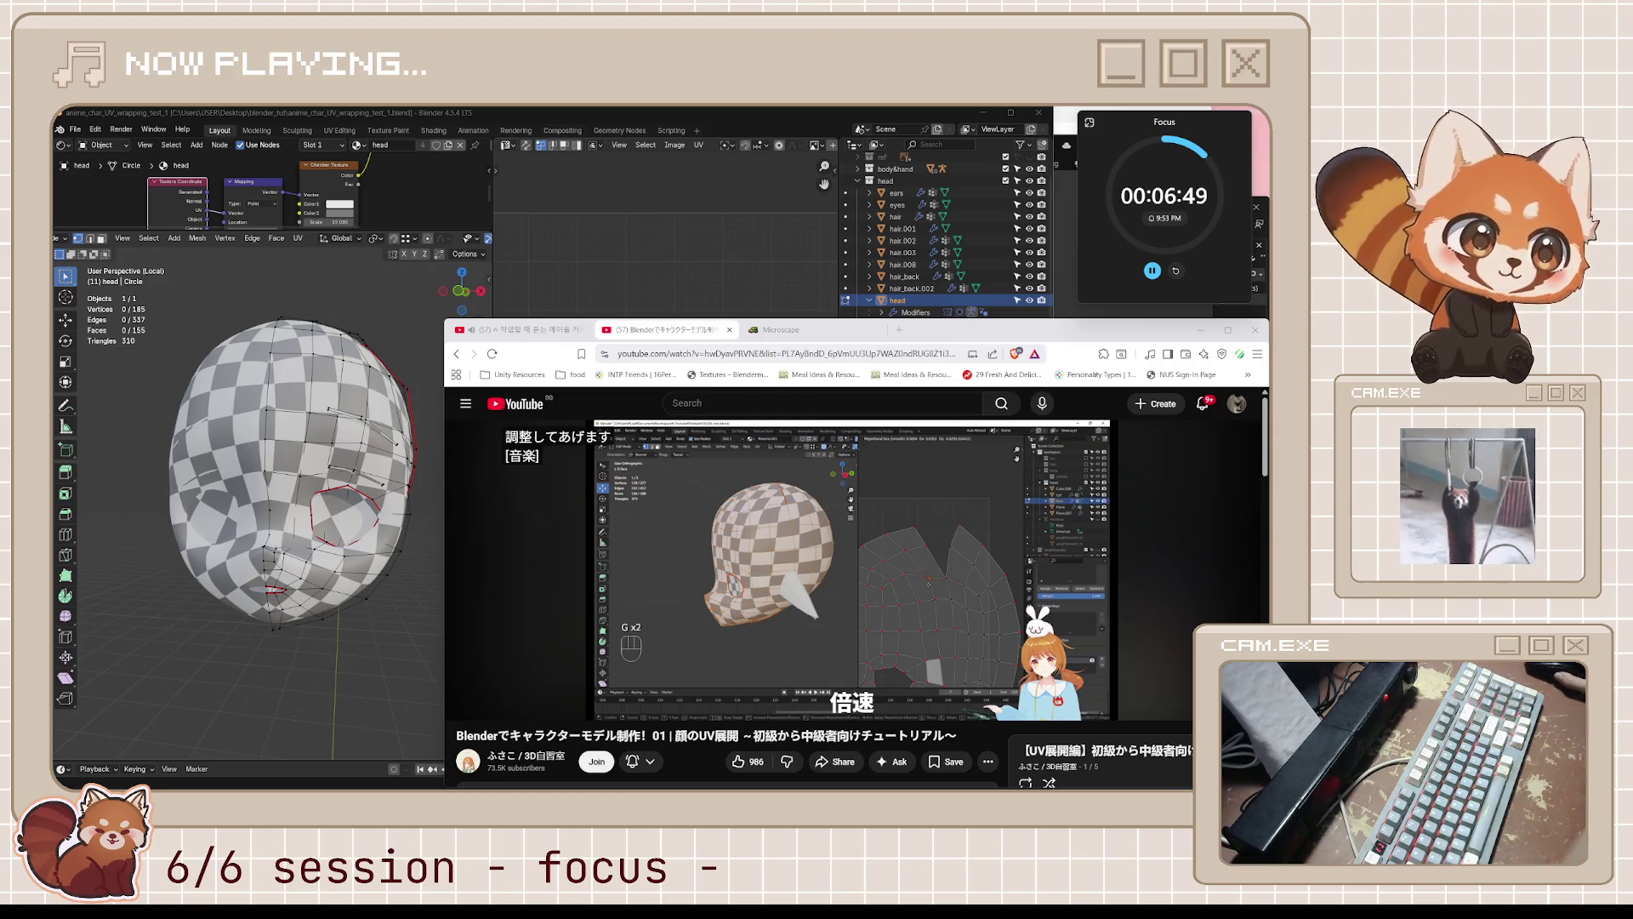
mouse_move(989, 518)
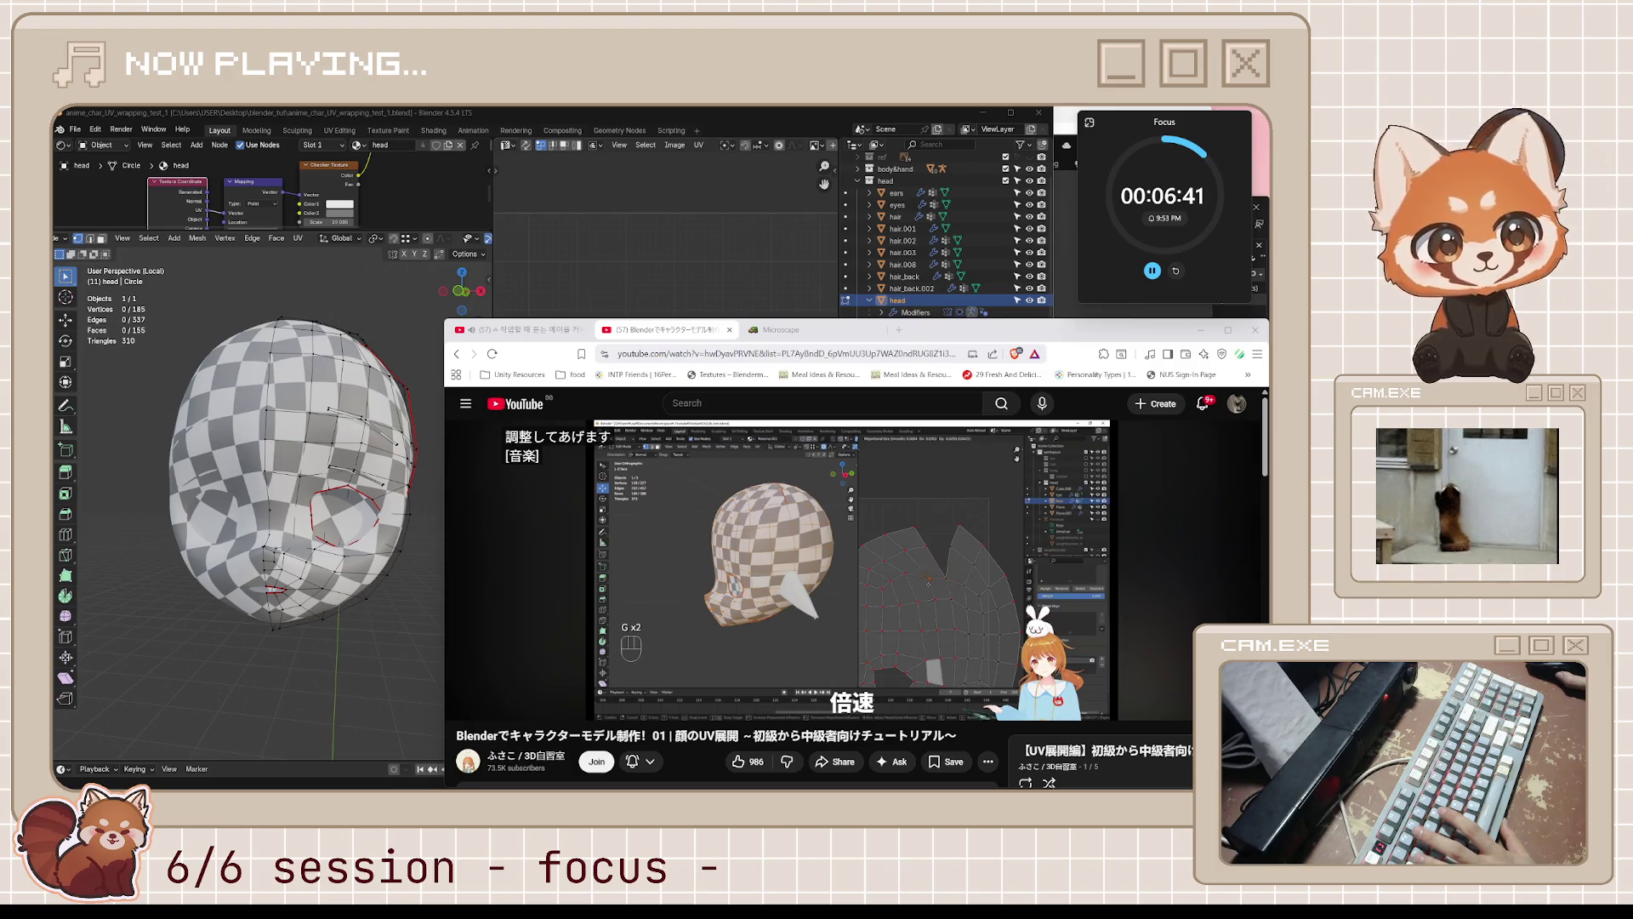
mouse_move(756, 582)
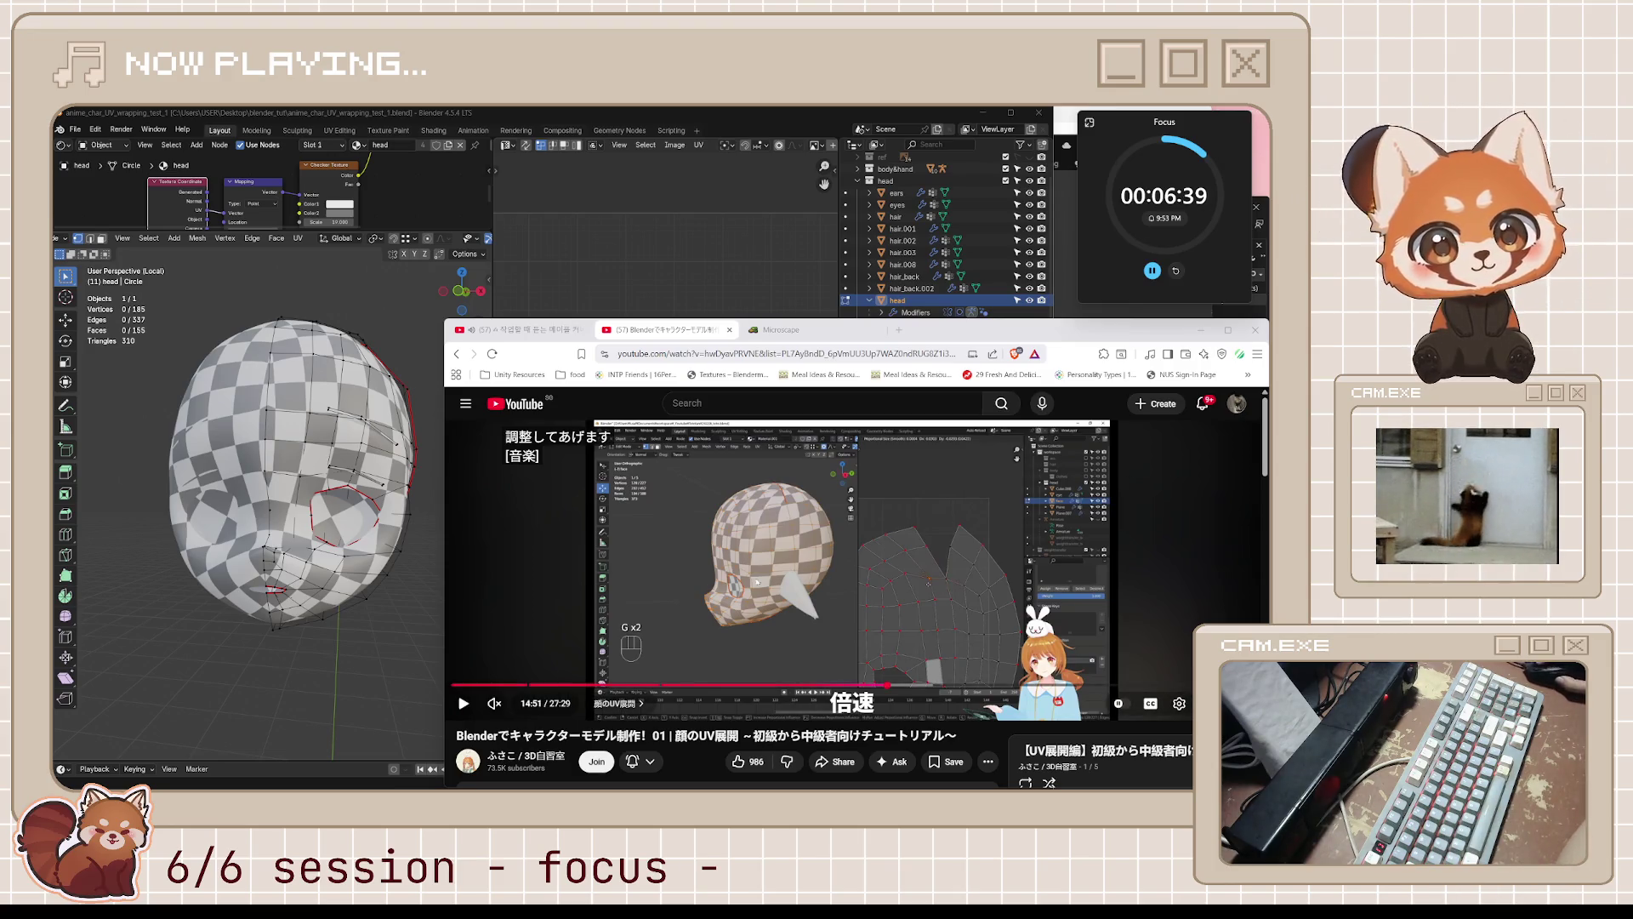
key("k")
key("l")
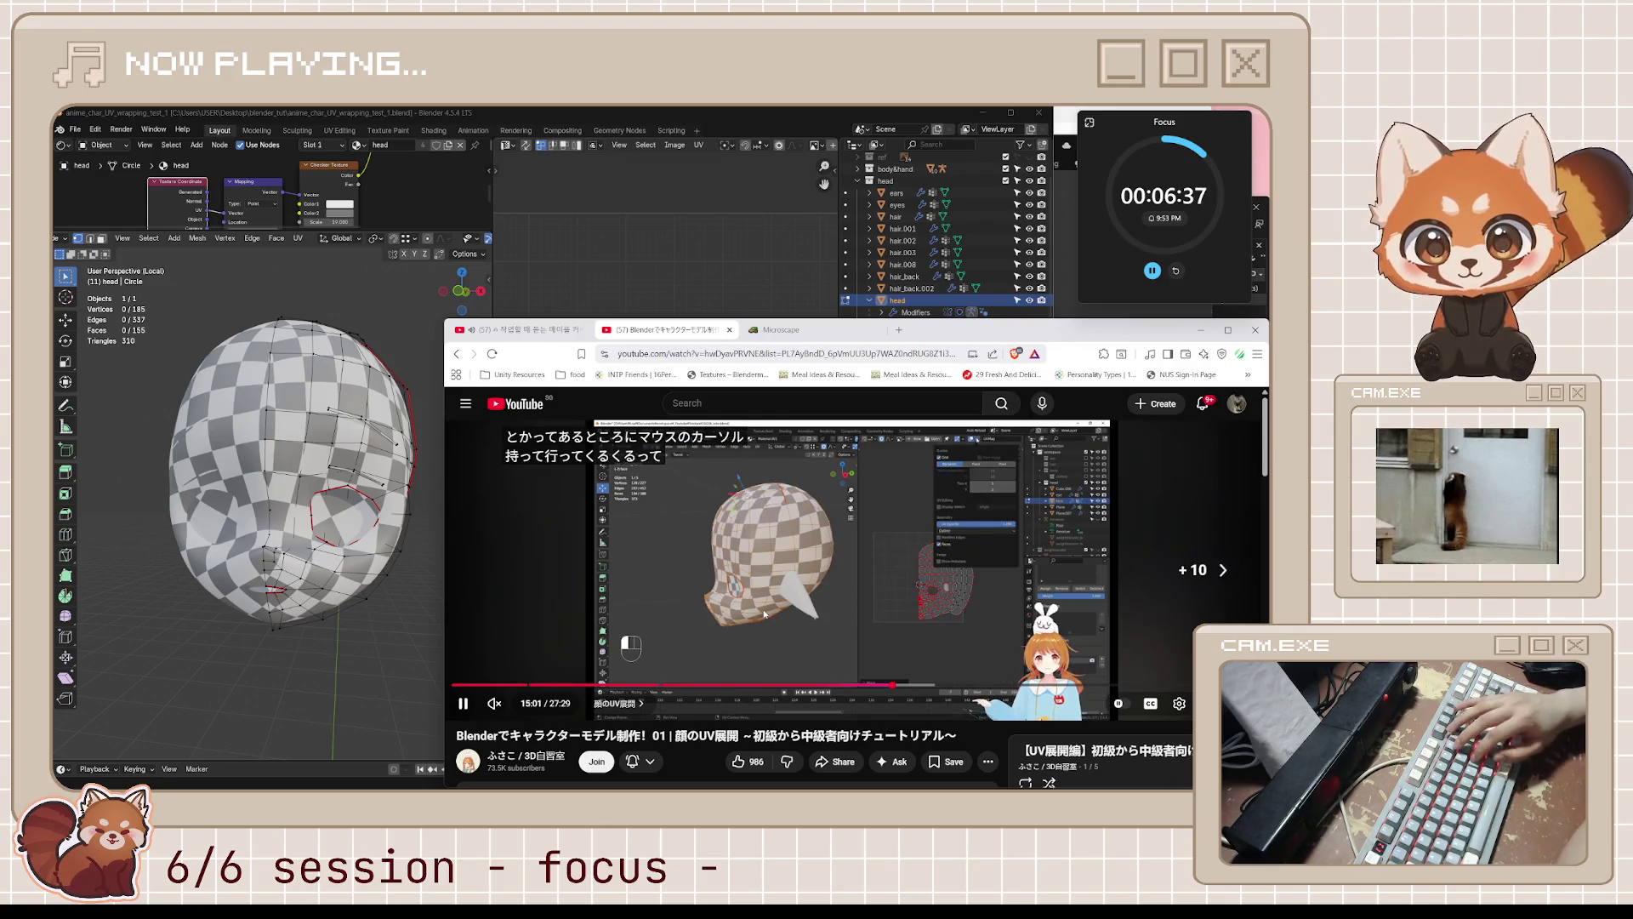
key("l")
key("l")
key("l")
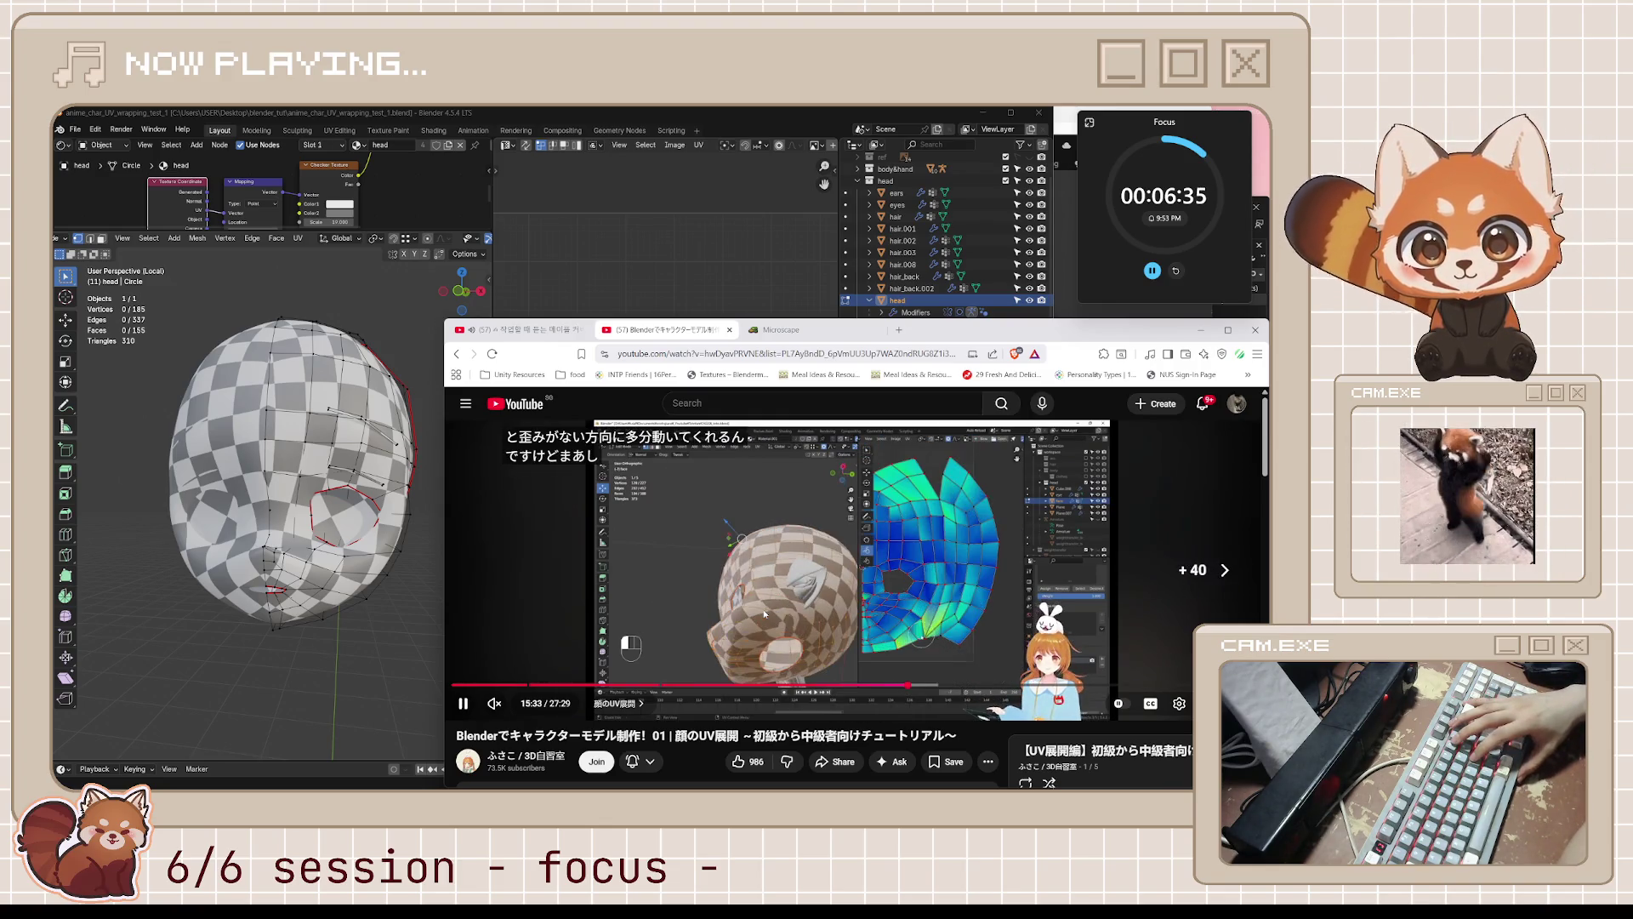
key("l")
key("l")
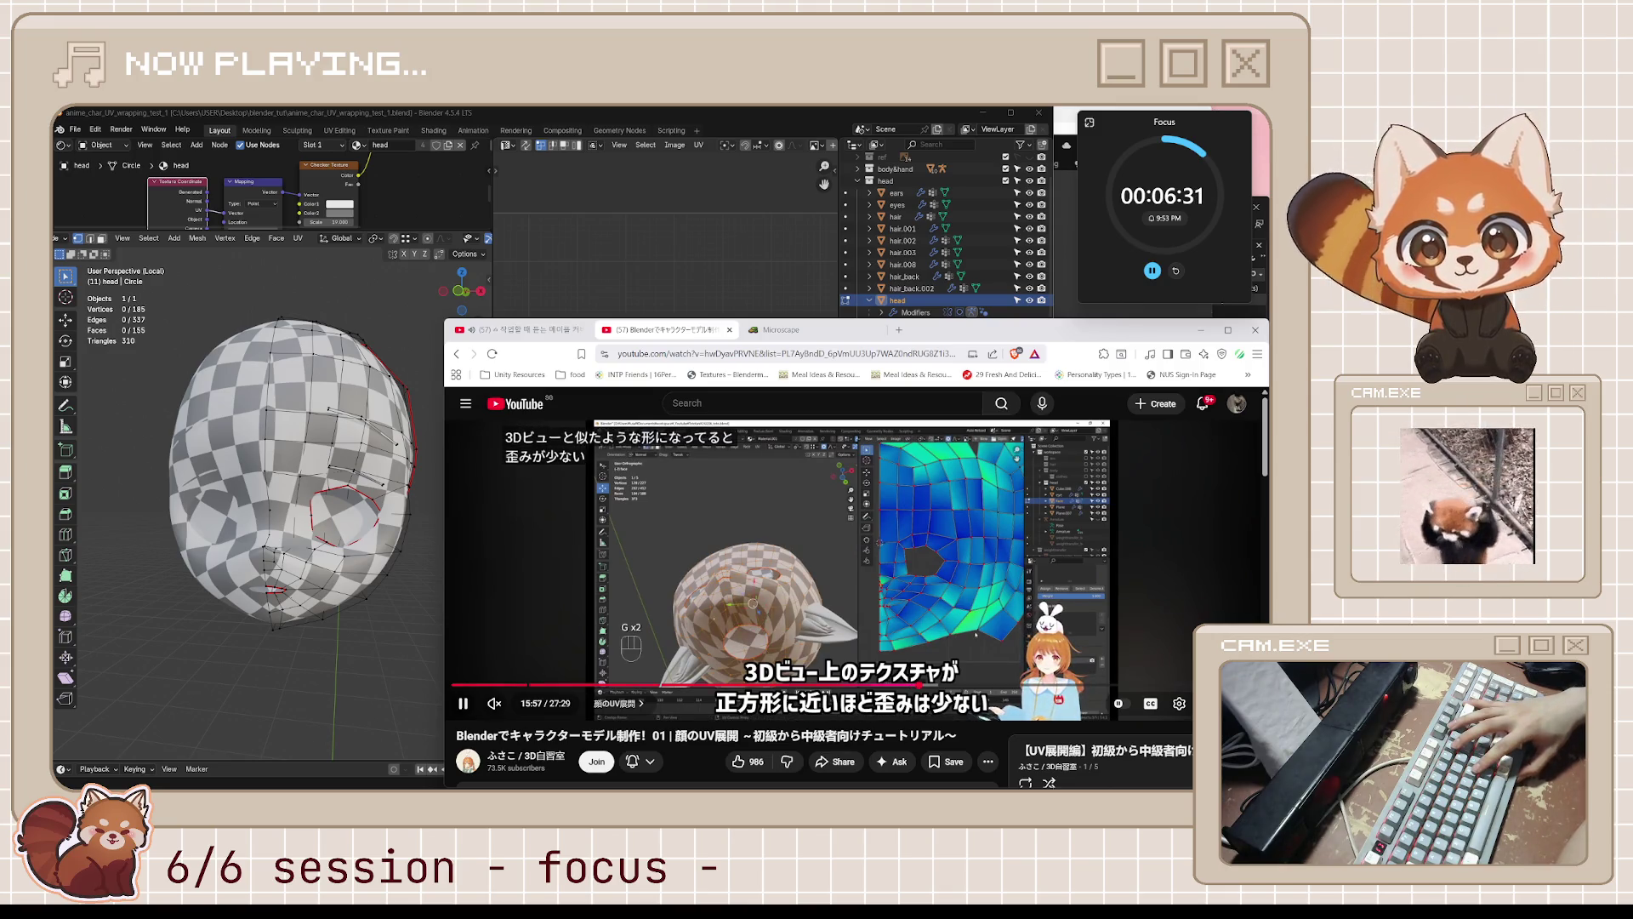
key("k")
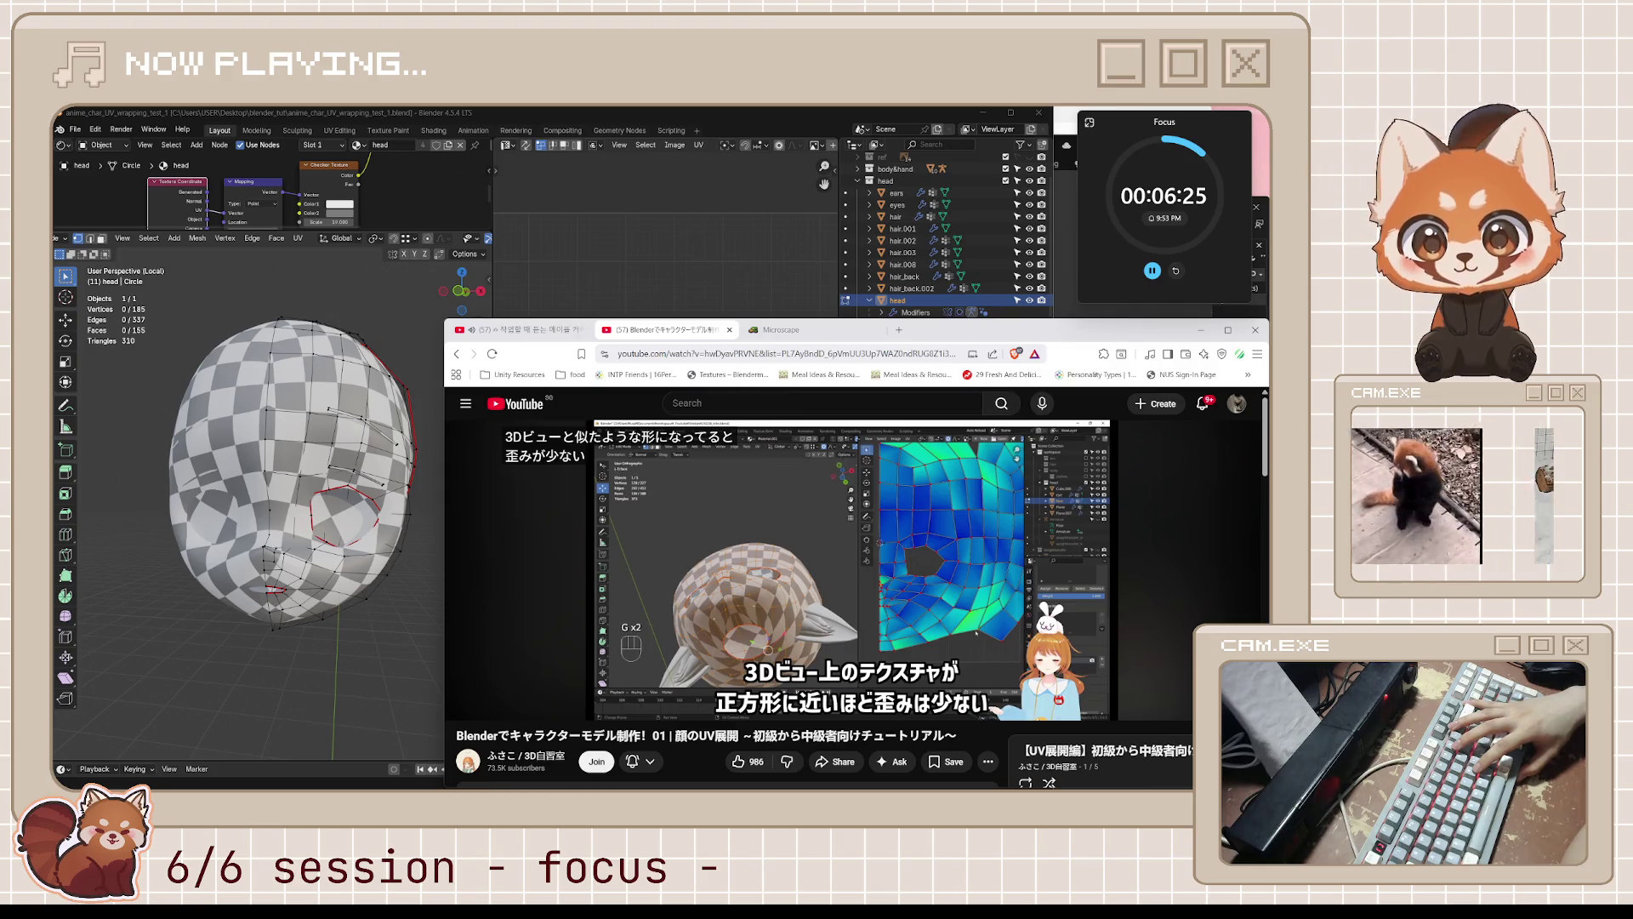
key("k")
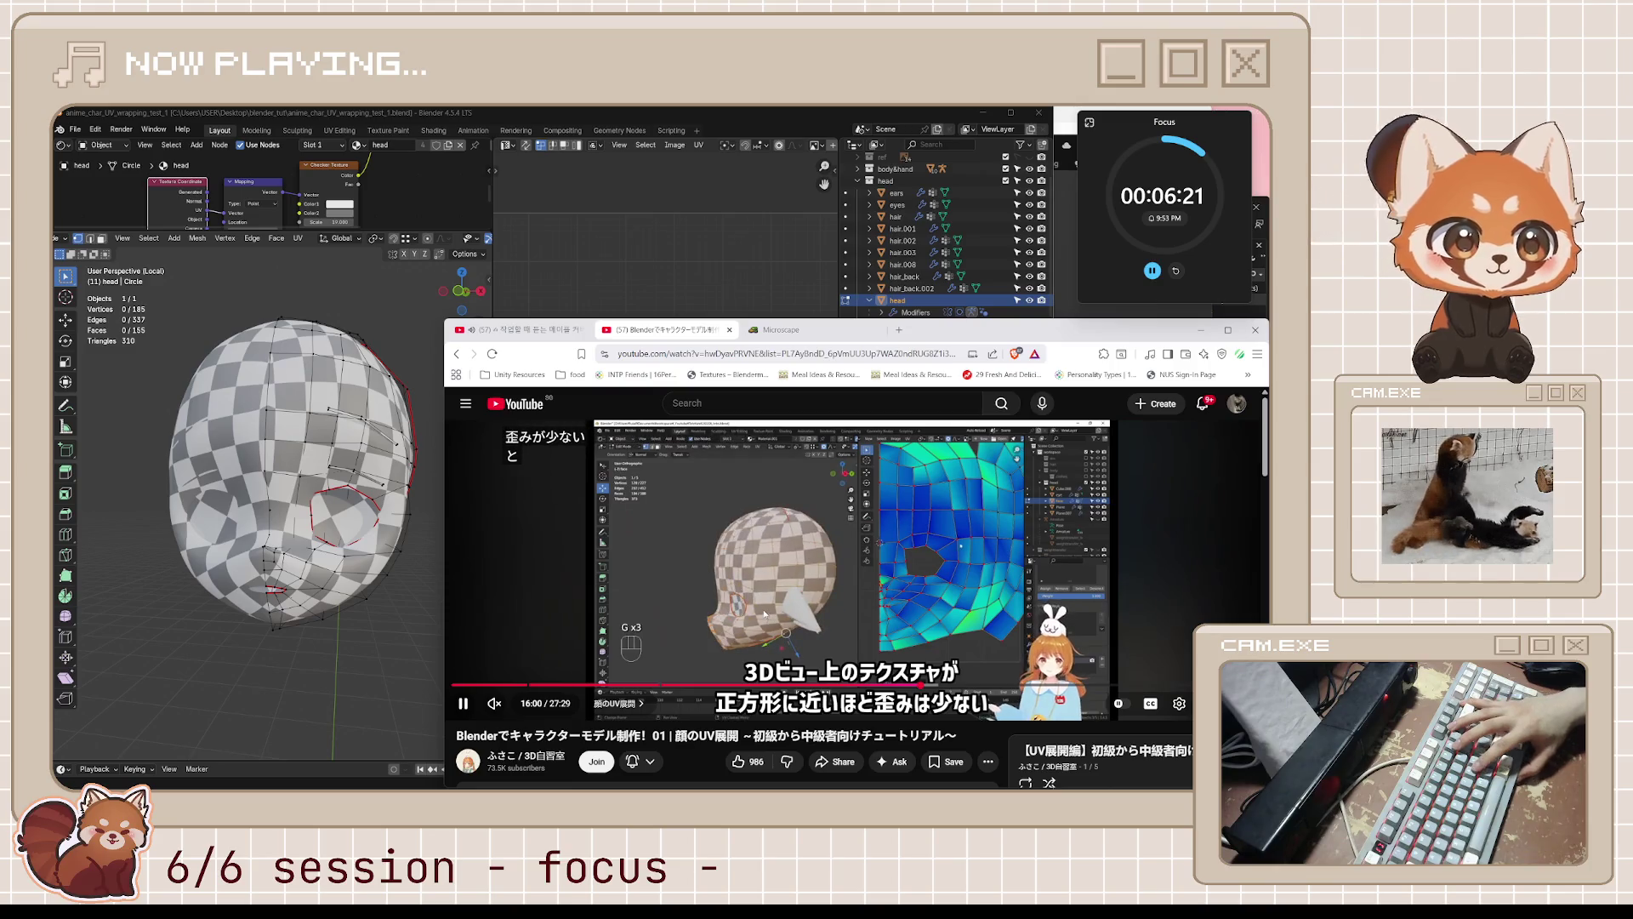
key("k")
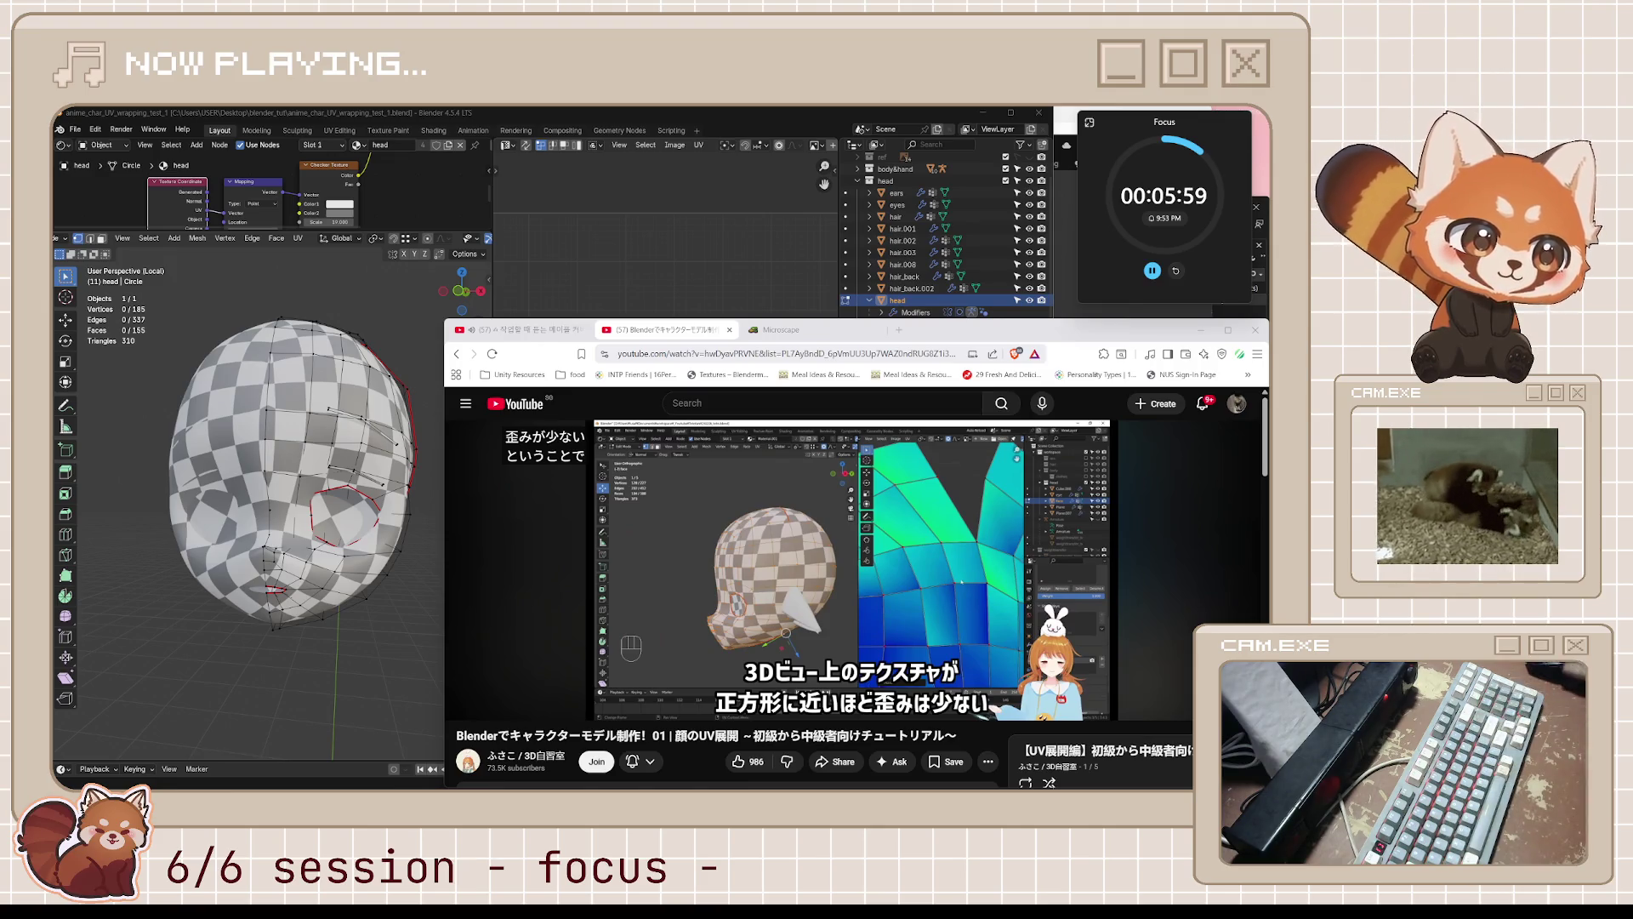
- Resume the tutorial and seek past the face UV layout adjustments to around 18:06
left_click(926, 560)
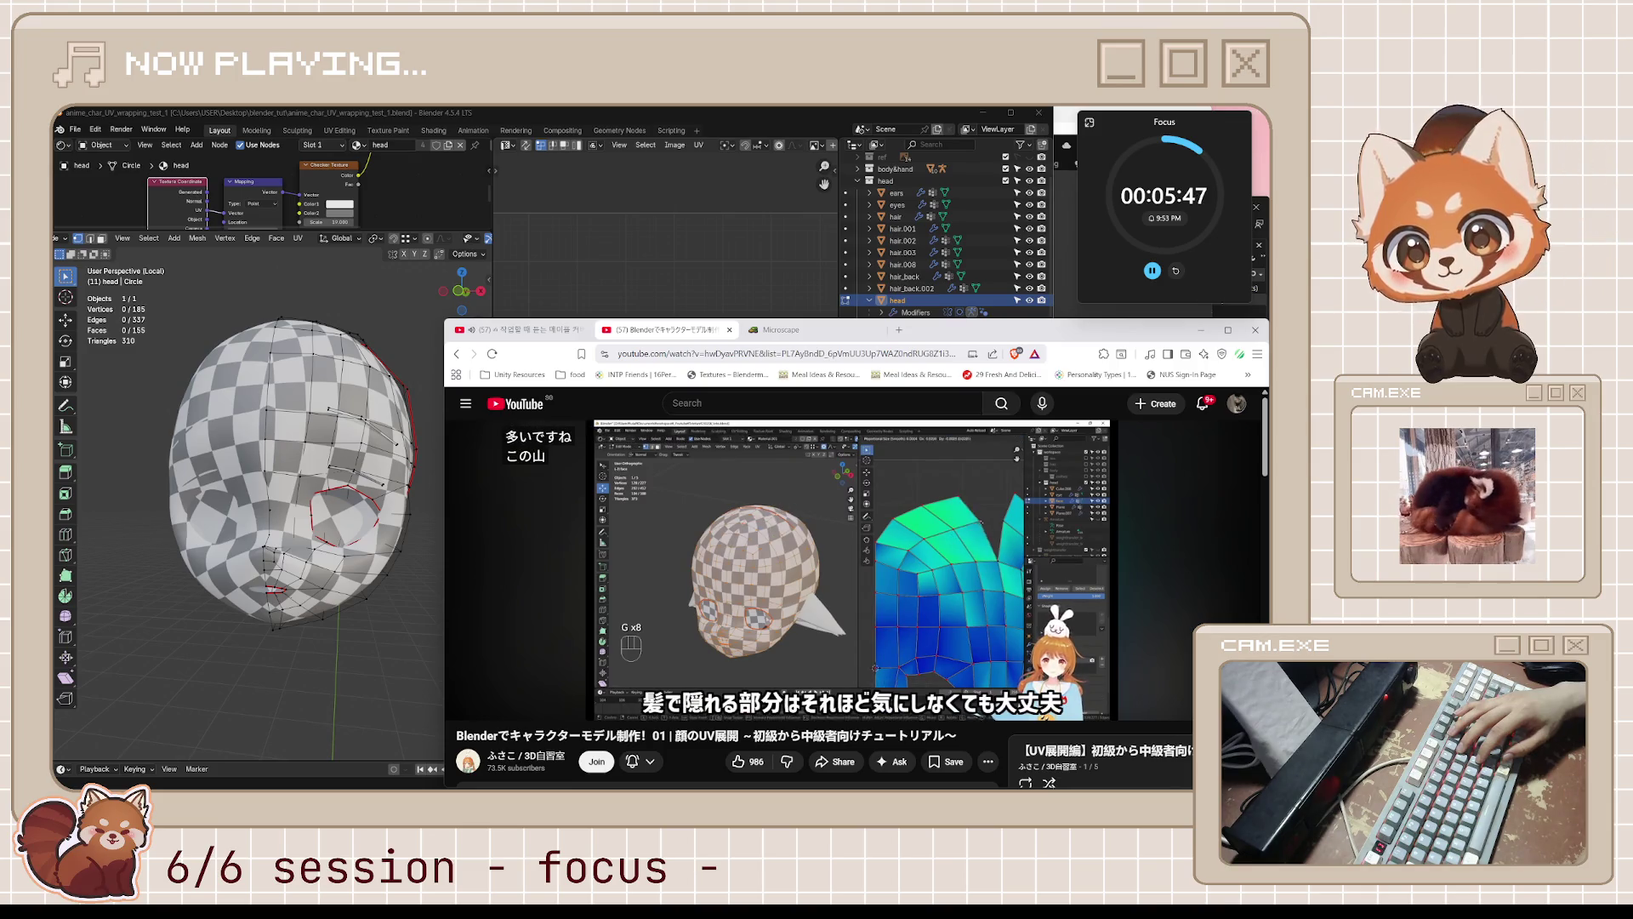
key("l")
key("l")
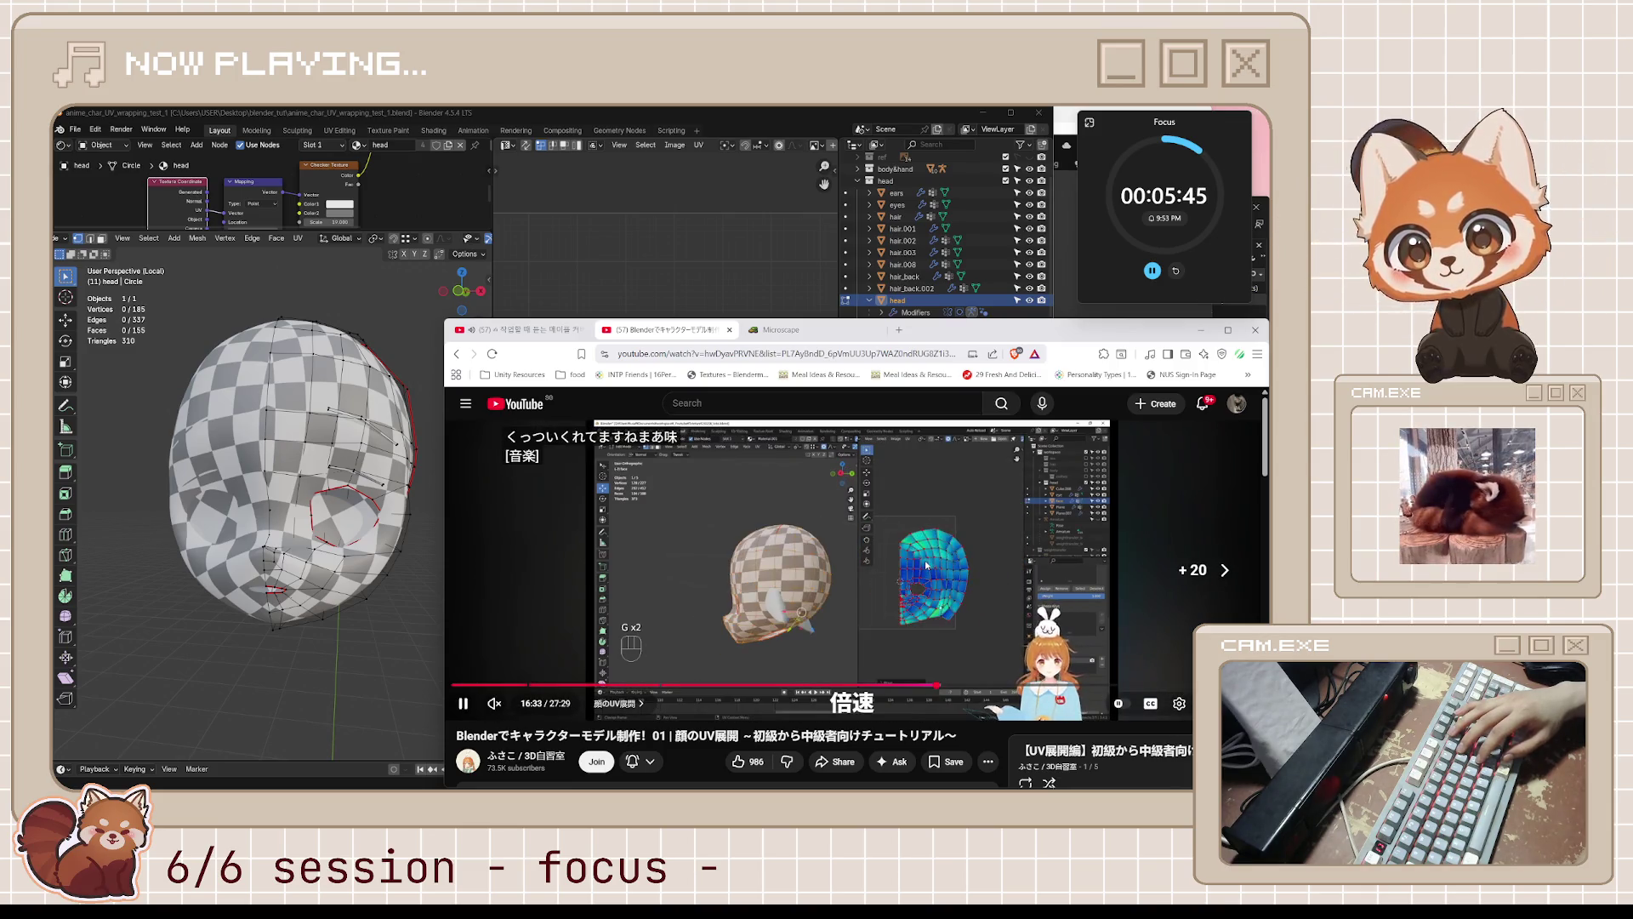
key("j")
key("j")
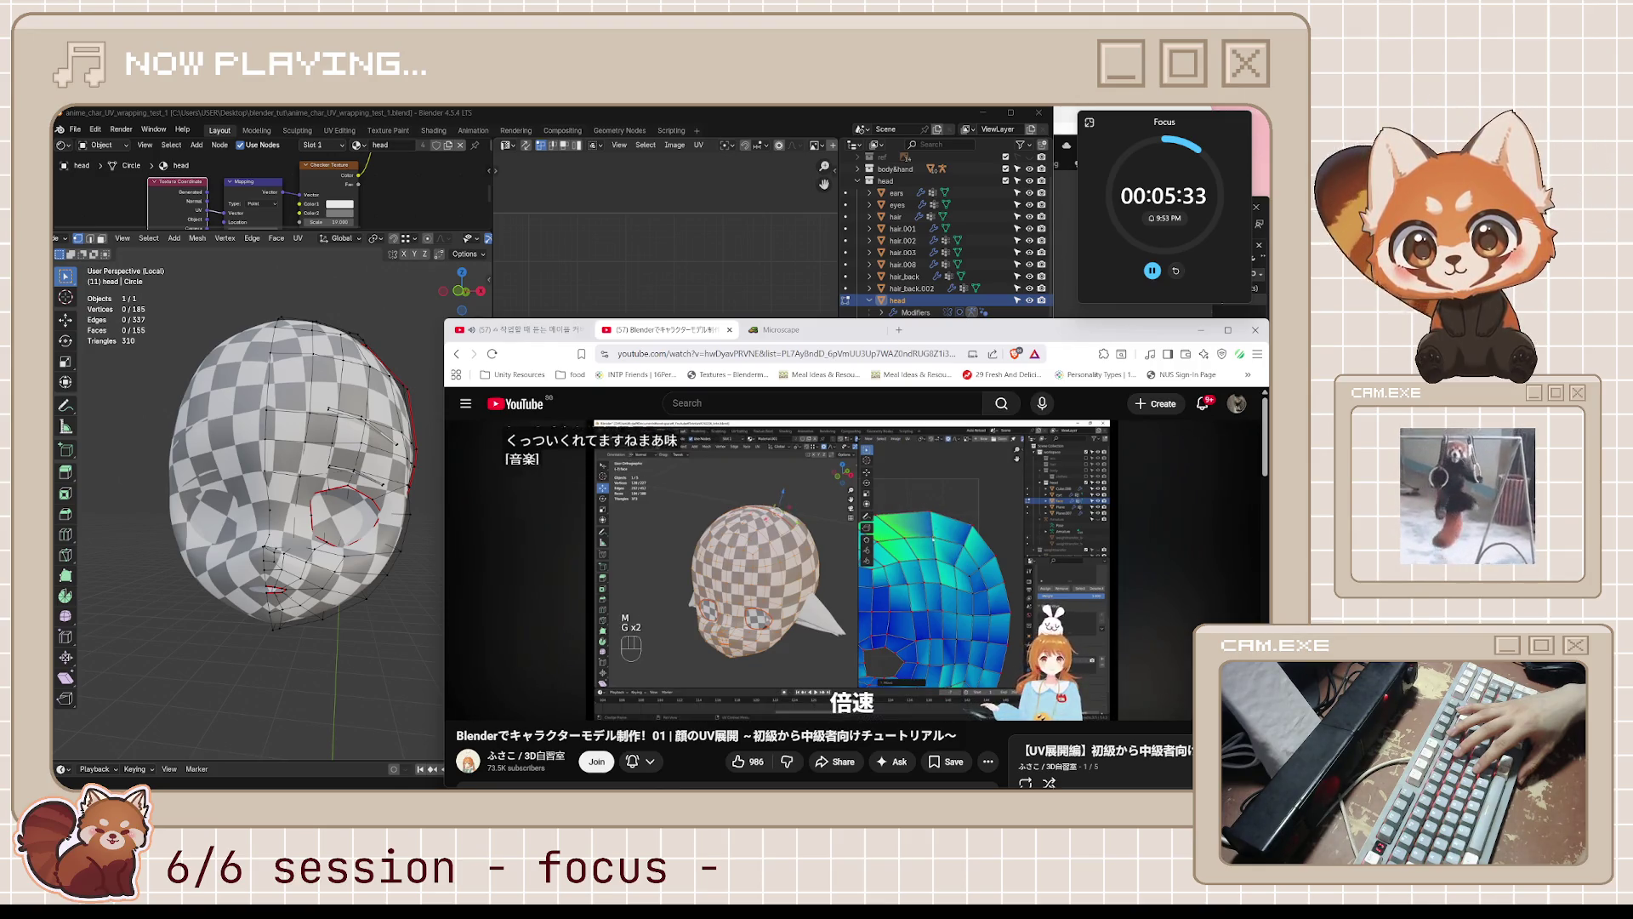
key("l")
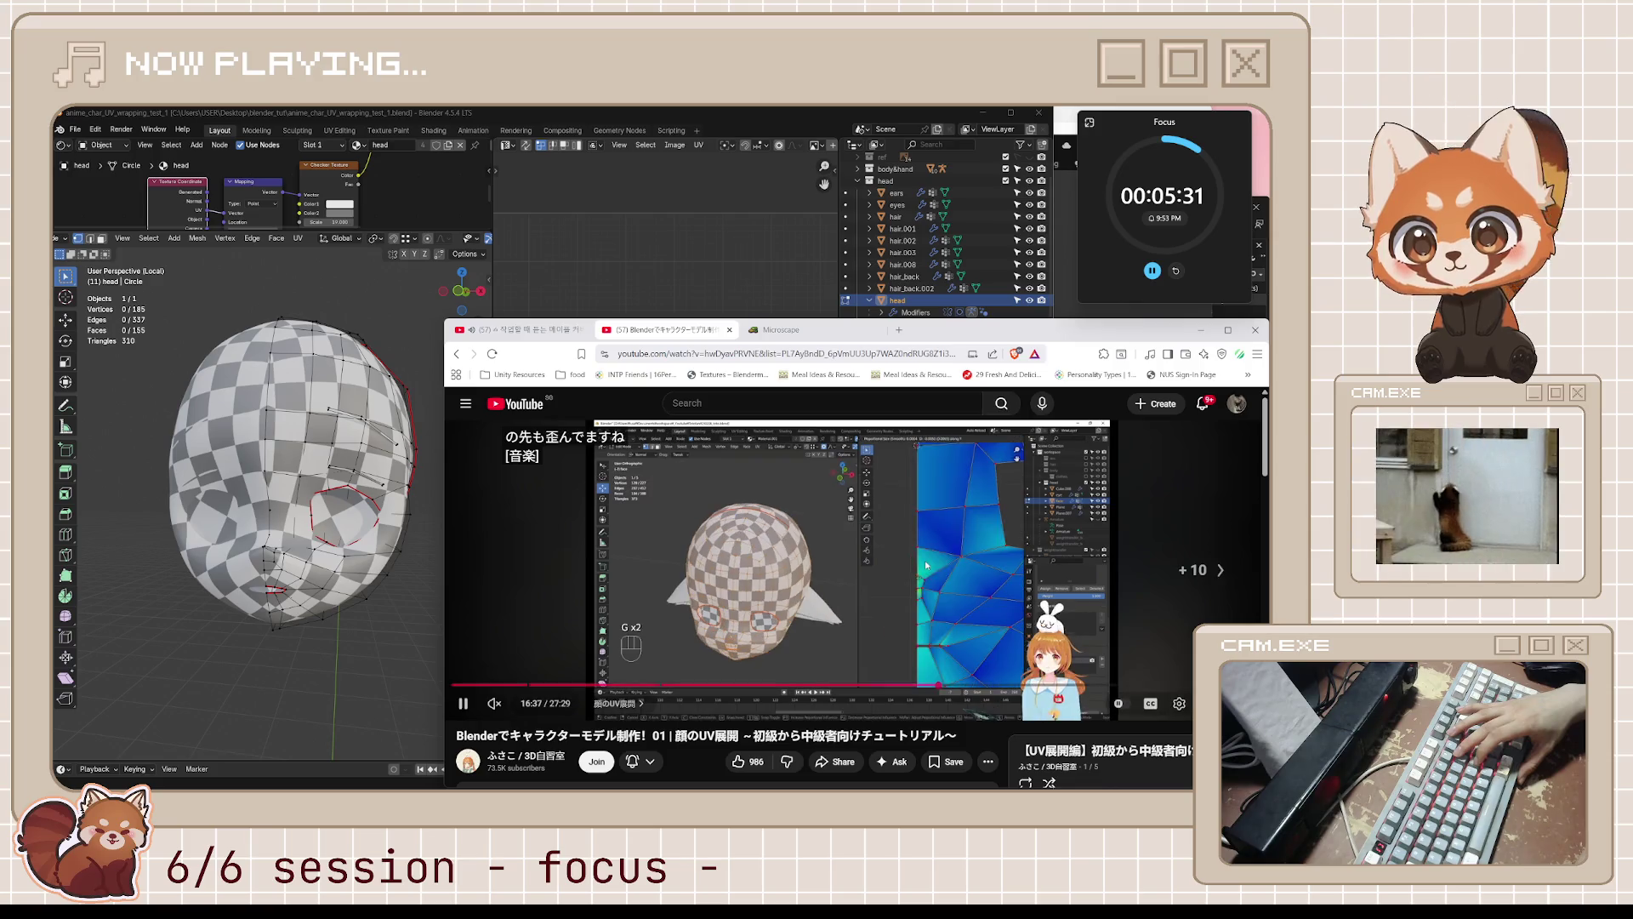
key("l")
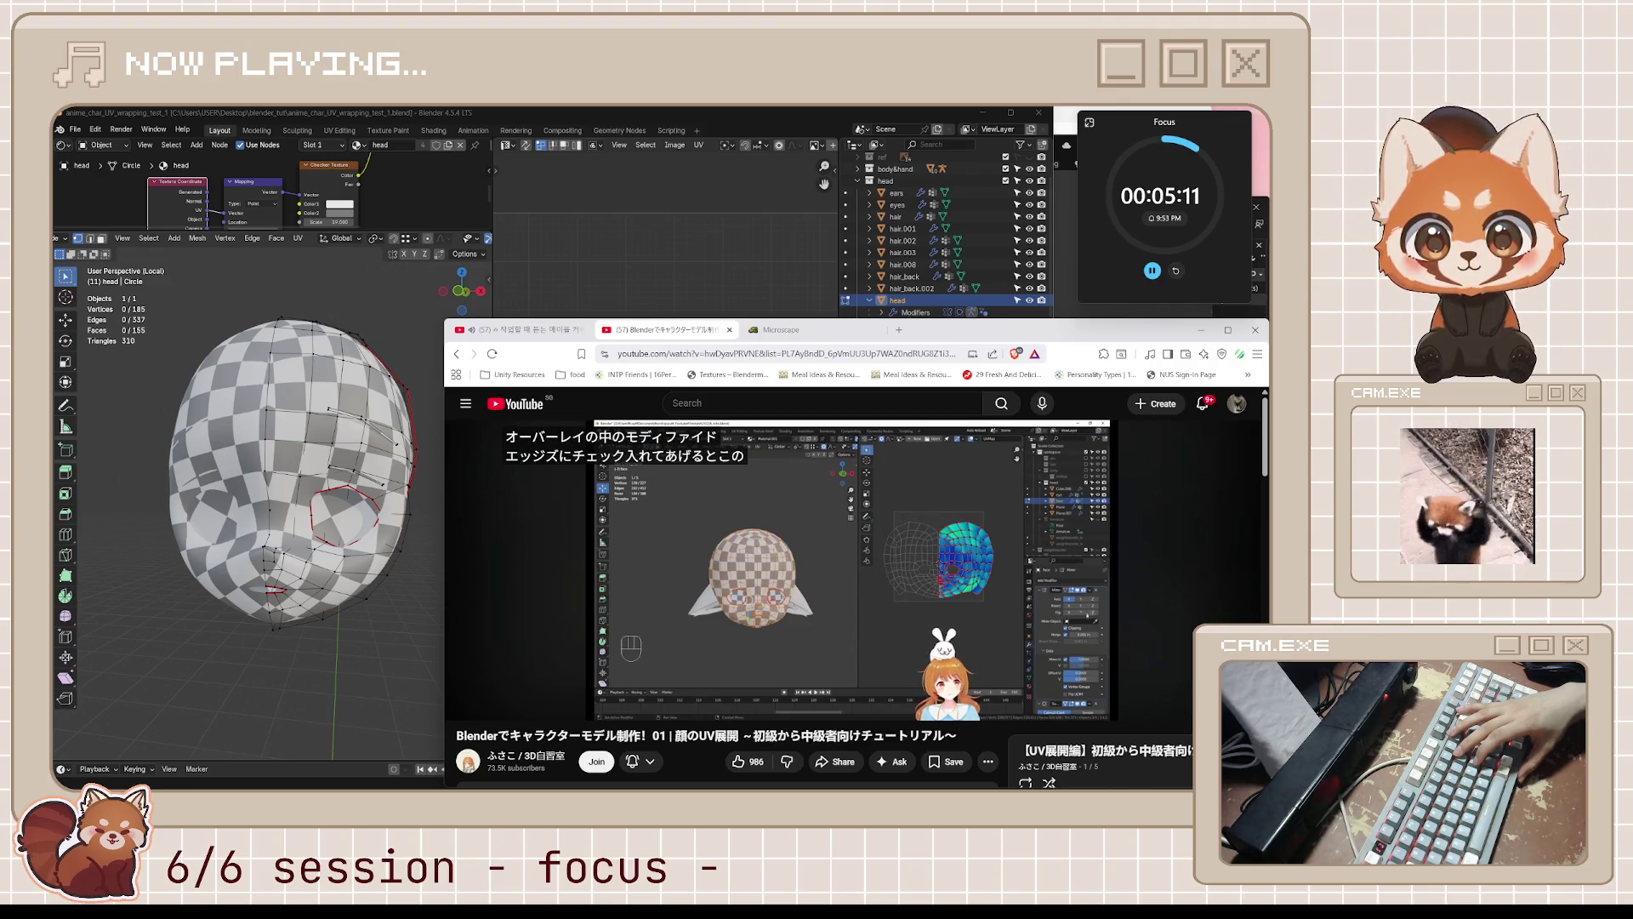
key("l")
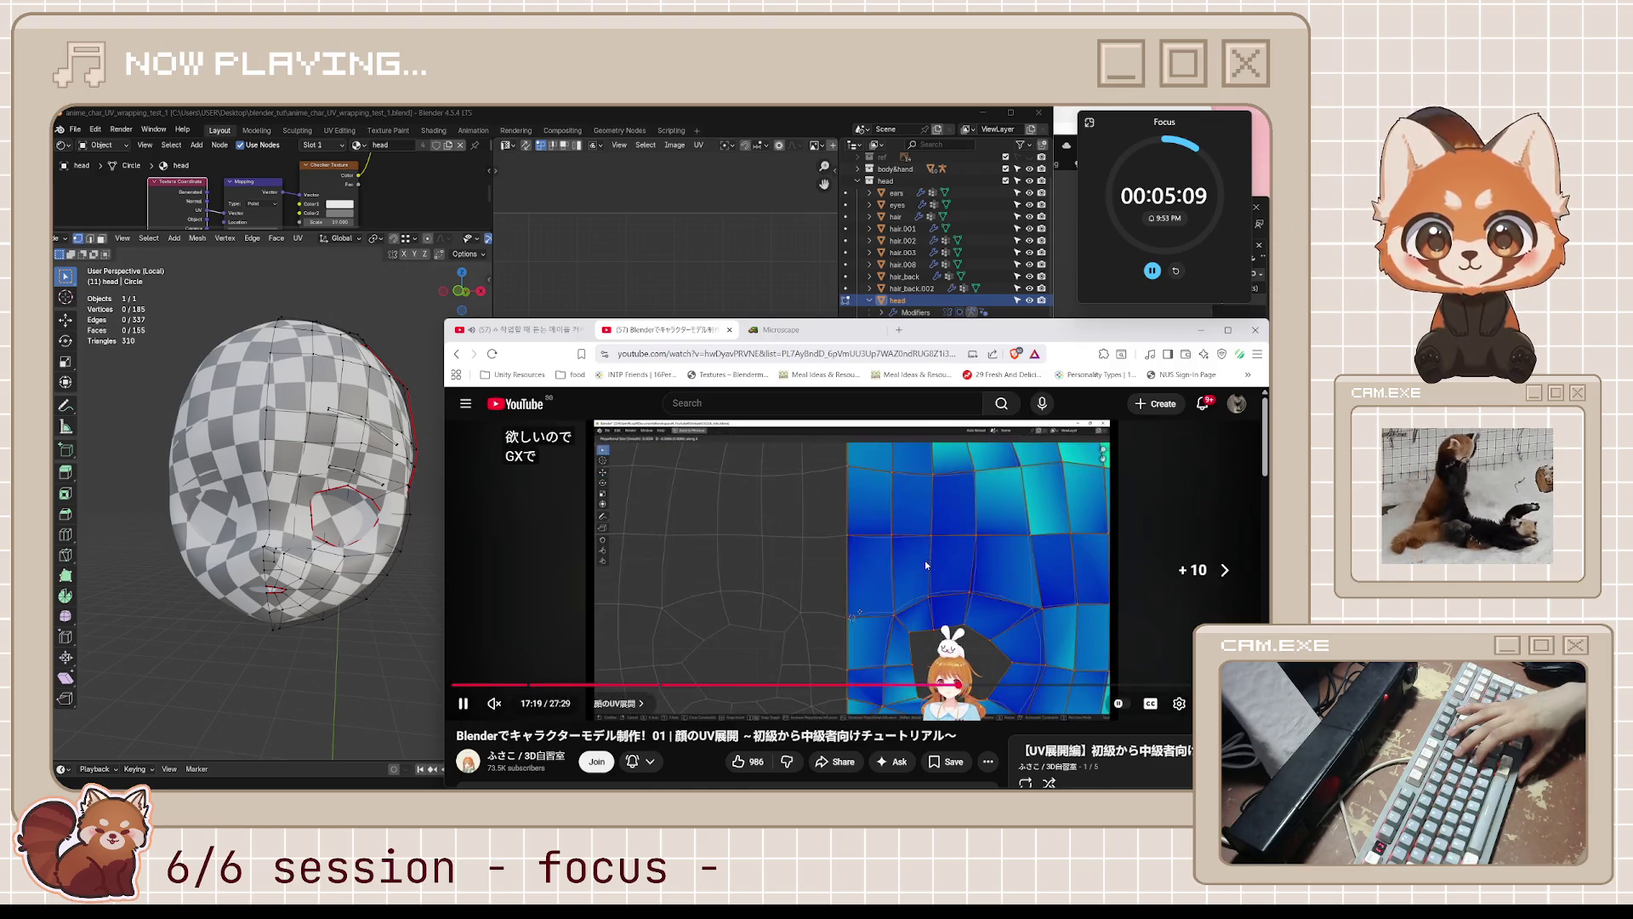
key("l")
key("l")
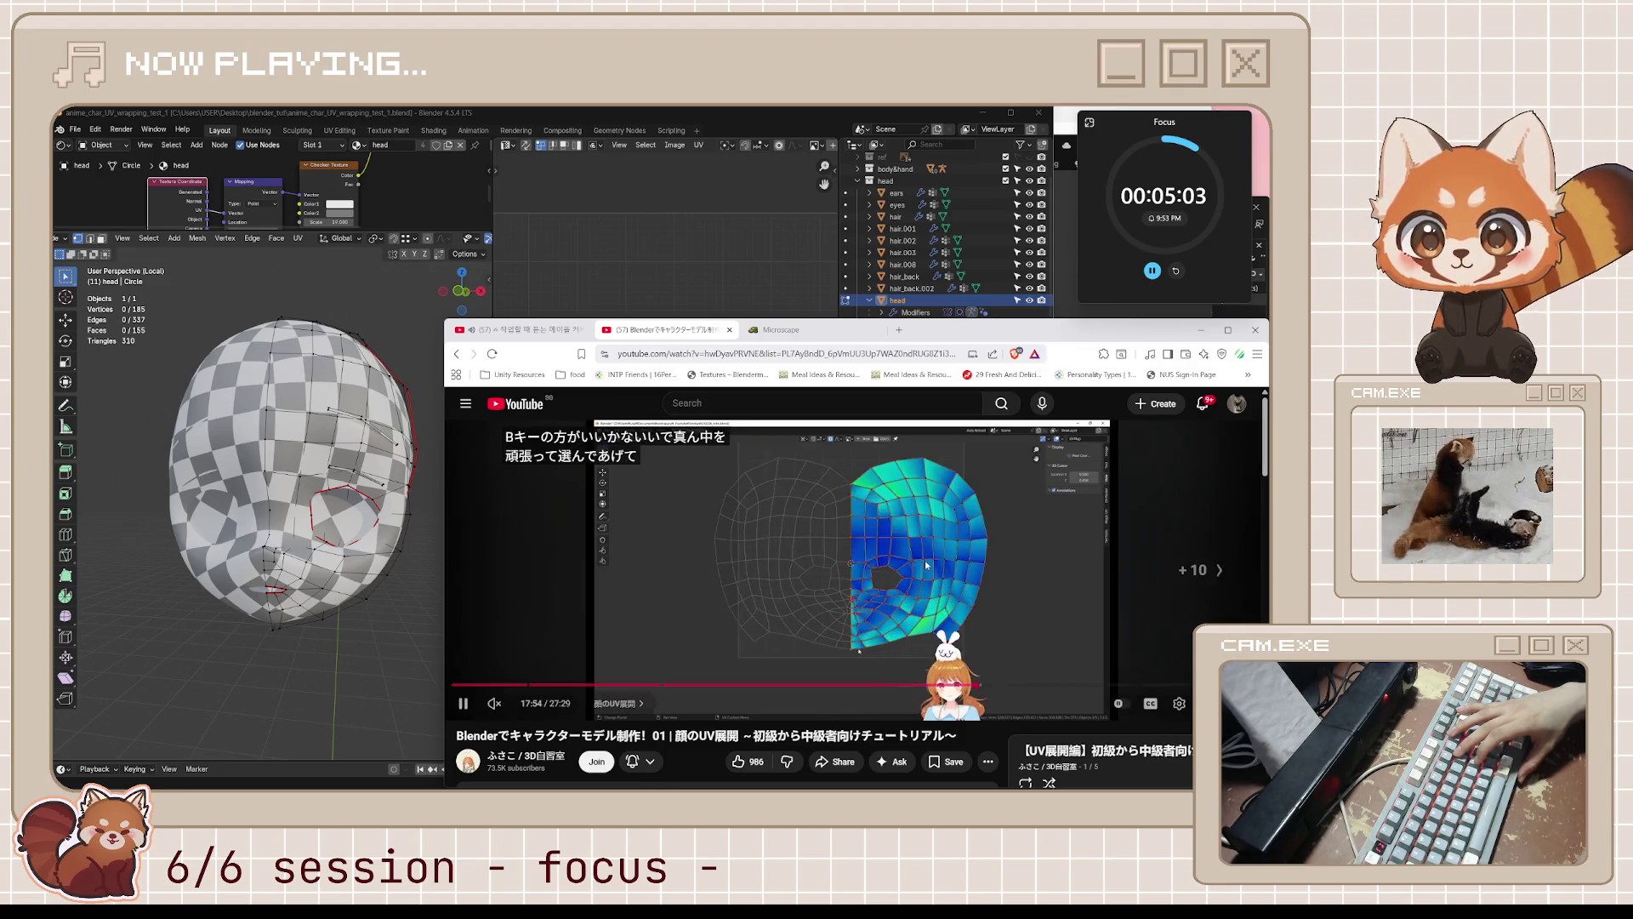
key("l")
key("l")
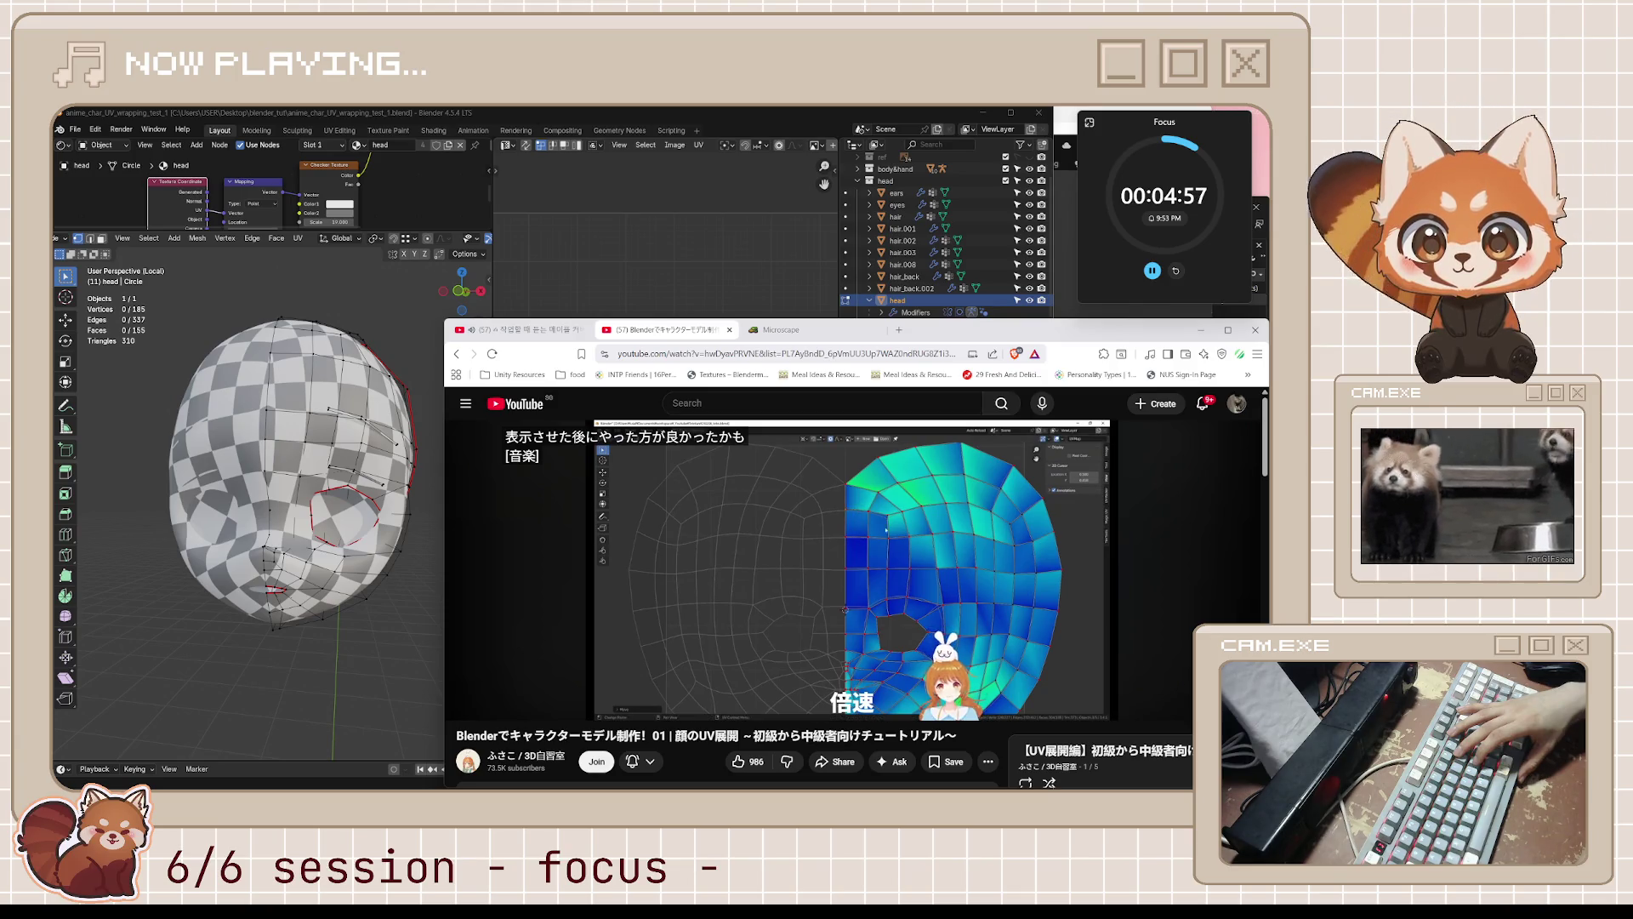
- Seek back and forth between 18:12 and 18:44 to rewatch the eye and mouth unwrapping
key("l")
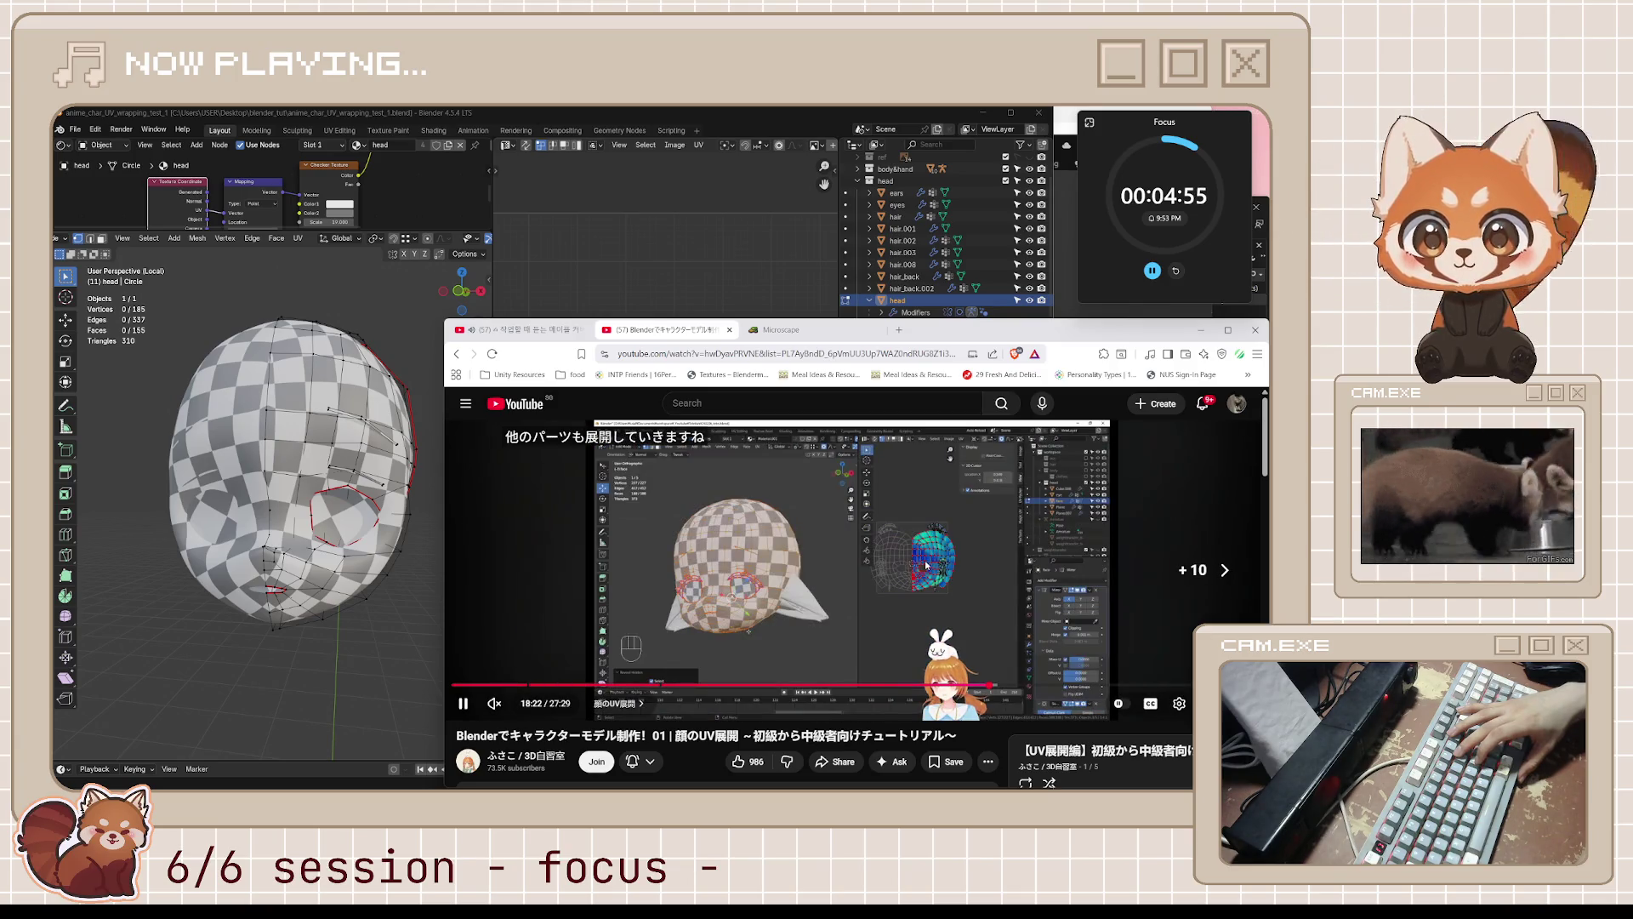
key("l")
key("l")
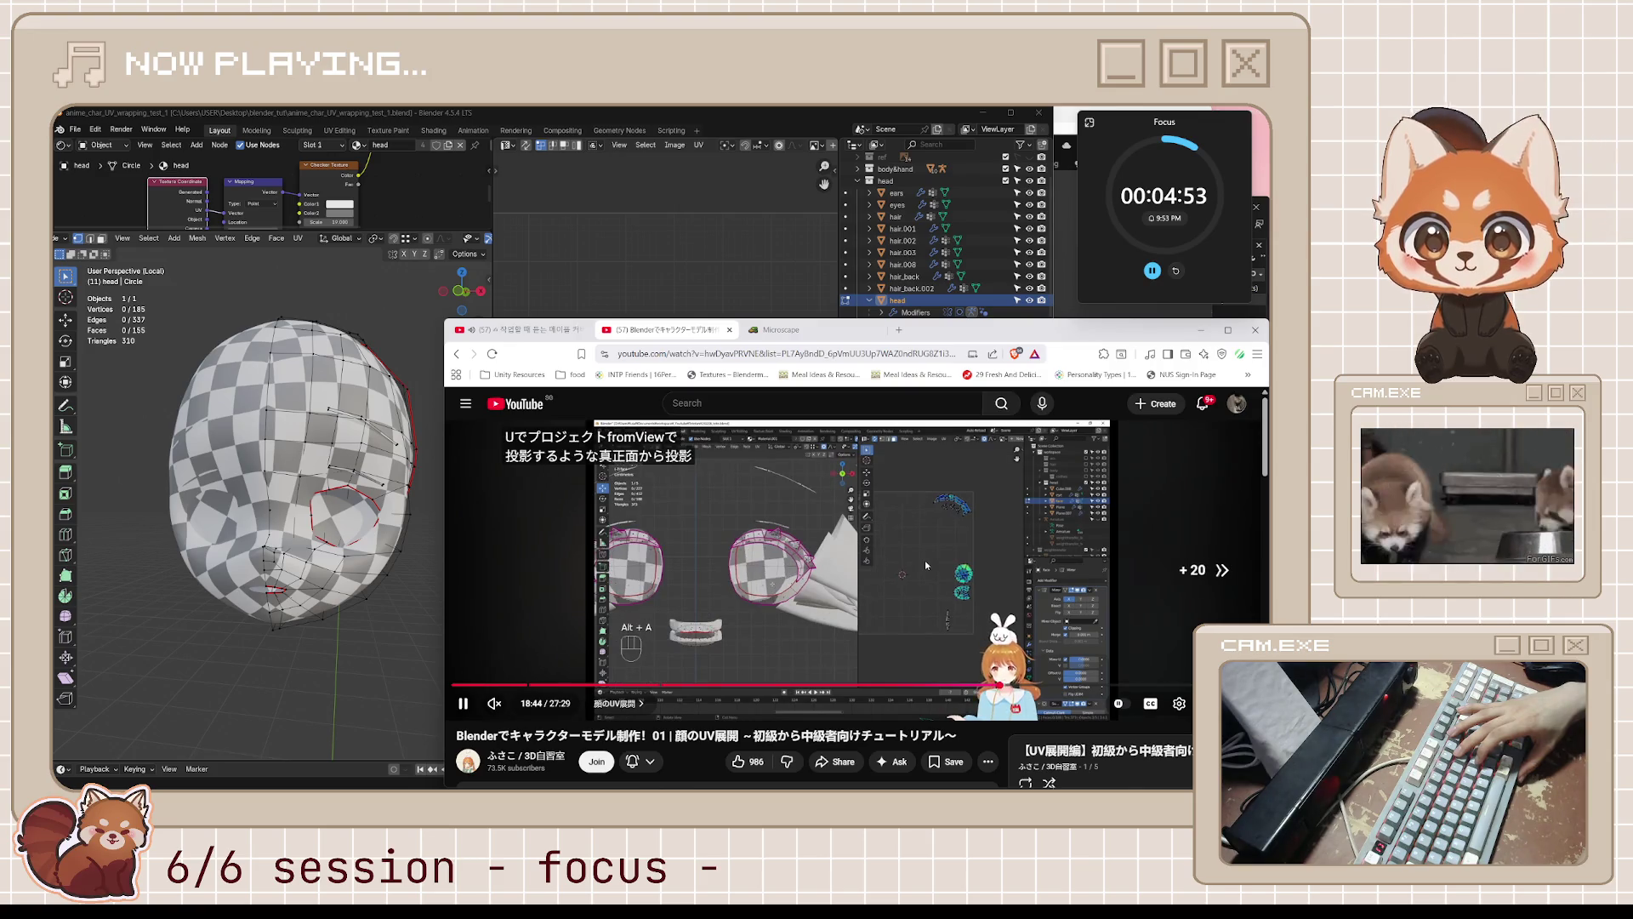
key("j")
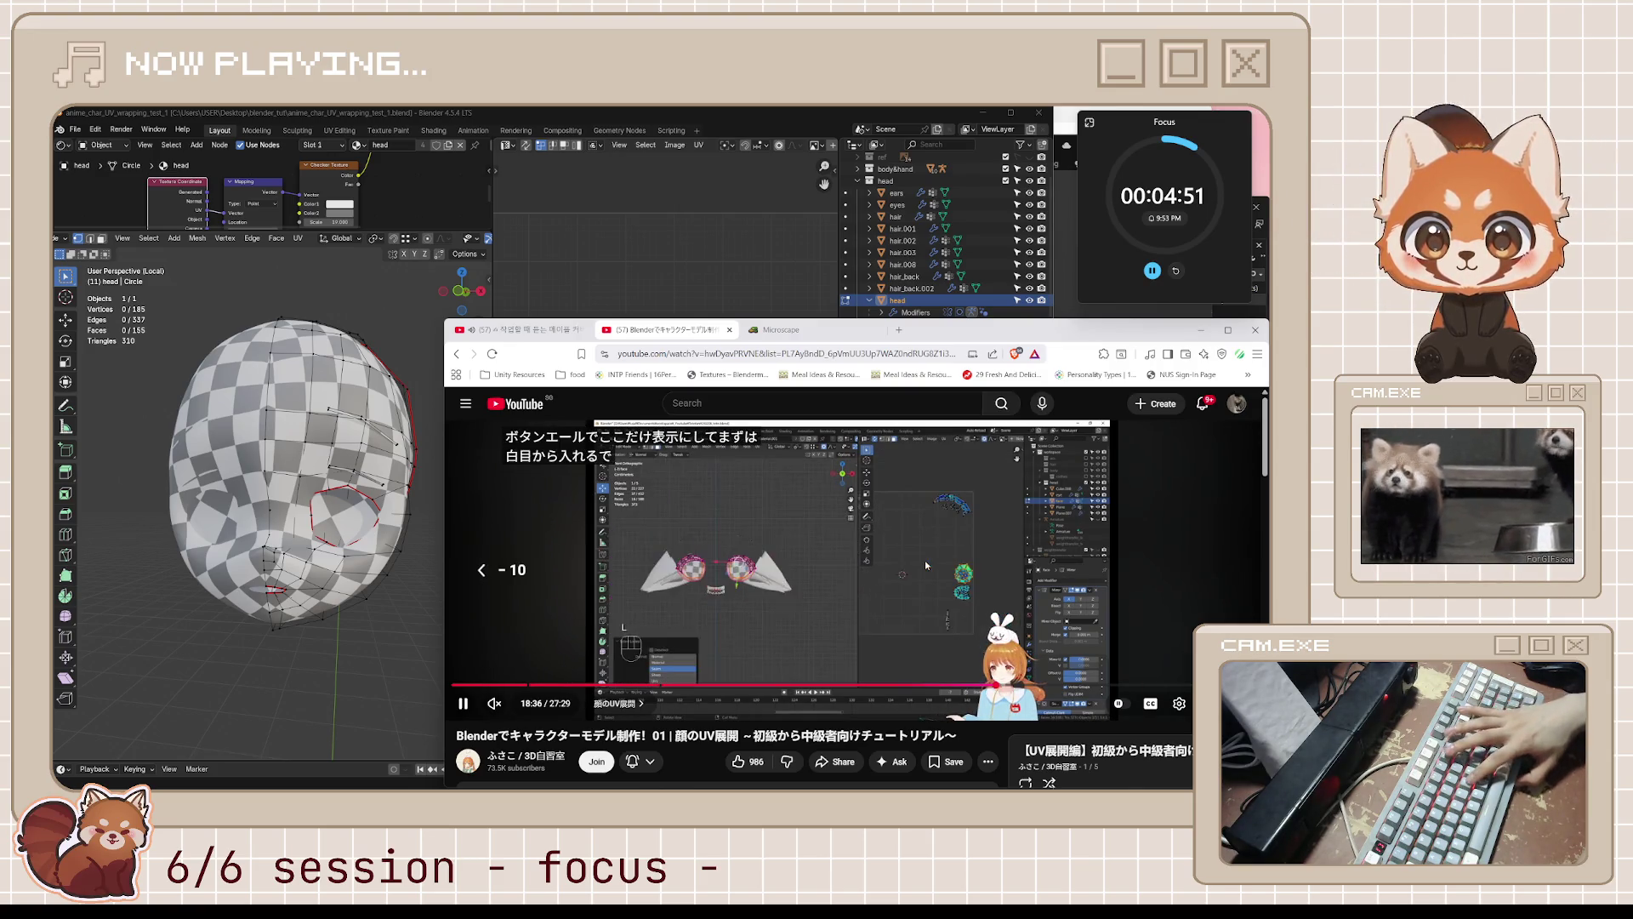
key("j")
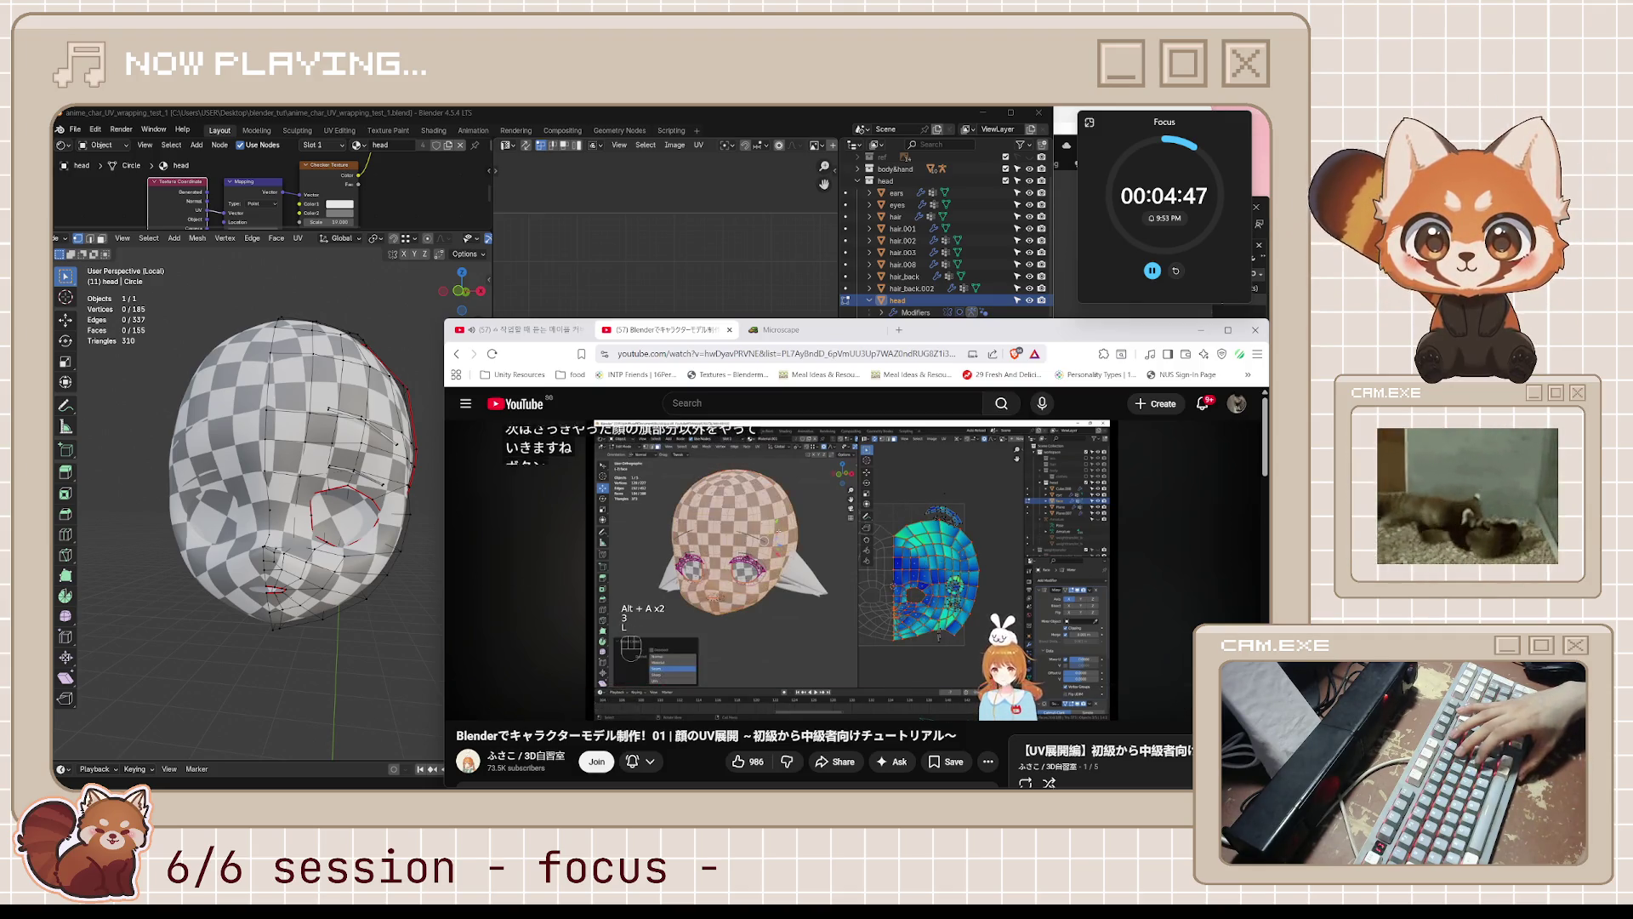
key("j")
key("j")
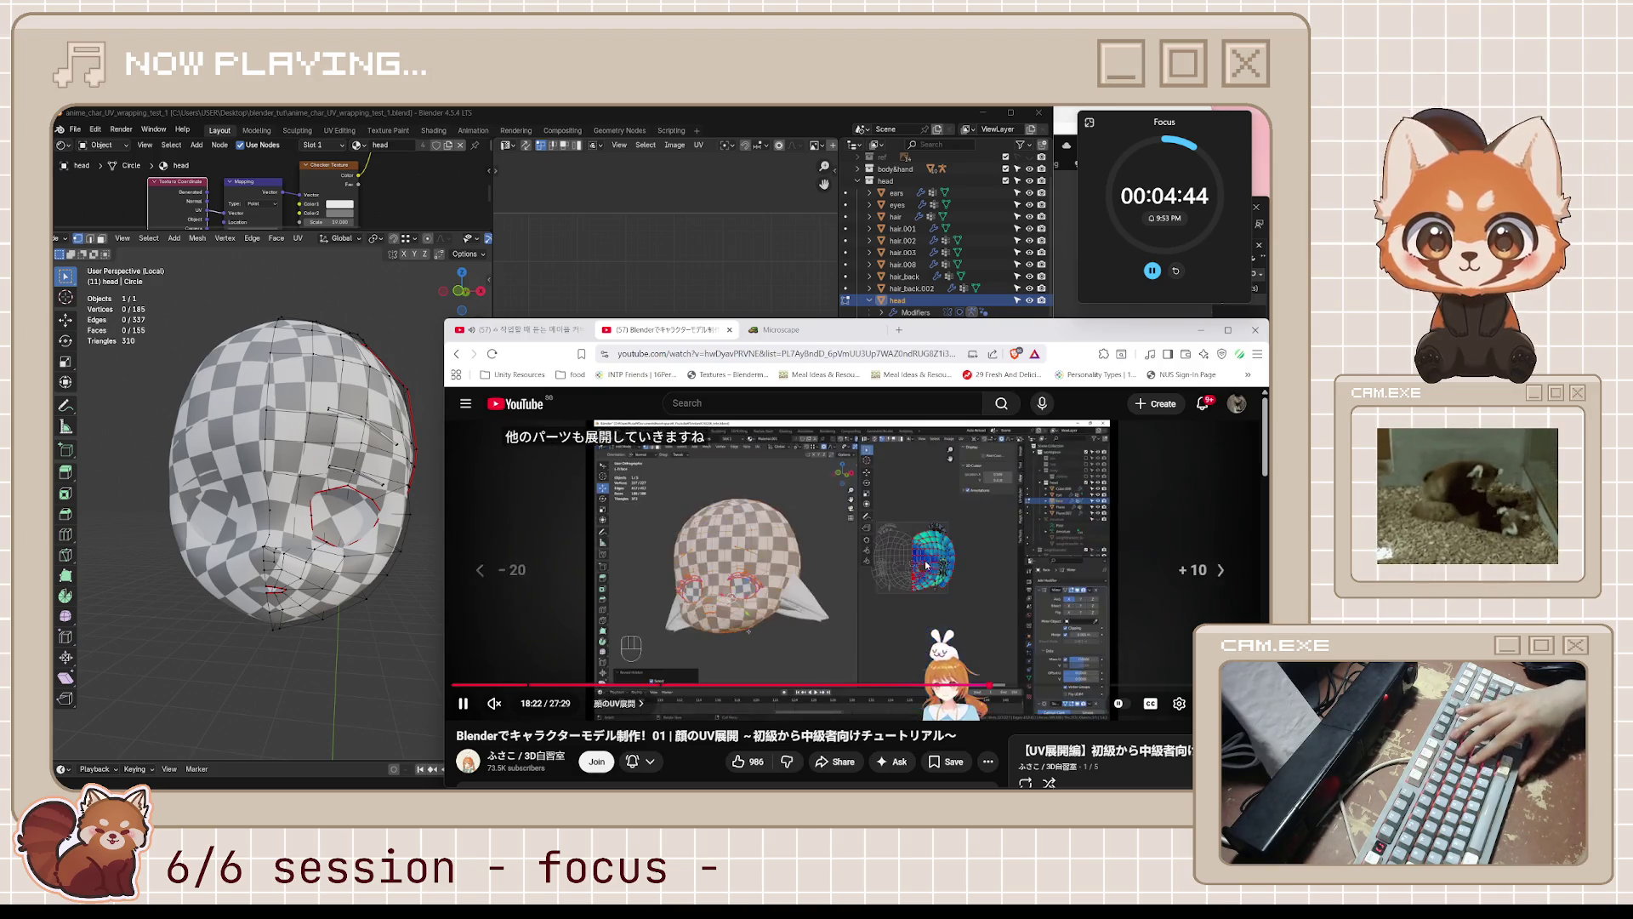
key("l")
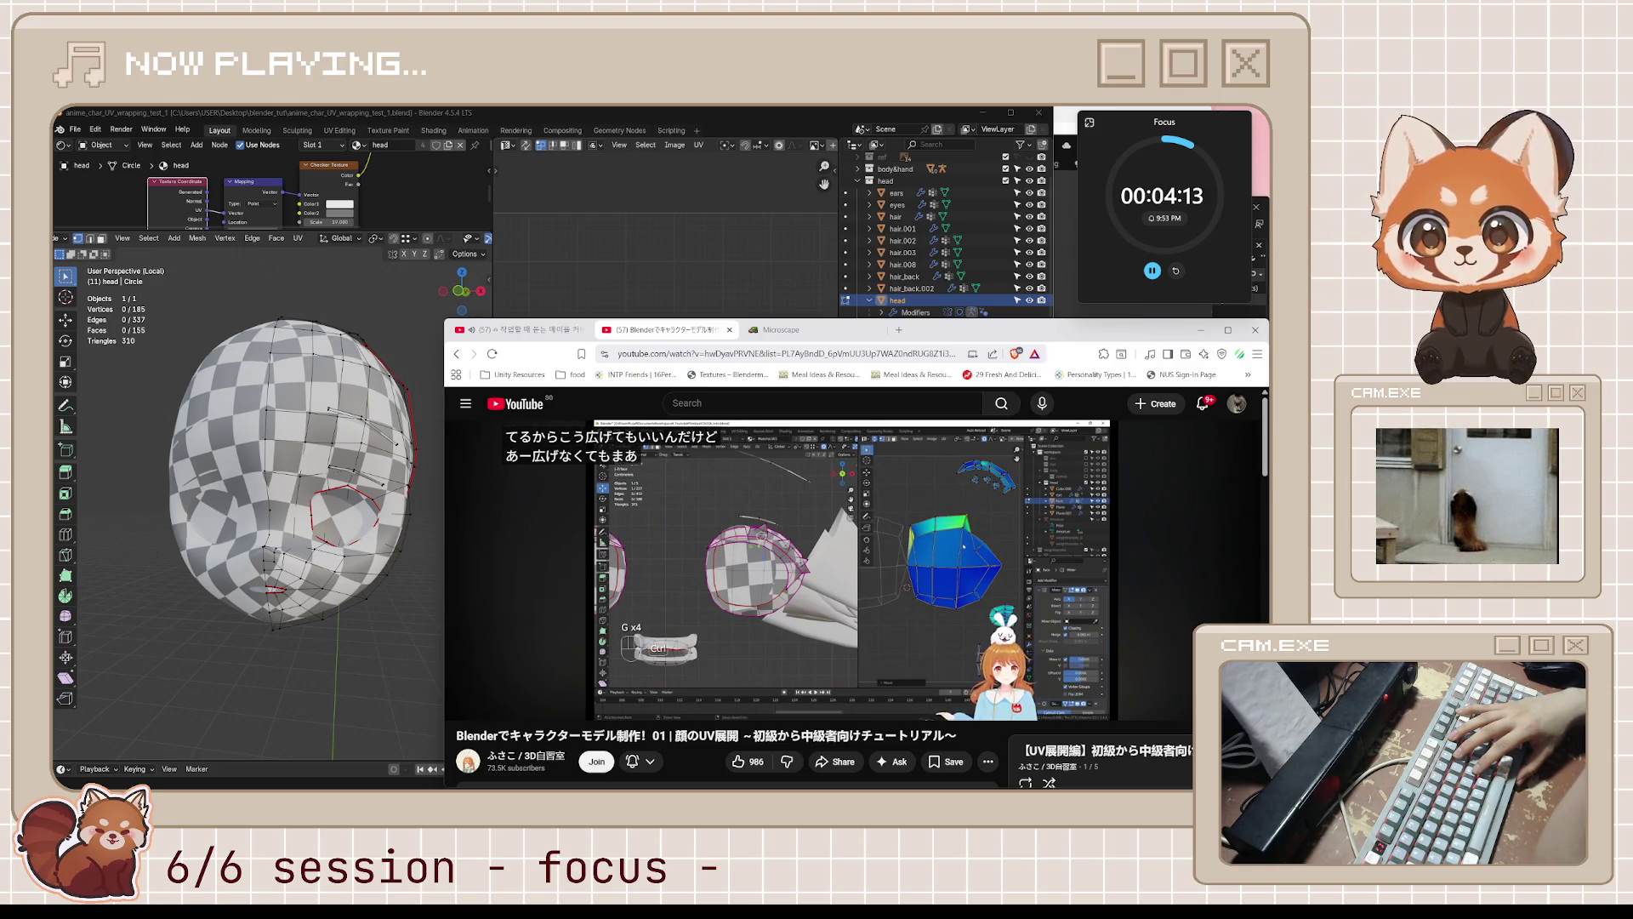
- Pause the tutorial at 18:58 on the separate teeth and mouth pieces
left_click(925, 559)
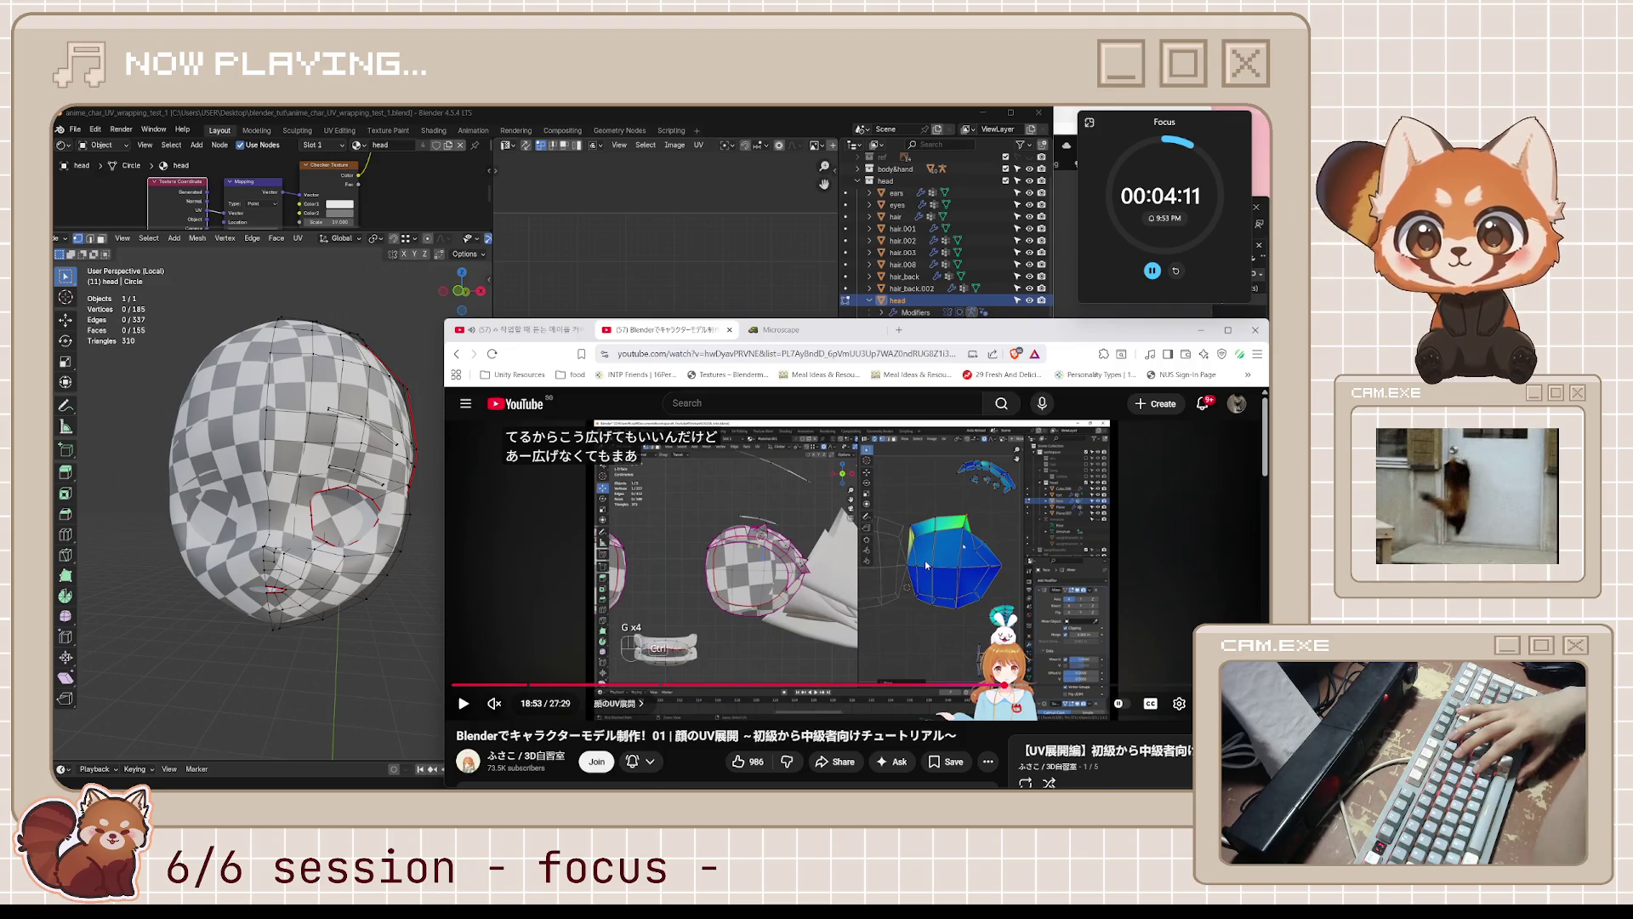
left_click(925, 560)
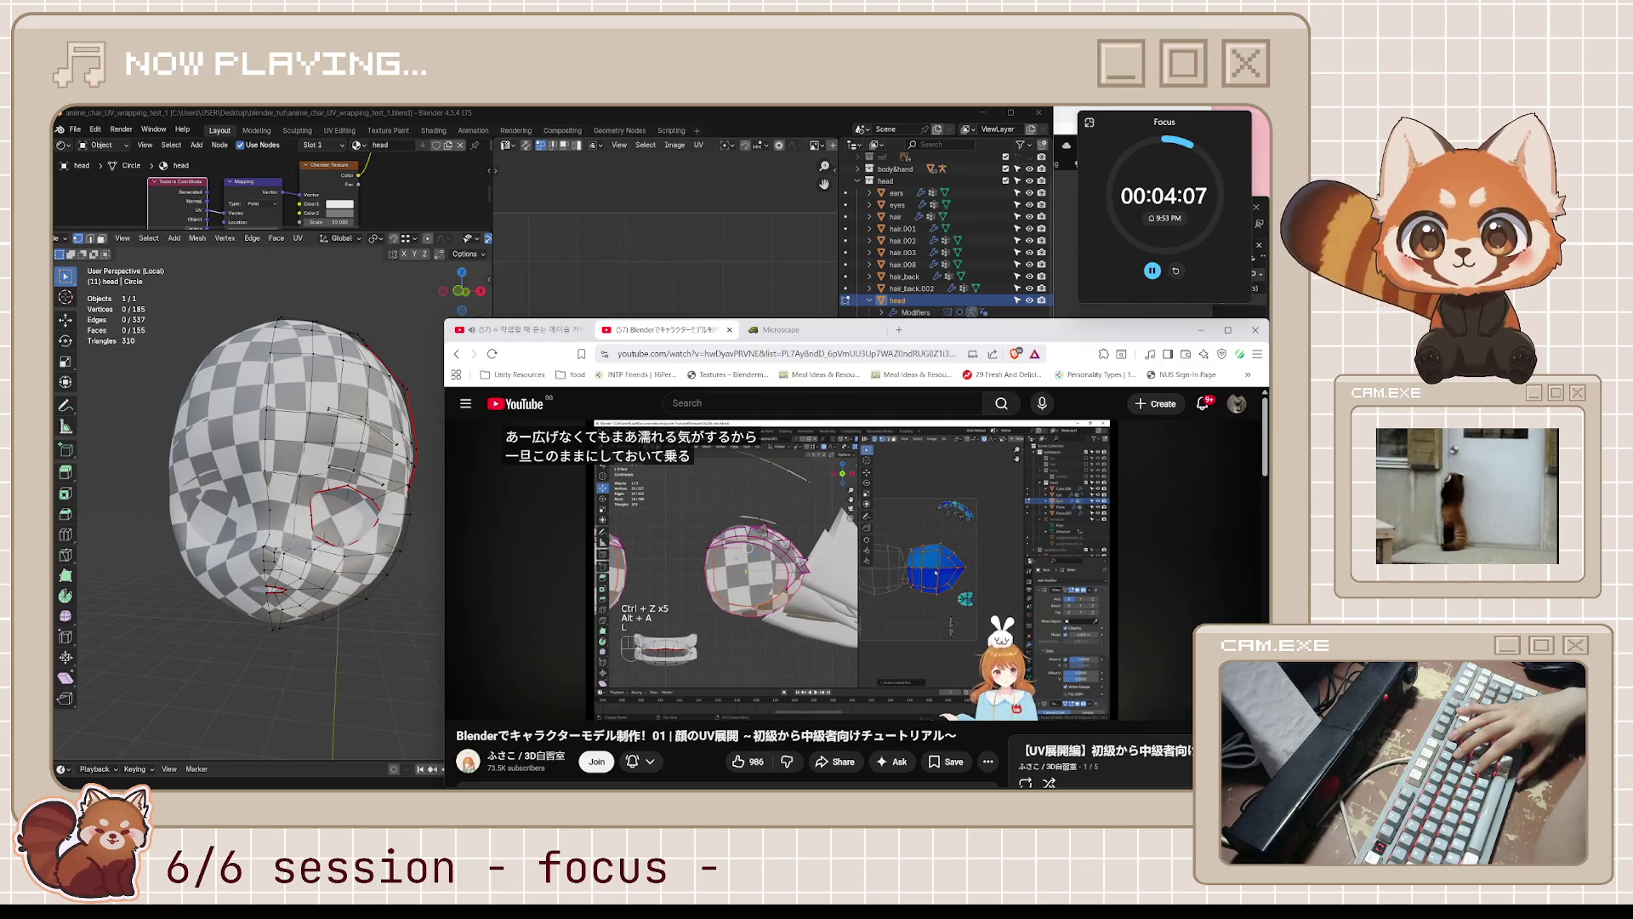
left_click(927, 566)
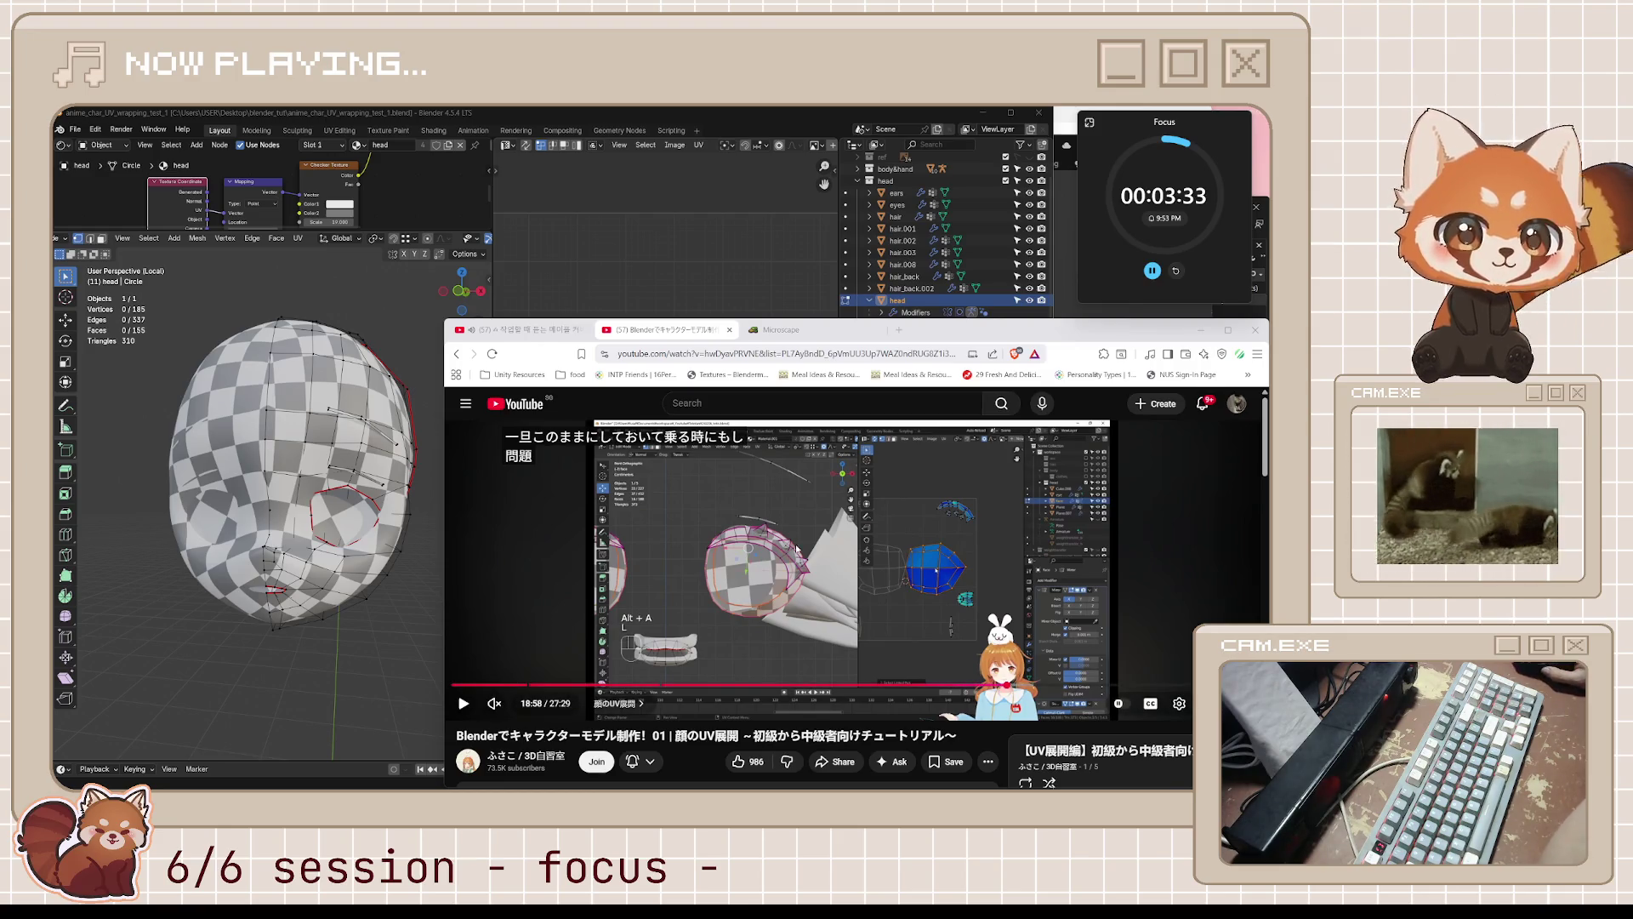
- Fast-forward the face UV tutorial in 10-second jumps and pause it at 27:09 of 27:29
key("space")
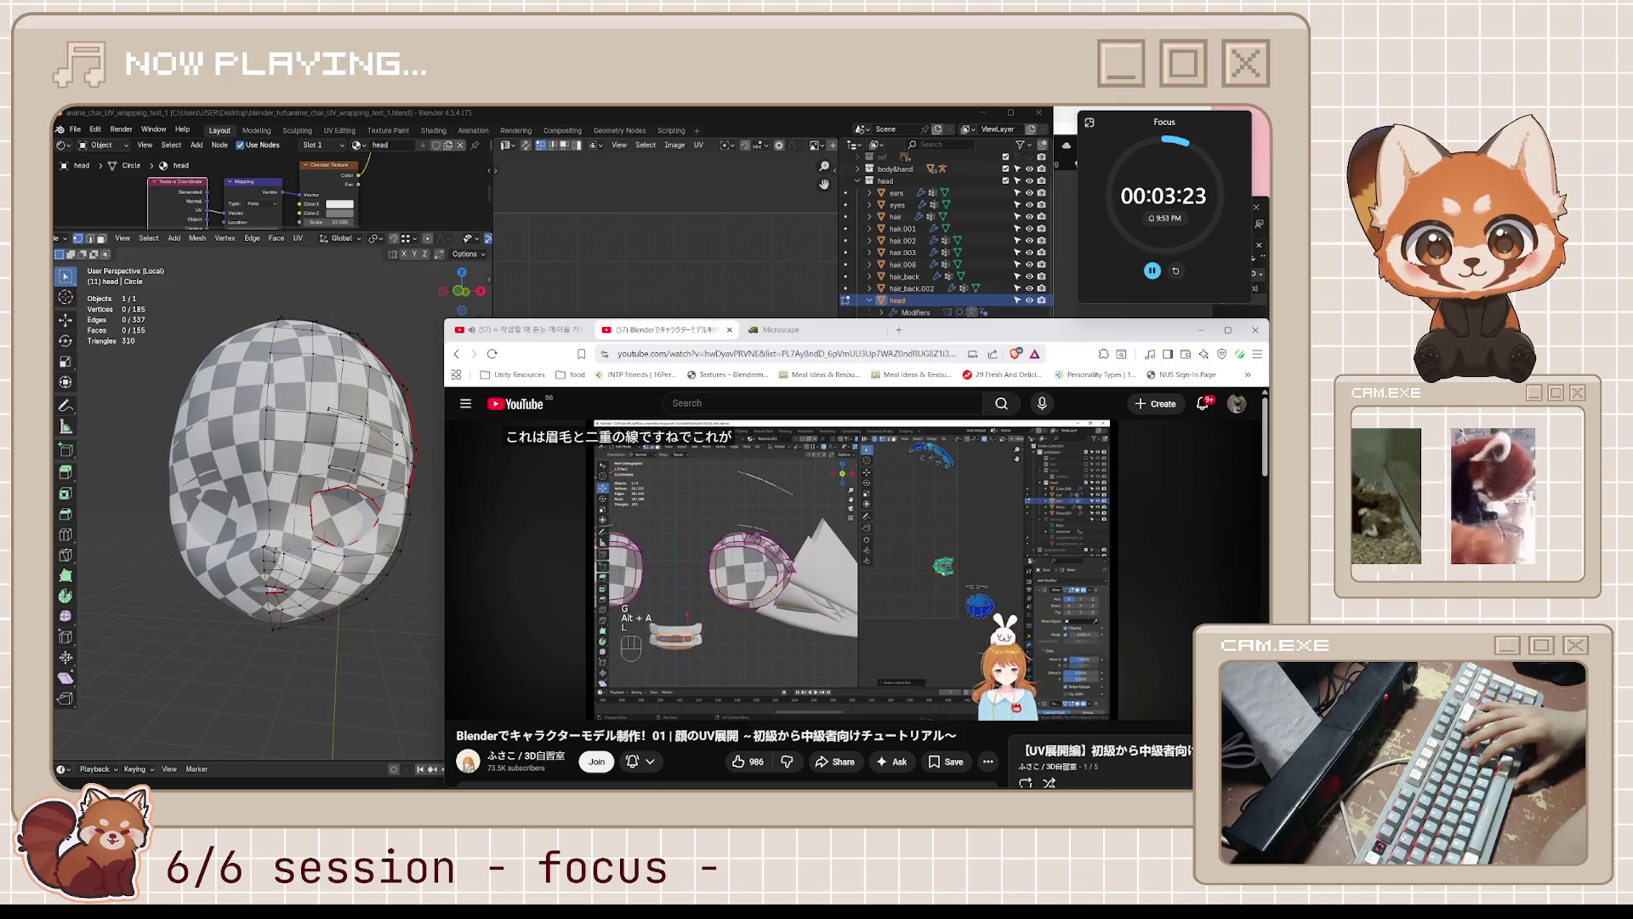
key("l")
key("l")
key("l")
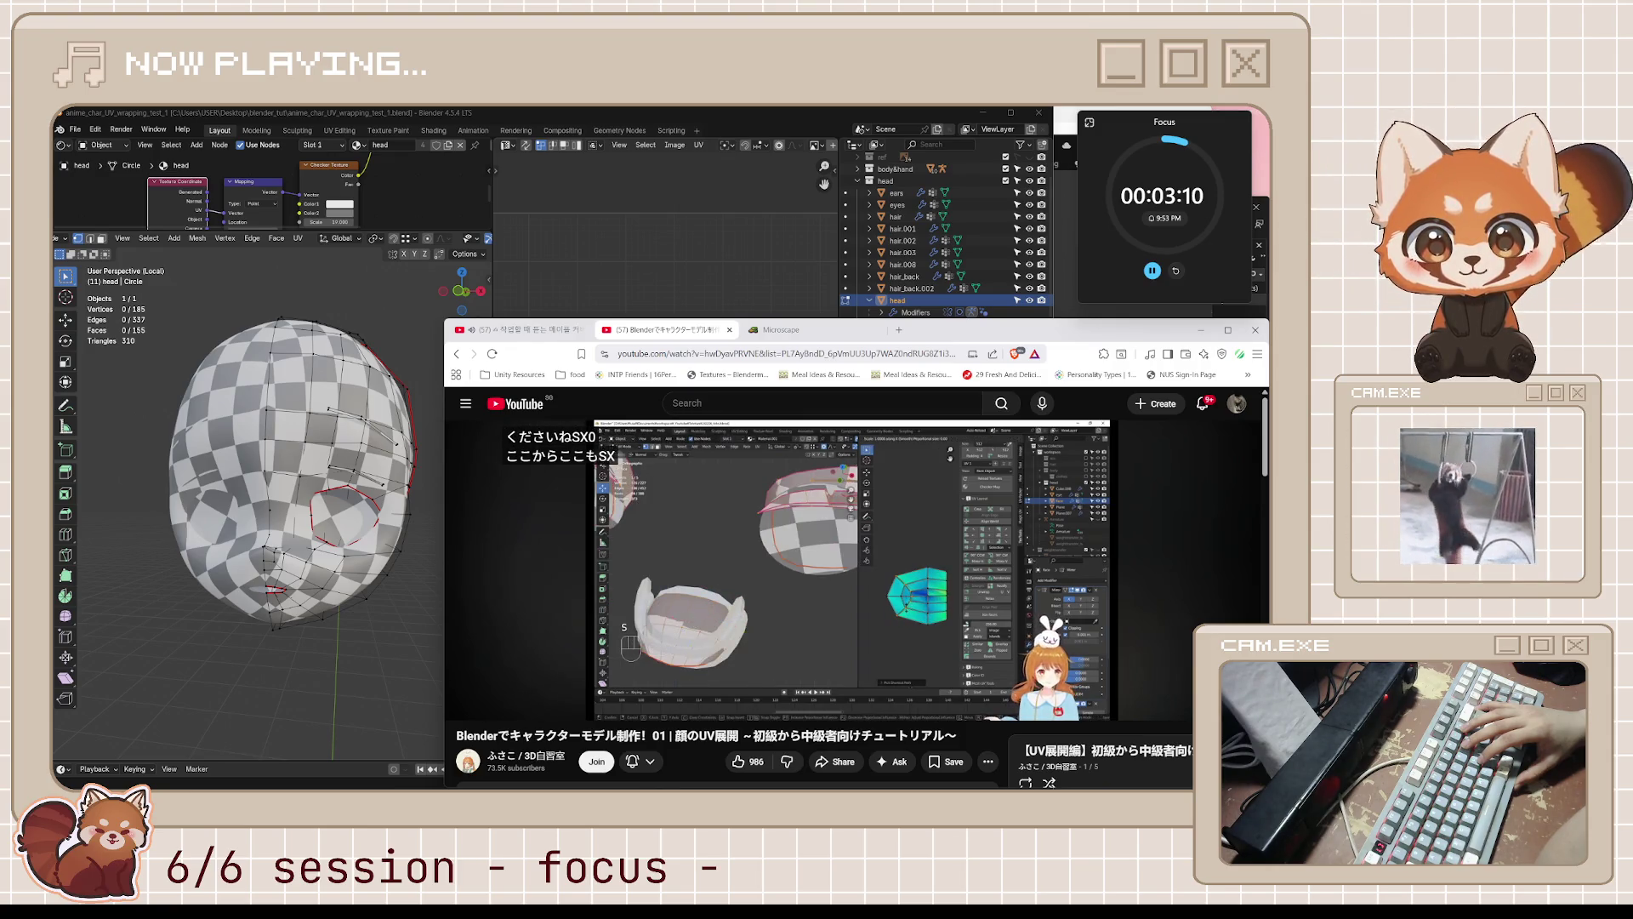
key("l")
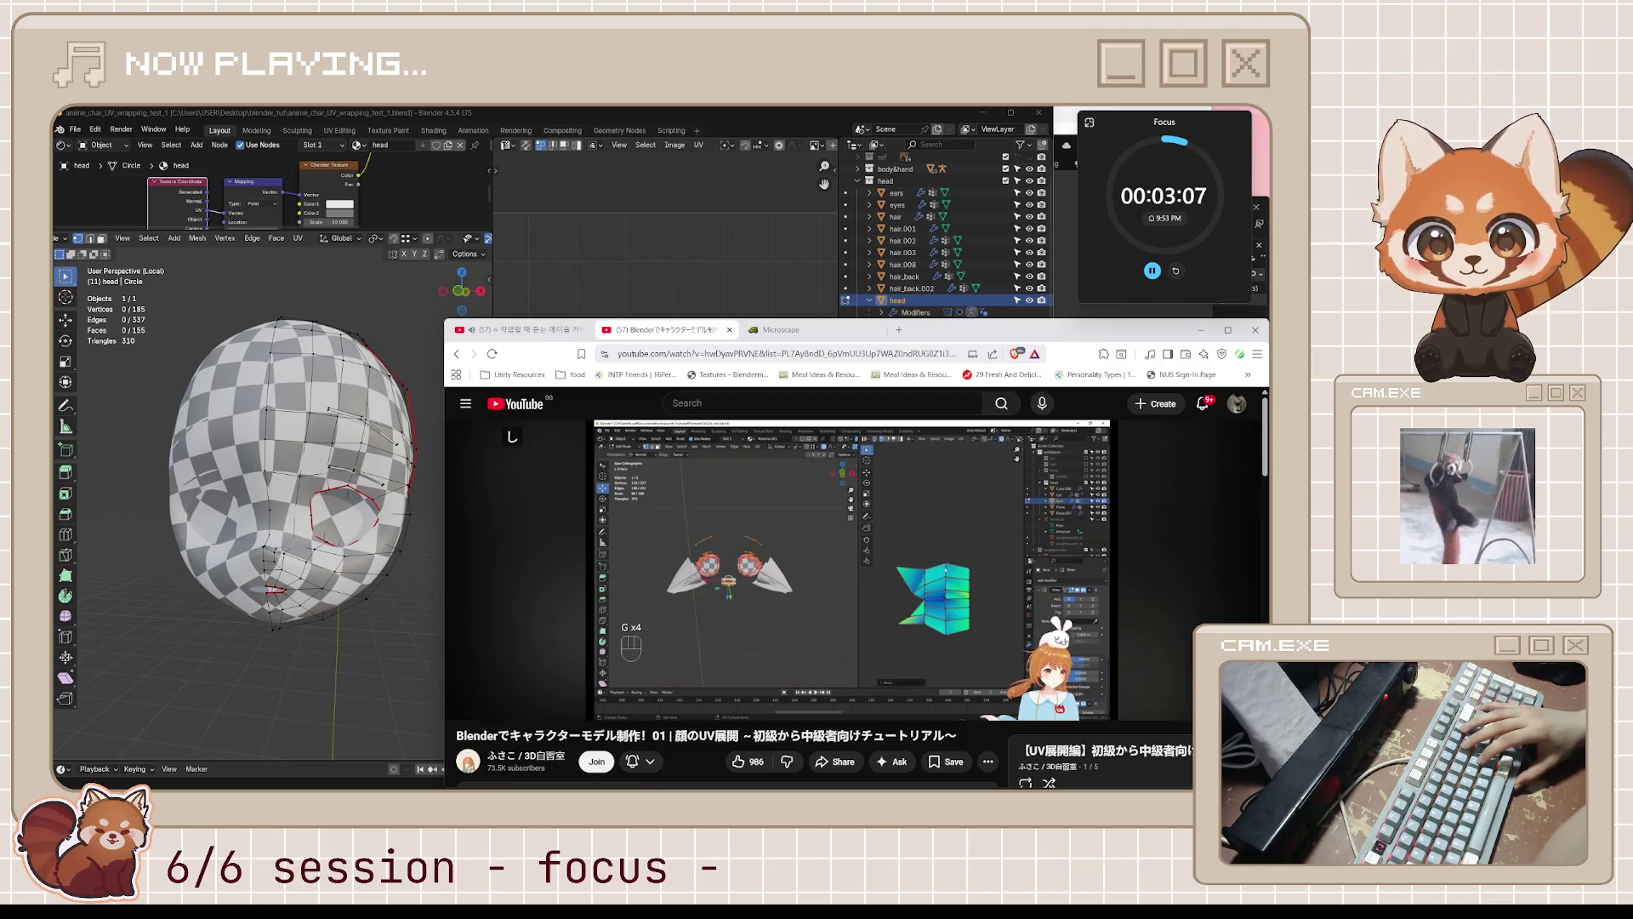
key("l")
key("l")
key("l")
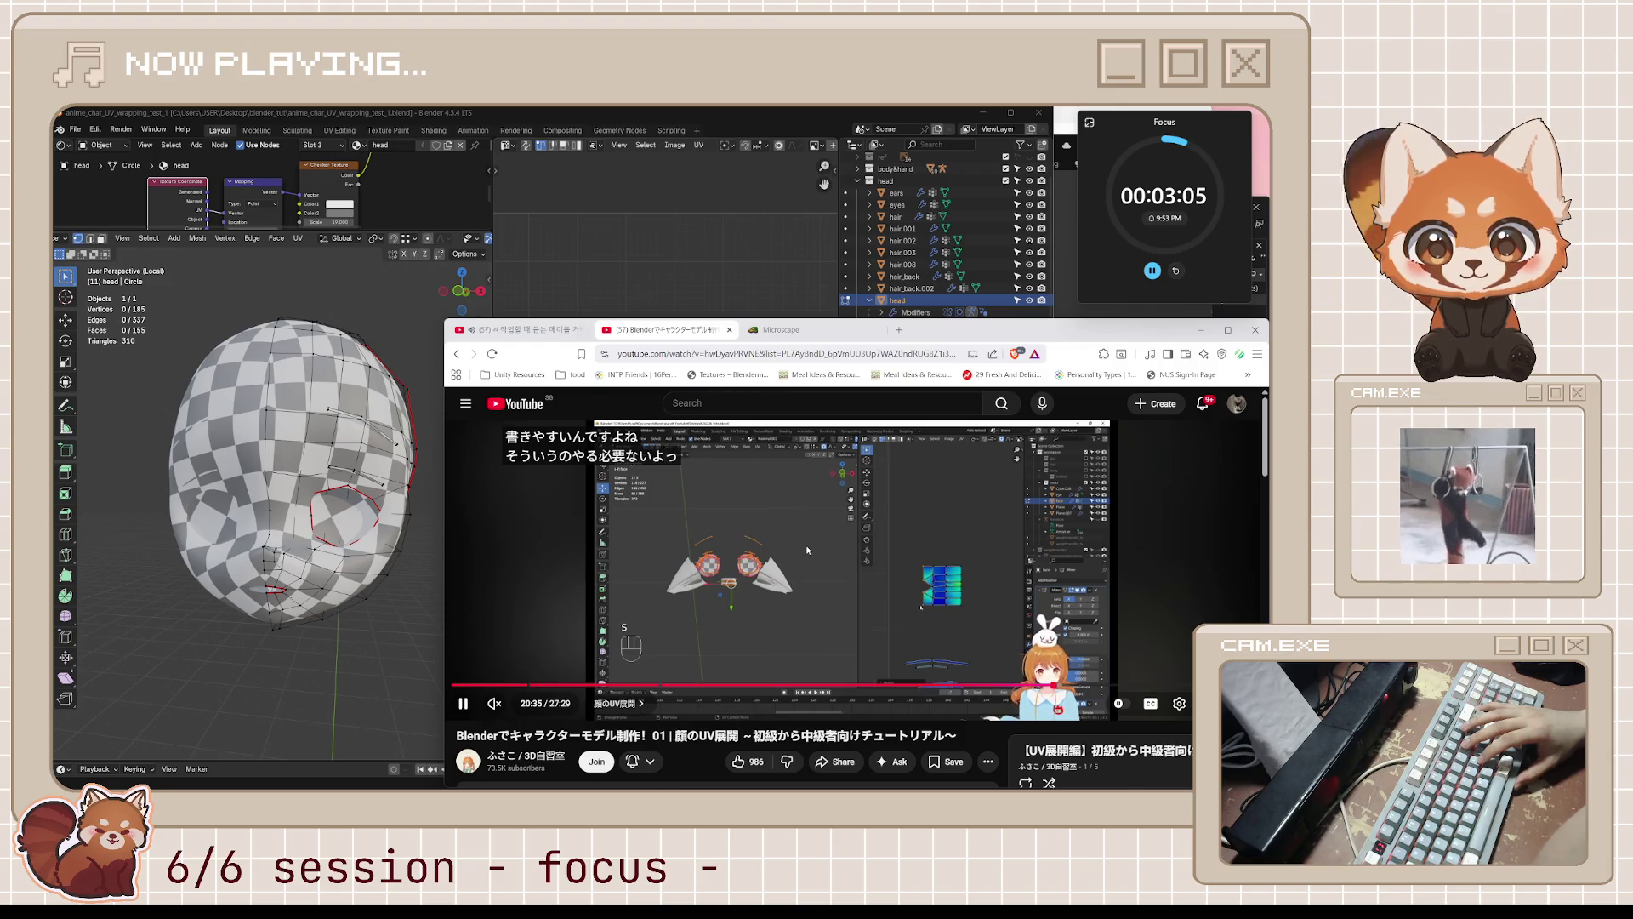
key("l")
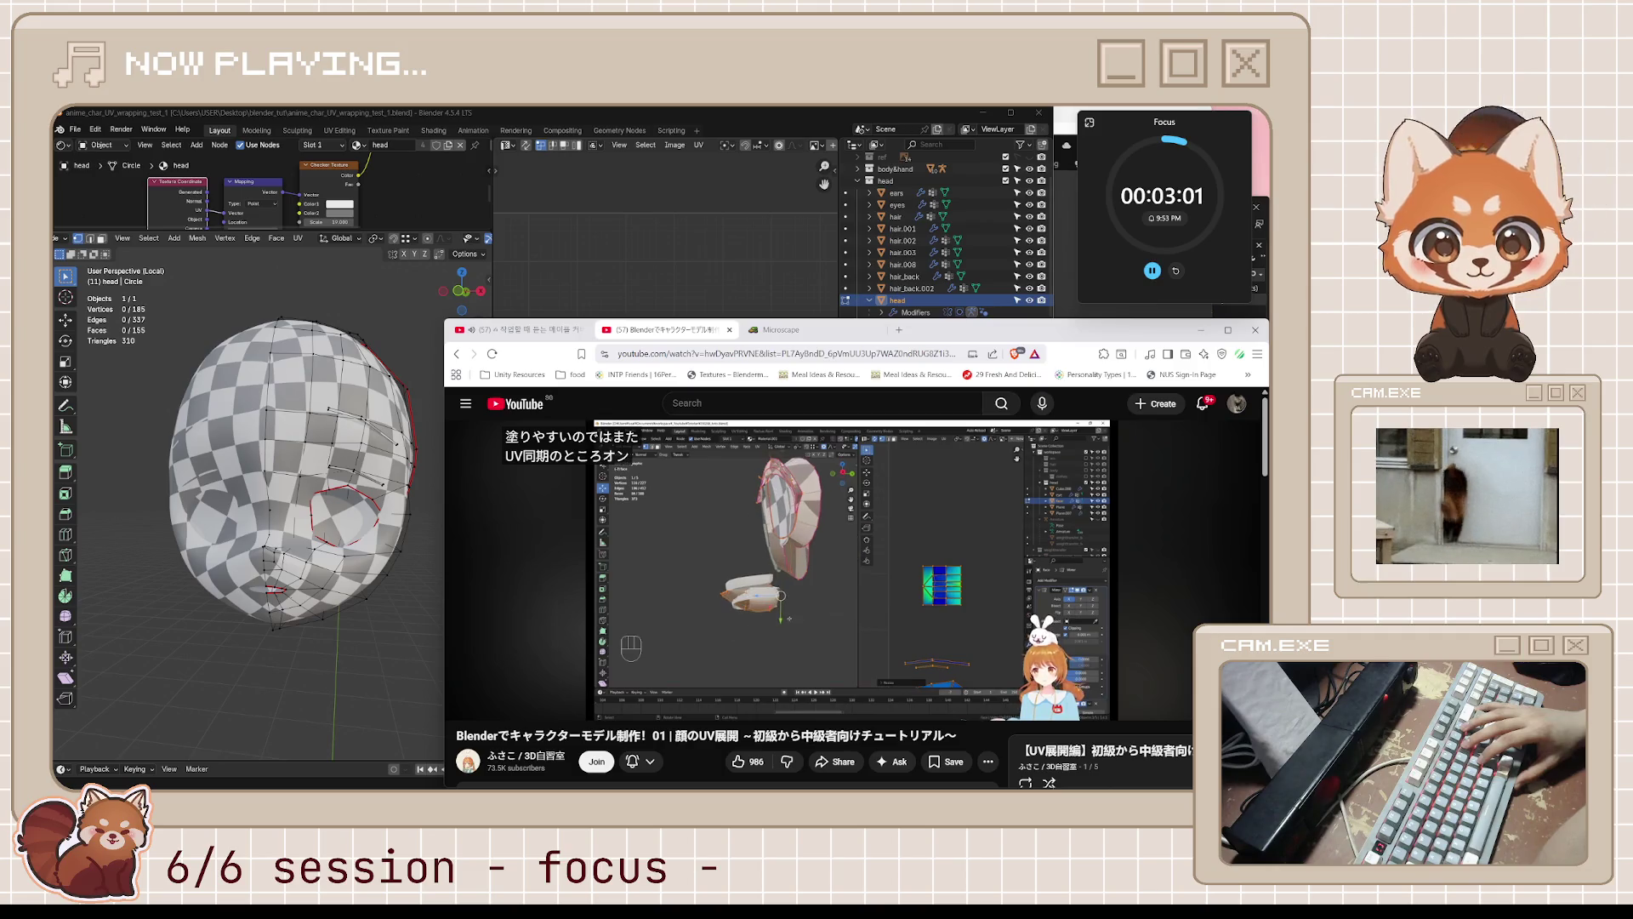
key("l")
key("l")
key("l")
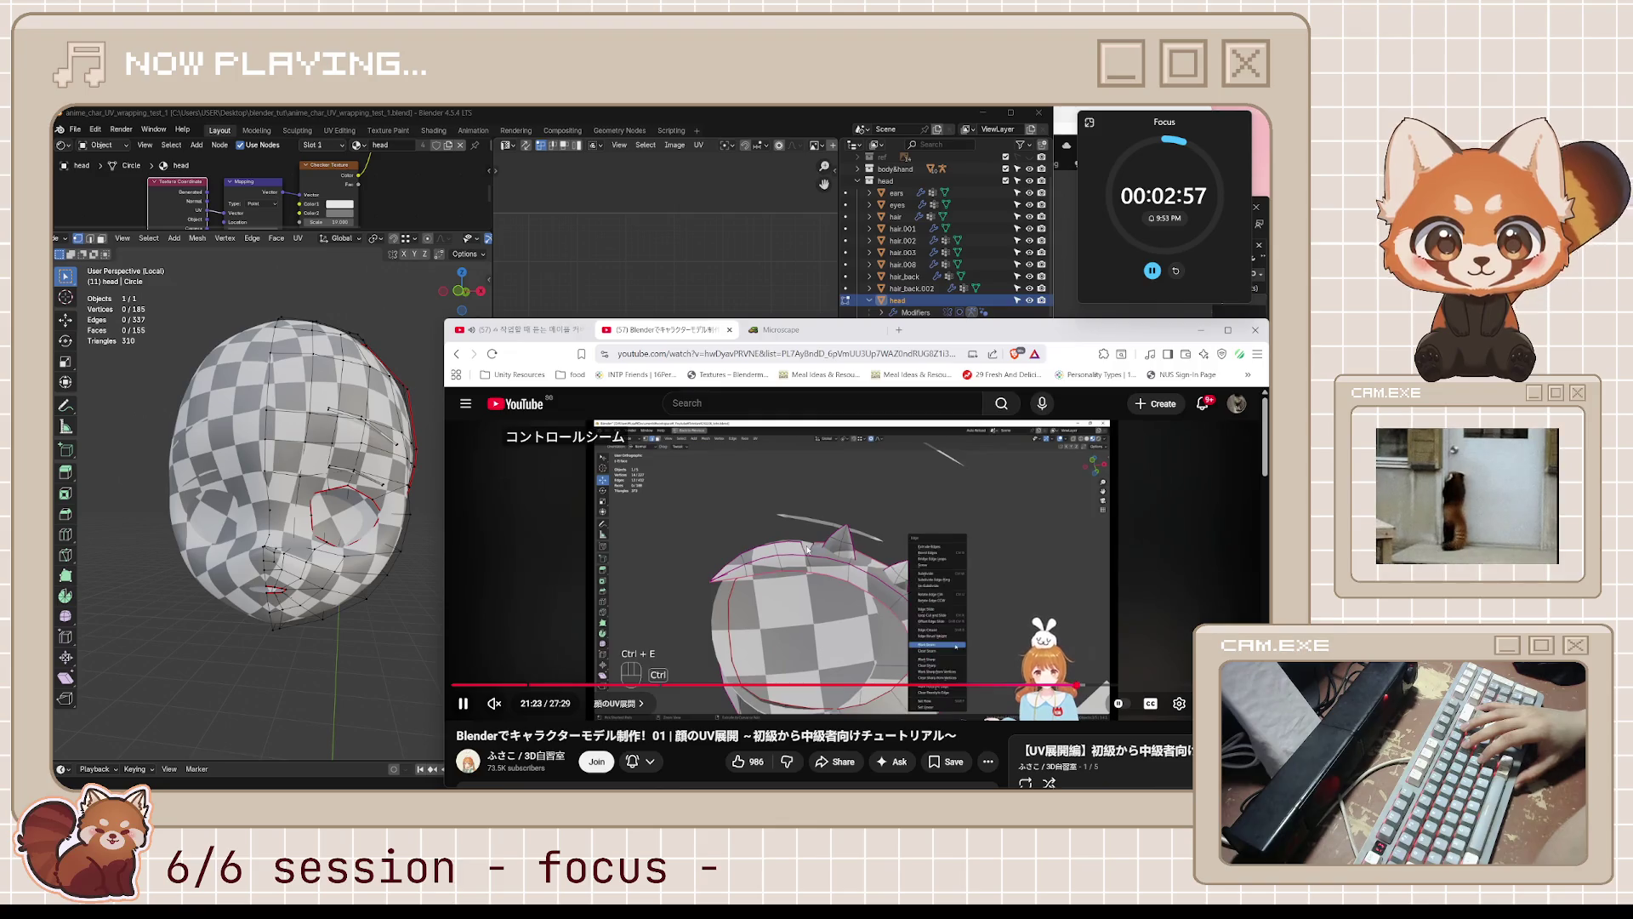
key("l")
key("l")
key("l")
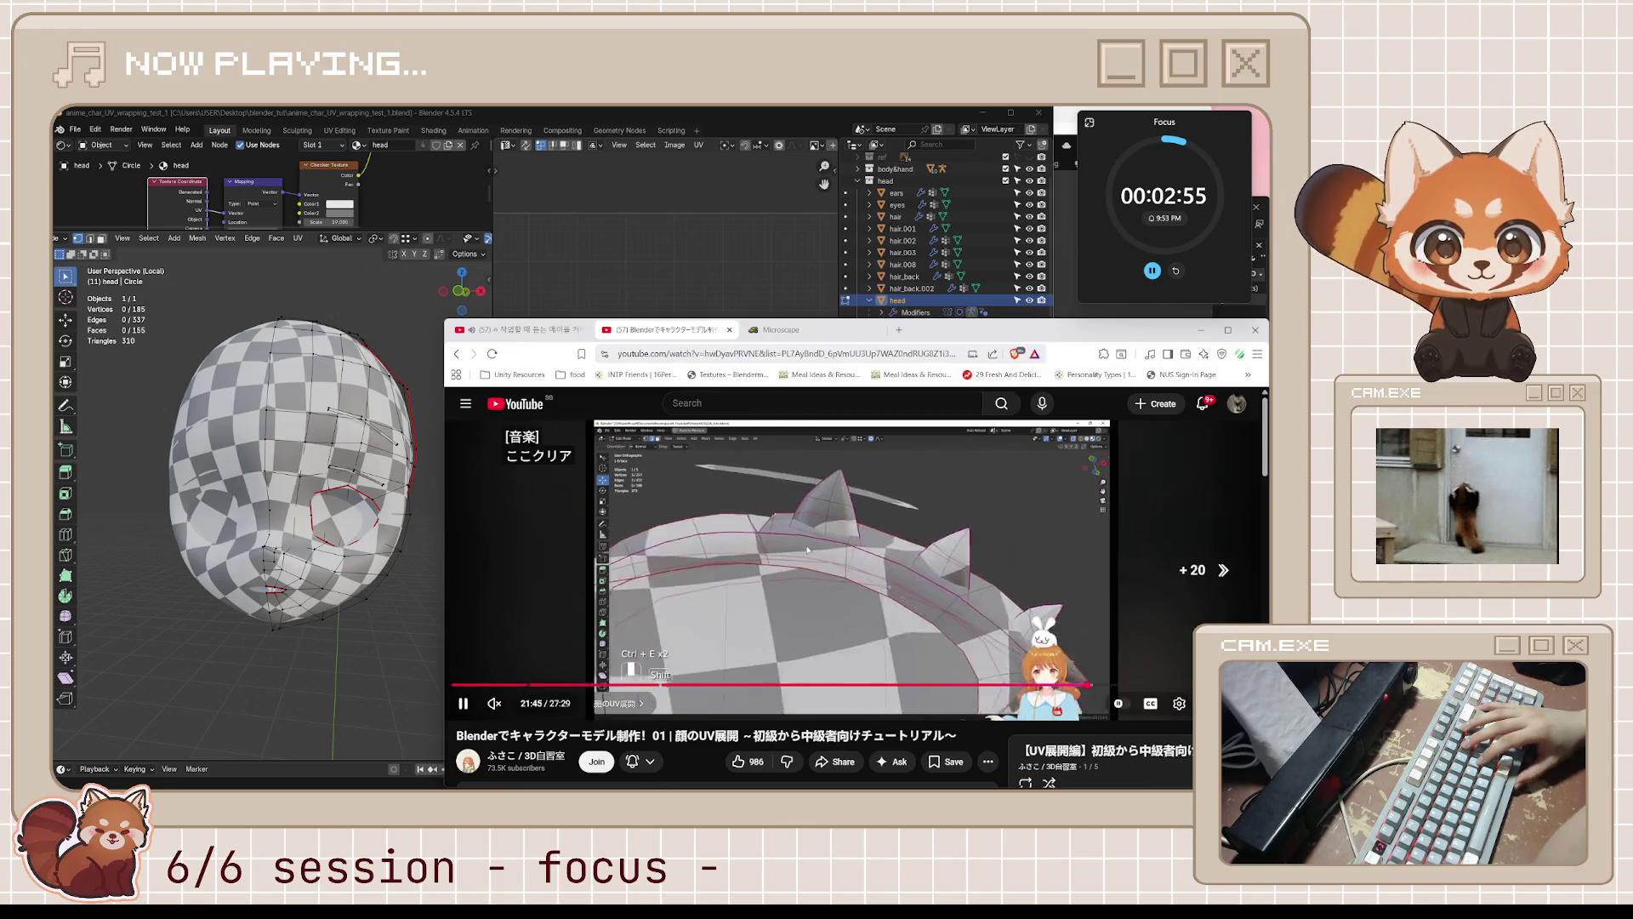
key("l")
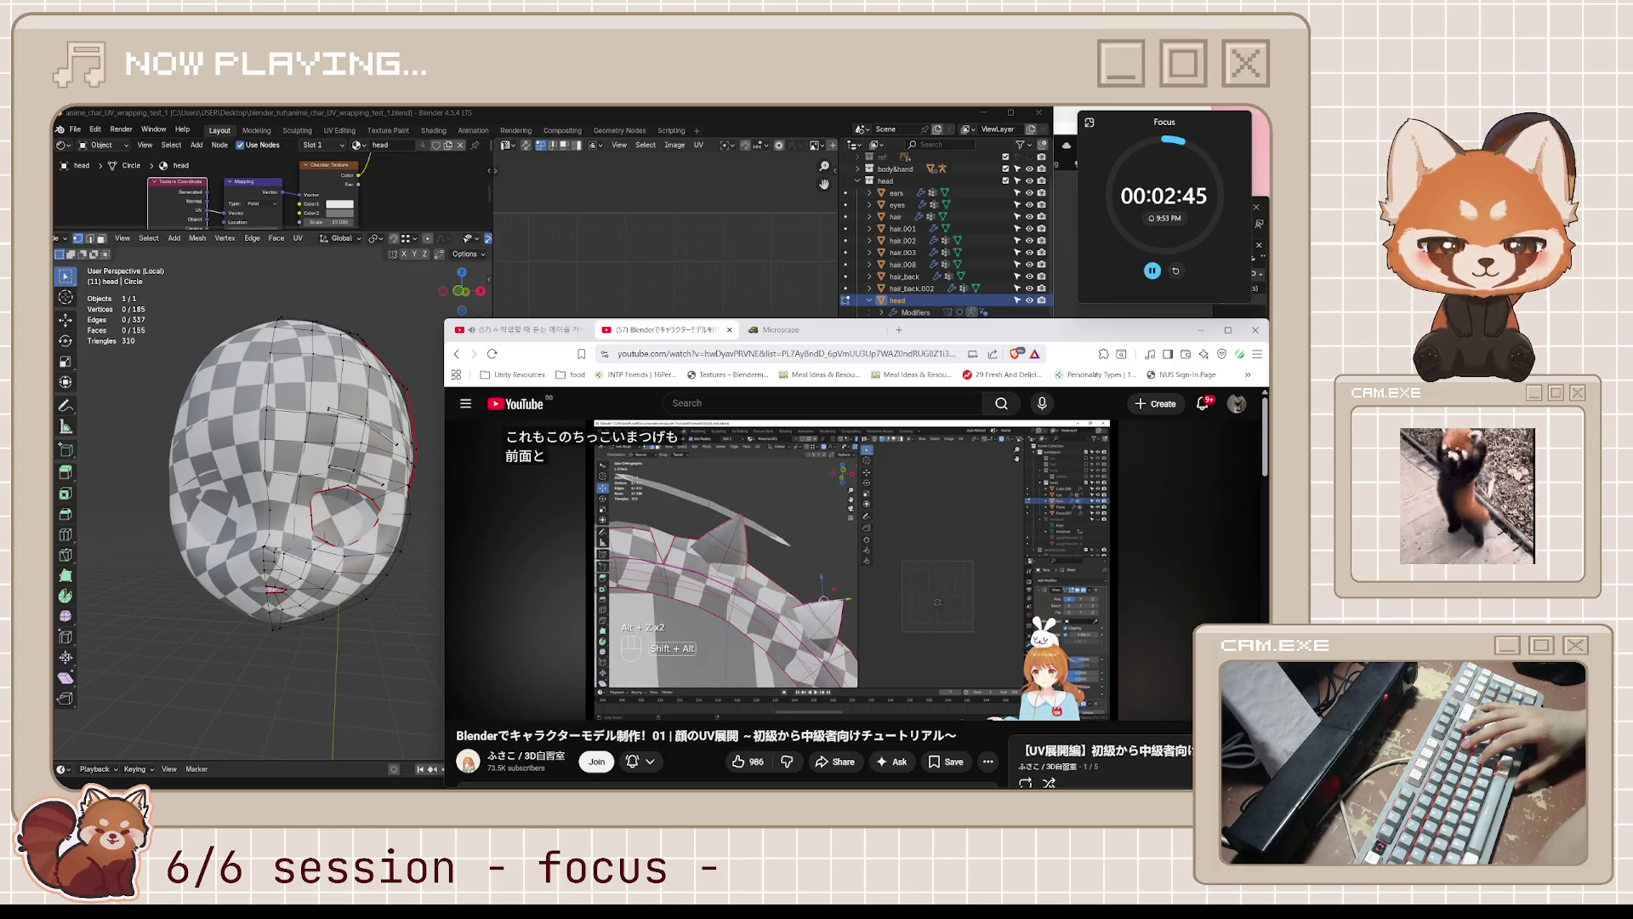
key("l")
key("l")
key("l")
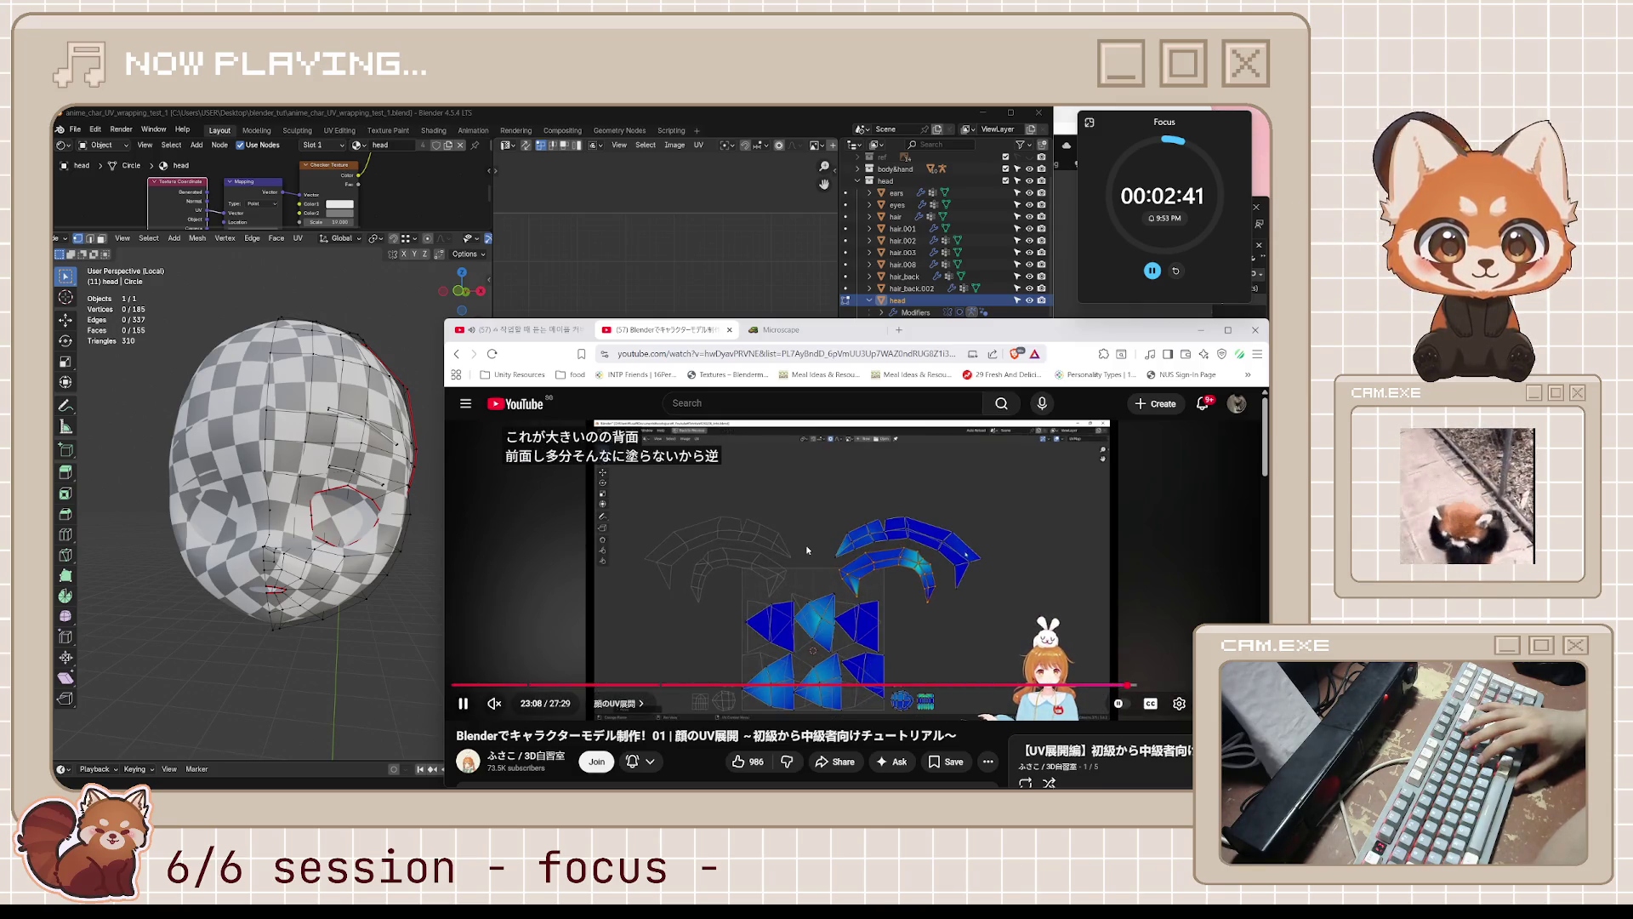
key("l")
key("l")
key("l")
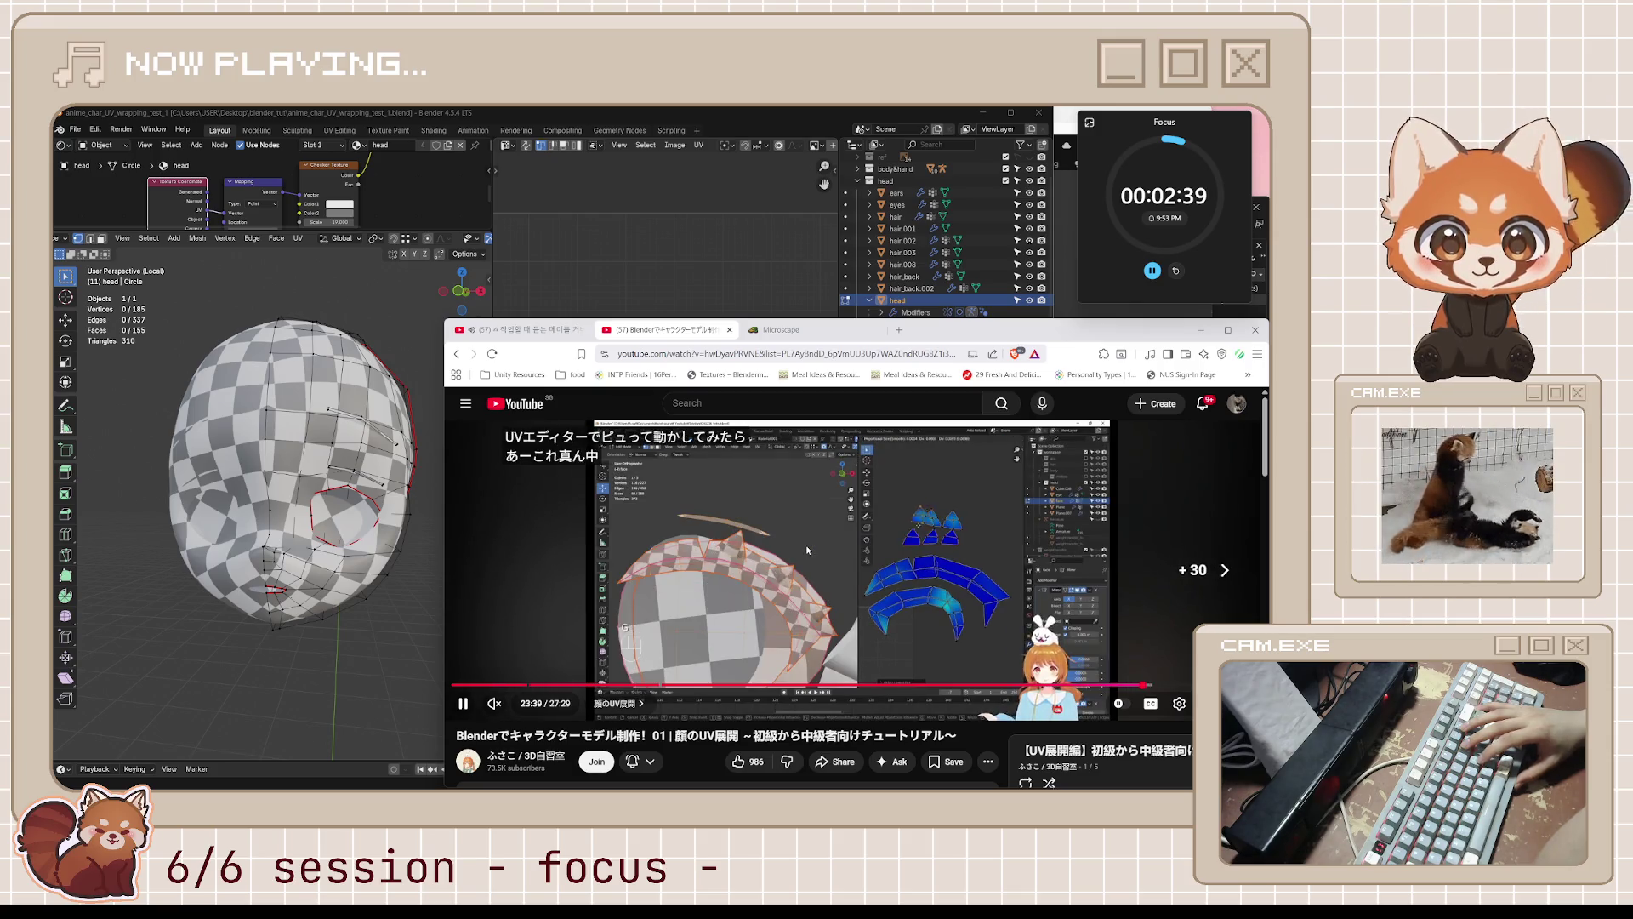
key("l")
key("l")
key("l")
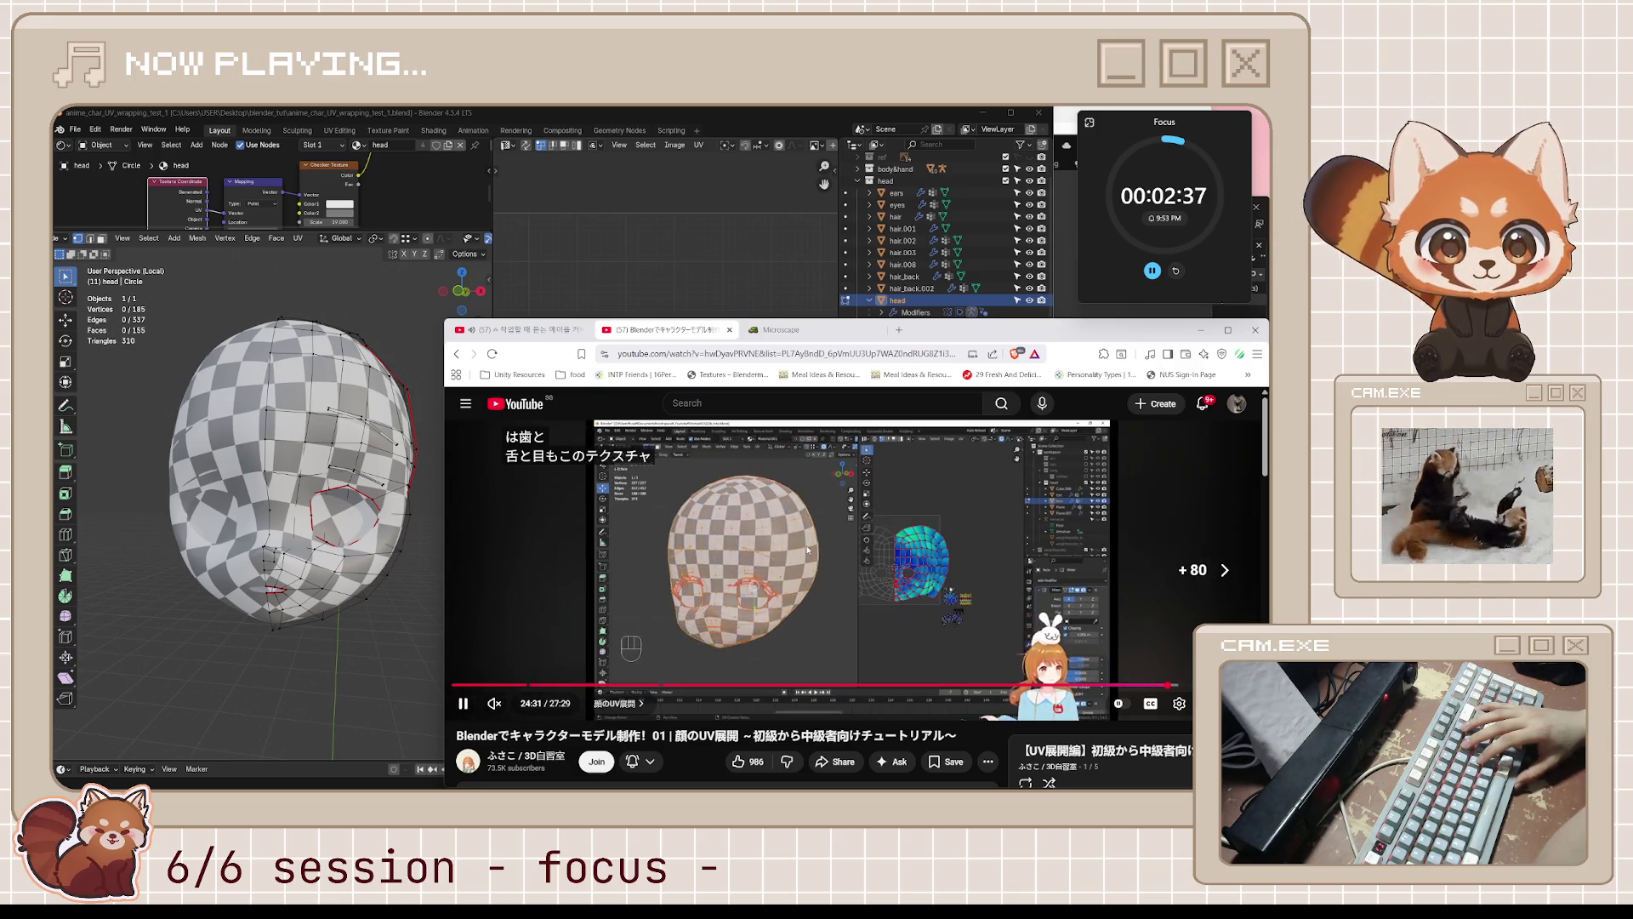
key("l")
key("l")
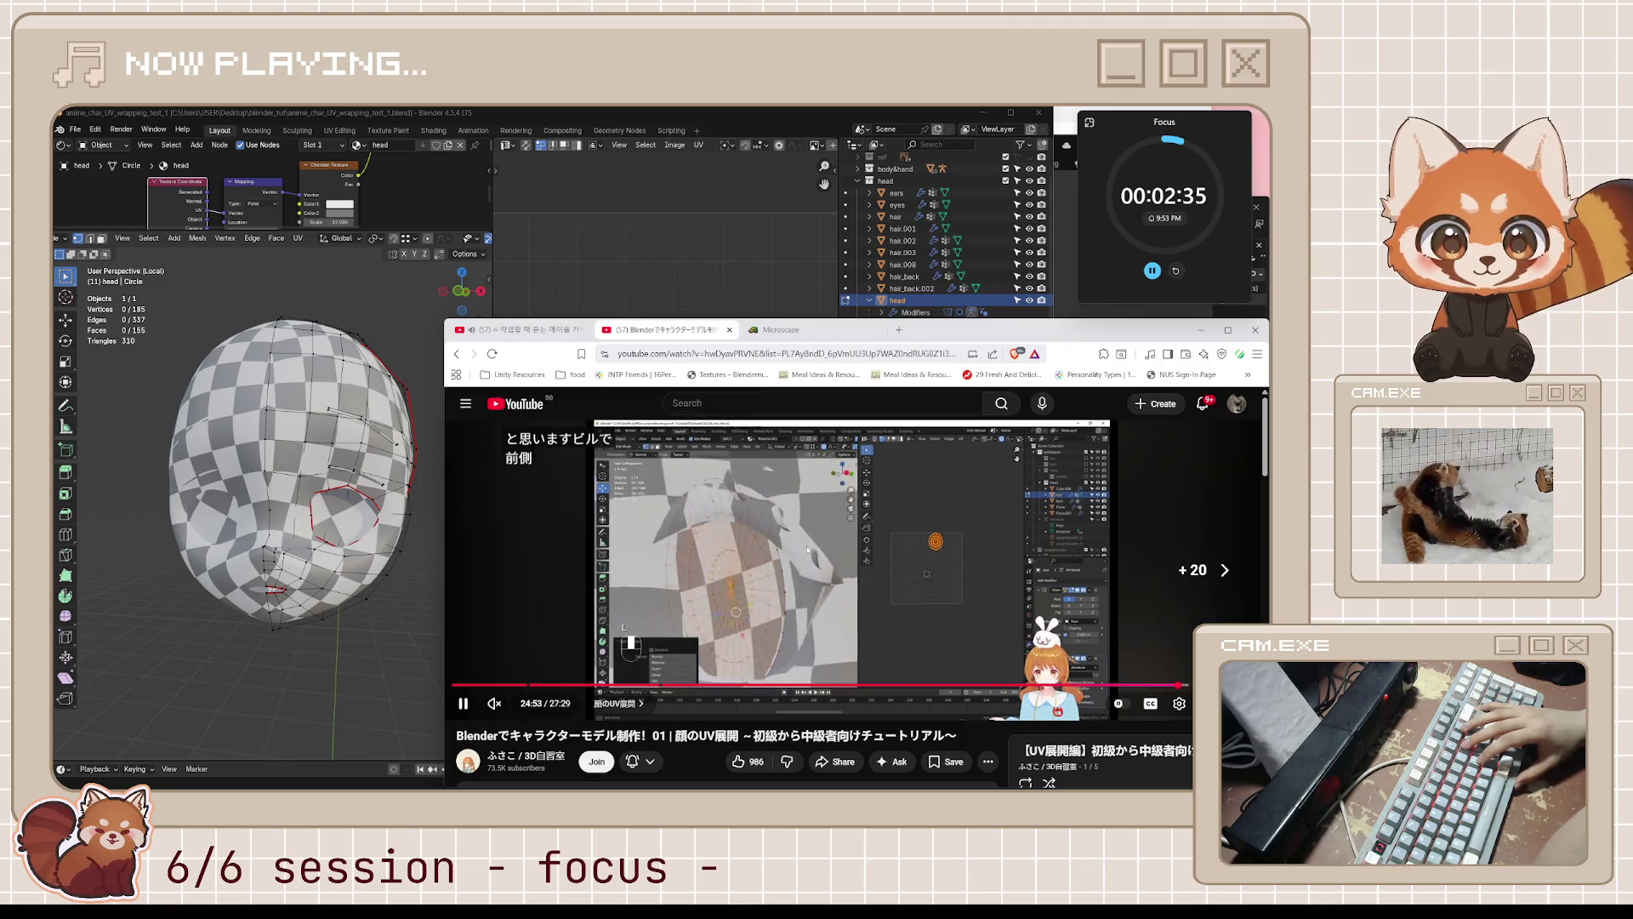
key("l")
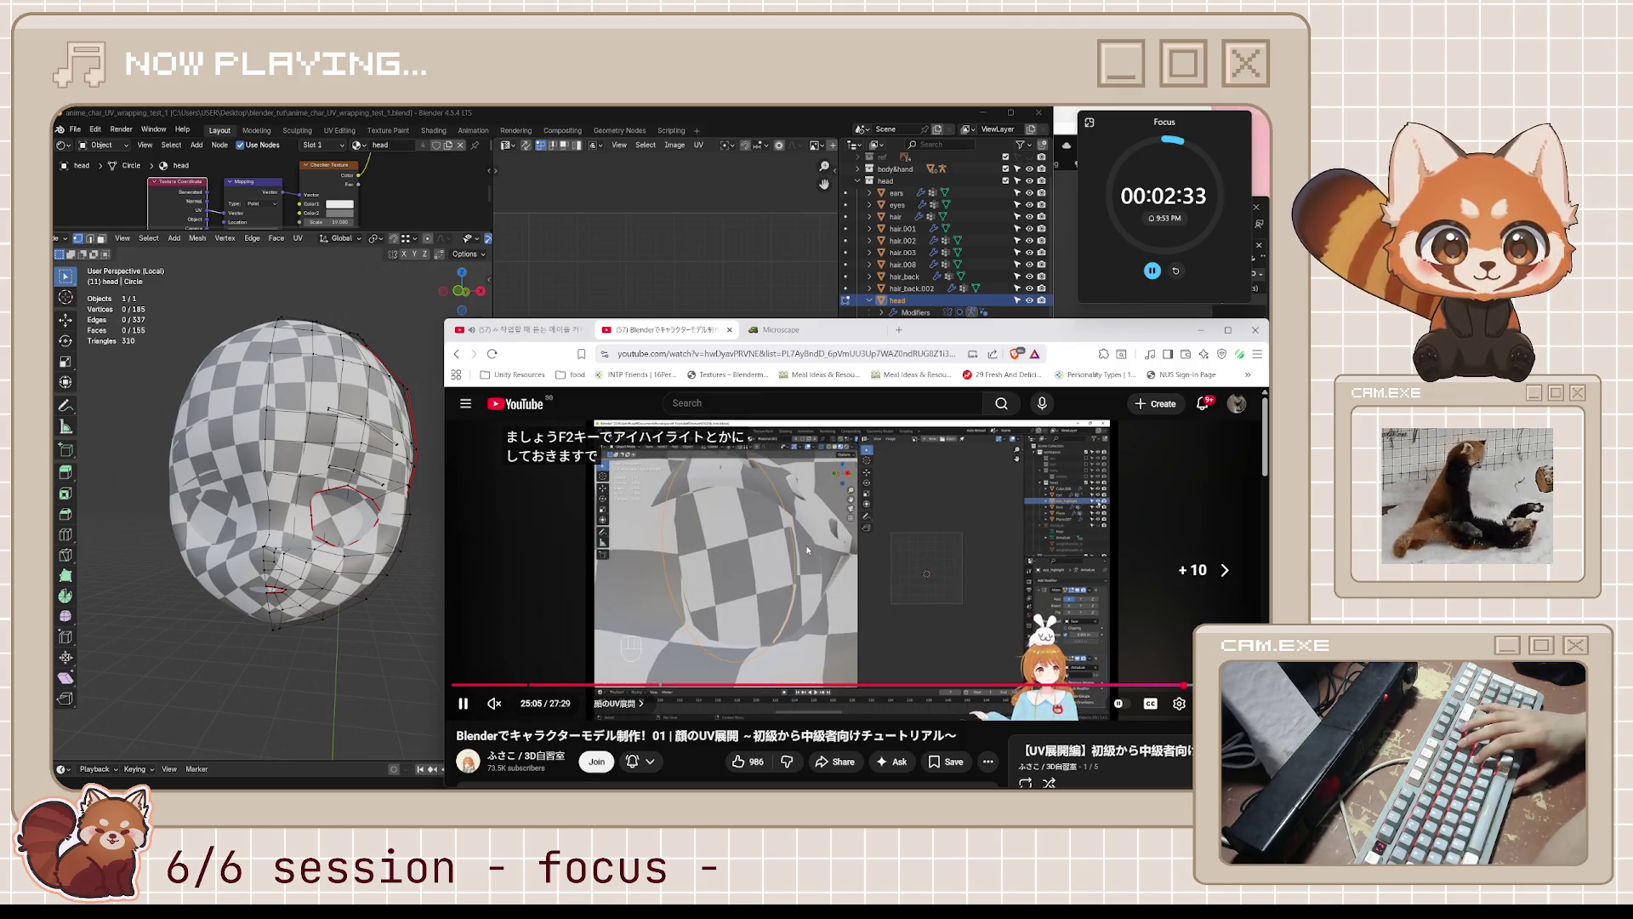
key("l")
key("l")
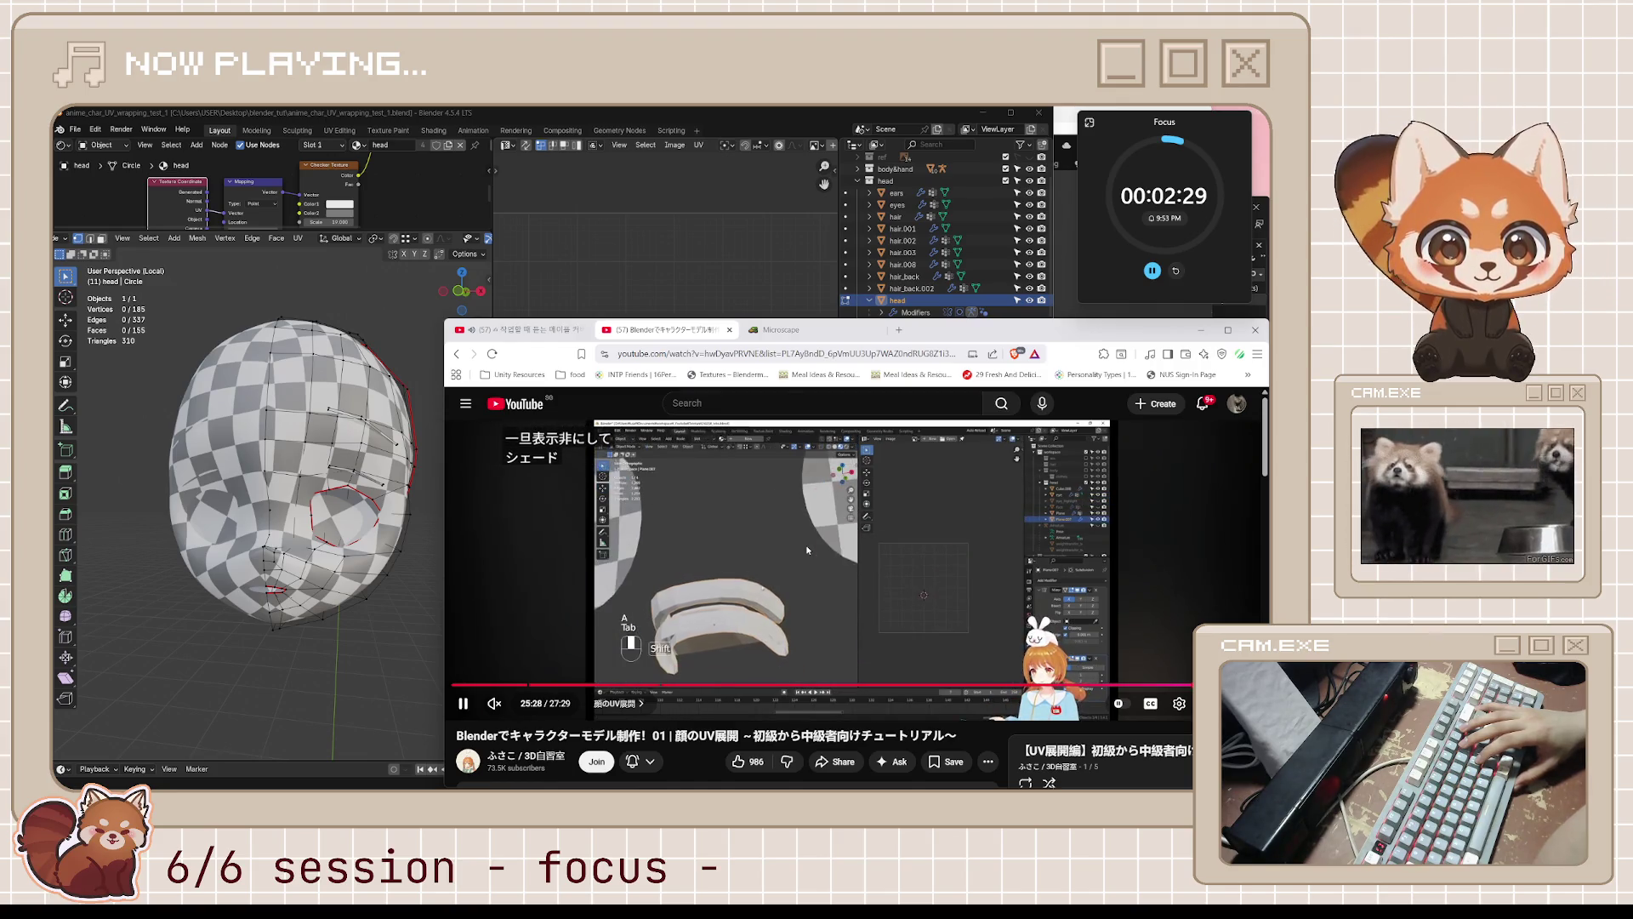
key("l")
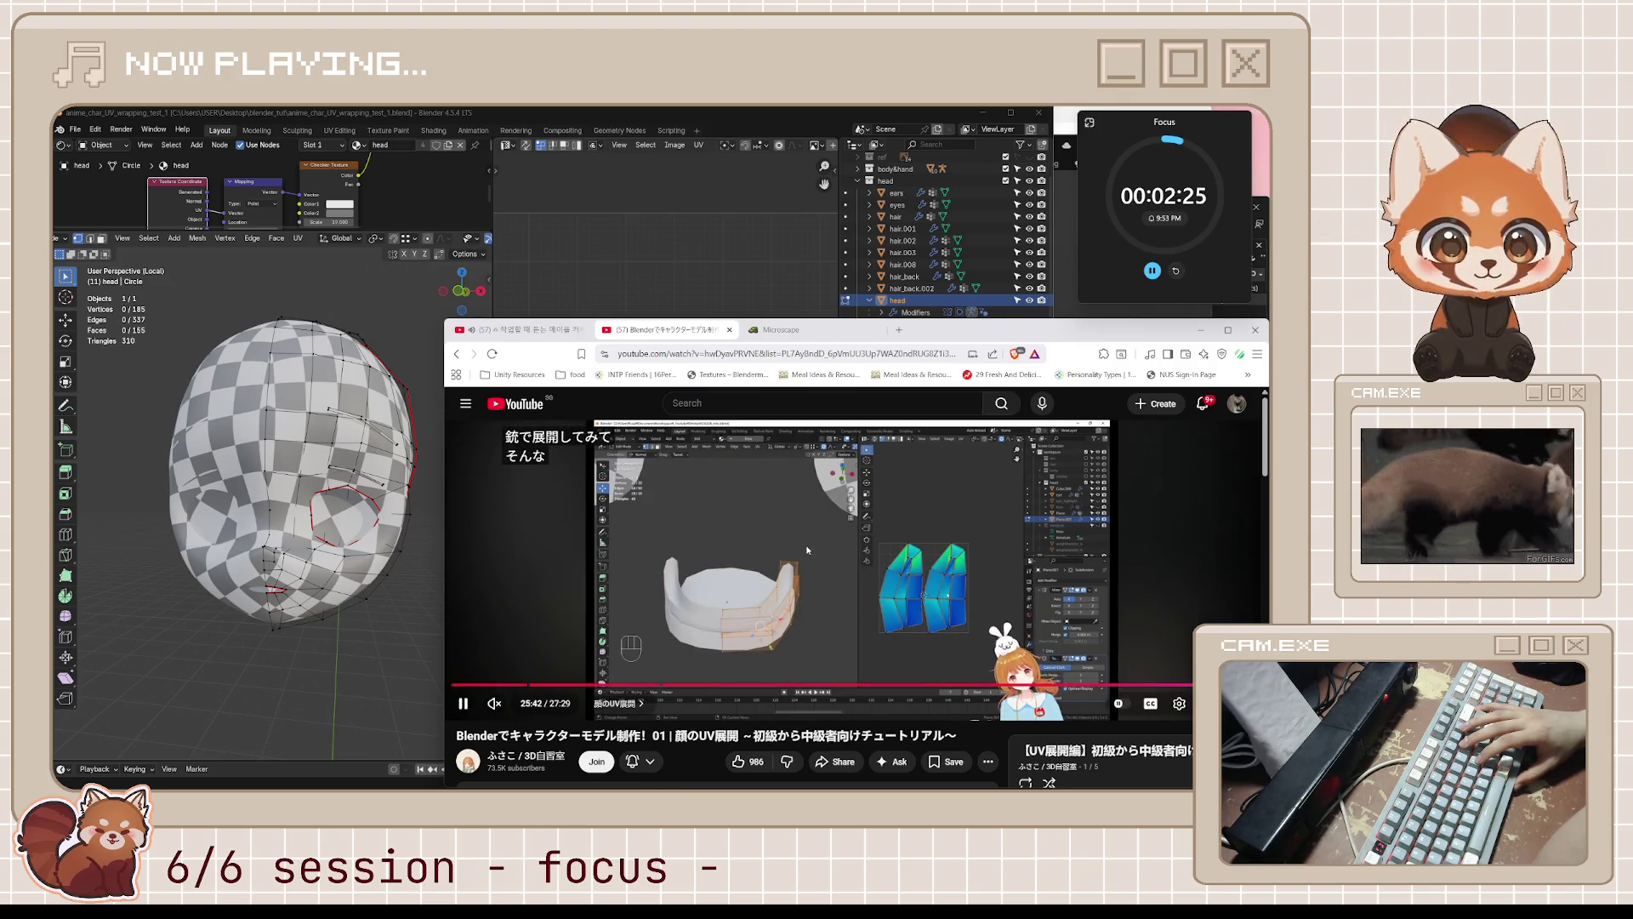
key("l")
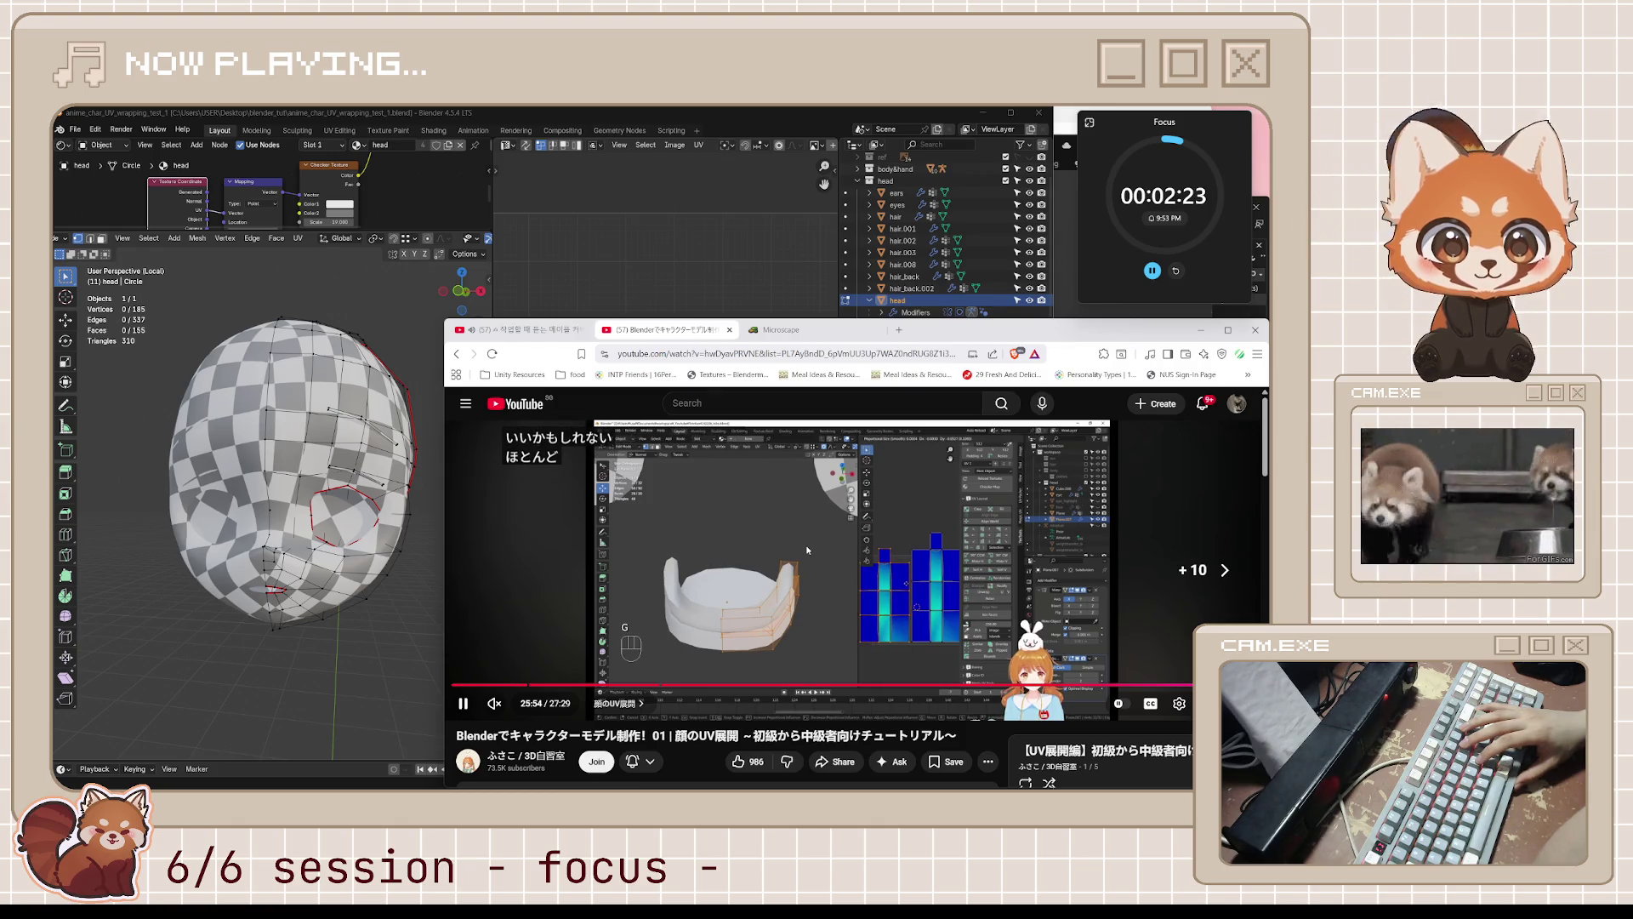
key("l")
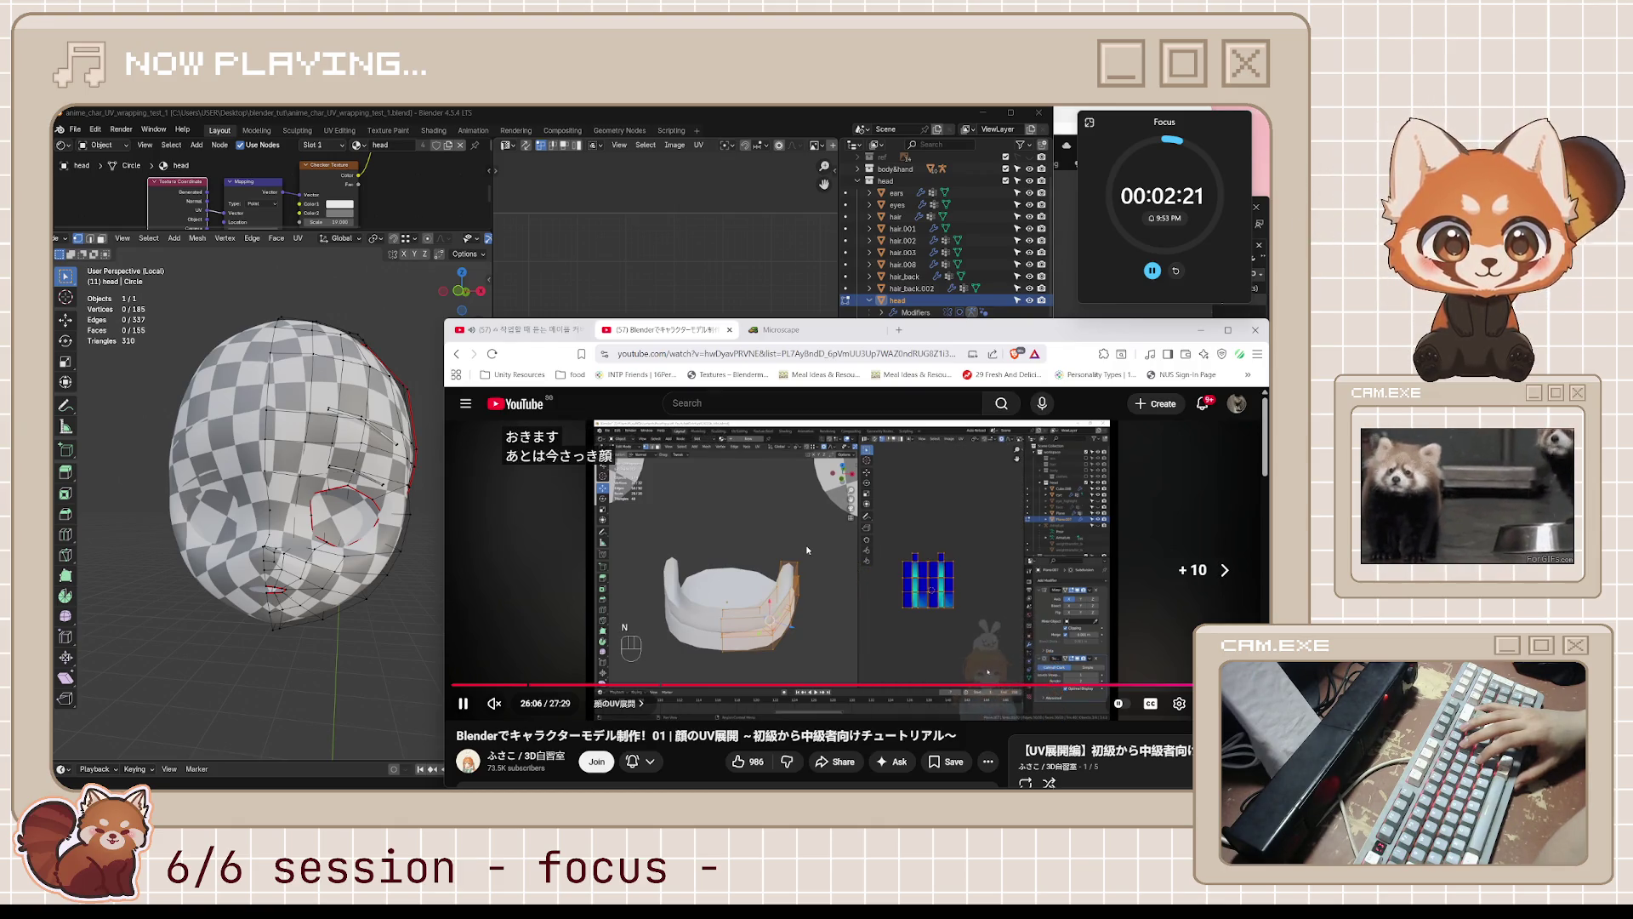
key("l")
key("l")
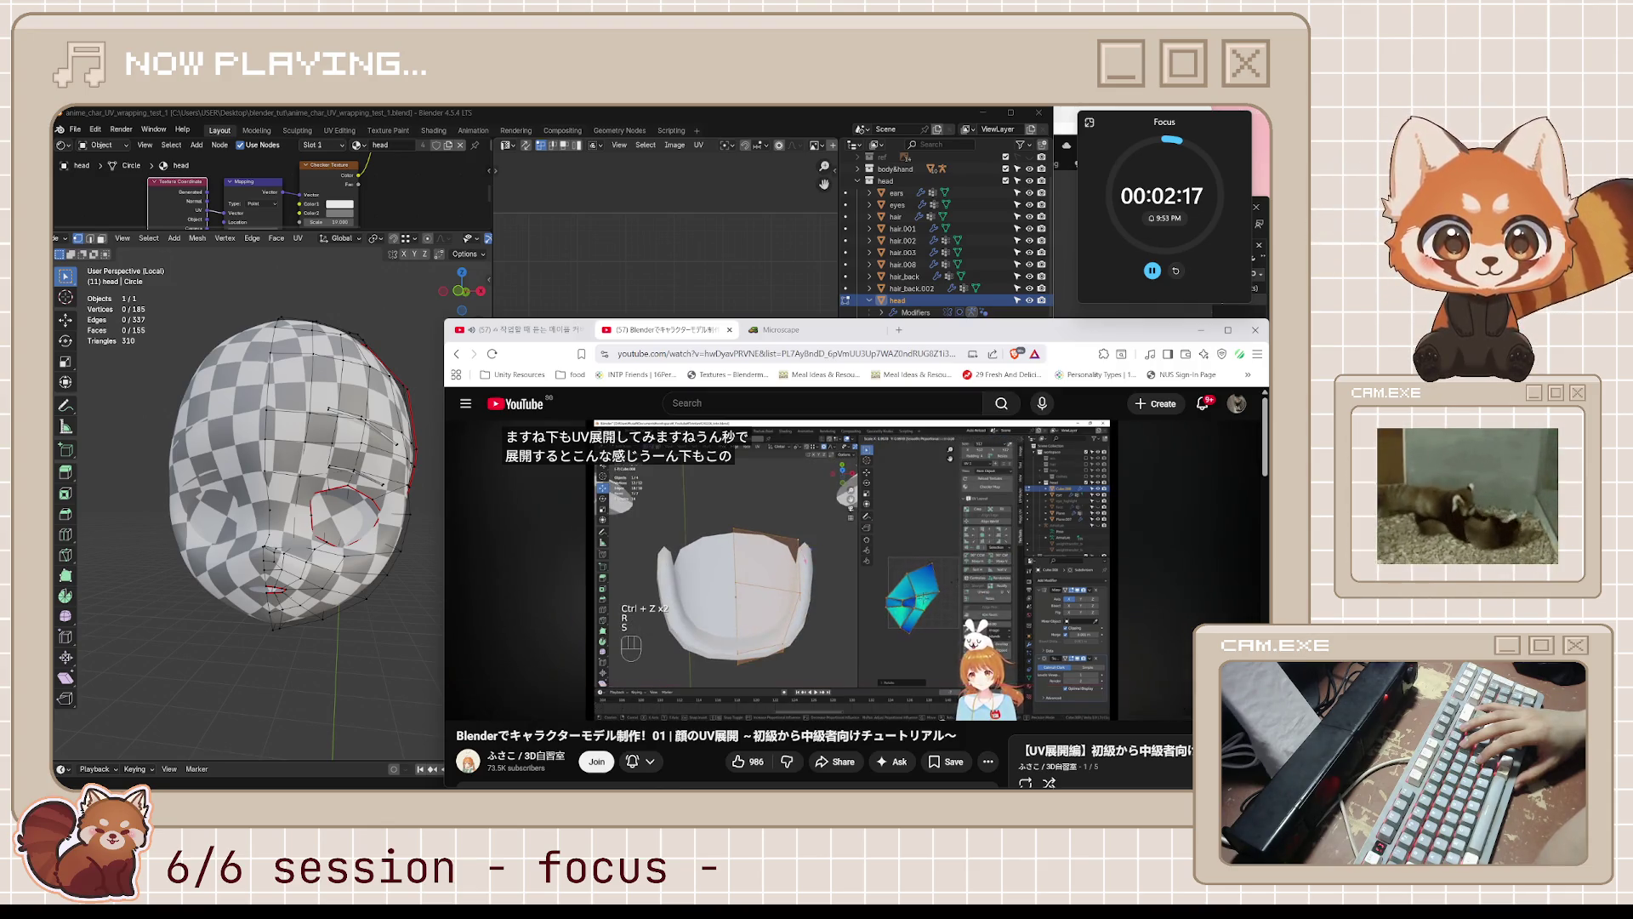
key("l")
key("l")
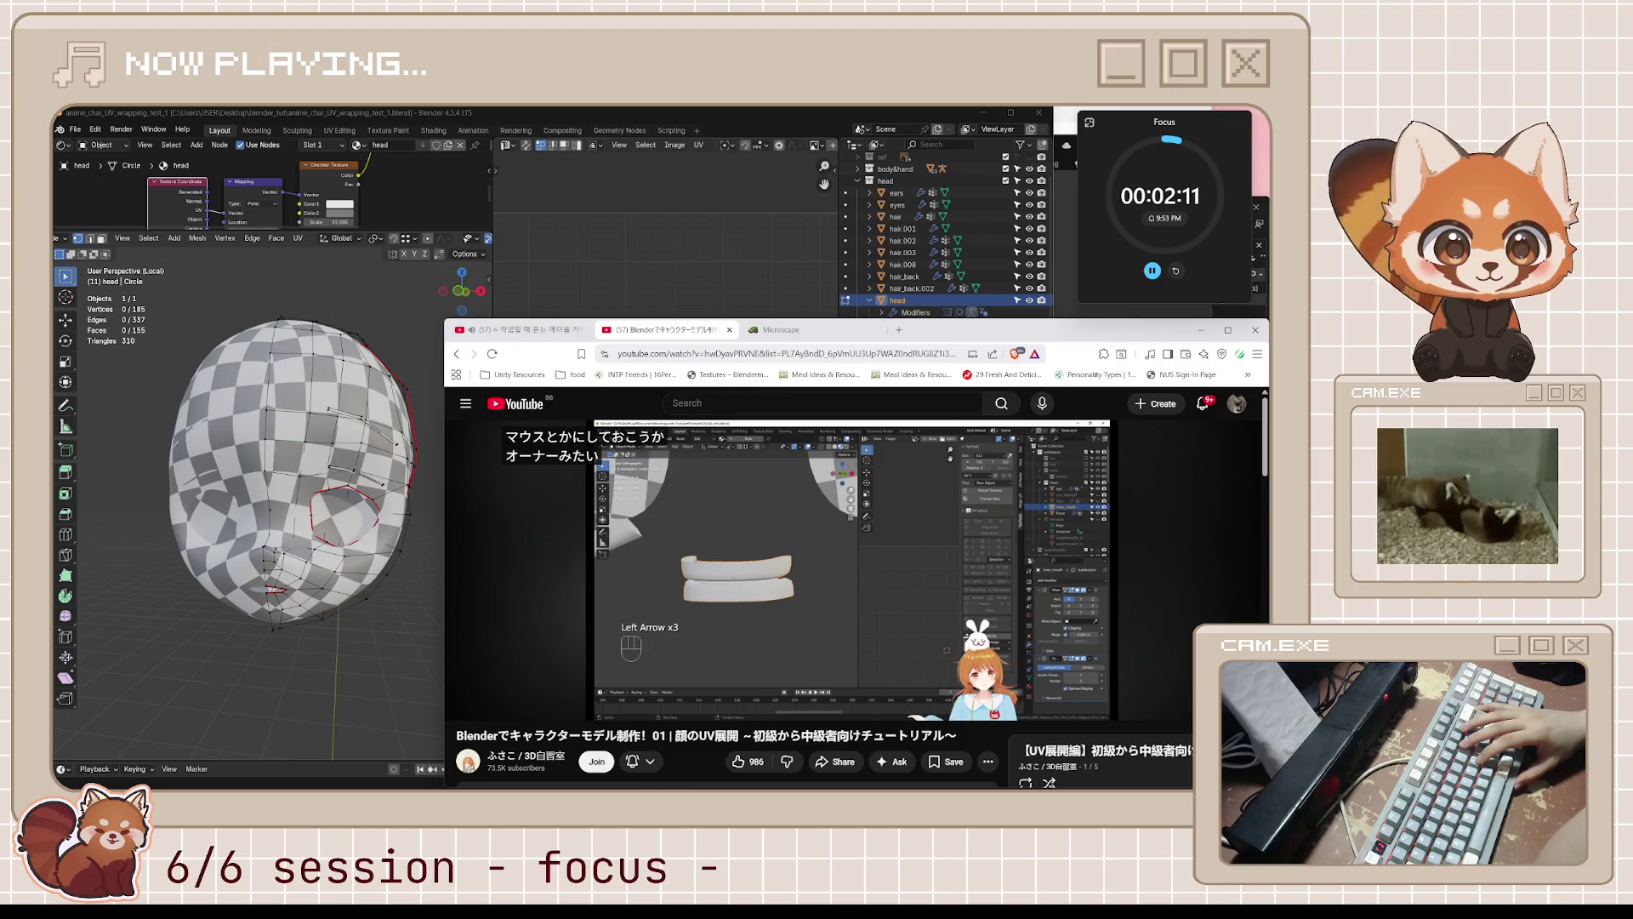
key("l")
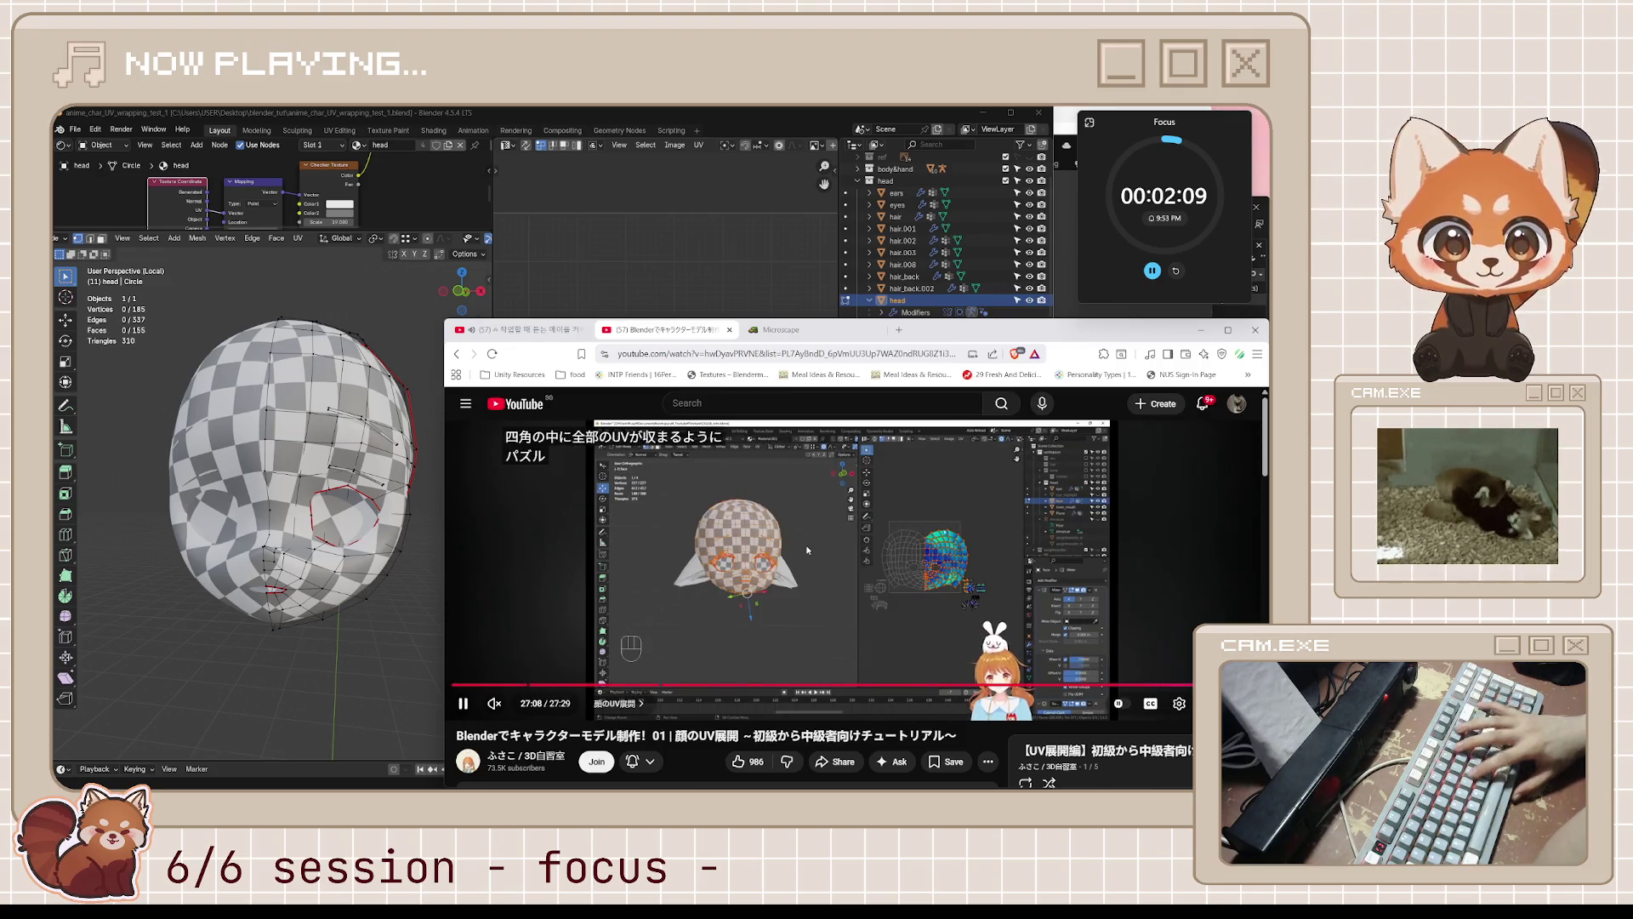
key("j")
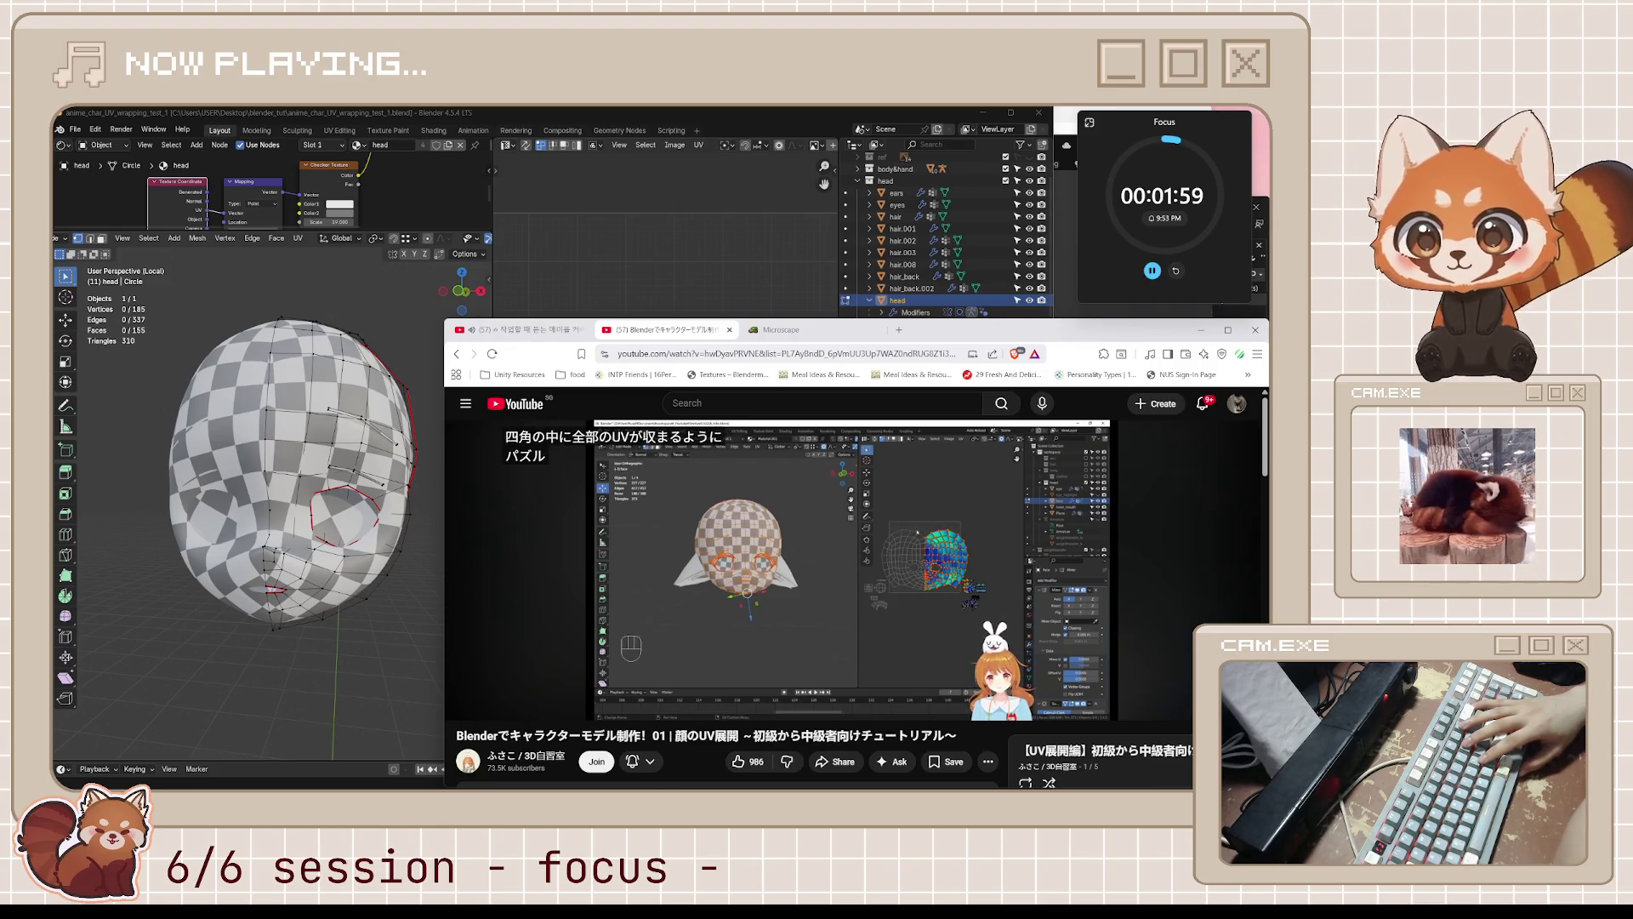
left_click(807, 549)
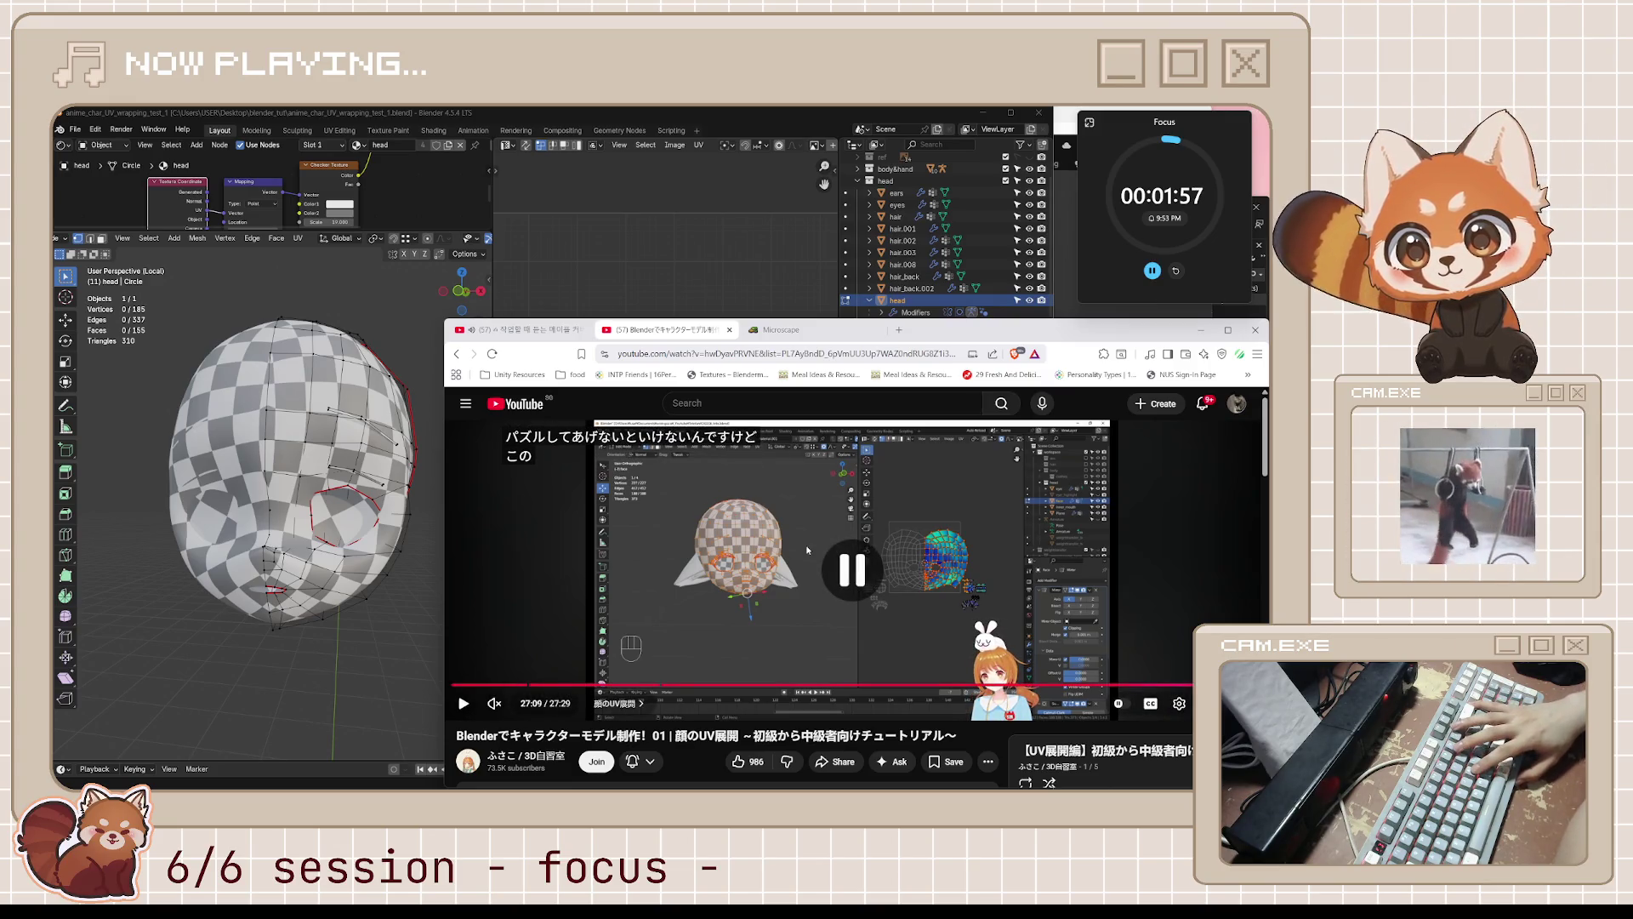
- Skip to the end of the face tutorial so the hair UV part 02 video loads
left_click(807, 550)
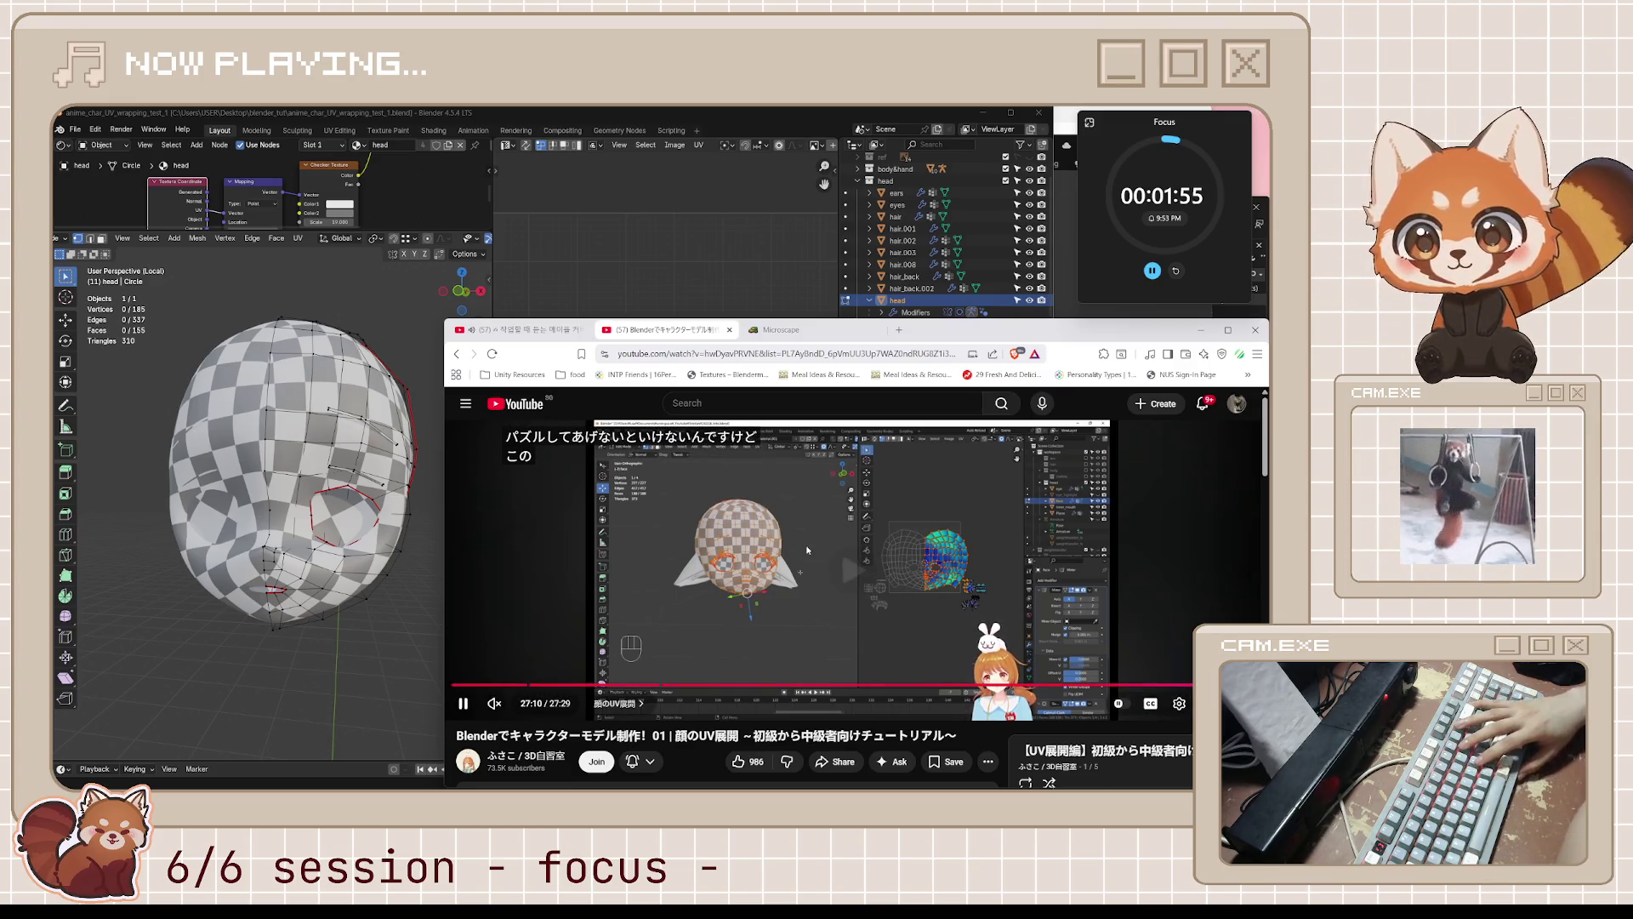
key("l")
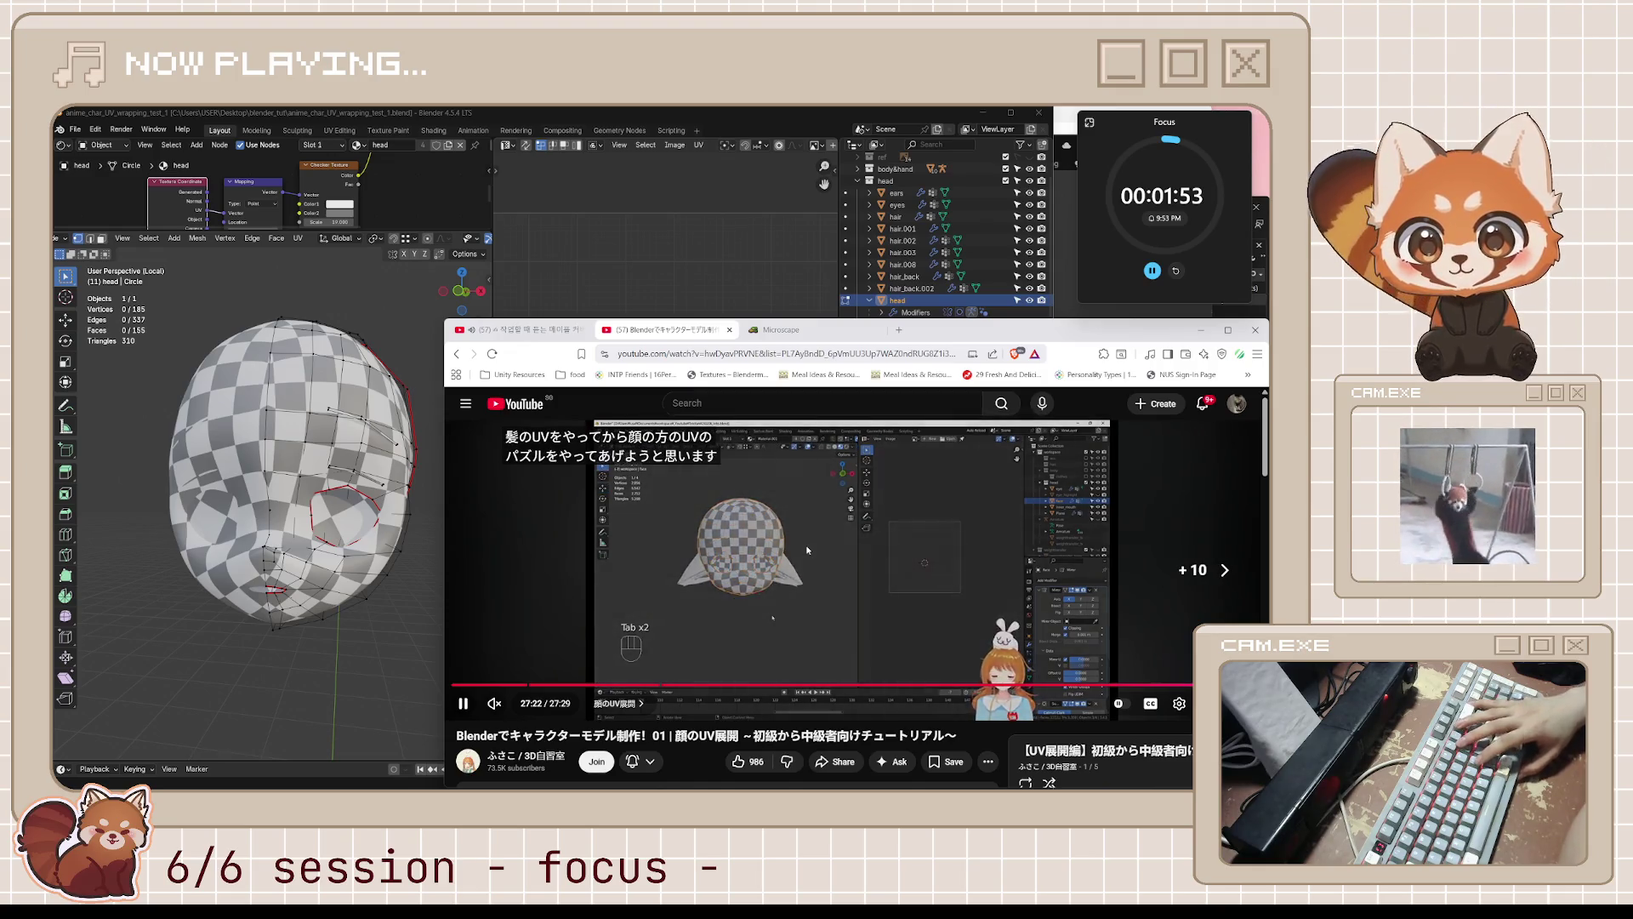
scroll(851, 553, "down", 3)
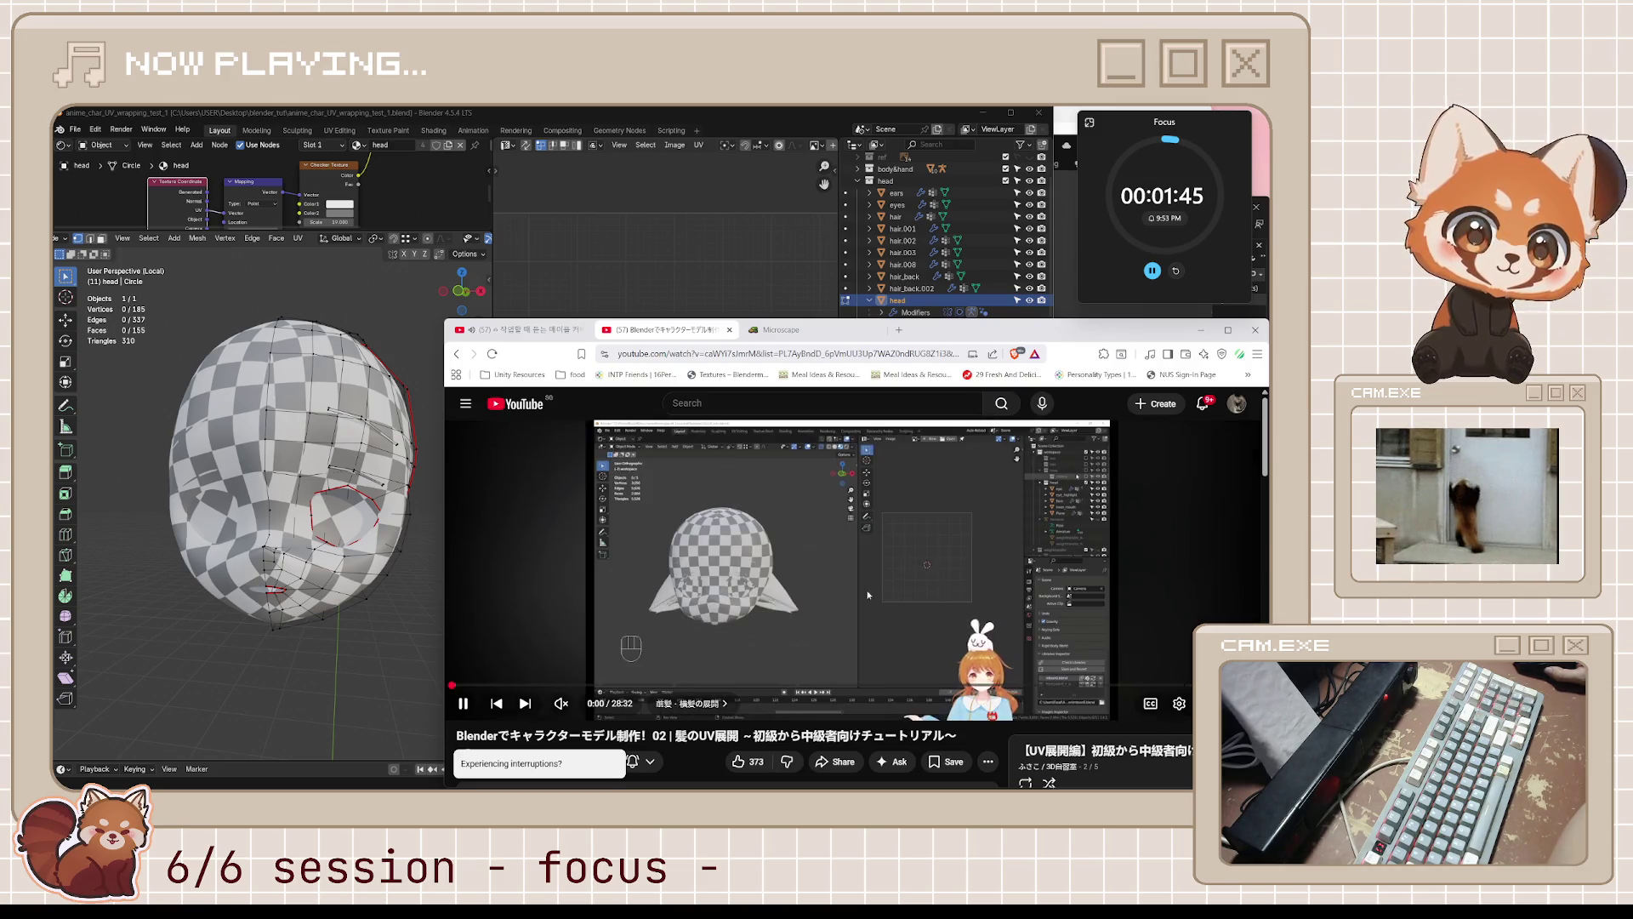
- Set the hair tutorial's playback speed to 2x and turn on captions
left_click(1177, 706)
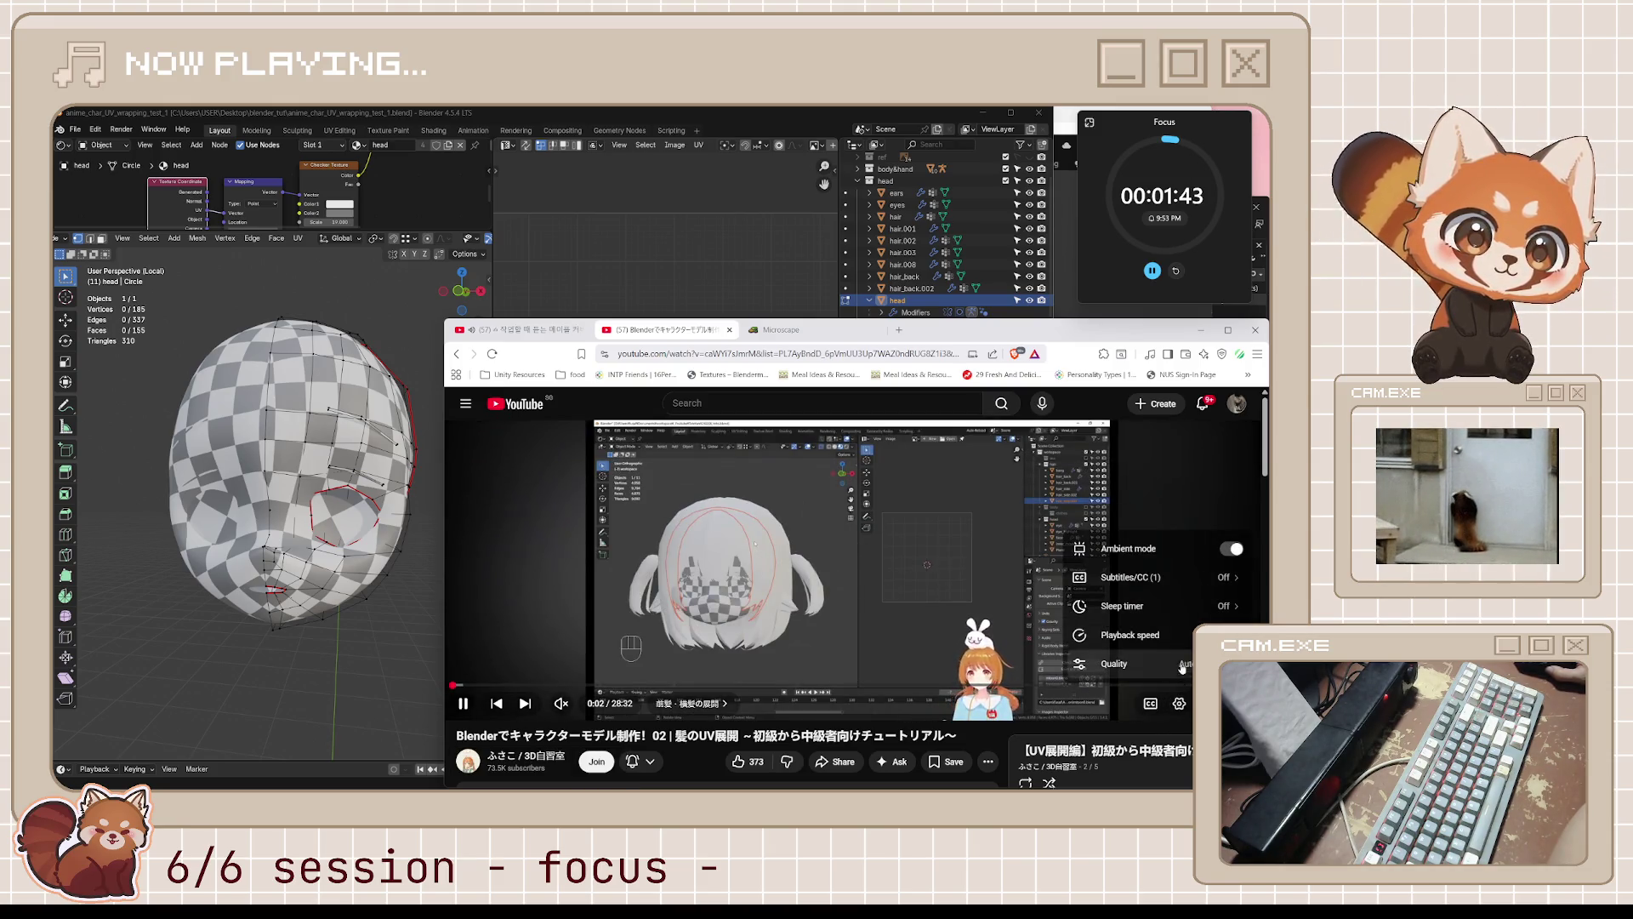
left_click(1129, 635)
left_click(1187, 652)
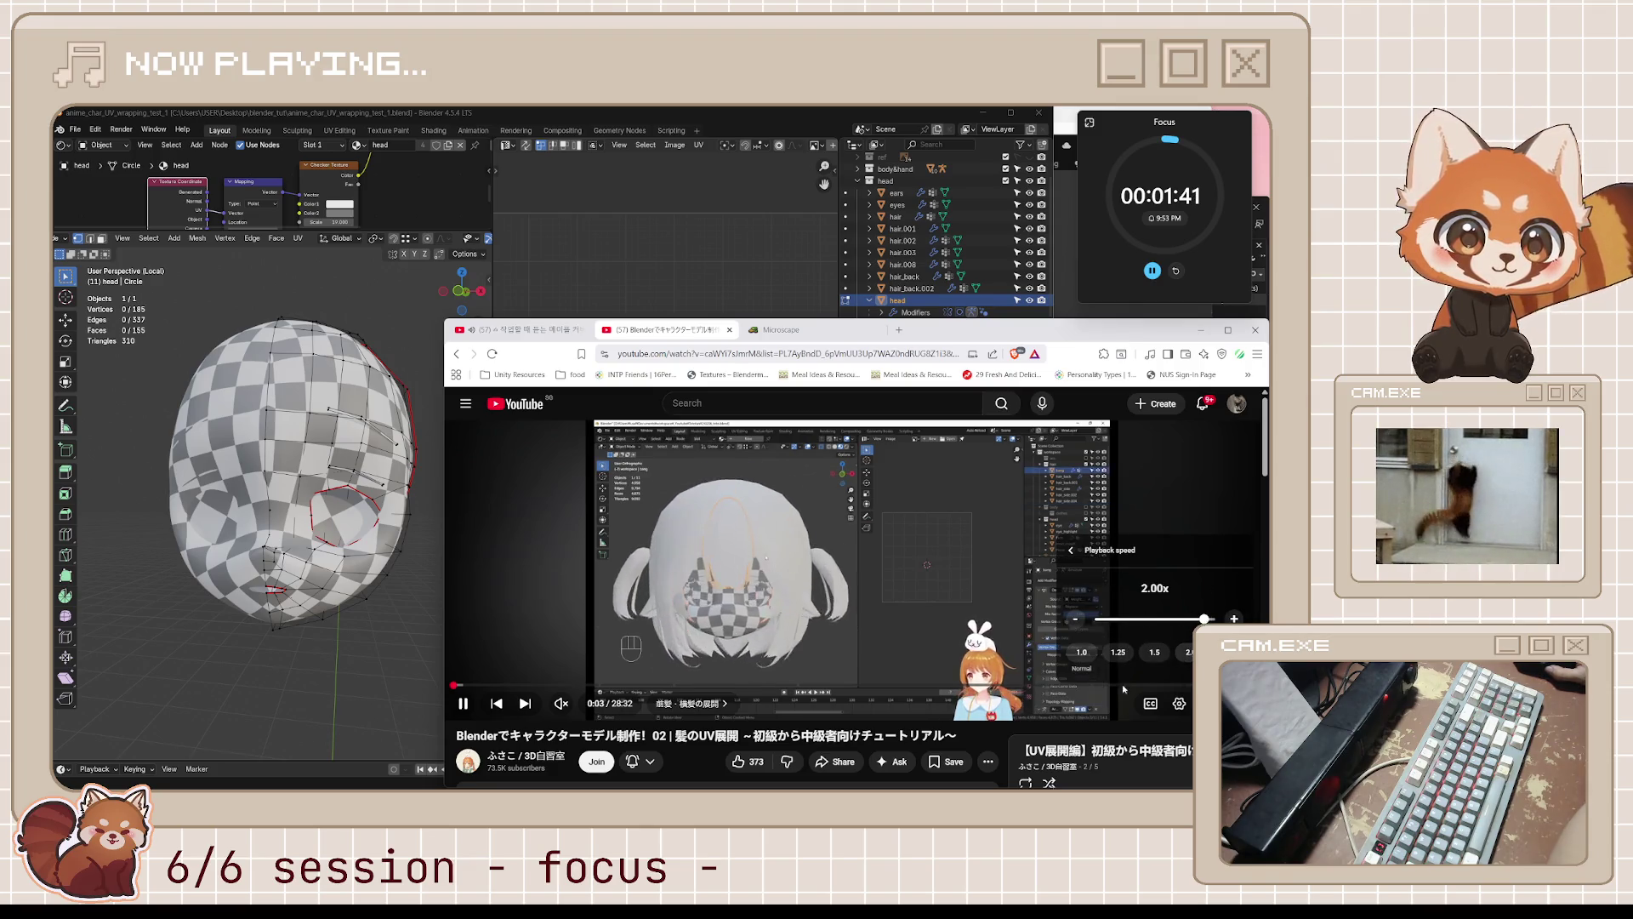
key("c")
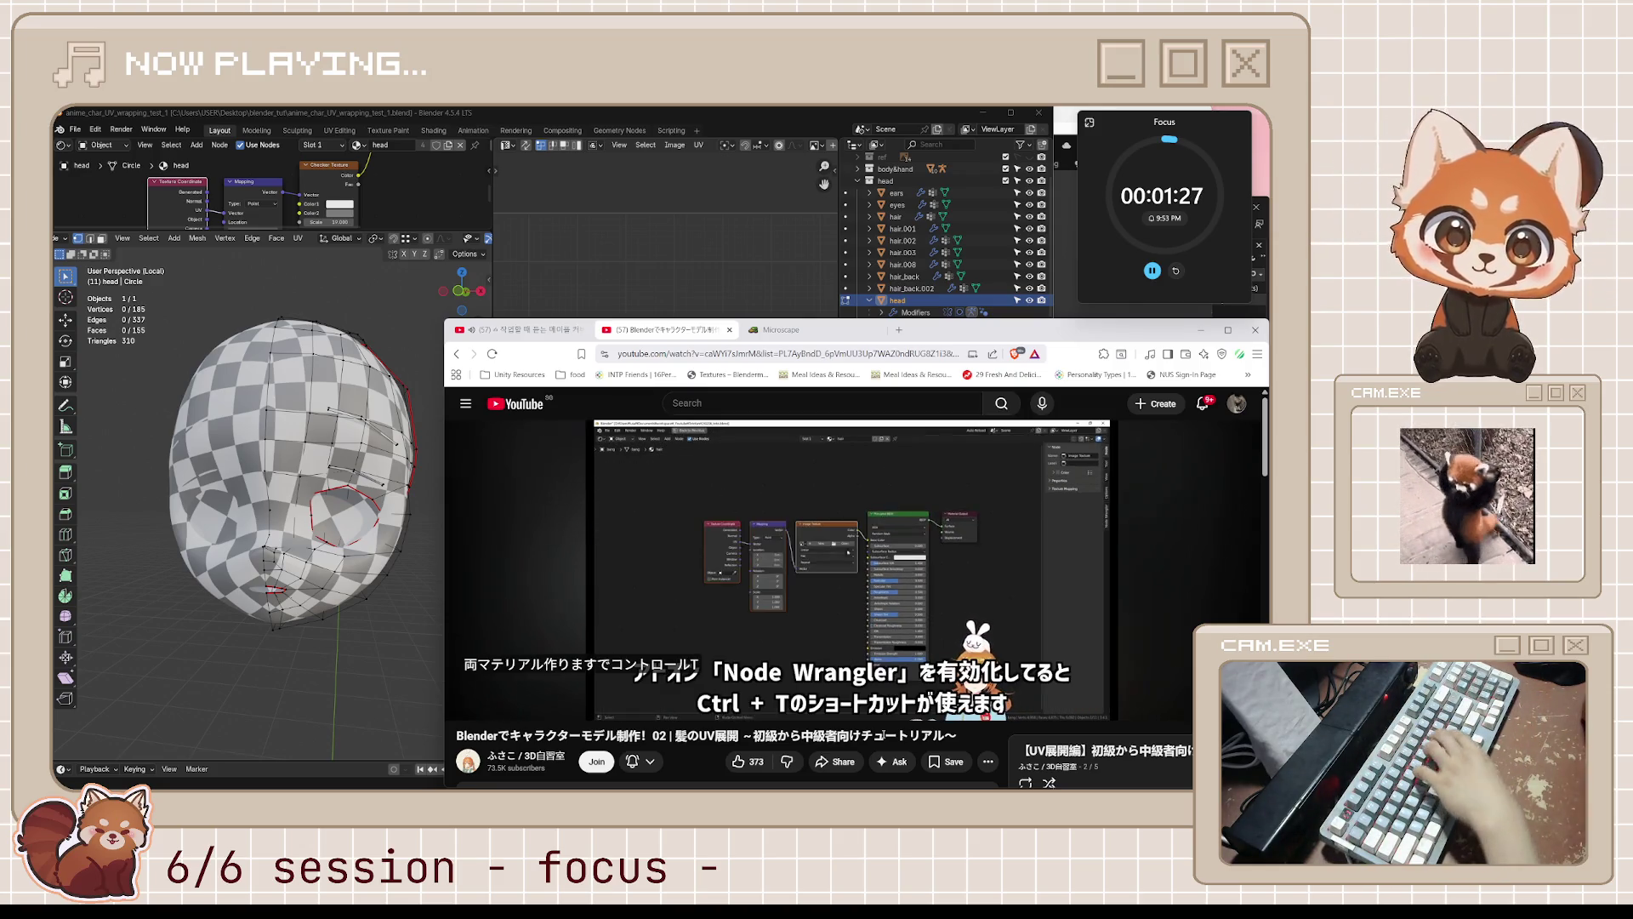
- Rewind the hair tutorial ten seconds and let it keep playing
key("j")
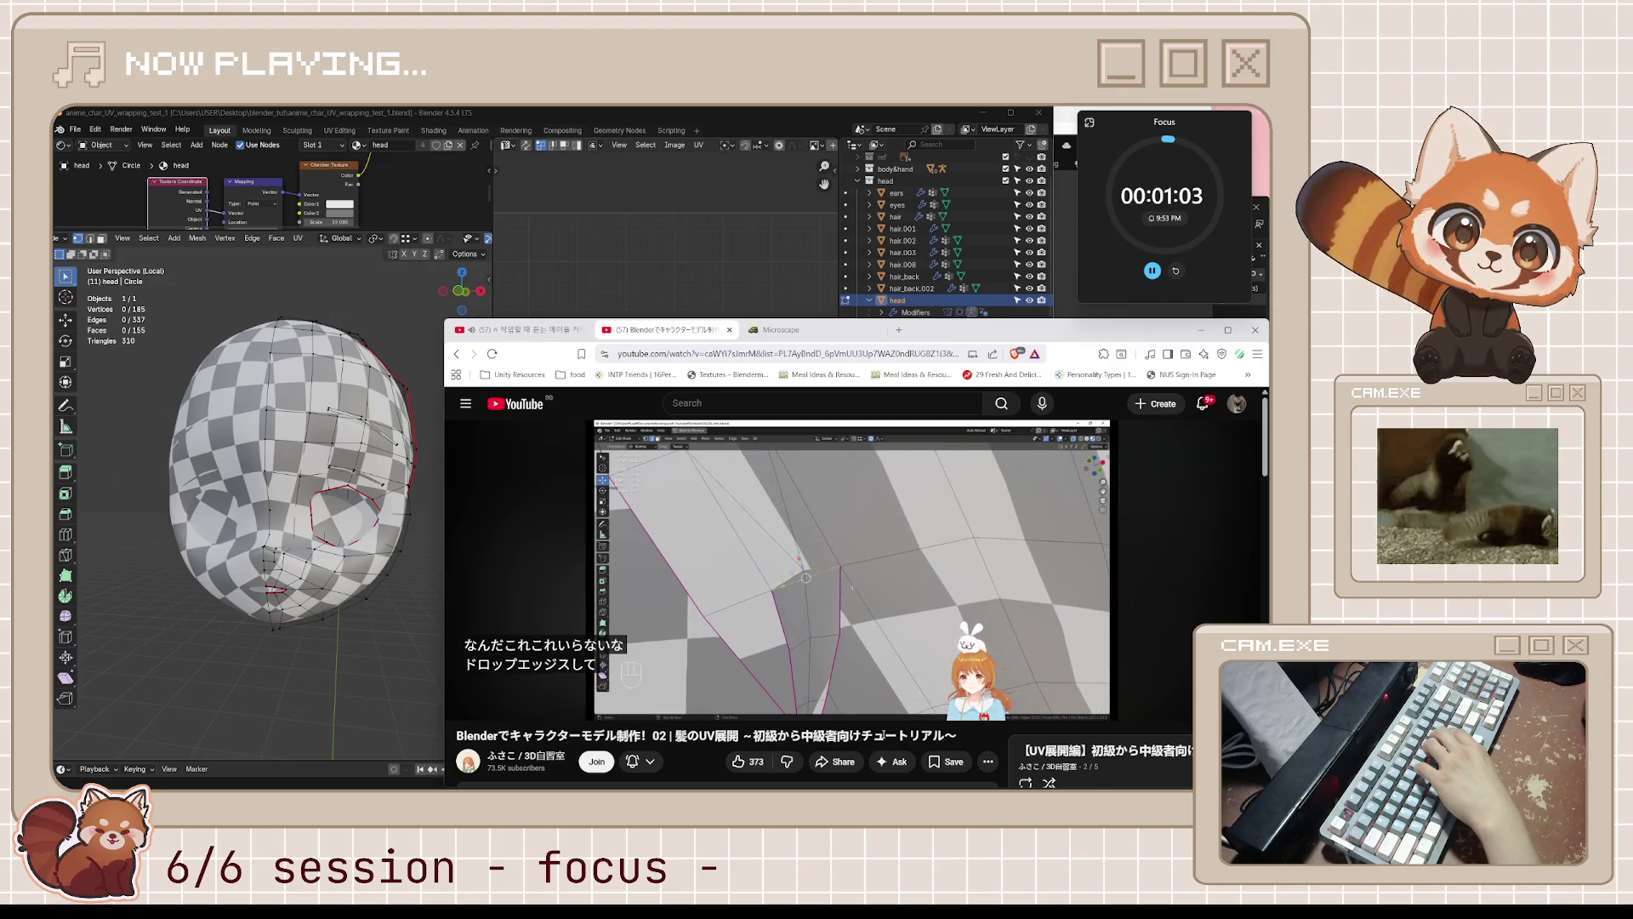
- Watch the back-hair strip explanation, pause at 2:14, and reset the Focus timer to 55 minutes
key("space")
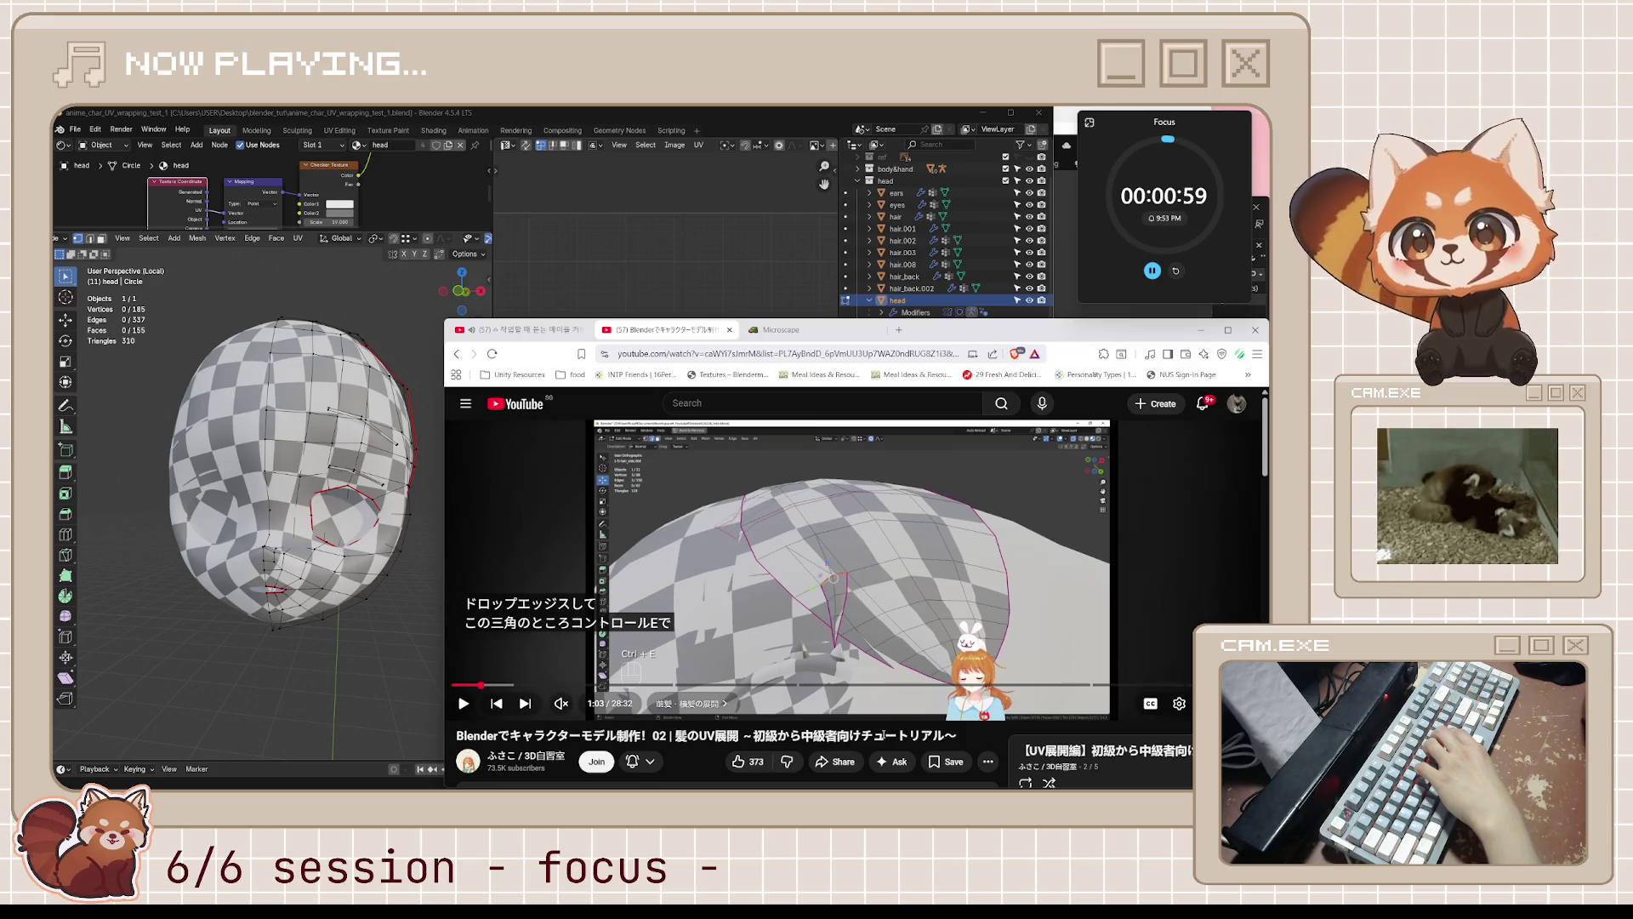
key("space")
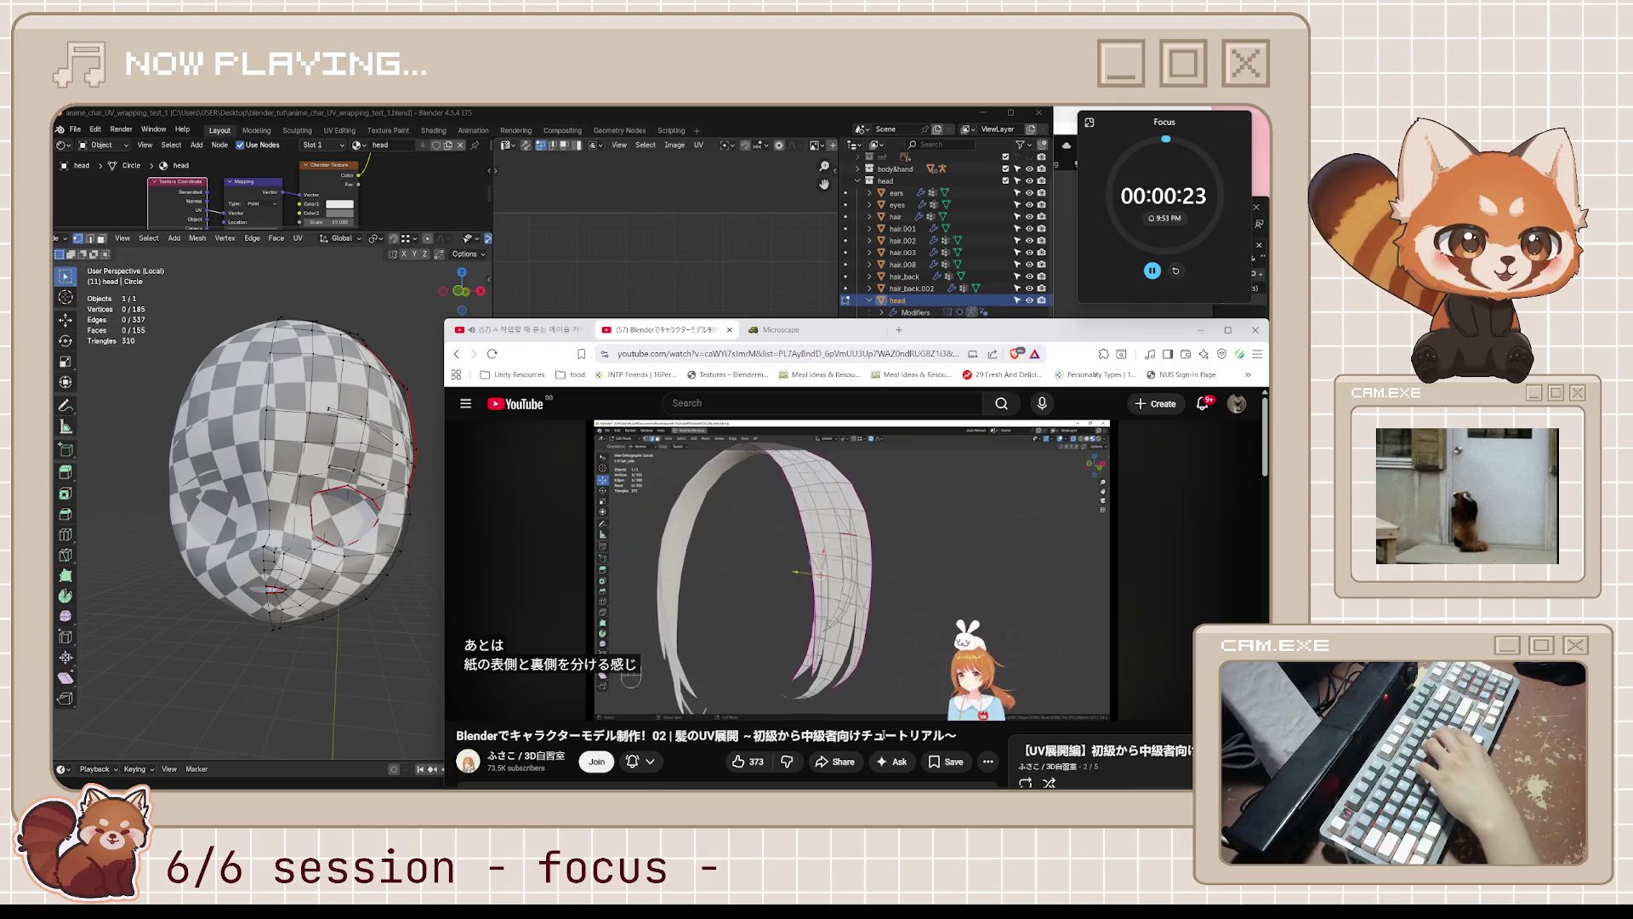
key("space")
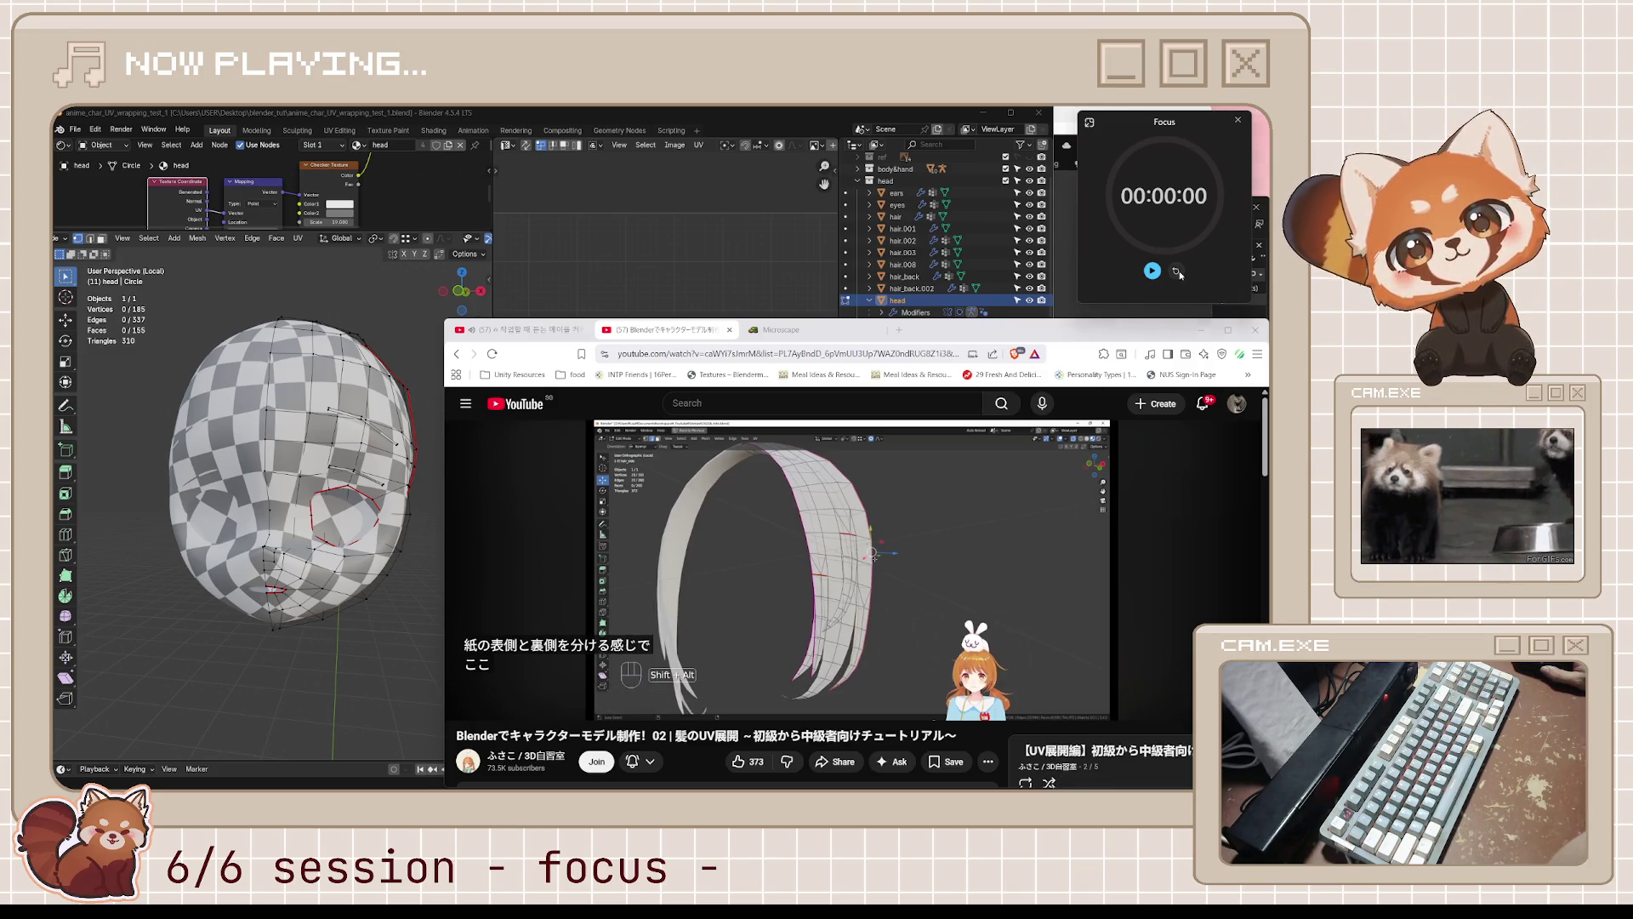
left_click(1092, 122)
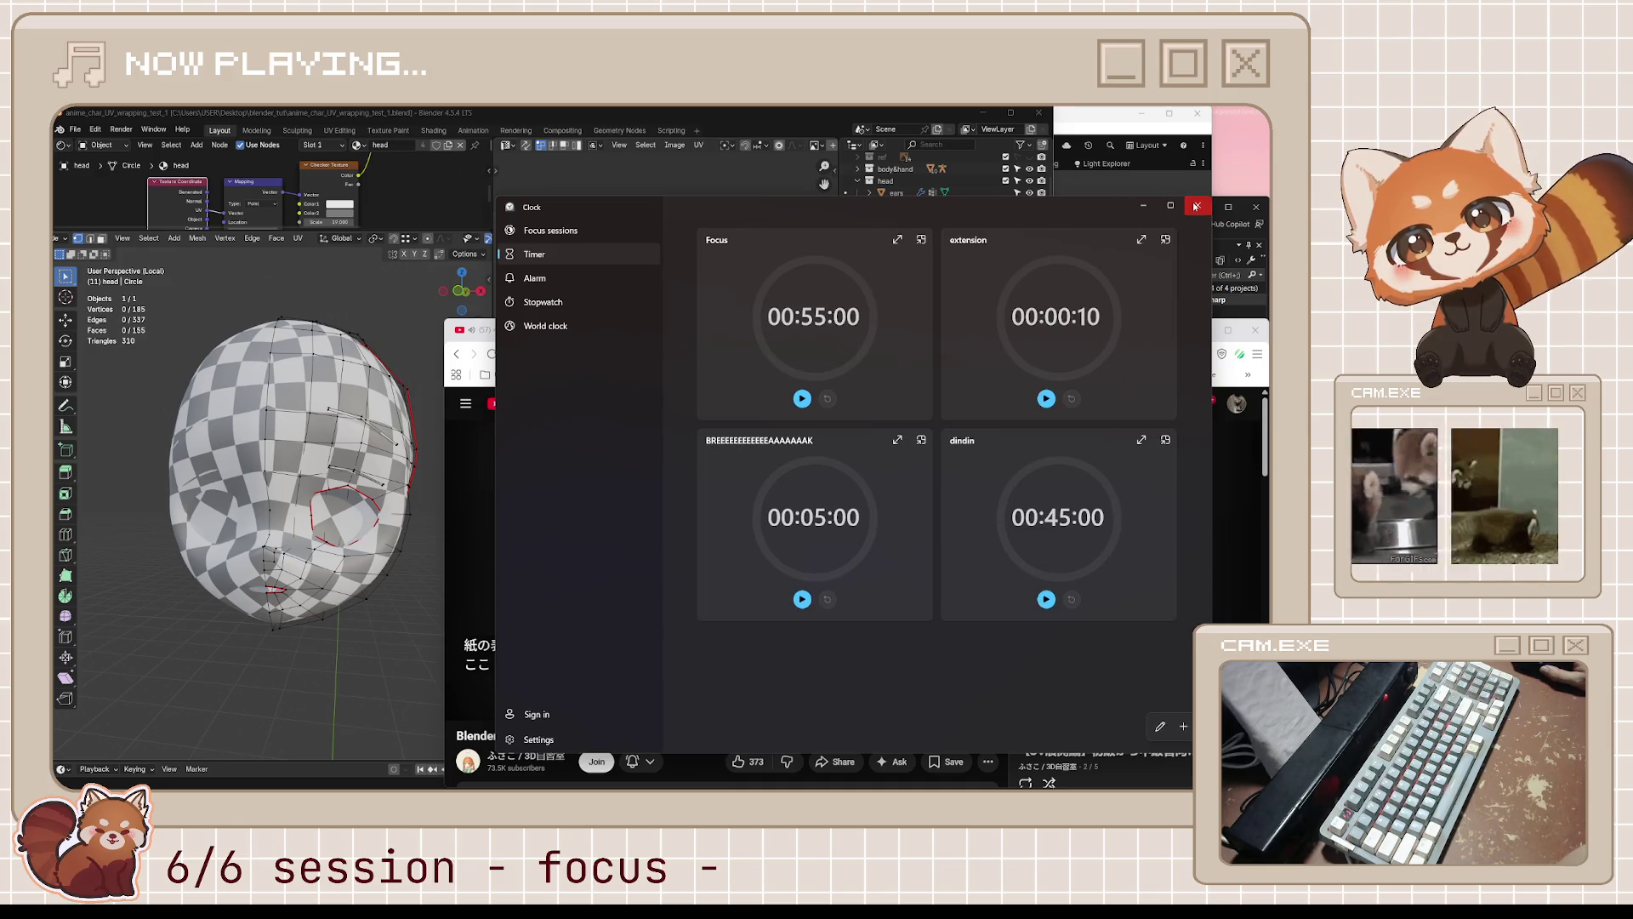
- Close the Windows Clock window to reveal the paused hair tutorial again
left_click(1196, 206)
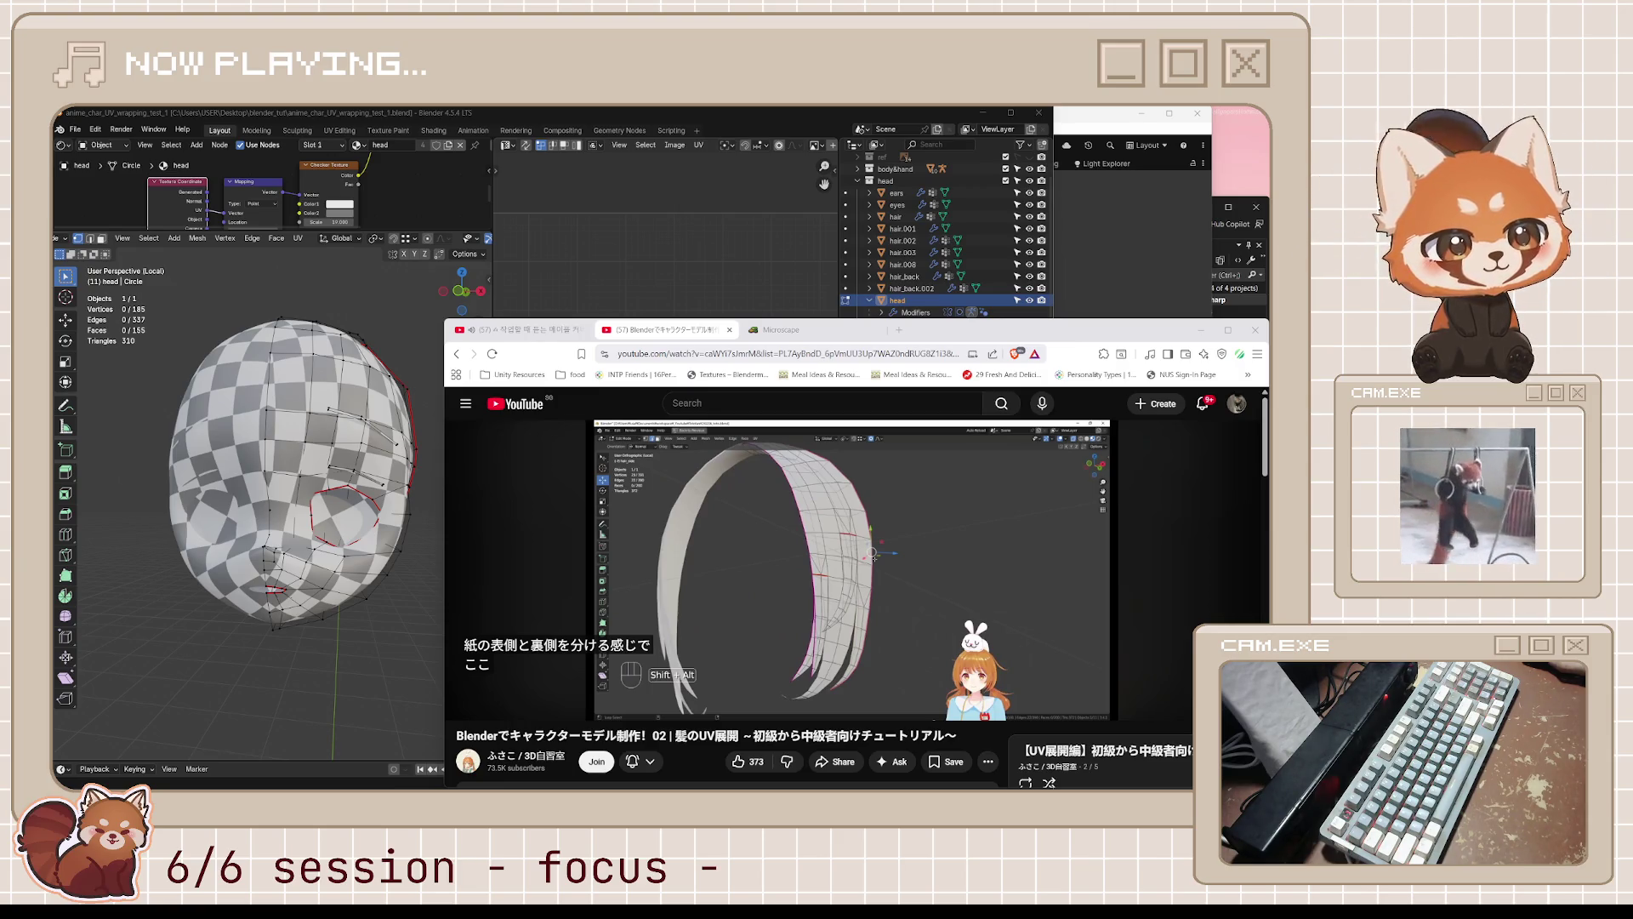
- Play the hair tutorial on and pause it at 3:20, where the islands are scaled to 0.5
left_click(957, 558)
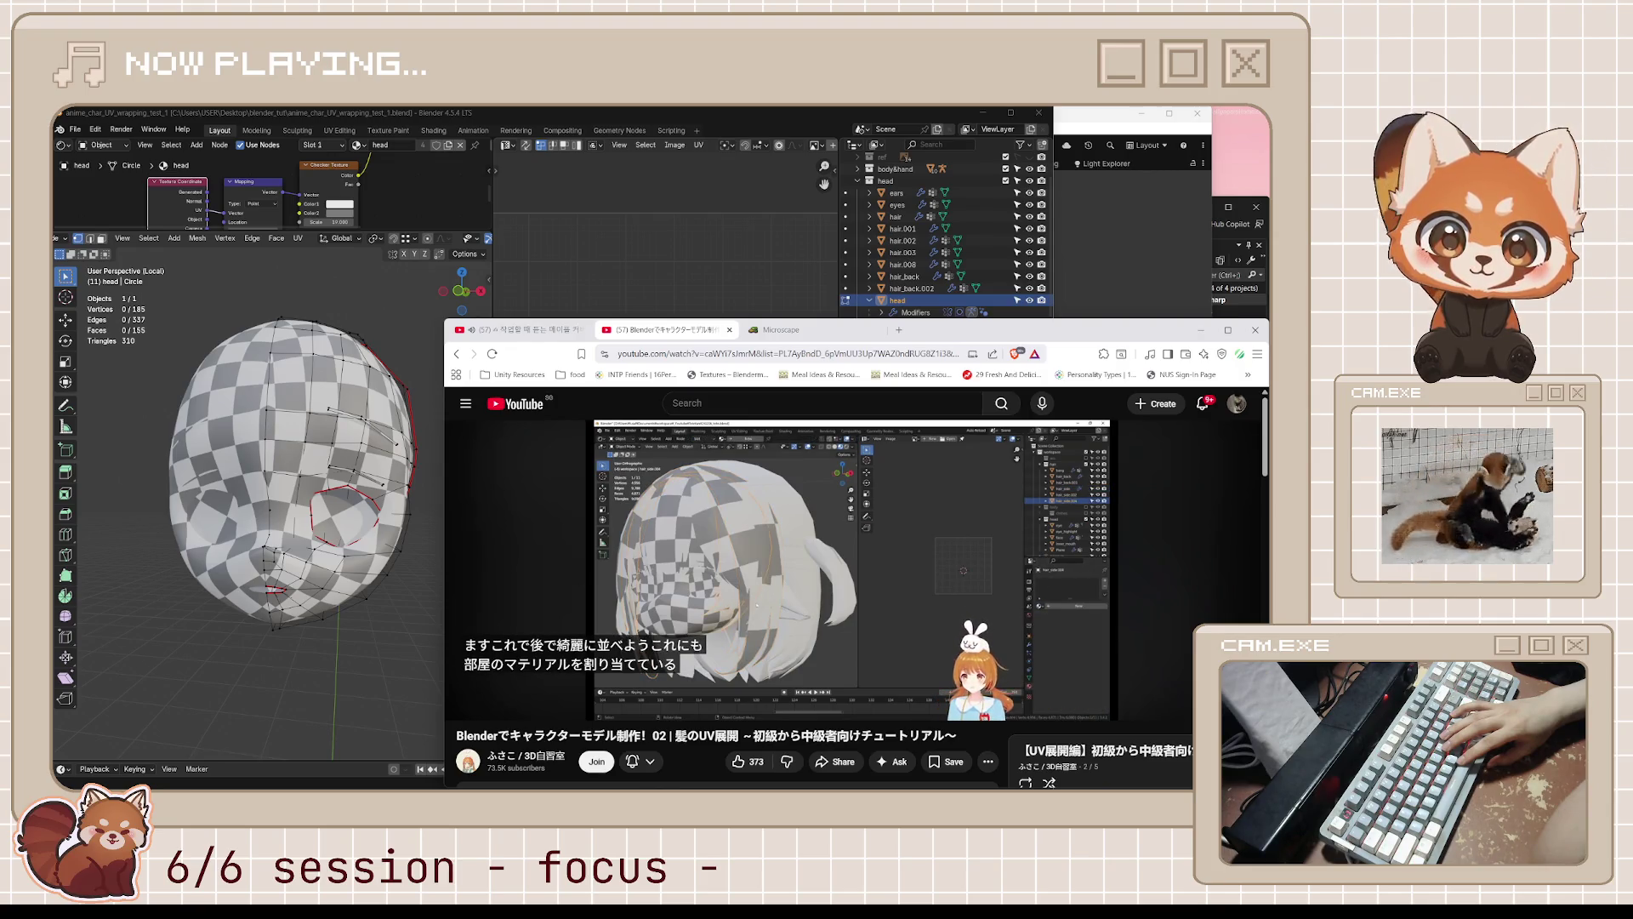
mouse_move(992, 553)
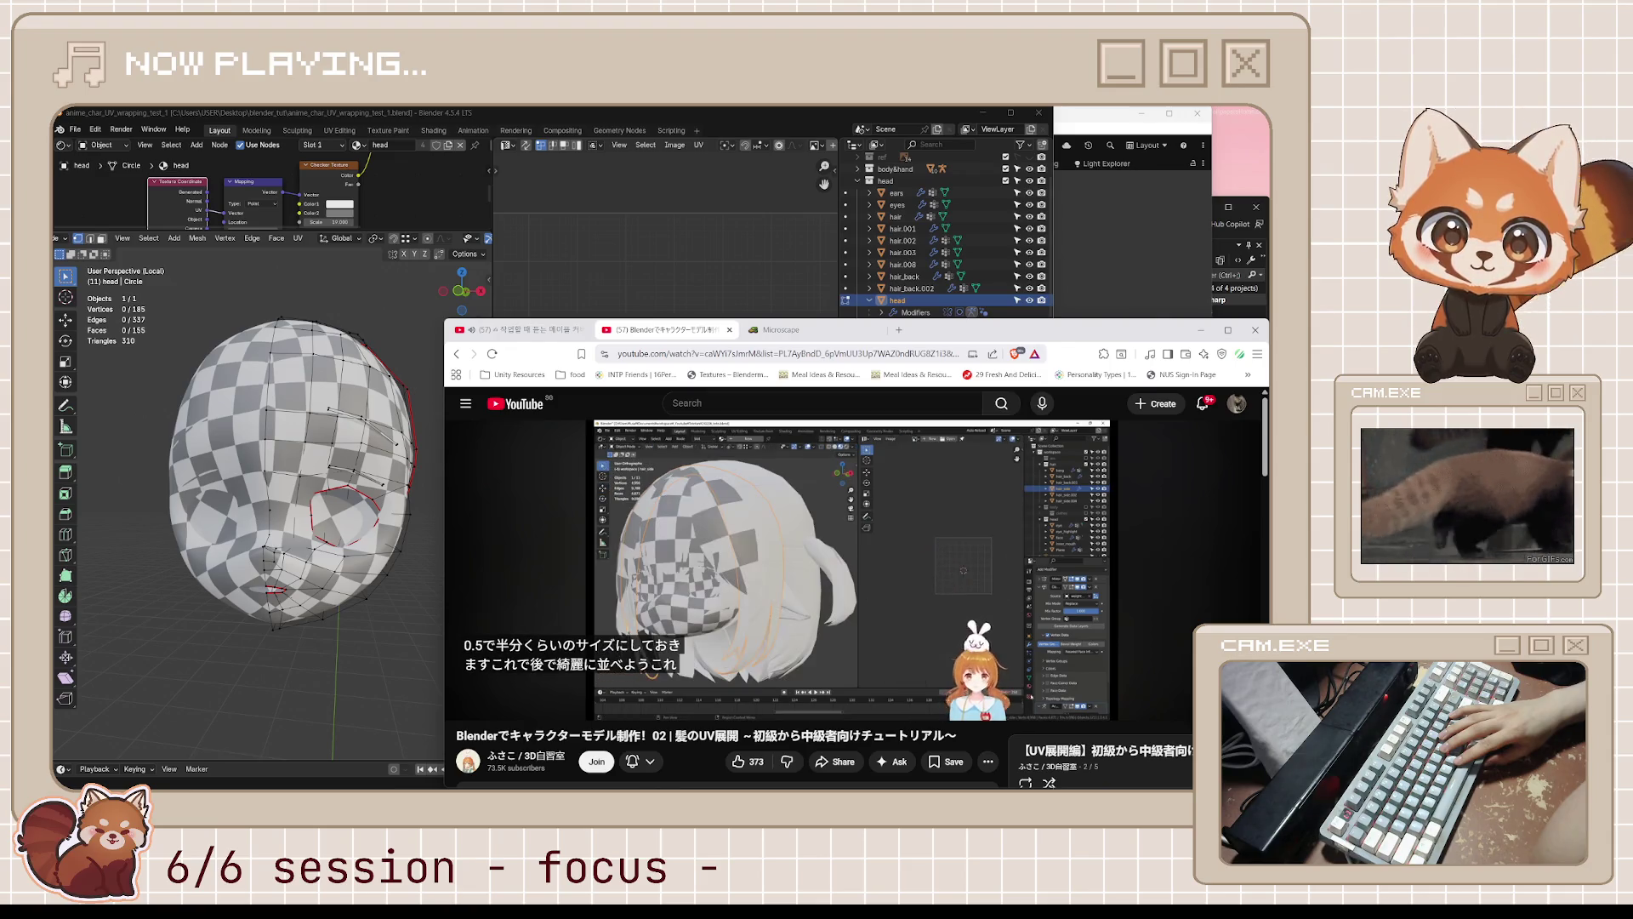
left_click(992, 553)
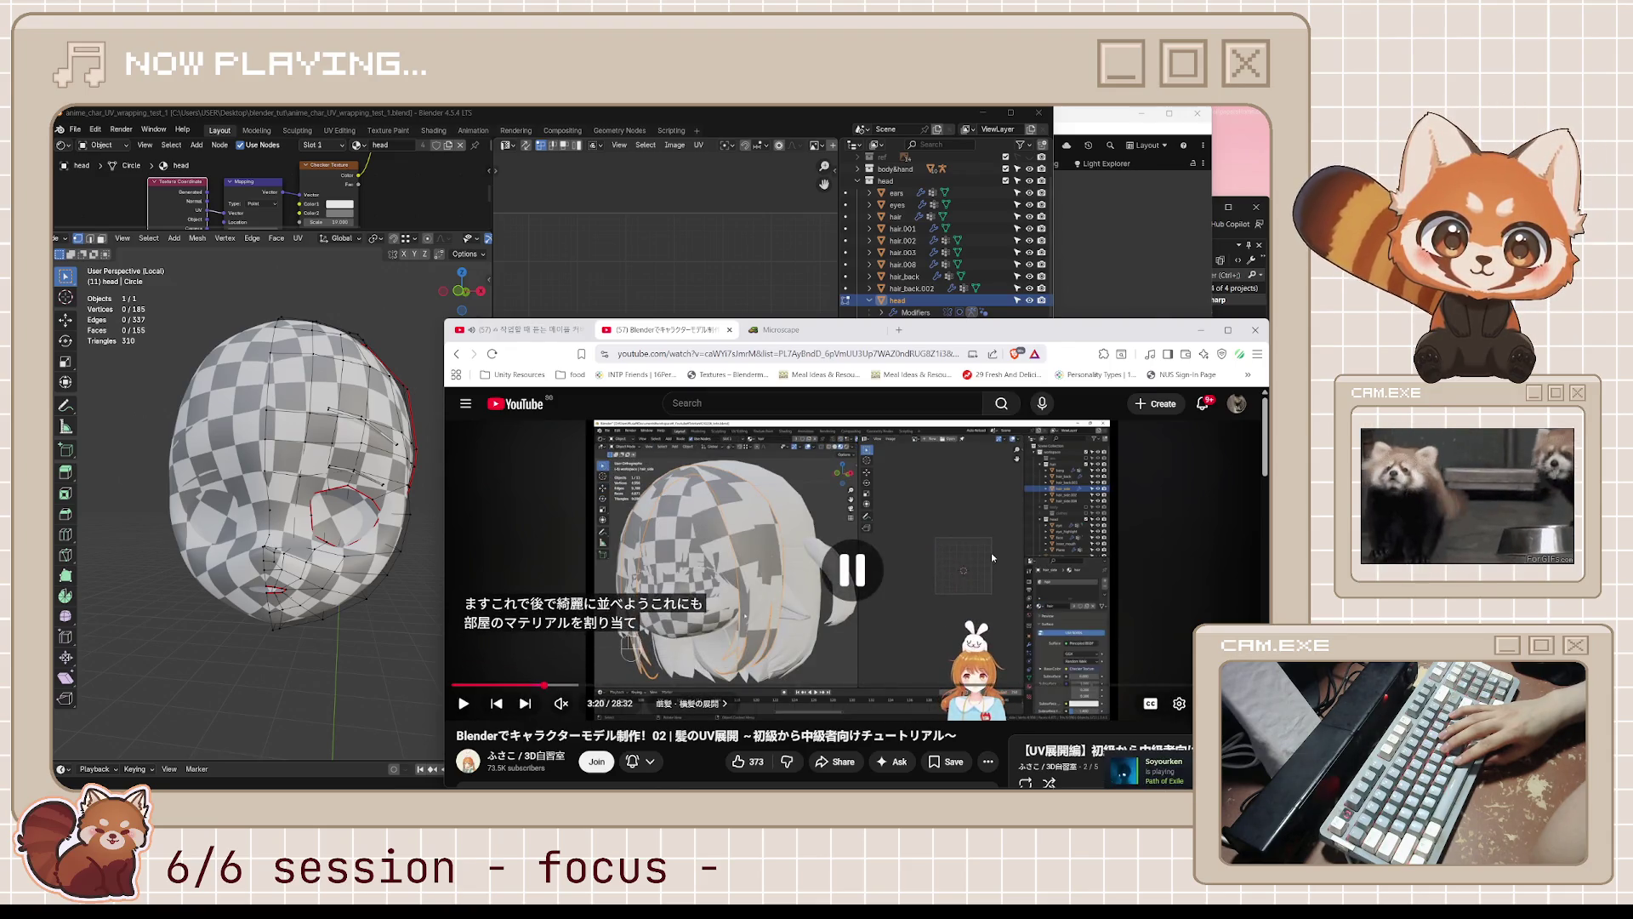
- Skip the hair tutorial ahead past seam marking and strand unwrapping, resuming playback around 7:07
left_click(992, 553)
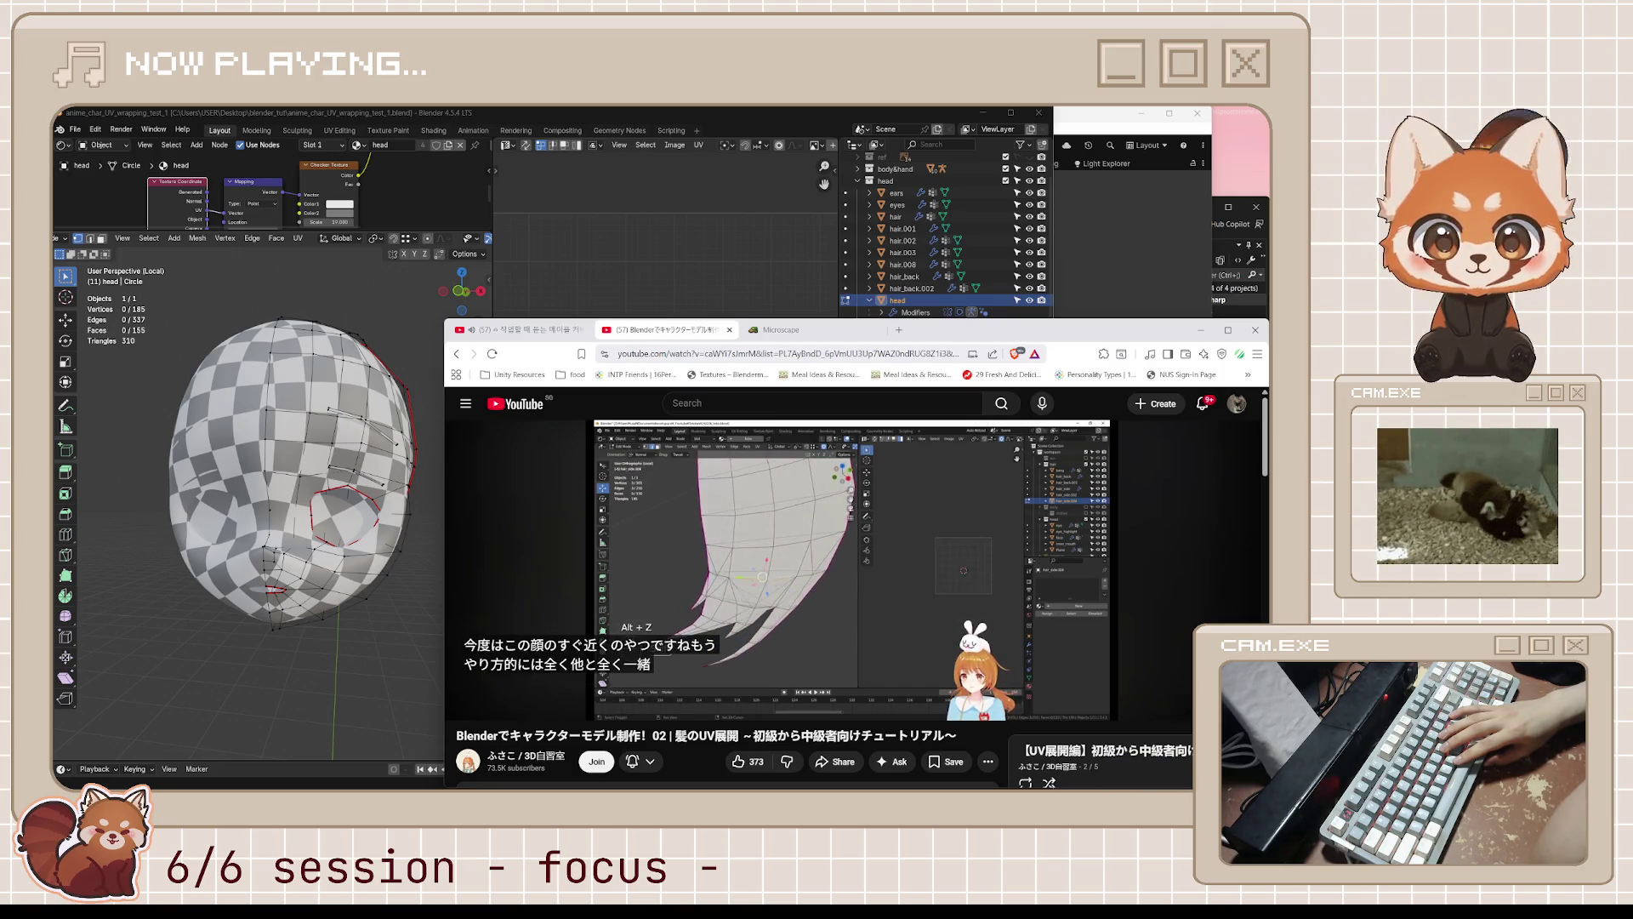
key("Right")
key("Right")
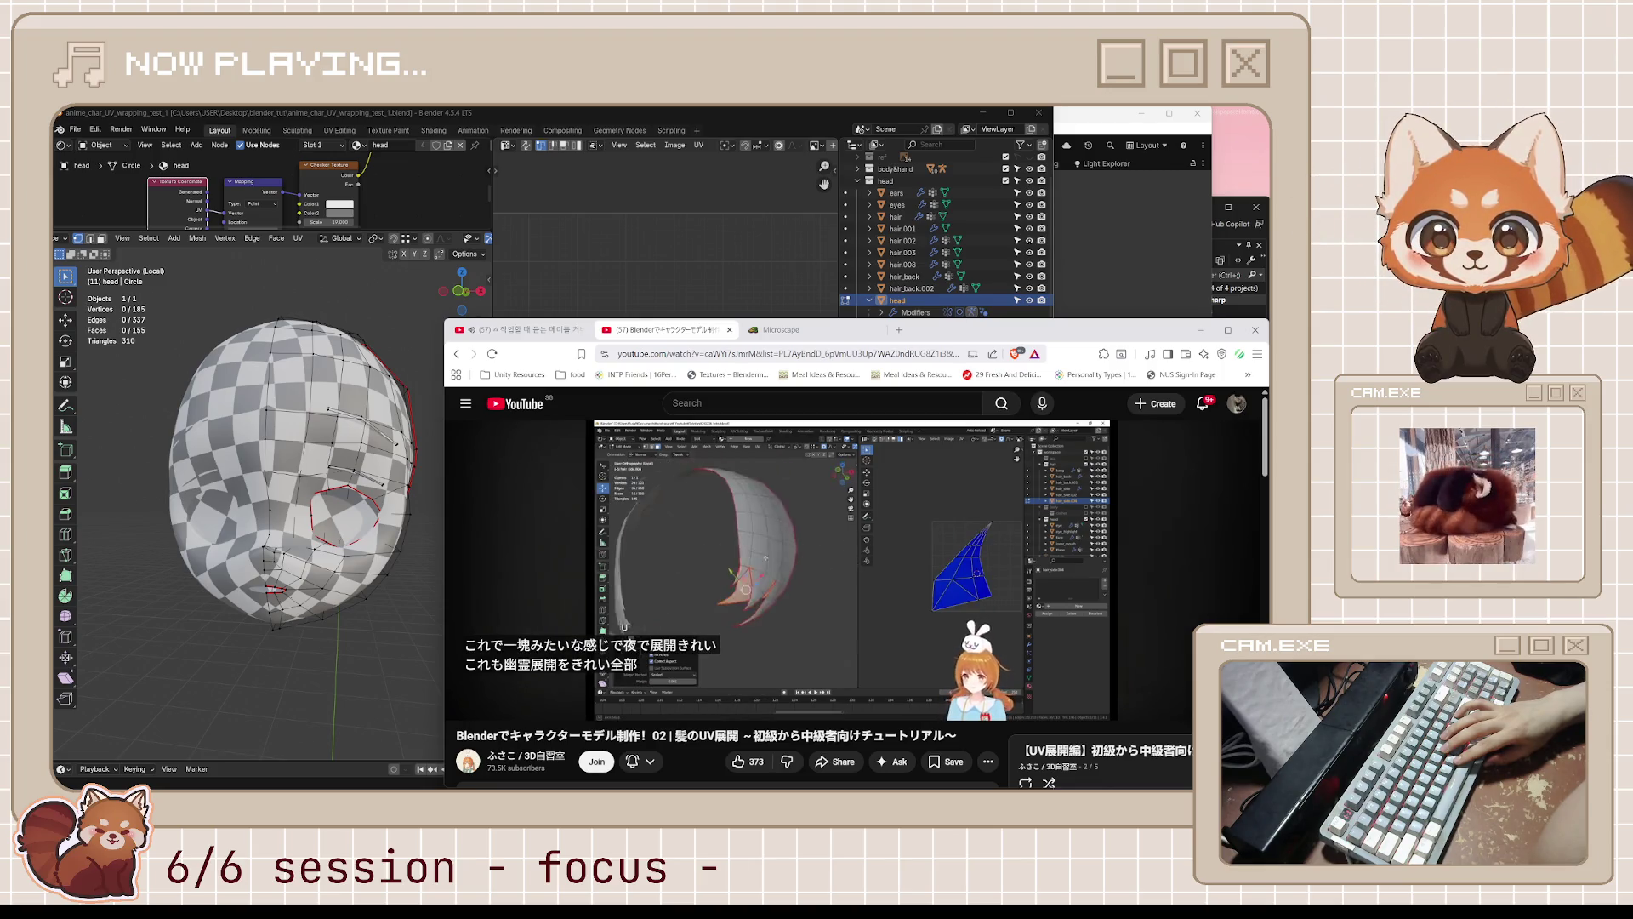
key("l")
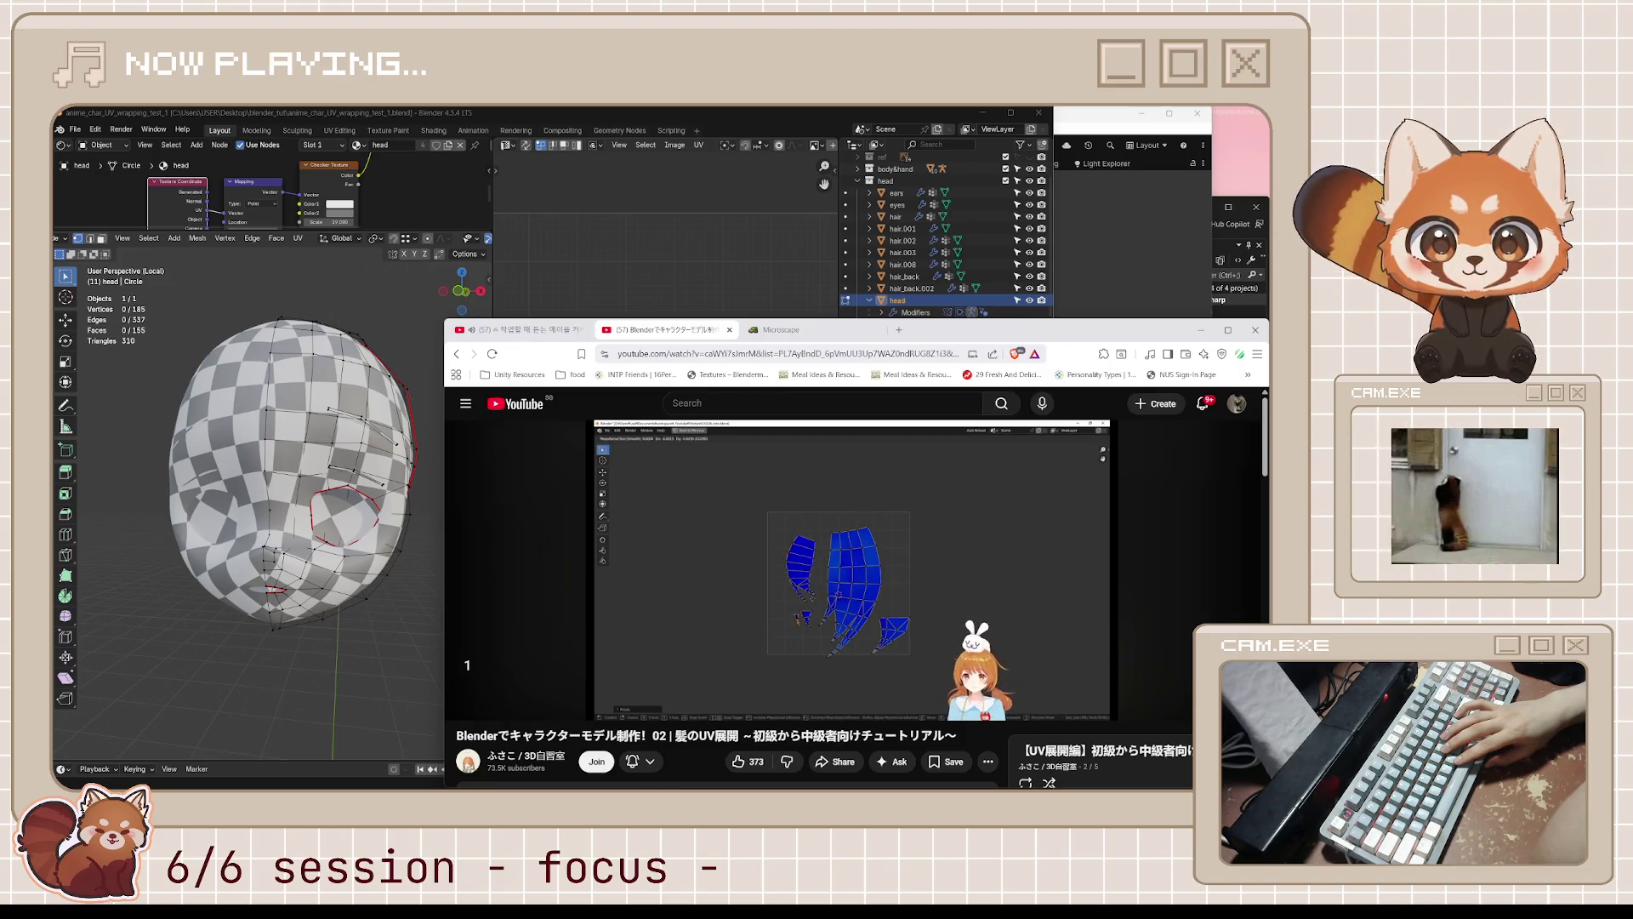
mouse_move(992, 557)
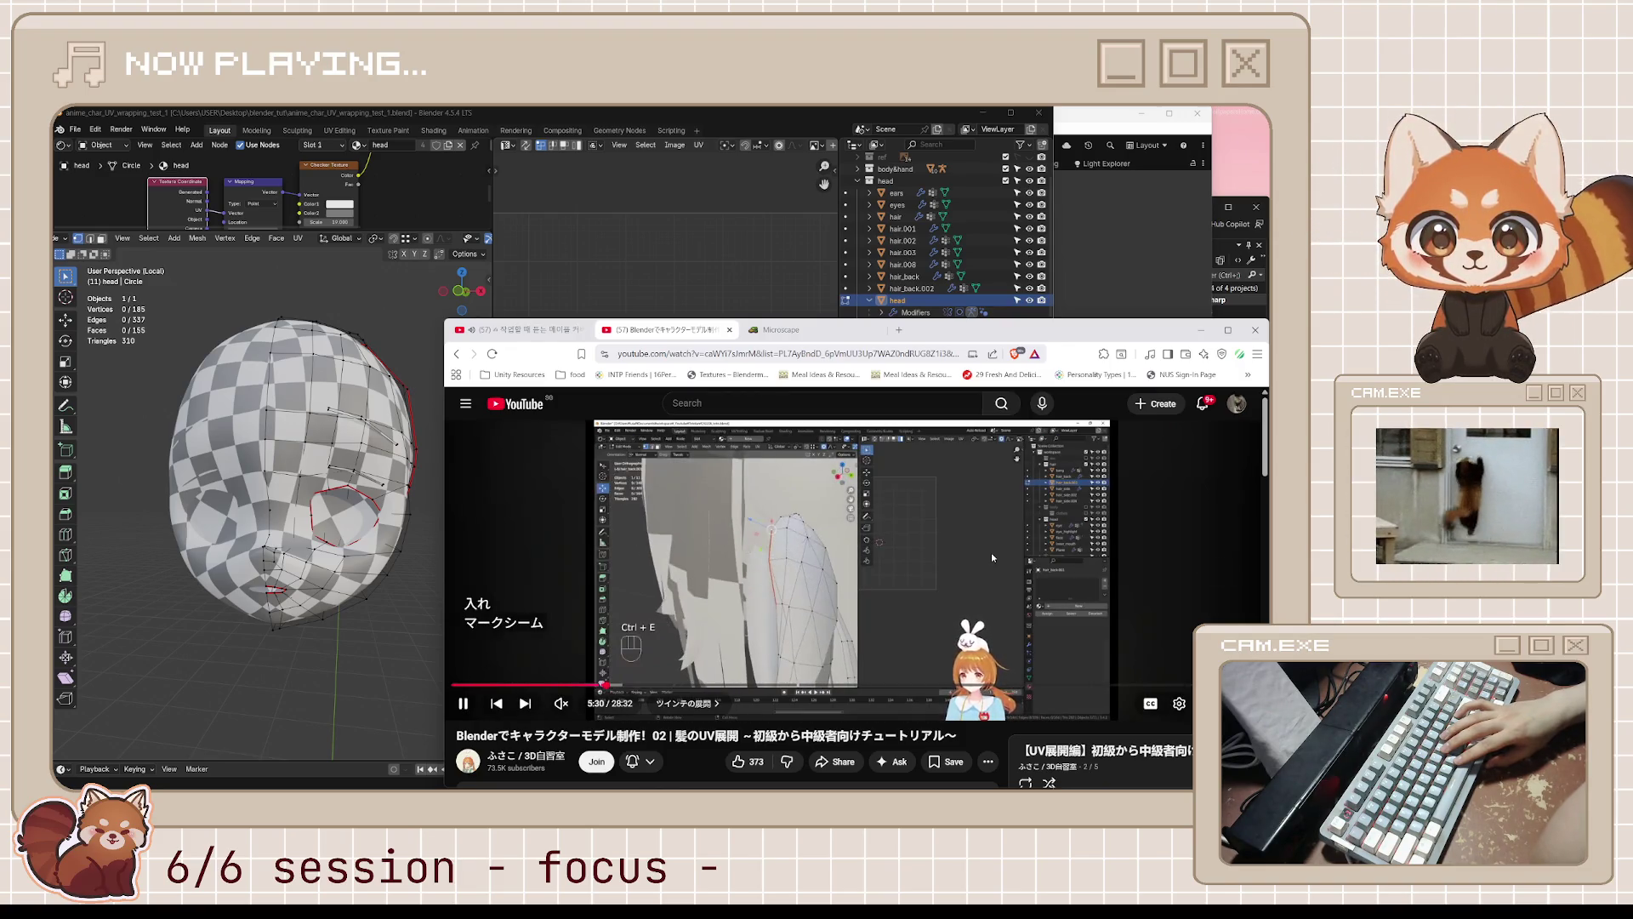
key("l")
key("l")
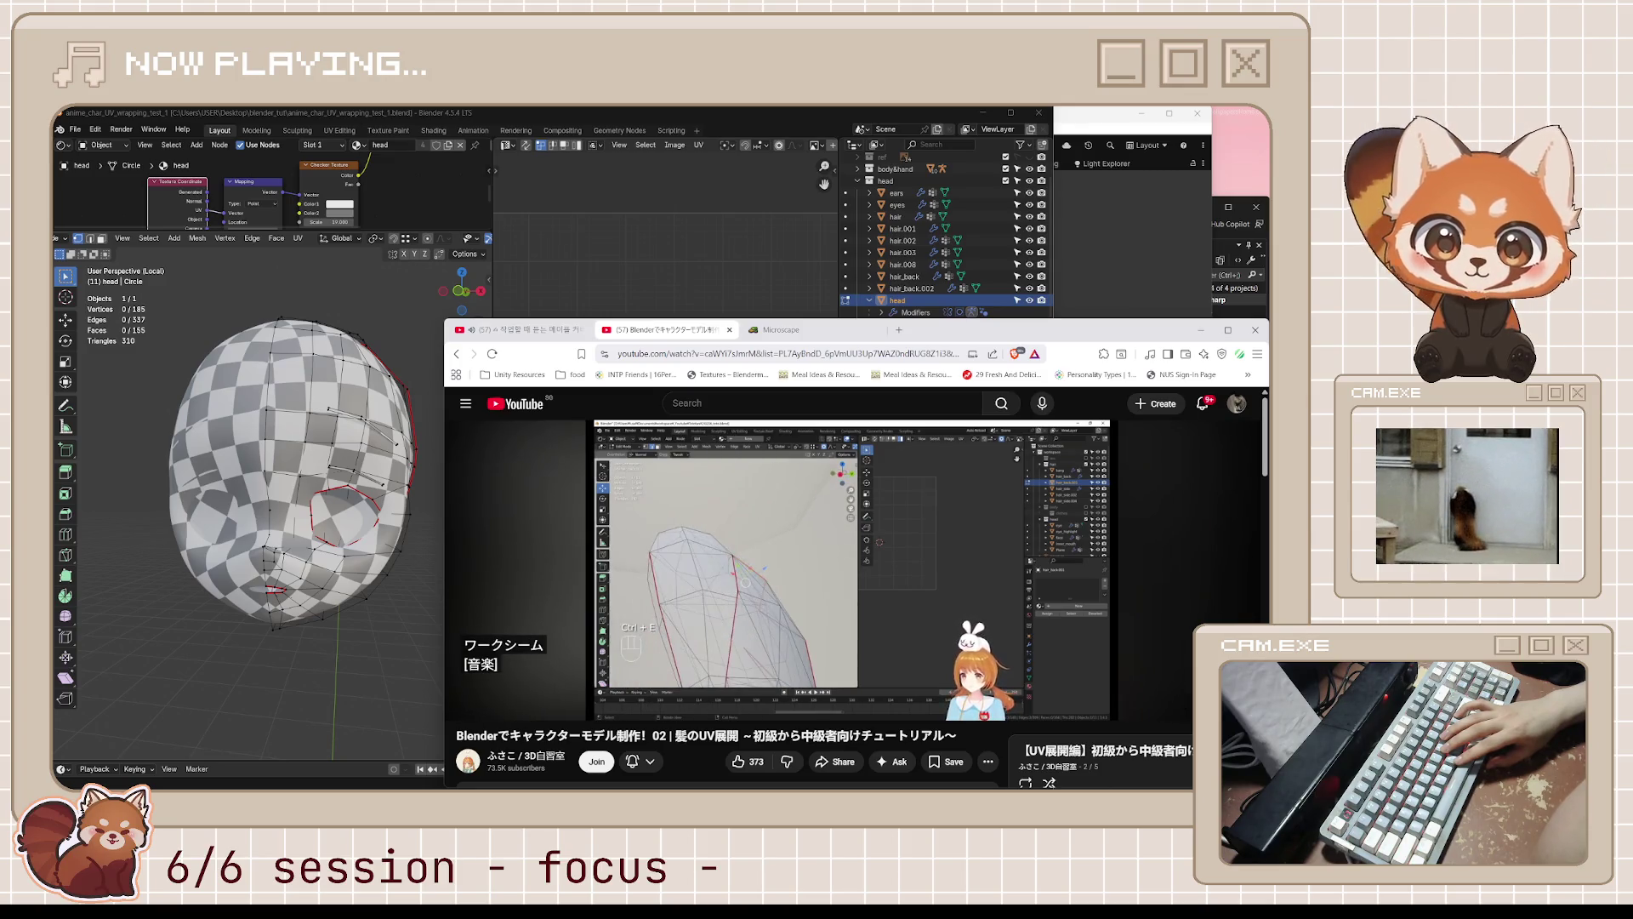
left_click(992, 553)
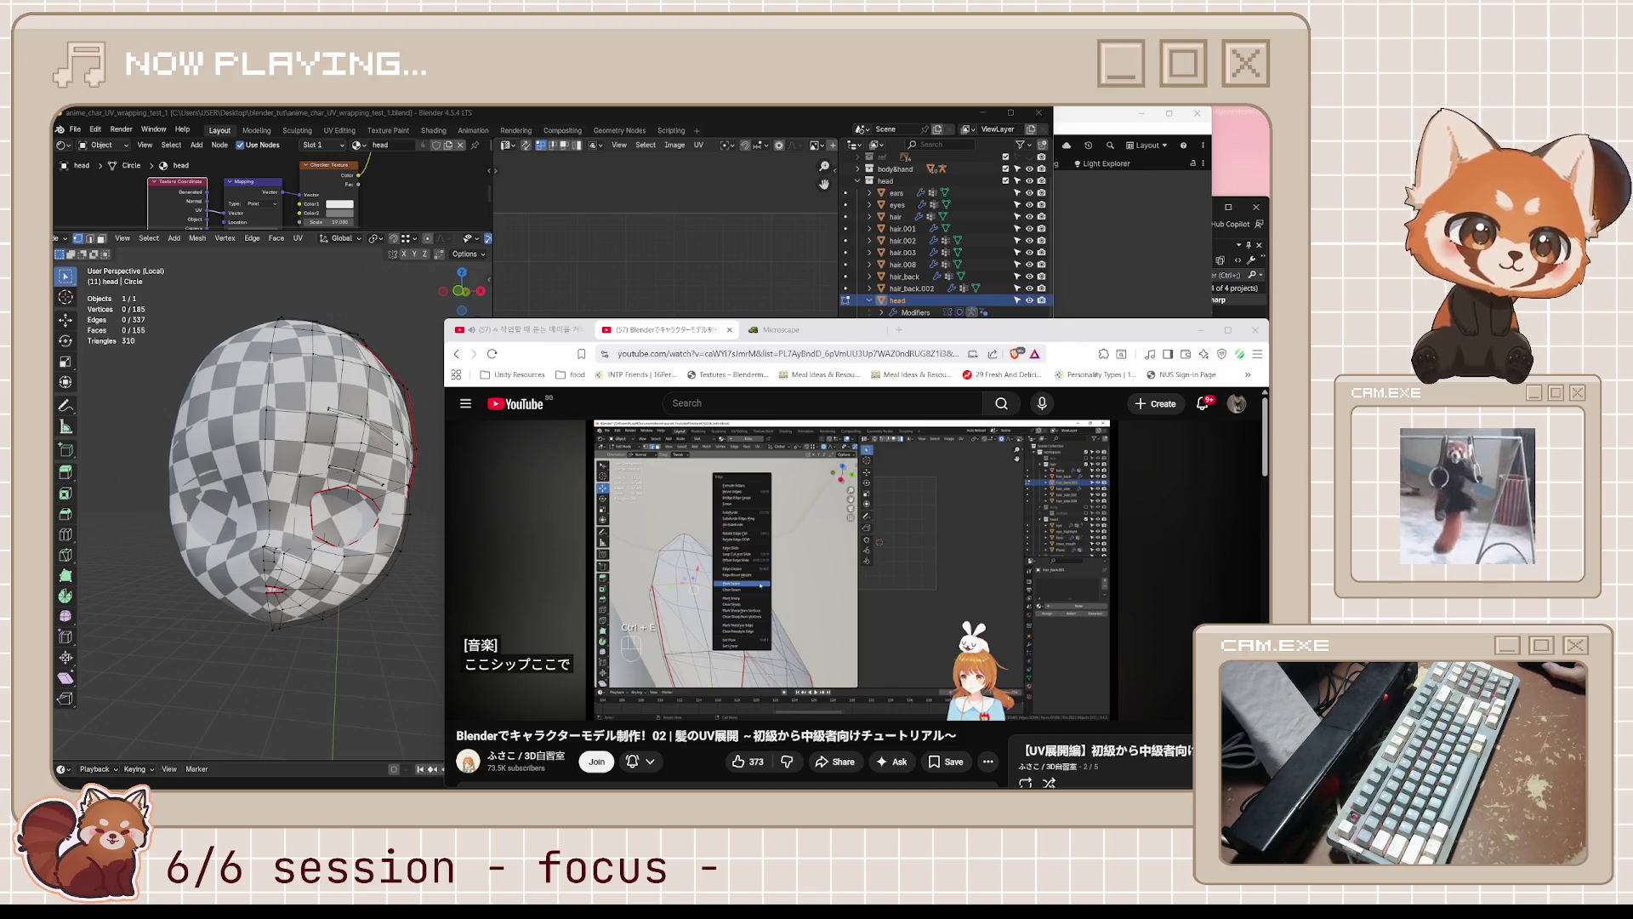
left_click(1029, 560)
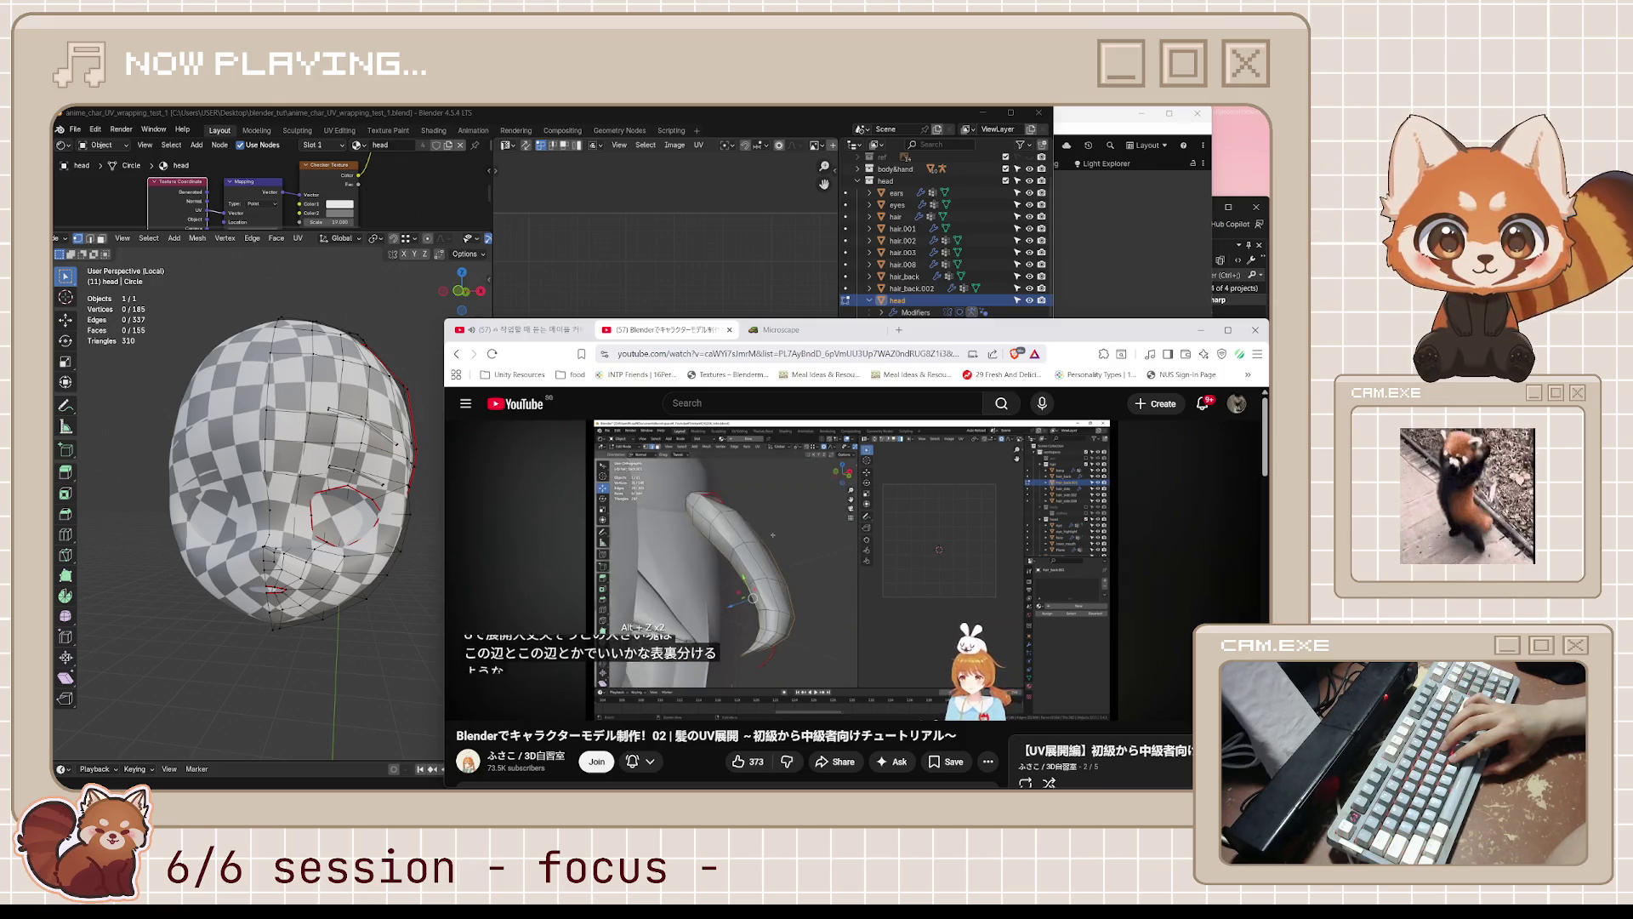
- Rewind the tutorial to the Shift+G Select Similar part, pause at 8:17, and return to Blender
key("l")
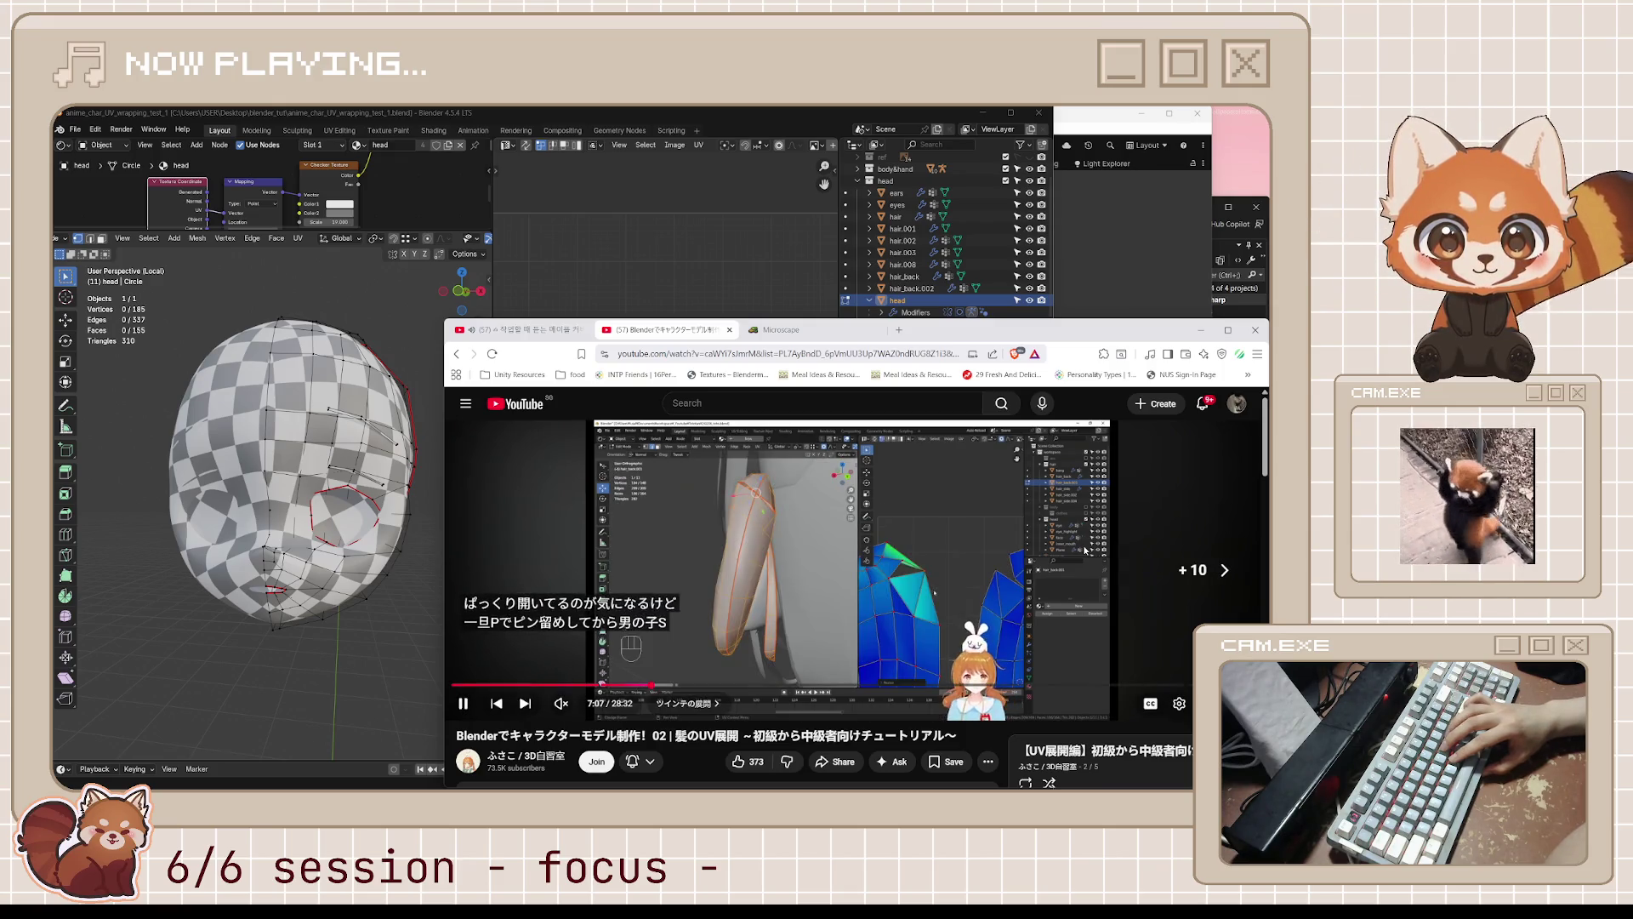
key("j")
key("j")
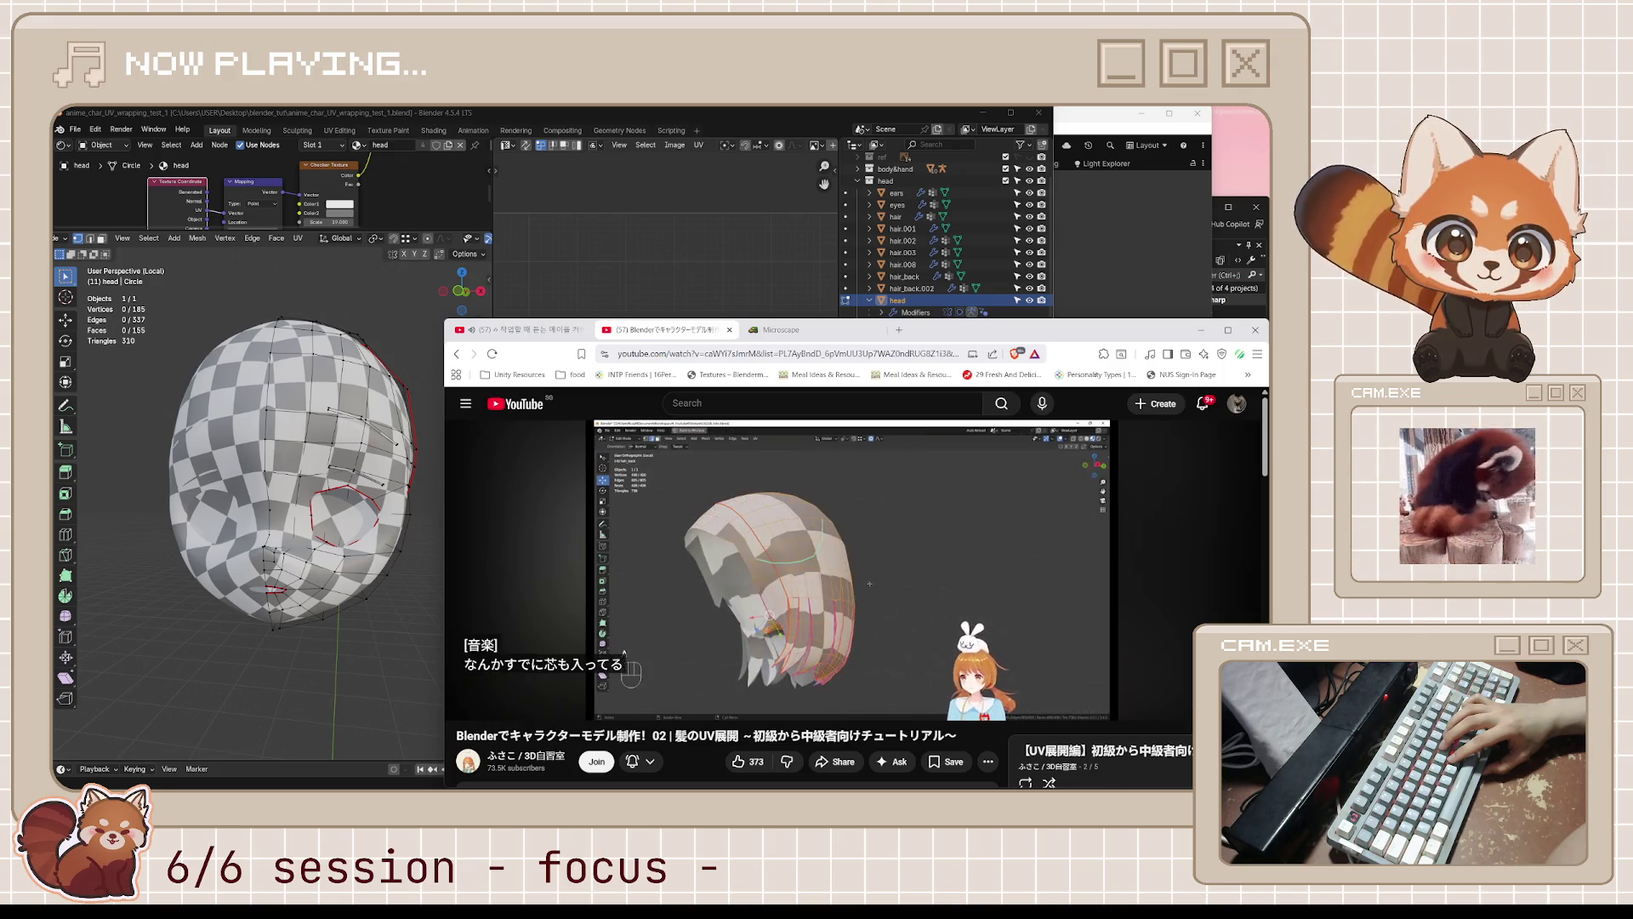
left_click(1084, 550)
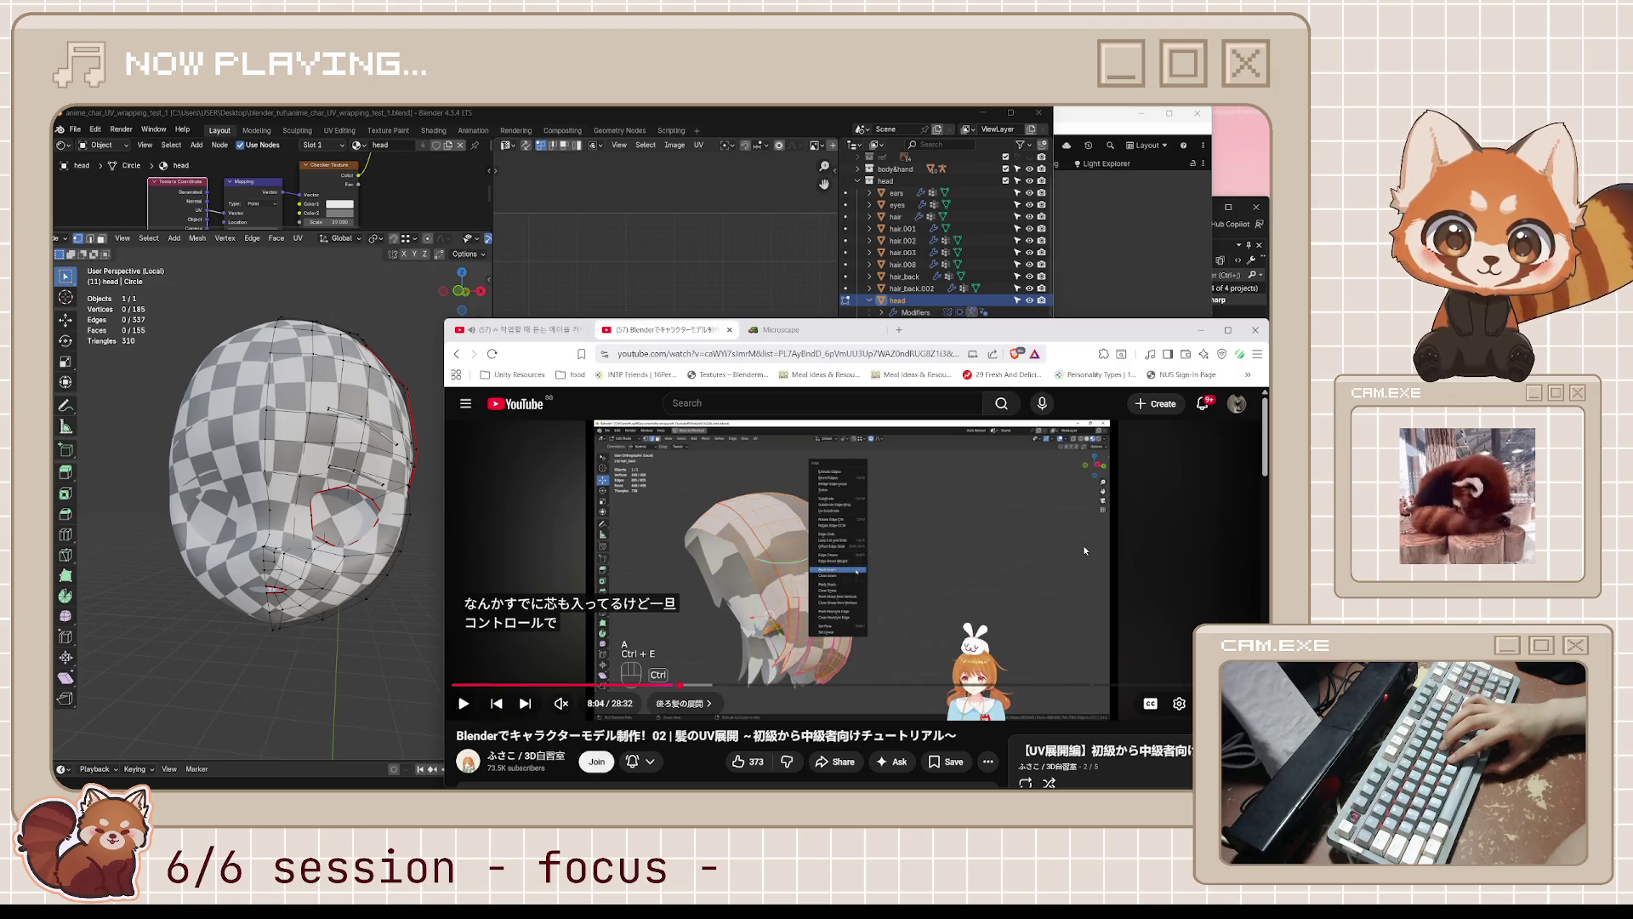
left_click(1085, 550)
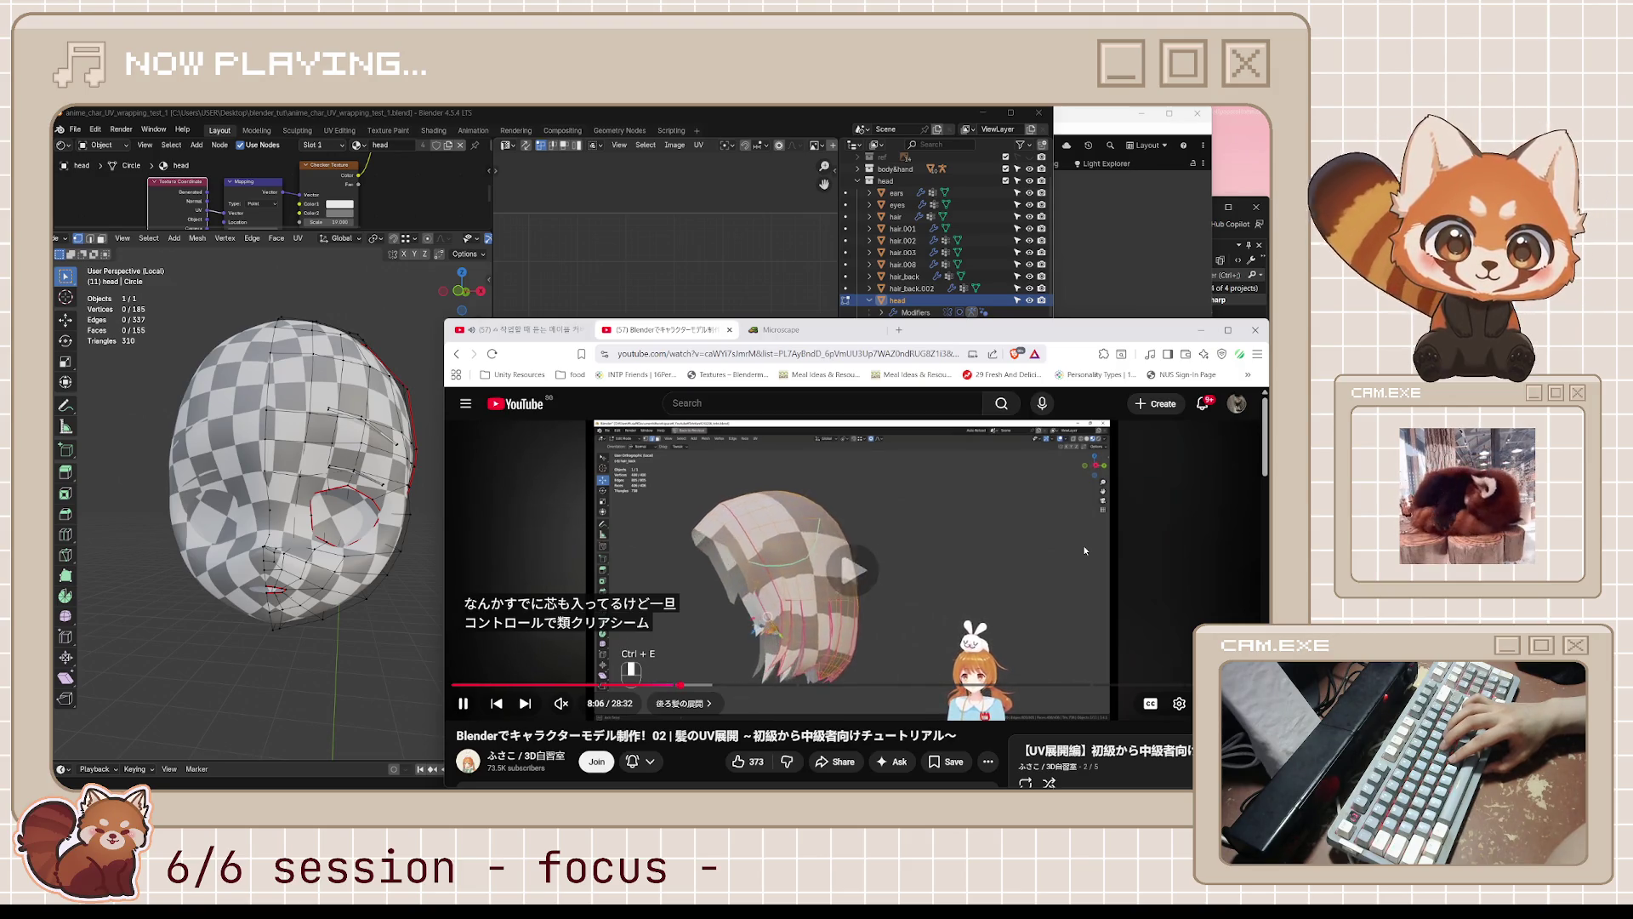
key("Left")
key("Left")
key("Left")
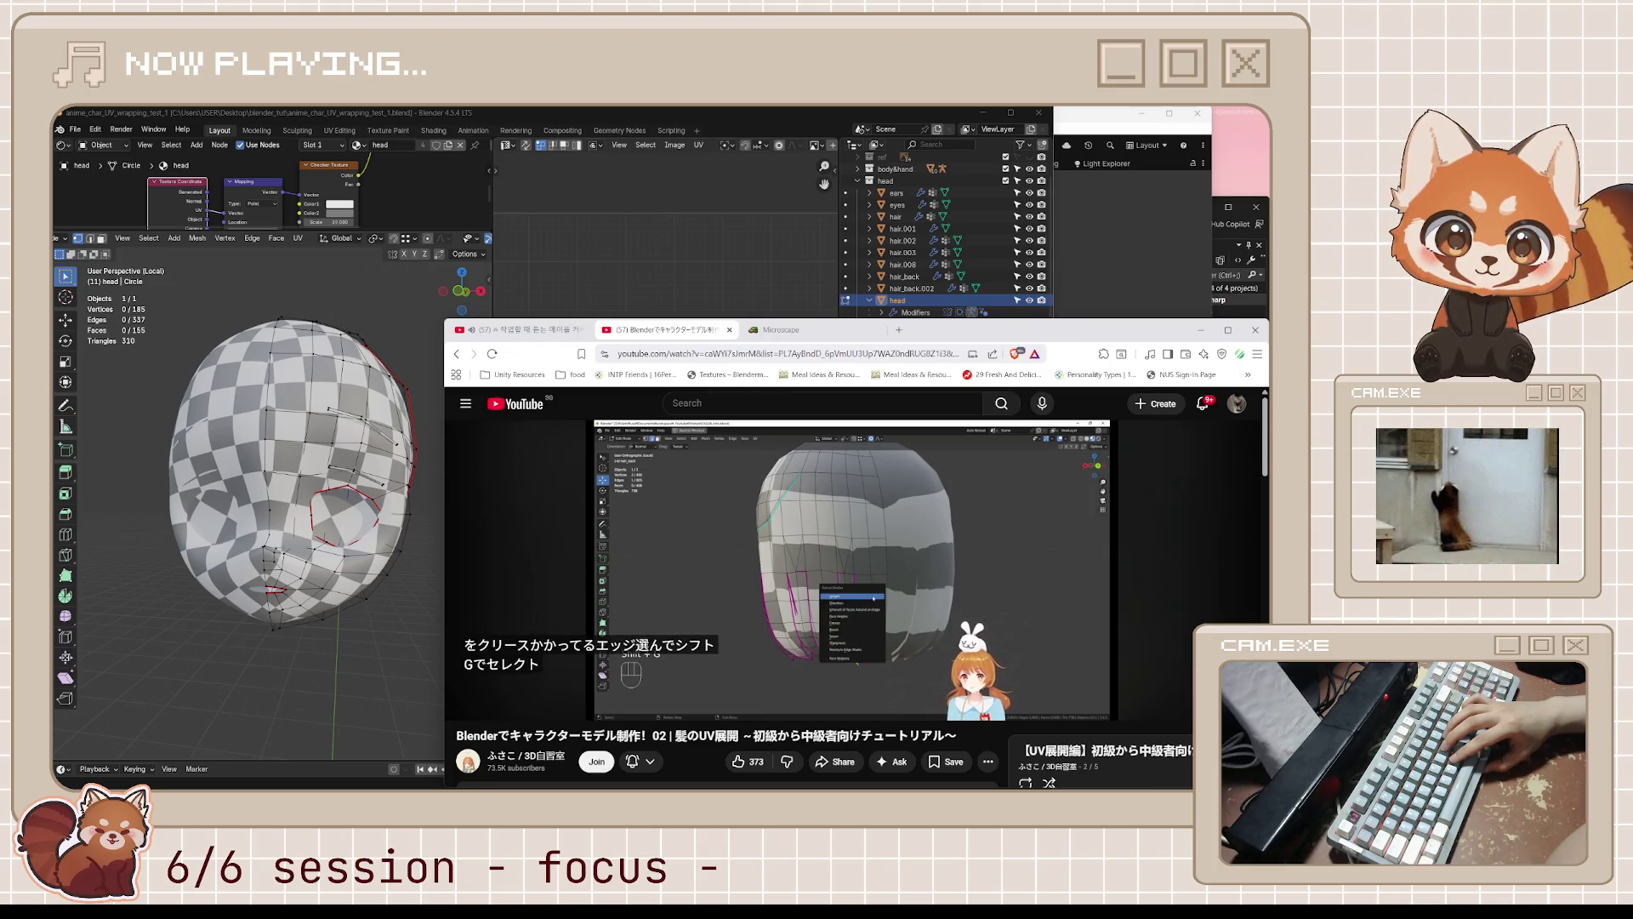
left_click(1085, 550)
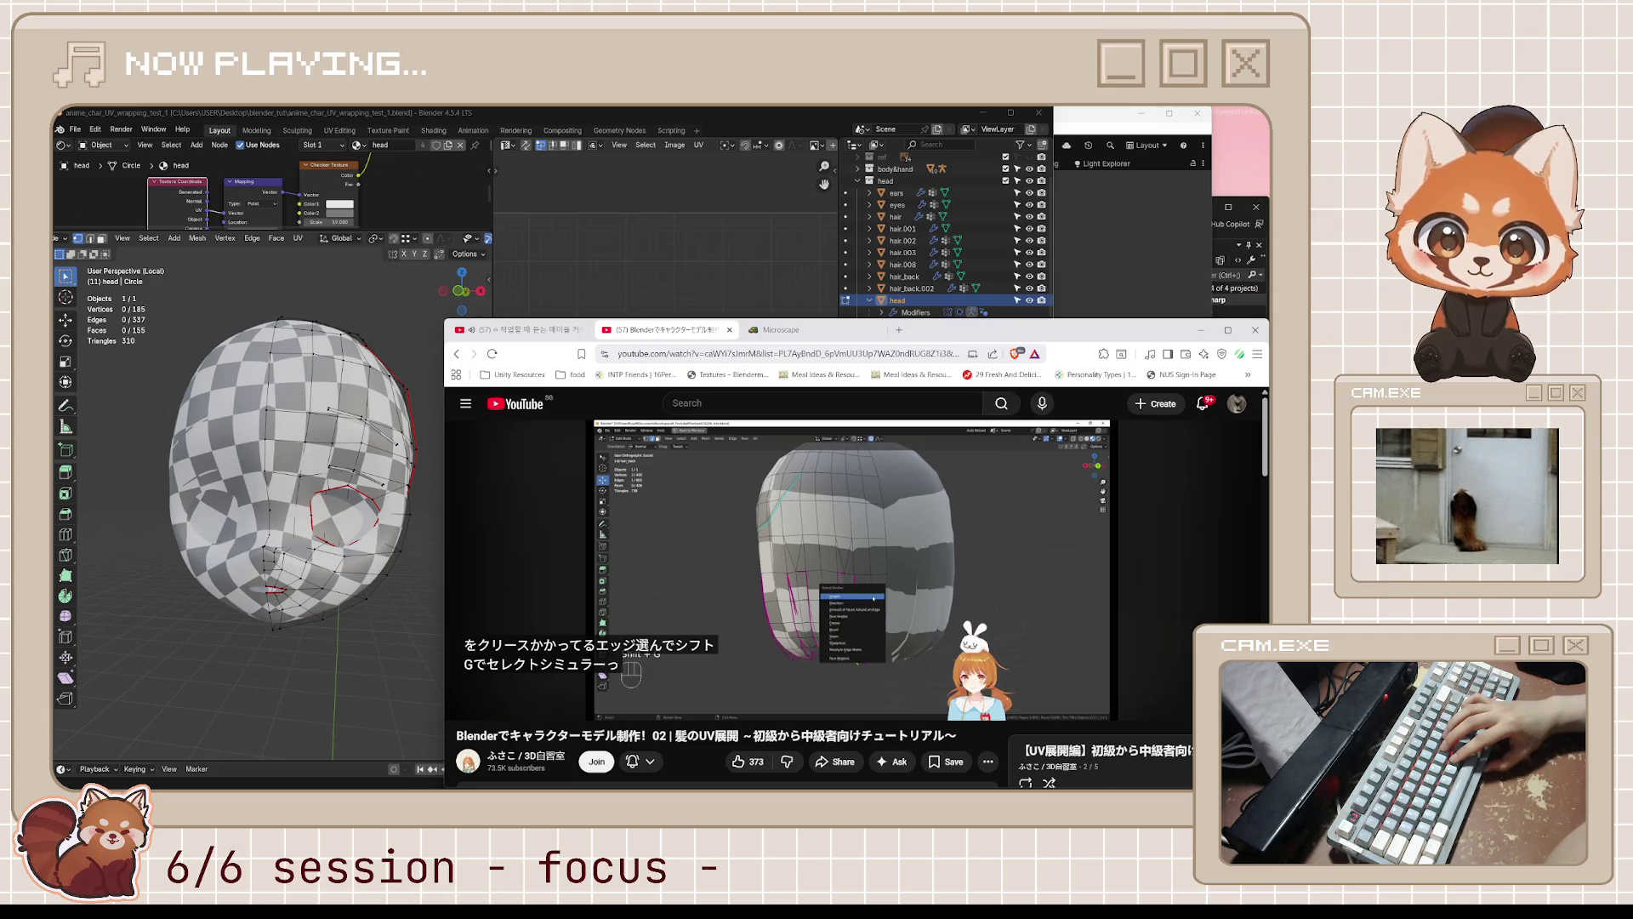
left_click(1085, 550)
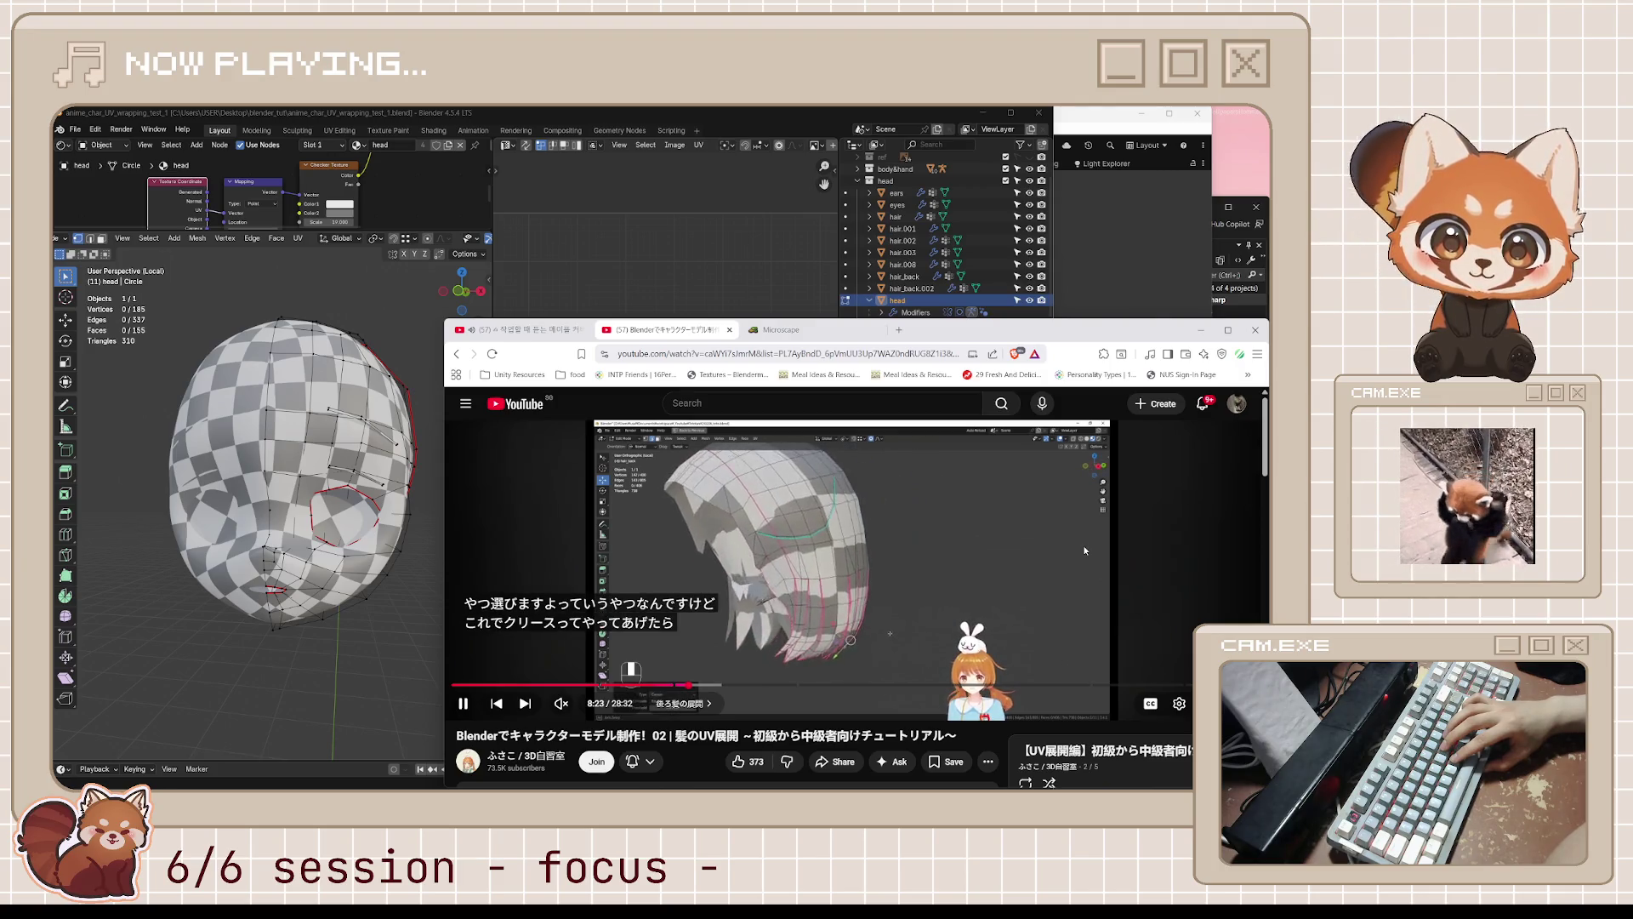
key("j")
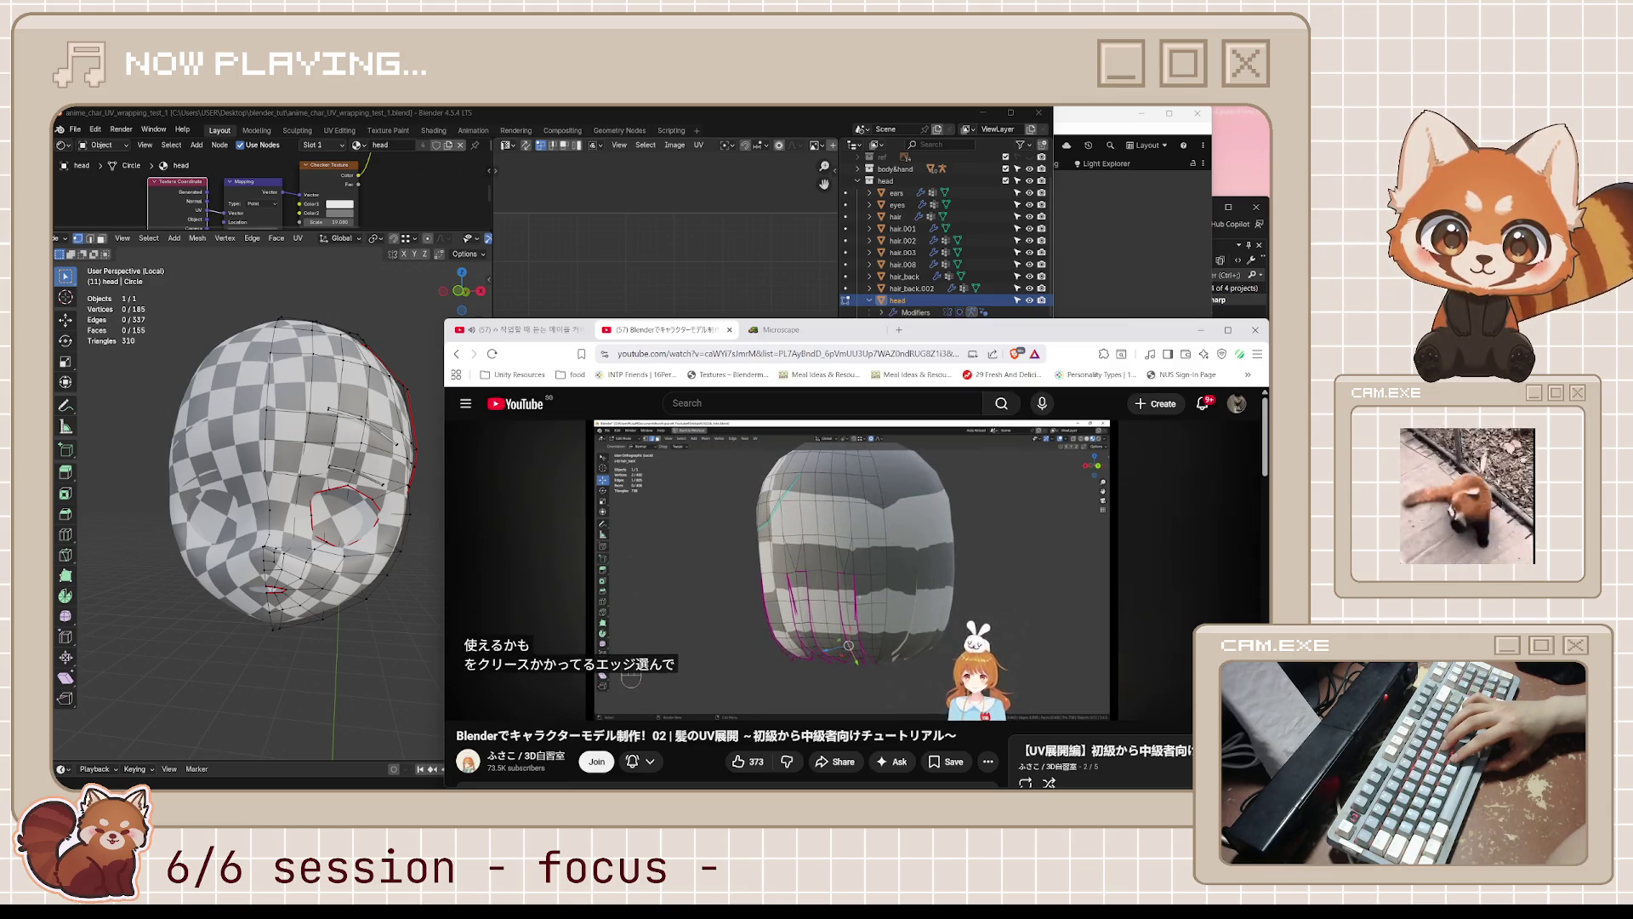
left_click(1085, 551)
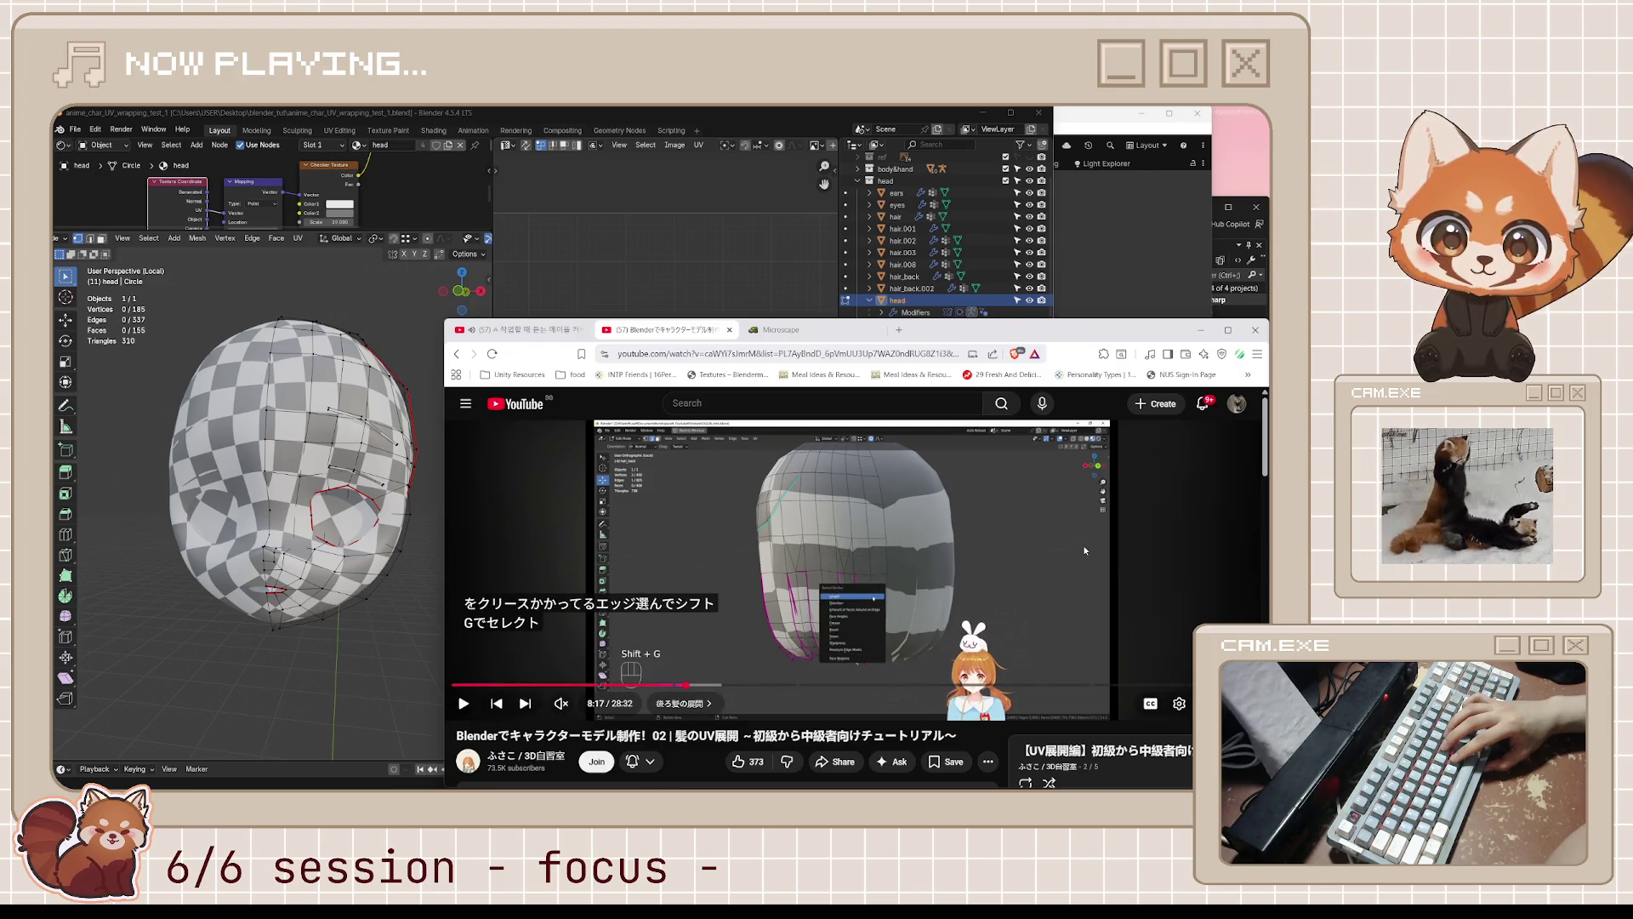
middle_click_drag(272, 510, 284, 502)
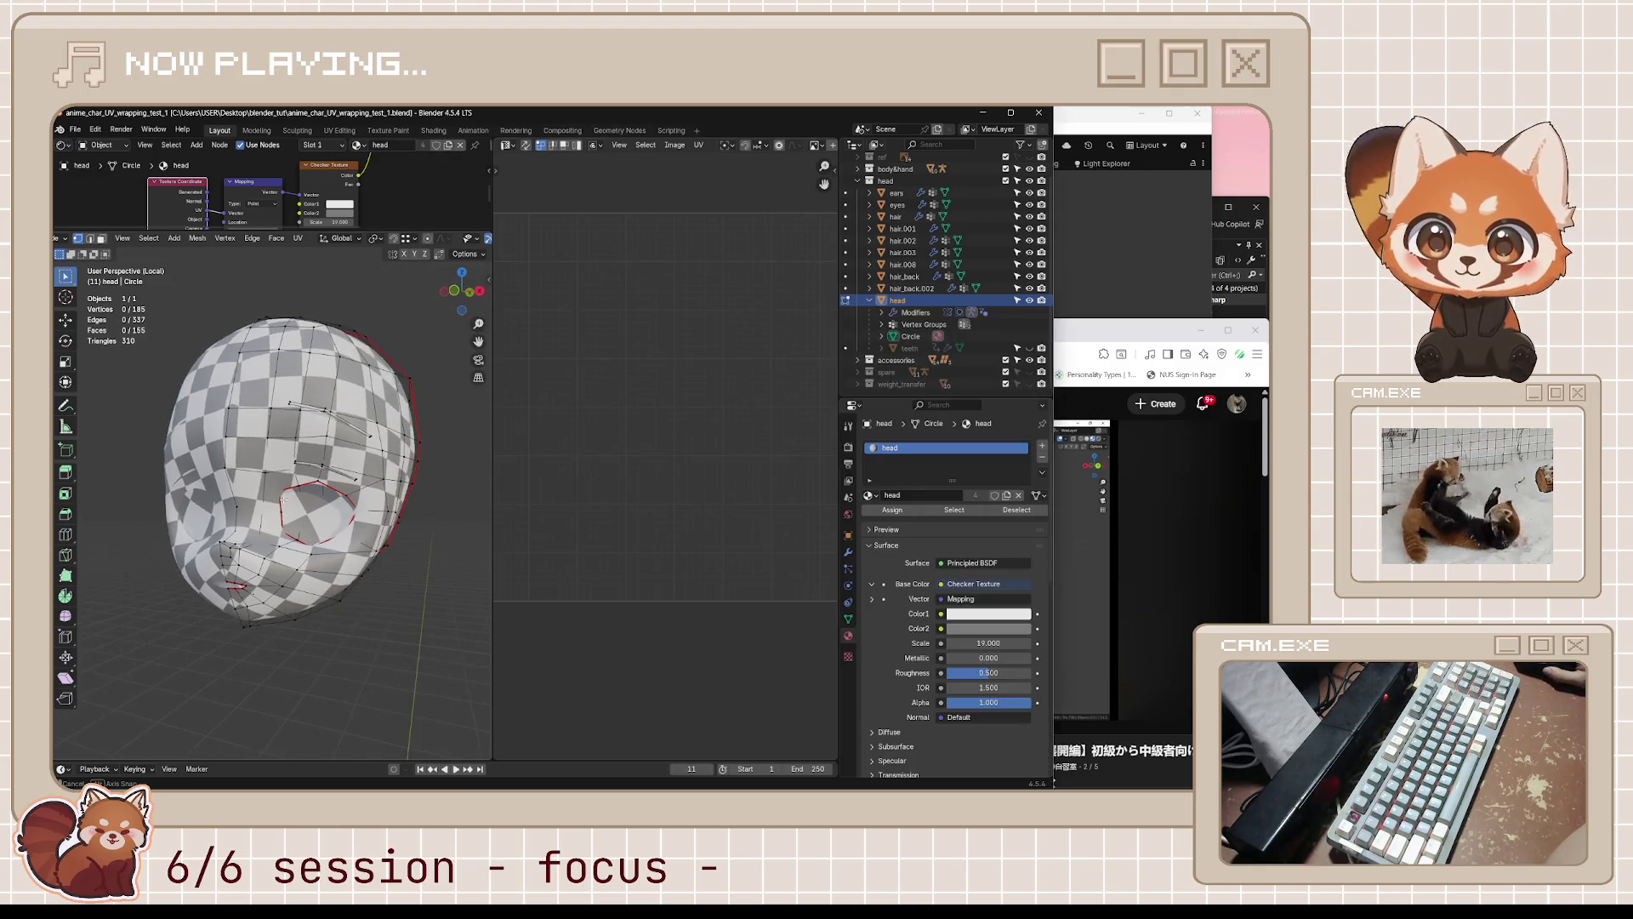
left_click(322, 438)
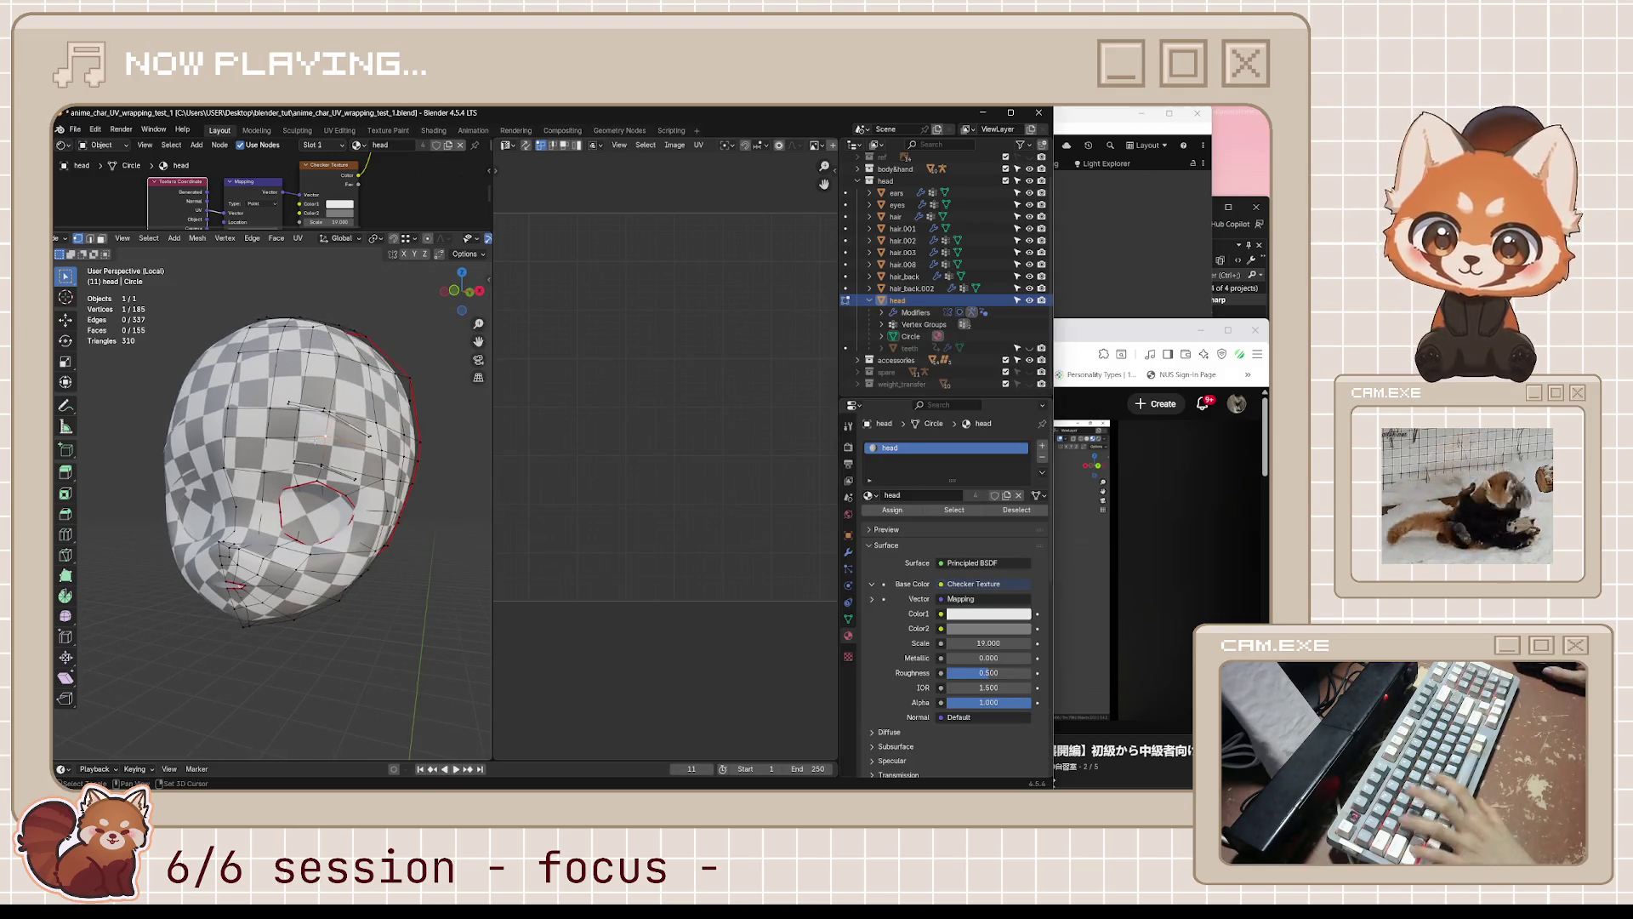
key("shift+g")
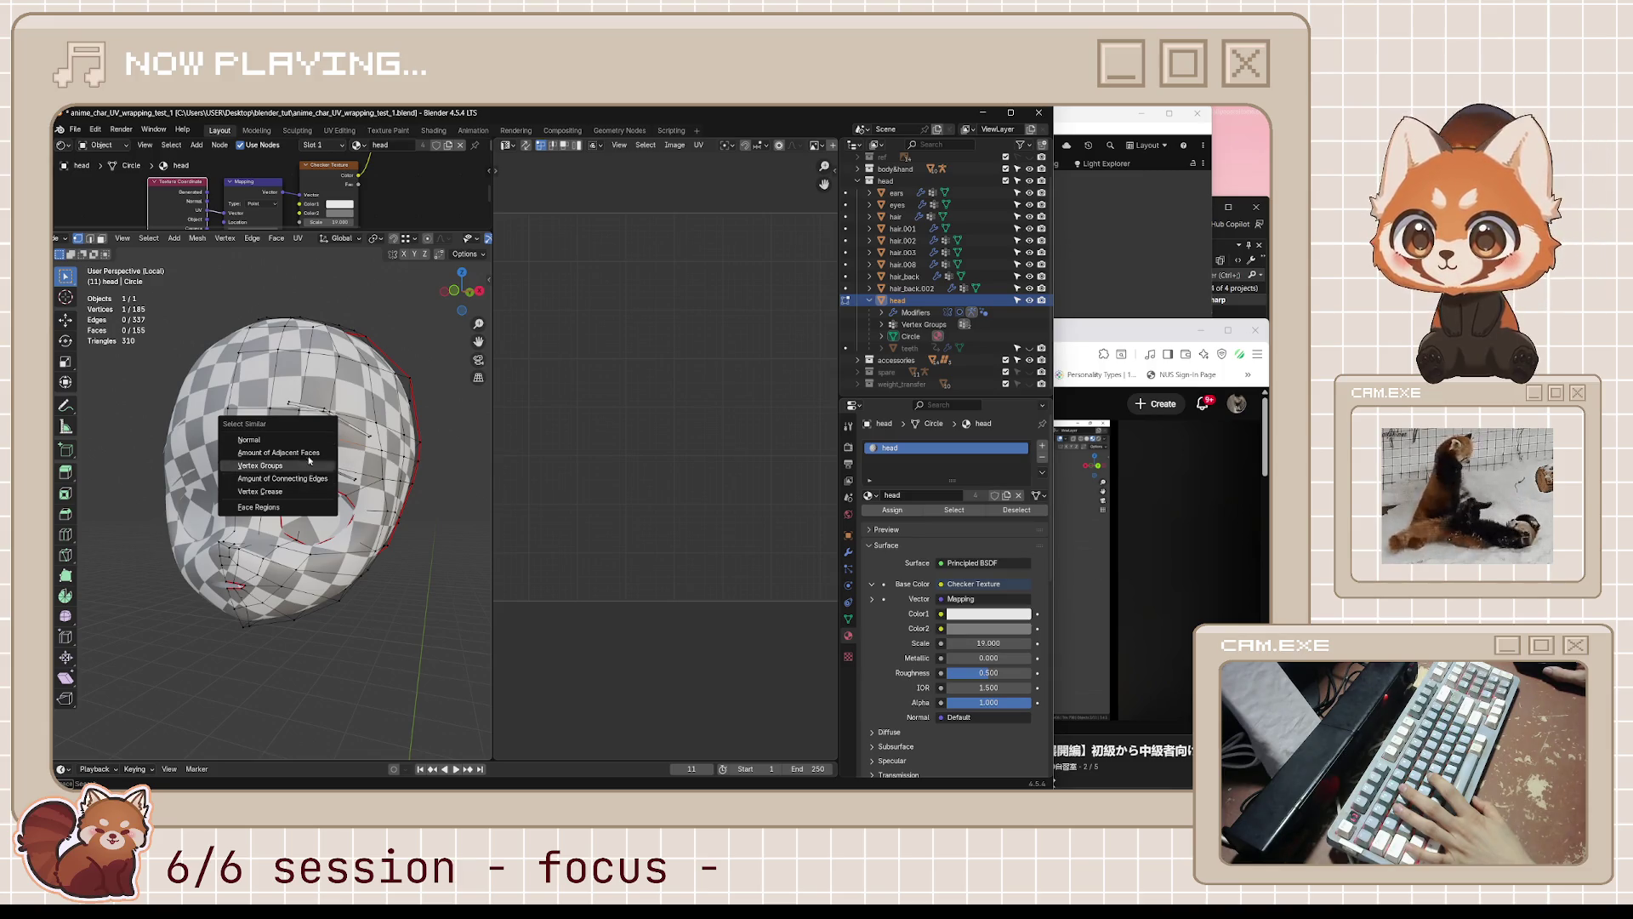
left_click(280, 453)
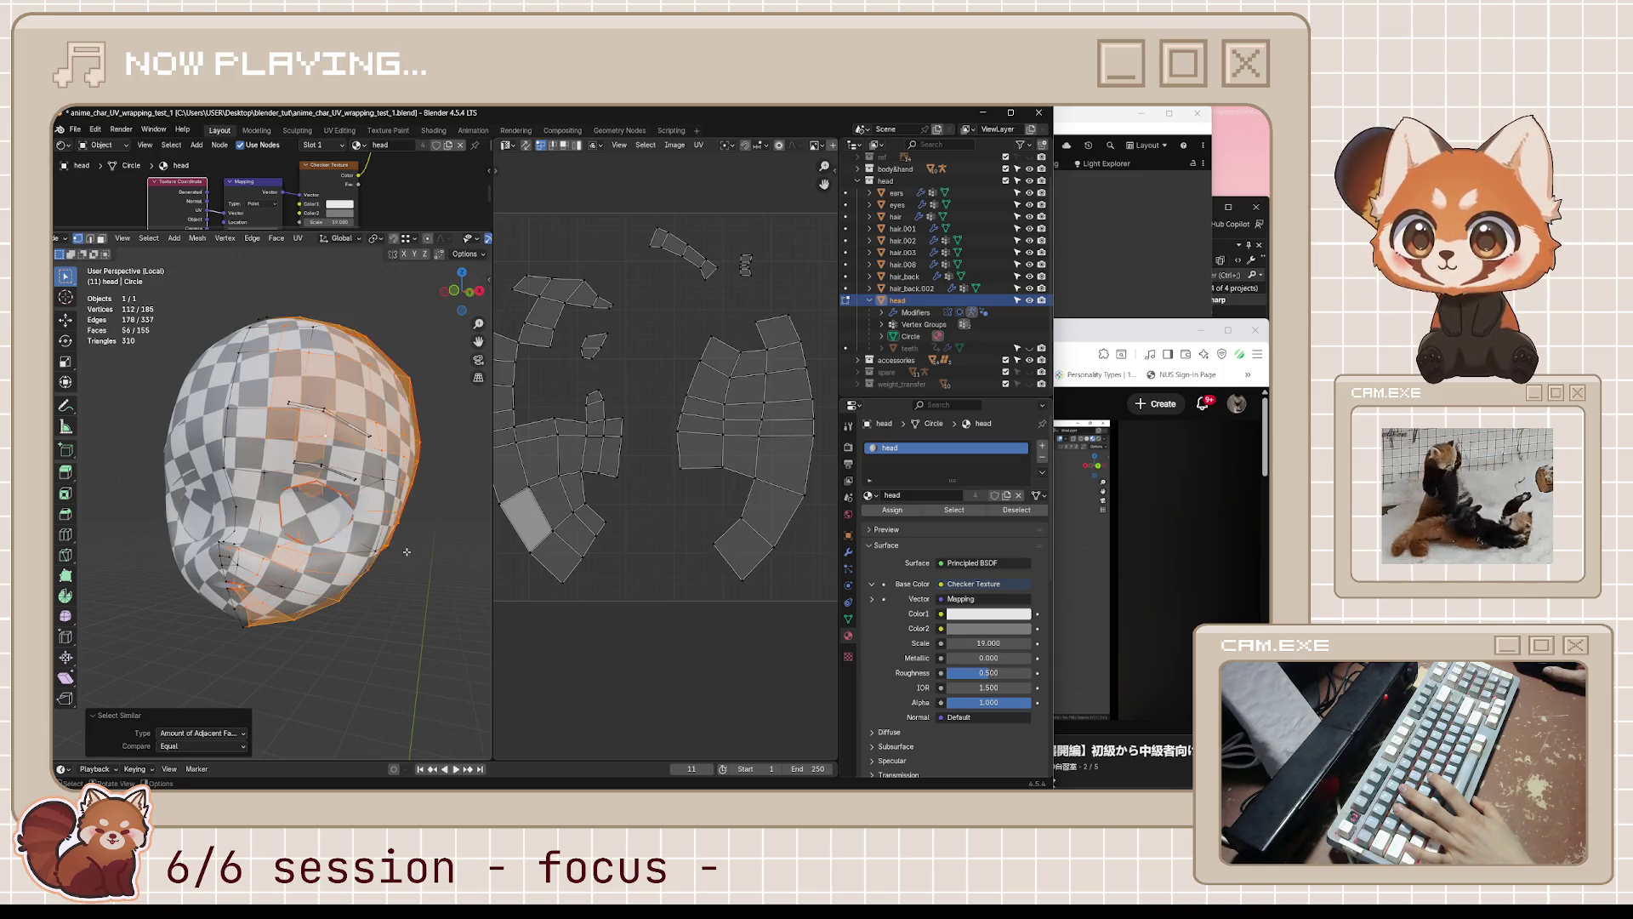
middle_click_drag(405, 549, 372, 571)
key("alt+a")
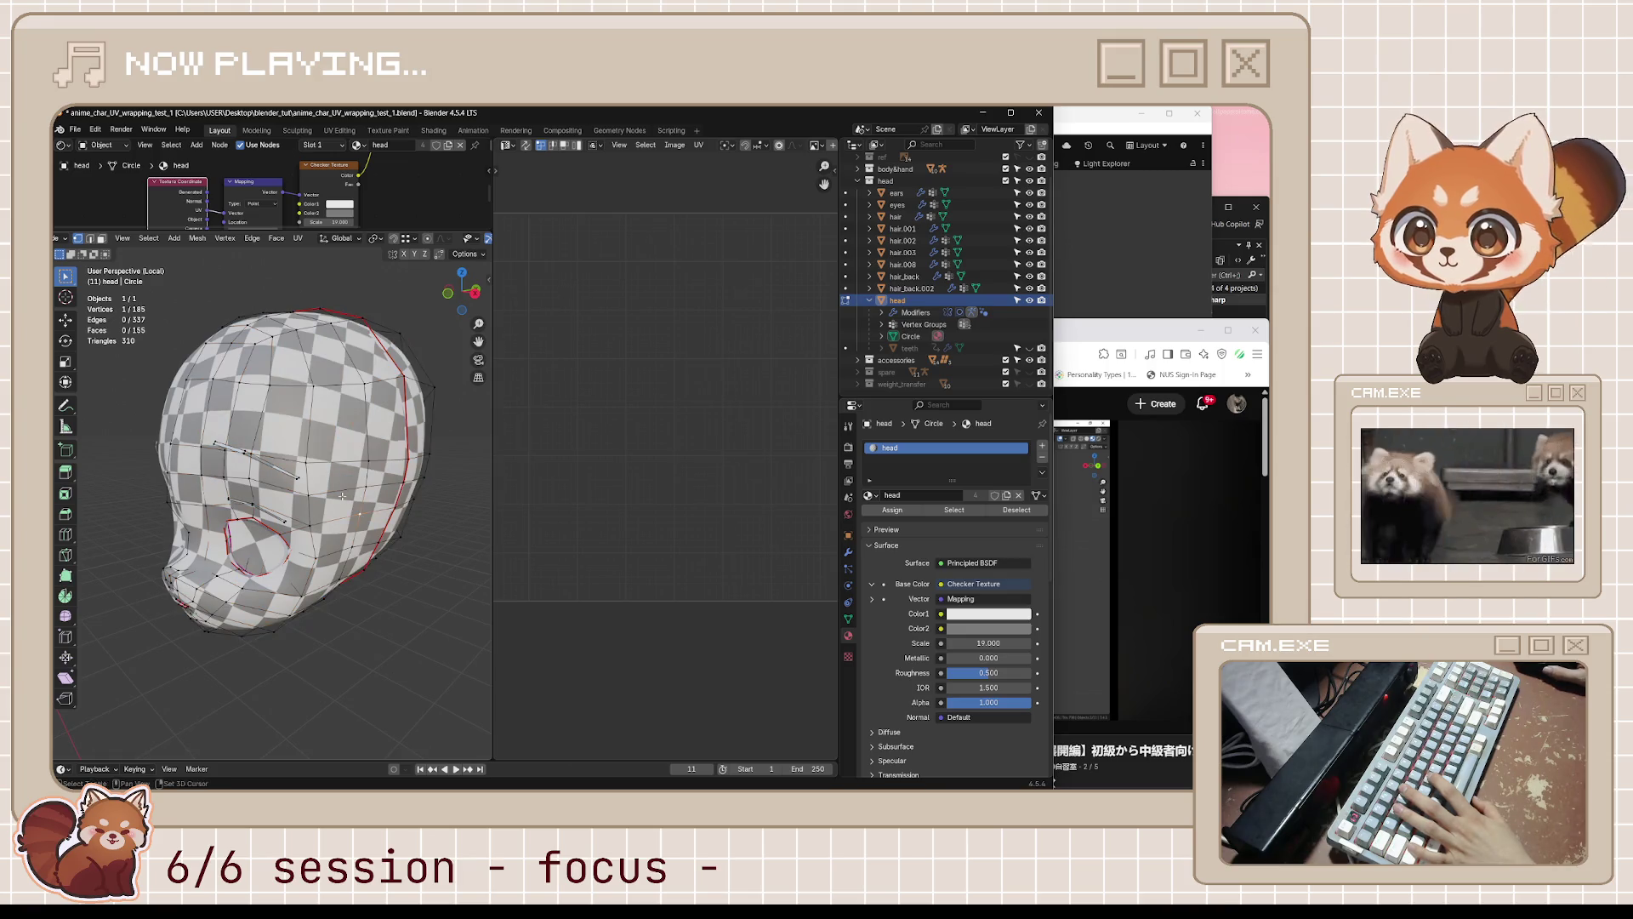
key("shift+g")
left_click(340, 521)
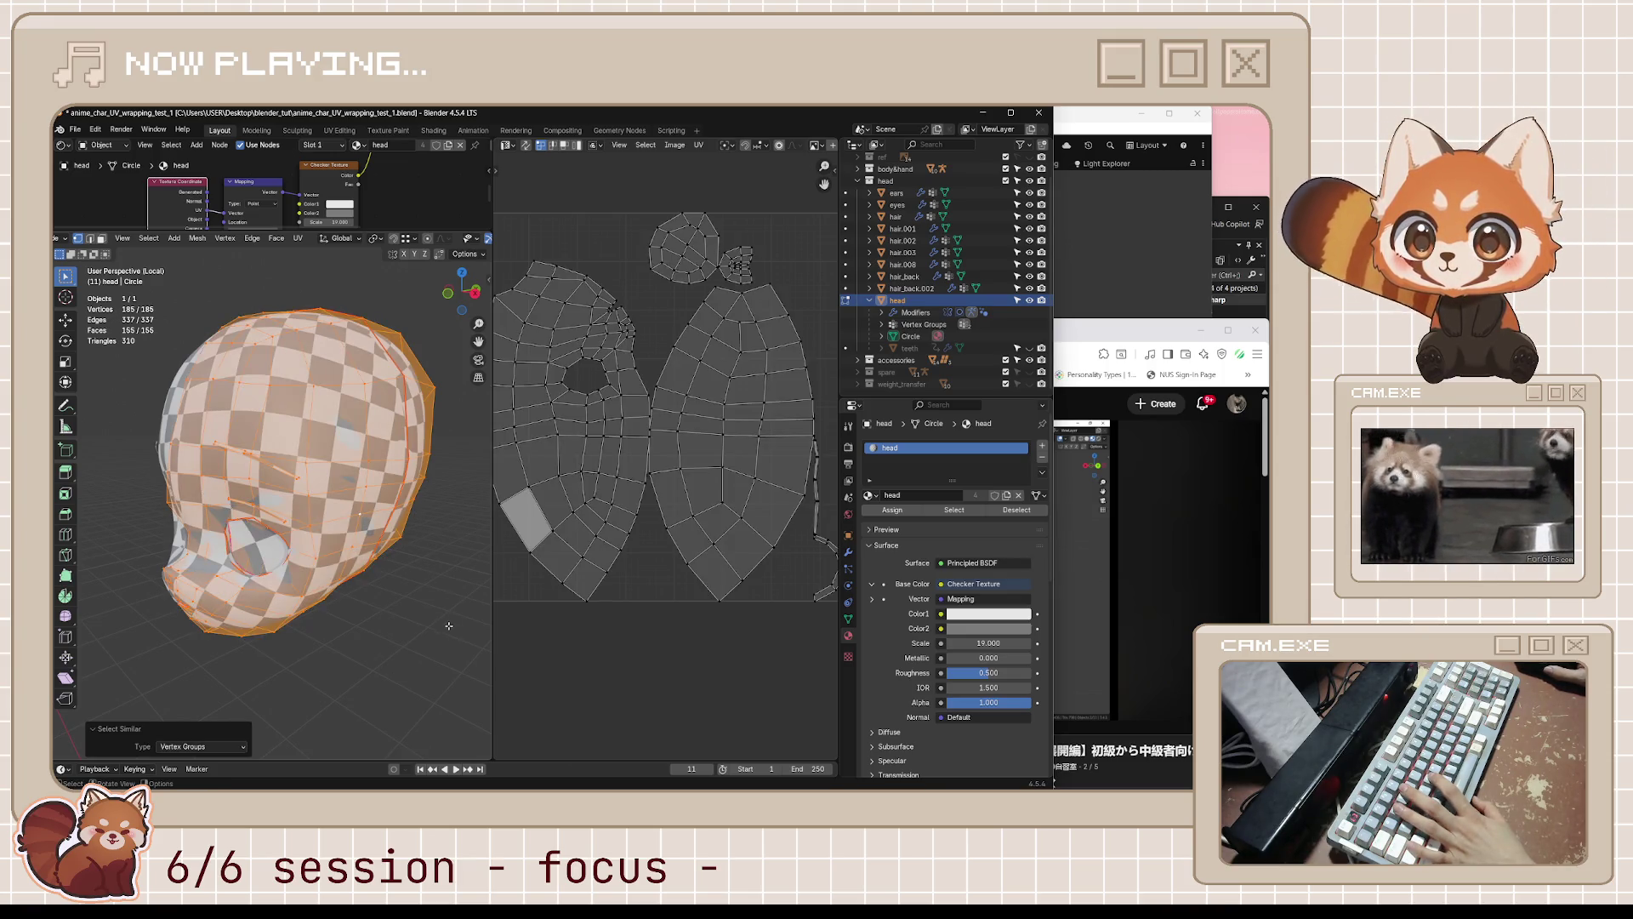
mouse_move(411, 627)
middle_mouse_down()
mouse_move(400, 613)
mouse_move(417, 634)
mouse_move(411, 620)
middle_mouse_up()
key("alt+a")
left_click(319, 450)
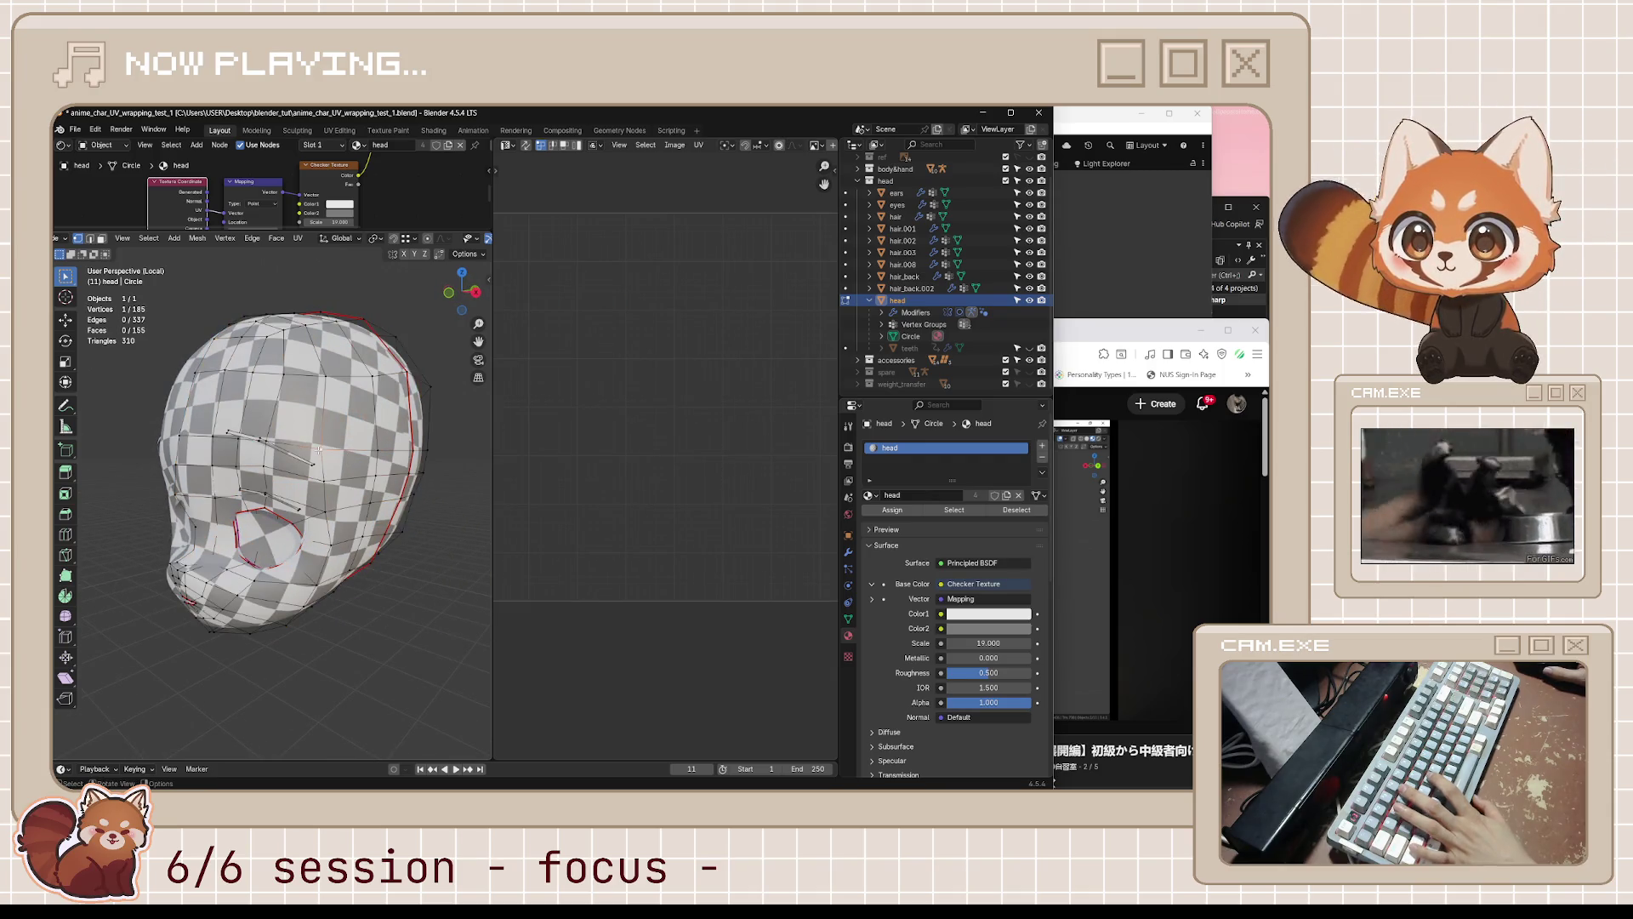
key("shift+g")
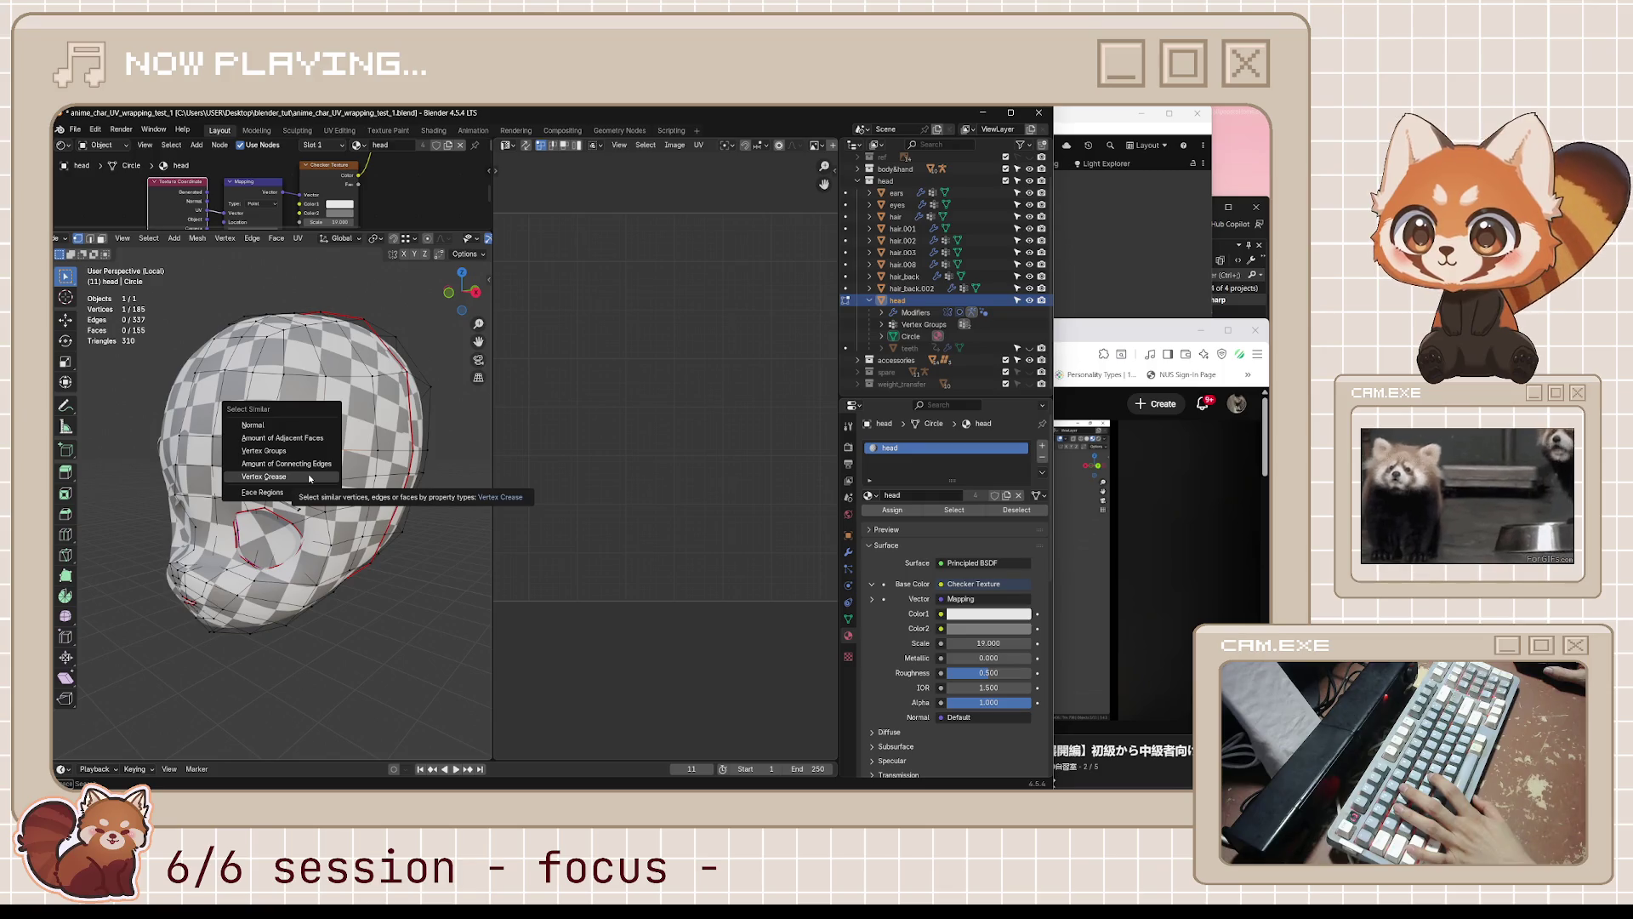
left_click(309, 477)
key("alt+a")
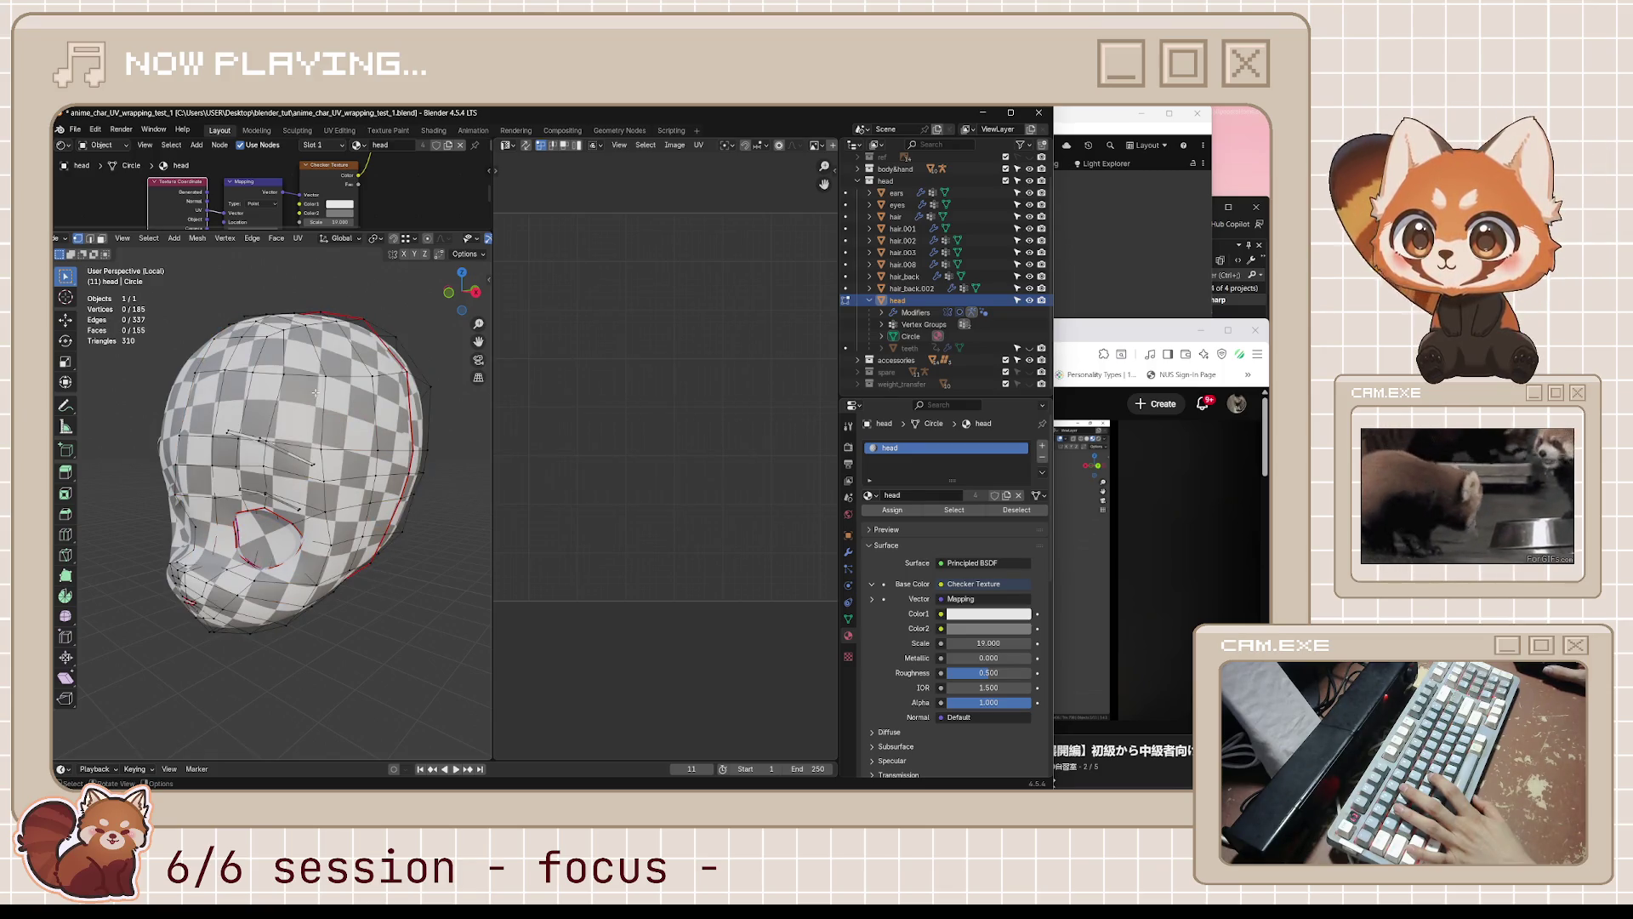
left_click(314, 391)
key("shift+g")
left_click(281, 344)
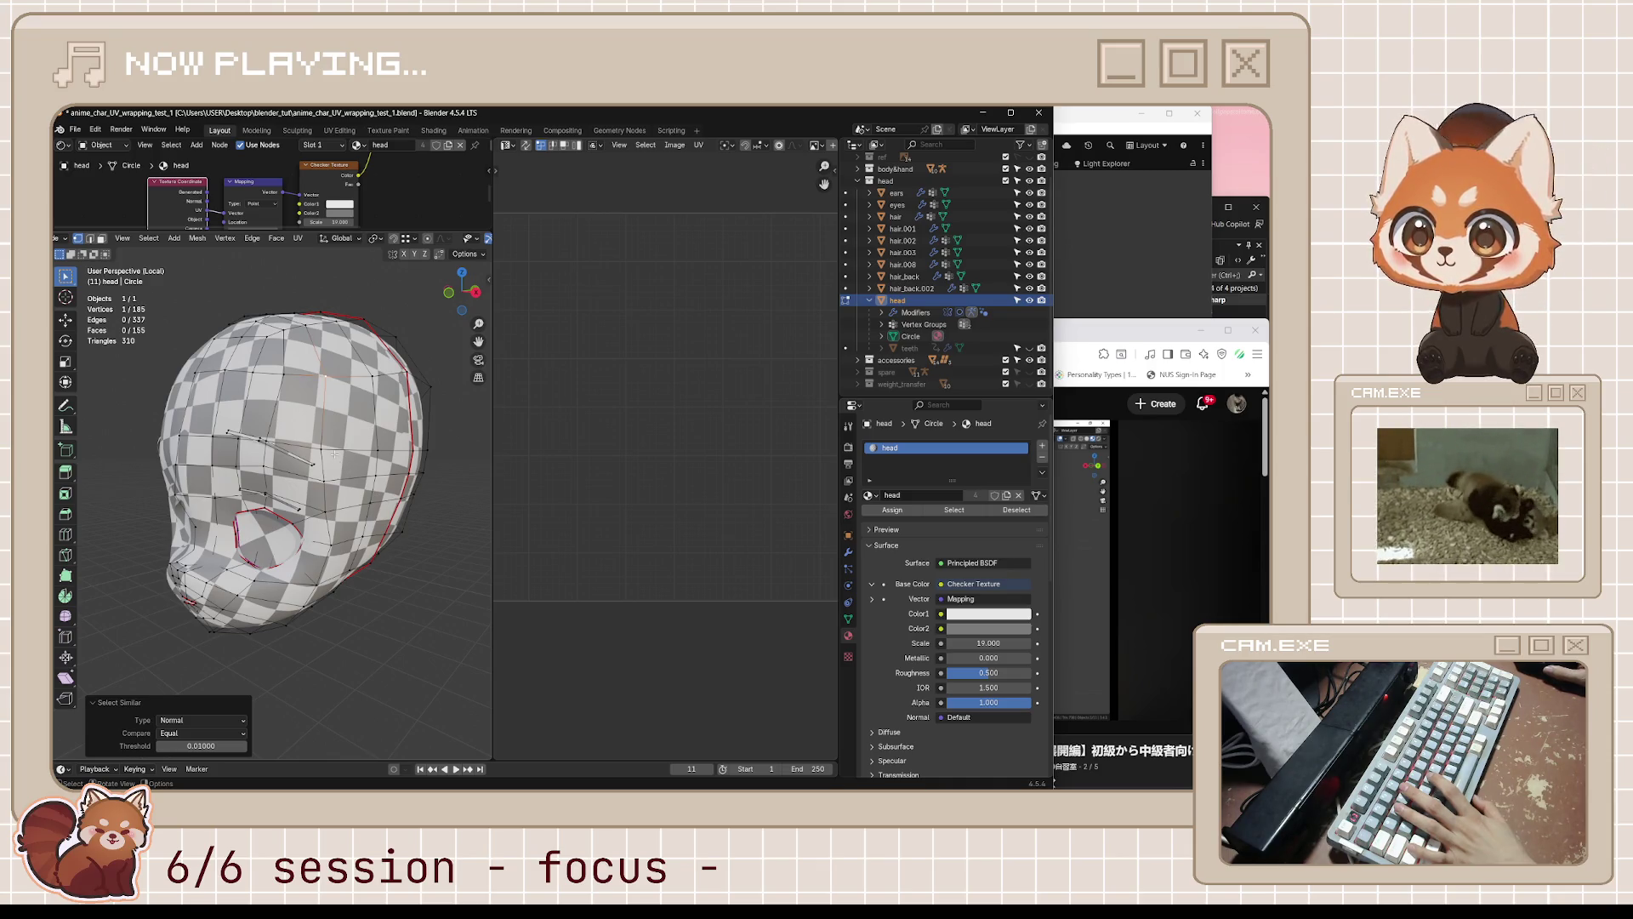
left_click(325, 375)
key("shift+g")
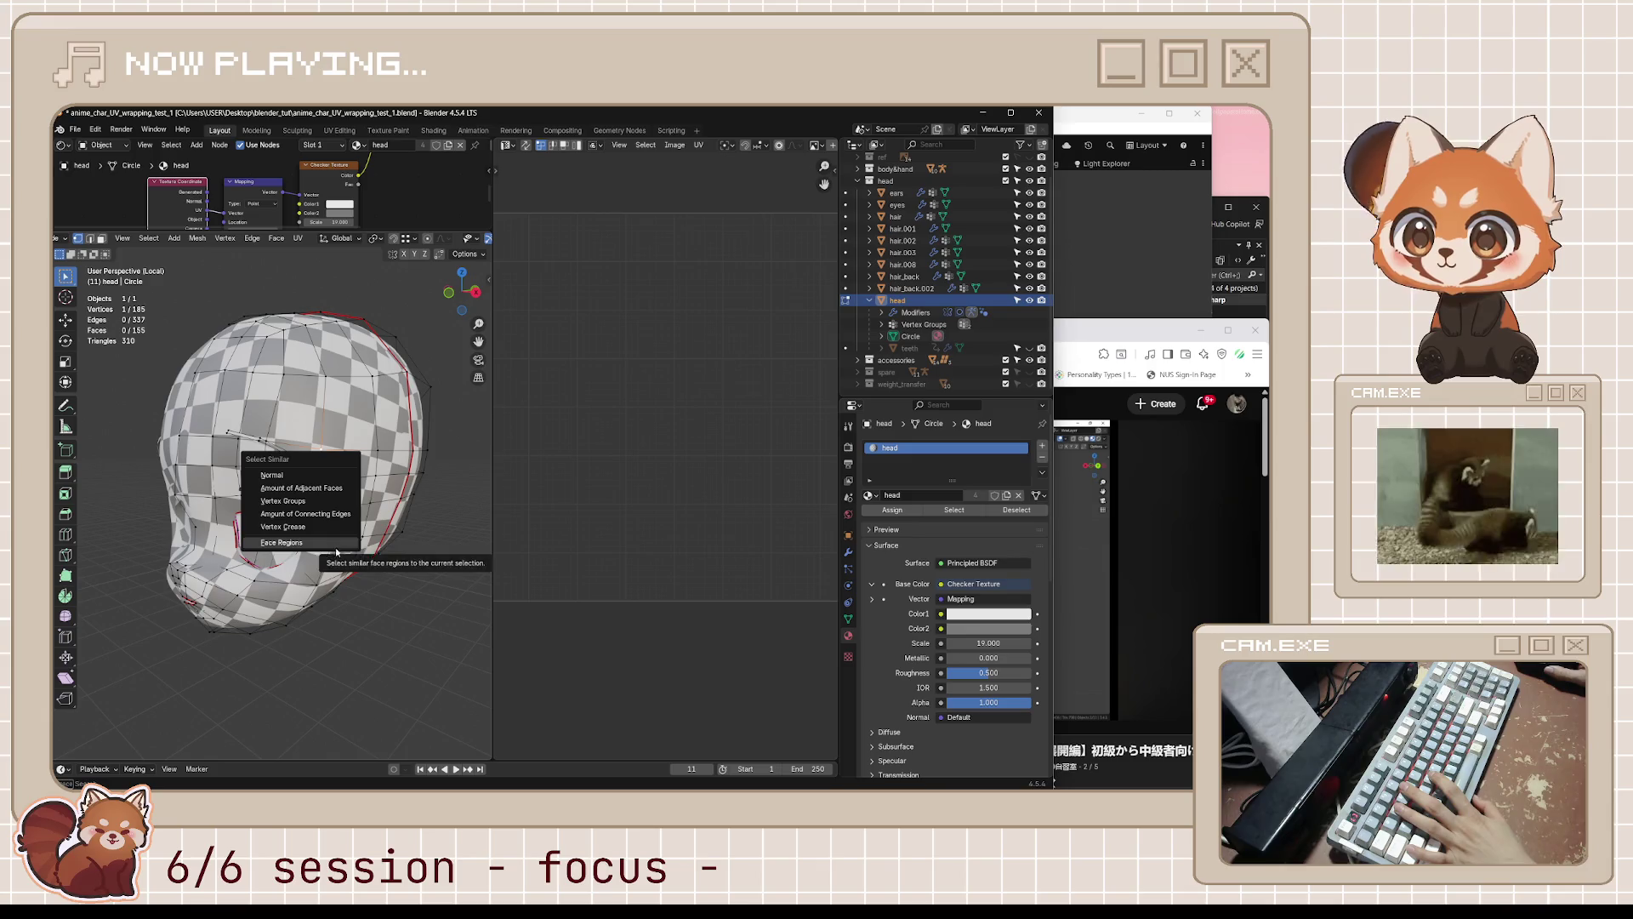
left_click(337, 549)
key("shift+g")
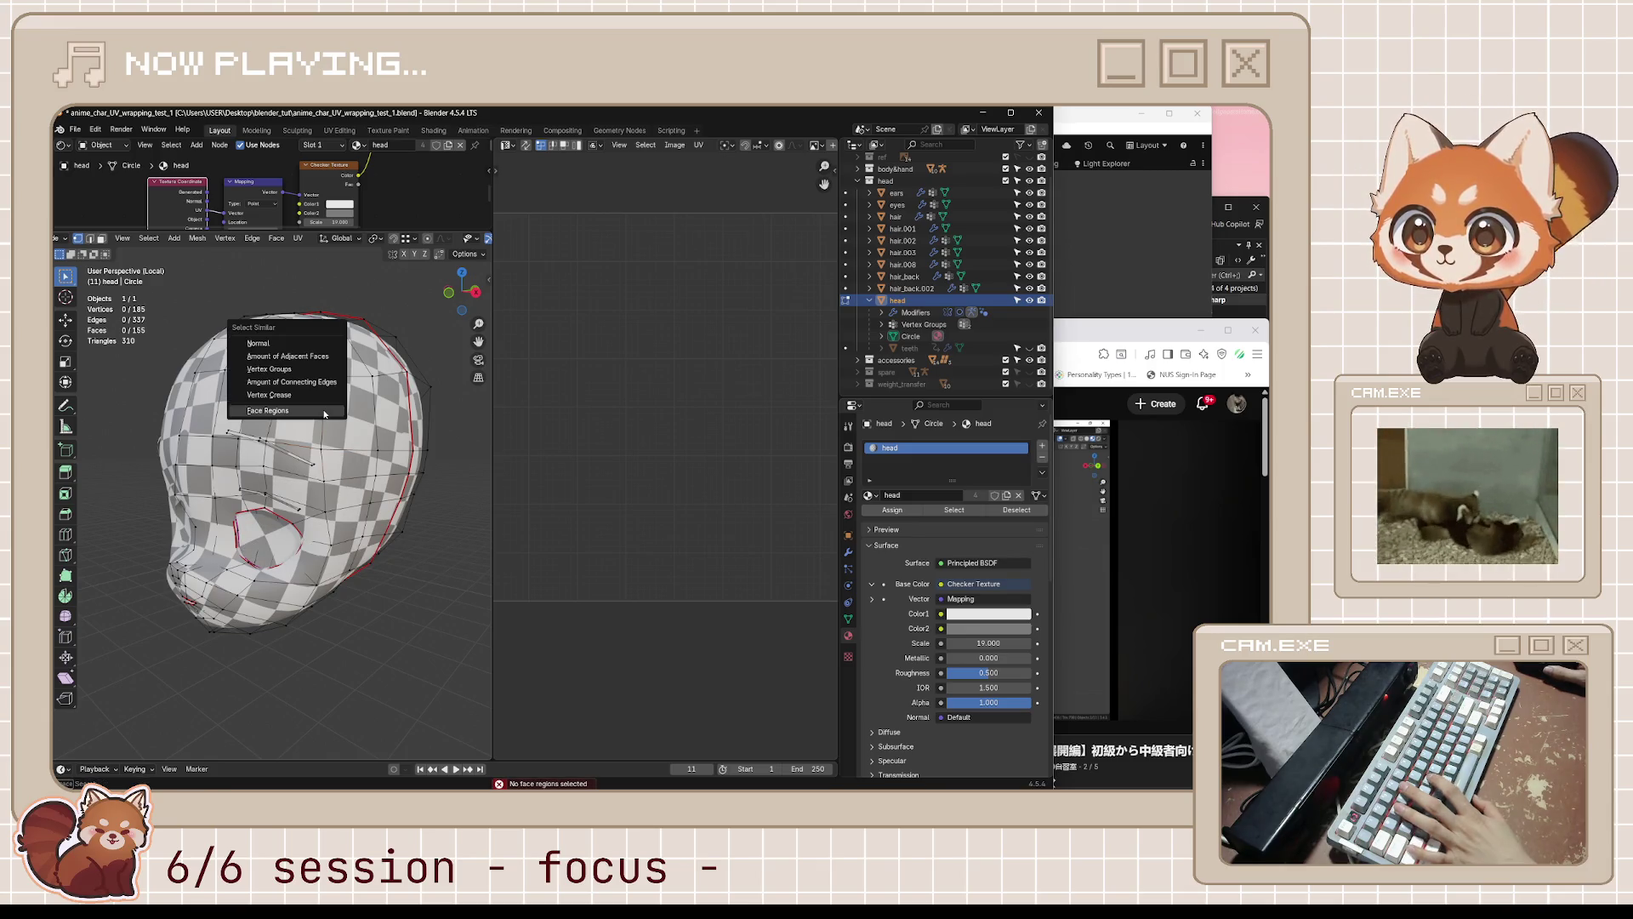
left_click(334, 377)
key("shift+g")
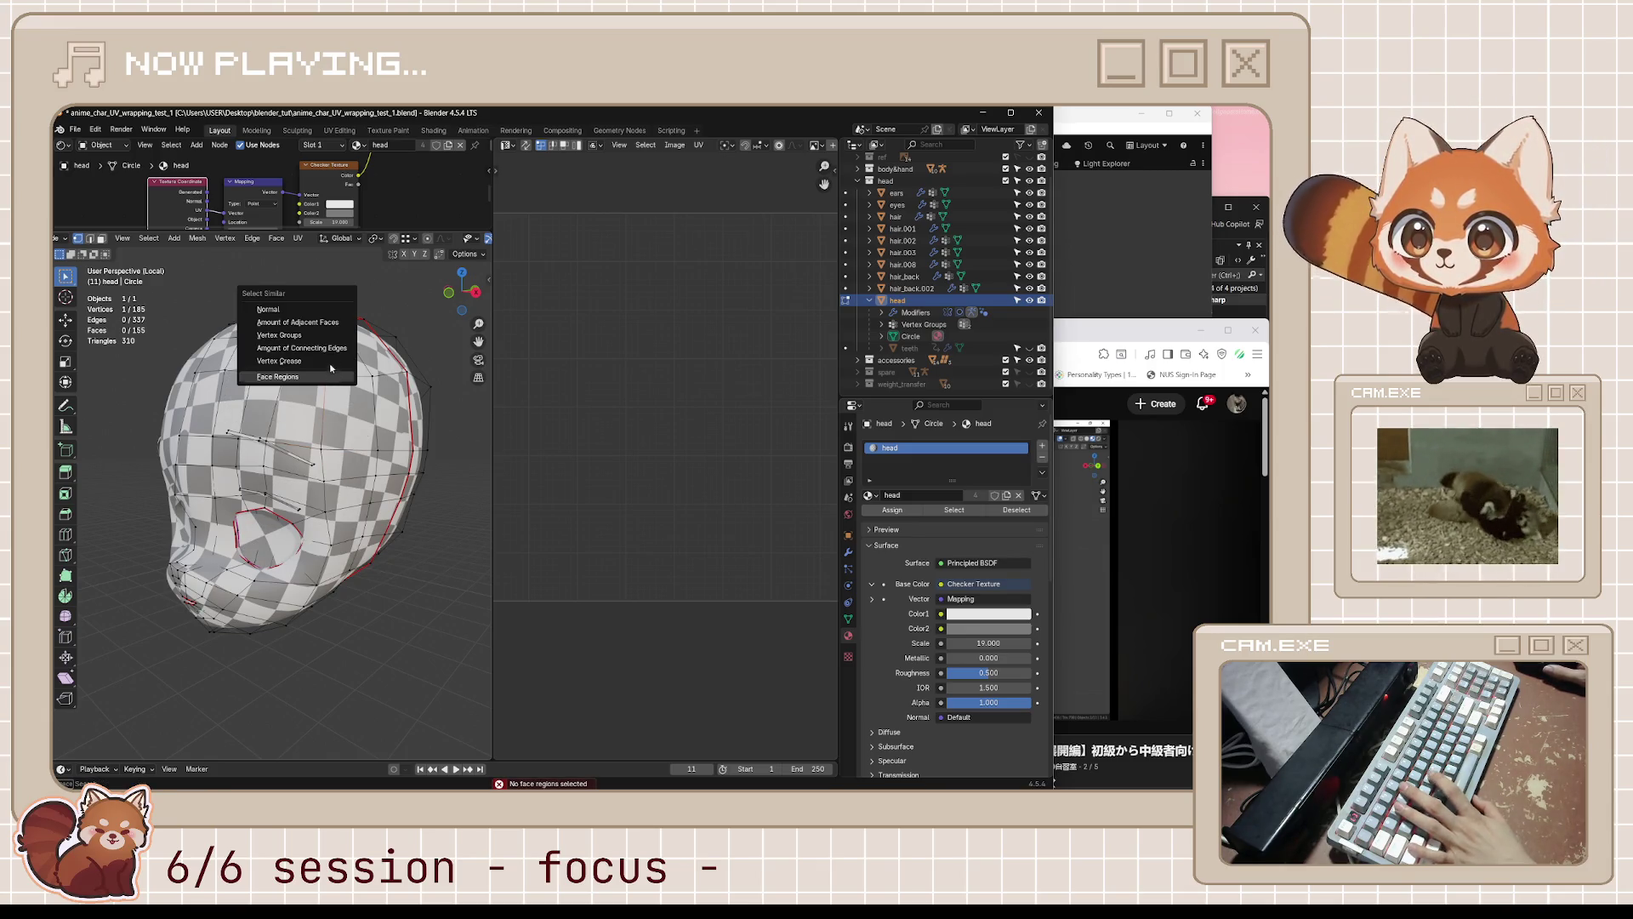
left_click(336, 317)
mouse_move(393, 643)
middle_mouse_down()
mouse_move(319, 581)
mouse_move(390, 625)
middle_mouse_up()
key("alt+a")
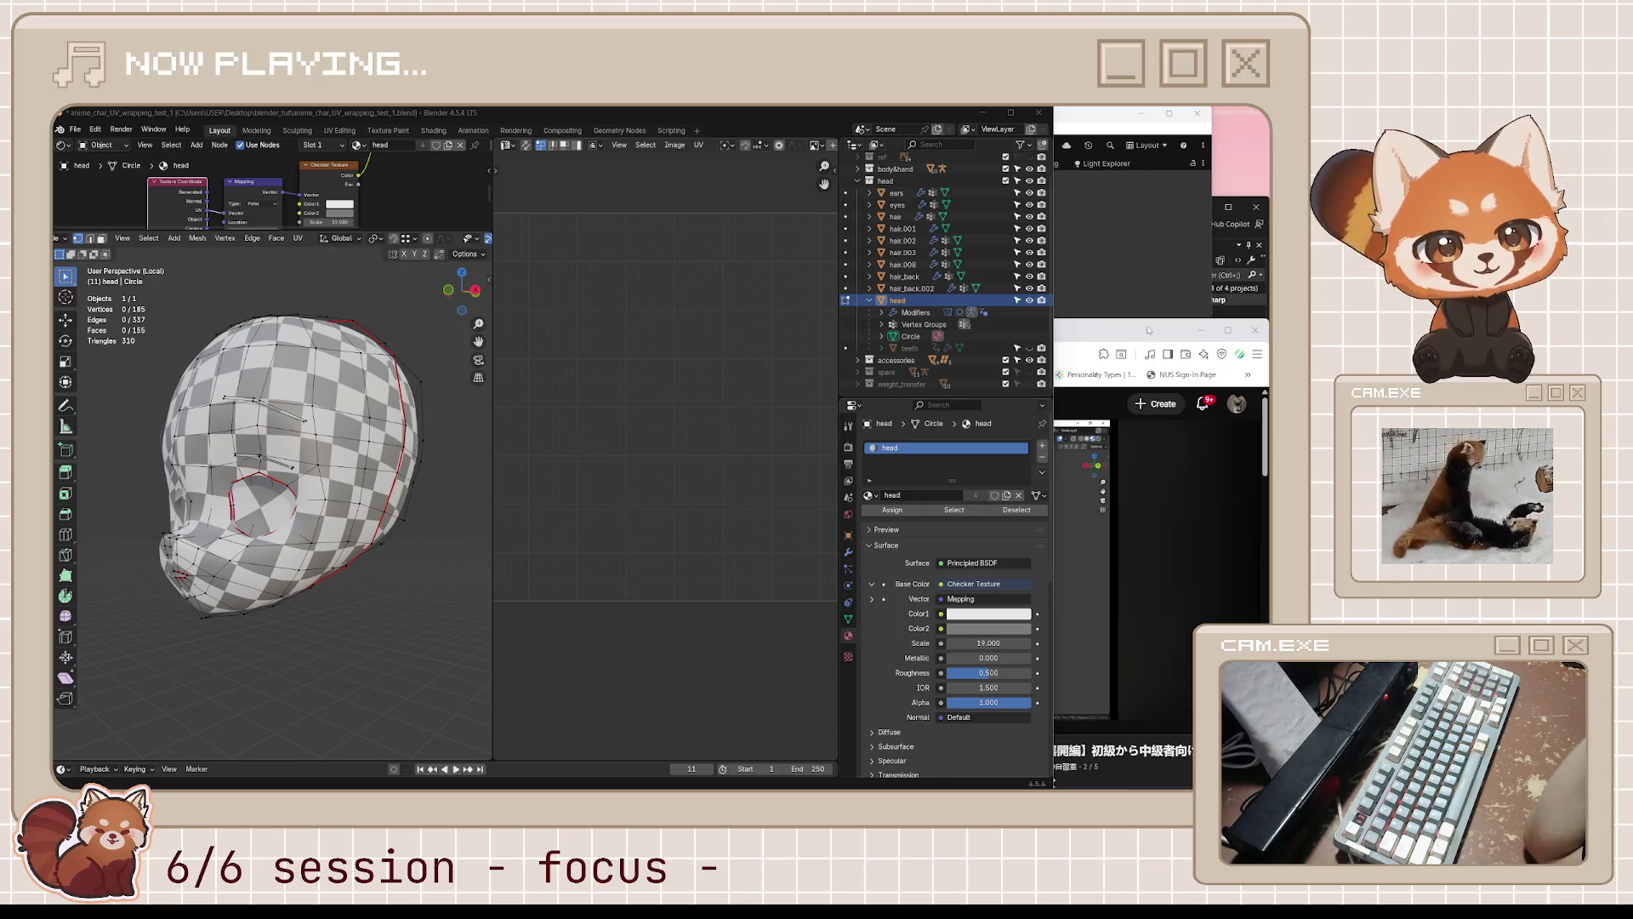
- Bring the YouTube tutorial forward and briefly pause and resume it
left_click(1052, 578)
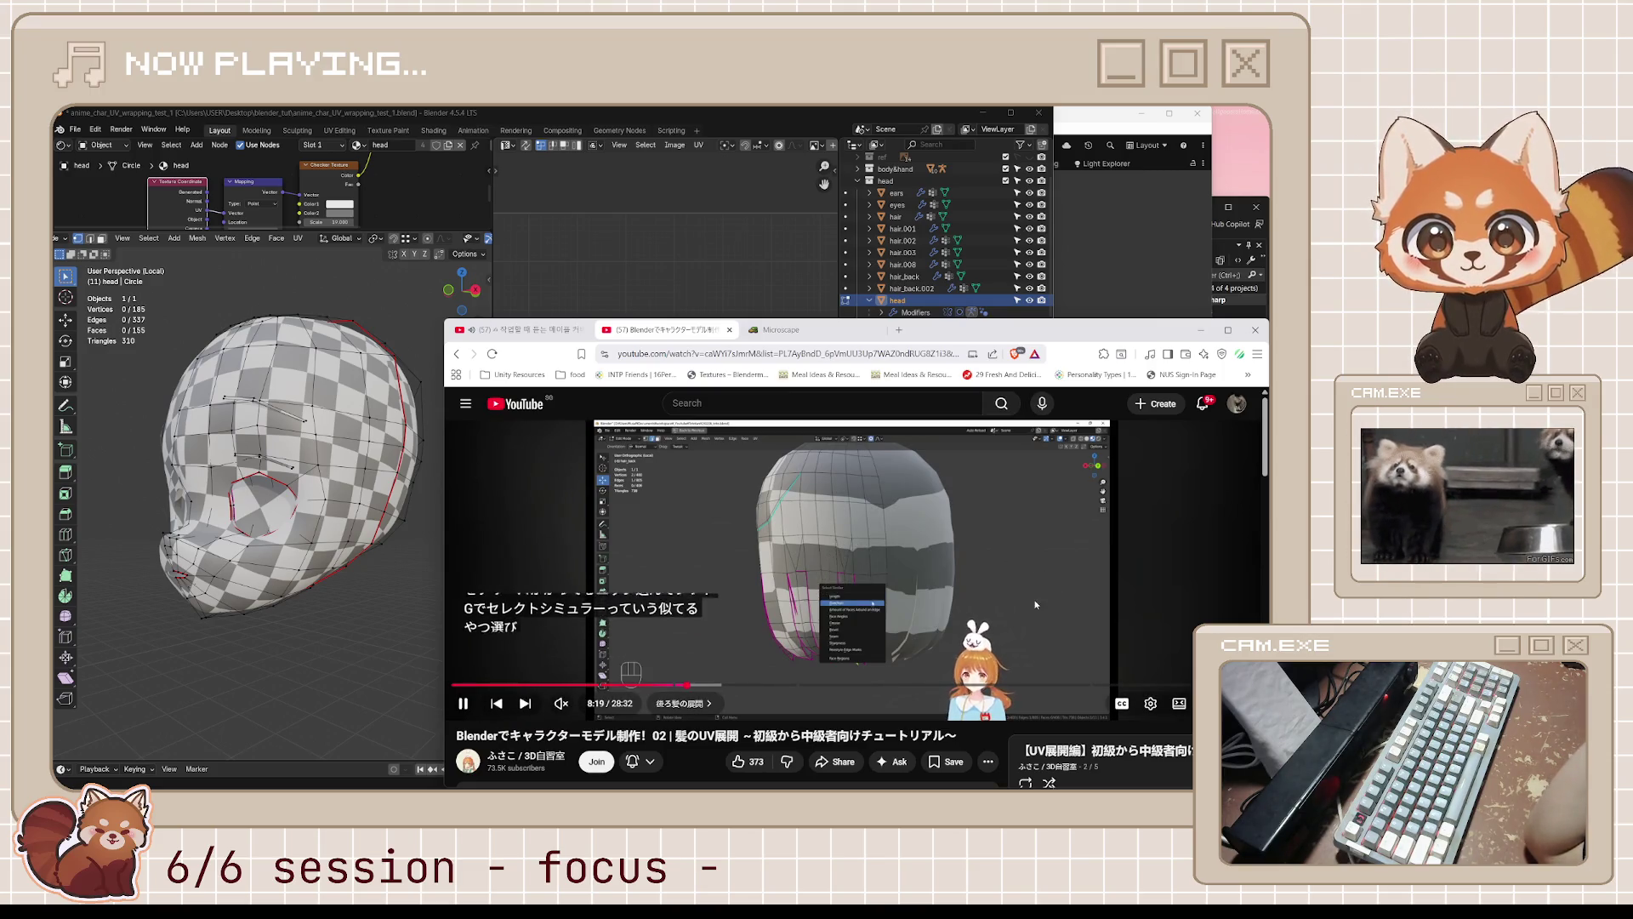
left_click(1036, 605)
left_click(989, 577)
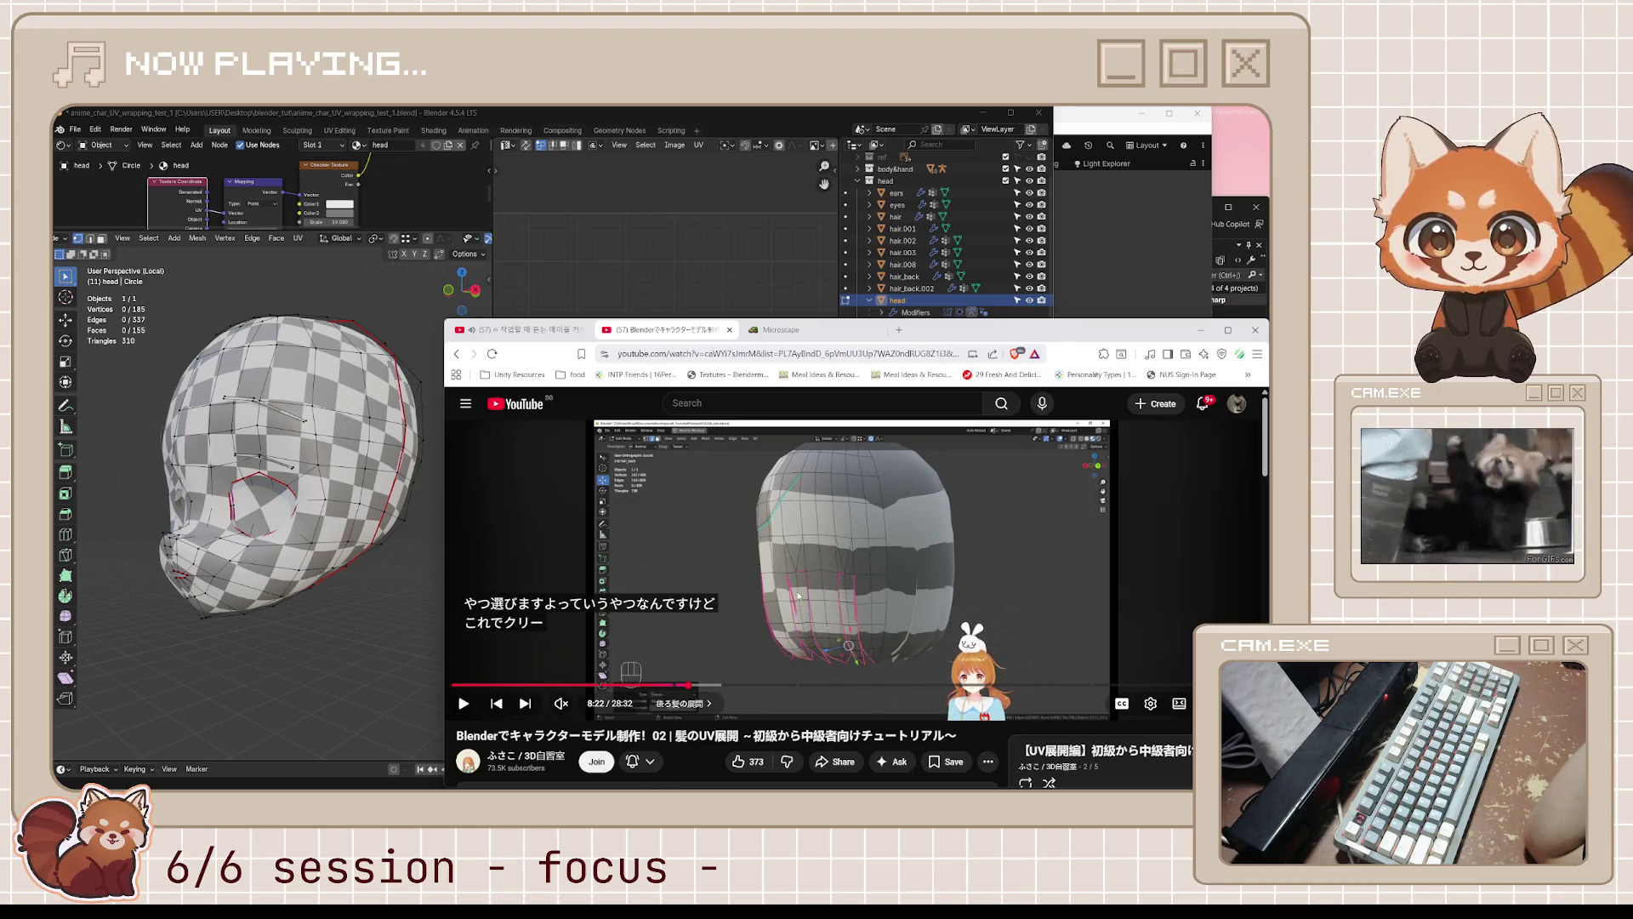
- Select a single head vertex, cancel the accidental move, and bring up Select Similar
middle_click_drag(256, 468, 341, 468)
left_click(343, 468)
key("g")
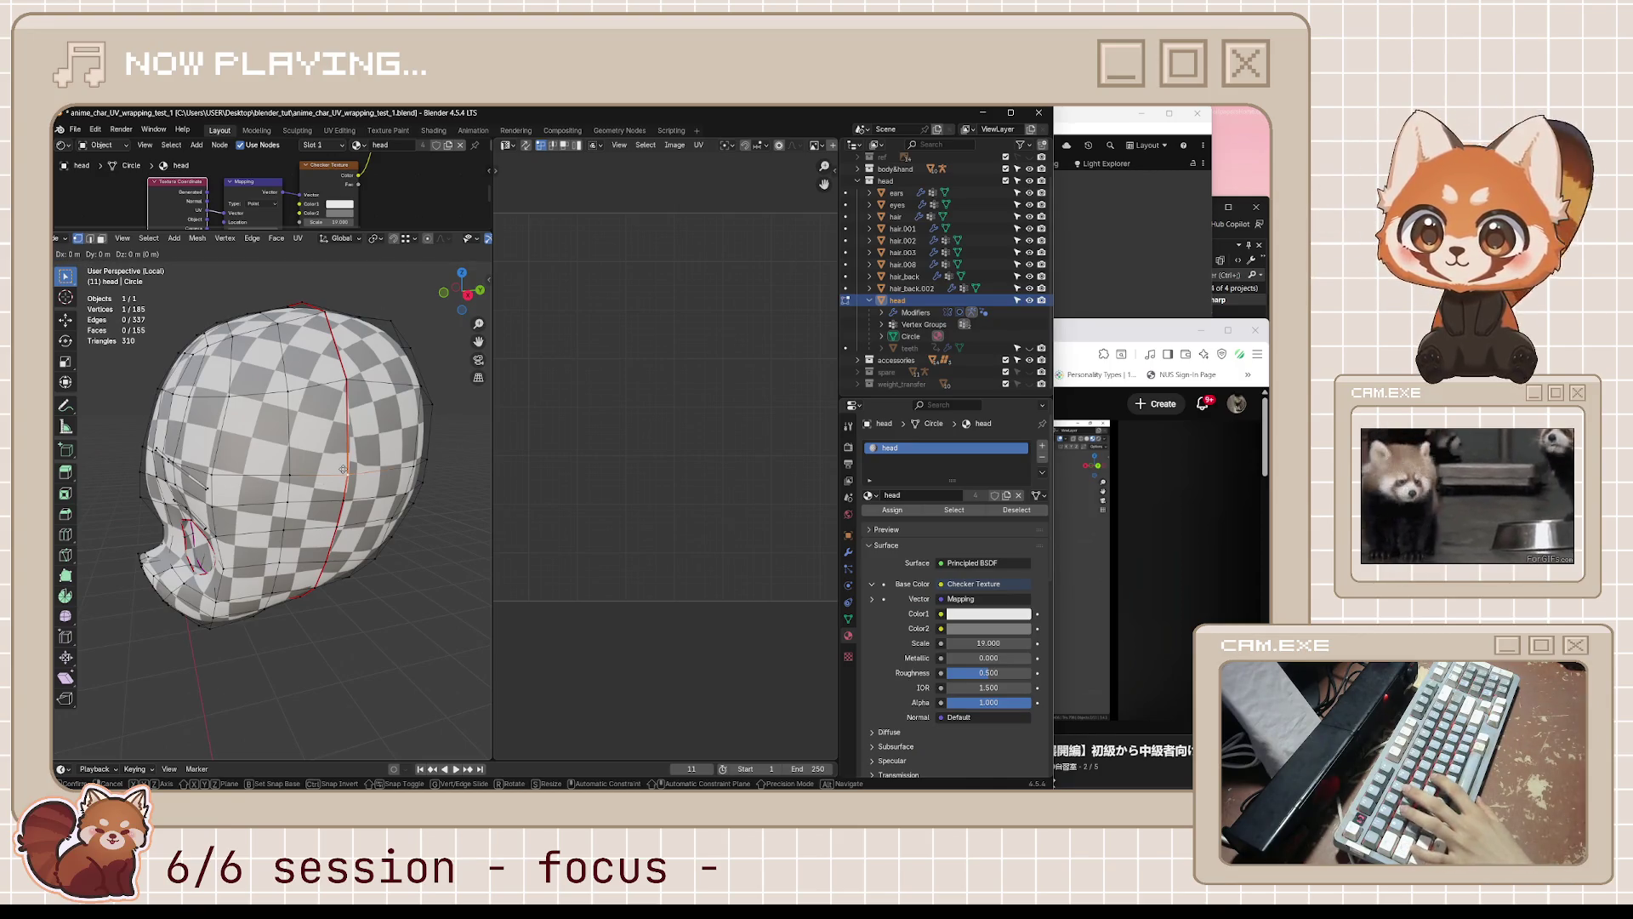
key("Escape")
key("shift+g")
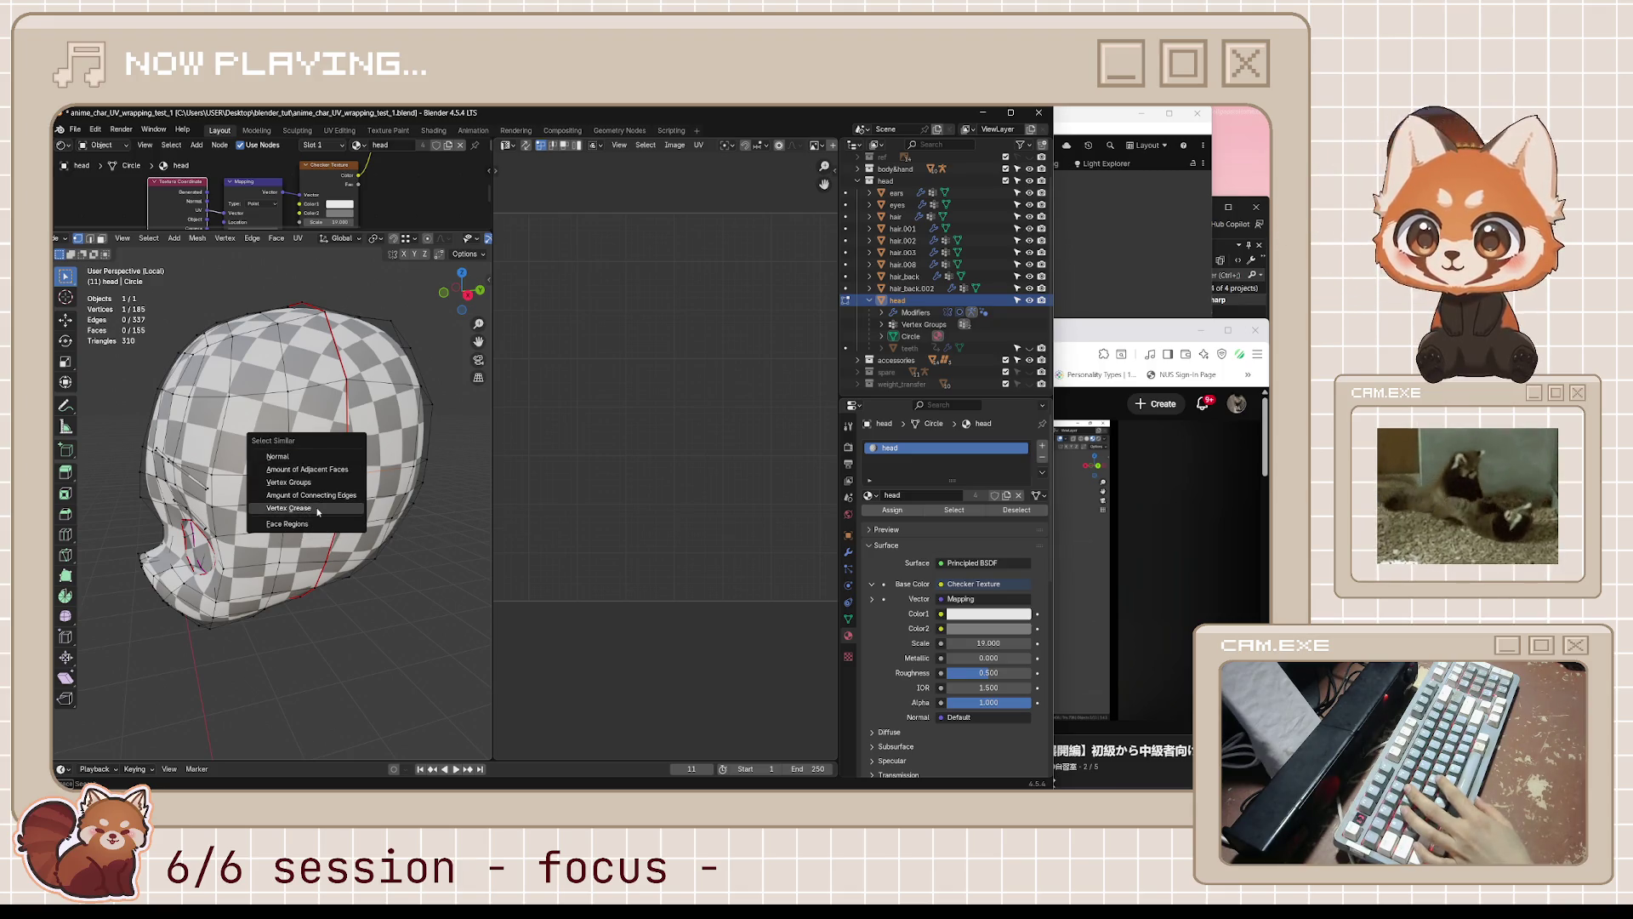
left_click(1112, 336)
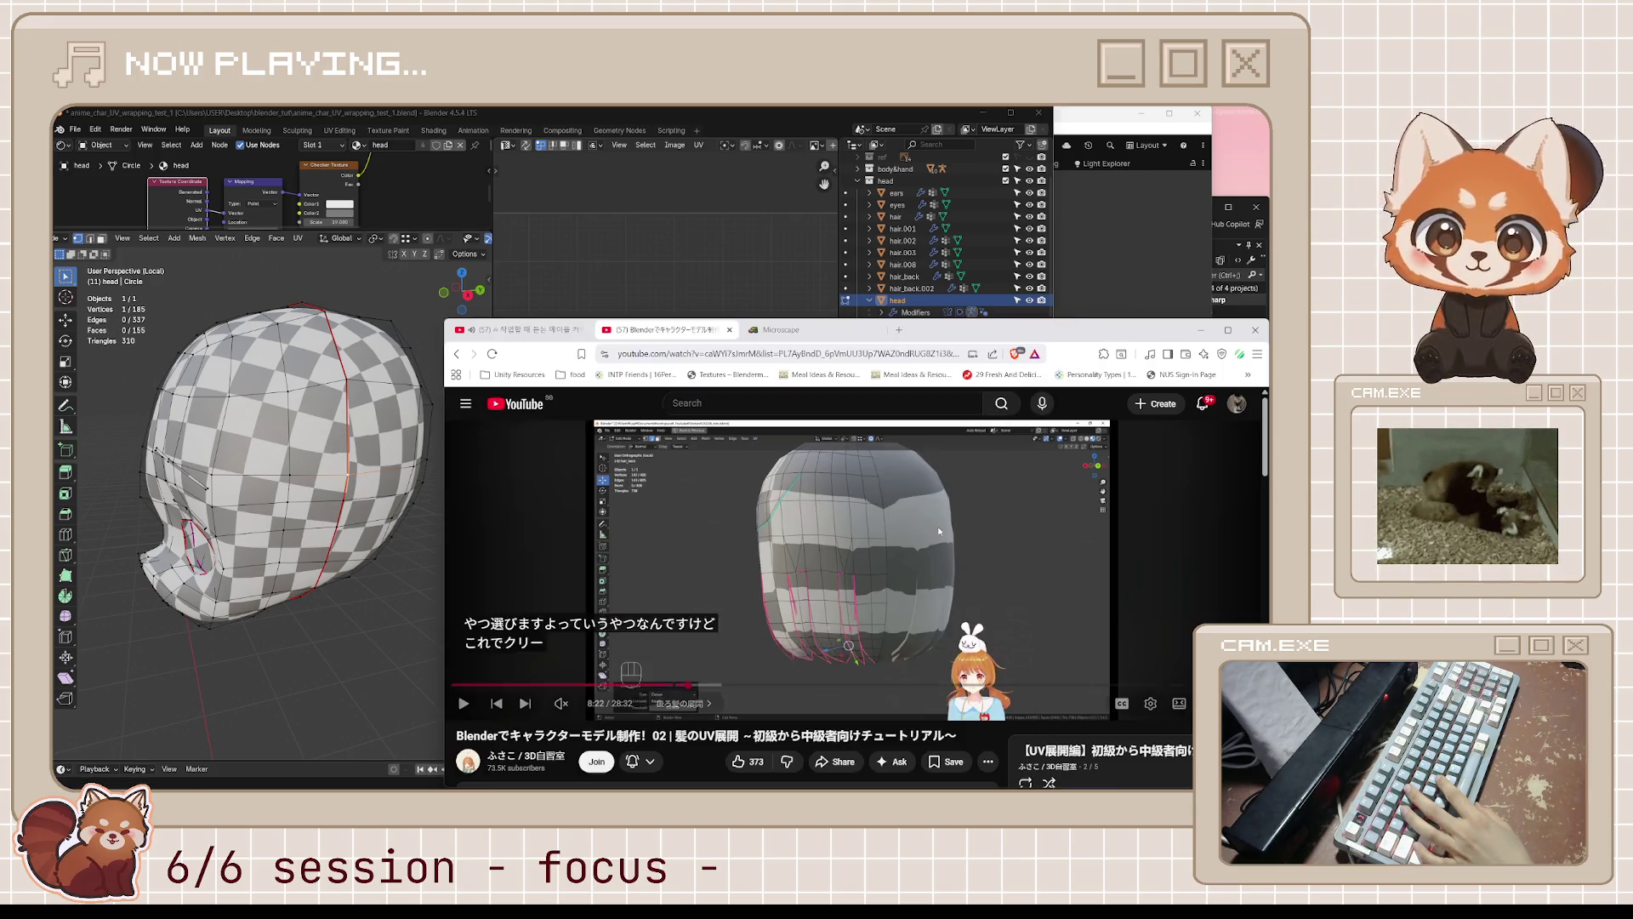
- Return to Object Mode and exit Local view to show the whole character
mouse_move(336, 473)
middle_mouse_down()
mouse_move(425, 472)
mouse_move(341, 425)
middle_mouse_up()
key("Tab")
key("KP_Divide")
- Select hair_back and unwrap all of it with Angle Based unwrapping
left_click(329, 415)
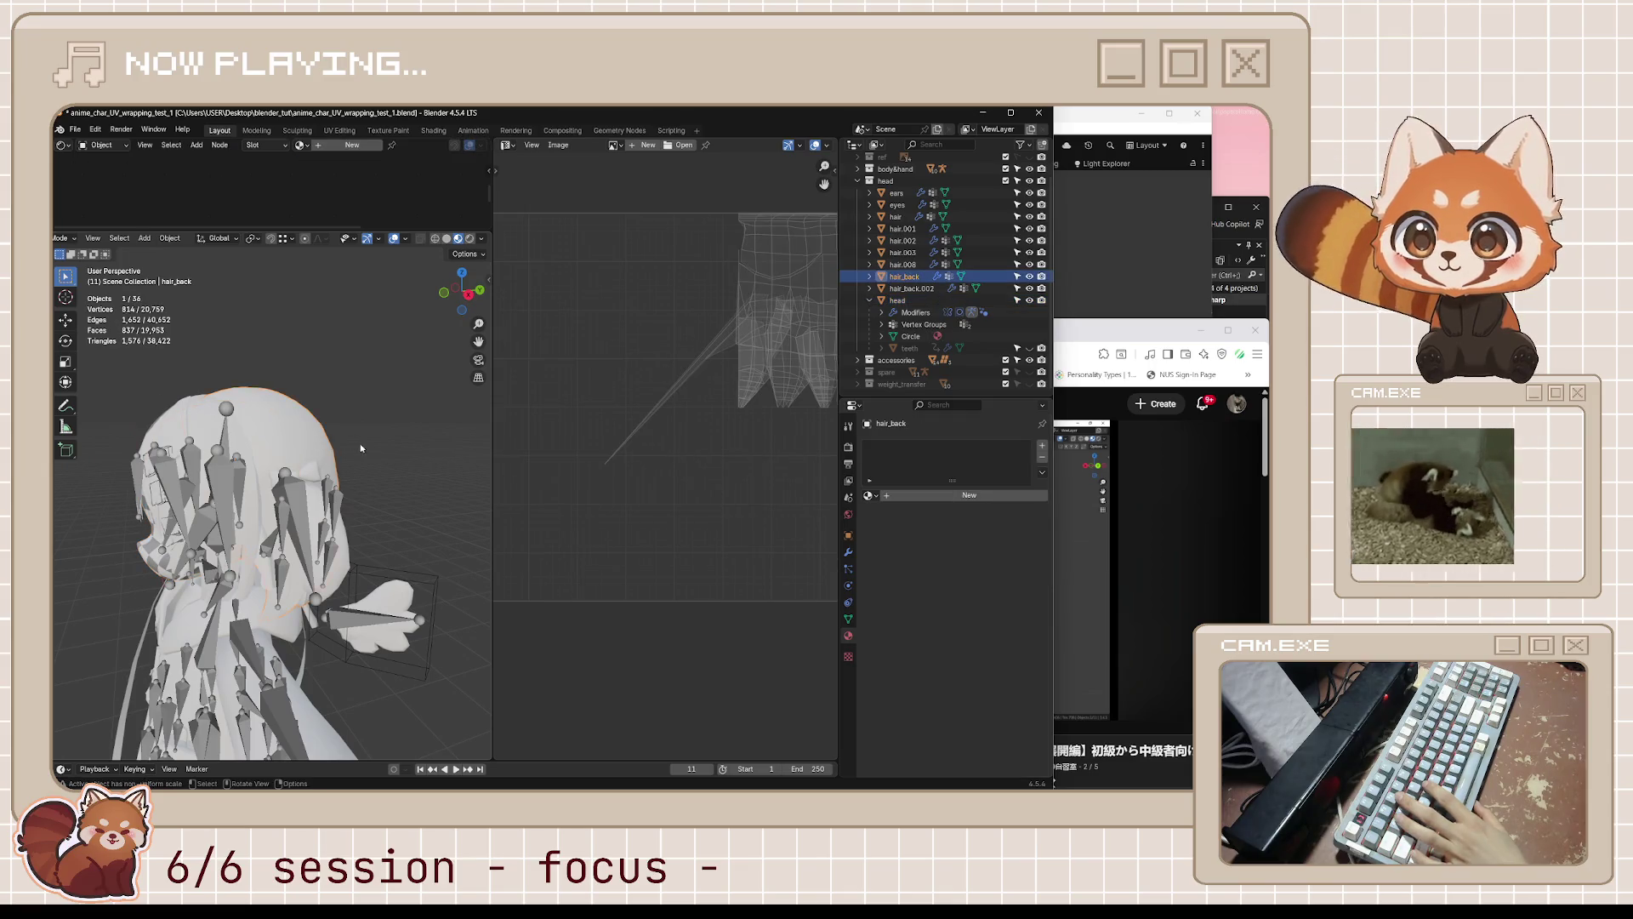
scroll(335, 451, "up", 2)
key("Tab")
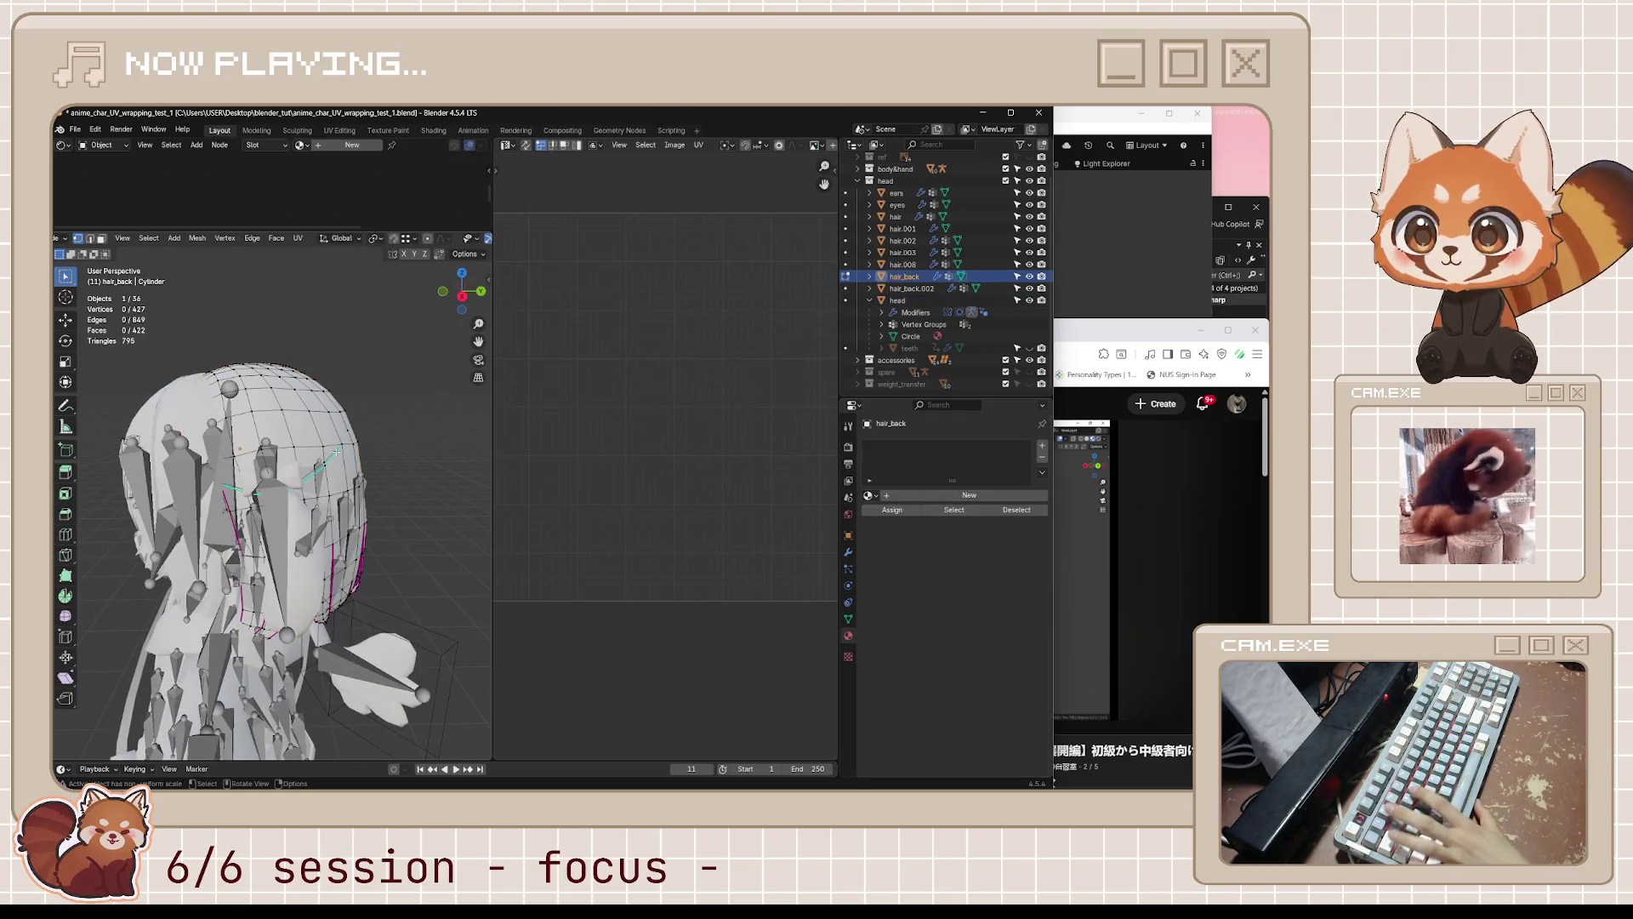
key("u")
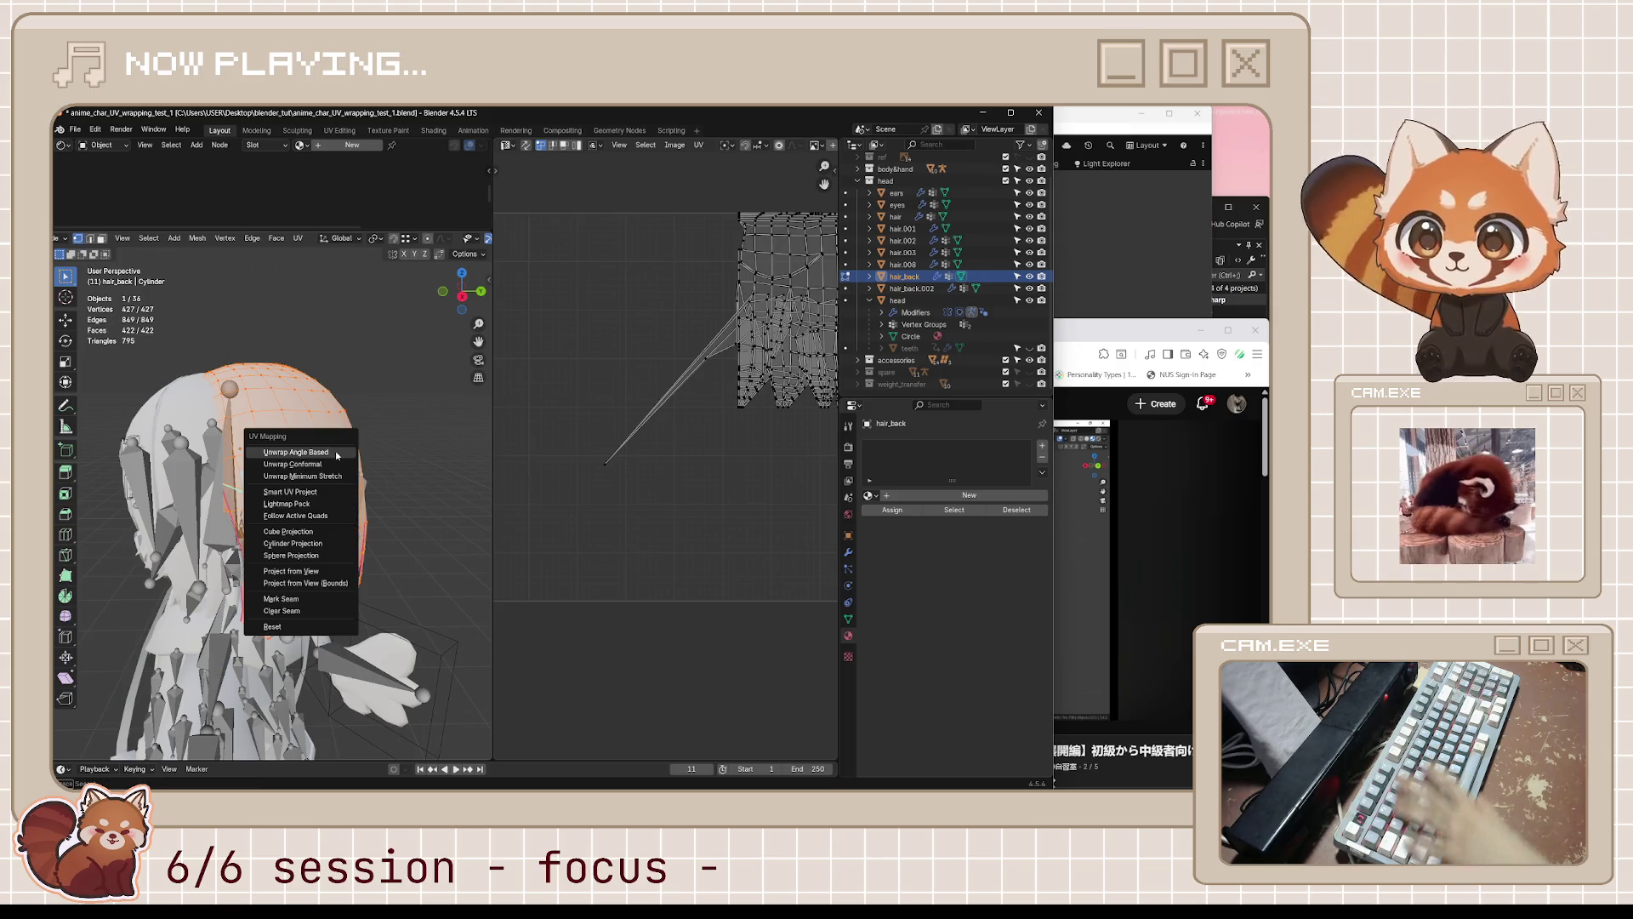
left_click(335, 451)
mouse_move(408, 383)
middle_mouse_down()
mouse_move(340, 354)
mouse_move(392, 329)
middle_mouse_up()
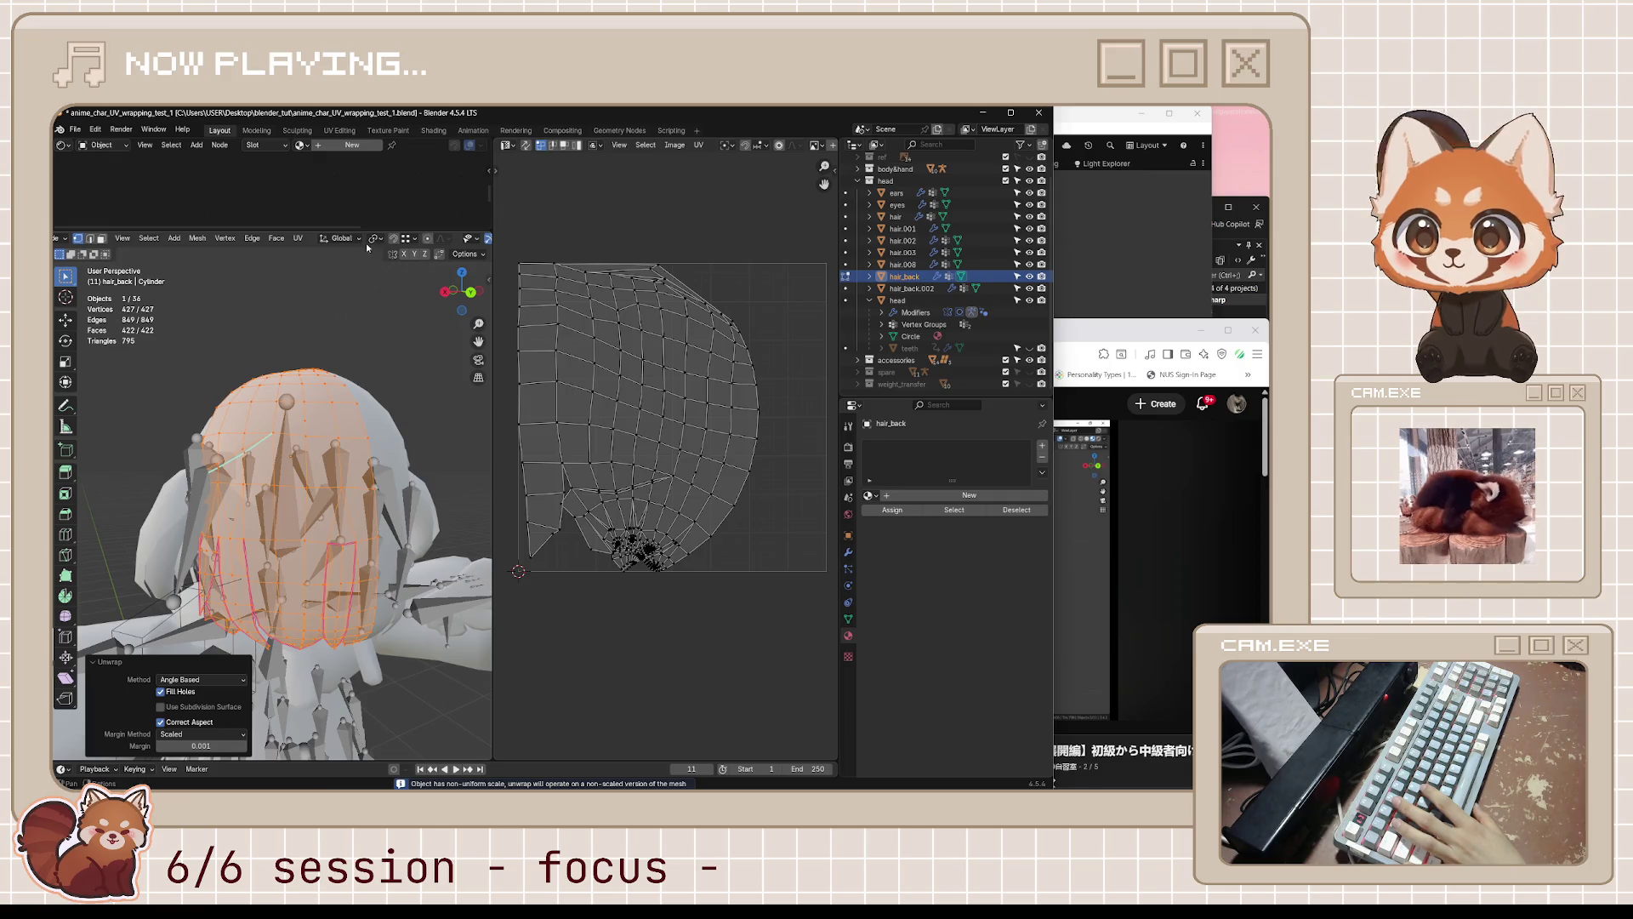
- Enlarge the upper editor and assign the existing 'head' checker material to hair_back
left_click_drag(373, 231, 374, 422)
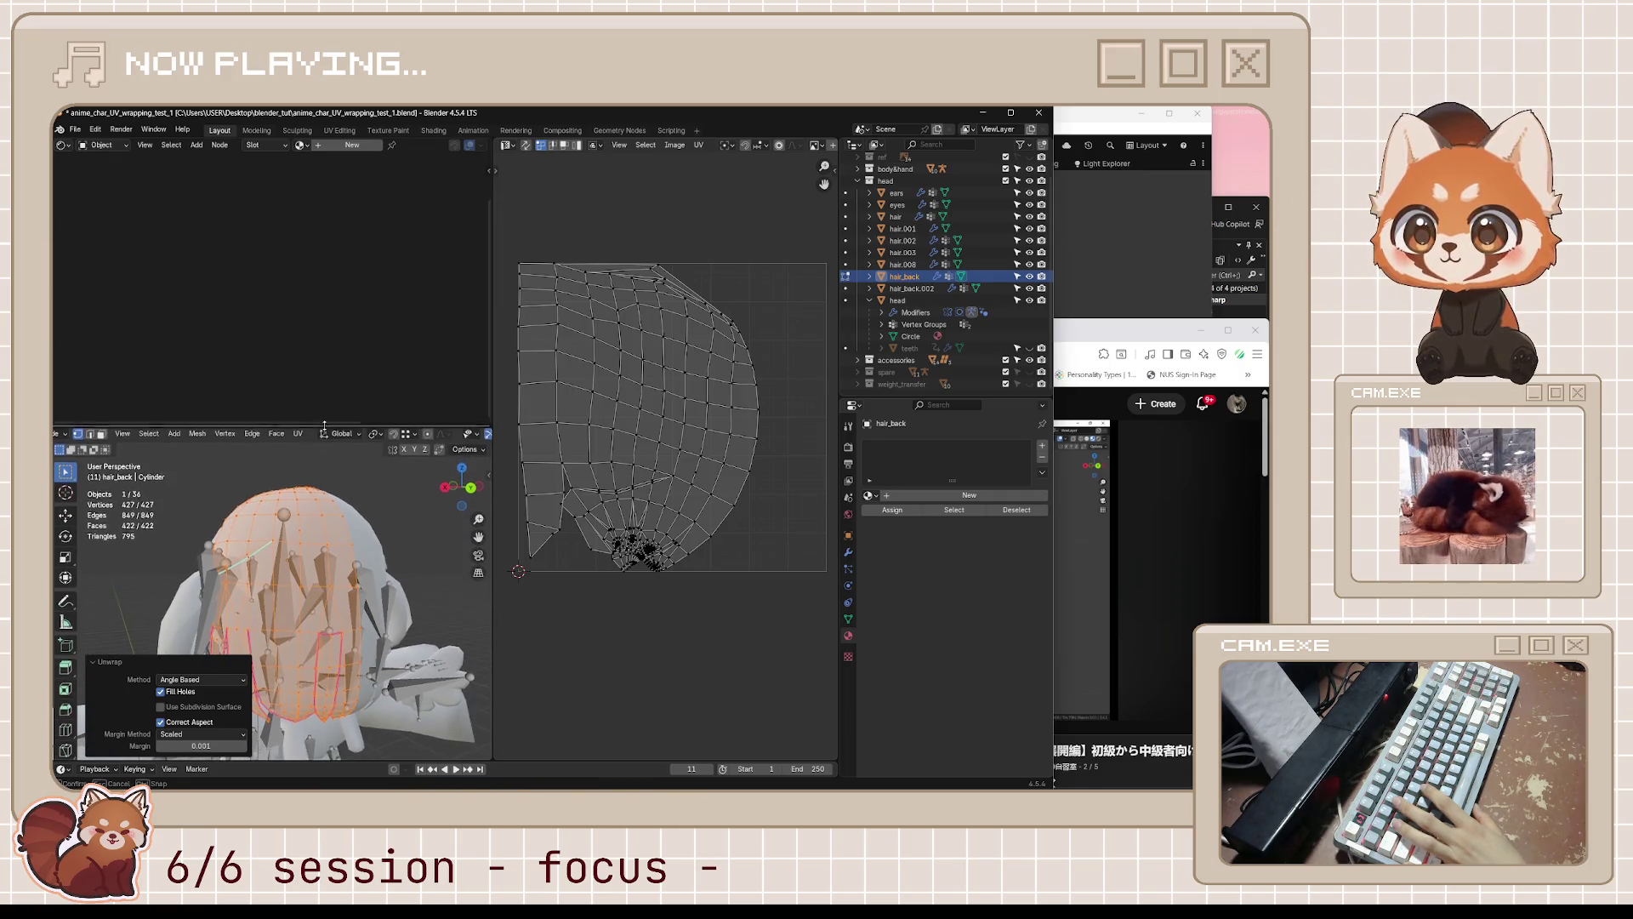
left_click(871, 495)
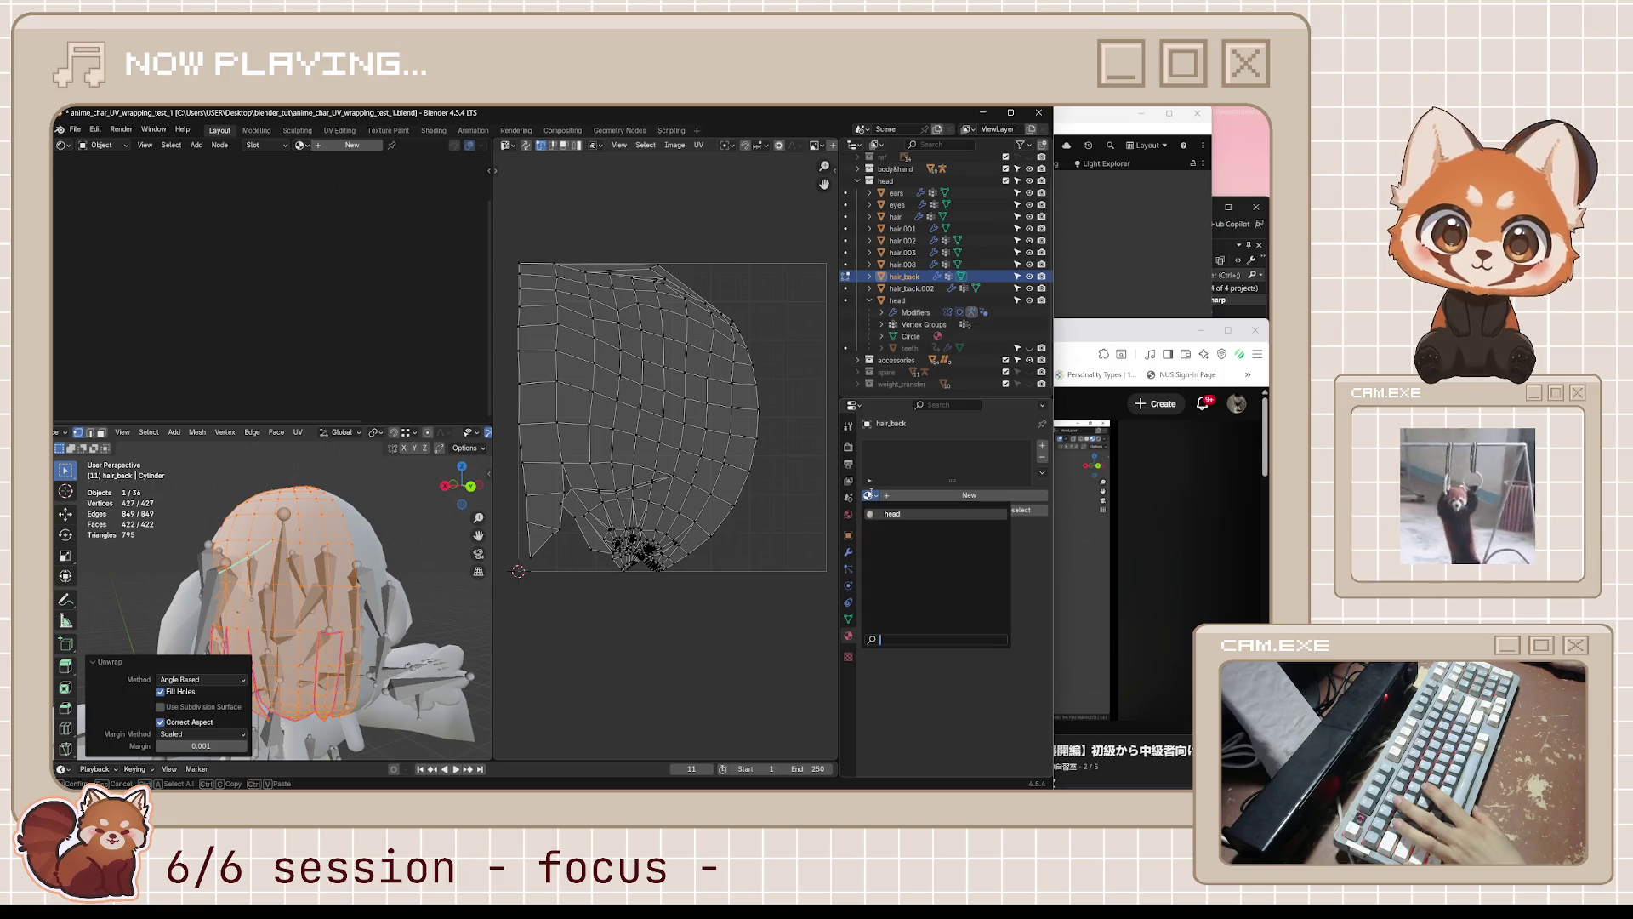
left_click(893, 515)
middle_click_drag(256, 579, 144, 563)
scroll(672, 601, "up", 2)
middle_click_drag(672, 600, 706, 591)
mouse_move(383, 647)
middle_mouse_down()
mouse_move(318, 670)
mouse_move(347, 613)
mouse_move(306, 611)
middle_mouse_up()
- Isolate hair_back in Local view and select one vertex for Select Similar
key("KP_Divide")
left_click(303, 611)
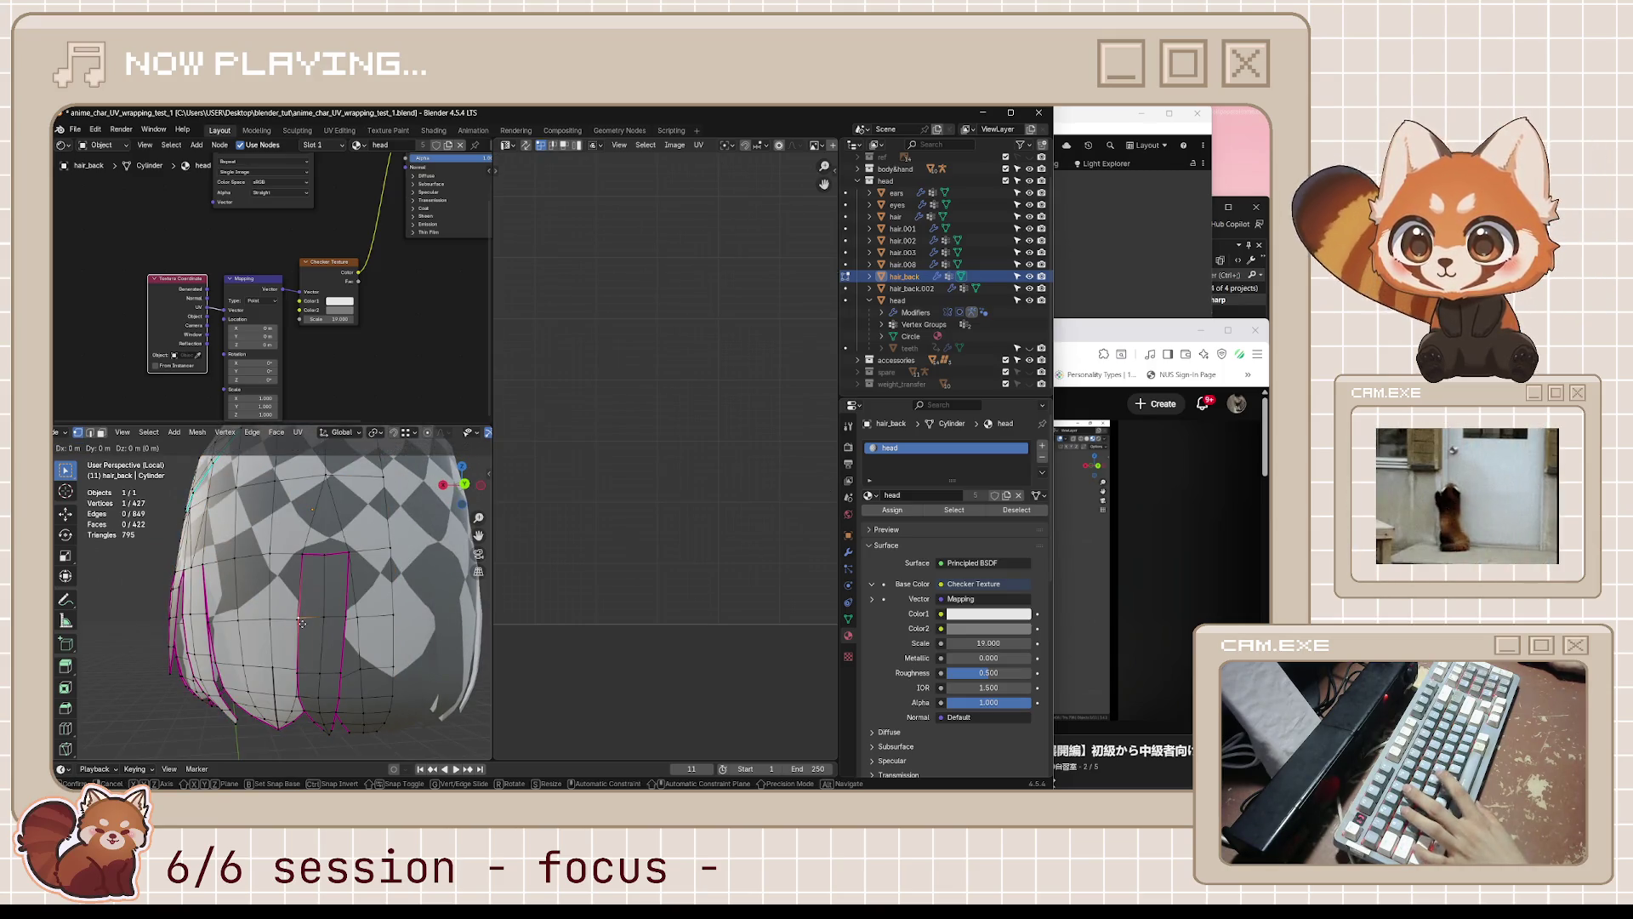
key("shift+g")
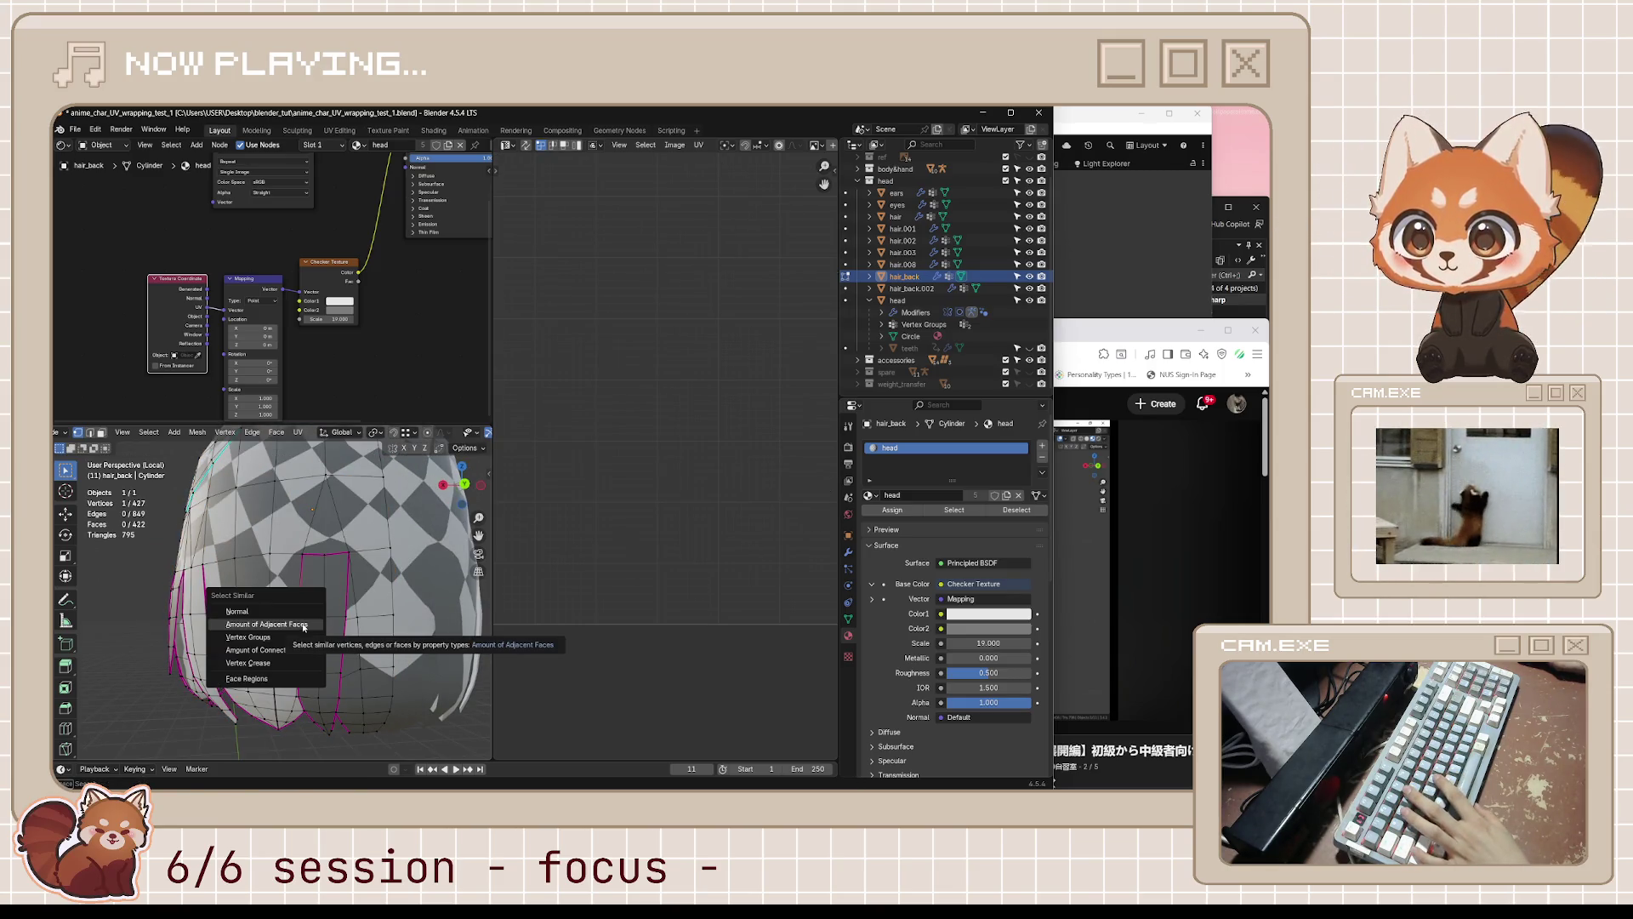
right_click(1162, 520)
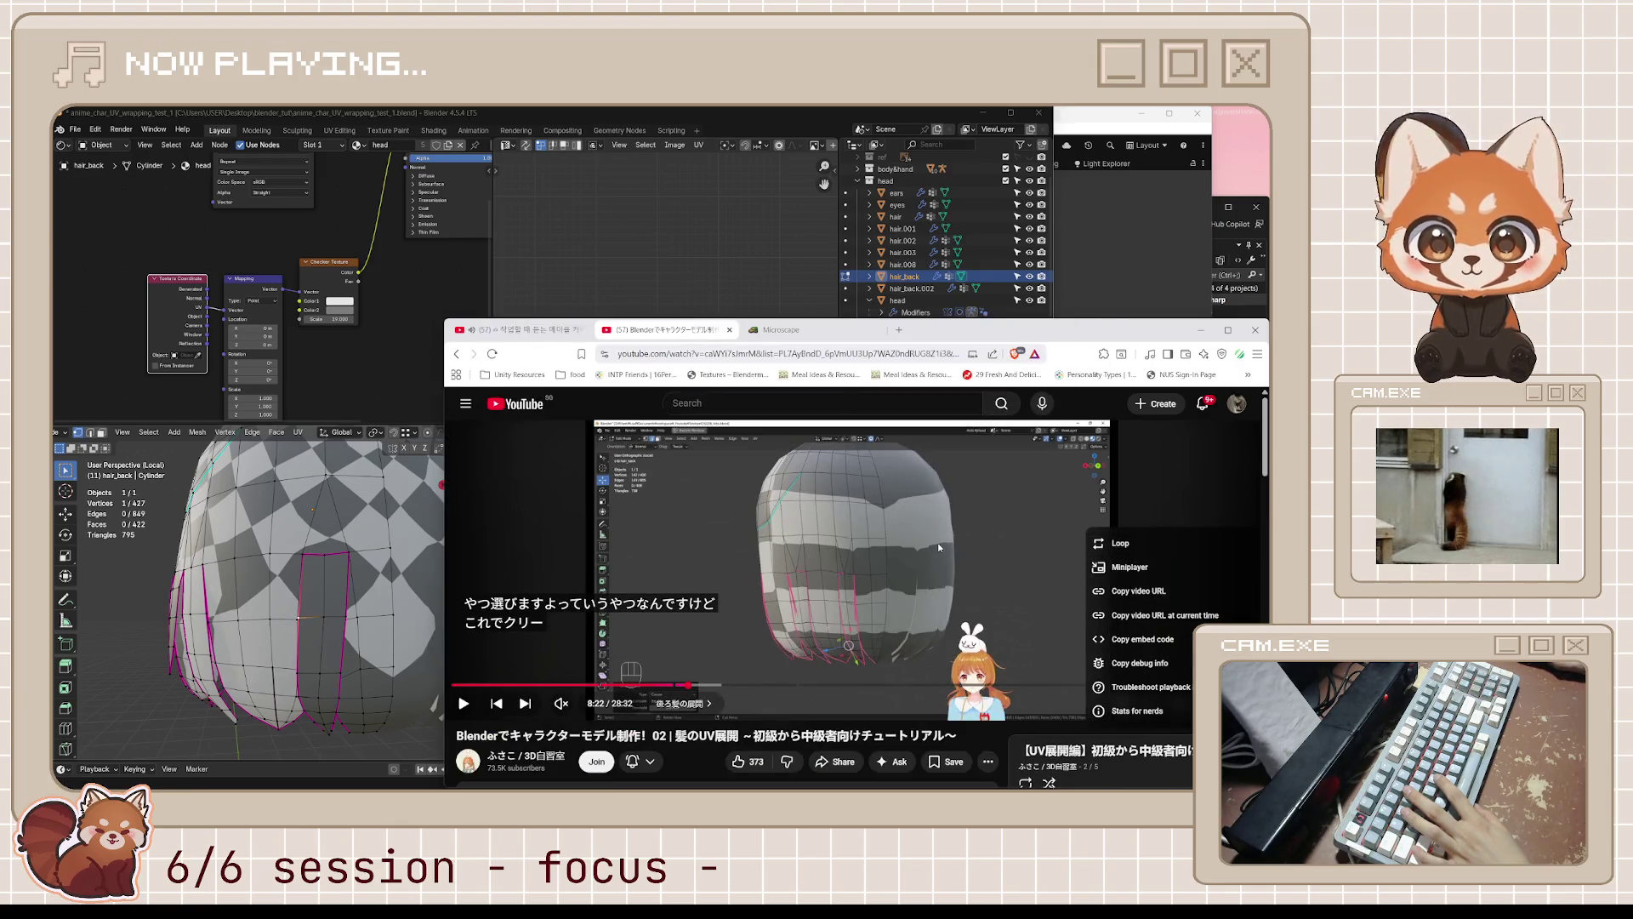
scroll(790, 556, "down", 5)
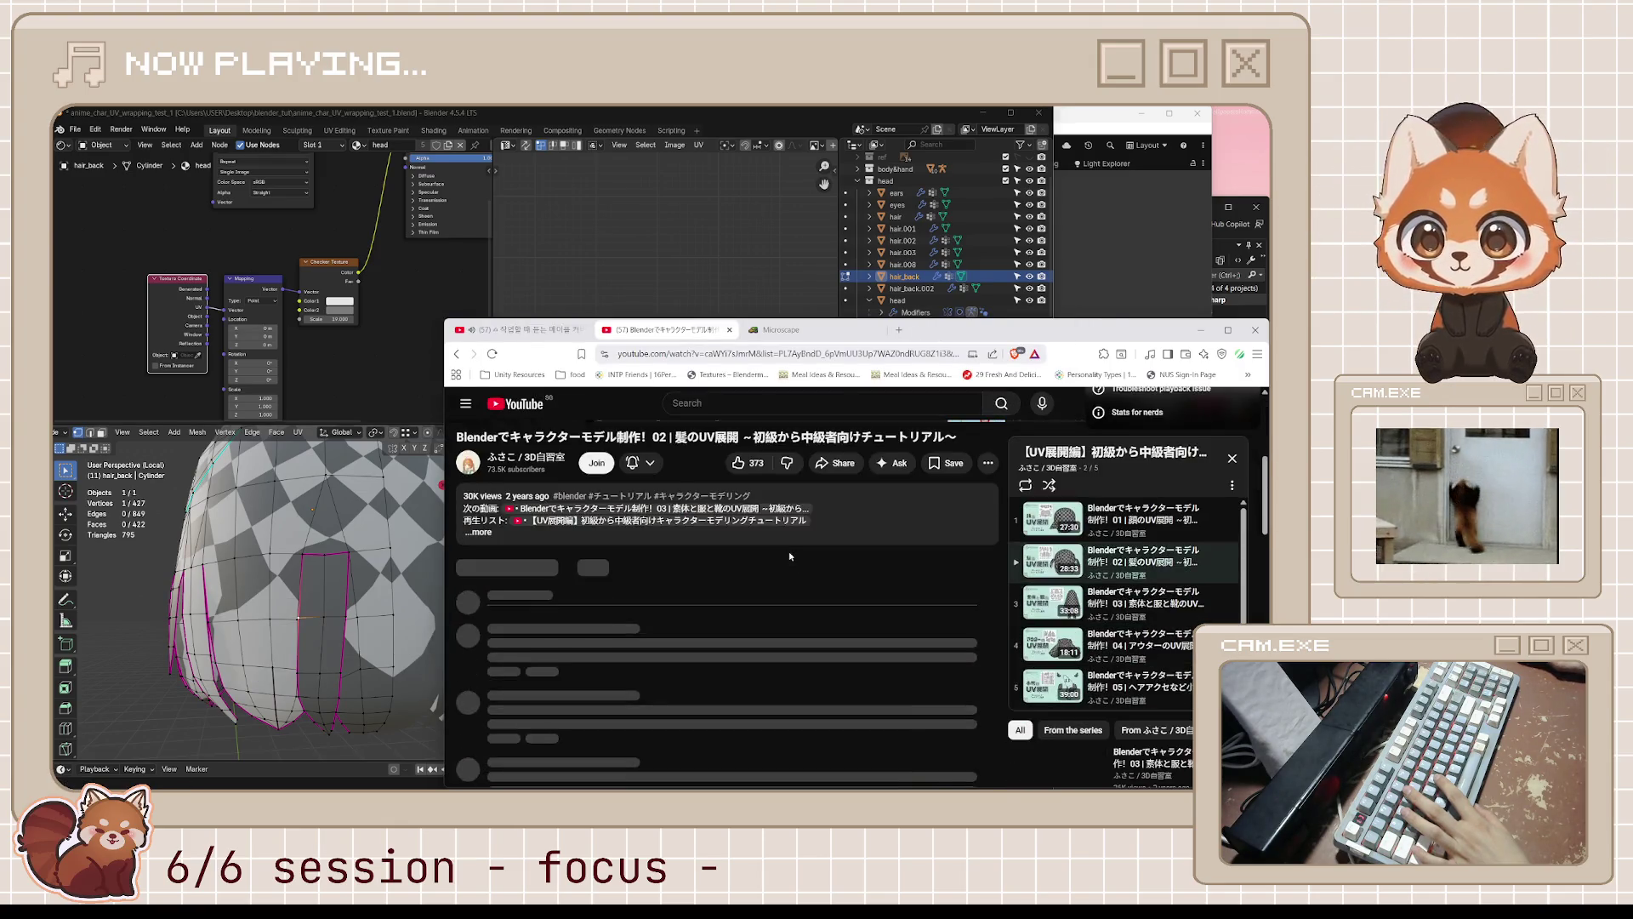
scroll(790, 556, "up", 2)
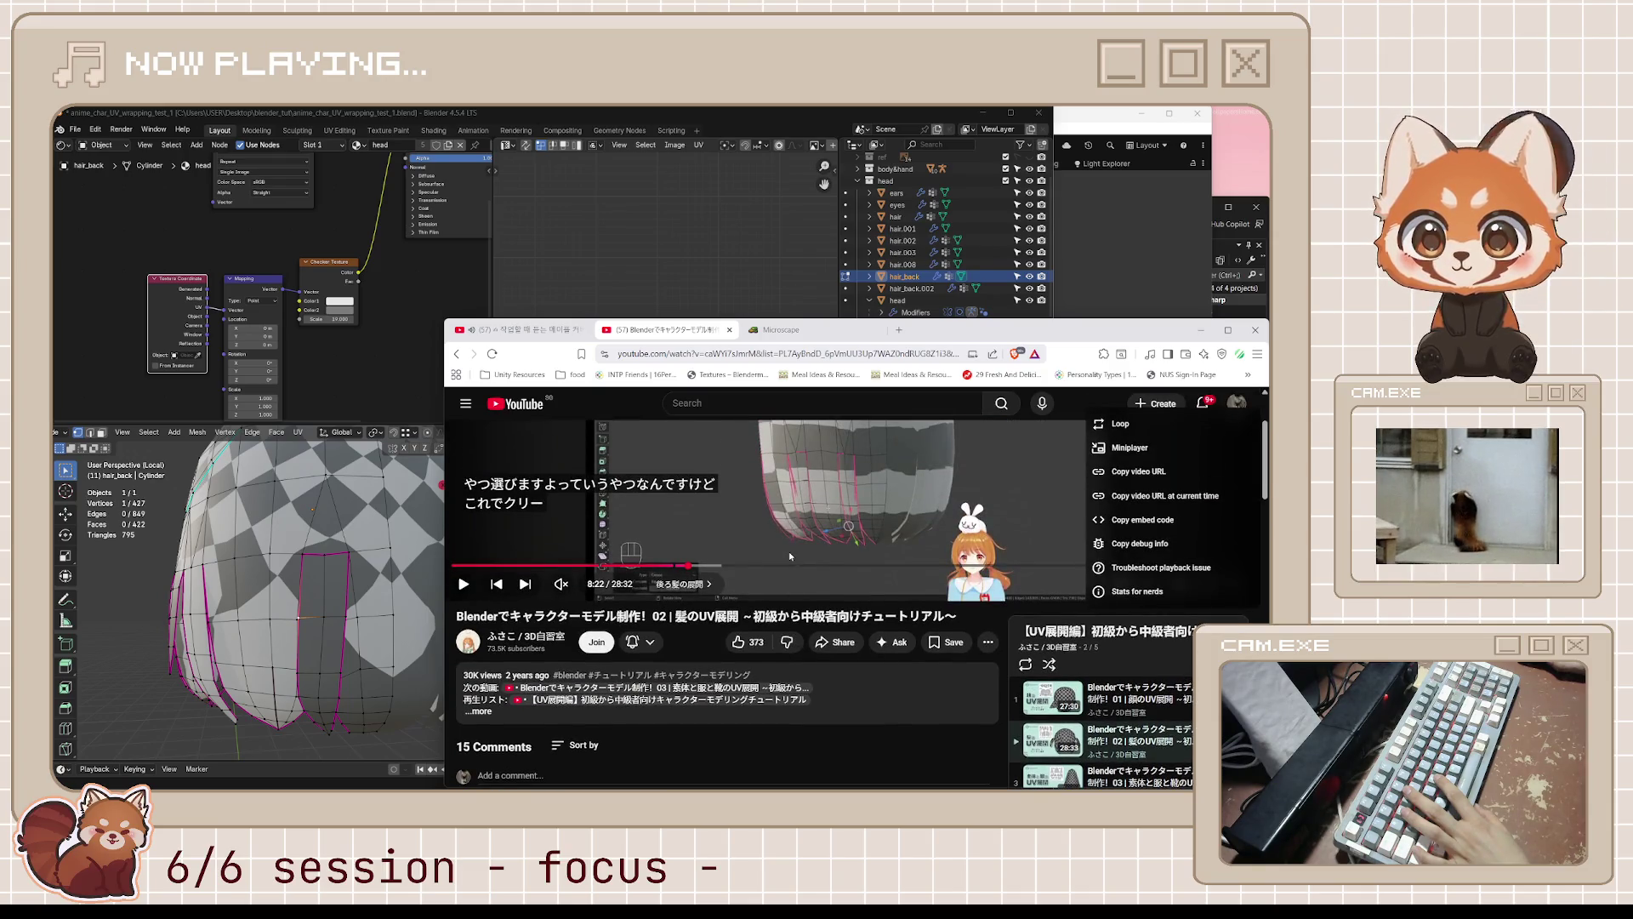
scroll(791, 556, "down", 10)
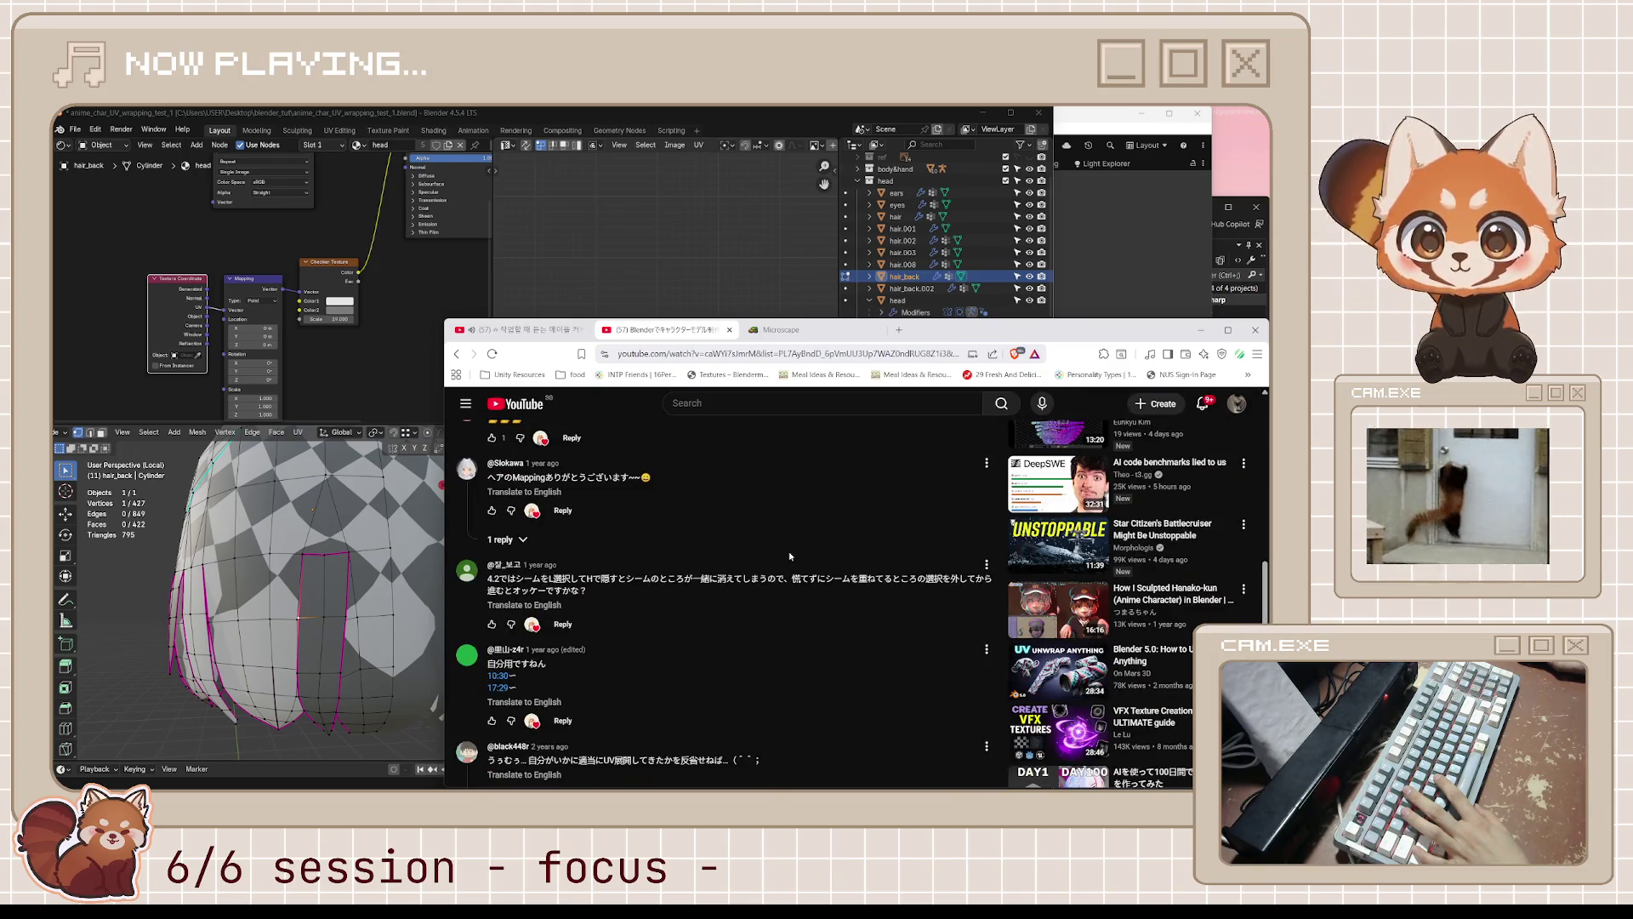
scroll(790, 556, "up", 10)
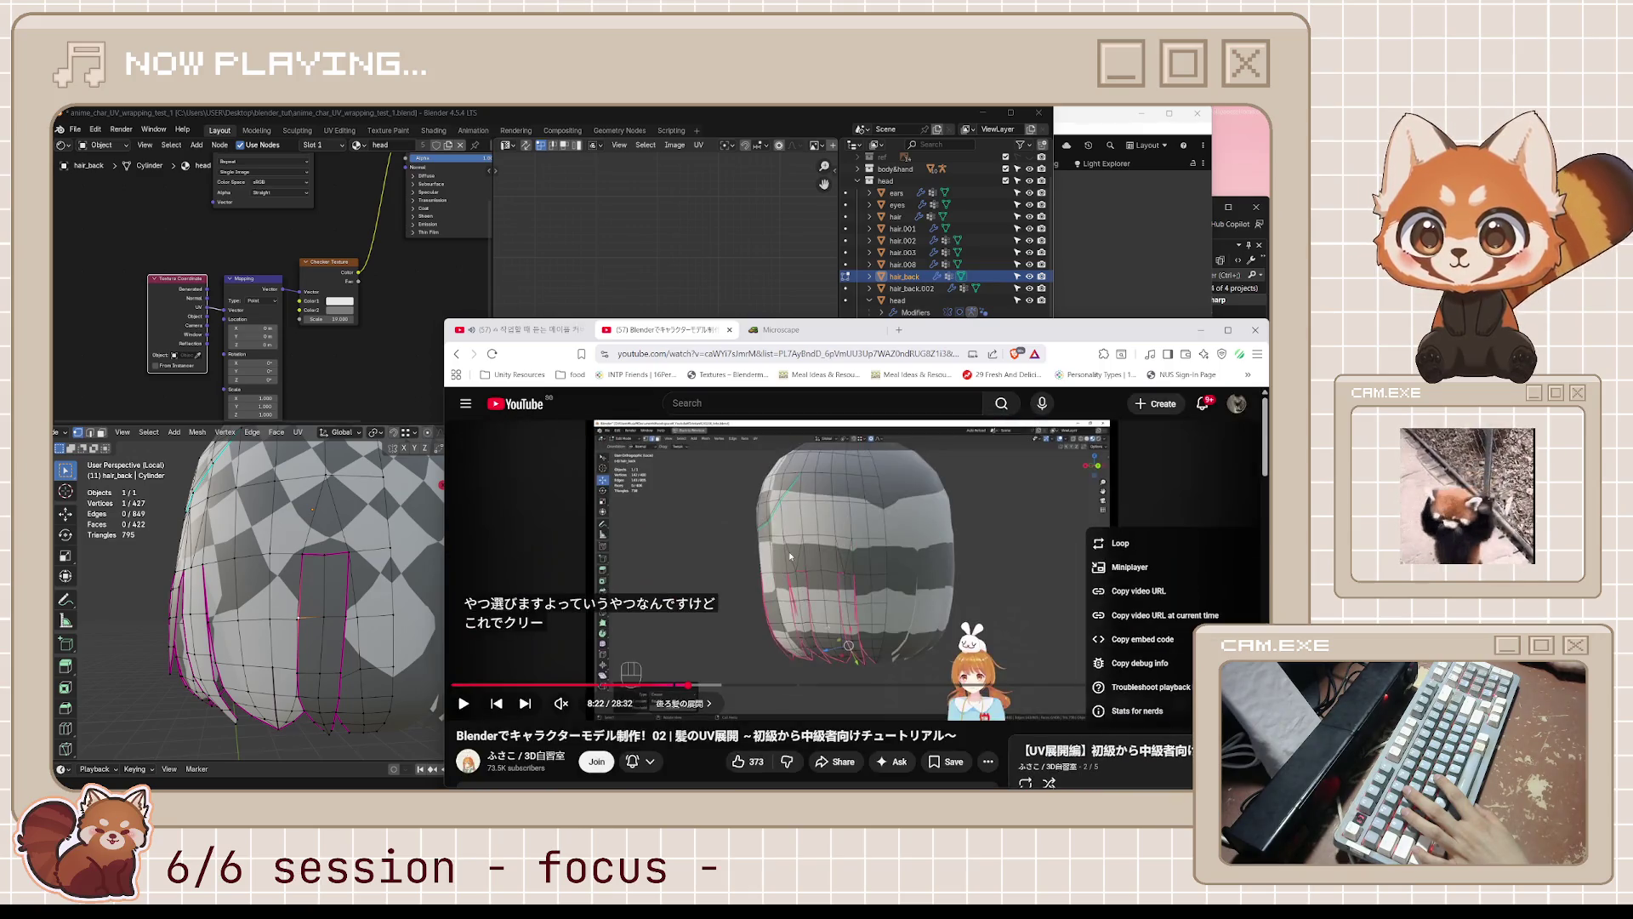
left_click(271, 574)
scroll(363, 552, "up", 4)
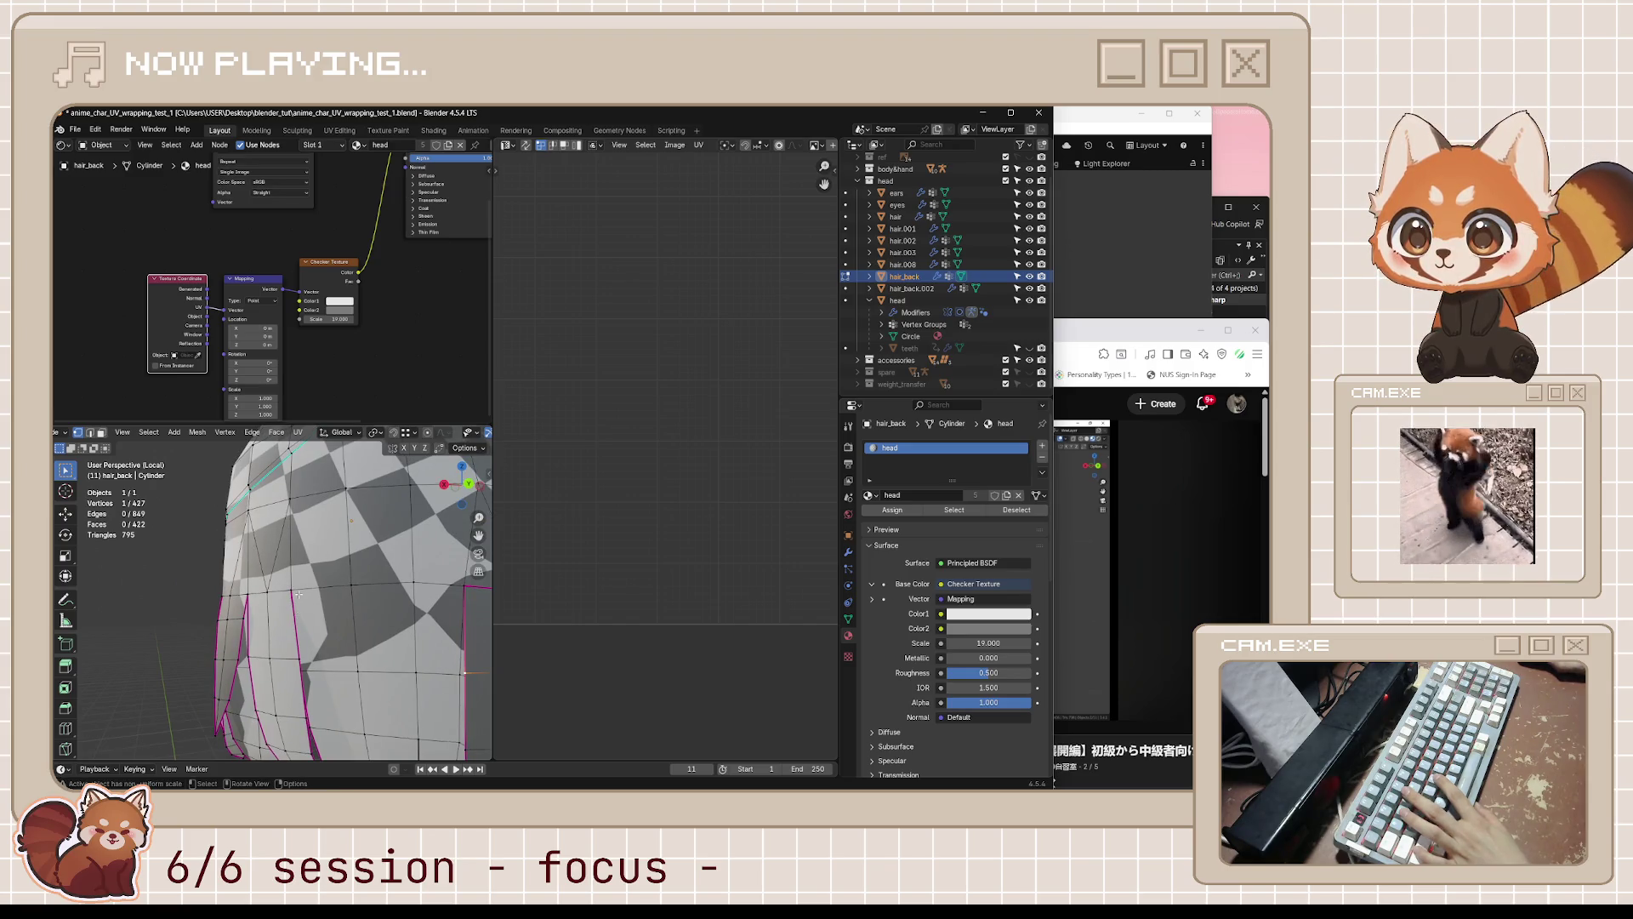
- Try Select Similar by vertex crease on hair_back, then reselect a single vertex
key("shift+g")
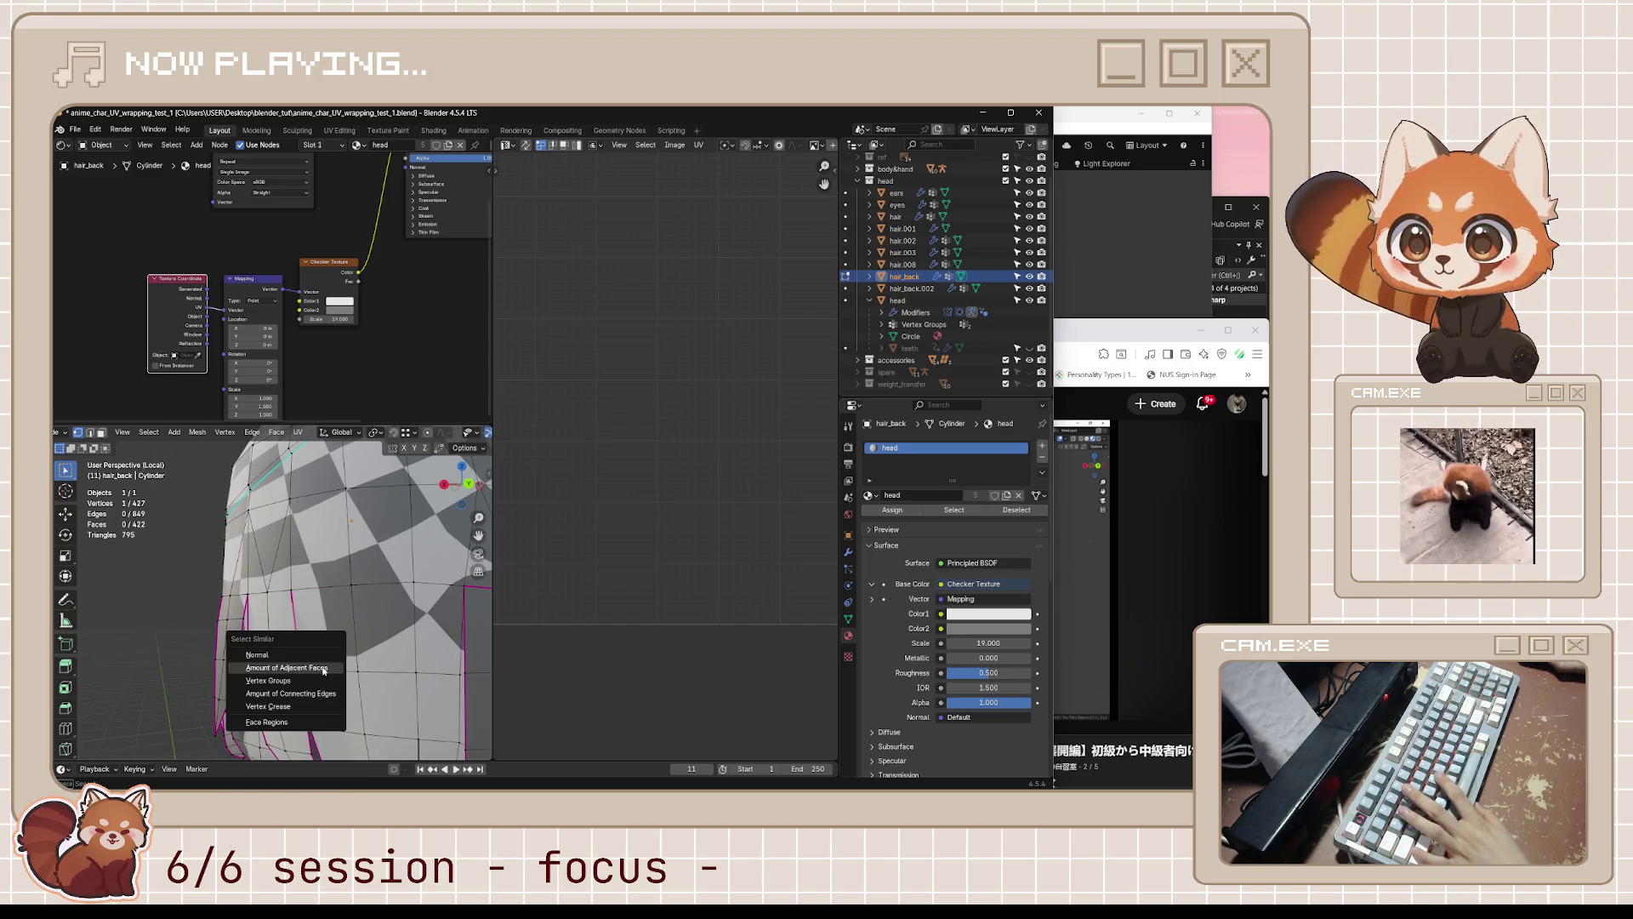
left_click(323, 702)
scroll(332, 681, "down", 4)
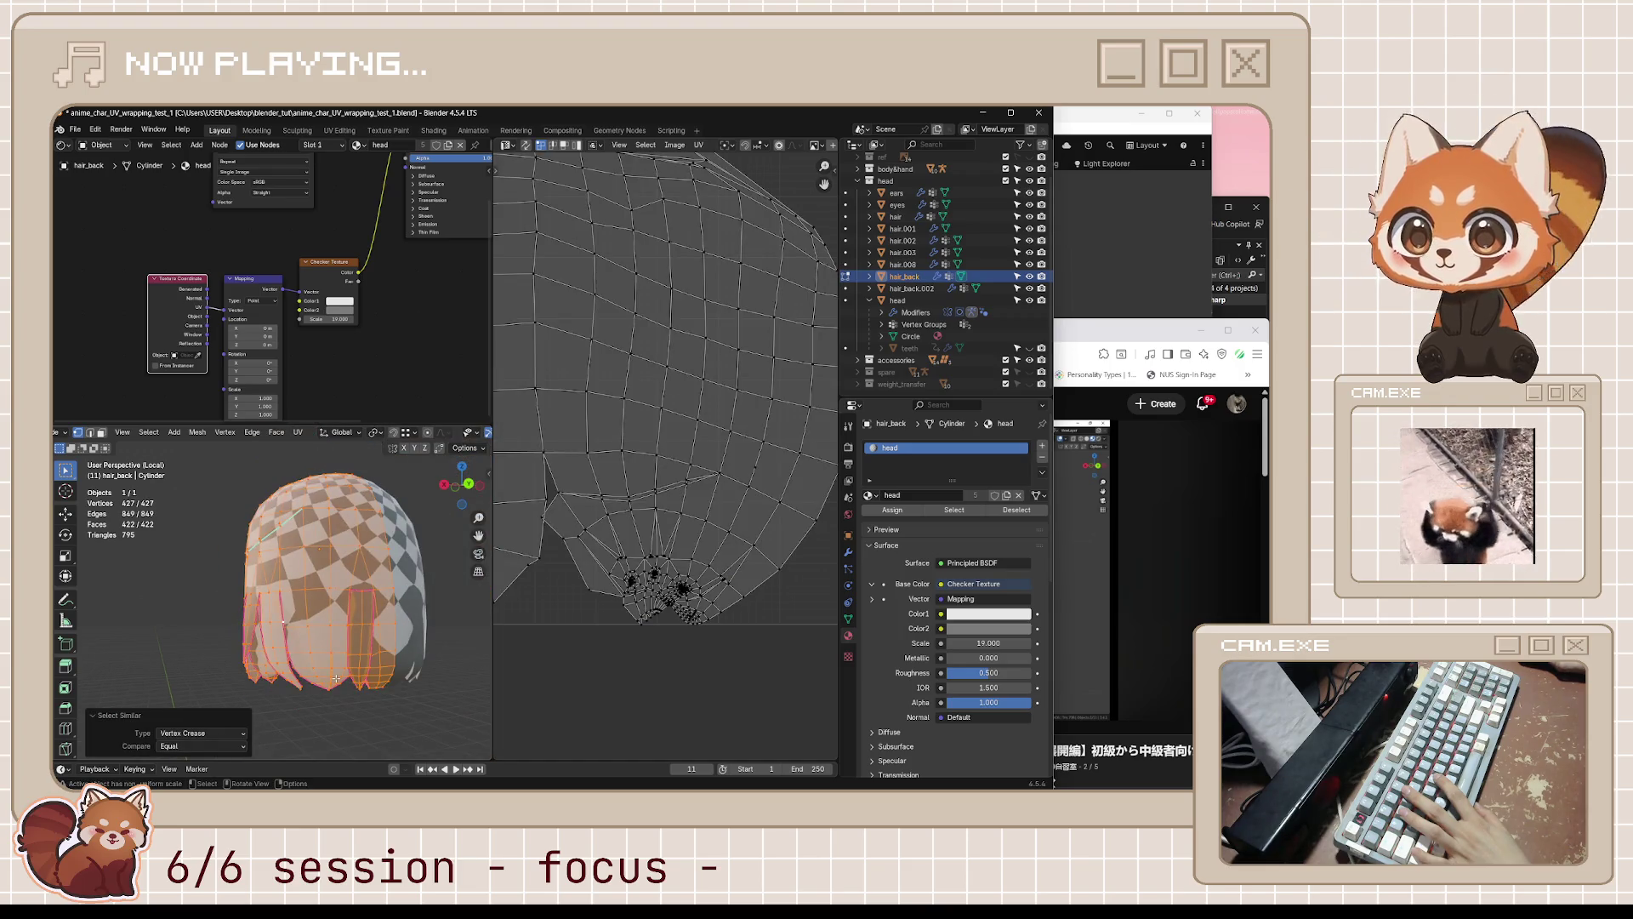
scroll(344, 656, "up", 2)
scroll(349, 659, "up", 3)
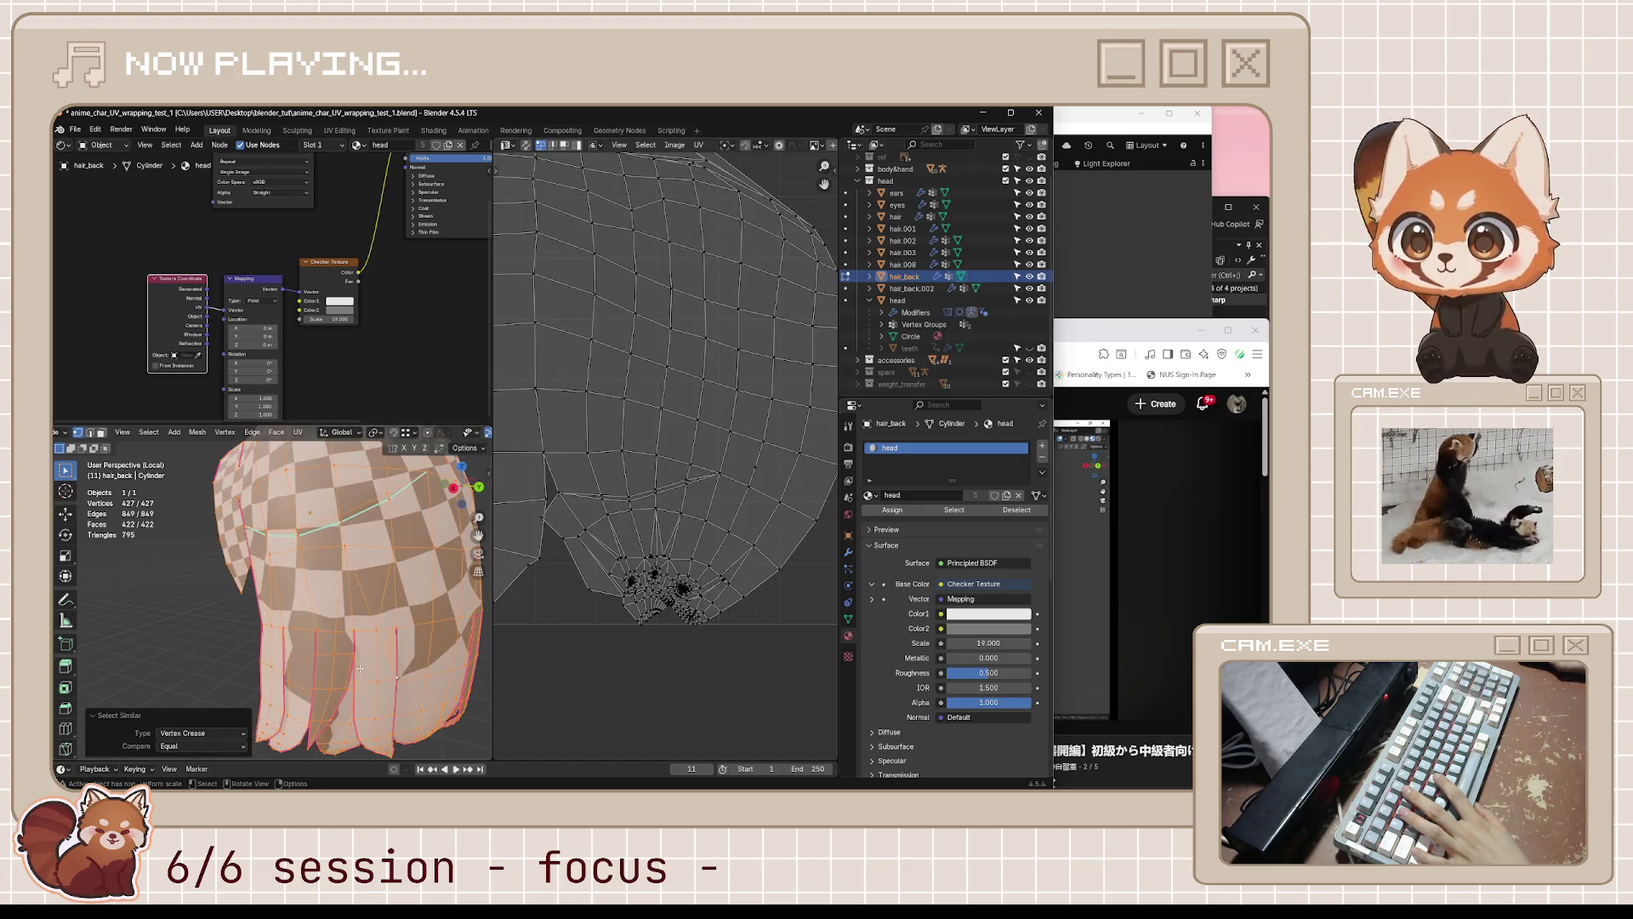
left_click(359, 670)
middle_click_drag(359, 670, 331, 586)
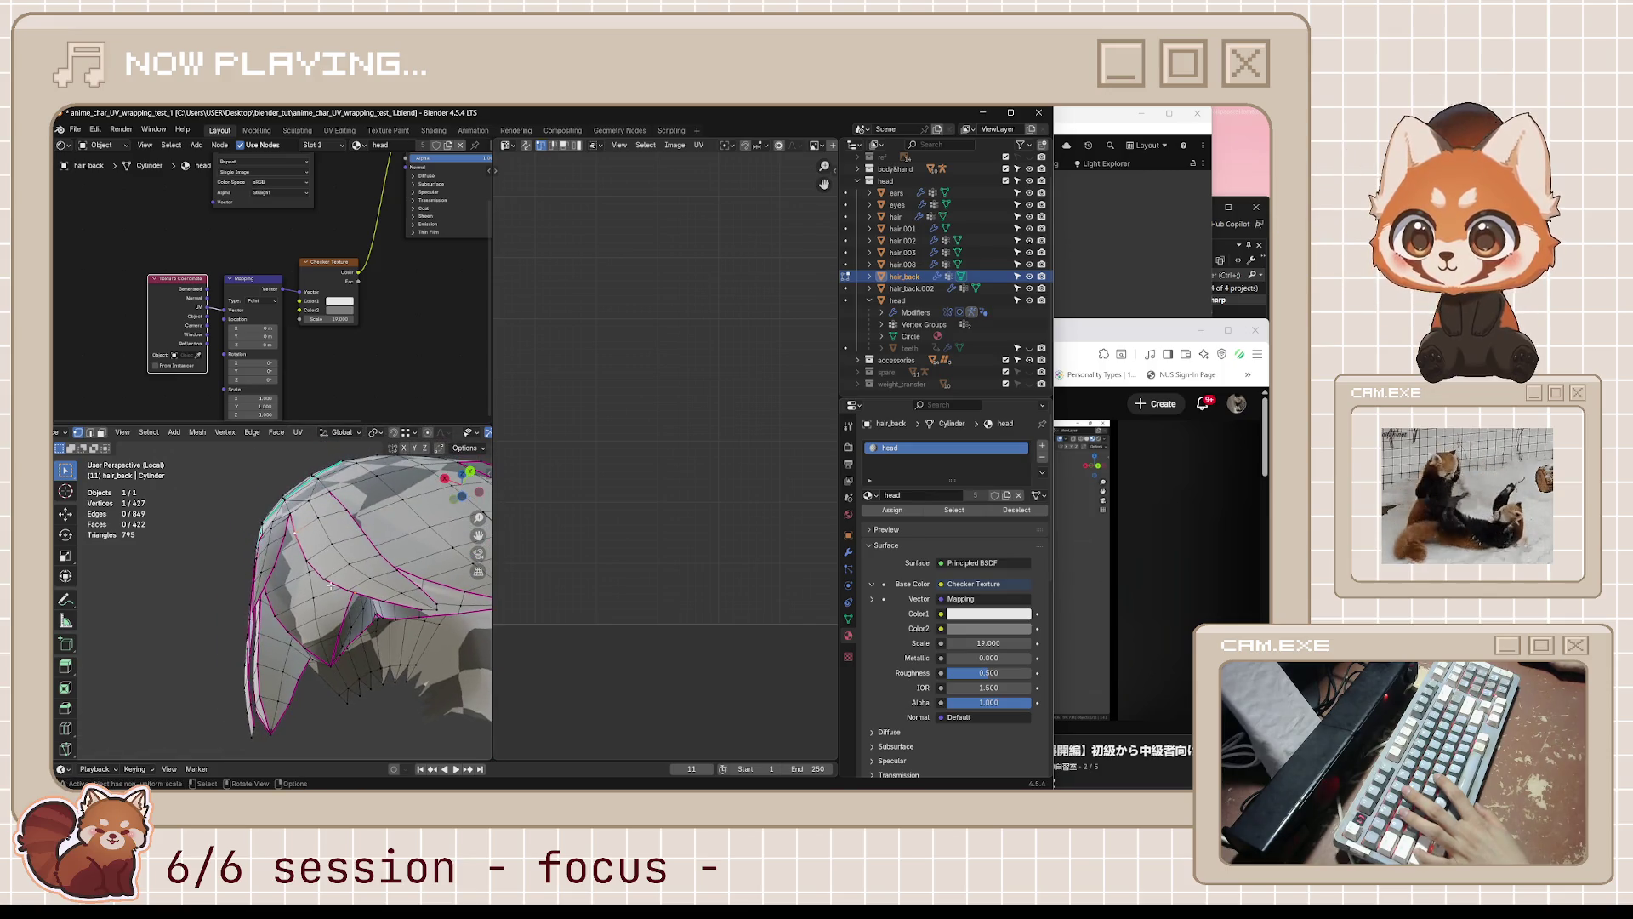
key("shift+g")
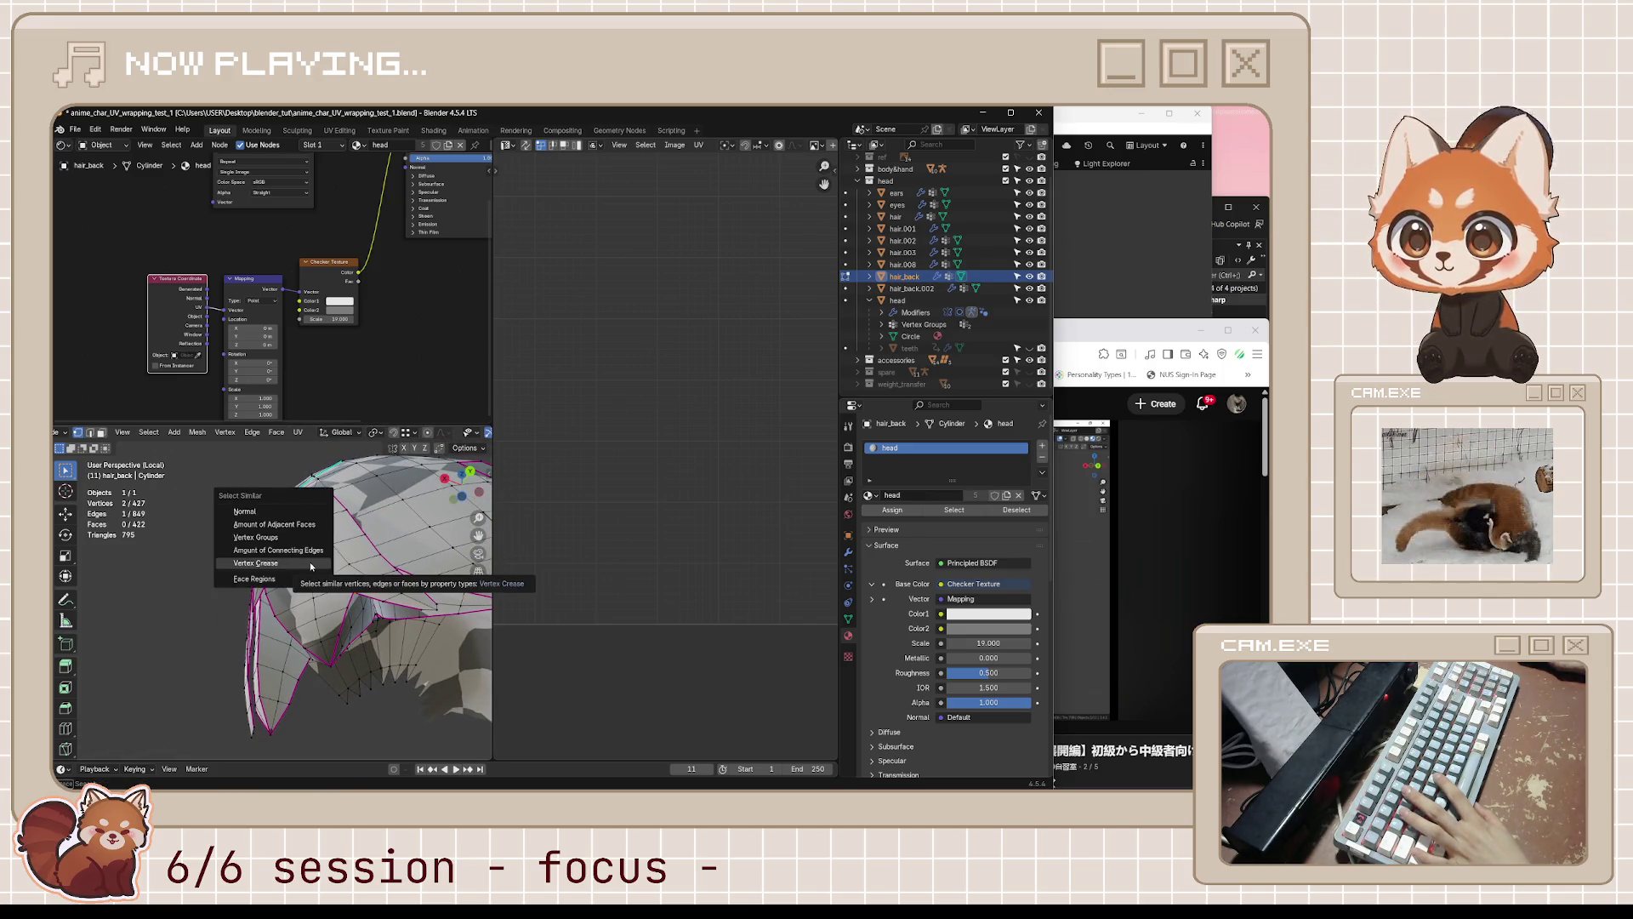
middle_click_drag(374, 595, 418, 615)
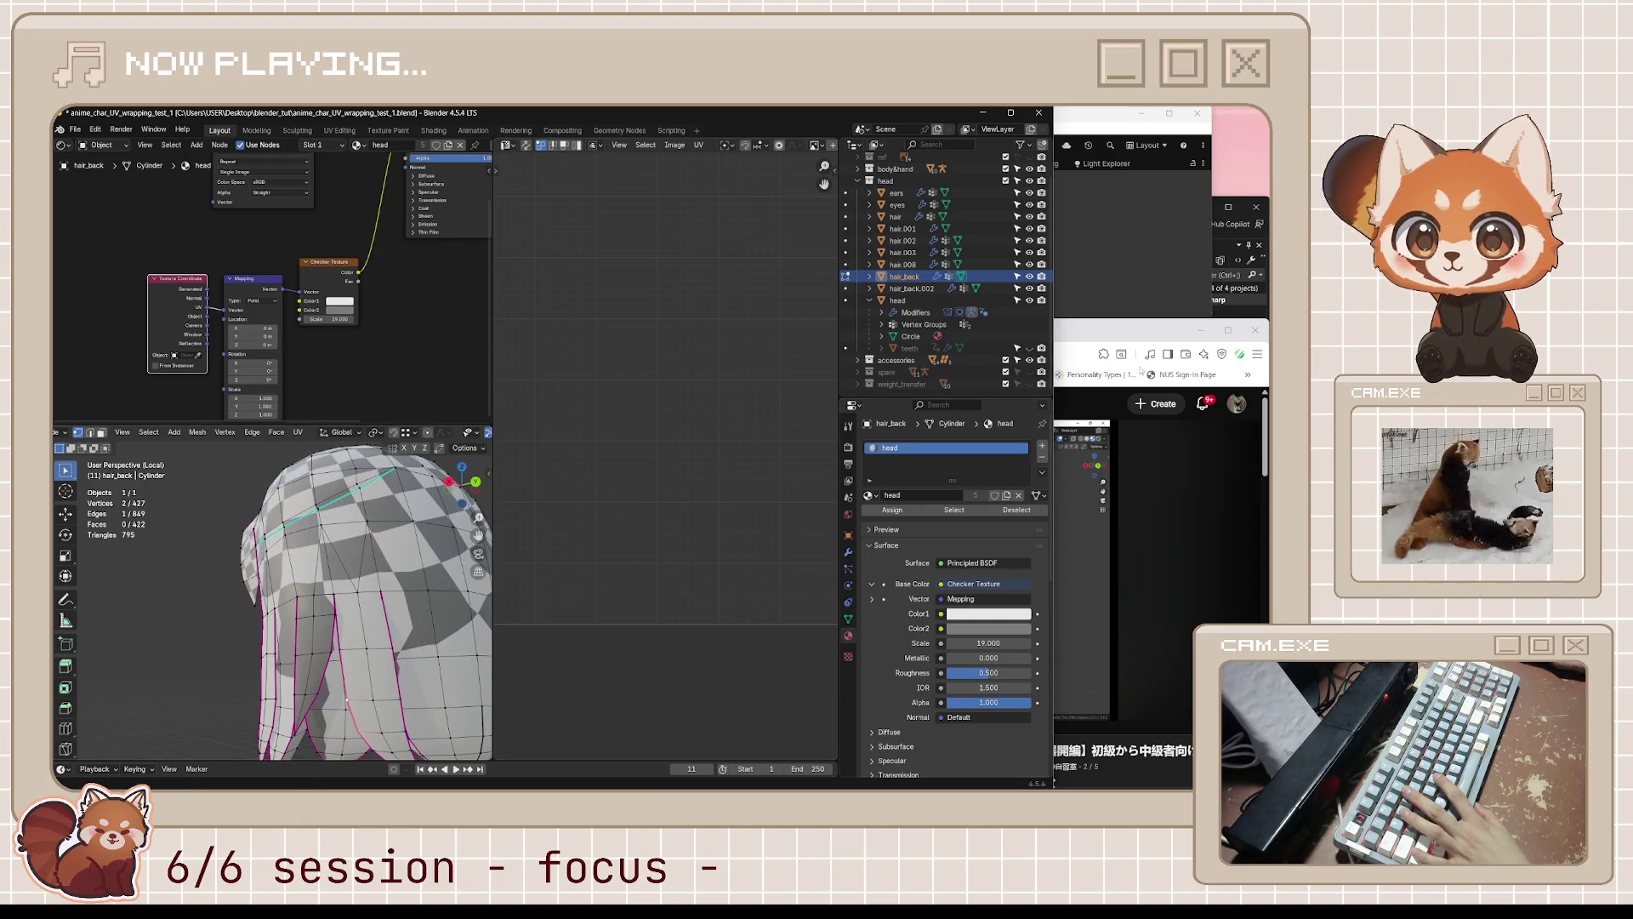
- Rewind the tutorial, pause it at 8:16, and switch back to Blender
left_click(1136, 375)
key("j")
key("k")
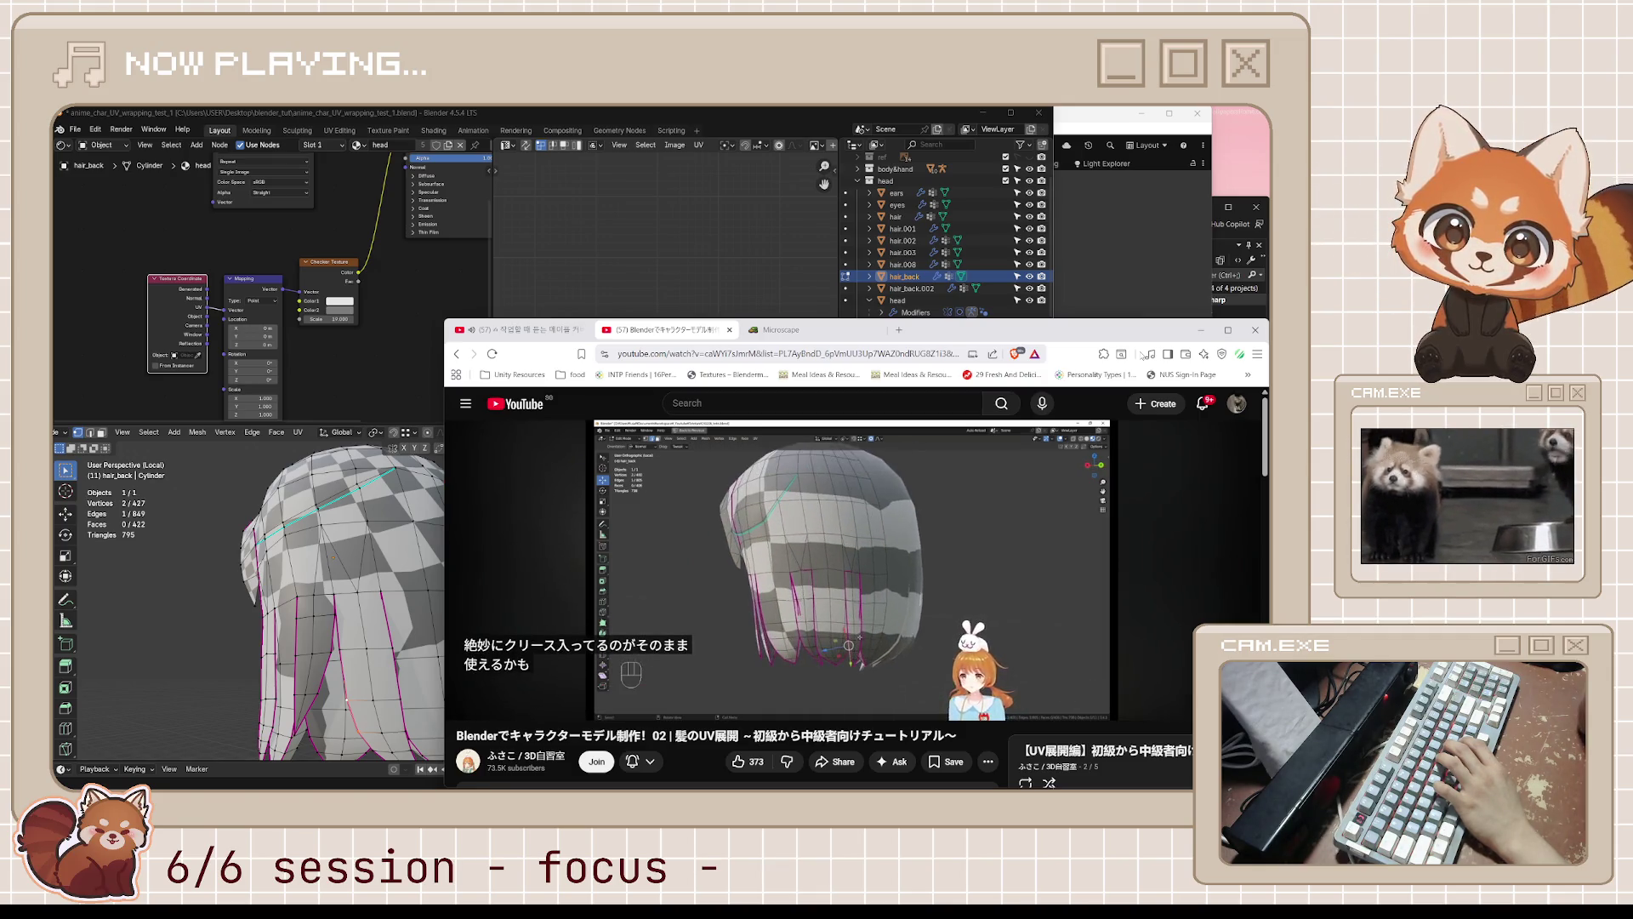
key("k")
key("k")
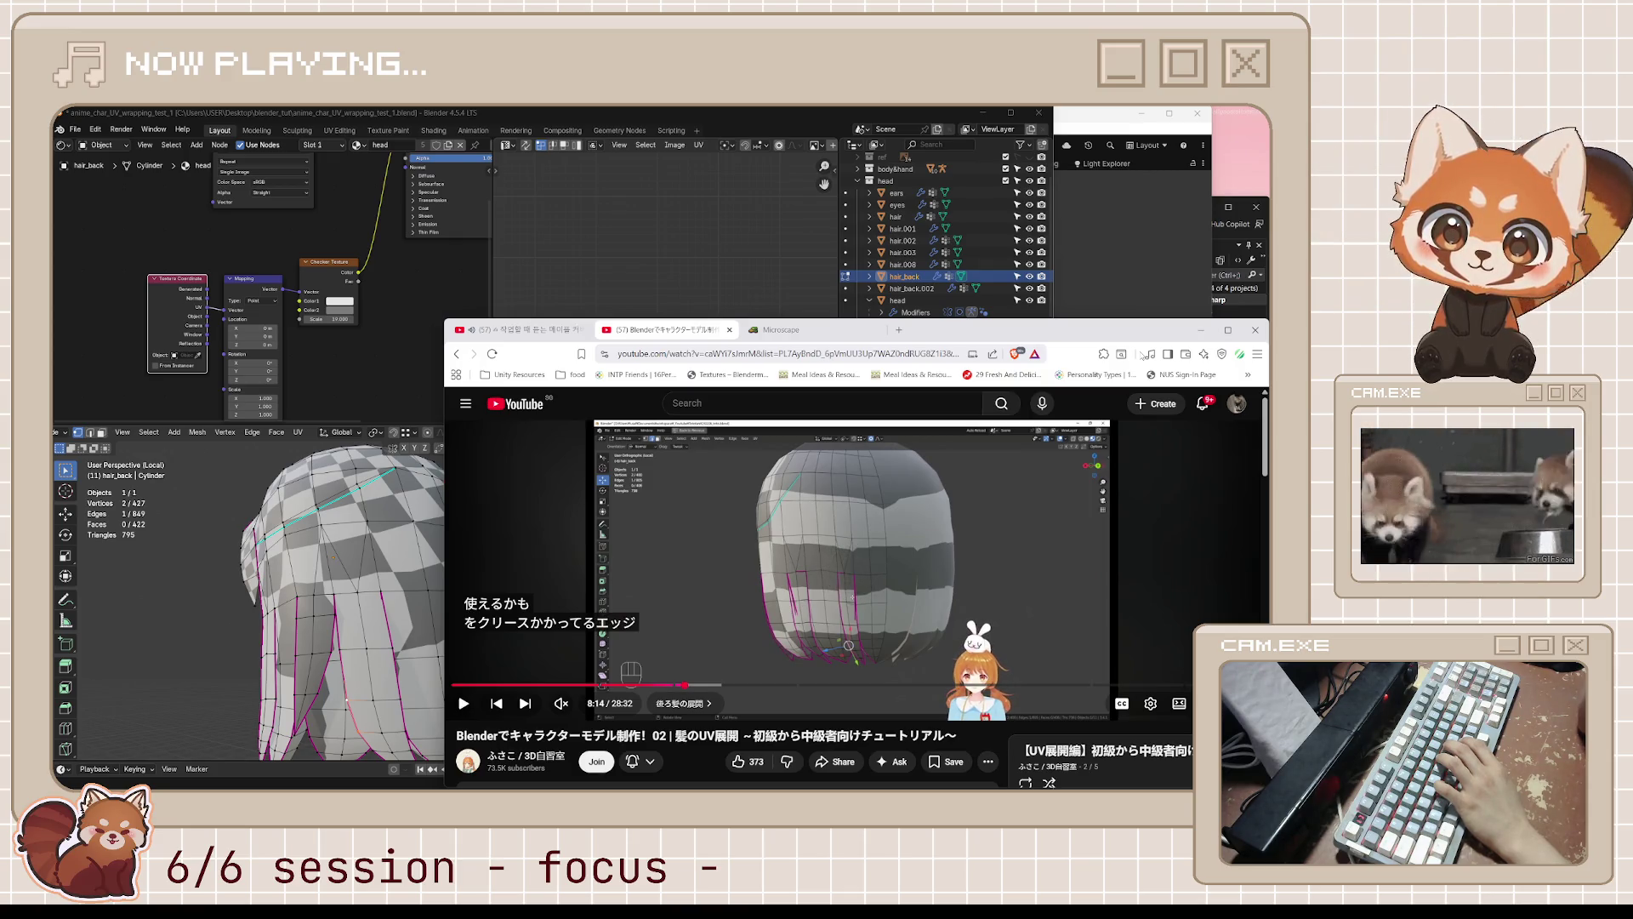
key("k")
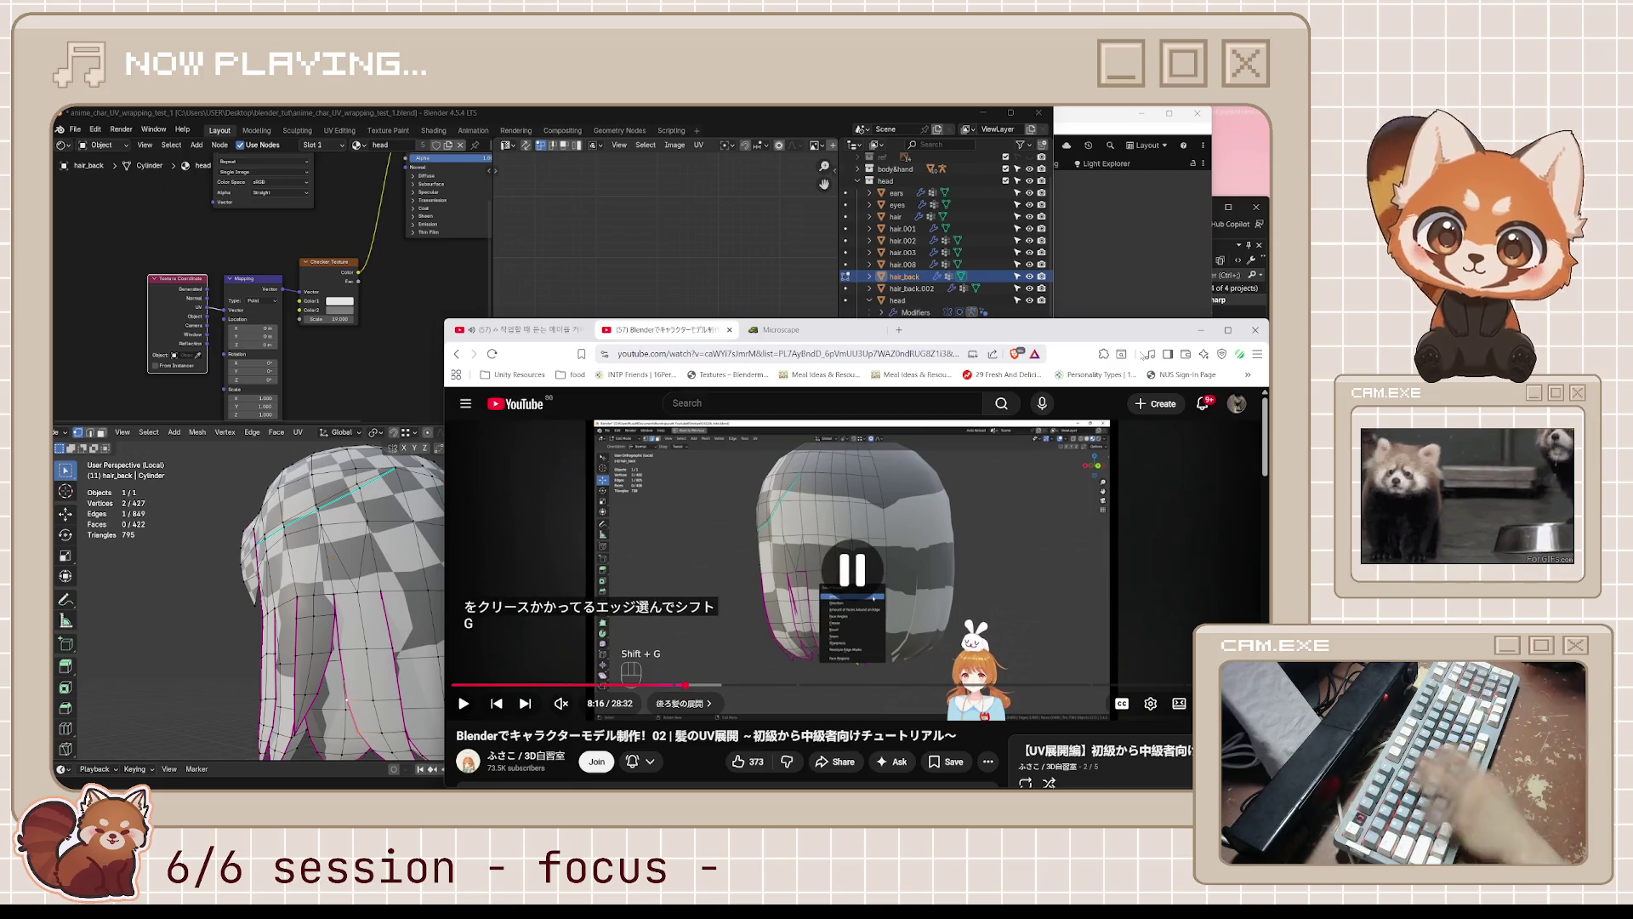
key("alt+Tab")
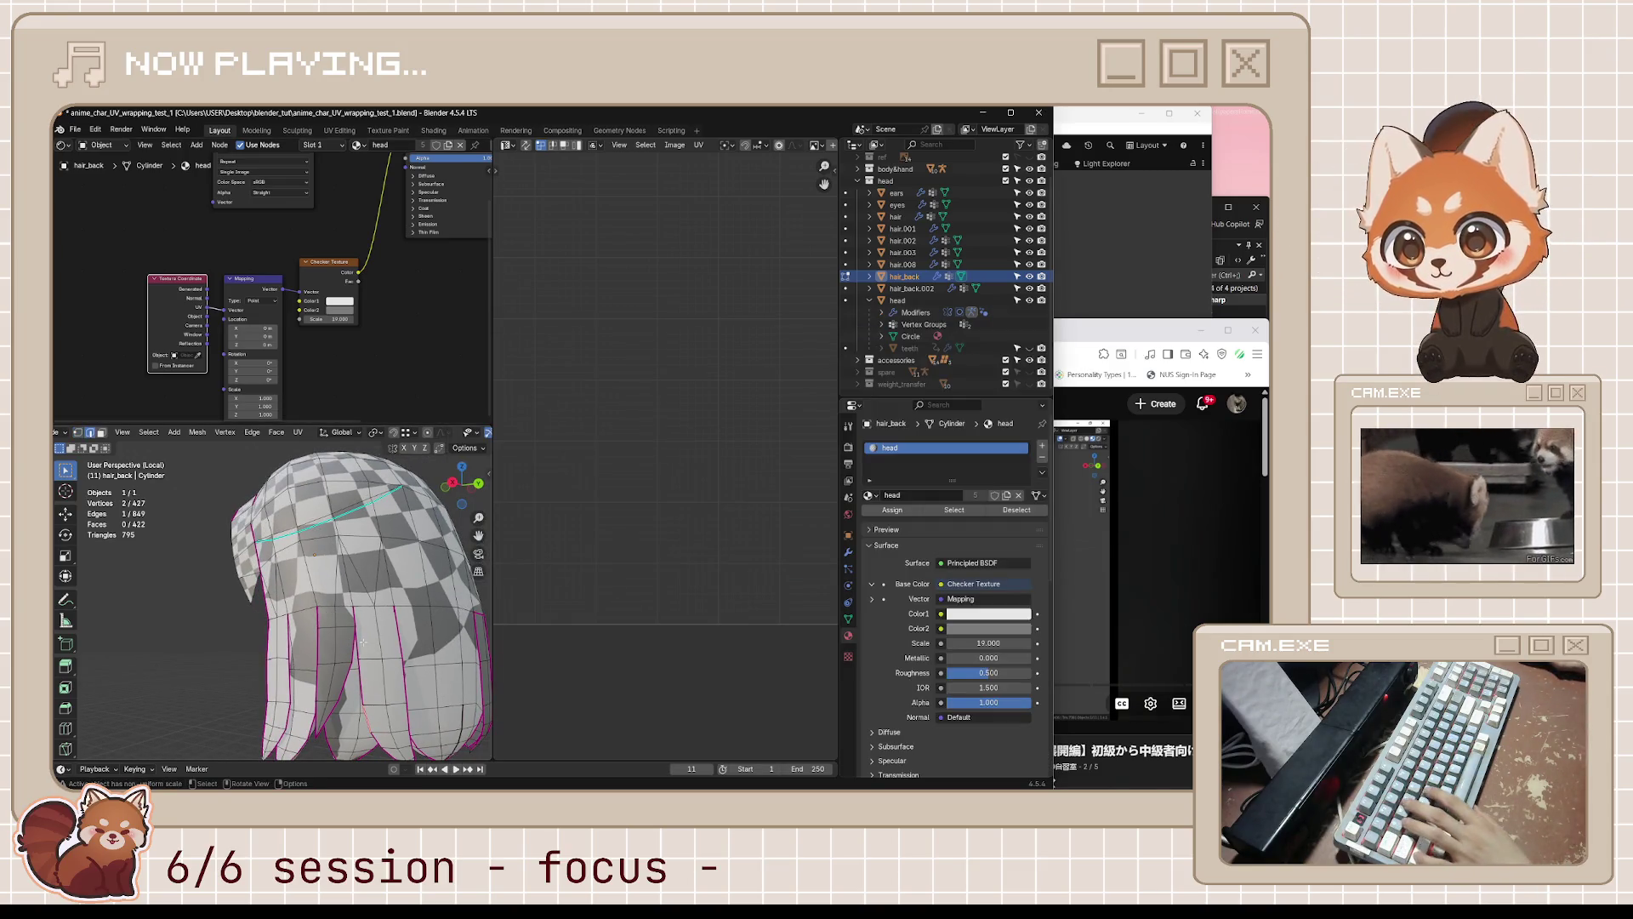
- Select all hair_back edges with the same crease via Select Similar and save the file
key("shift+g")
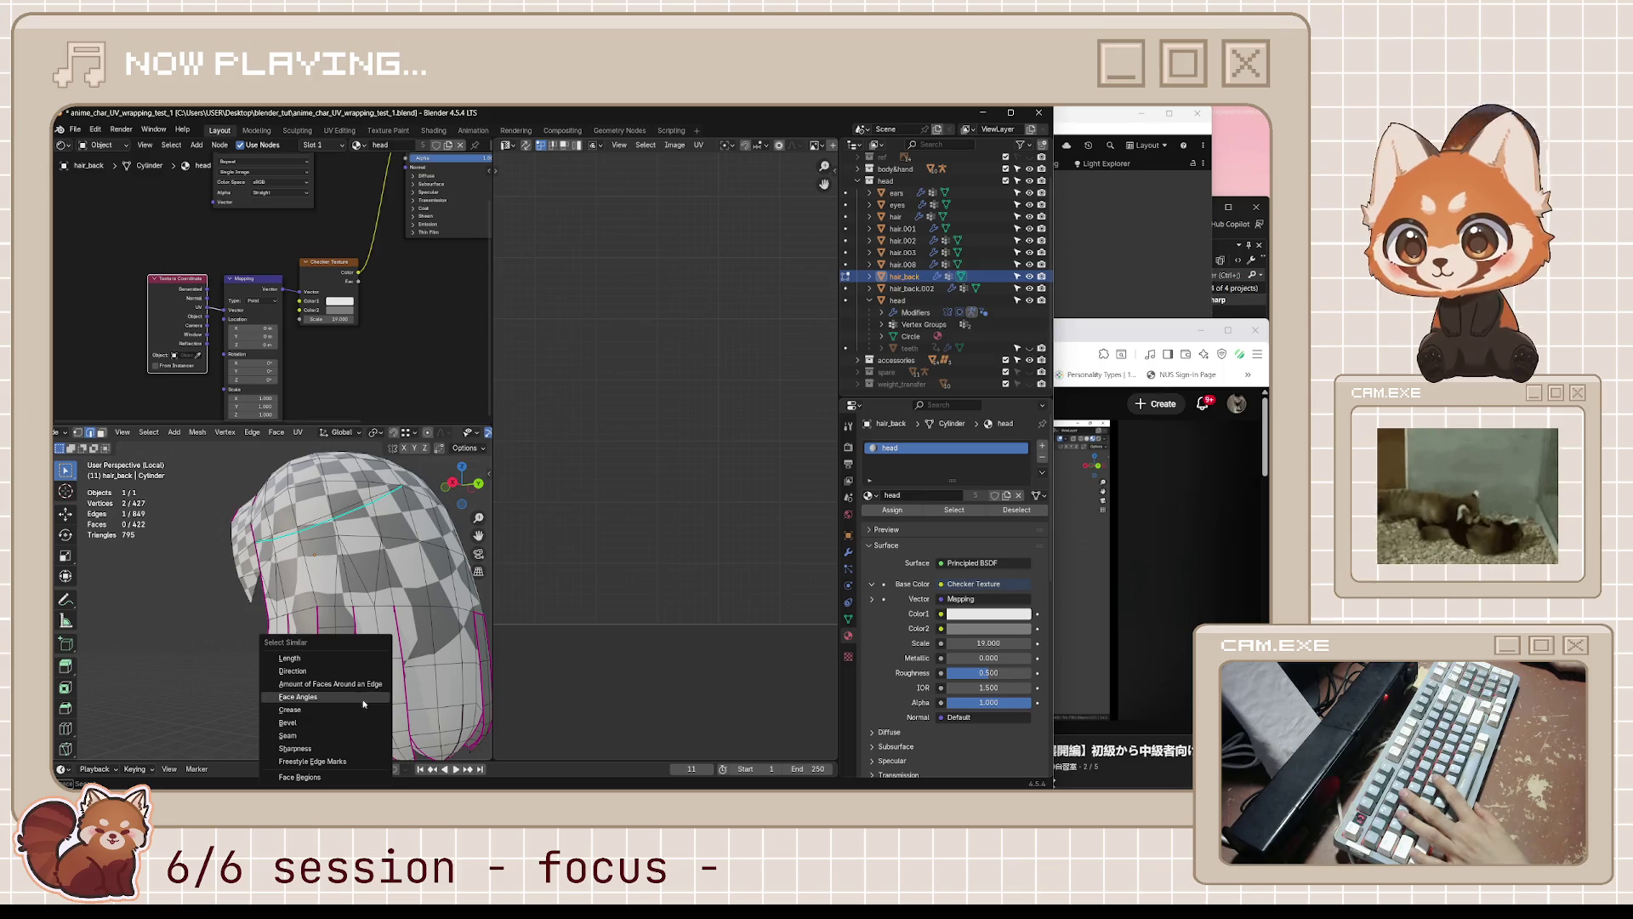
left_click(357, 711)
mouse_move(358, 711)
middle_mouse_down()
mouse_move(446, 678)
mouse_move(53, 687)
middle_mouse_up()
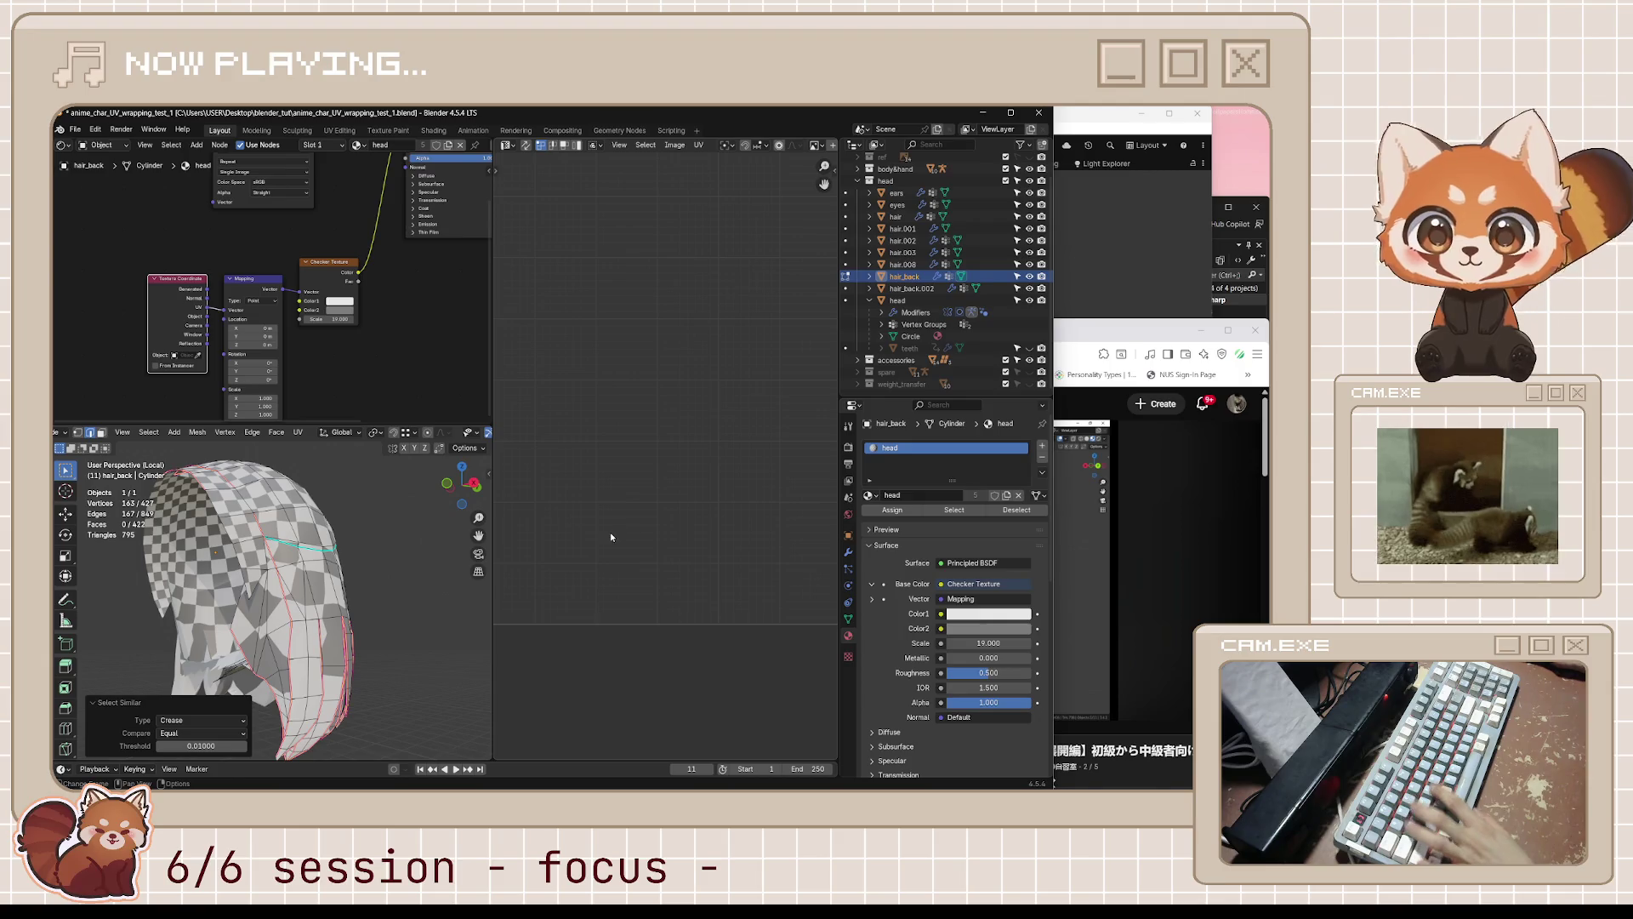
key("ctrl+s")
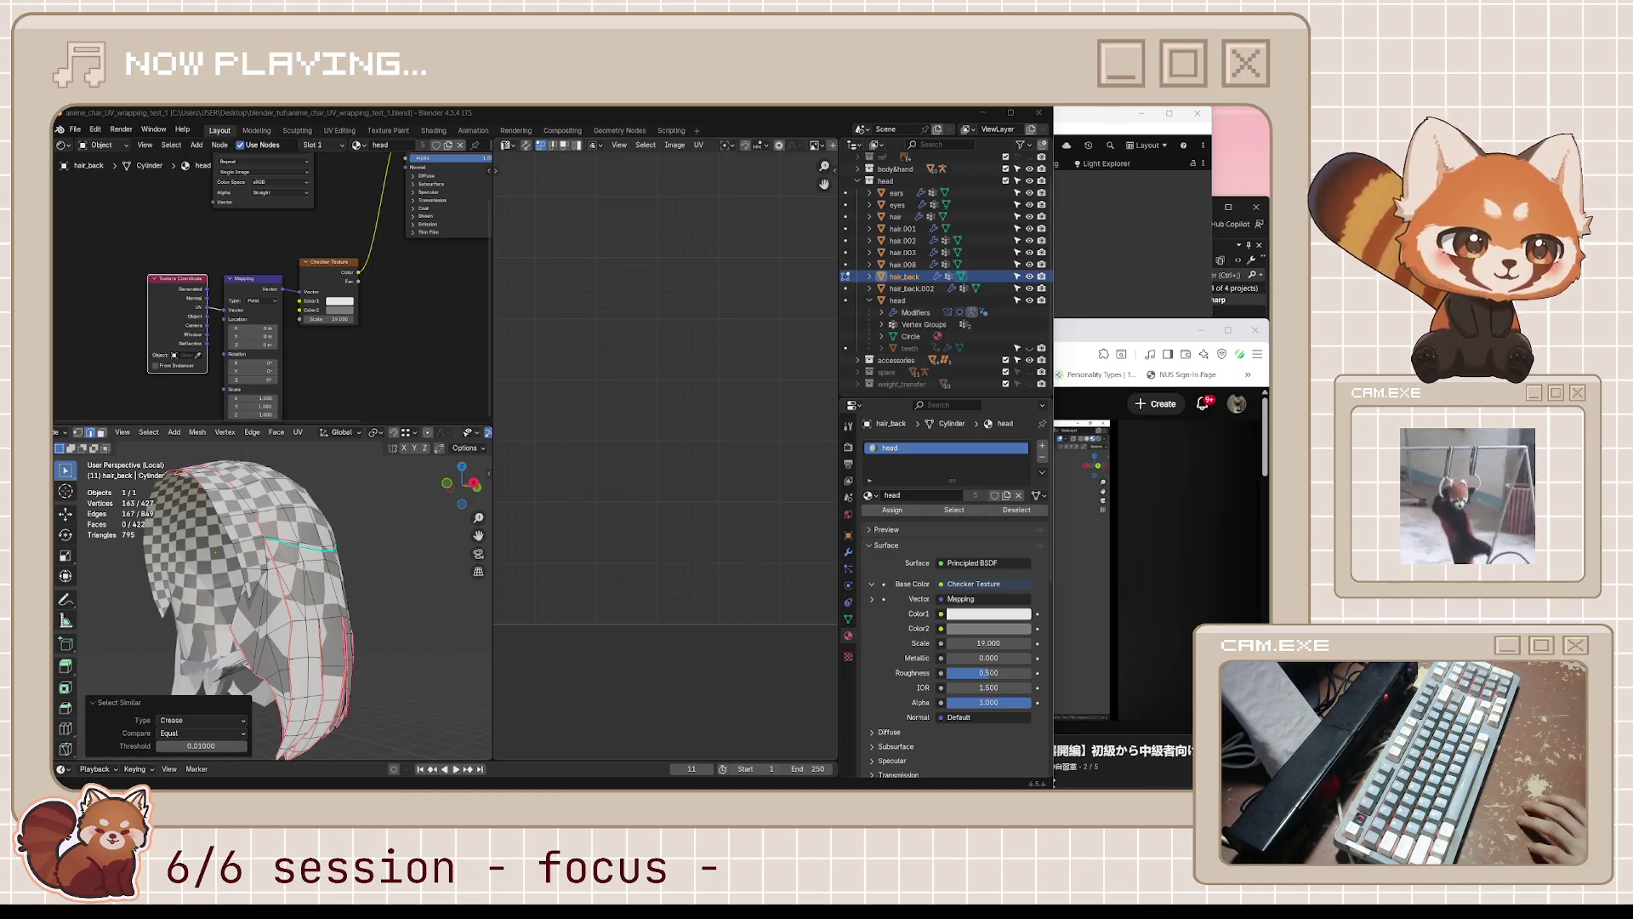
- Raise the YouTube tutorial and watch it to about 10:37, then pause
left_click(1123, 561)
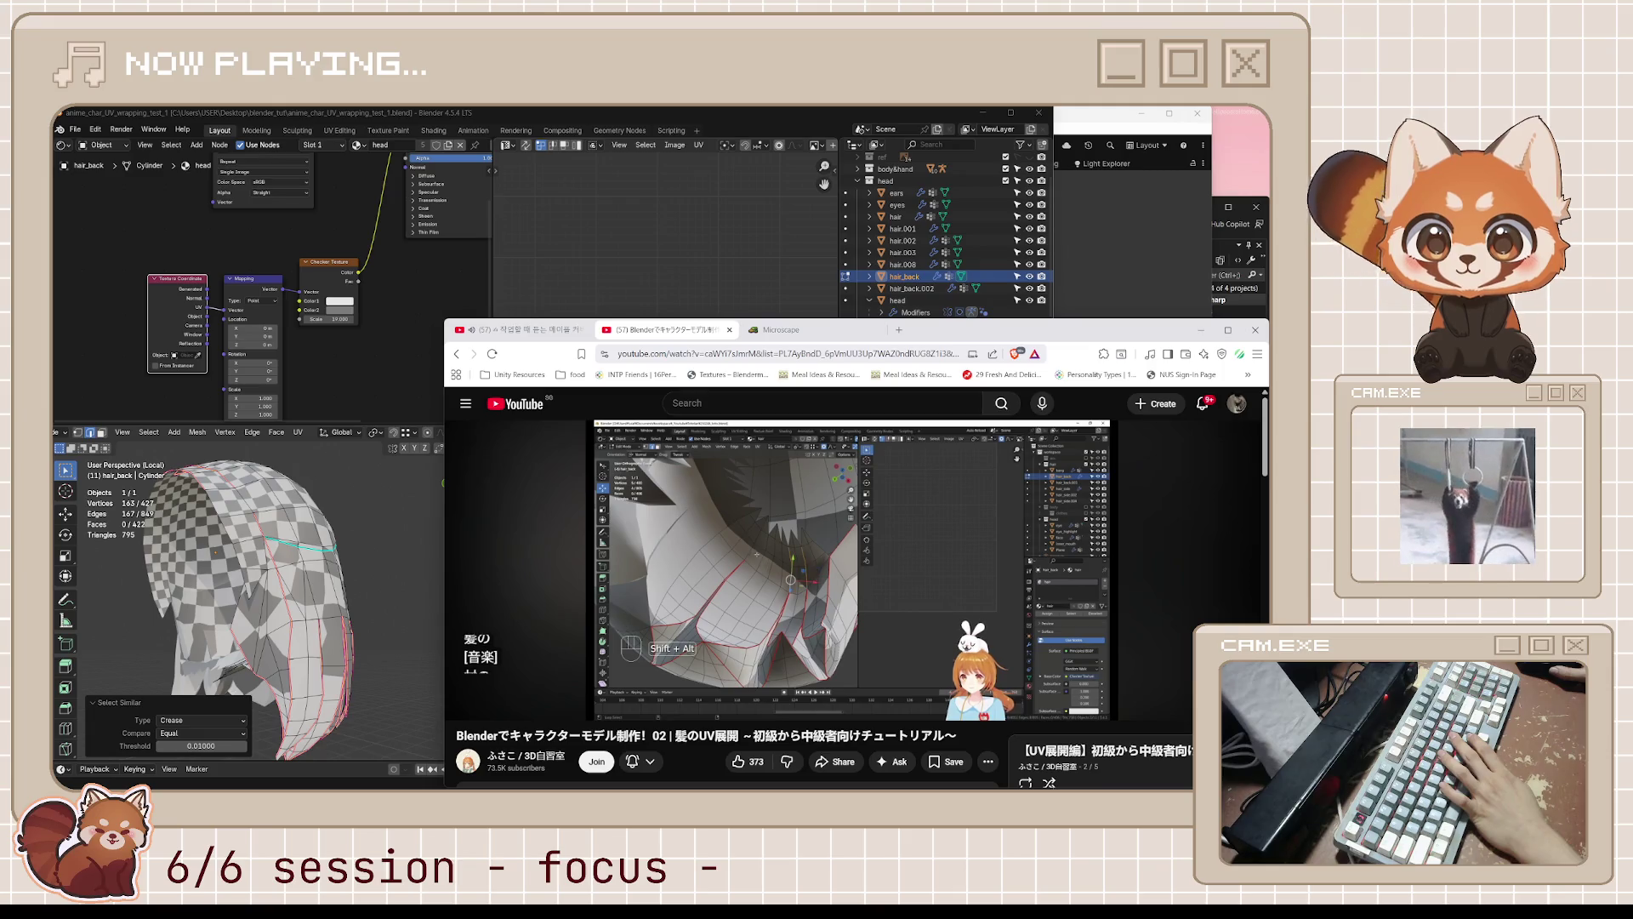
left_click(931, 628)
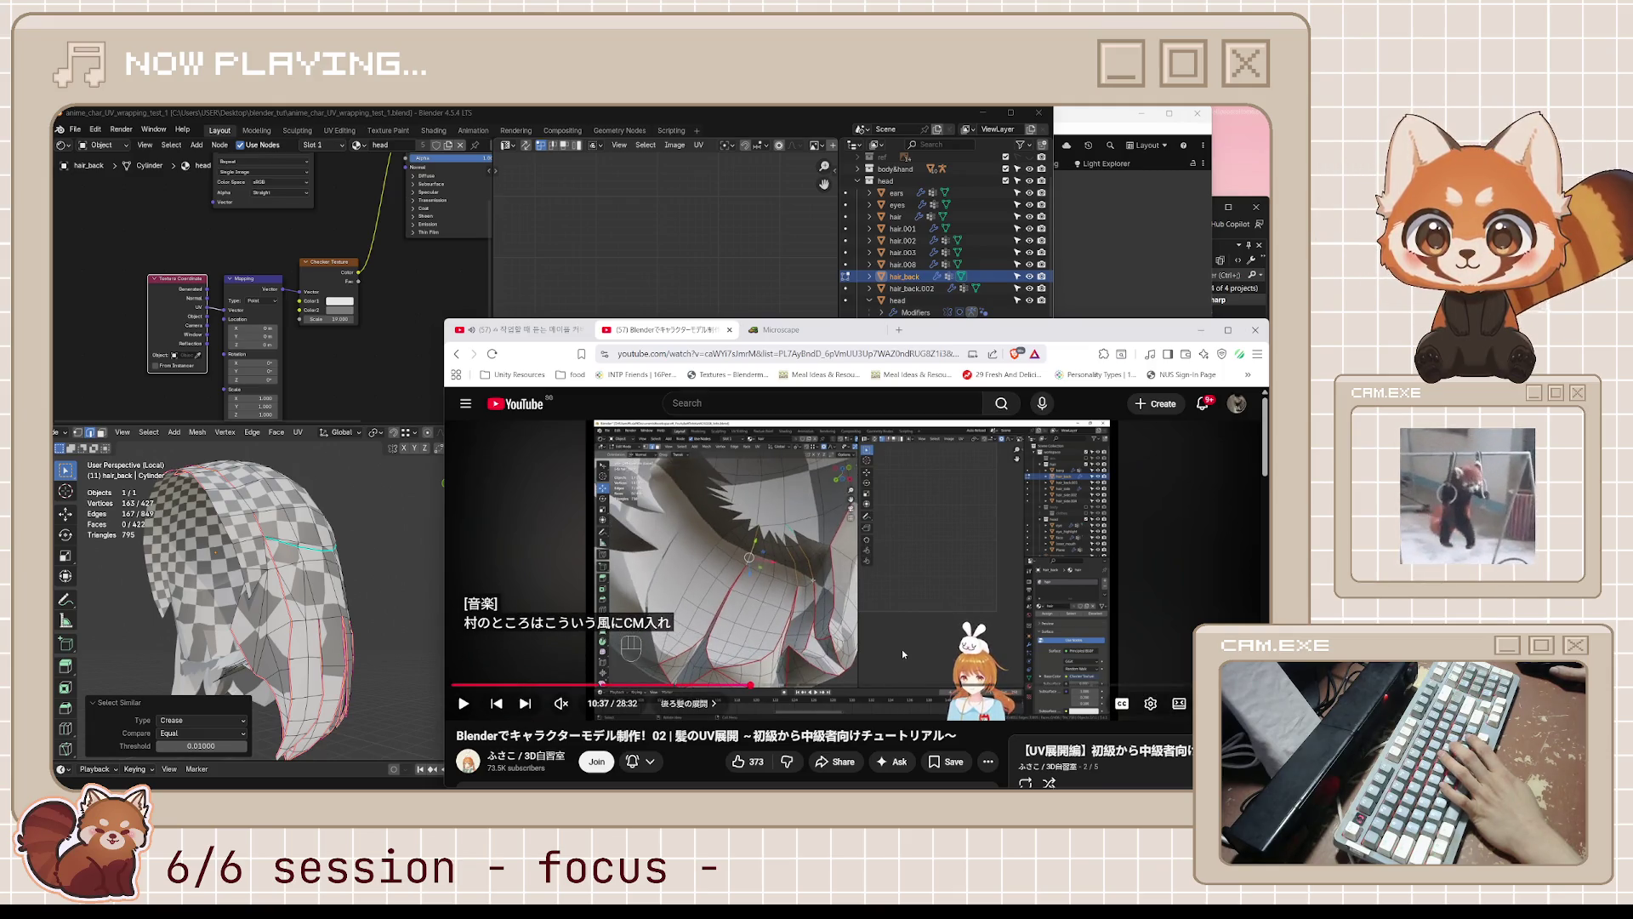
- Resume the tutorial and rewind it to 11:59
left_click(900, 655)
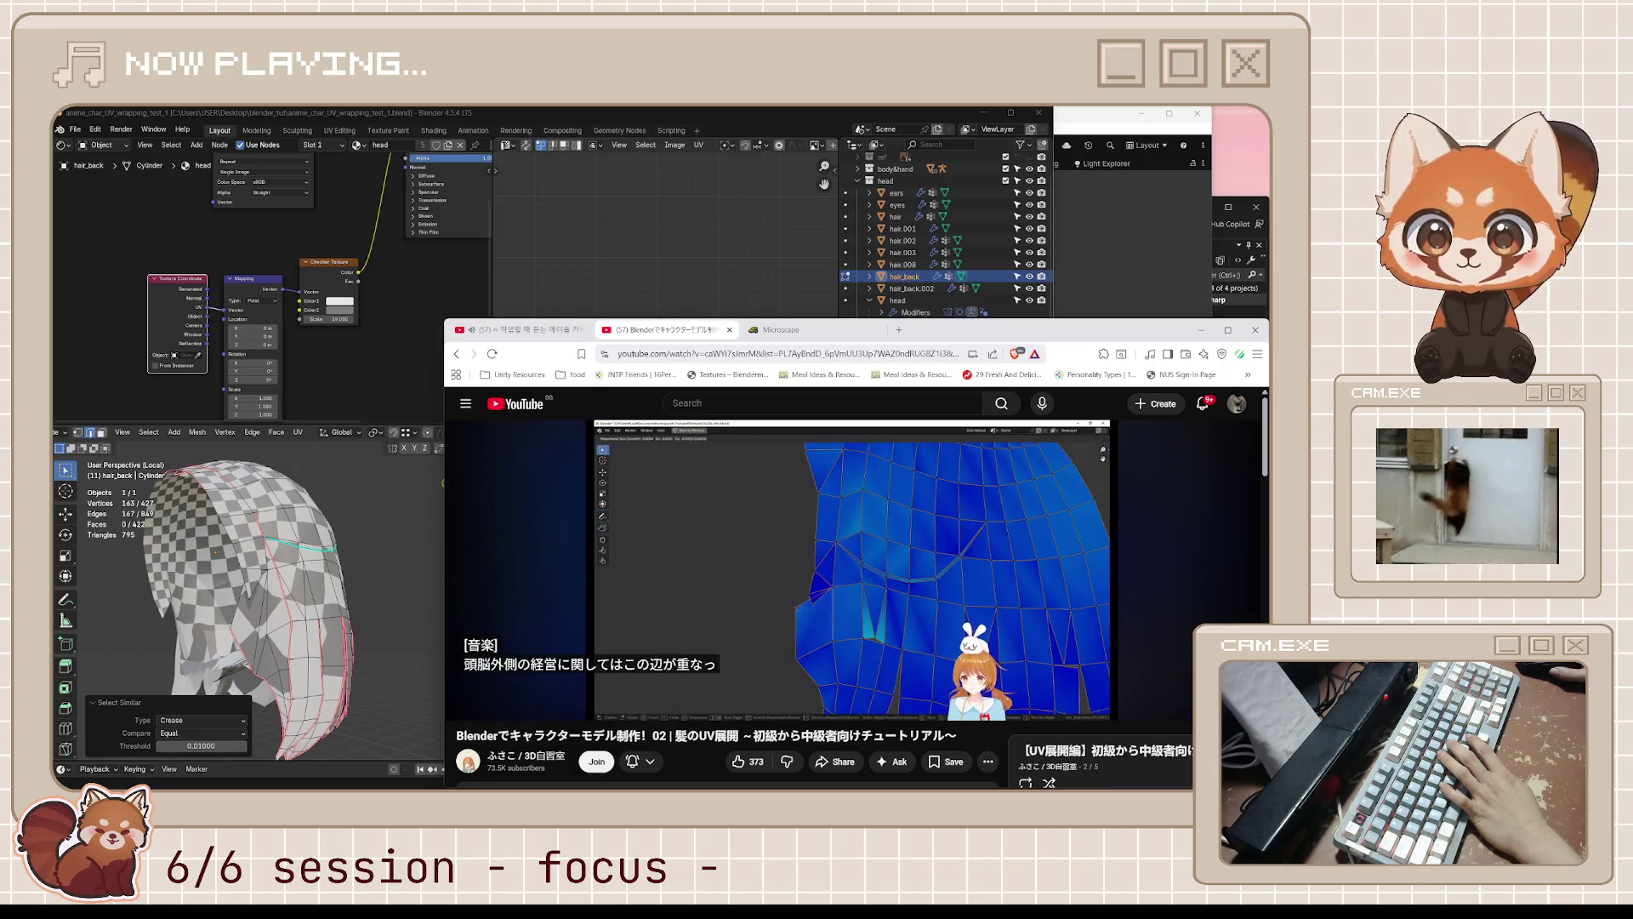
mouse_move(908, 566)
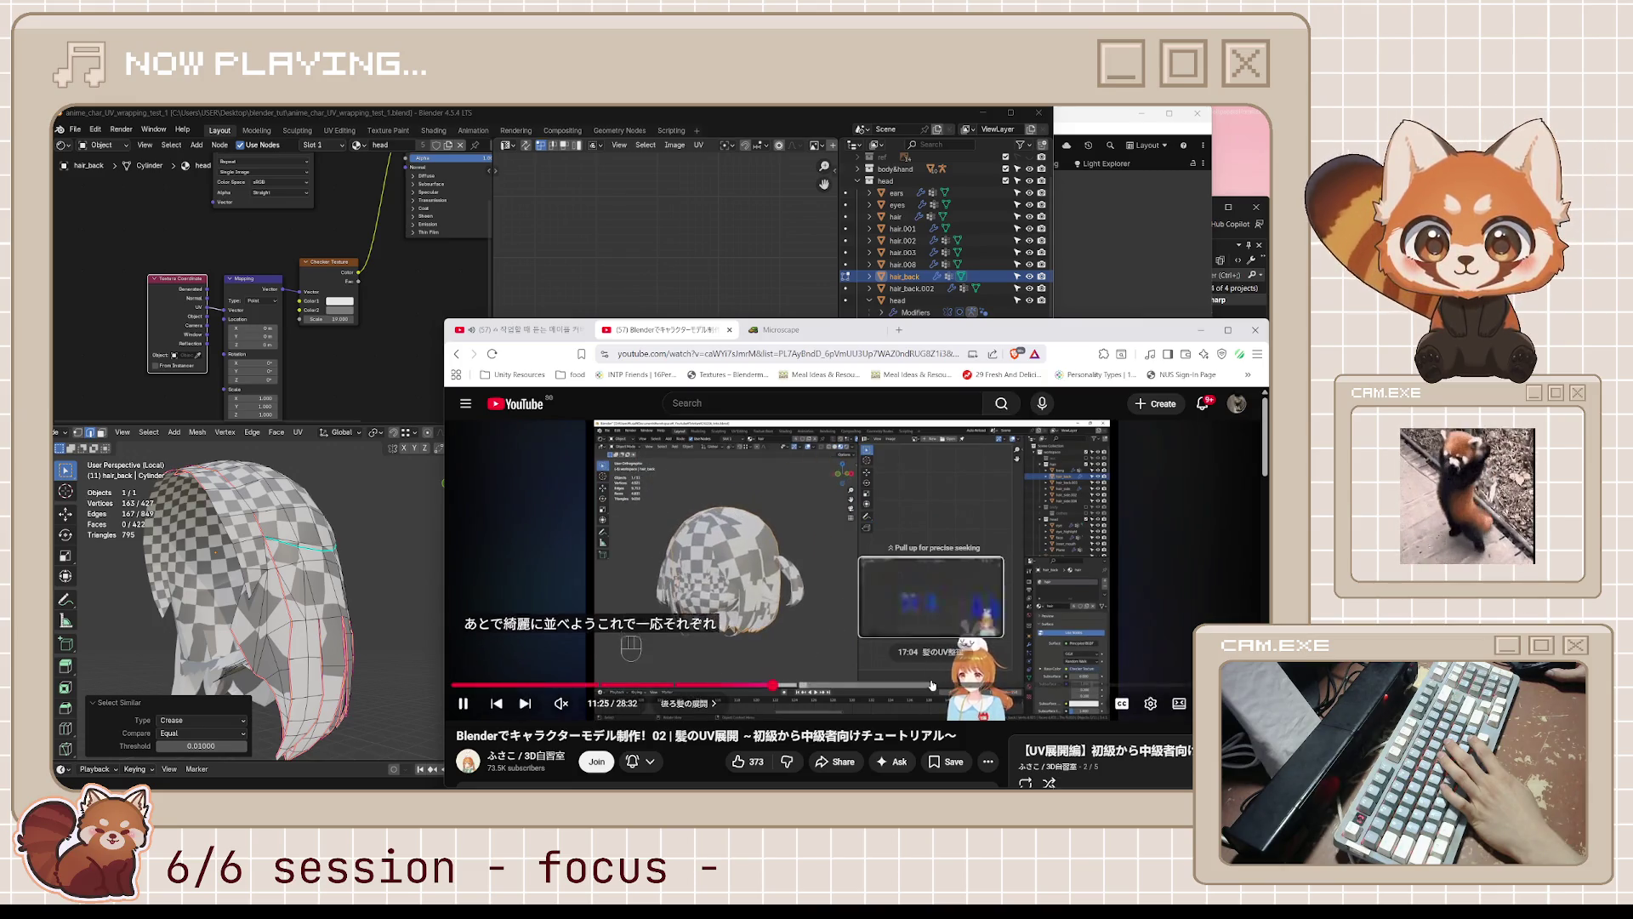
mouse_move(920, 627)
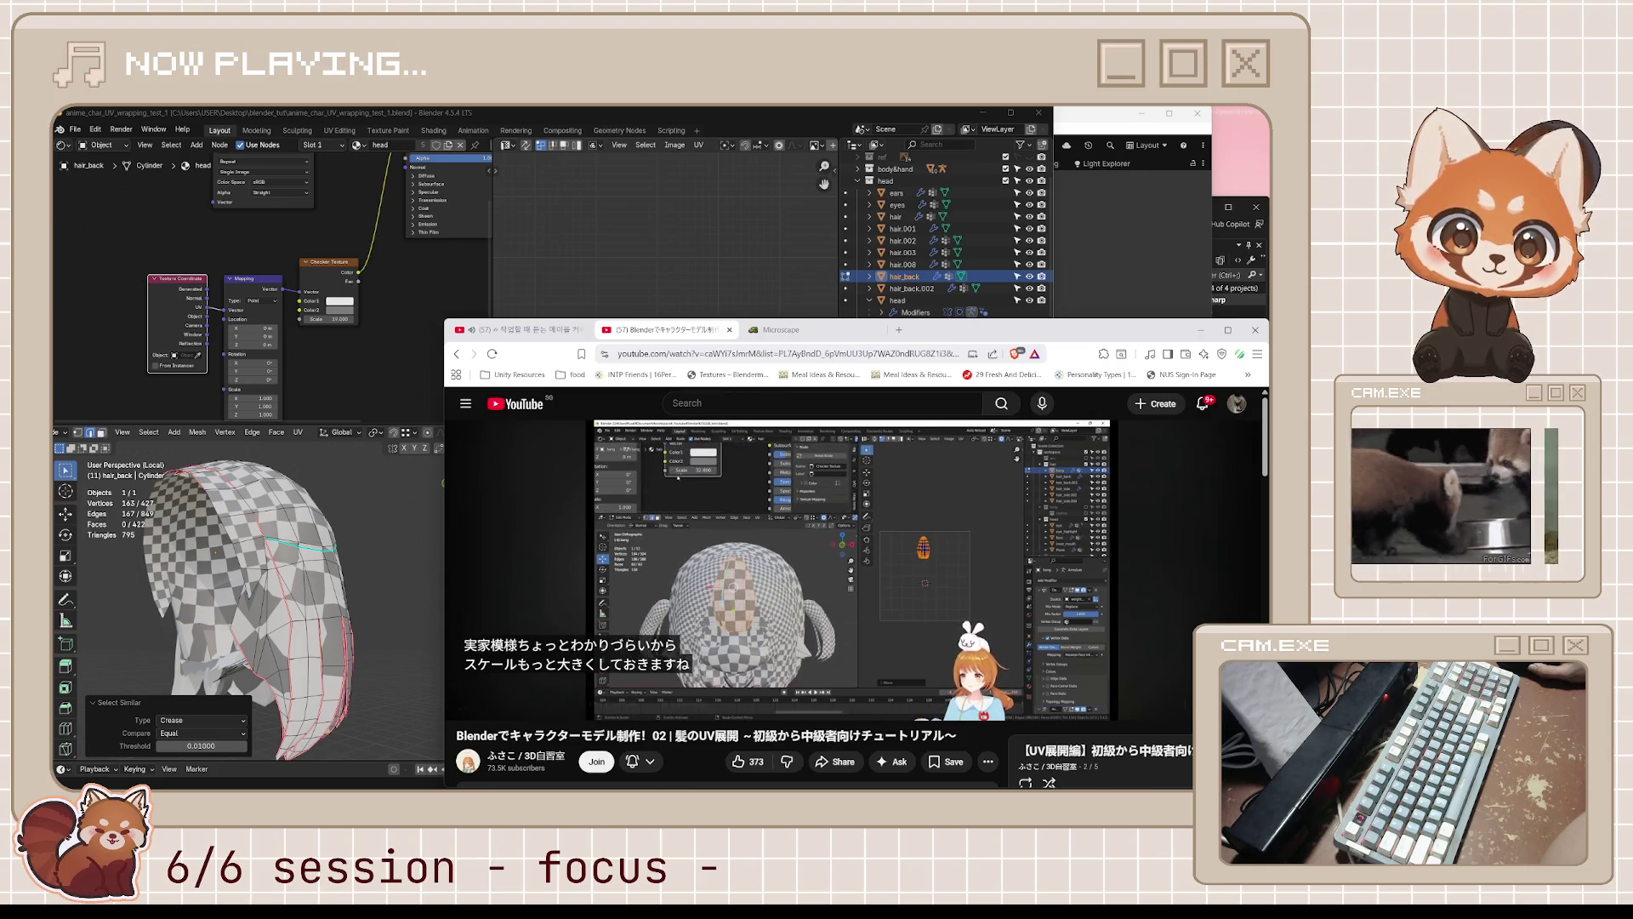
mouse_move(920, 576)
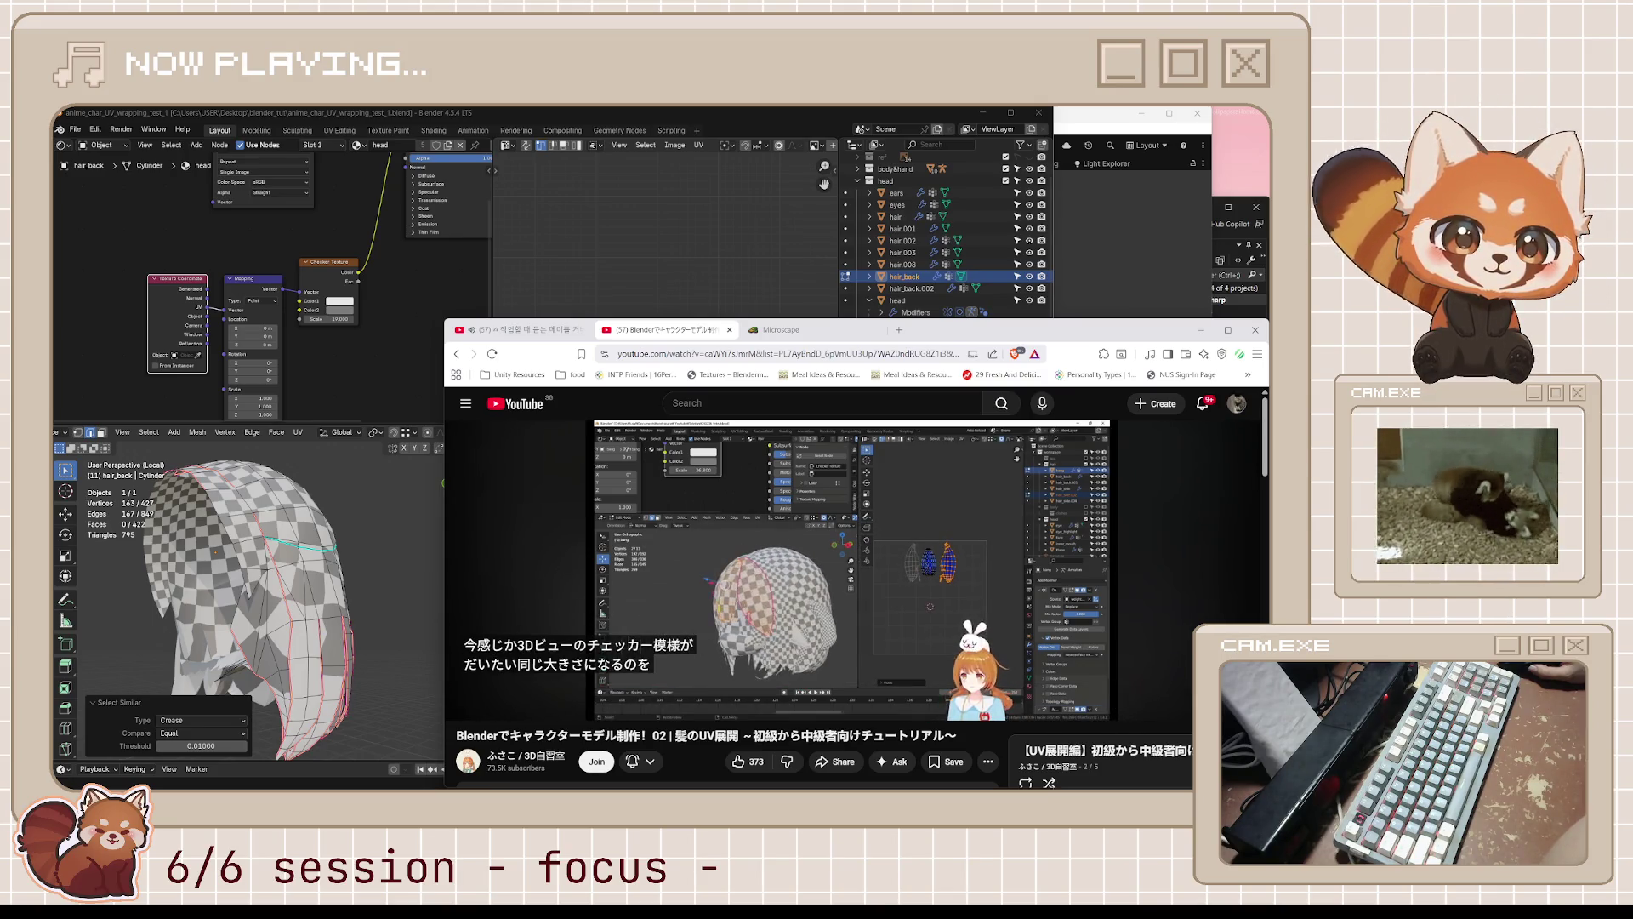
key("Left")
key("Left")
key("Left")
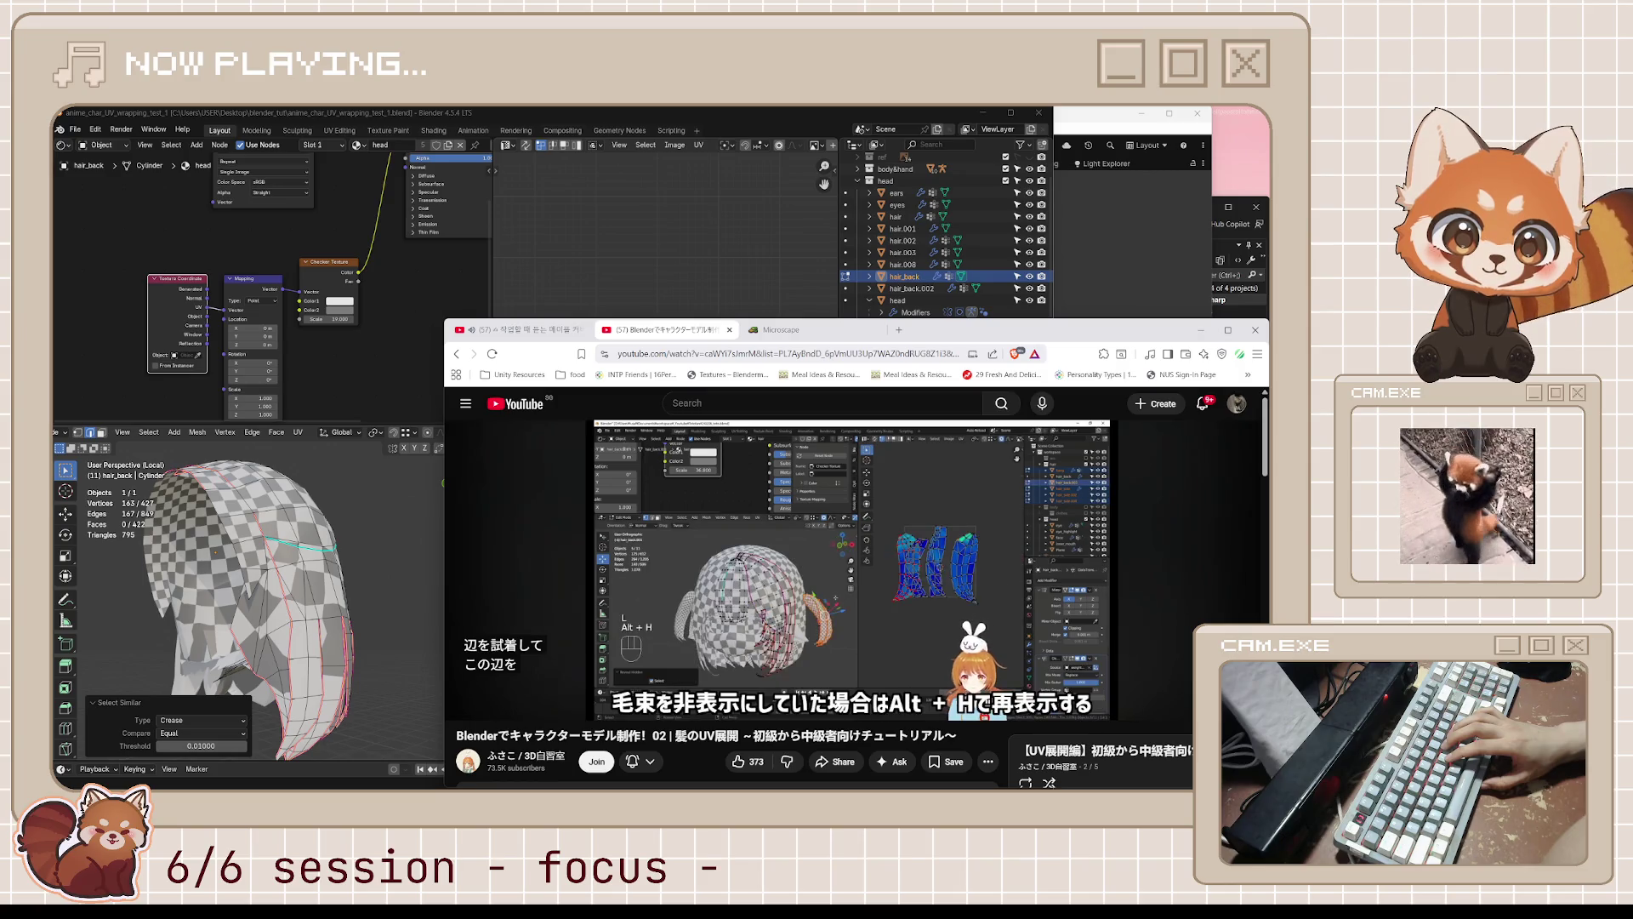
- Pause and resume repeatedly while following the strand islands being laid out, past 14:00
left_click(899, 587)
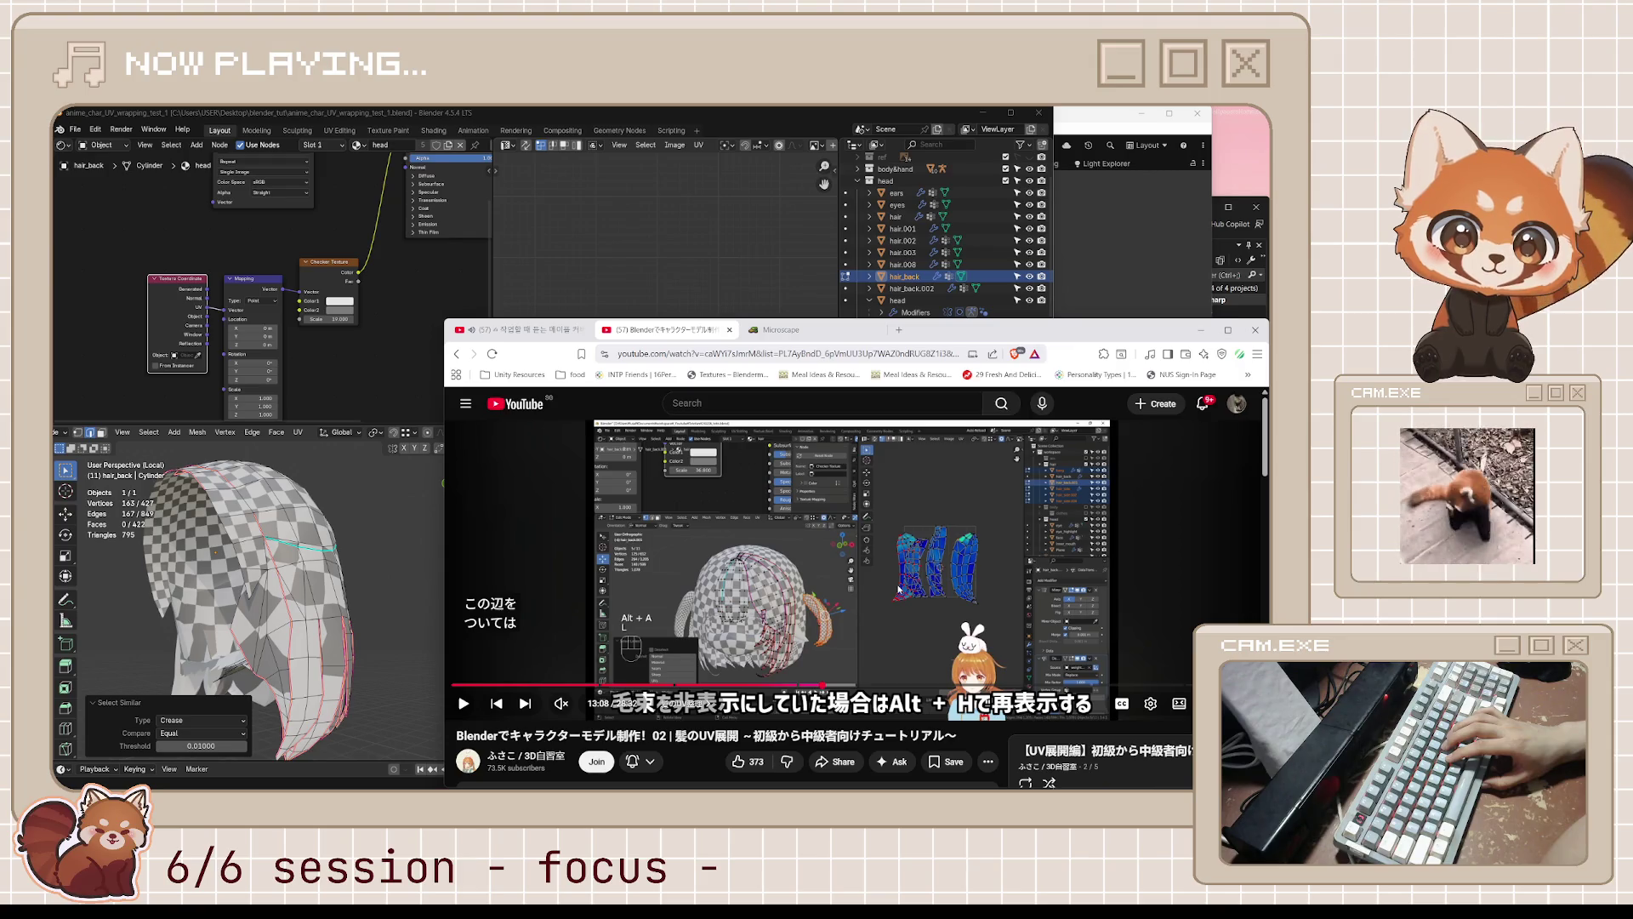
left_click(900, 587)
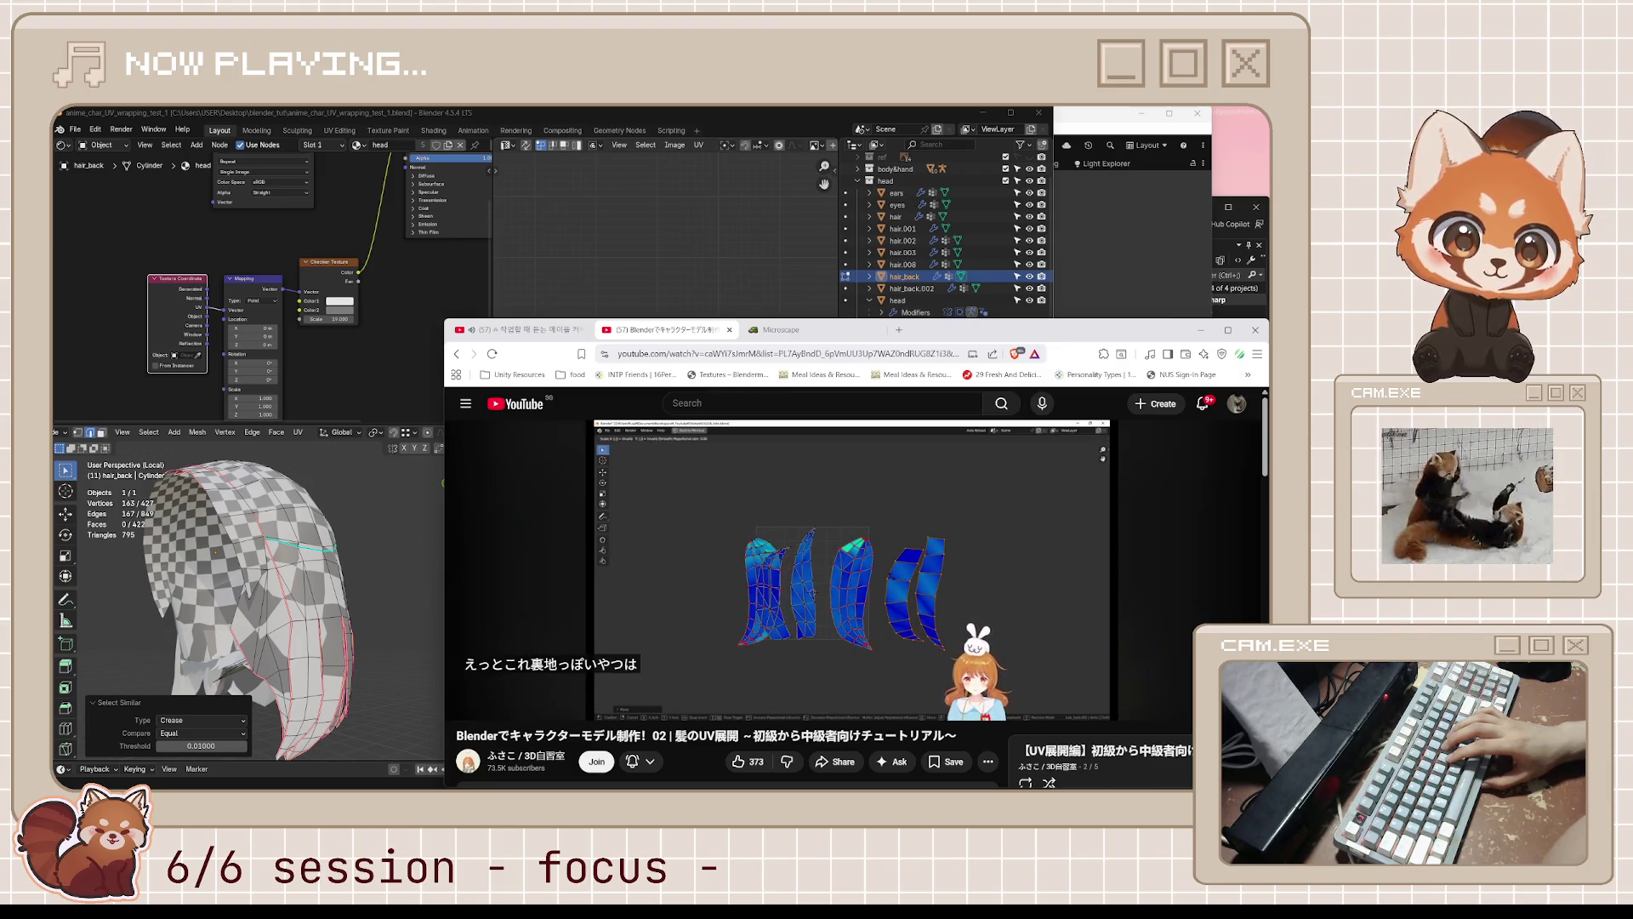
left_click(899, 587)
left_click(899, 587)
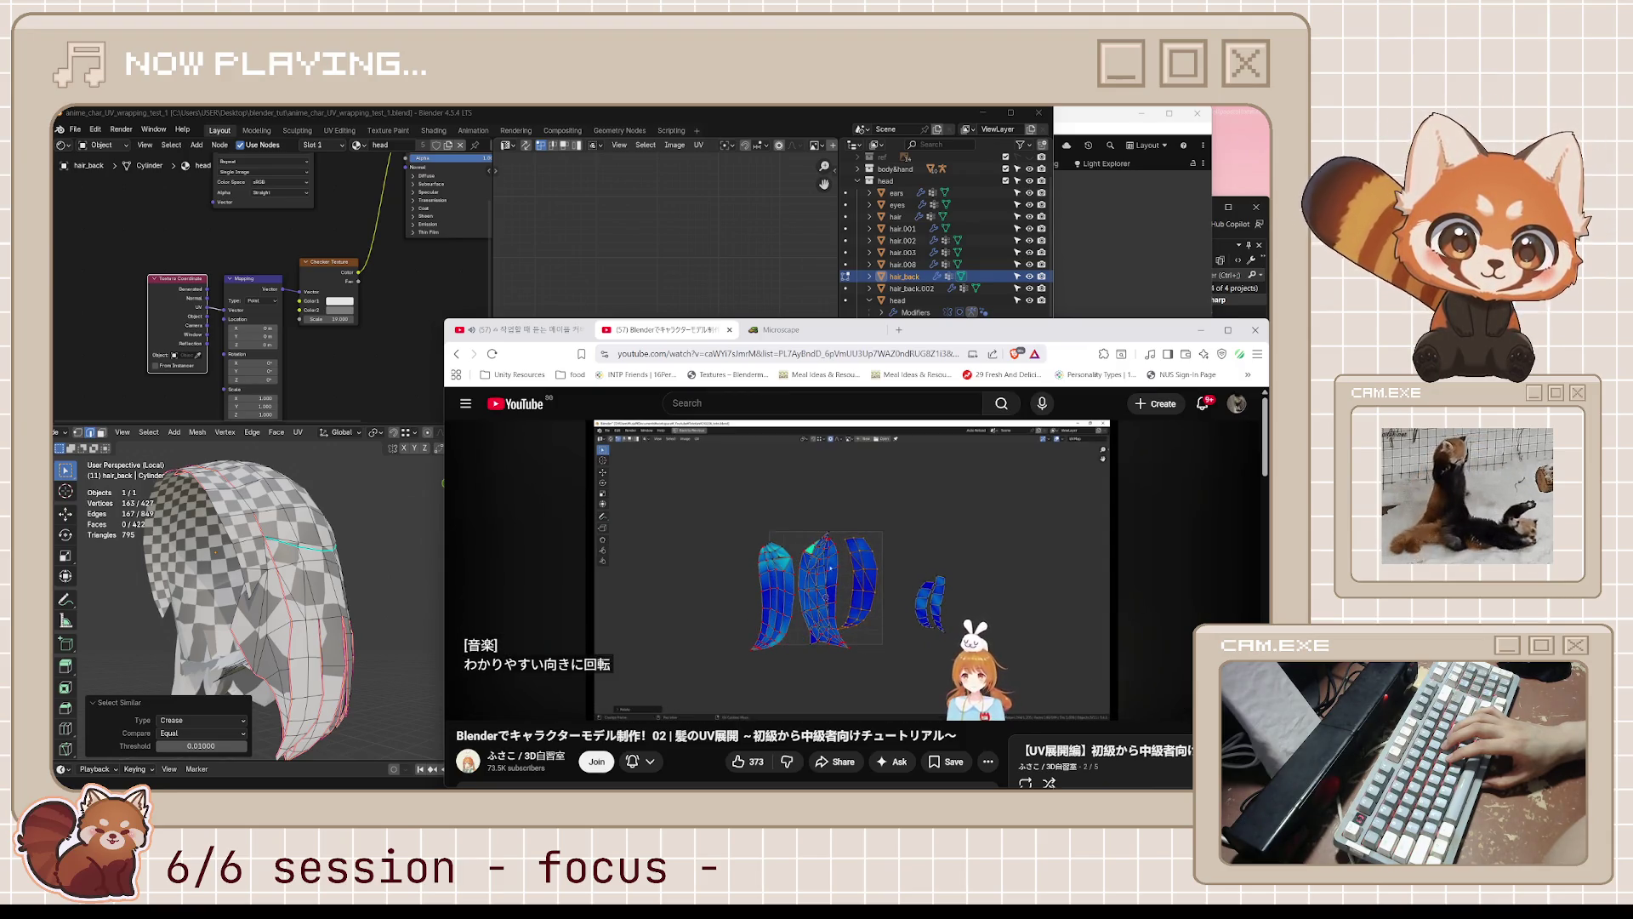
left_click(900, 589)
left_click(899, 589)
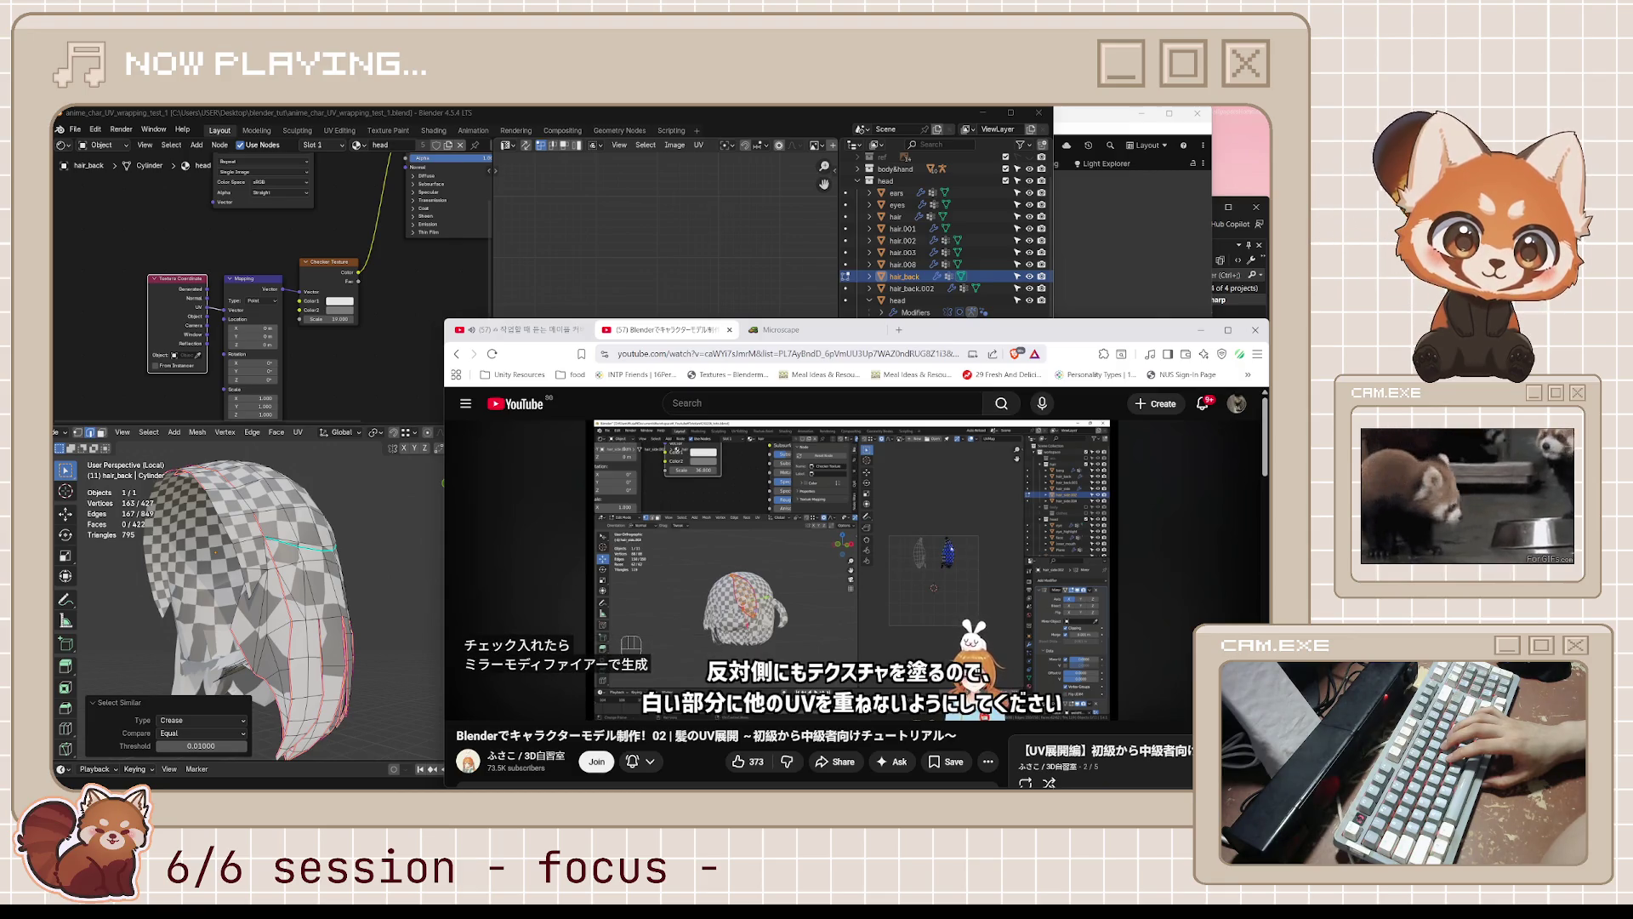
left_click(899, 587)
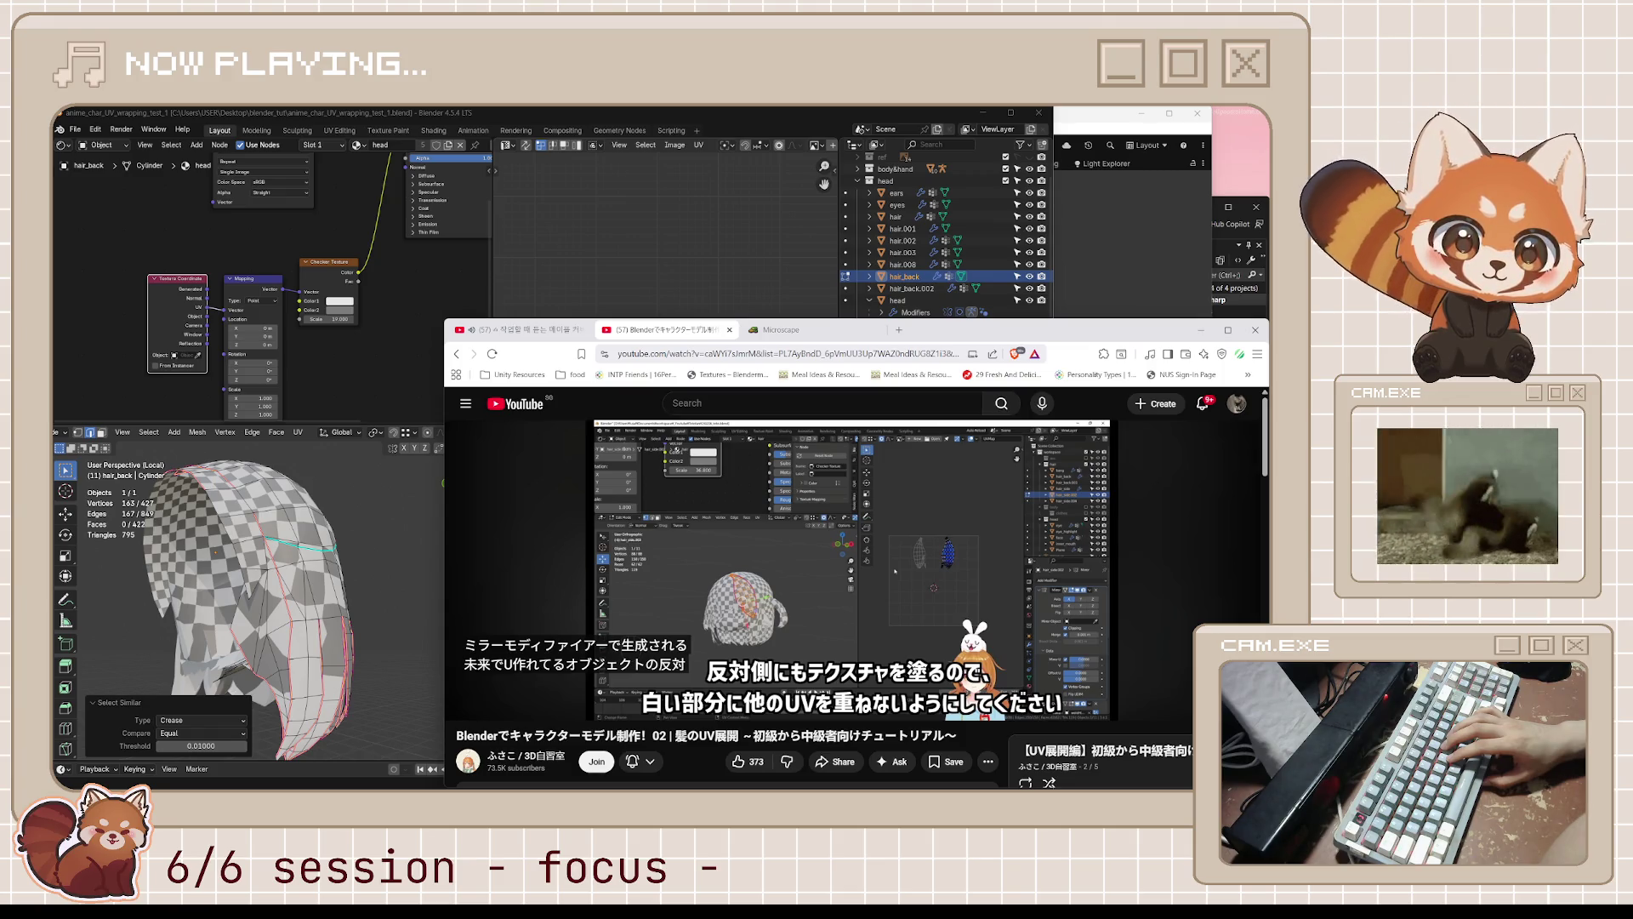
left_click(895, 571)
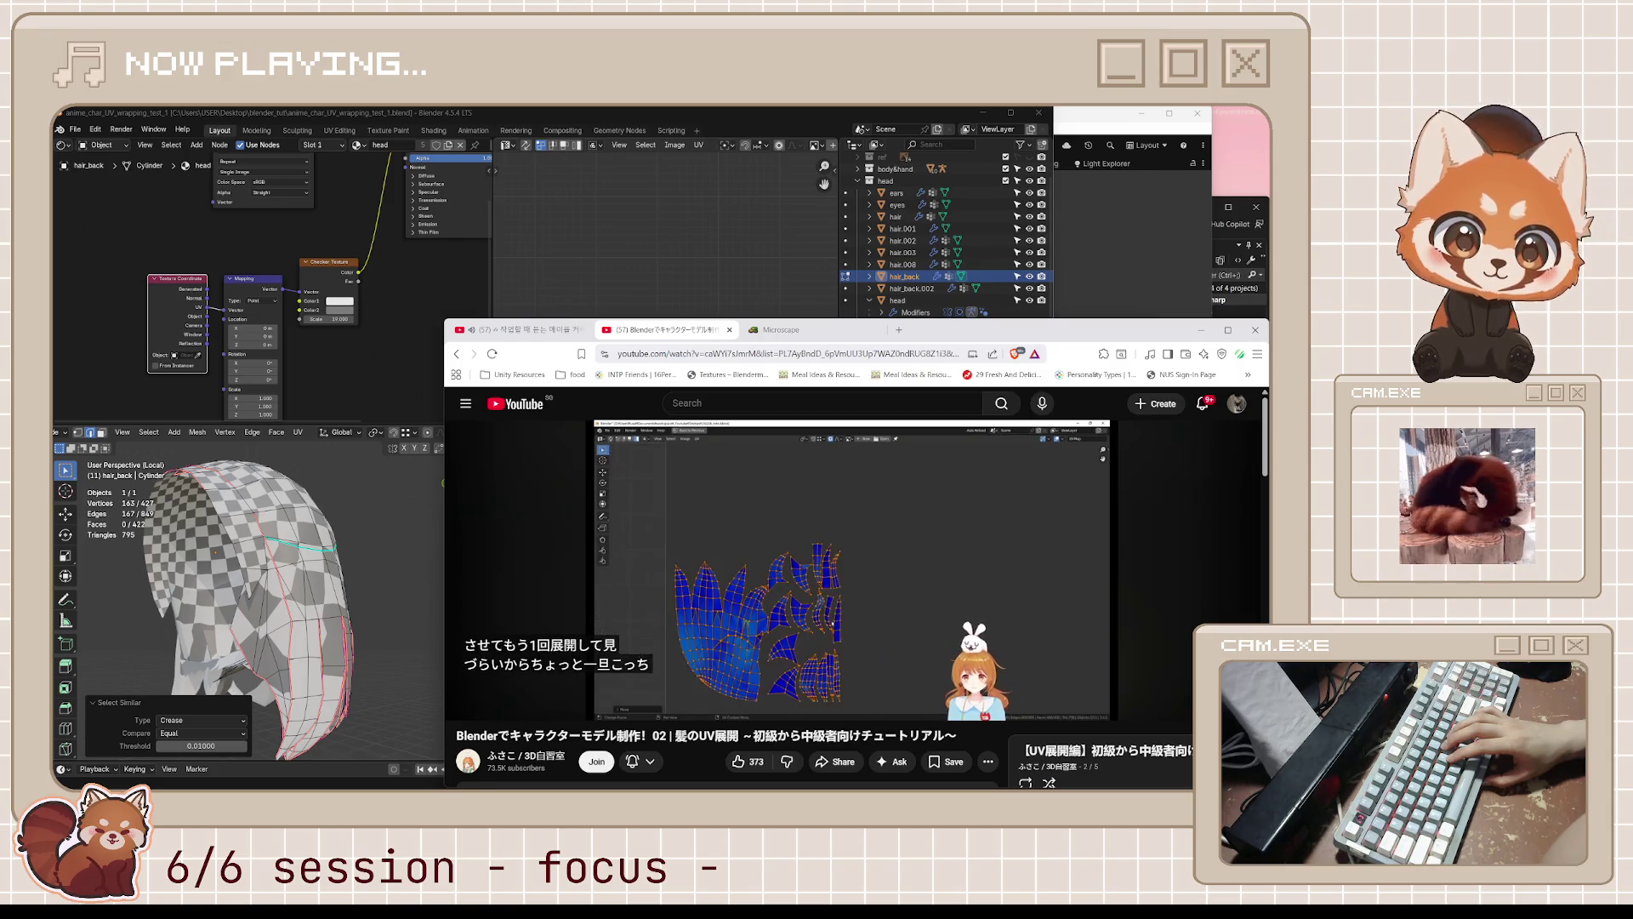
- Skip the tutorial back 10 seconds and pause at the back-hair unwrapping section
key("j")
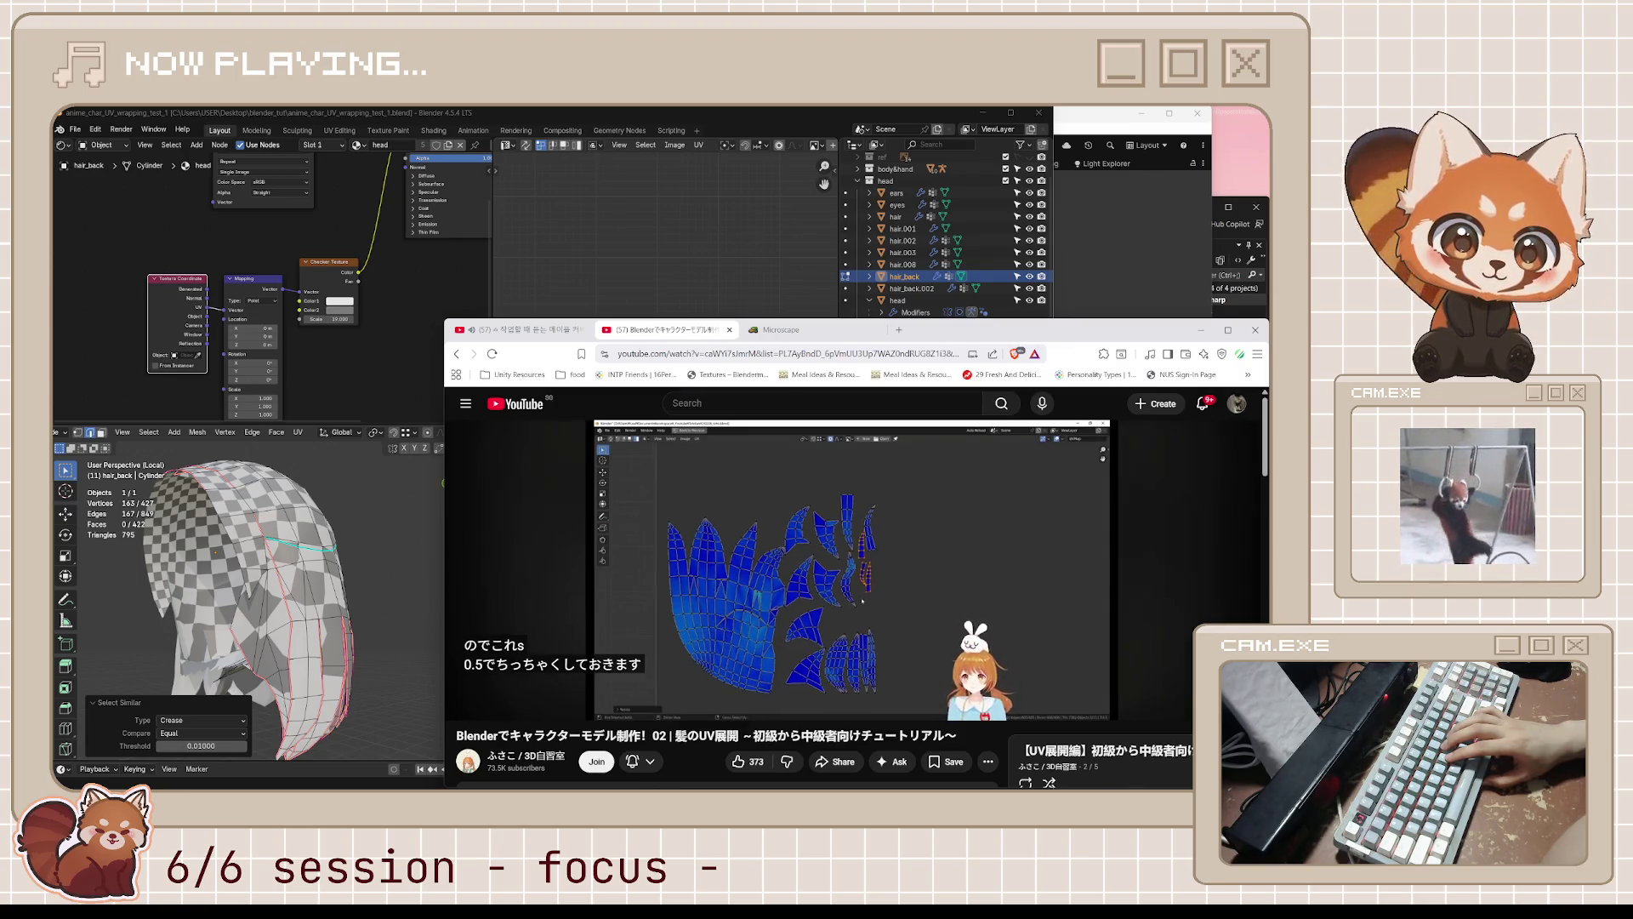
key("space")
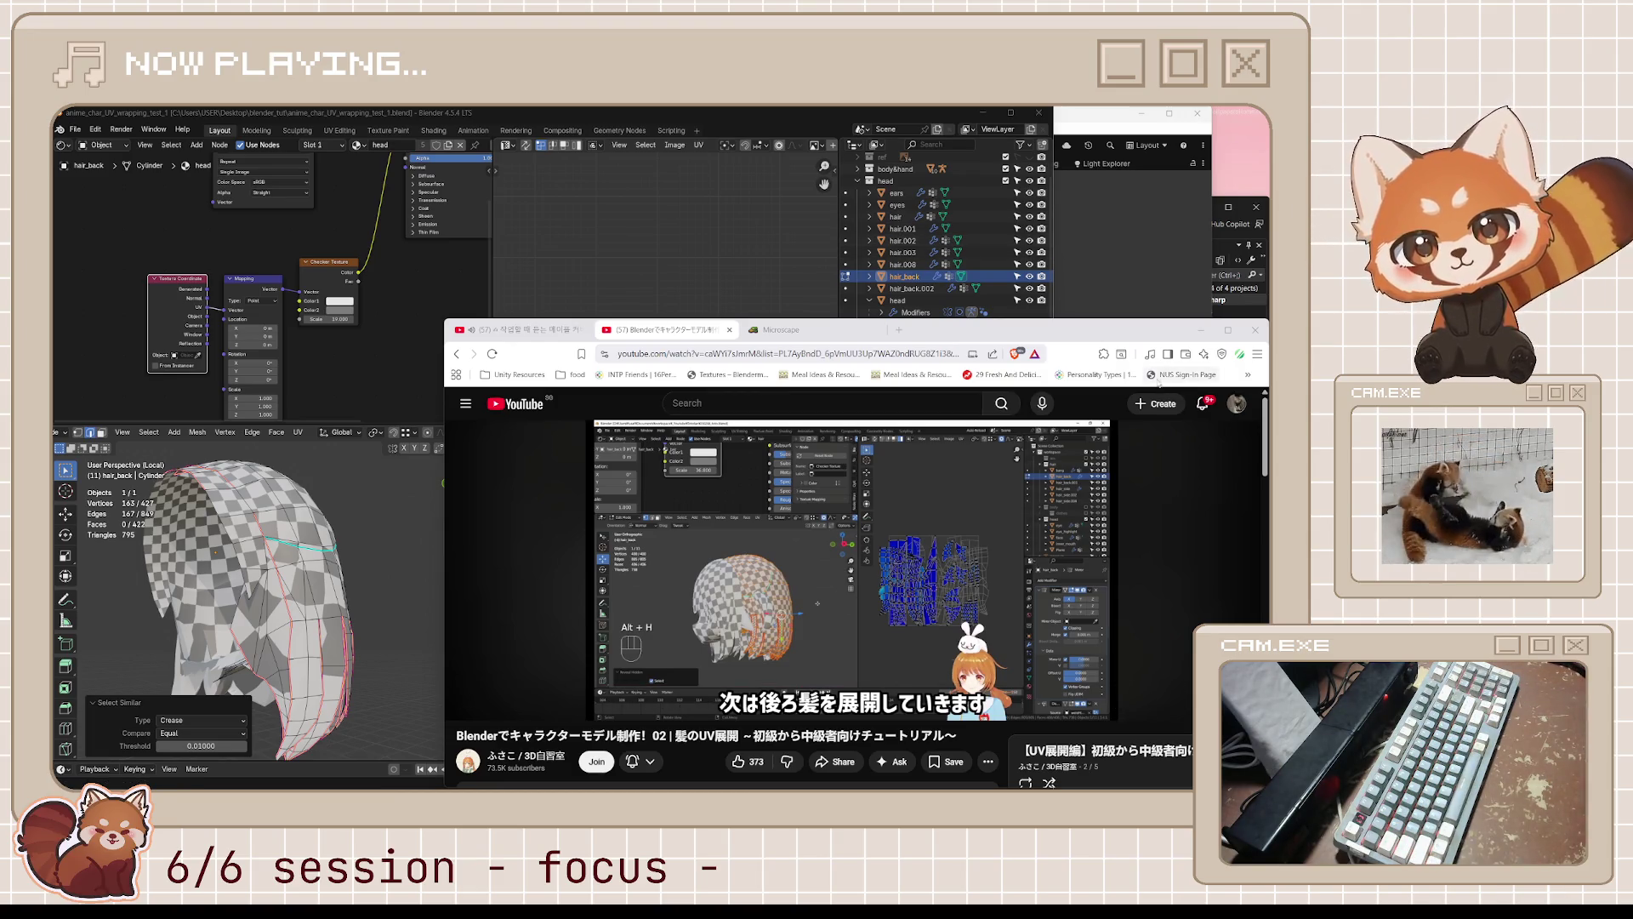
- Follow the back-hair unwrapping, pausing at 14:32, until strand islands surround the UV square
left_click(882, 596)
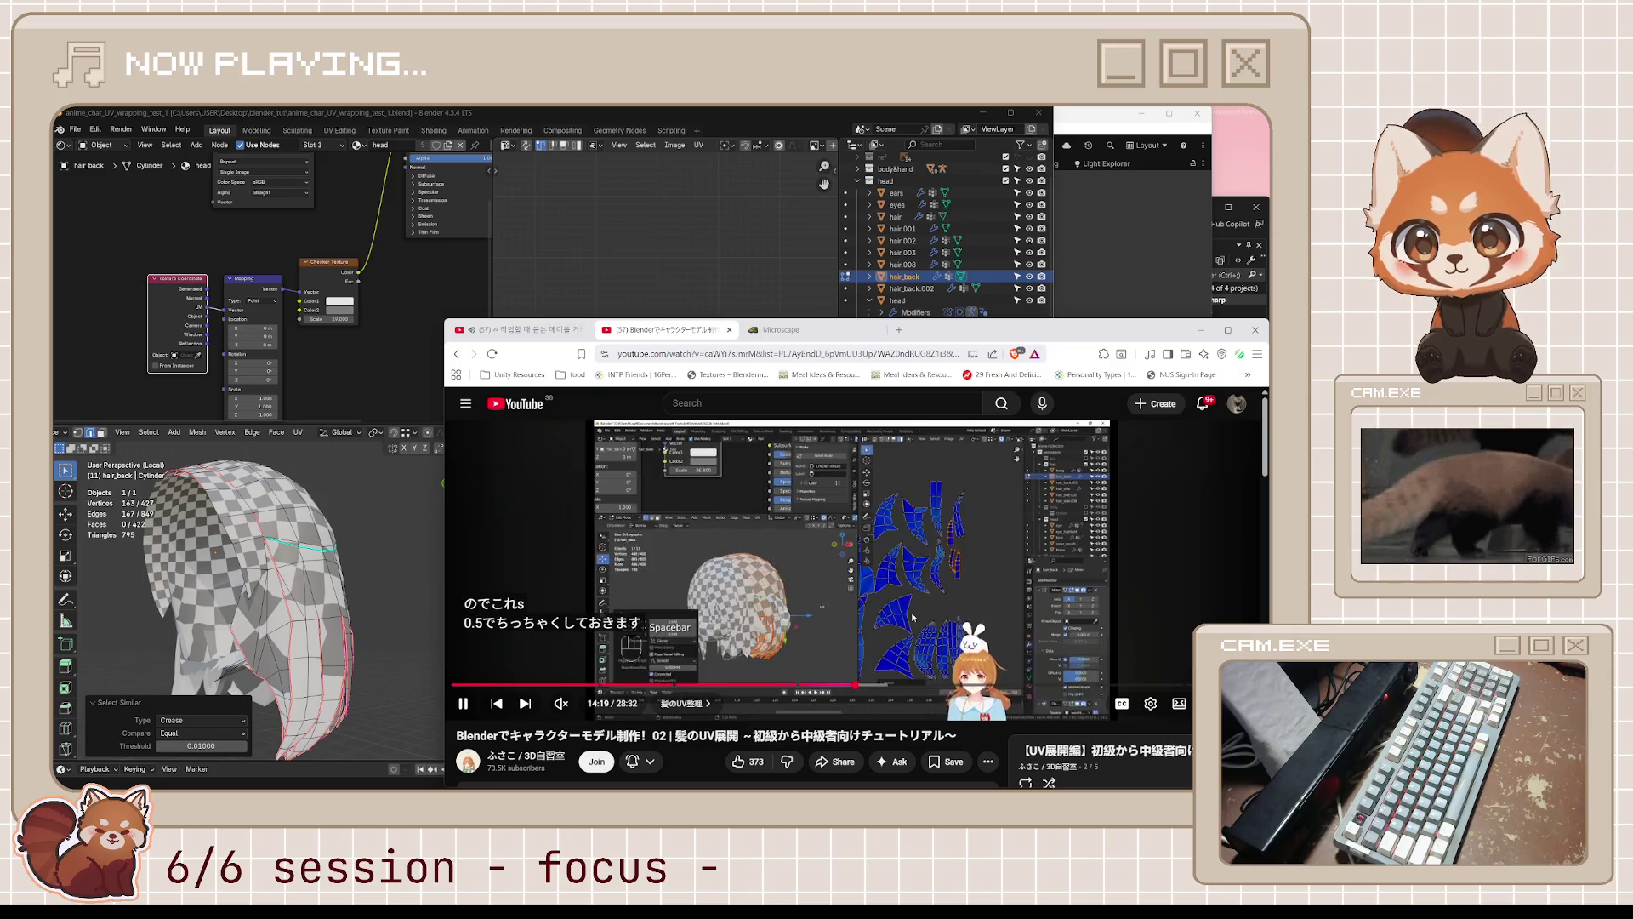
left_click(887, 621)
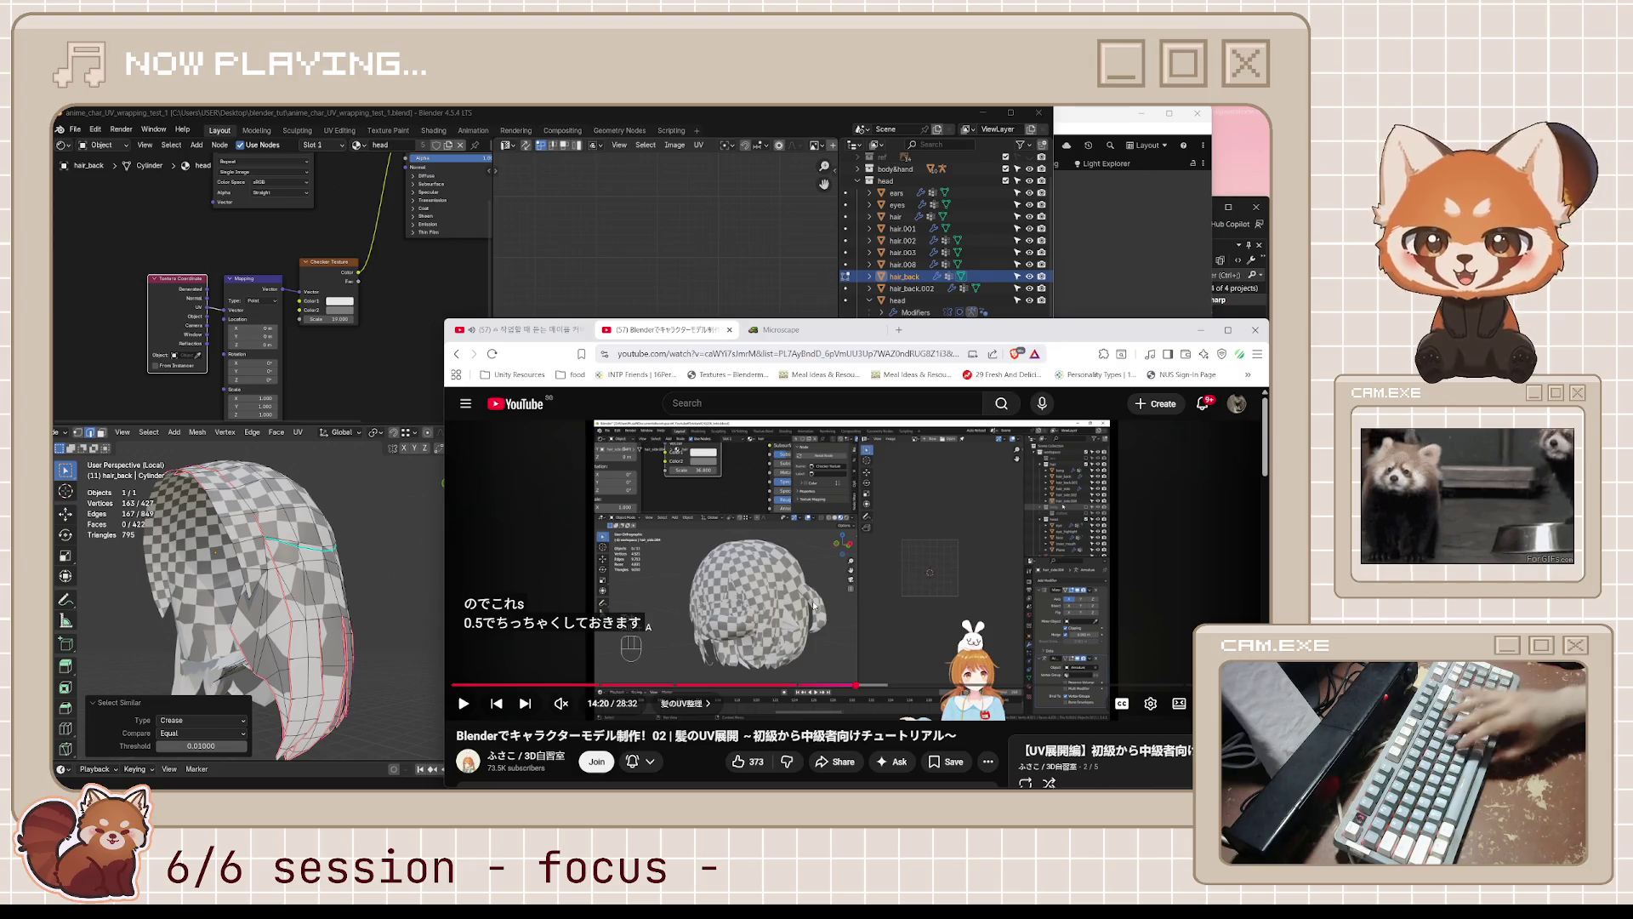
key("space")
key("space")
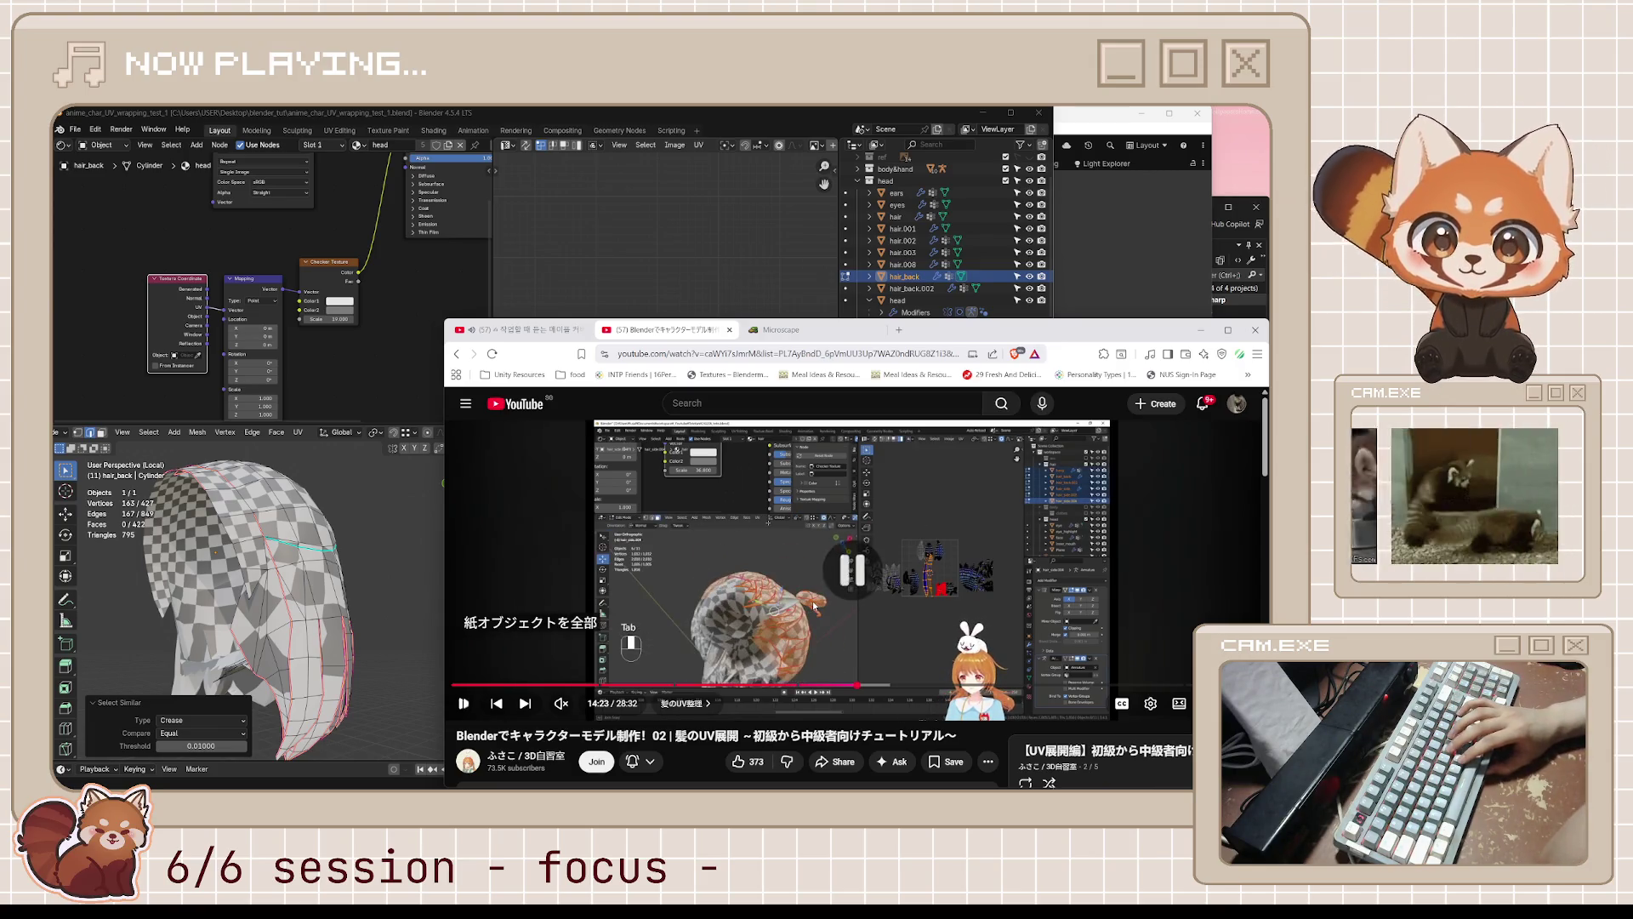
key("space")
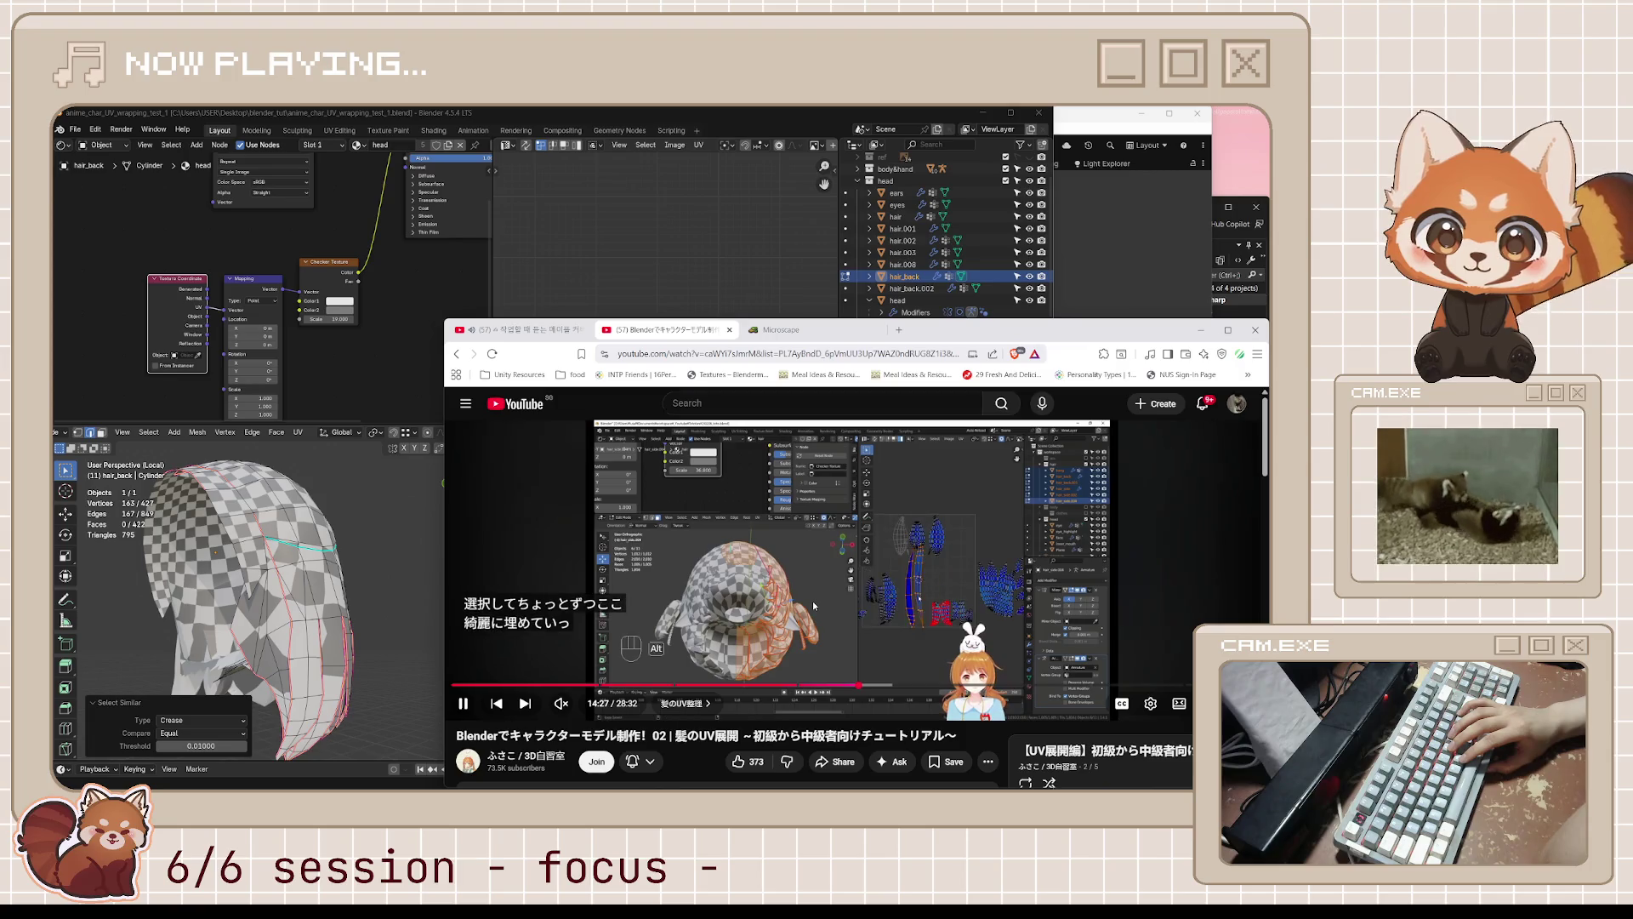
key("space")
key("space")
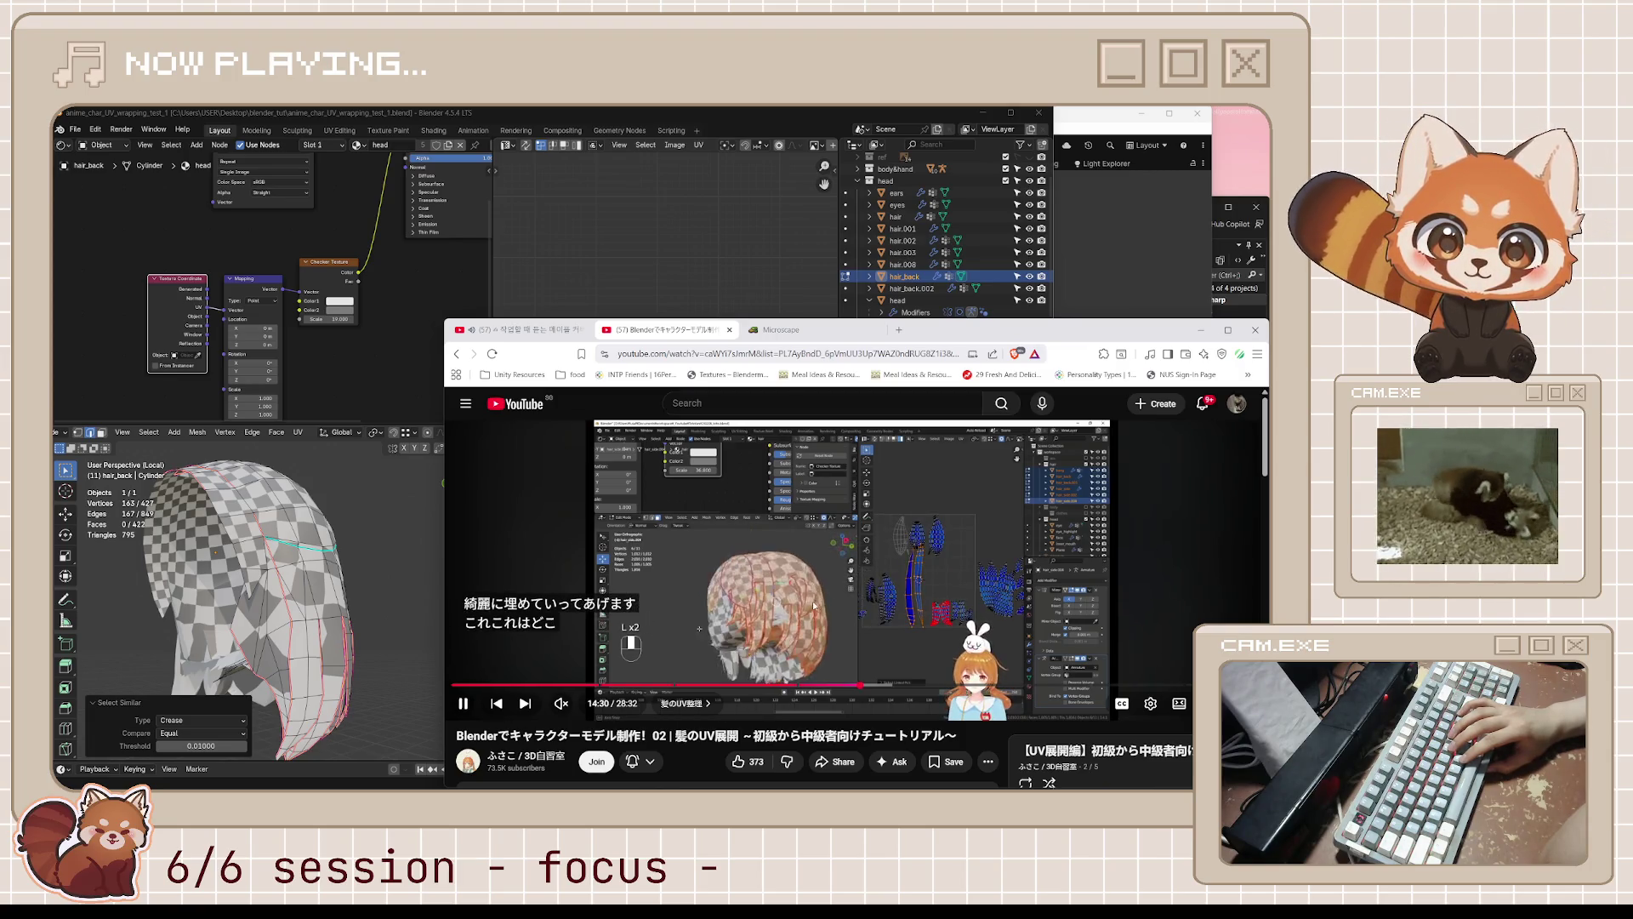
key("space")
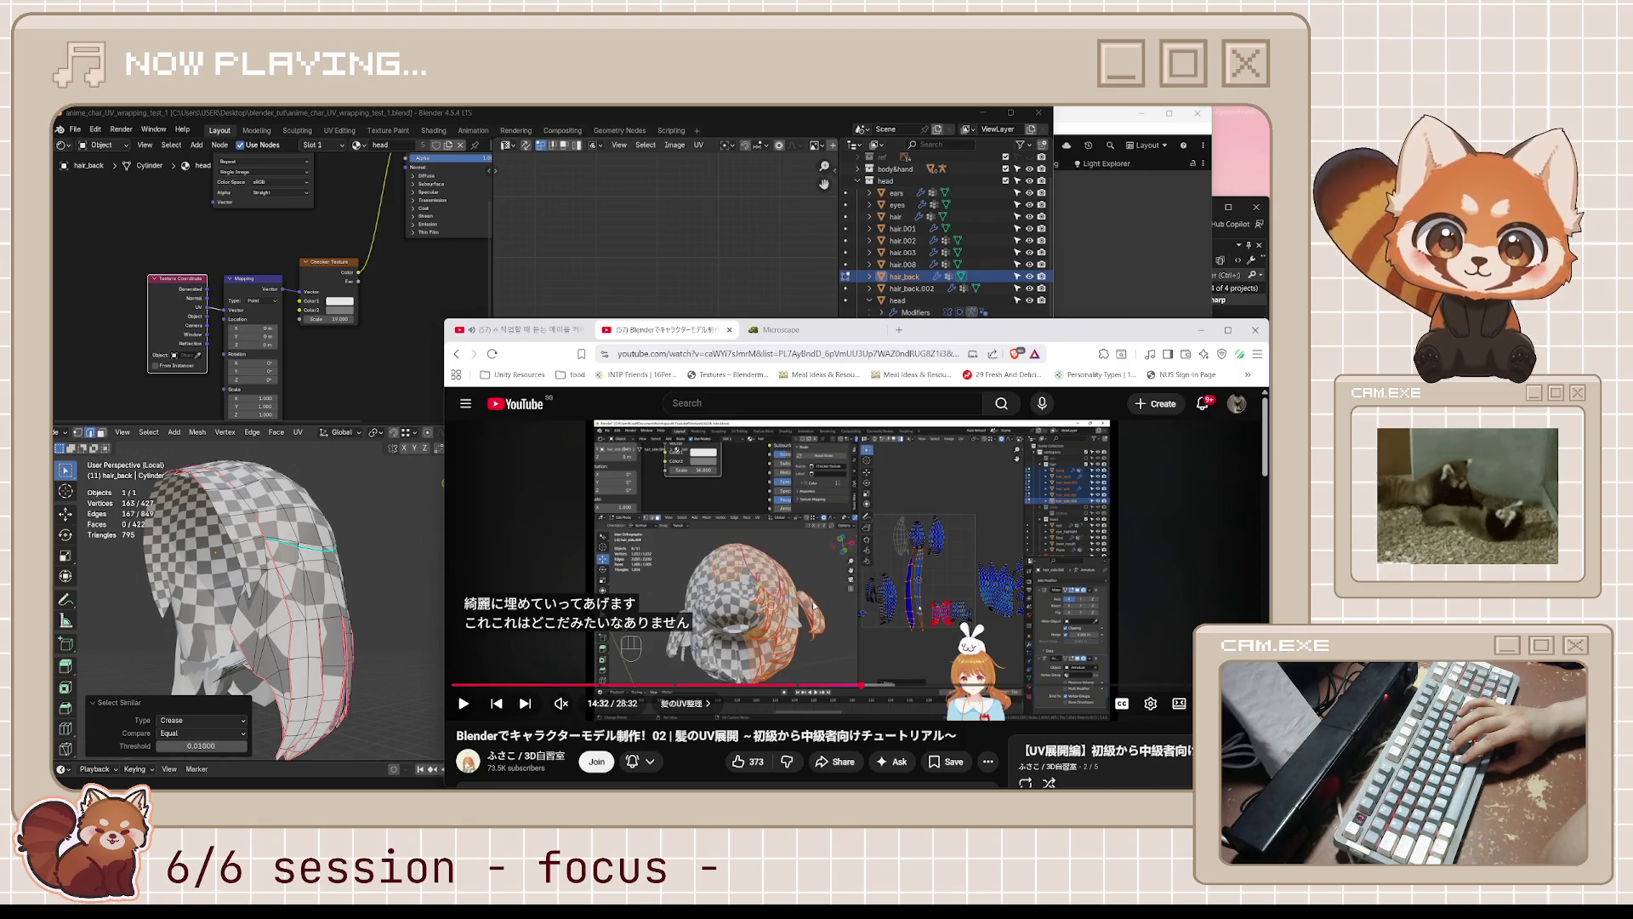
key("space")
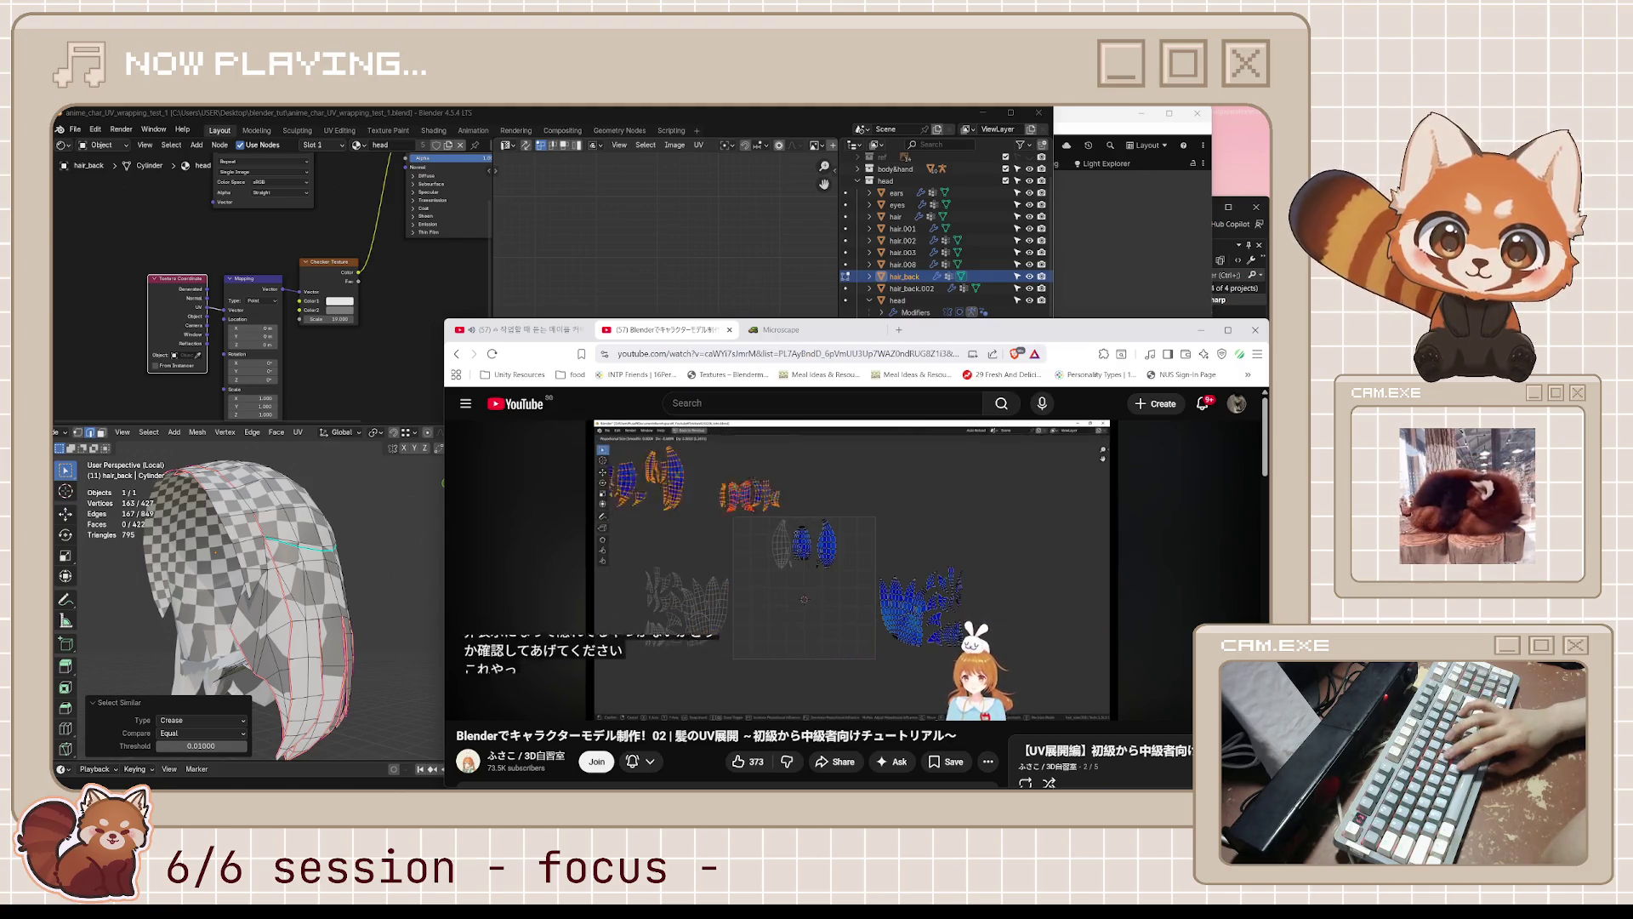
mouse_move(813, 600)
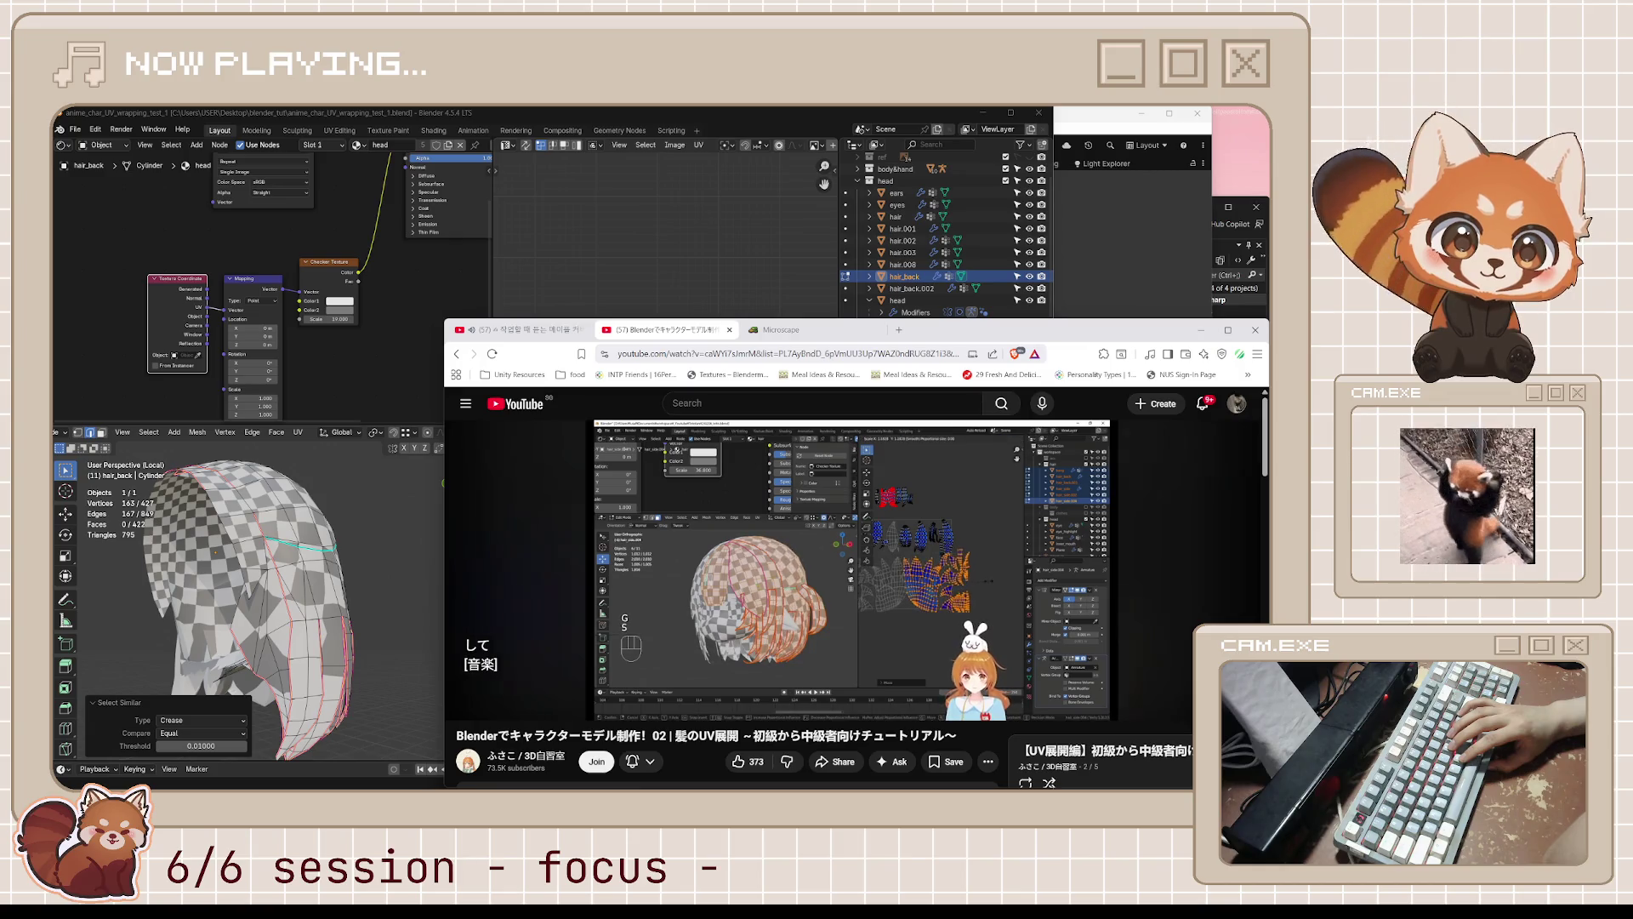
- Toggle playback near 15:29, then jump back ten seconds to the island-enlarging part
left_click(814, 605)
left_click(814, 606)
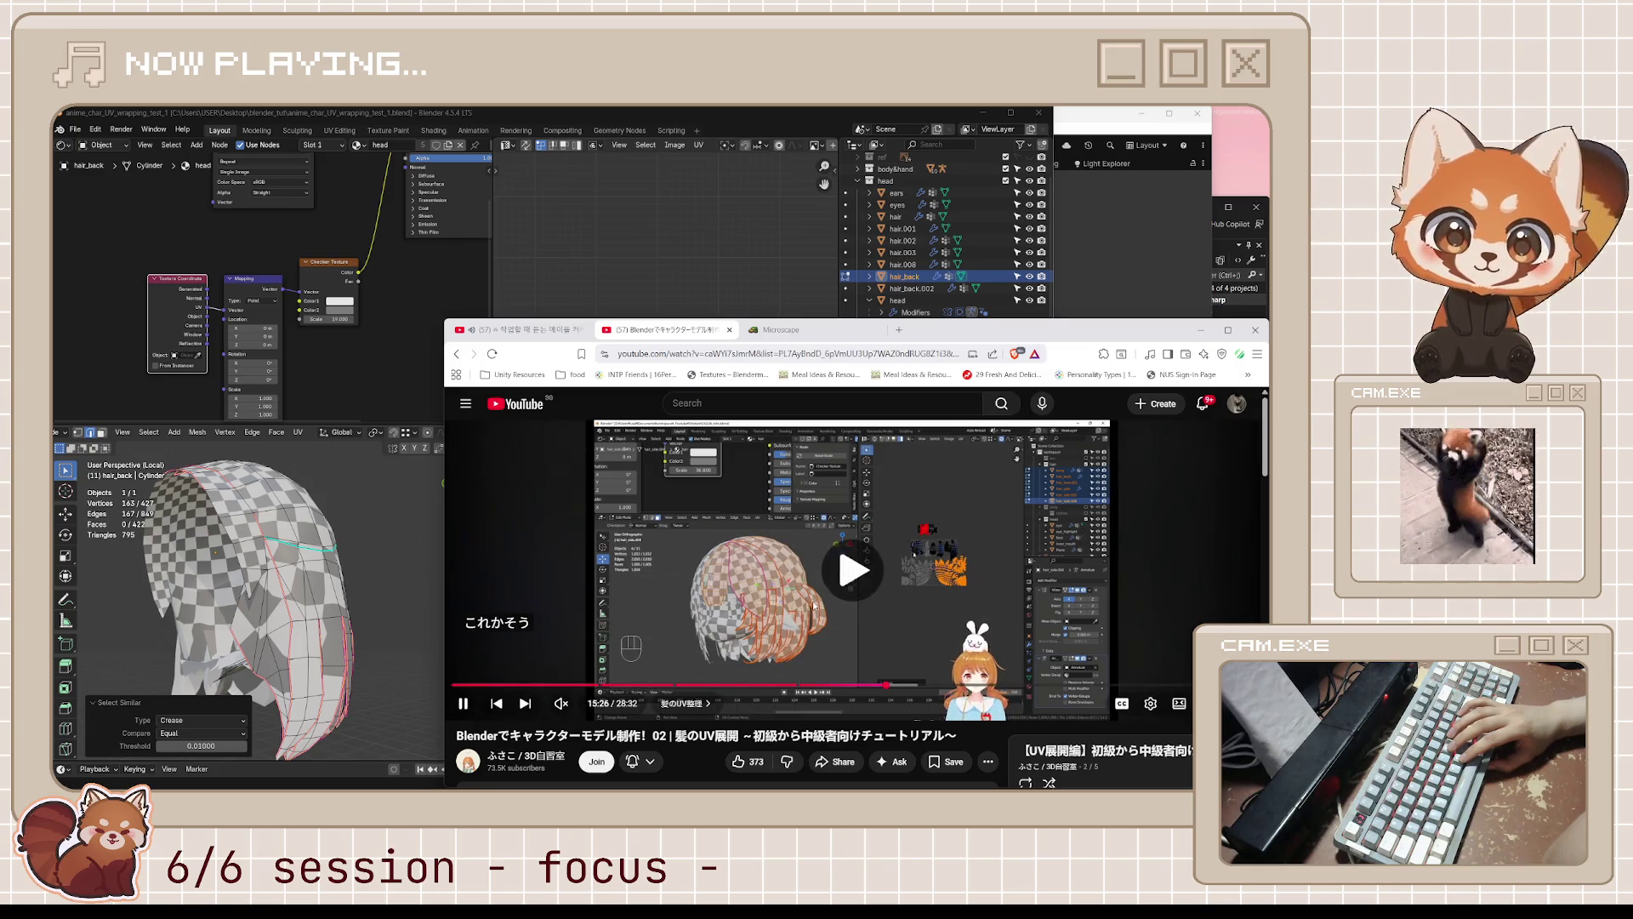
left_click(814, 606)
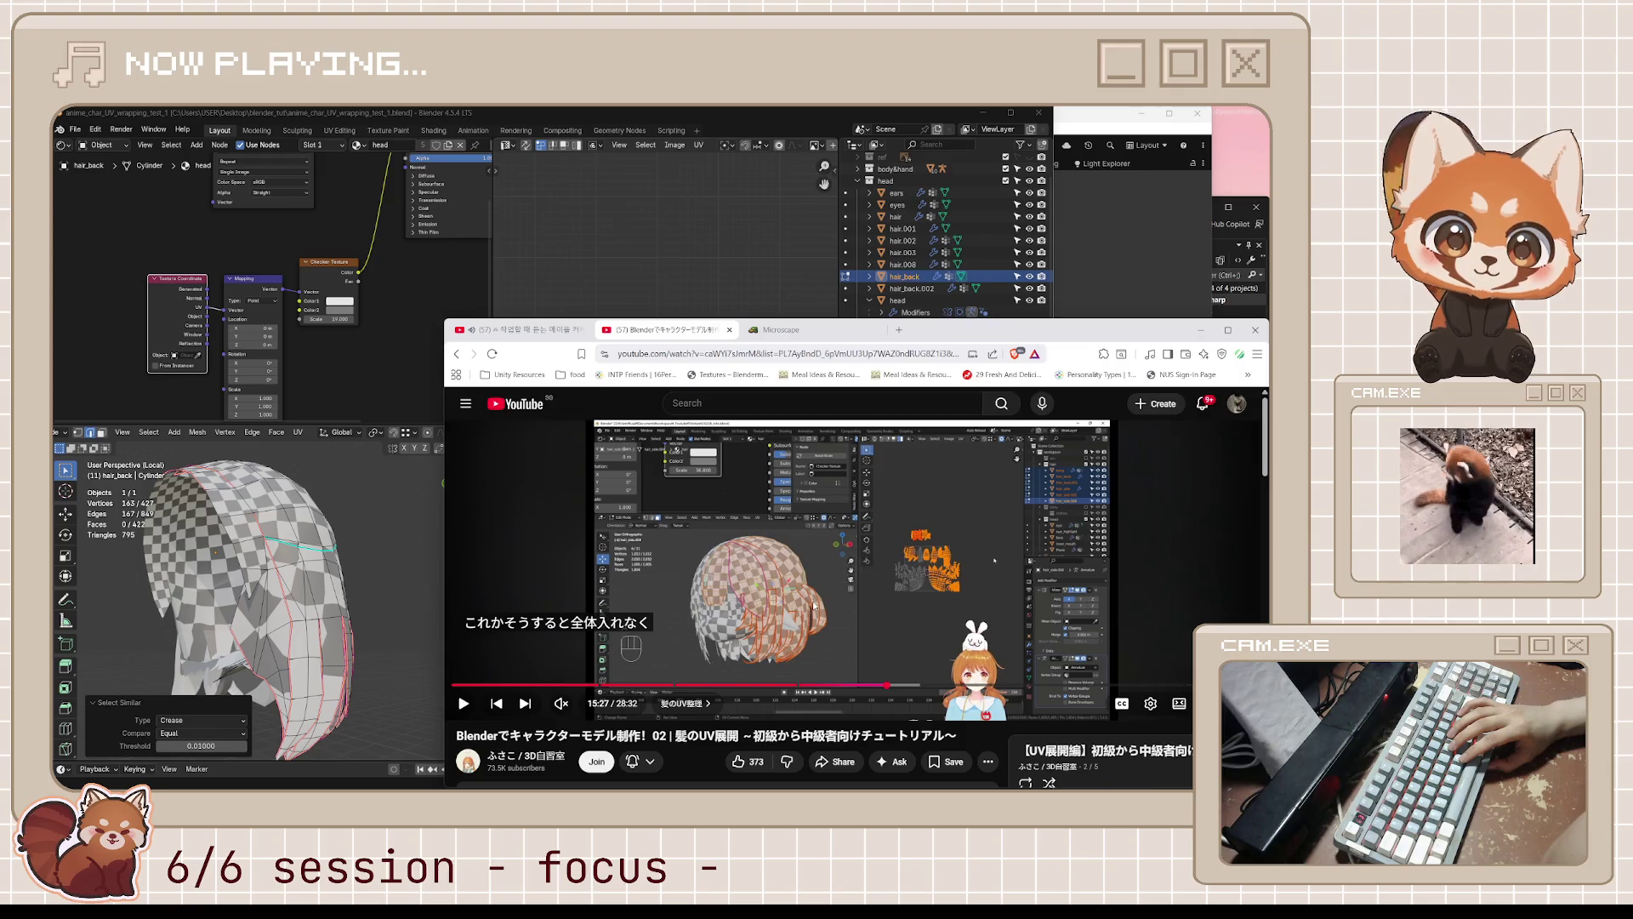
left_click(814, 606)
left_click(814, 606)
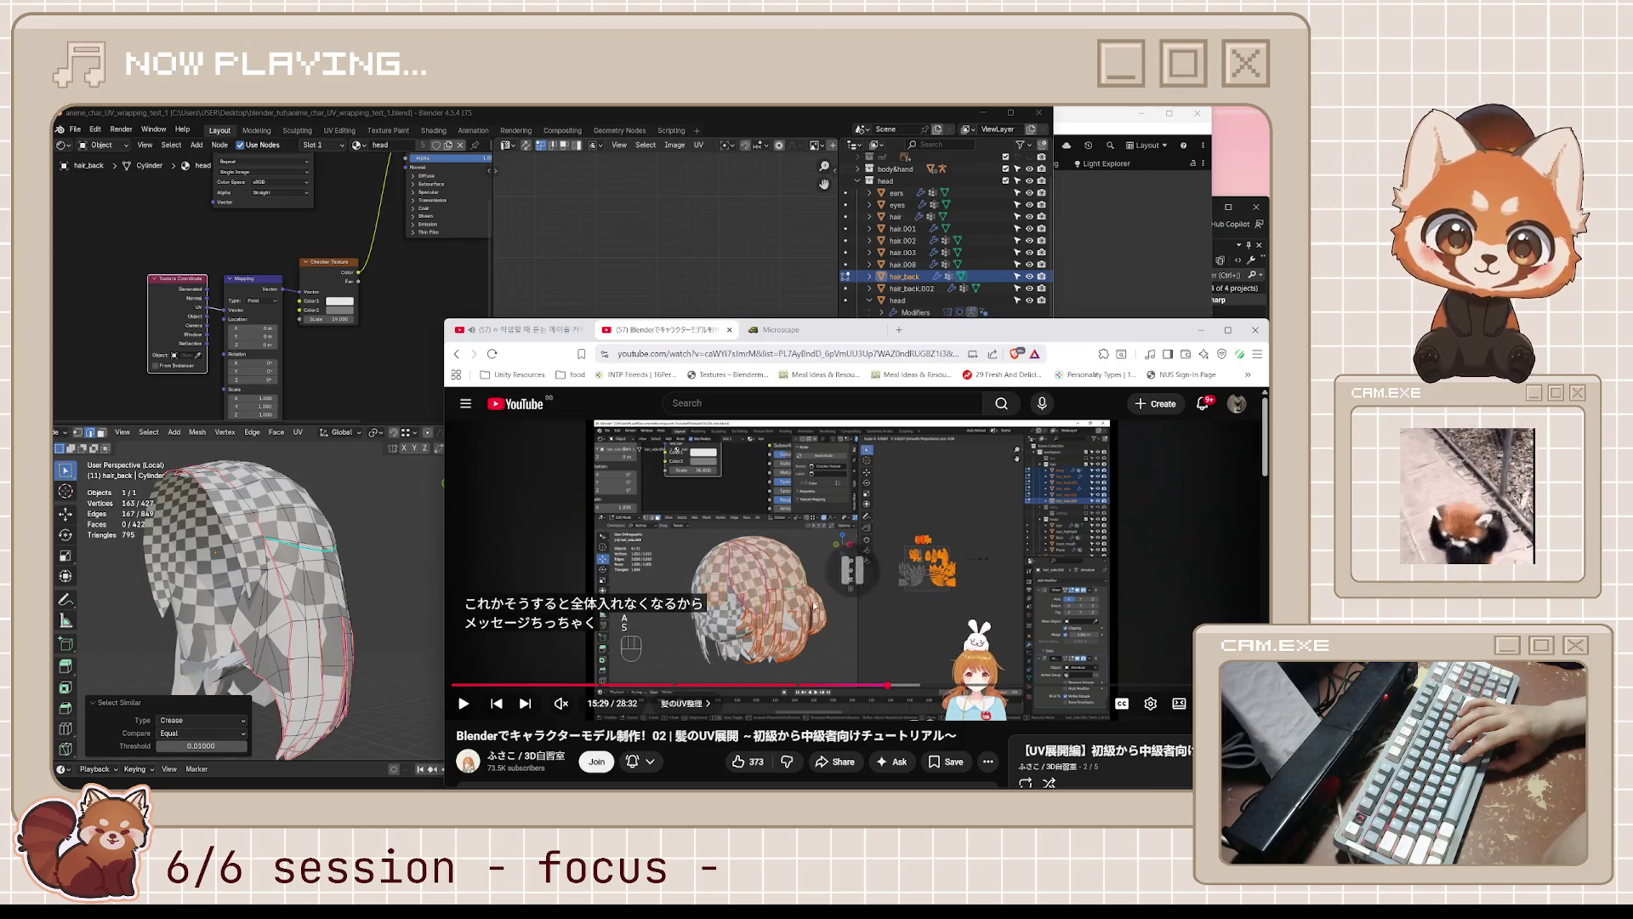
left_click(814, 606)
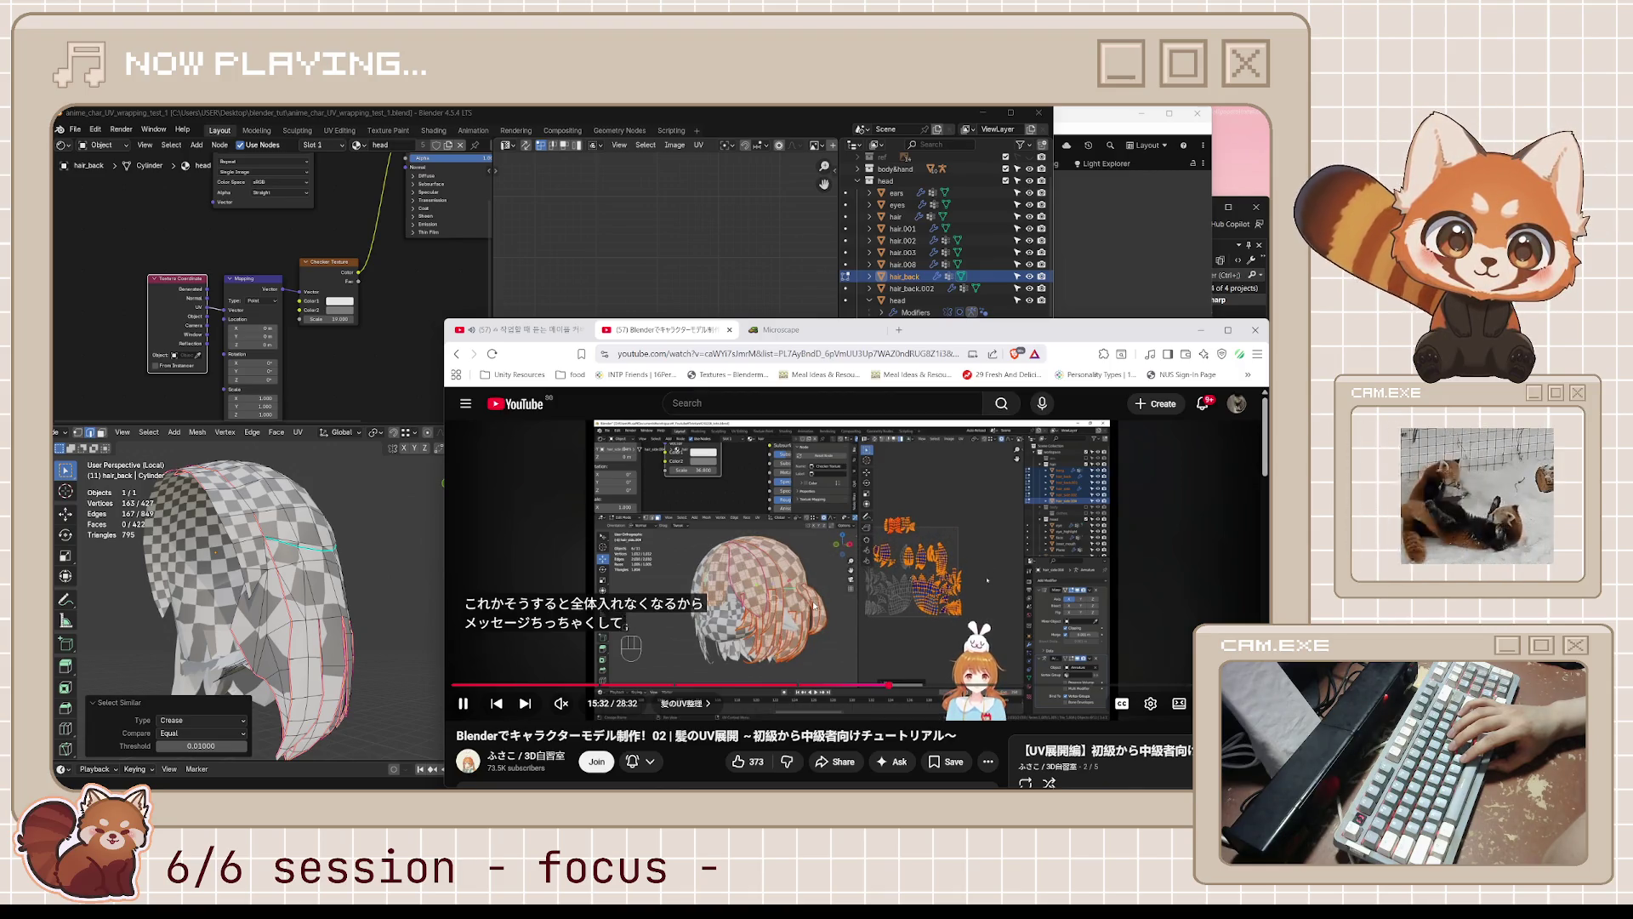
key("j")
key("j")
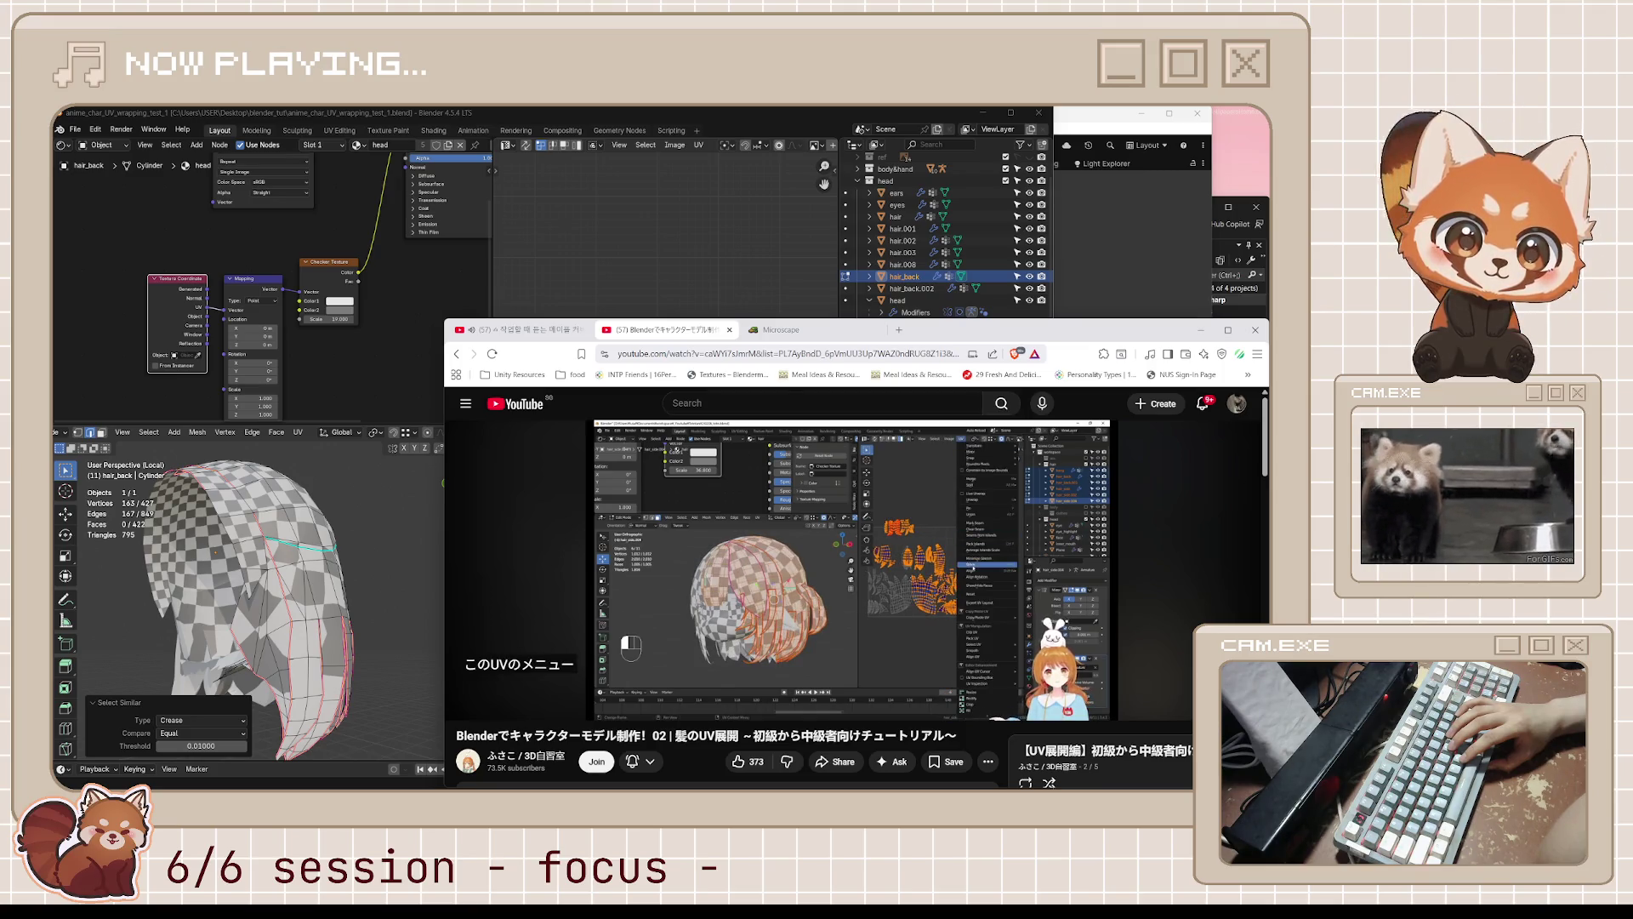
- Step through the Average Islands Scale explanation subtitle by subtitle, stopping at 16:02
left_click(814, 607)
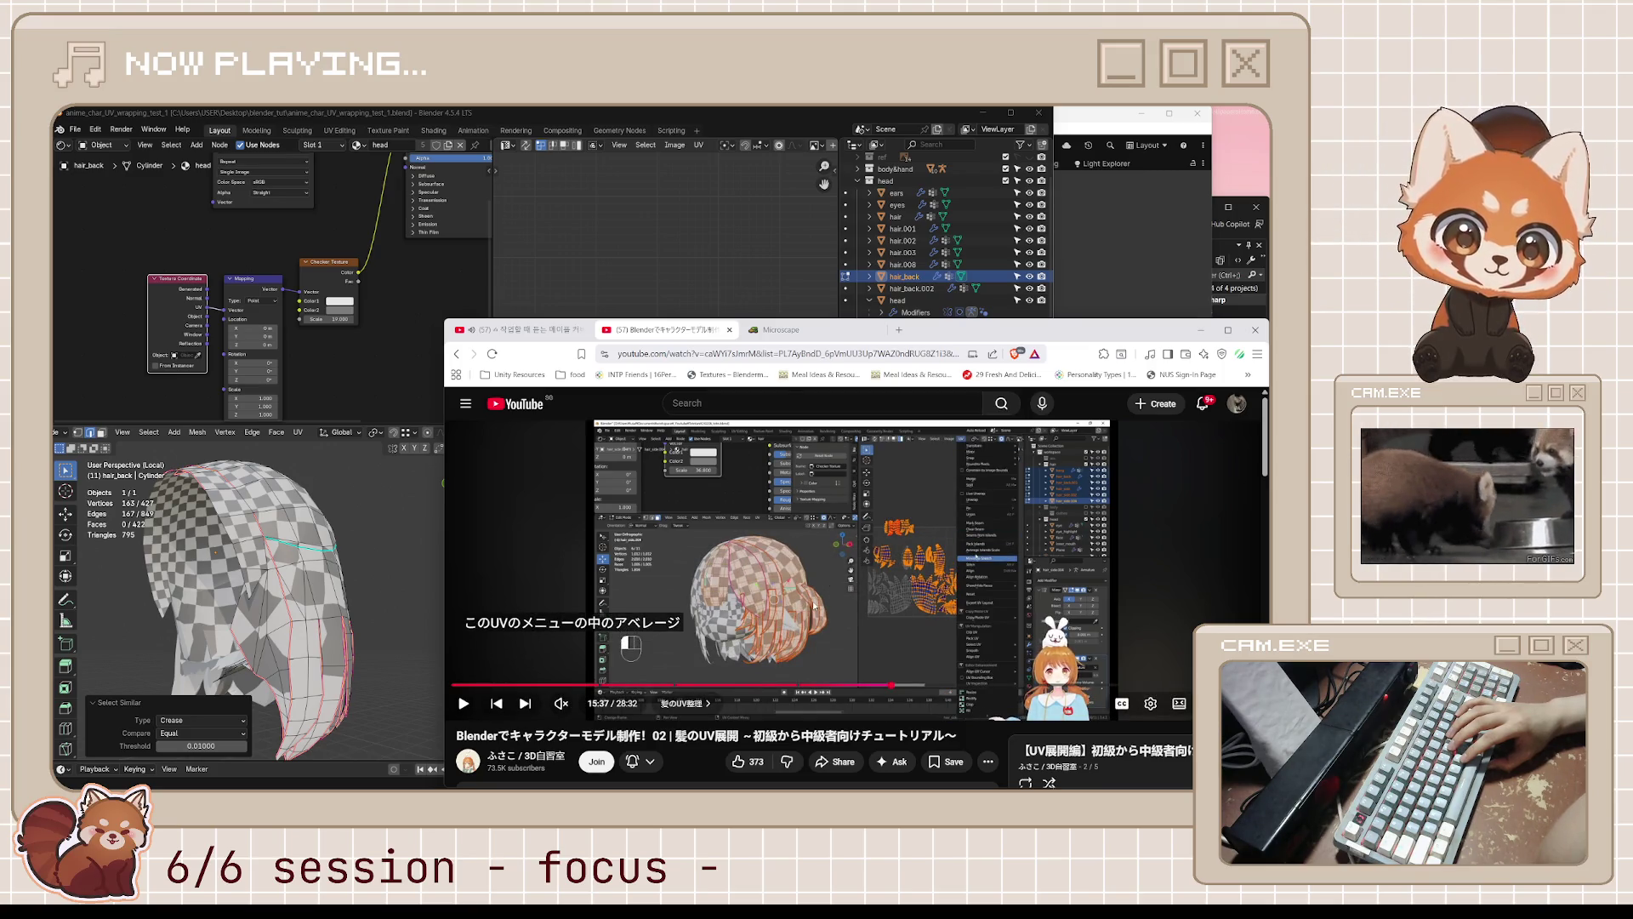
left_click(814, 606)
left_click(814, 606)
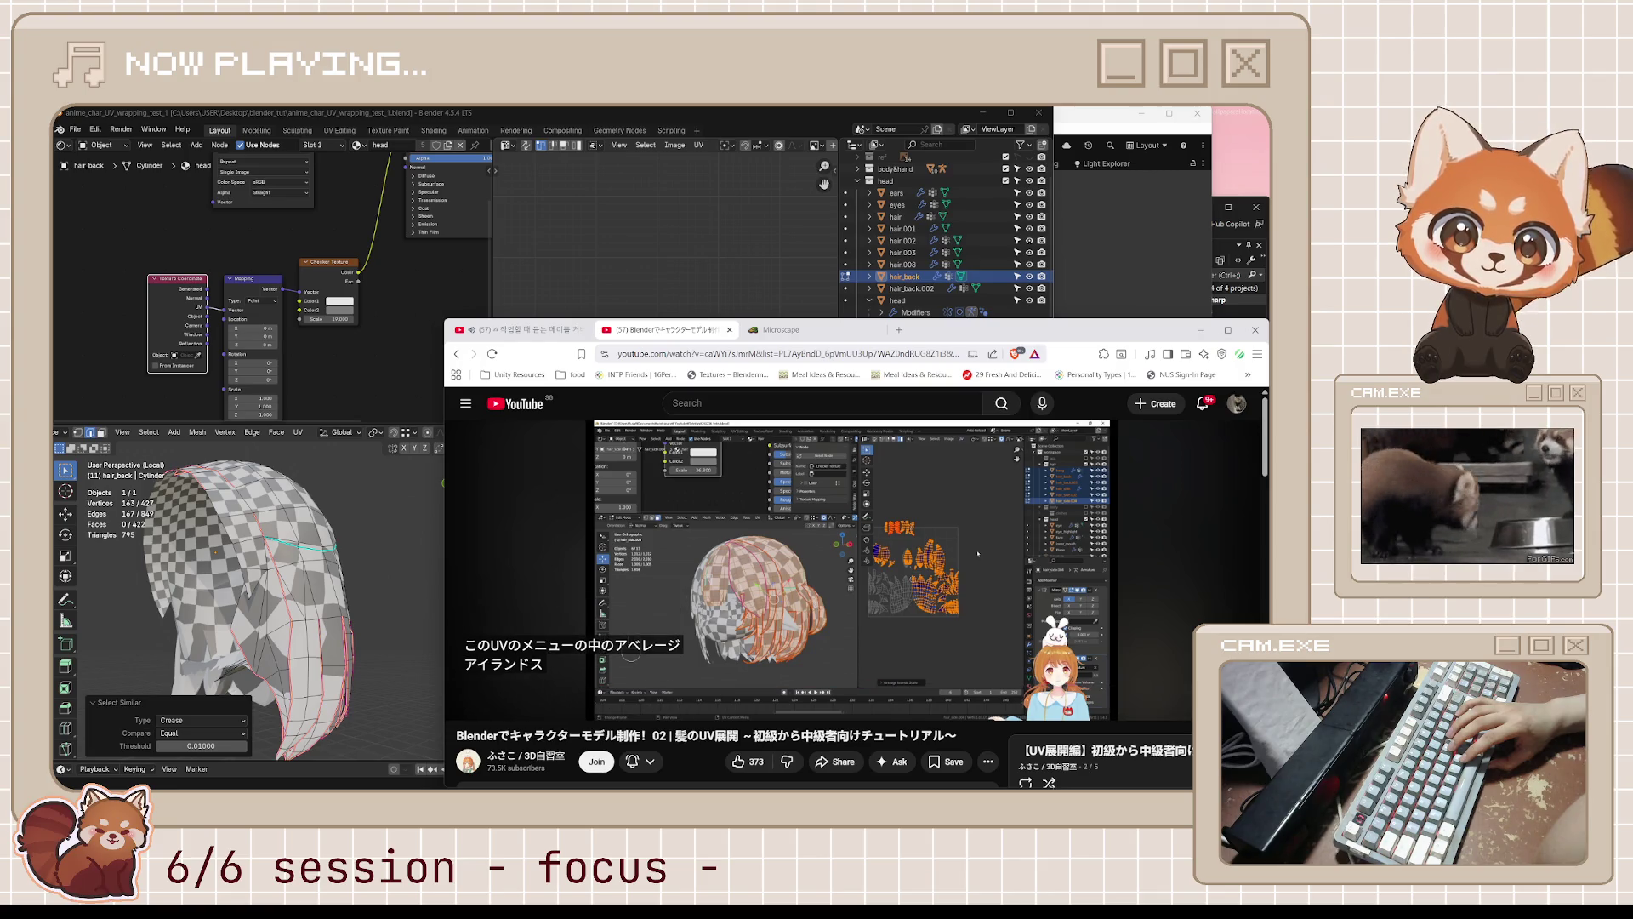
left_click(814, 606)
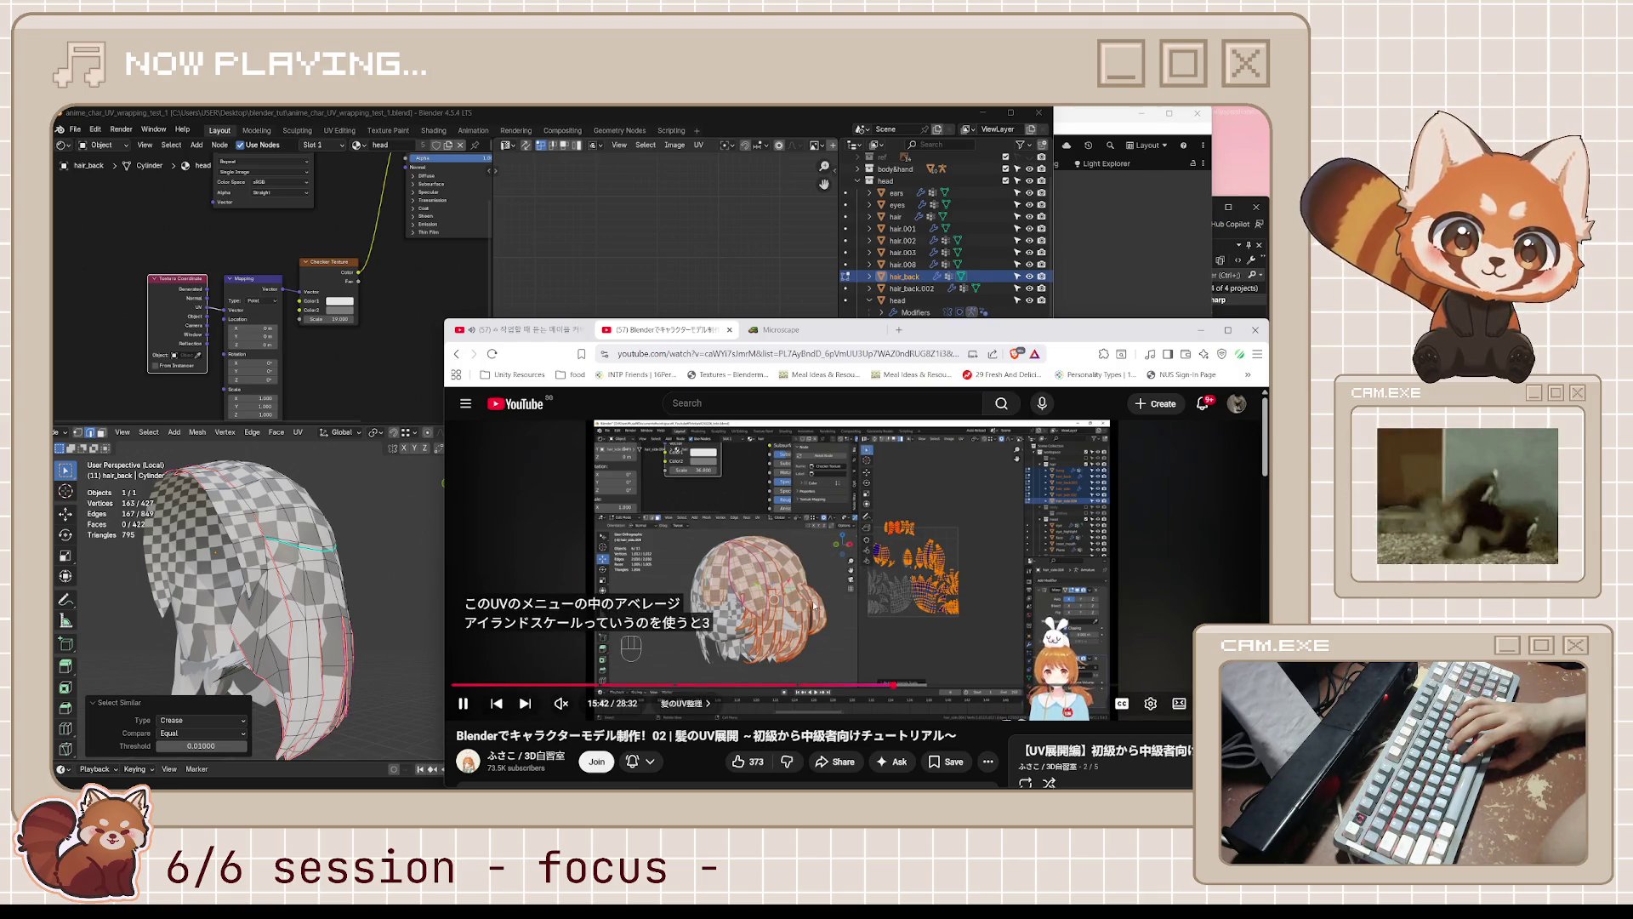
left_click(815, 606)
left_click(814, 606)
left_click(814, 606)
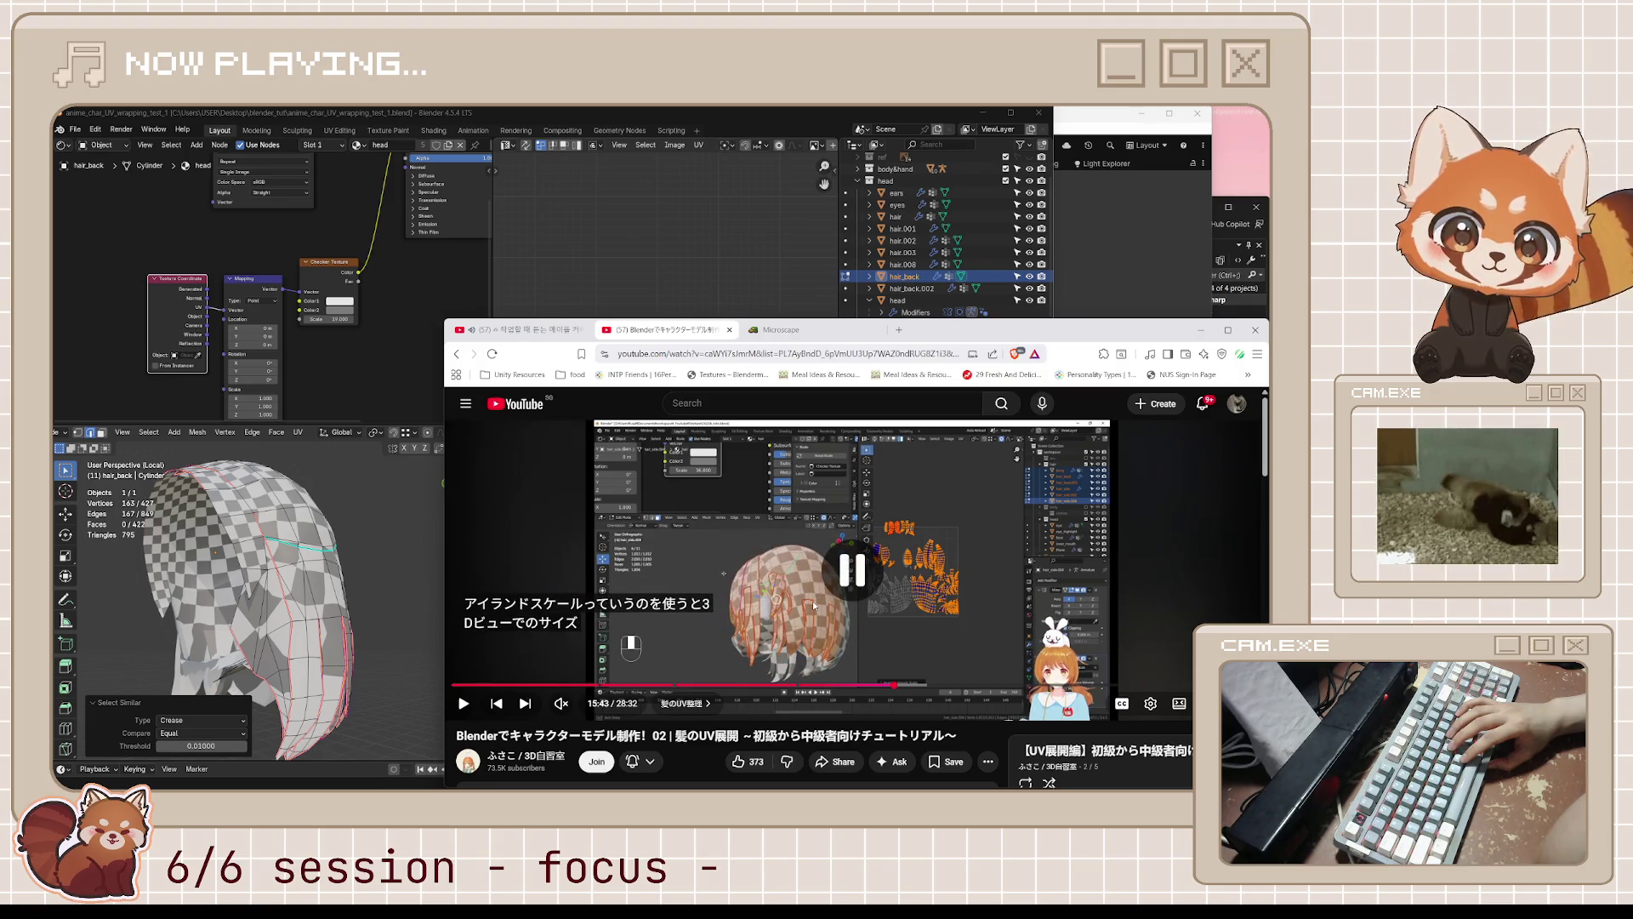
left_click(813, 600)
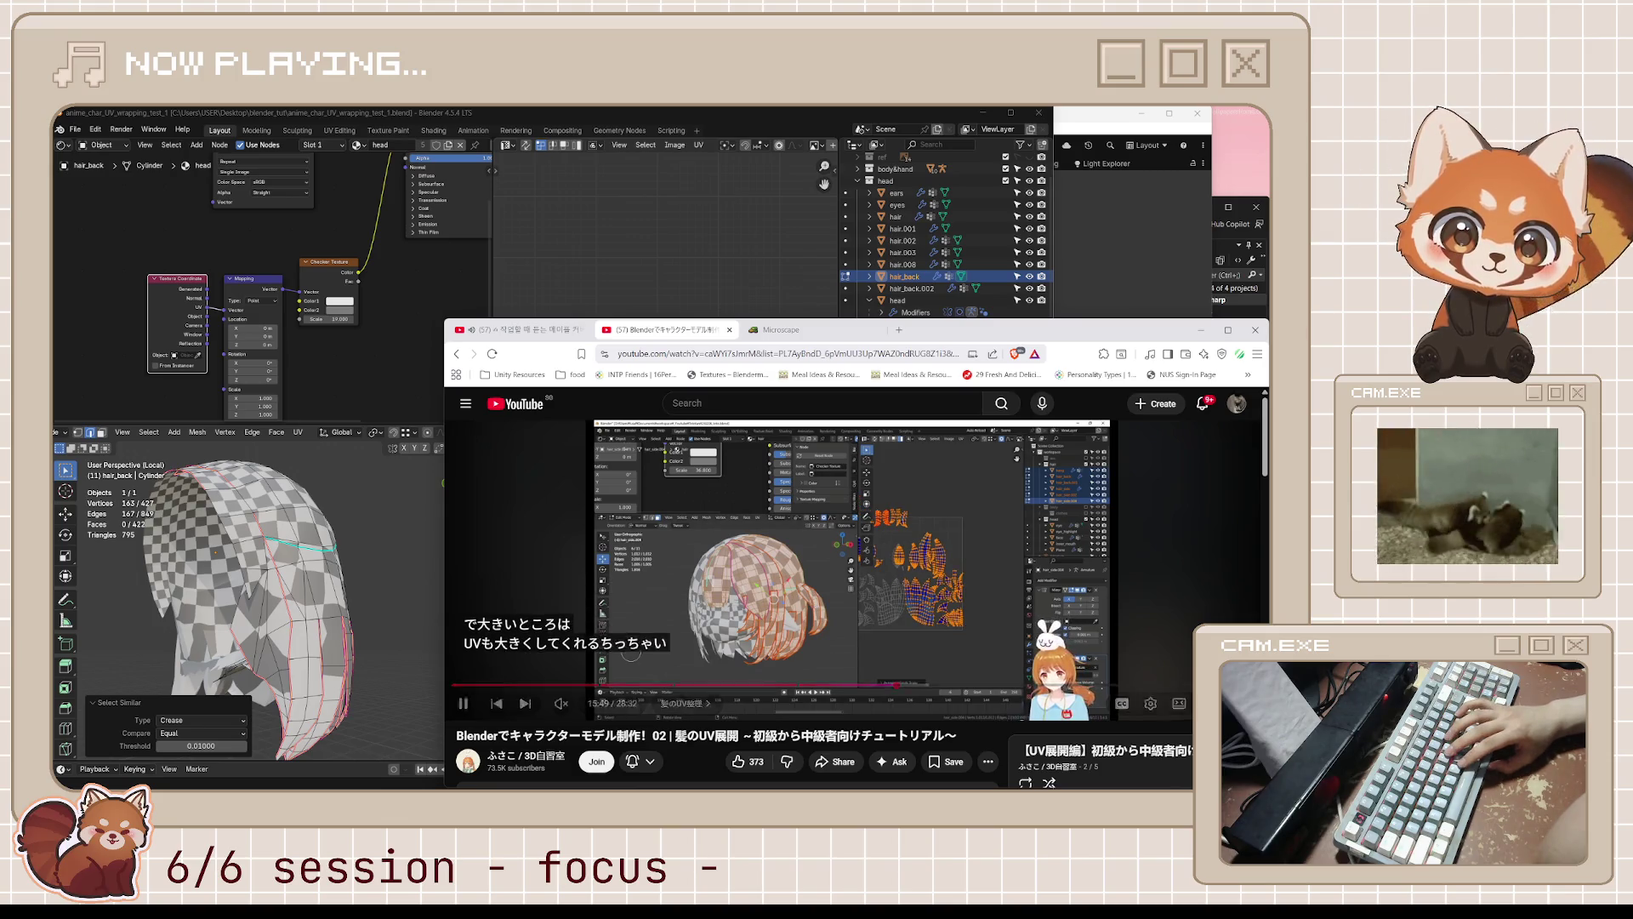
left_click(815, 606)
left_click(814, 606)
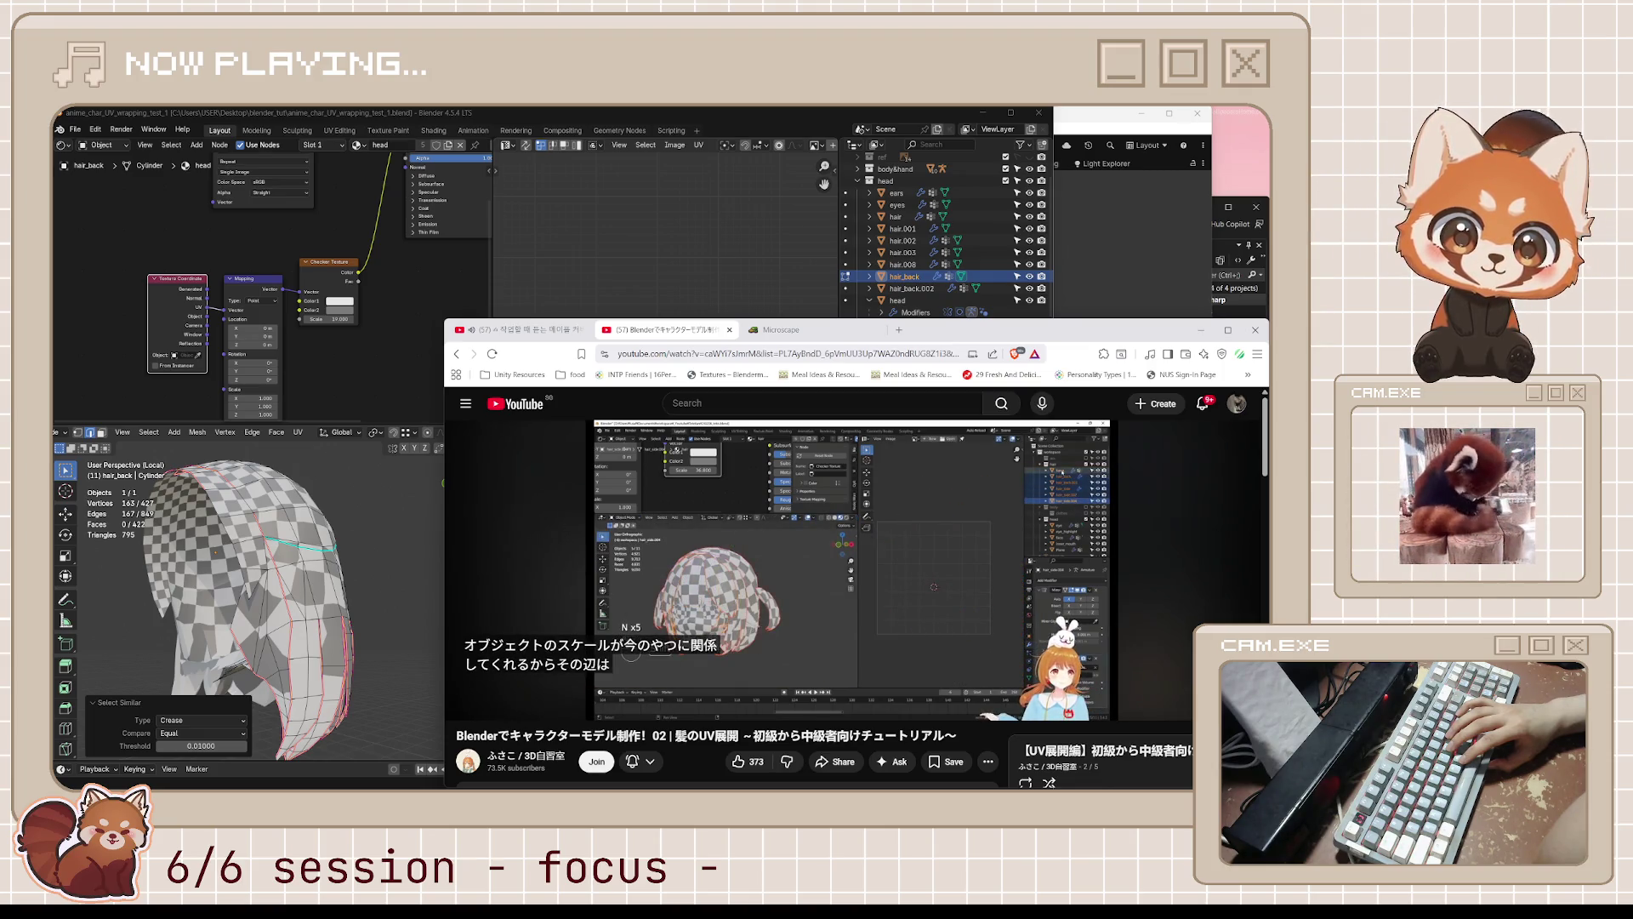
left_click(814, 606)
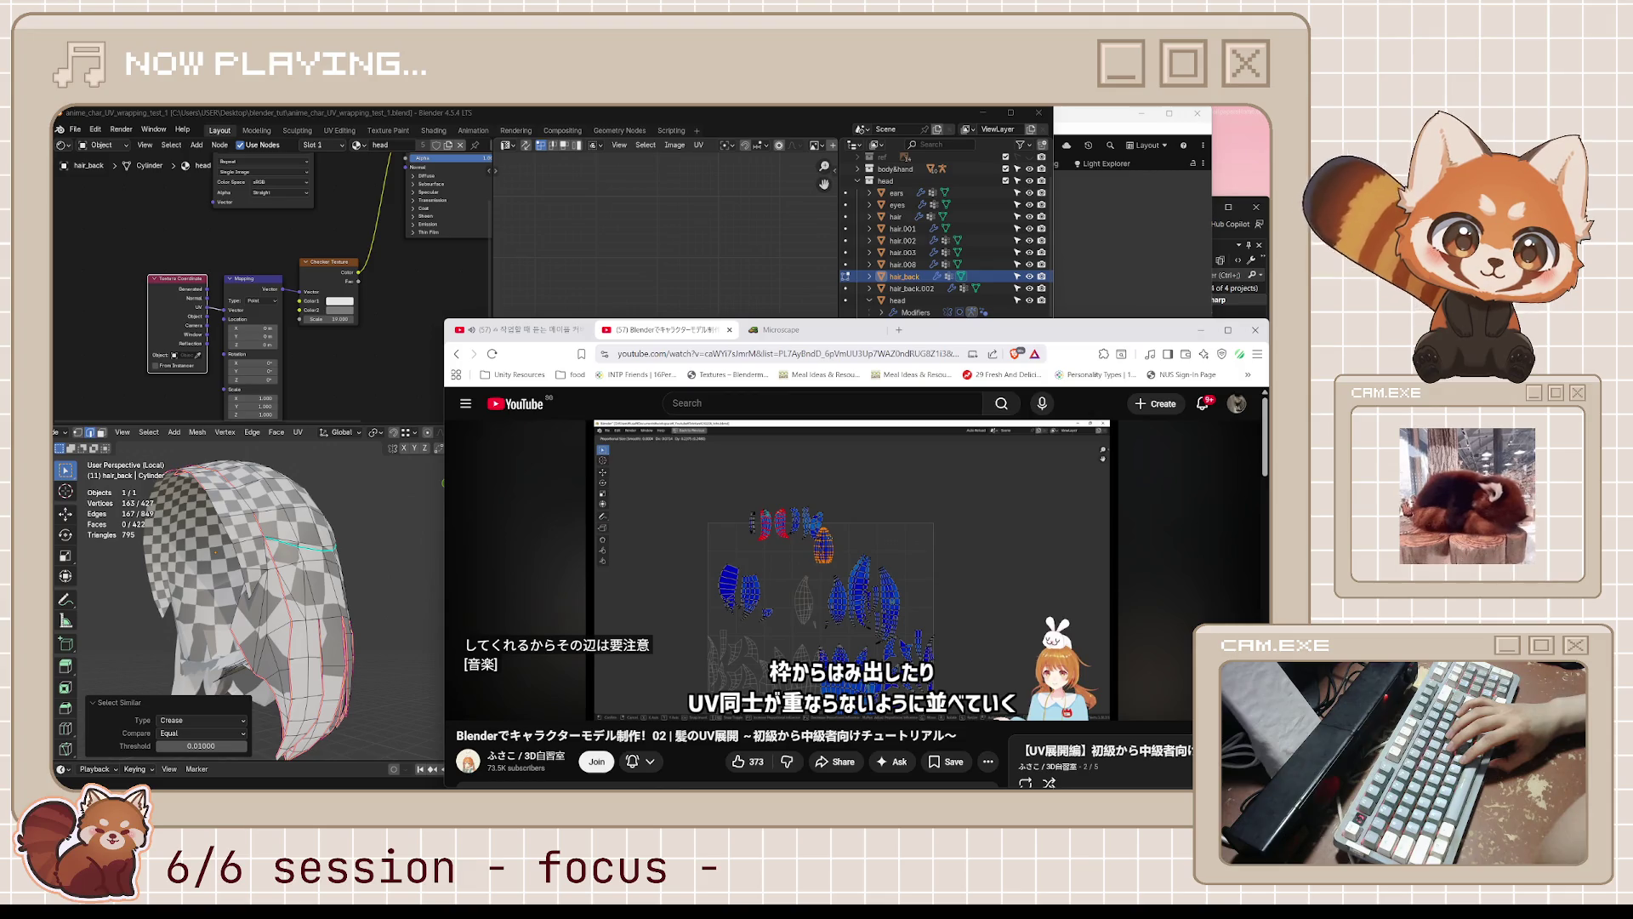
- Play the hair UV tutorial through the tip on scaling hidden strand undersides to 0.5, pausing at 16:31
left_click(814, 606)
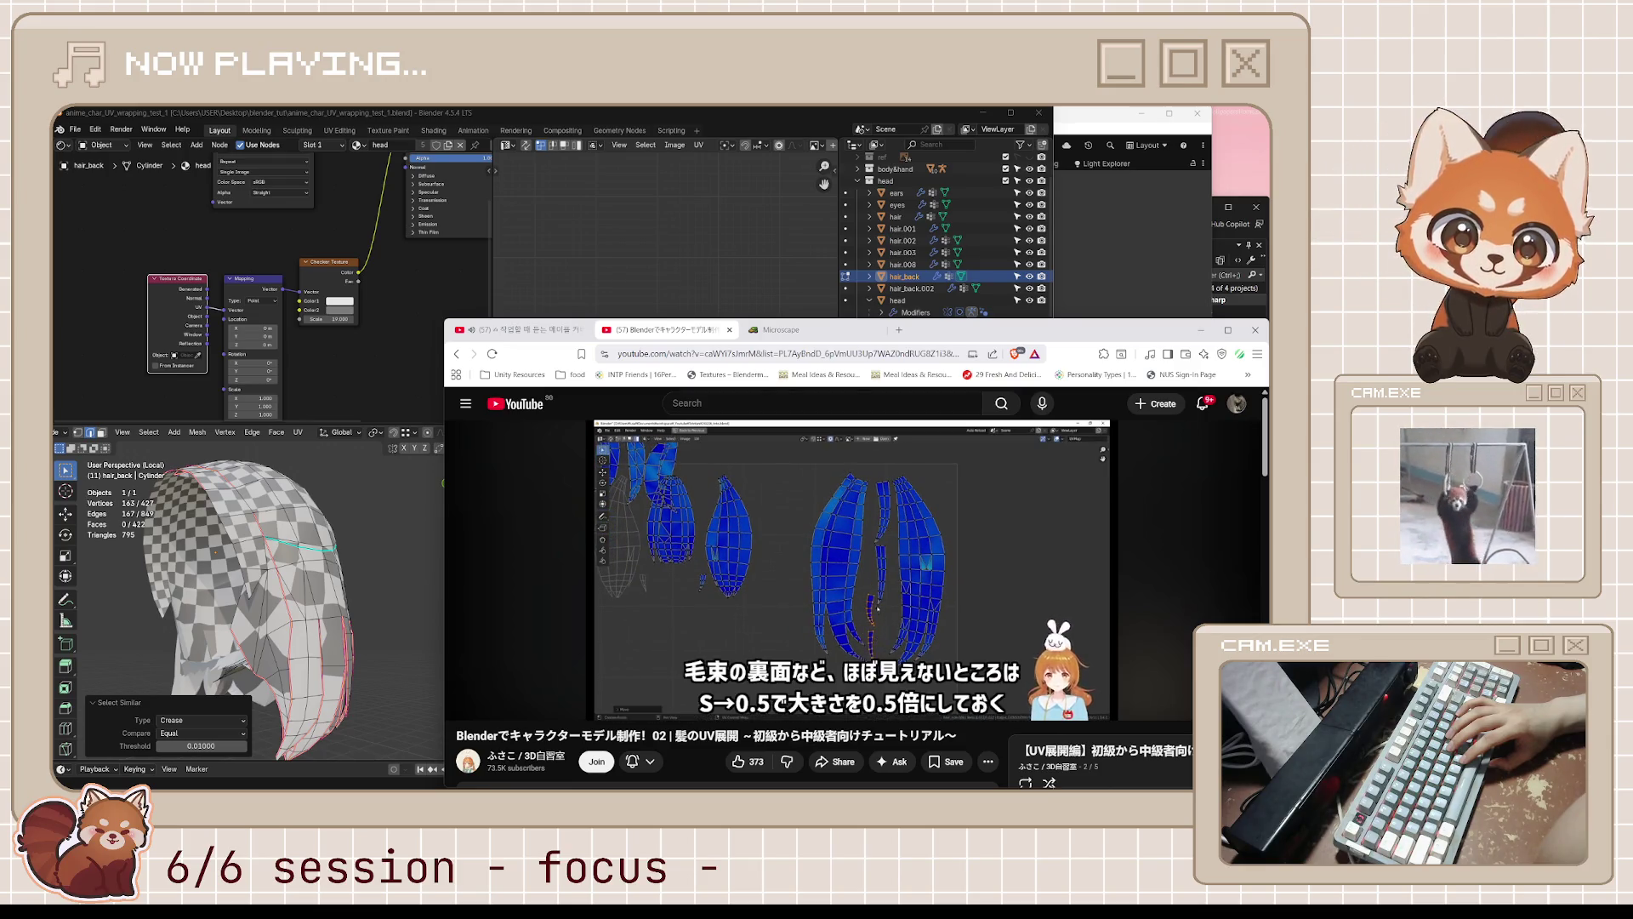
left_click(814, 606)
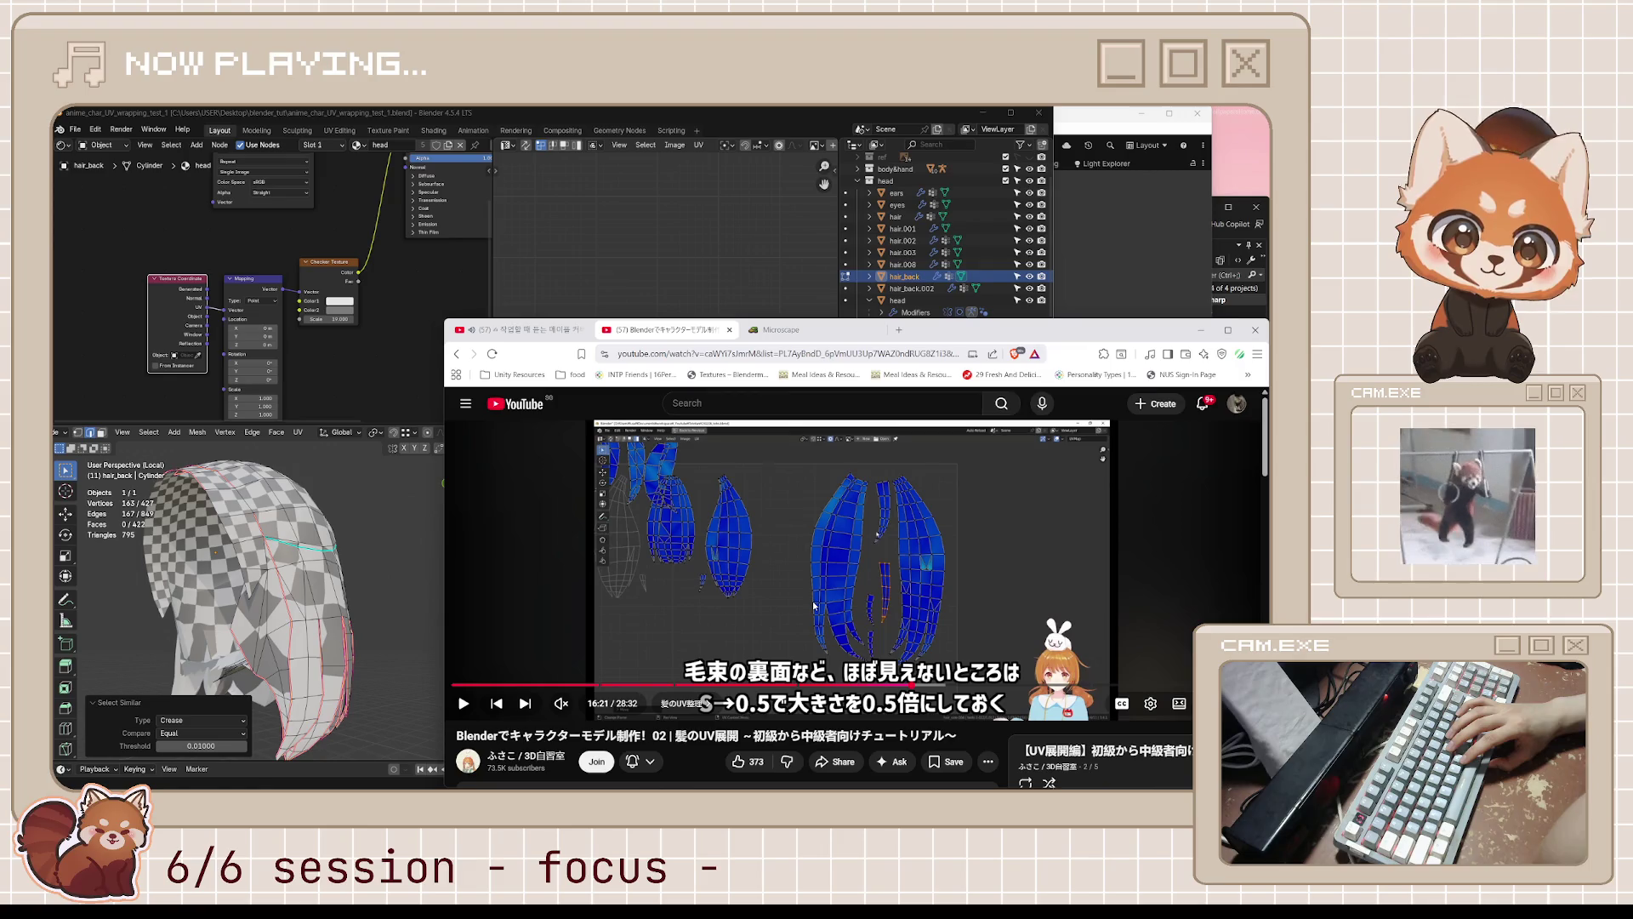
left_click(814, 605)
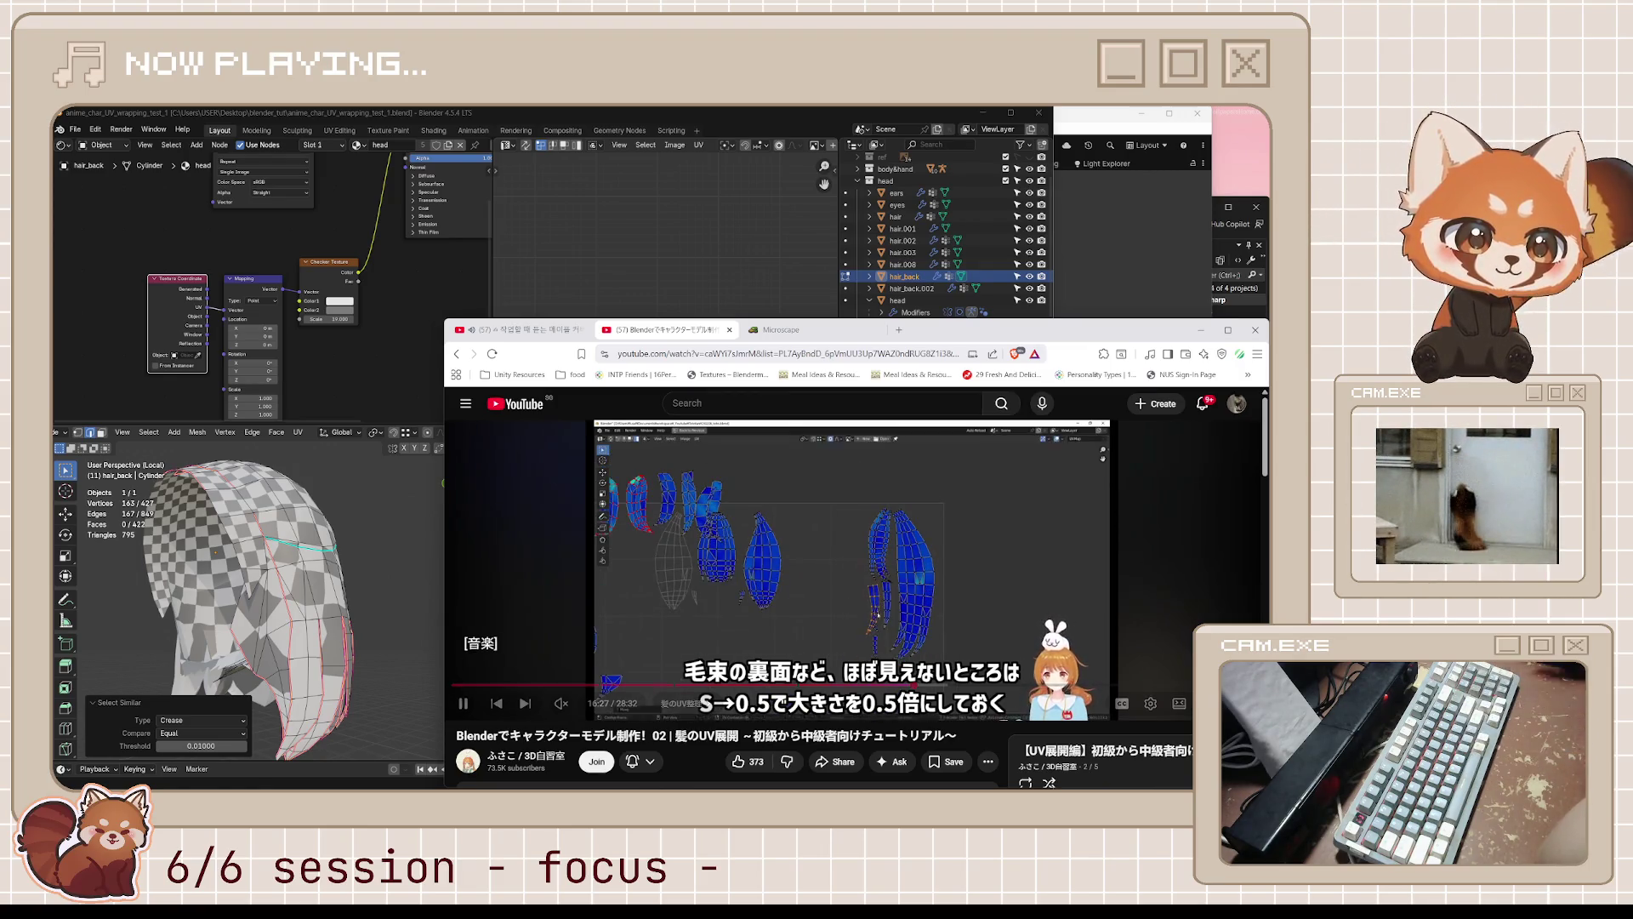
key("space")
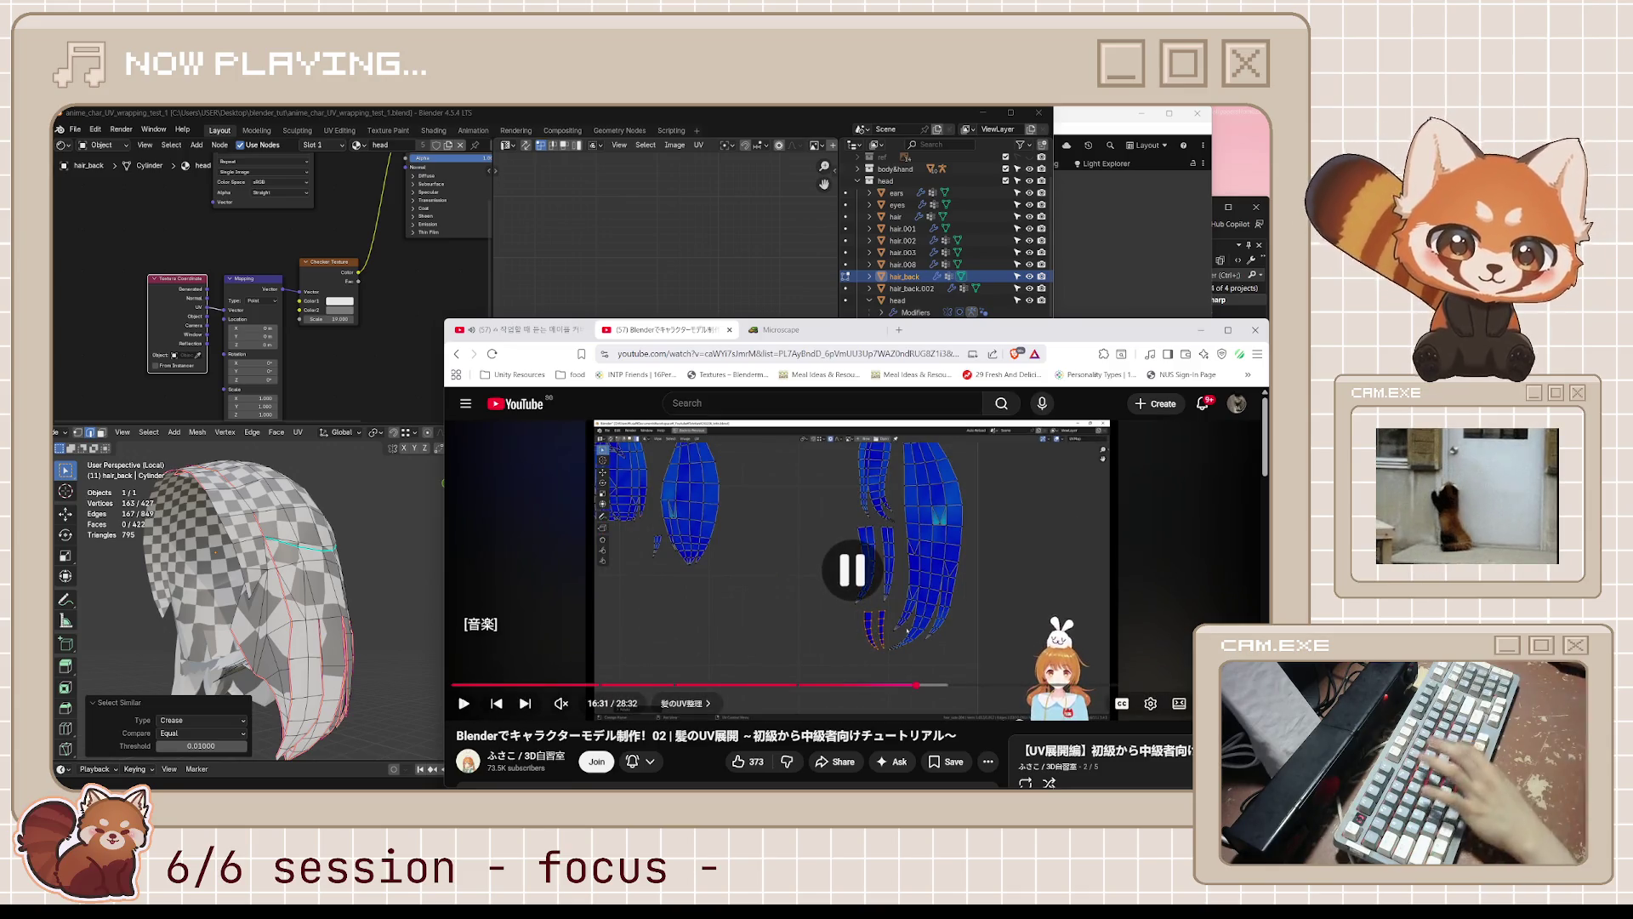